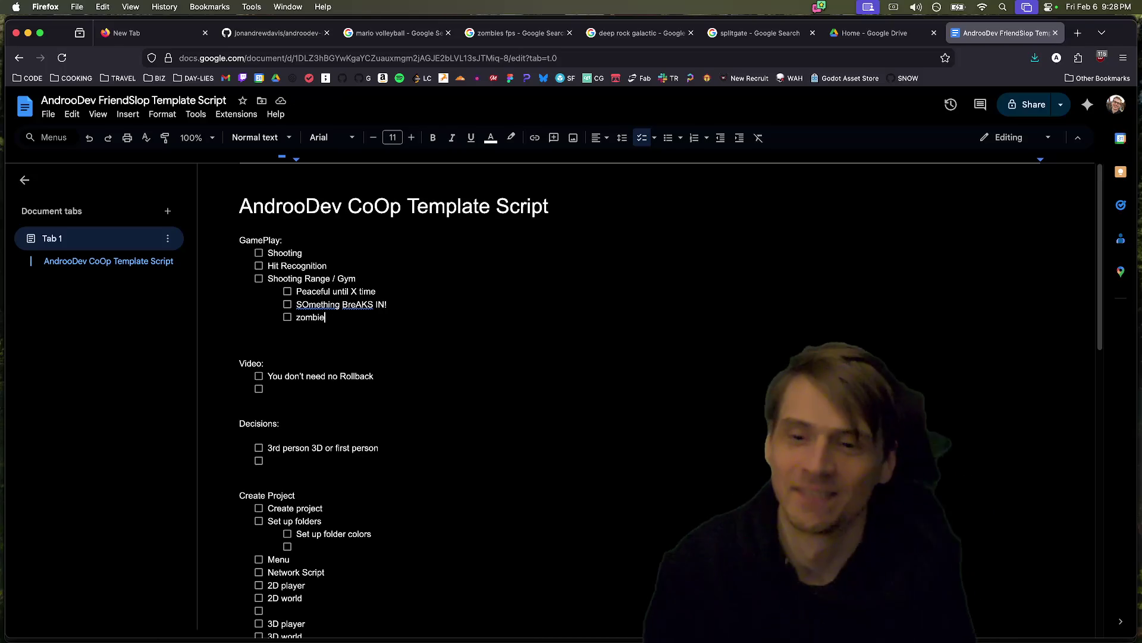
Step: Complete the 'Zombies' sub-item, select the three Shooting Range / Gym sub-items, and switch to Godot
{"action": "type", "text": "s"}
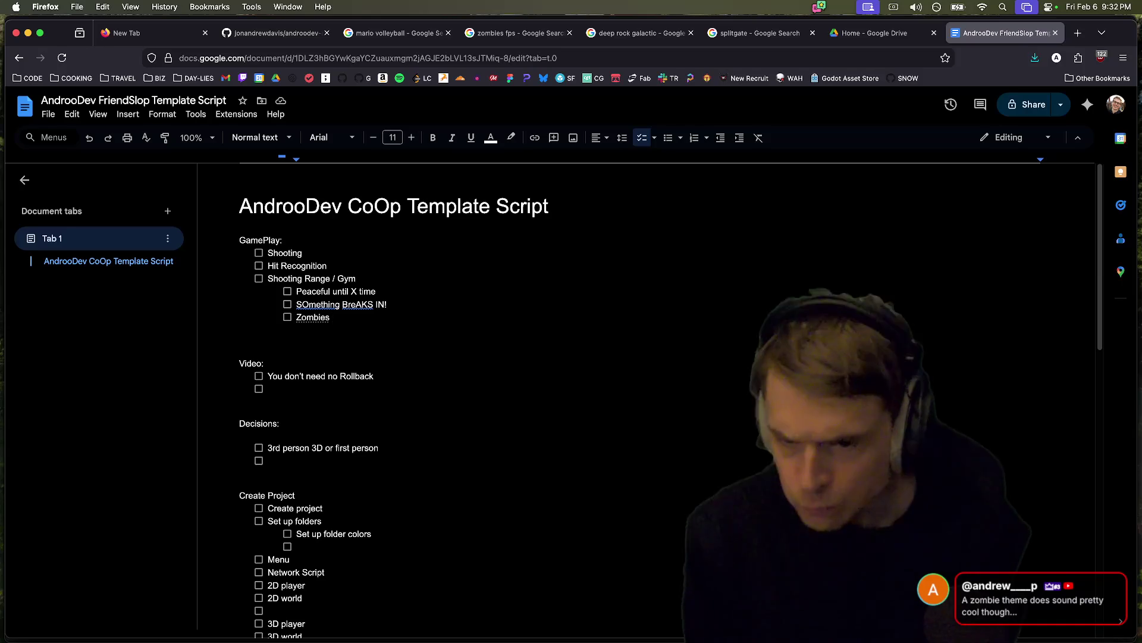
{"action": "mouse_move", "coordinate": [297, 291]}
{"action": "left_mouse_down"}
{"action": "mouse_move", "coordinate": [373, 319]}
{"action": "mouse_move", "coordinate": [418, 311]}
{"action": "left_mouse_up"}
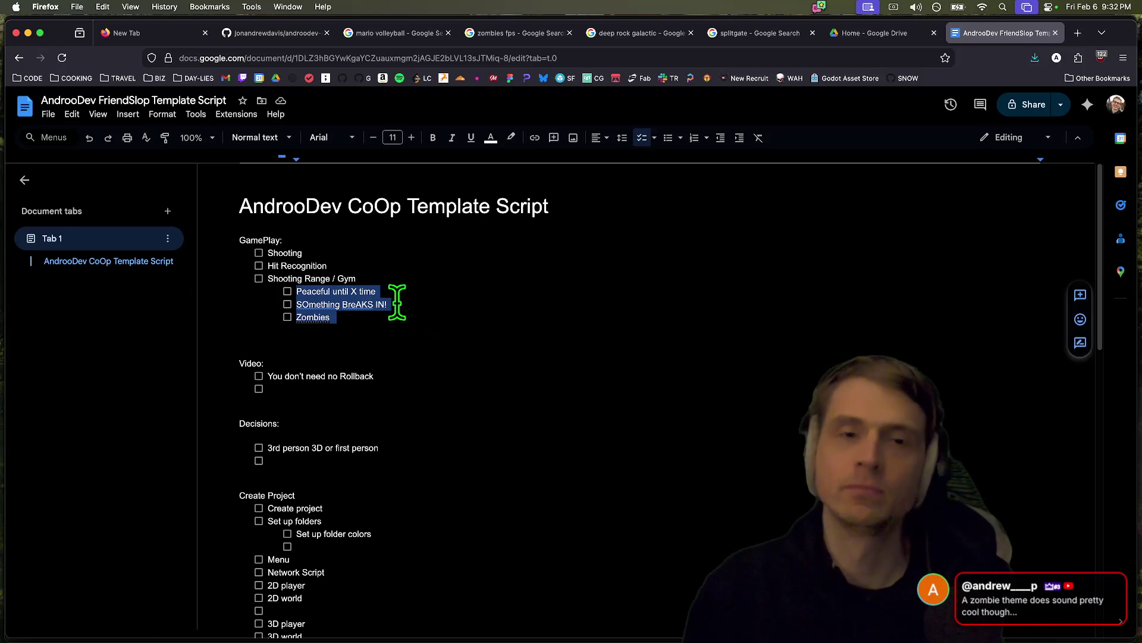
{"action": "key", "text": "super+Tab"}
{"action": "key", "text": "super+Tab"}
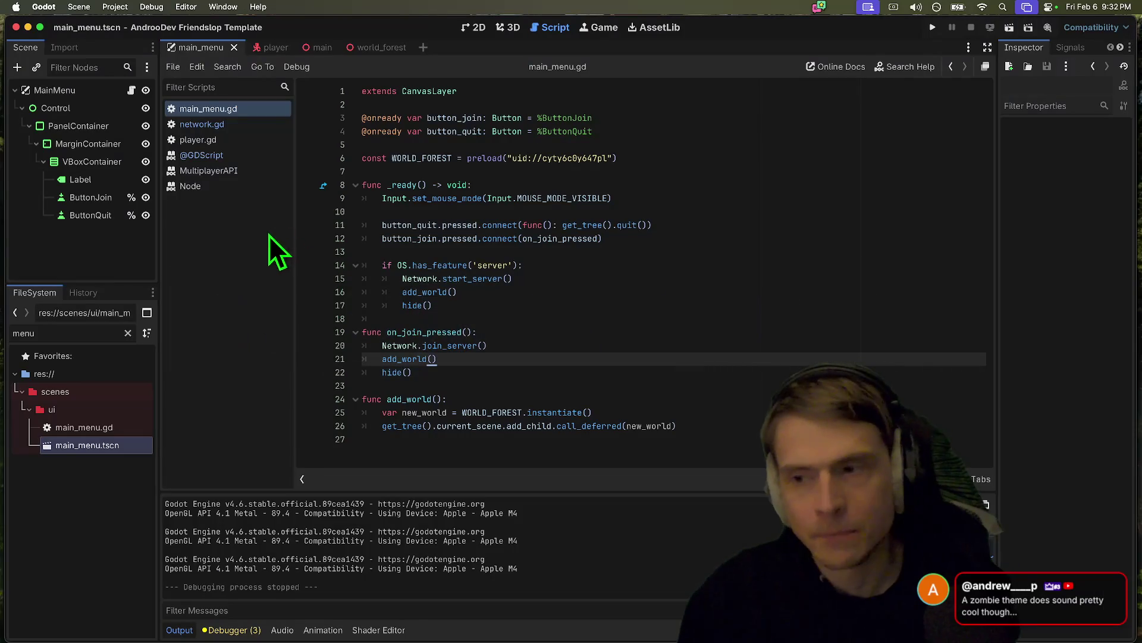
Step: Show the world_forest scene in the 3D workspace and zoom the viewport
{"action": "left_click_drag", "start_coordinate": [126, 286], "coordinate": [123, 311]}
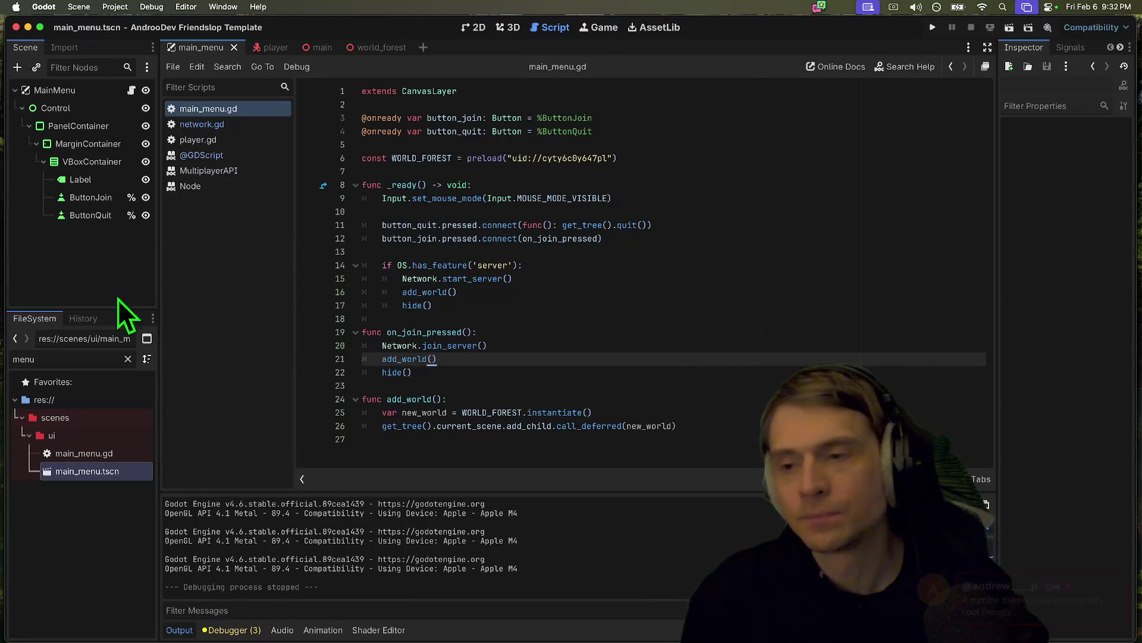
{"action": "left_click", "coordinate": [509, 27]}
{"action": "left_click", "coordinate": [366, 48]}
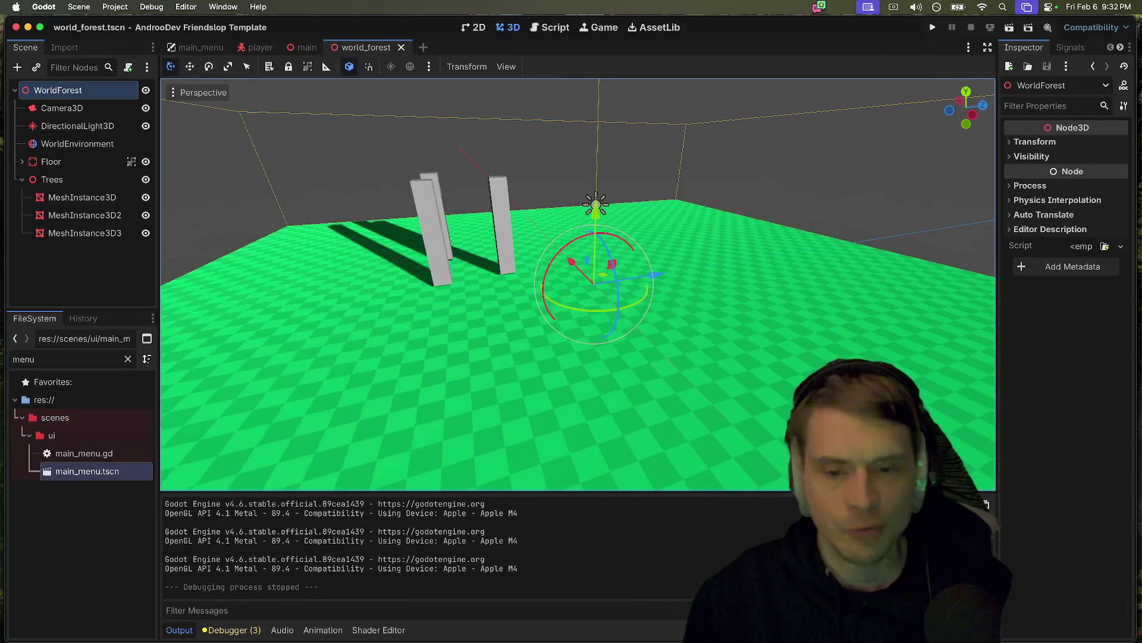
{"action": "scroll", "coordinate": [577, 285], "scroll_direction": "down", "scroll_amount": 10}
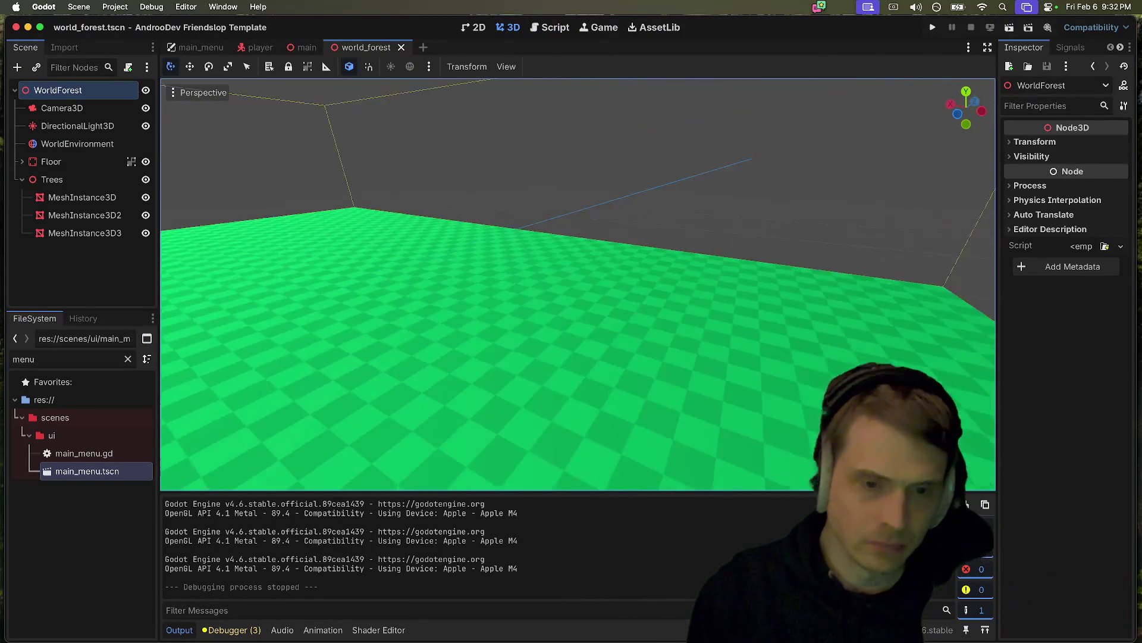
{"action": "scroll", "coordinate": [577, 285], "scroll_direction": "down", "scroll_amount": 10}
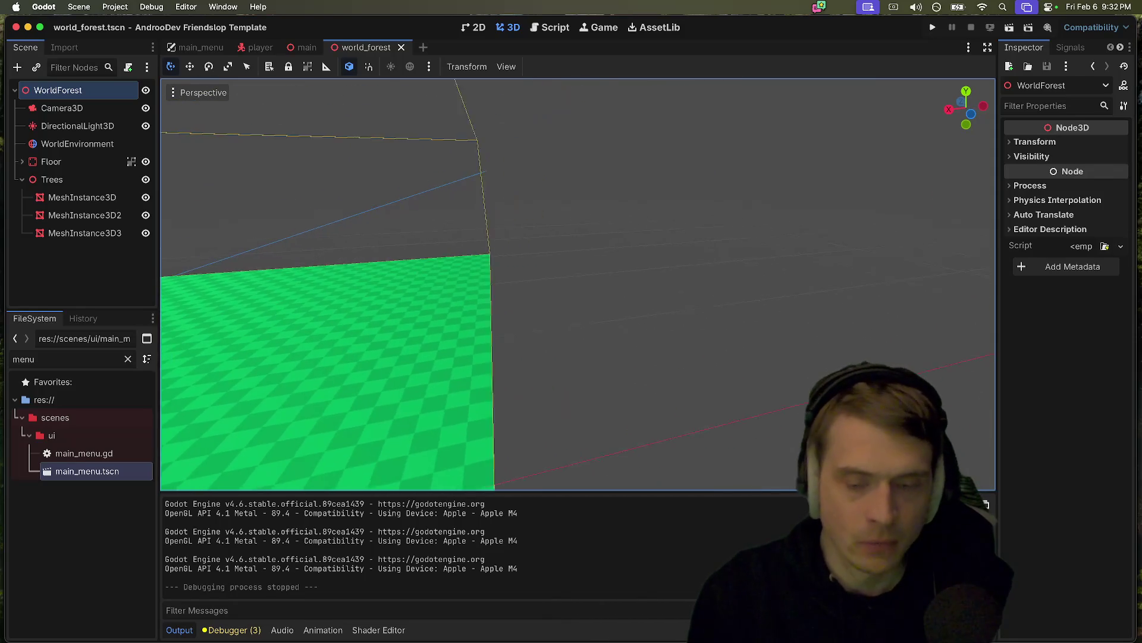
{"action": "scroll", "coordinate": [577, 285], "scroll_direction": "down", "scroll_amount": 10}
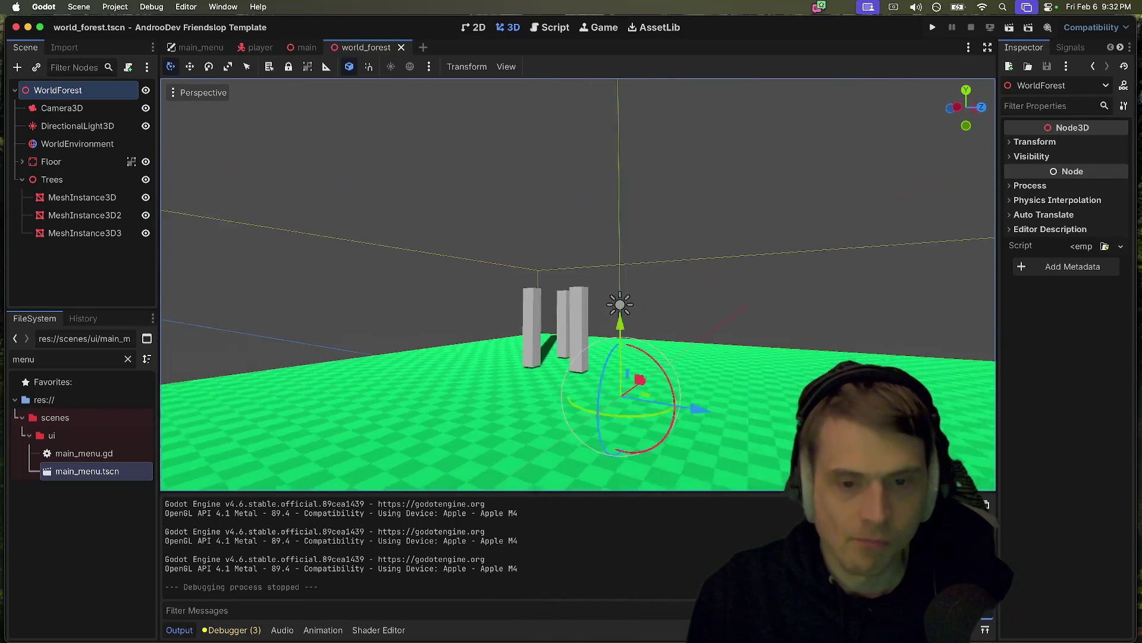
{"action": "scroll", "coordinate": [578, 285], "scroll_direction": "down", "scroll_amount": 10}
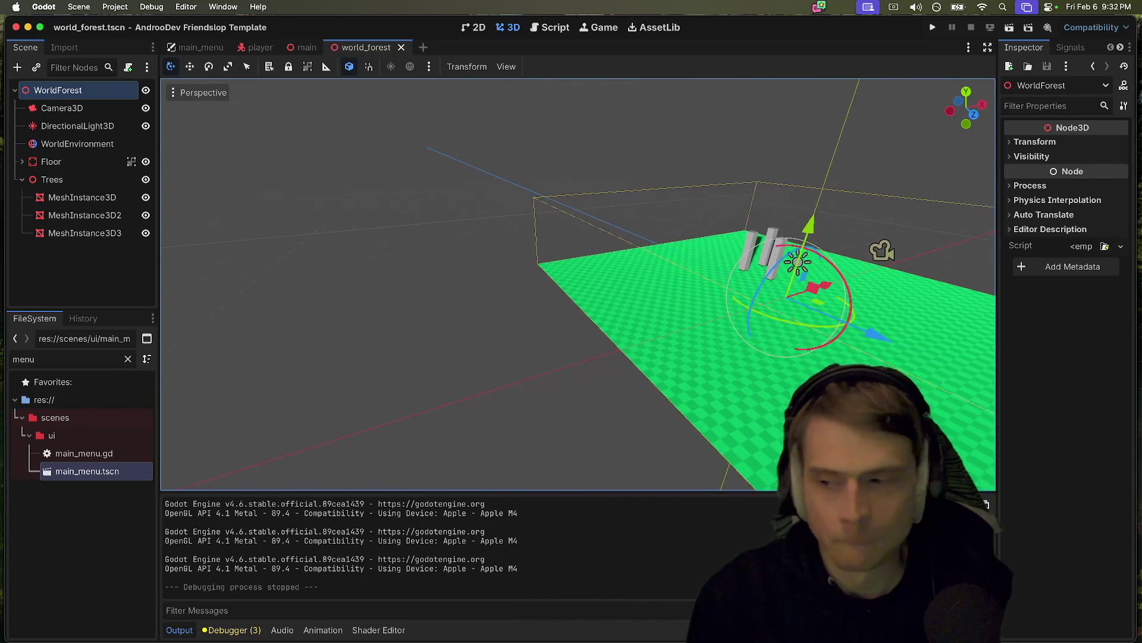
{"action": "scroll", "coordinate": [577, 286], "scroll_direction": "down", "scroll_amount": 10}
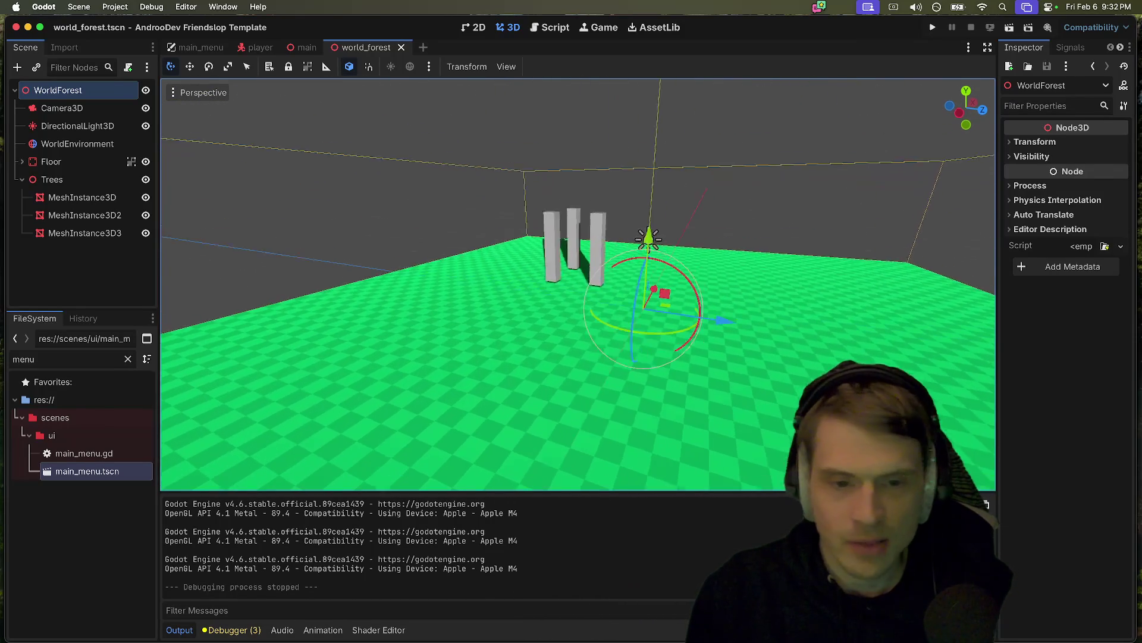
{"action": "scroll", "coordinate": [563, 203], "scroll_direction": "down", "scroll_amount": 10}
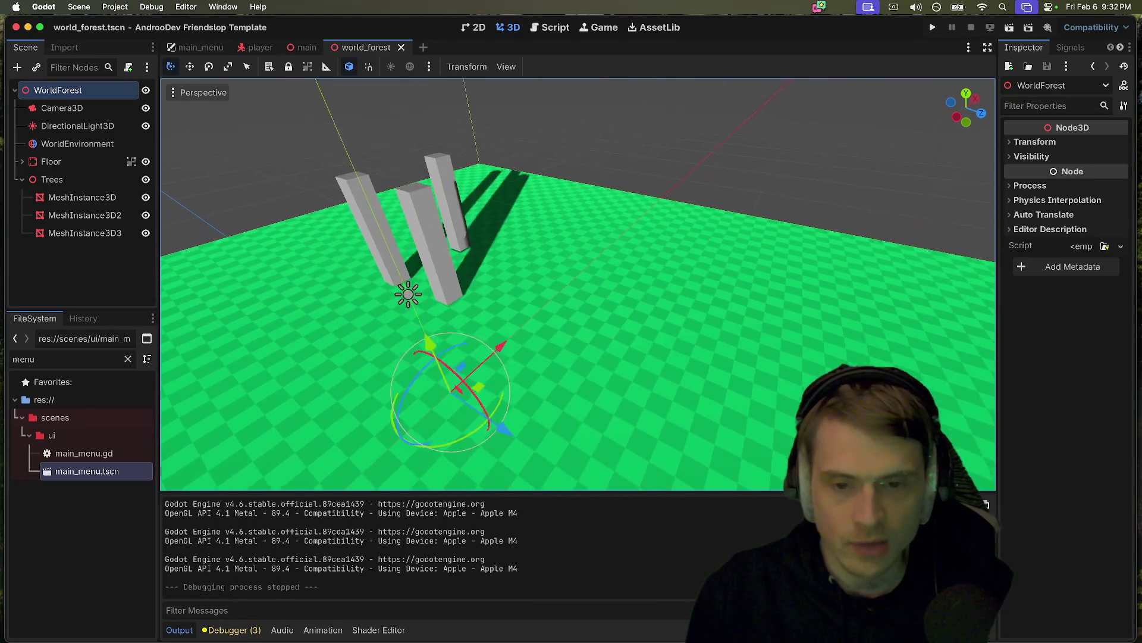
Step: Select the Trees group and lower it slightly along its Y axis
{"action": "left_click", "coordinate": [795, 255]}
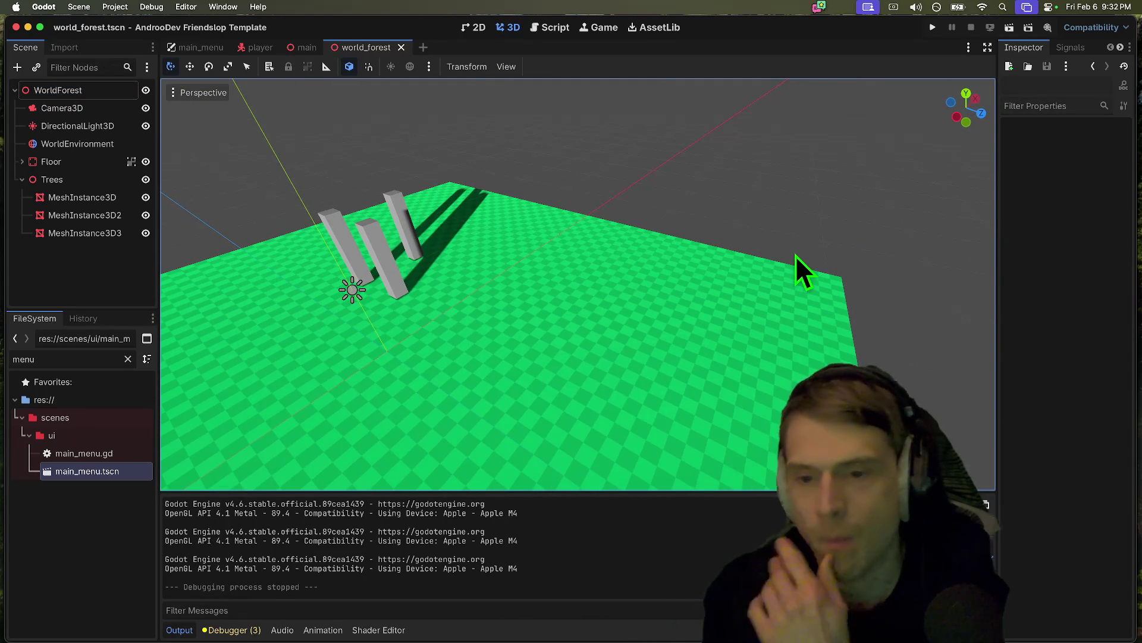
{"action": "left_click", "coordinate": [62, 180]}
{"action": "mouse_move", "coordinate": [351, 292]}
{"action": "left_mouse_down"}
{"action": "mouse_move", "coordinate": [352, 269]}
{"action": "mouse_move", "coordinate": [357, 294]}
{"action": "left_mouse_up"}
{"action": "left_click", "coordinate": [725, 213]}
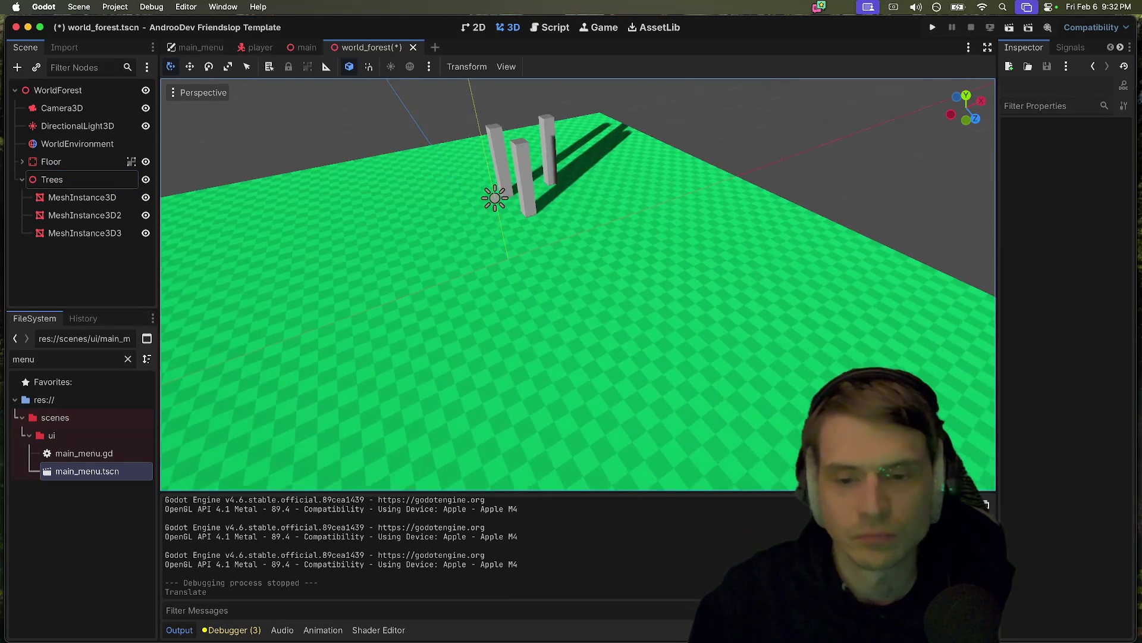
{"action": "scroll", "coordinate": [577, 285], "scroll_direction": "up", "scroll_amount": 8}
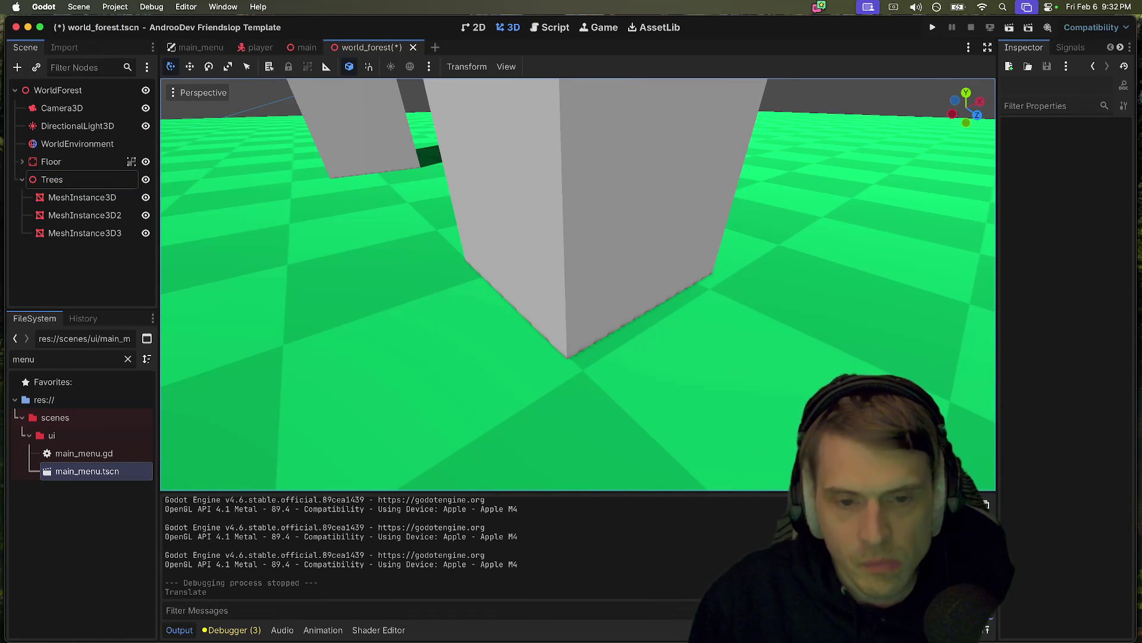
{"action": "scroll", "coordinate": [720, 216], "scroll_direction": "down", "scroll_amount": 8}
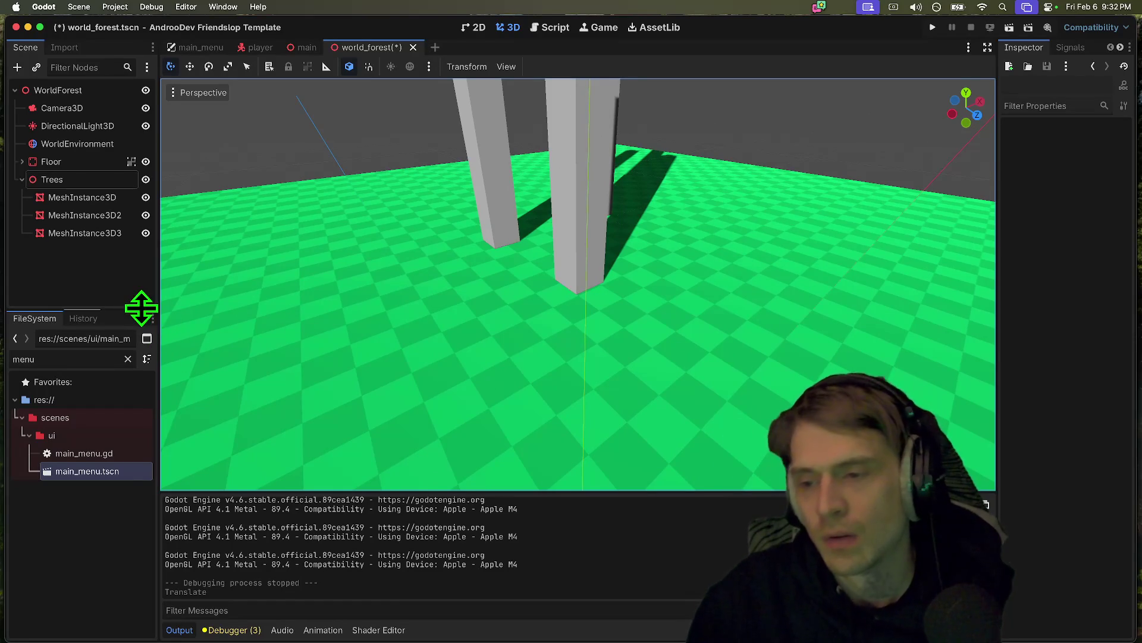
Step: Resize the scene tree and file docks, then return to the planning doc in Firefox
{"action": "left_click_drag", "start_coordinate": [140, 306], "coordinate": [131, 321]}
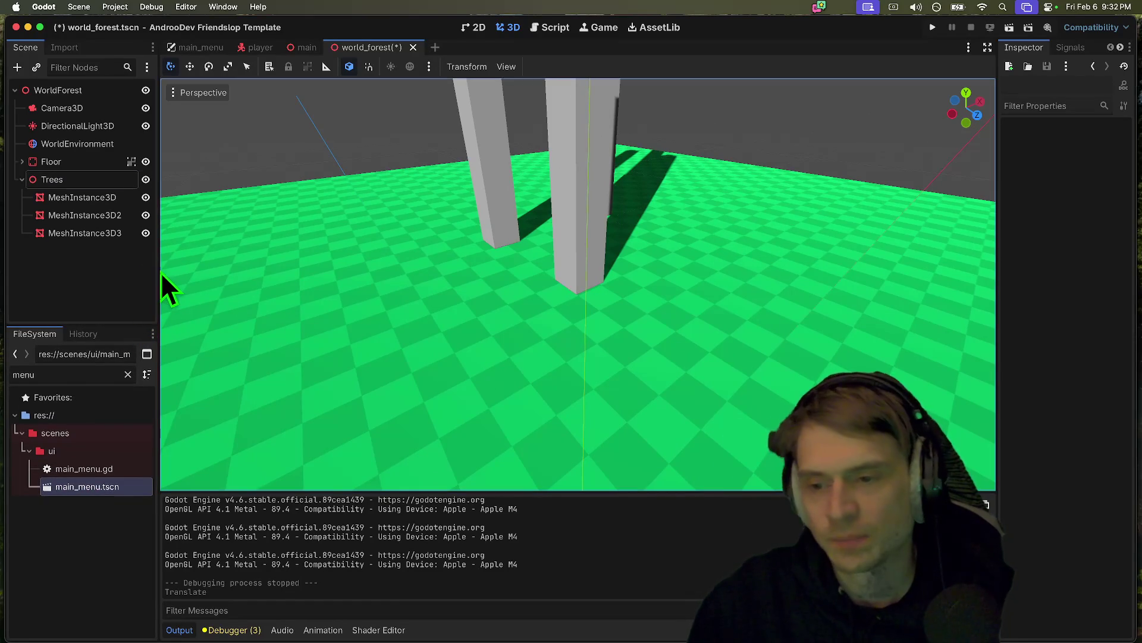
{"action": "left_click_drag", "start_coordinate": [158, 274], "coordinate": [191, 258]}
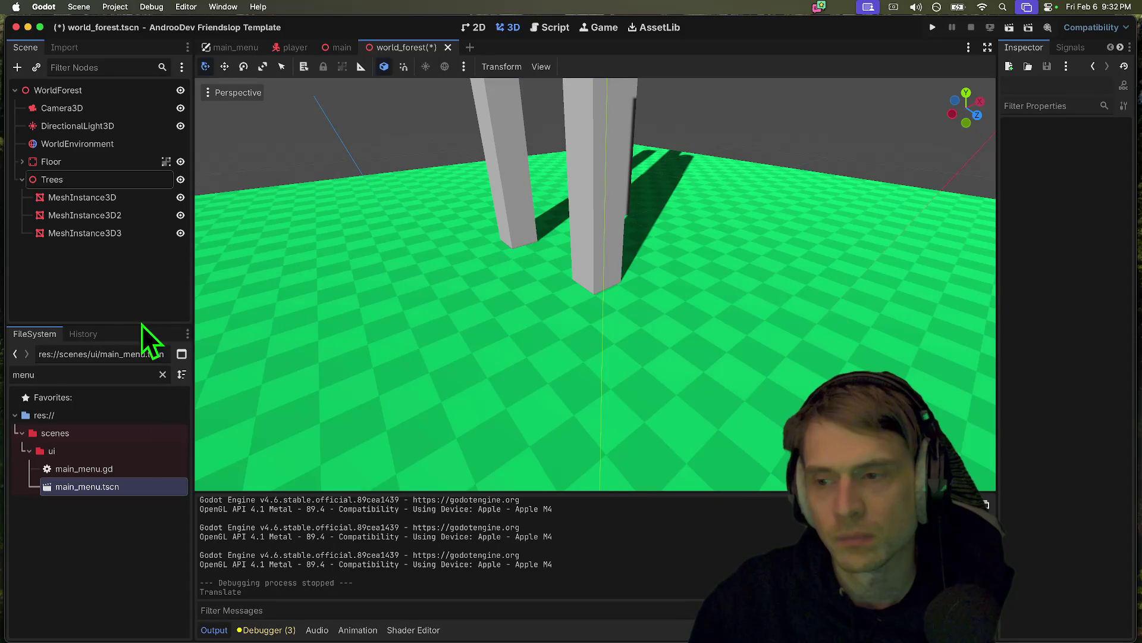
{"action": "mouse_move", "coordinate": [143, 325]}
{"action": "left_mouse_down"}
{"action": "mouse_move", "coordinate": [141, 315]}
{"action": "mouse_move", "coordinate": [113, 393]}
{"action": "left_mouse_up"}
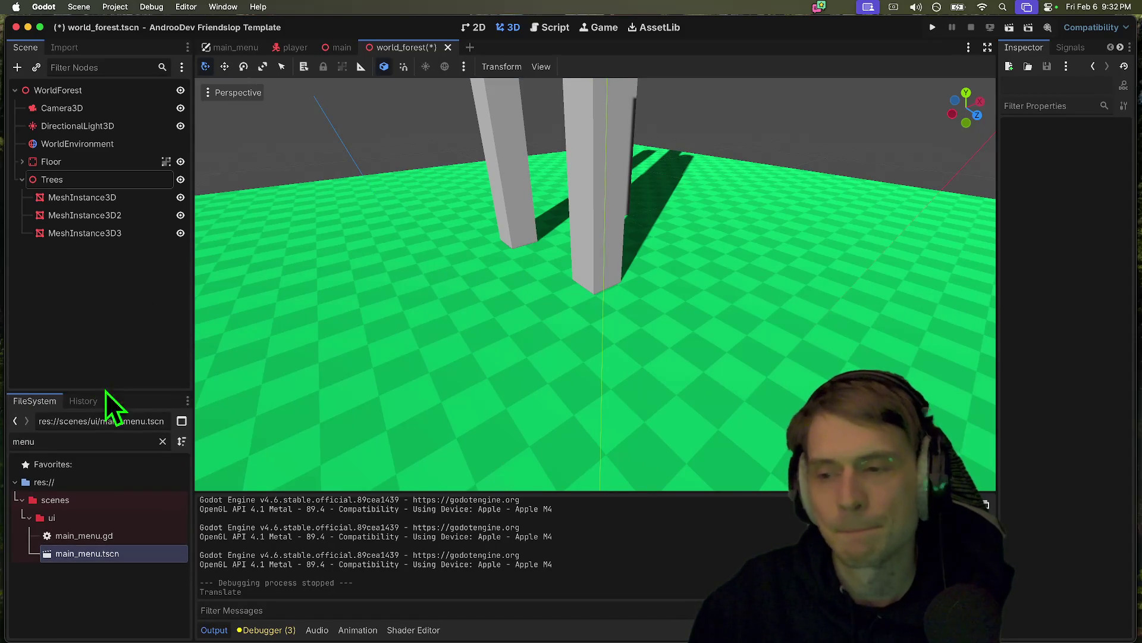
{"action": "key", "text": "super+Tab"}
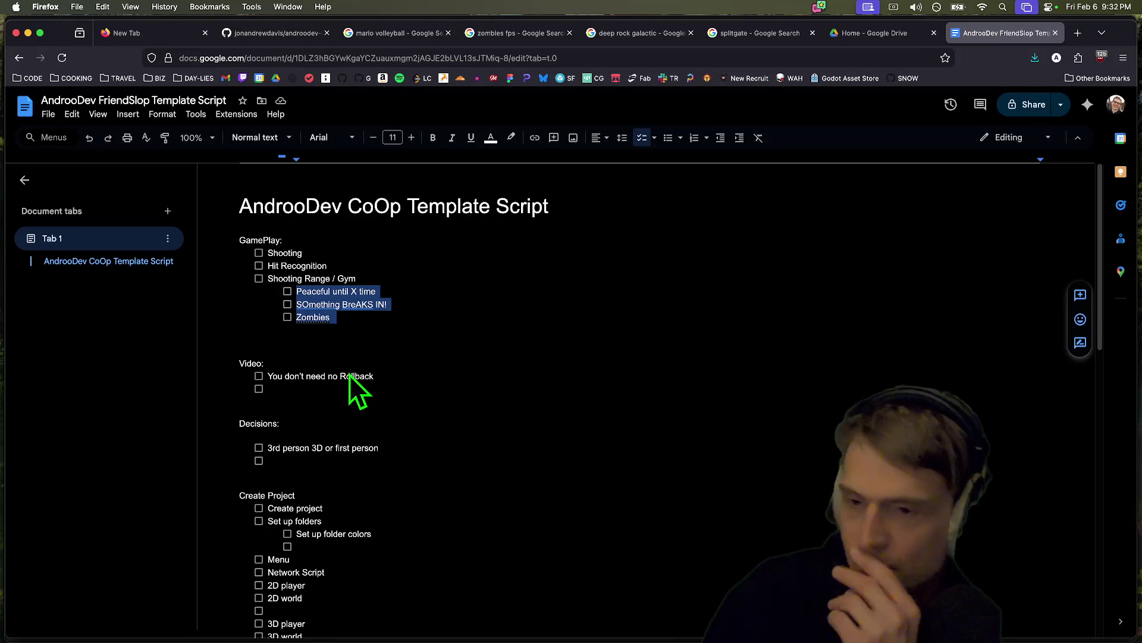
Step: Search Google for 'mamoth hunting g-op game' in a new tab
{"action": "key", "text": "super+t"}
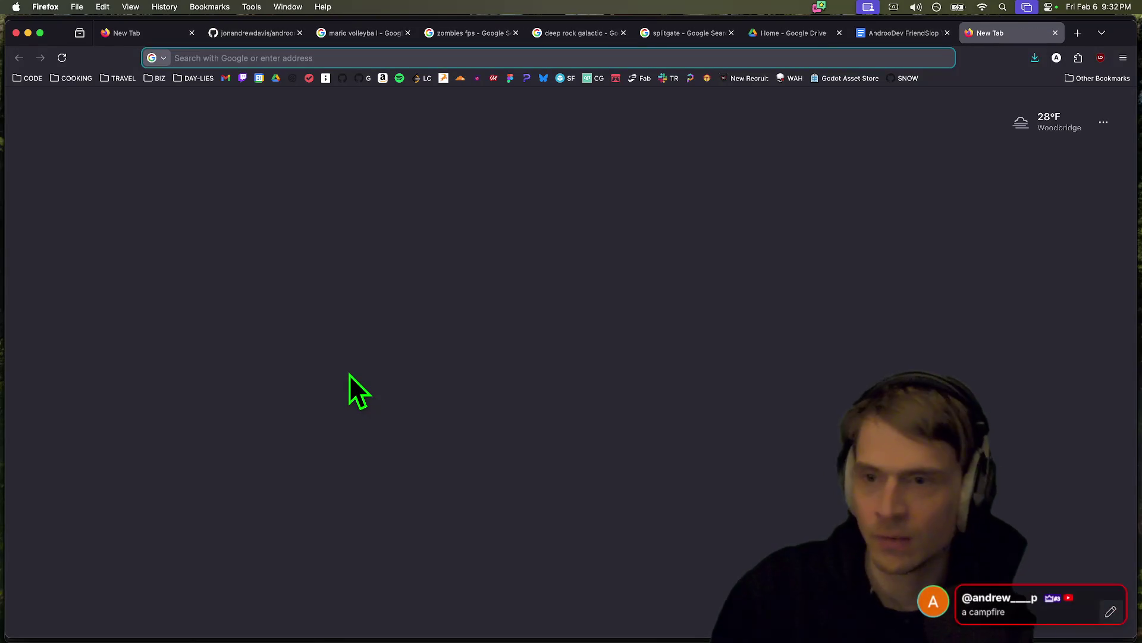
{"action": "type", "text": "mamoth"}
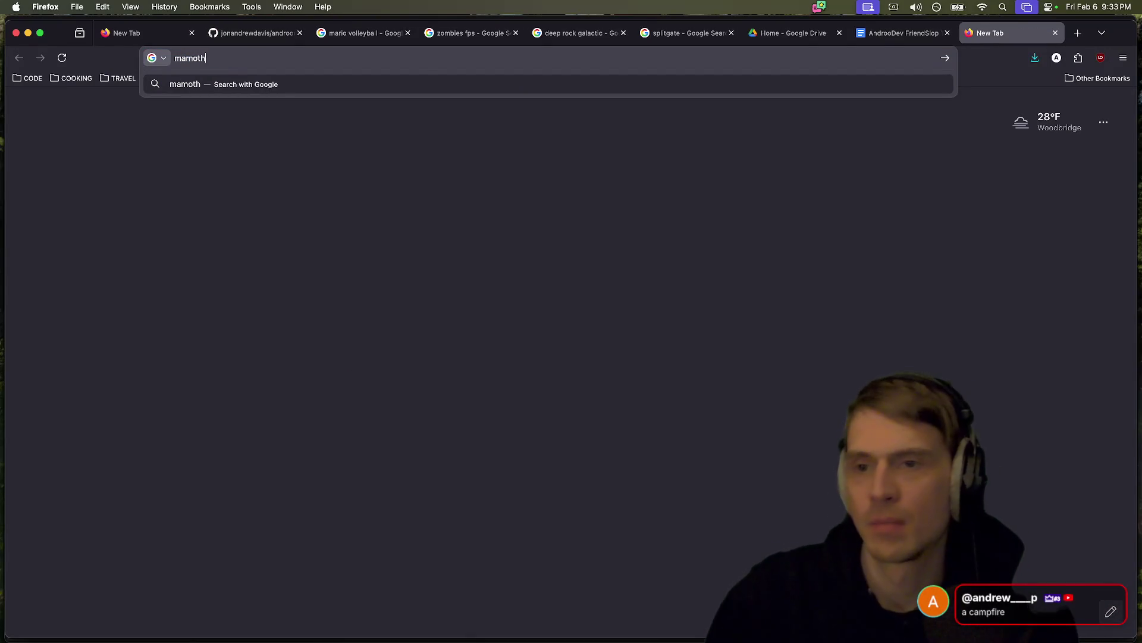
{"action": "type", "text": " hunting g"}
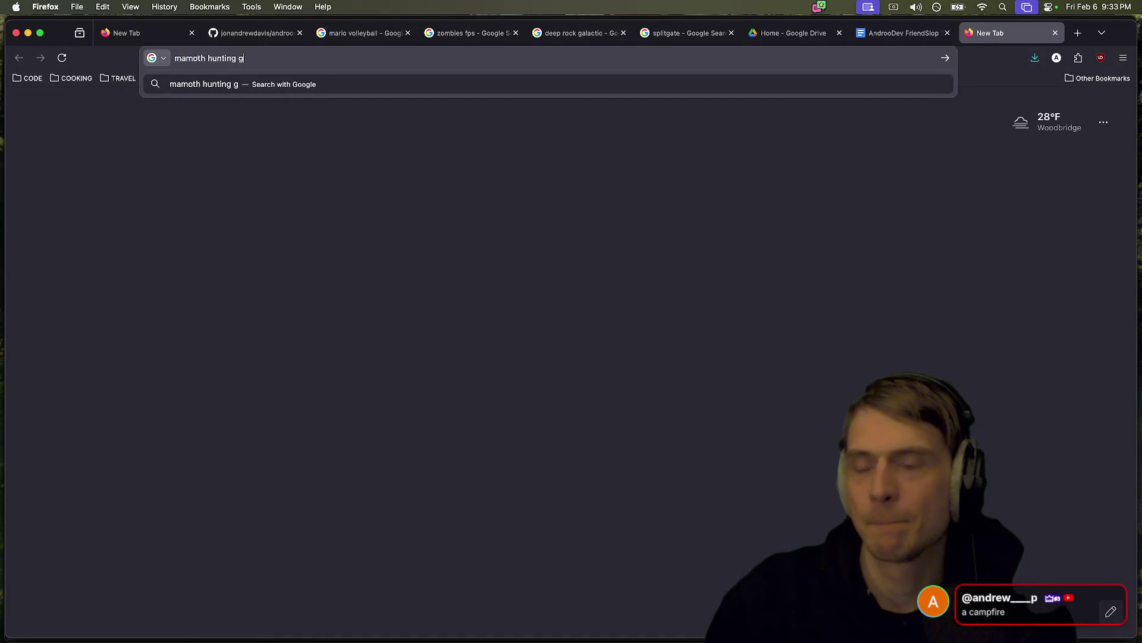
{"action": "type", "text": "-op game"}
{"action": "key", "text": "Return"}
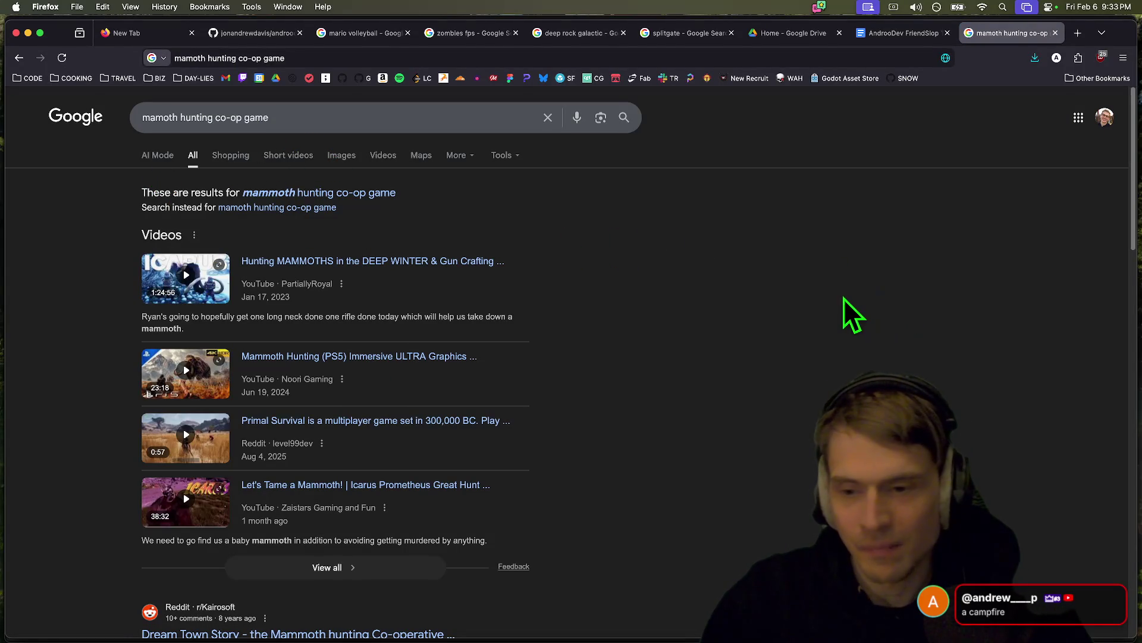
{"action": "scroll", "coordinate": [846, 300], "scroll_direction": "down", "scroll_amount": 2}
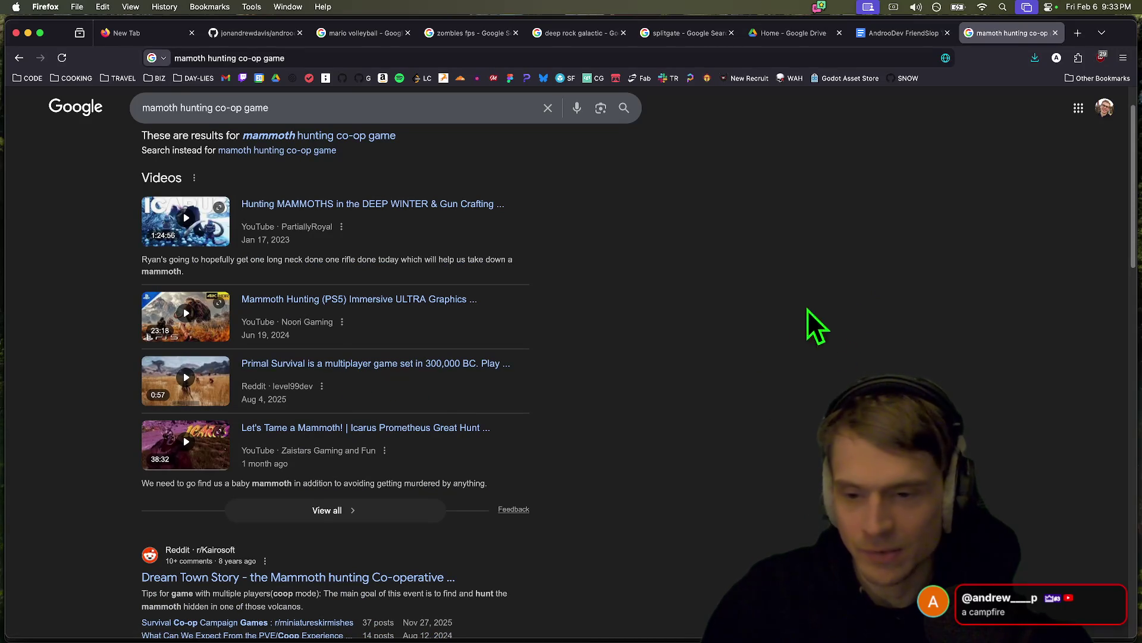
{"action": "scroll", "coordinate": [774, 331], "scroll_direction": "up", "scroll_amount": 2}
Step: Browse the image results for the mammoth hunting search
{"action": "left_click", "coordinate": [342, 156]}
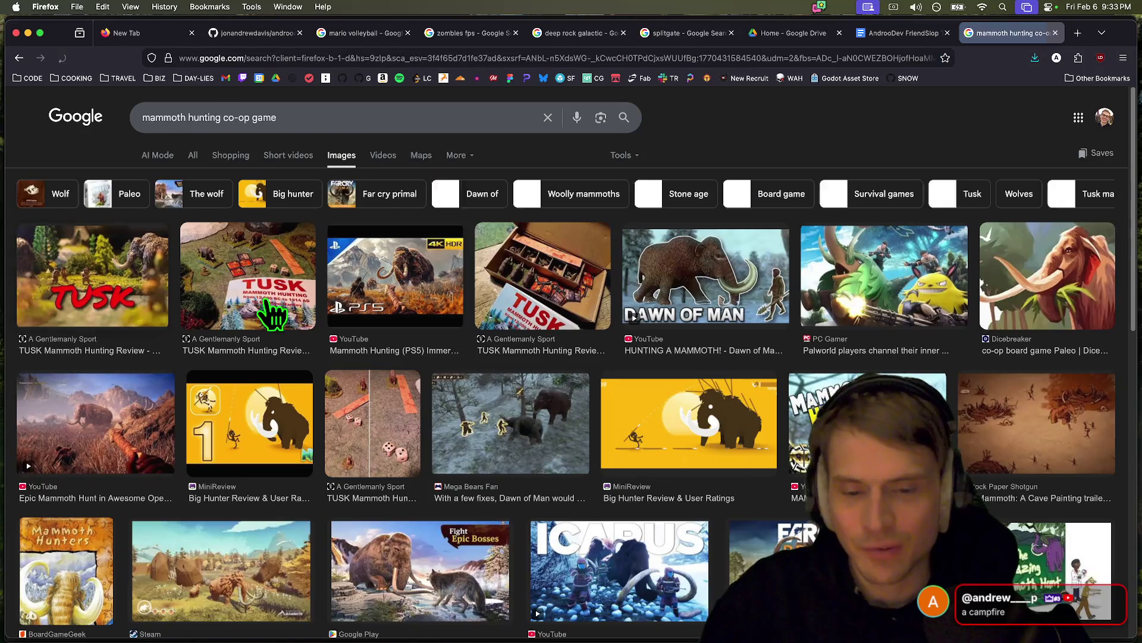
{"action": "scroll", "coordinate": [803, 375], "scroll_direction": "down", "scroll_amount": 2}
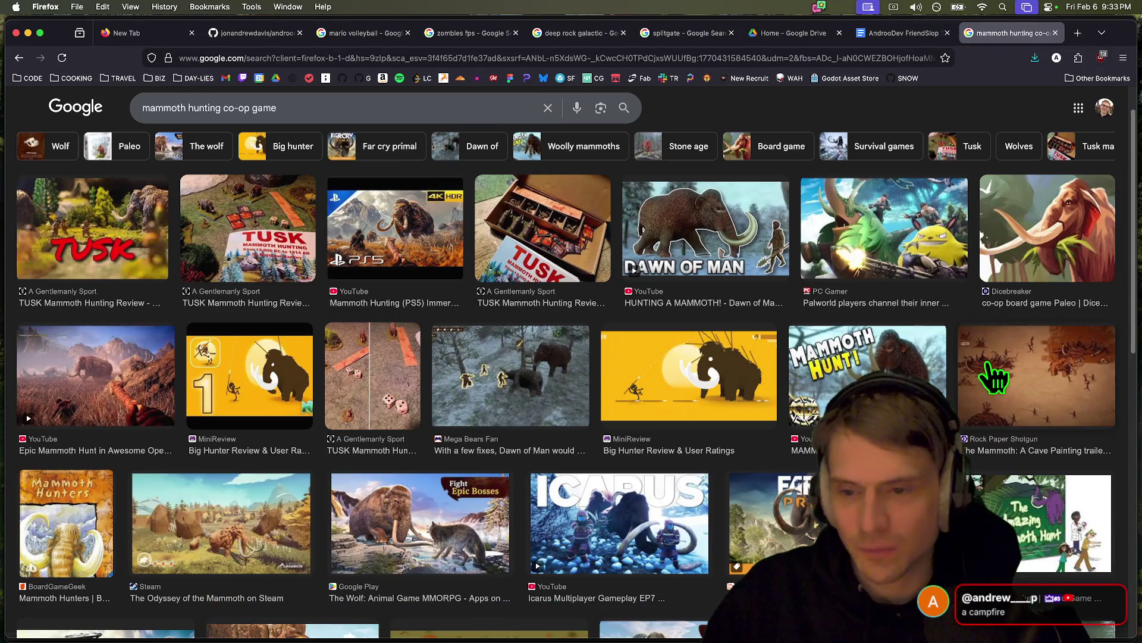
{"action": "scroll", "coordinate": [993, 376], "scroll_direction": "down", "scroll_amount": 5}
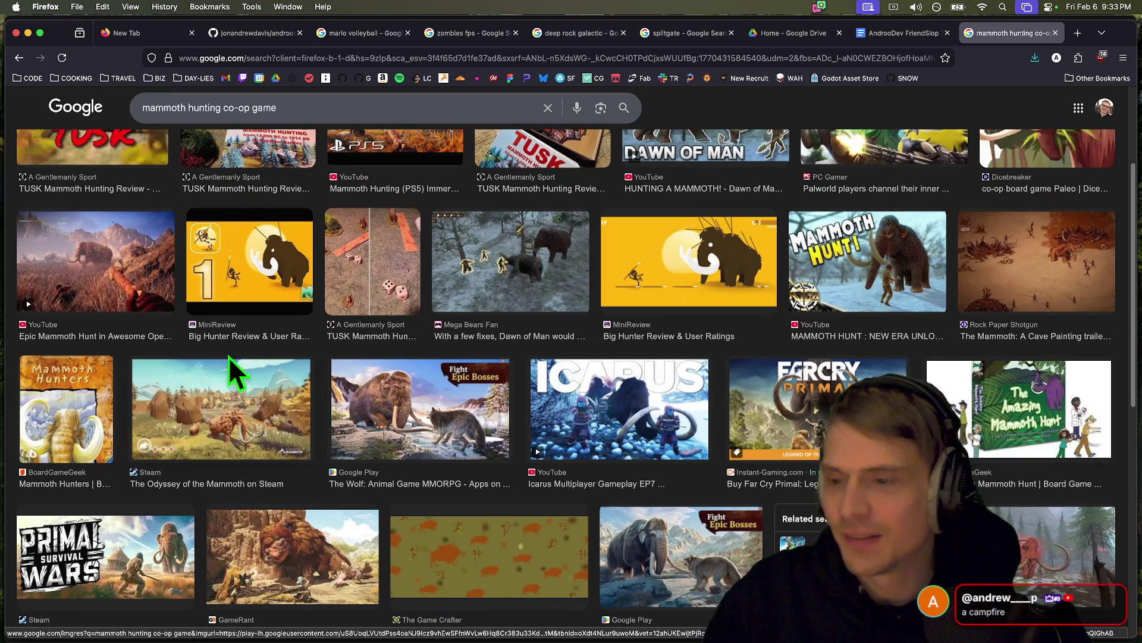
{"action": "scroll", "coordinate": [969, 356], "scroll_direction": "down", "scroll_amount": 15}
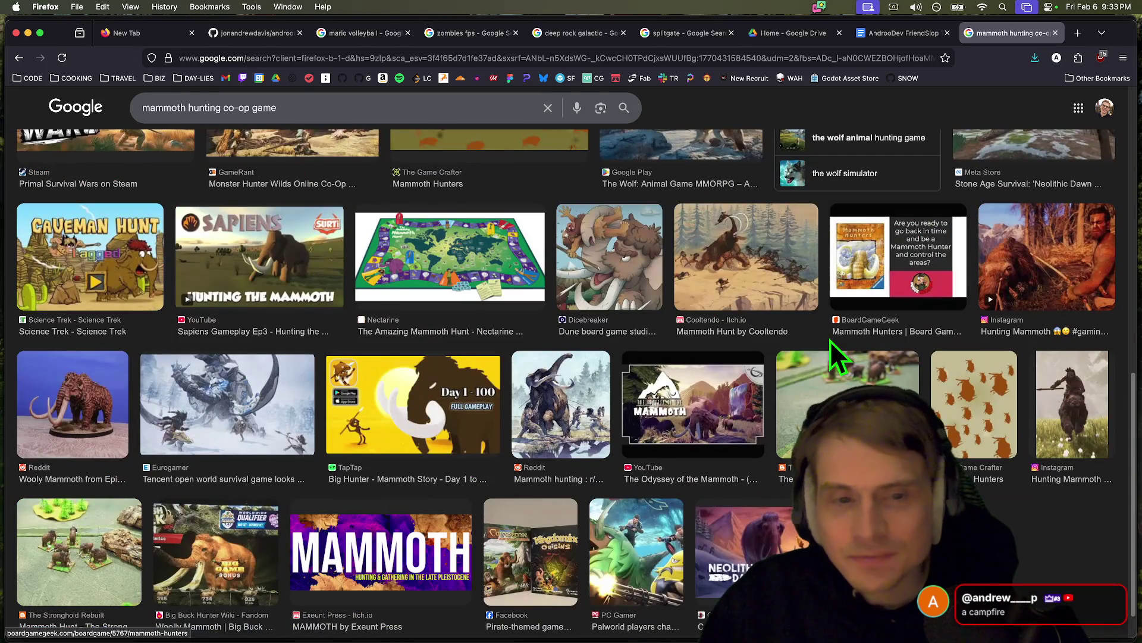
{"action": "scroll", "coordinate": [803, 357], "scroll_direction": "up", "scroll_amount": 1}
{"action": "scroll", "coordinate": [800, 354], "scroll_direction": "up", "scroll_amount": 1}
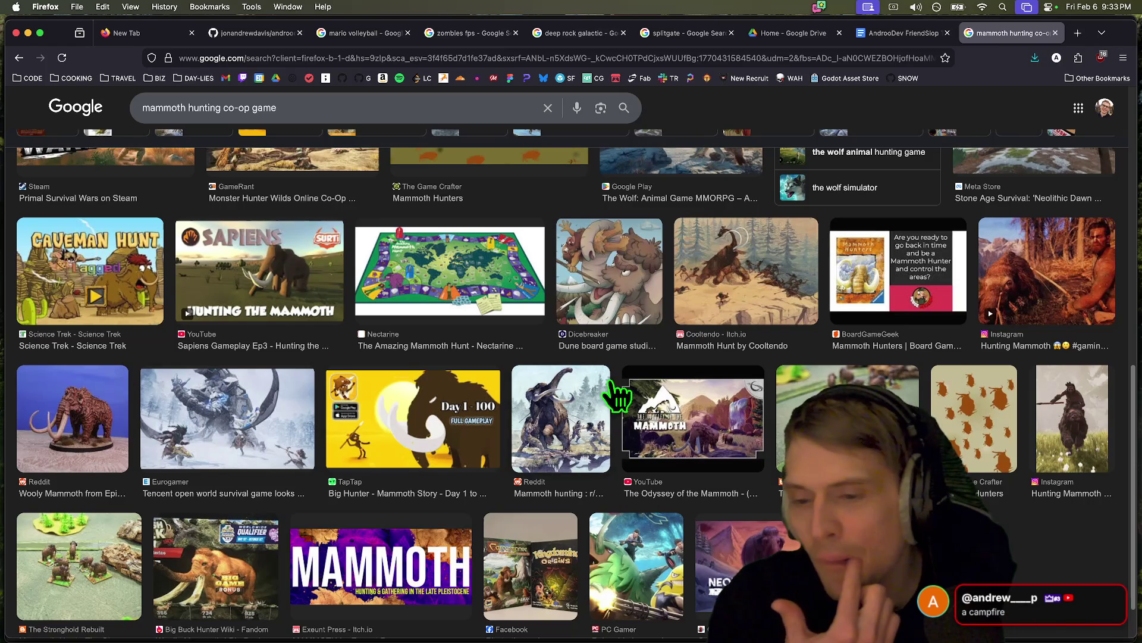
{"action": "scroll", "coordinate": [612, 379], "scroll_direction": "down", "scroll_amount": 2}
{"action": "scroll", "coordinate": [1050, 367], "scroll_direction": "up", "scroll_amount": 10}
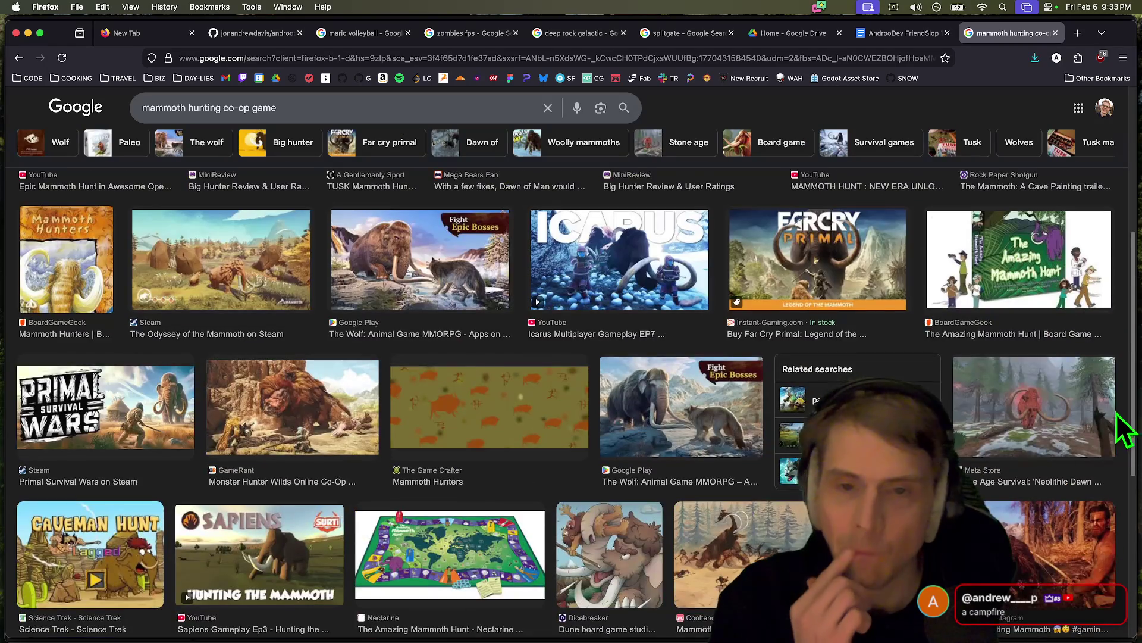
{"action": "scroll", "coordinate": [589, 307], "scroll_direction": "up", "scroll_amount": 3}
Step: Change the query to 'mammoth hunting video game', browse its images, and close the tab
{"action": "left_click_drag", "start_coordinate": [306, 117], "coordinate": [226, 123]}
{"action": "type", "text": "video game"}
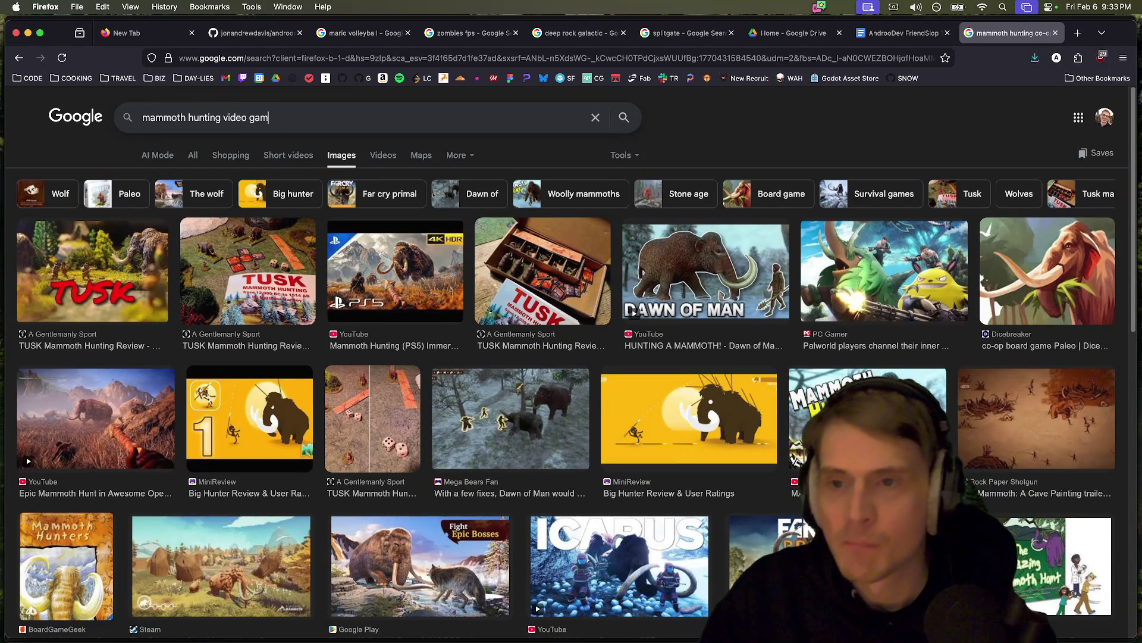
{"action": "key", "text": "Return"}
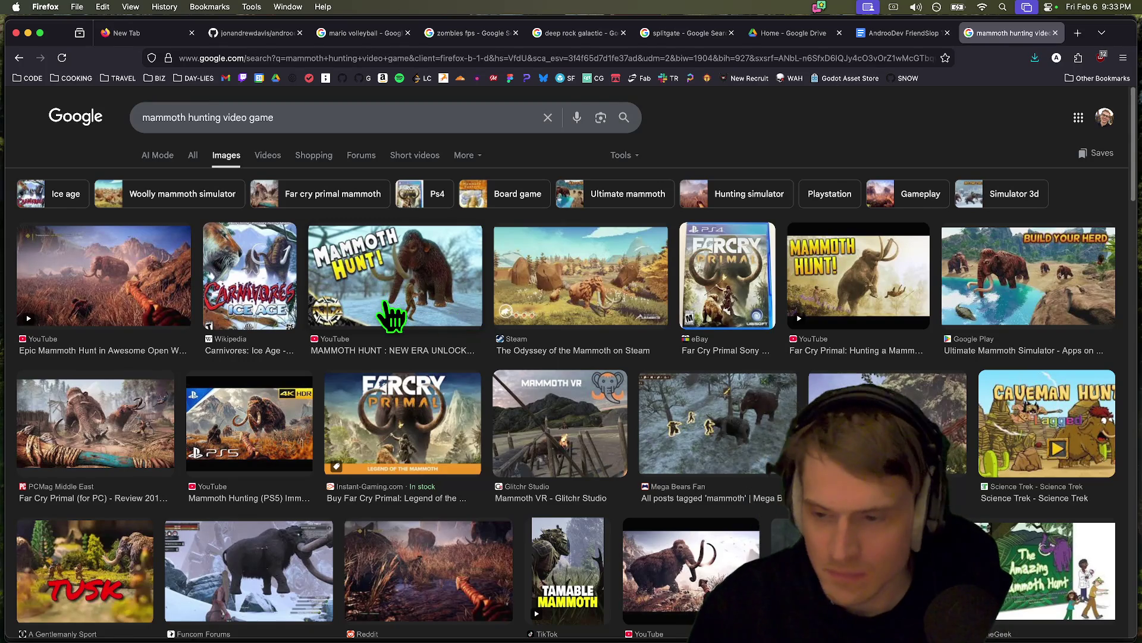
{"action": "scroll", "coordinate": [387, 328], "scroll_direction": "down", "scroll_amount": 7}
{"action": "scroll", "coordinate": [387, 330], "scroll_direction": "down", "scroll_amount": 3}
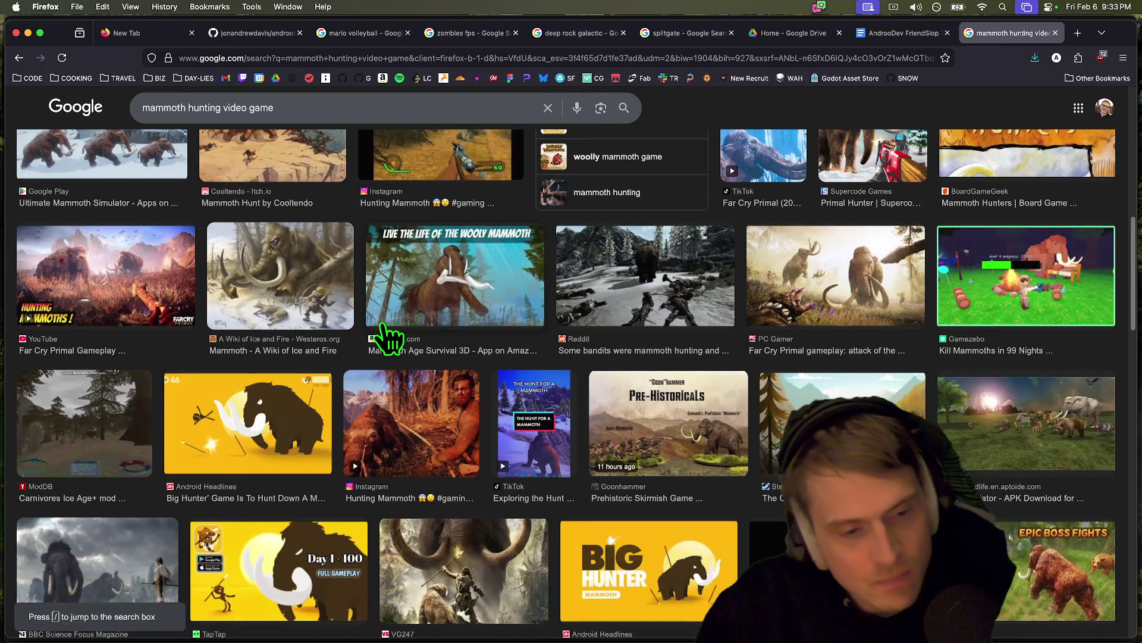
{"action": "scroll", "coordinate": [387, 344], "scroll_direction": "down", "scroll_amount": 1}
{"action": "scroll", "coordinate": [388, 348], "scroll_direction": "up", "scroll_amount": 15}
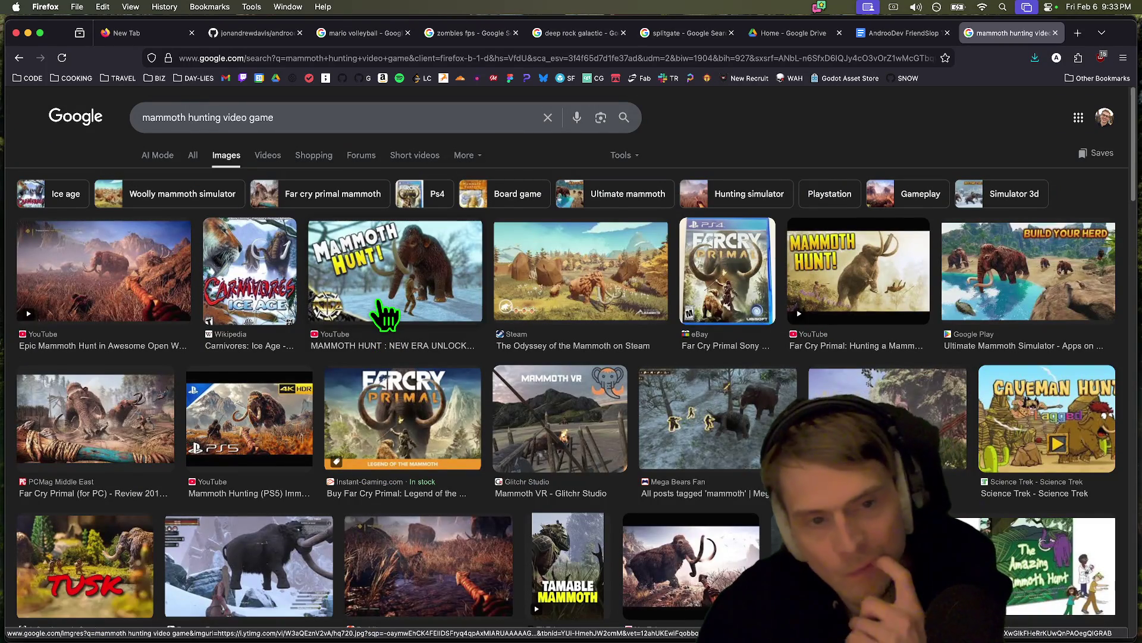
{"action": "key", "text": "super+w"}
{"action": "key", "text": "Down"}
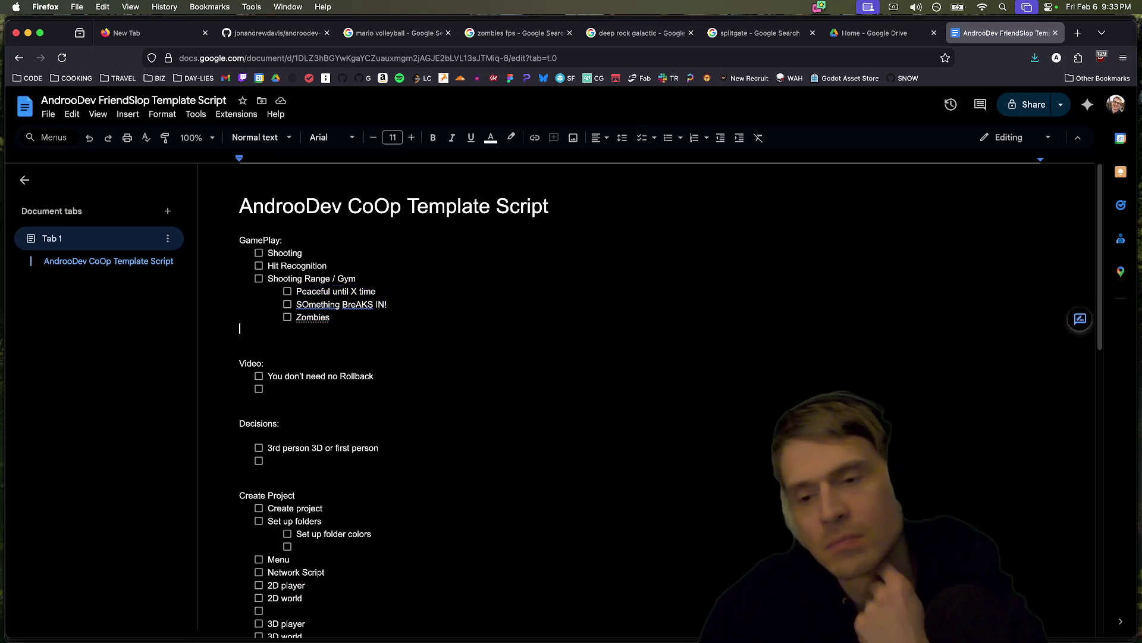
Step: Delete the Peaceful, SOmething BreAKS IN! and Zombies sub-items under Shooting Range / Gym
{"action": "left_click_drag", "start_coordinate": [388, 304], "coordinate": [259, 292]}
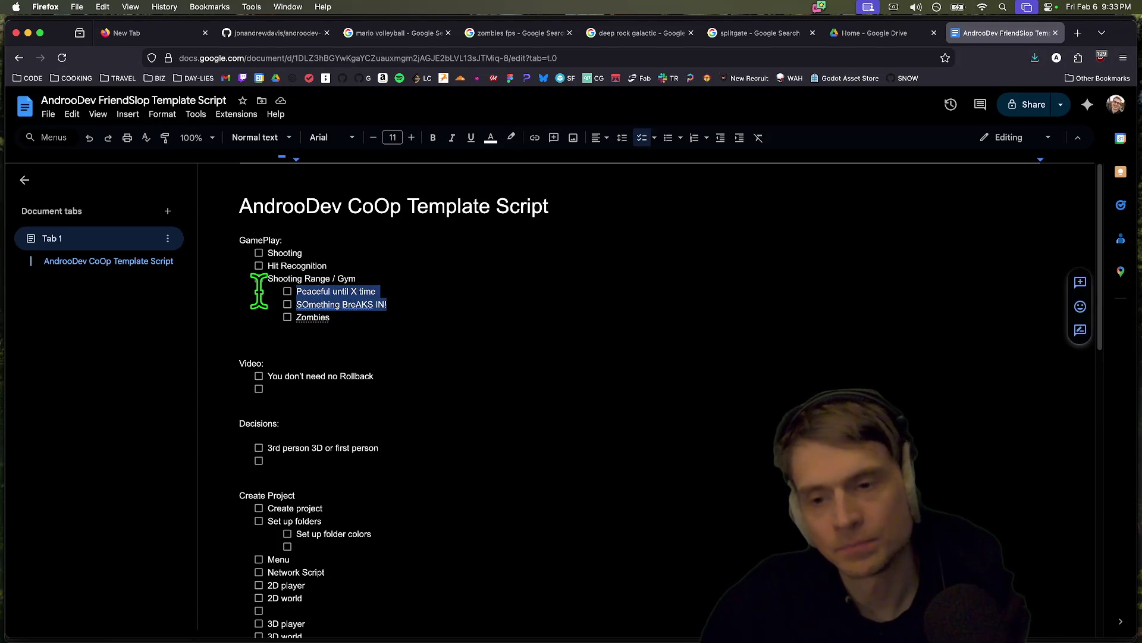
{"action": "key", "text": "BackSpace"}
{"action": "triple_click", "coordinate": [523, 302]}
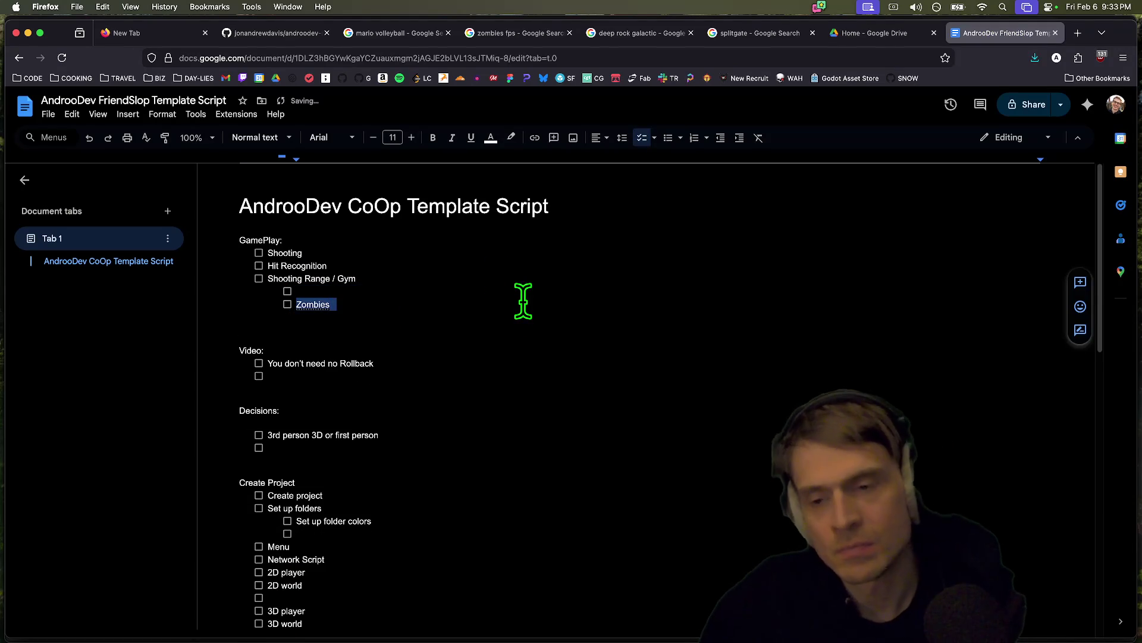
{"action": "key", "text": "BackSpace"}
{"action": "key", "text": "BackSpace"}
{"action": "key", "text": "BackSpace"}
{"action": "key", "text": "BackSpace"}
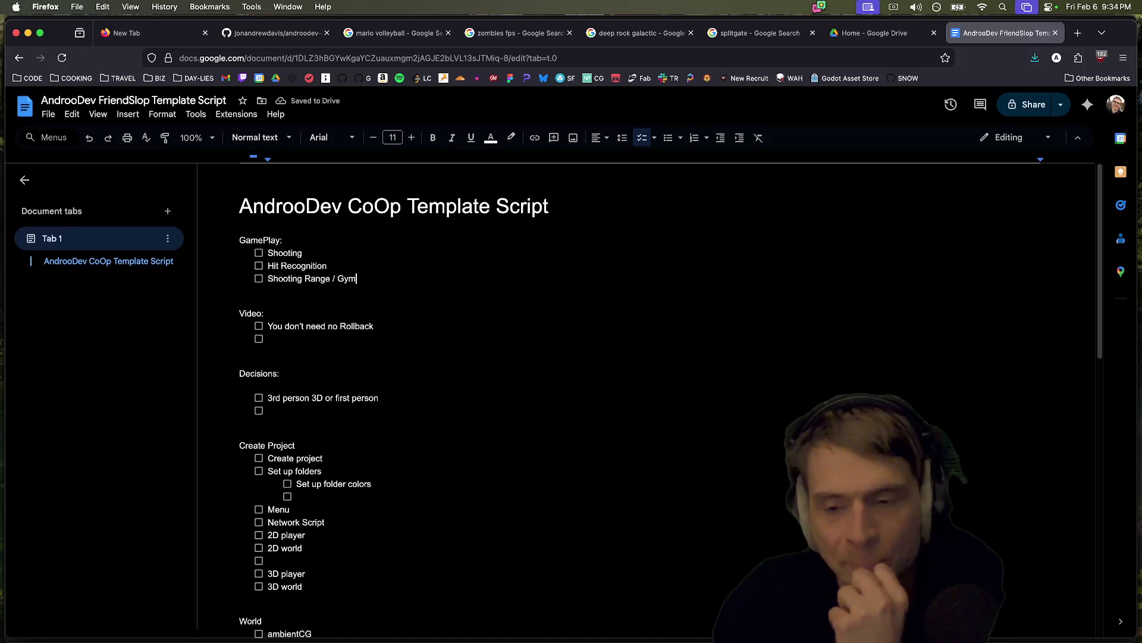
Step: Copy the 'Video:' heading to the top of the document with an indented empty checklist item
{"action": "left_click", "coordinate": [423, 311]}
{"action": "key", "text": "shift+Home"}
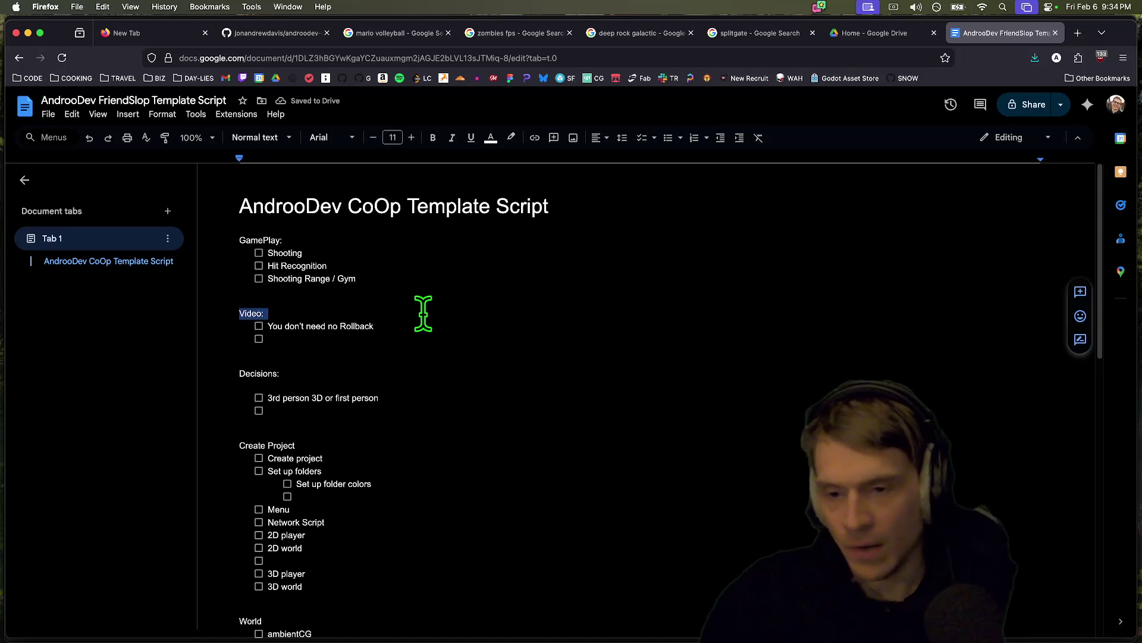
{"action": "key", "text": "Up"}
{"action": "type", "text": "q"}
{"action": "key", "text": "BackSpace"}
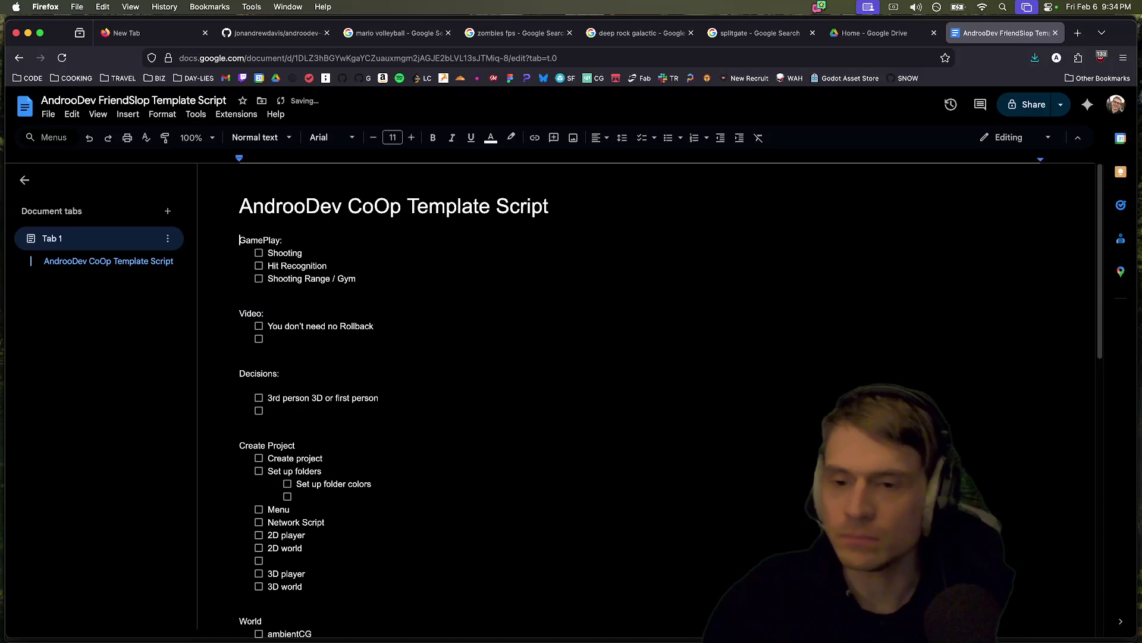
{"action": "key", "text": "ctrl+v"}
{"action": "key", "text": "Return"}
{"action": "key", "text": "Return"}
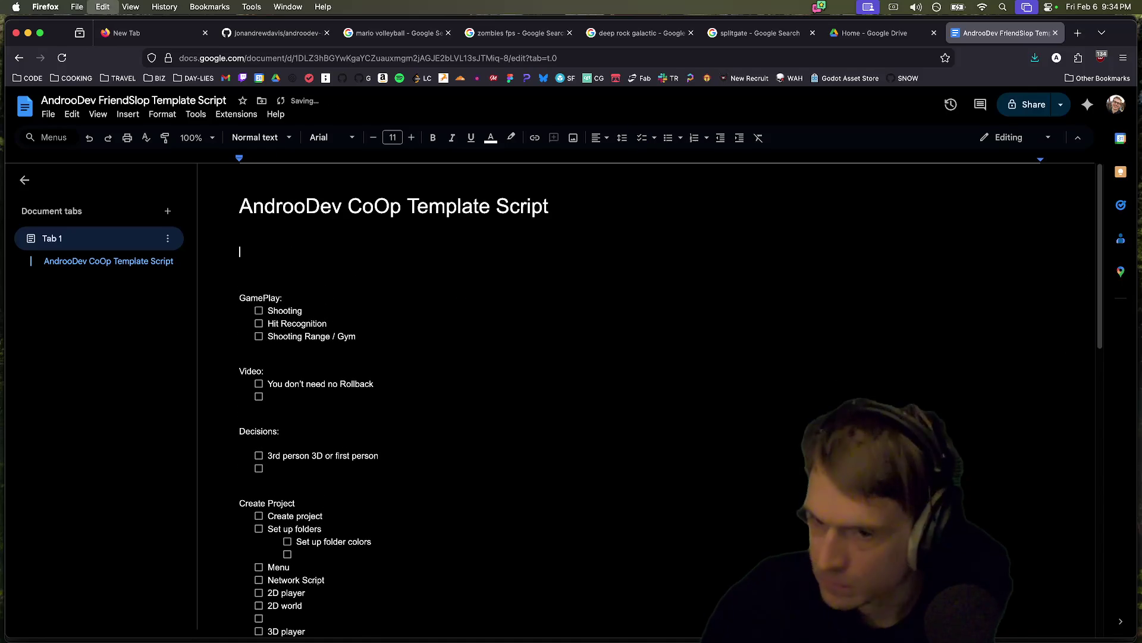
{"action": "key", "text": "Tab"}
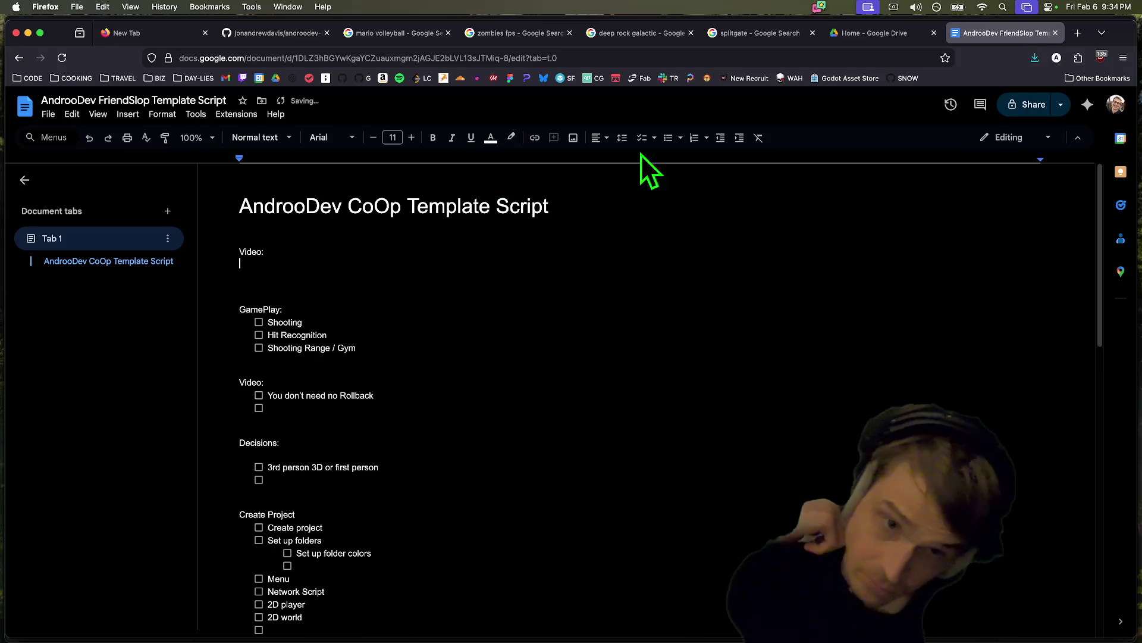
{"action": "left_click", "coordinate": [642, 138]}
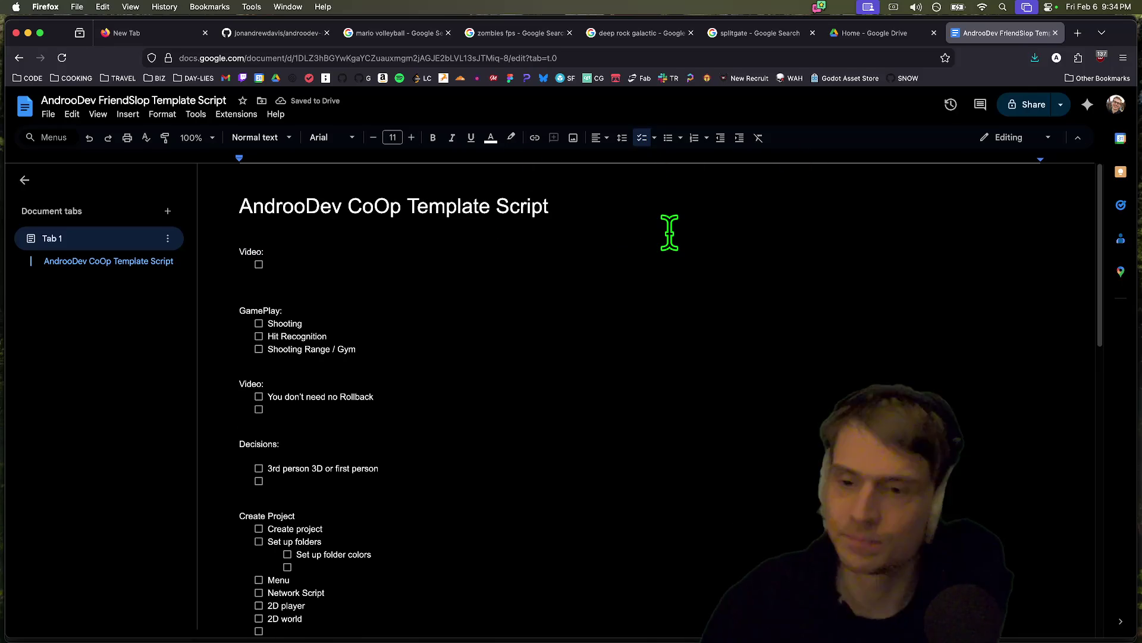
Step: Rename the heading 'Video Order:' with items 1: Network Set Up and 2: Game Mechanics
{"action": "type", "text": "3D Set up"}
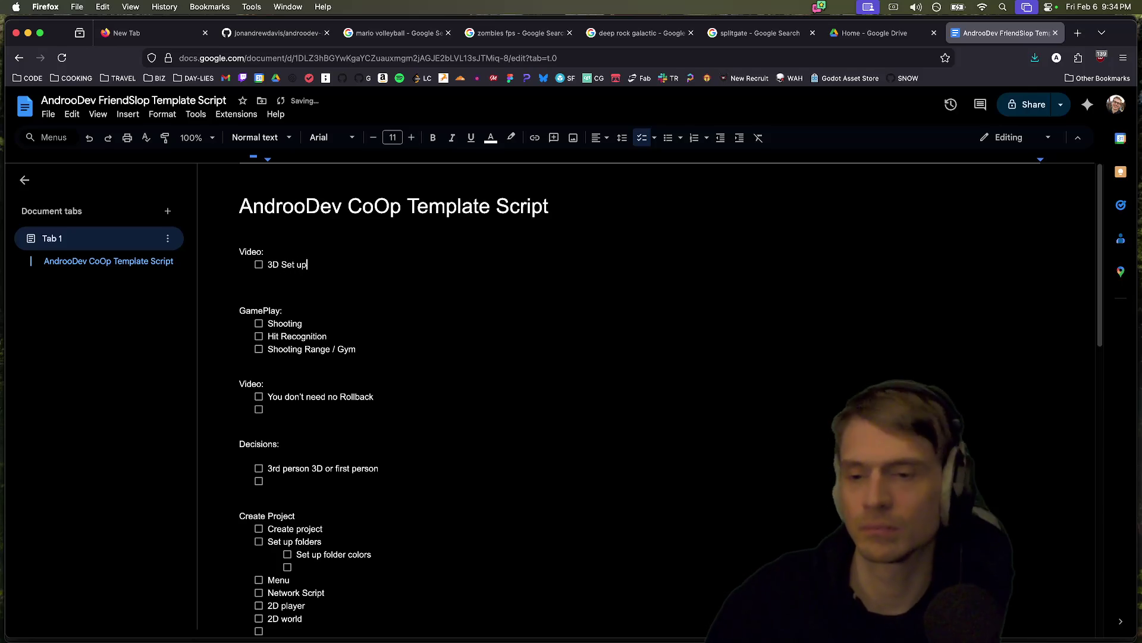
{"action": "key", "text": "Return"}
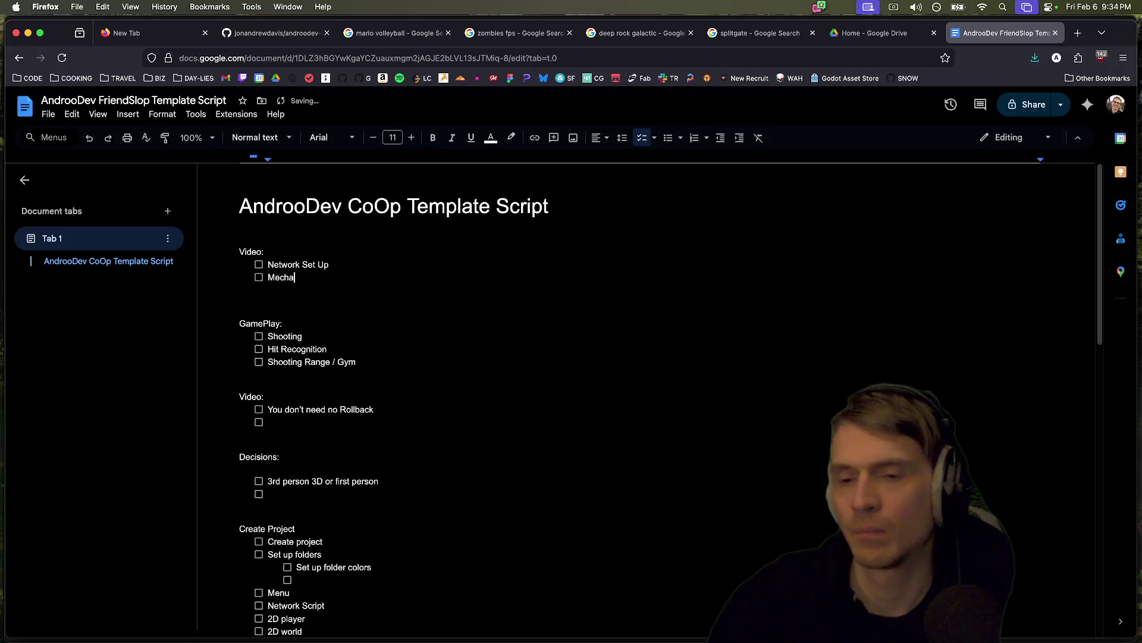
{"action": "left_click", "coordinate": [268, 264]}
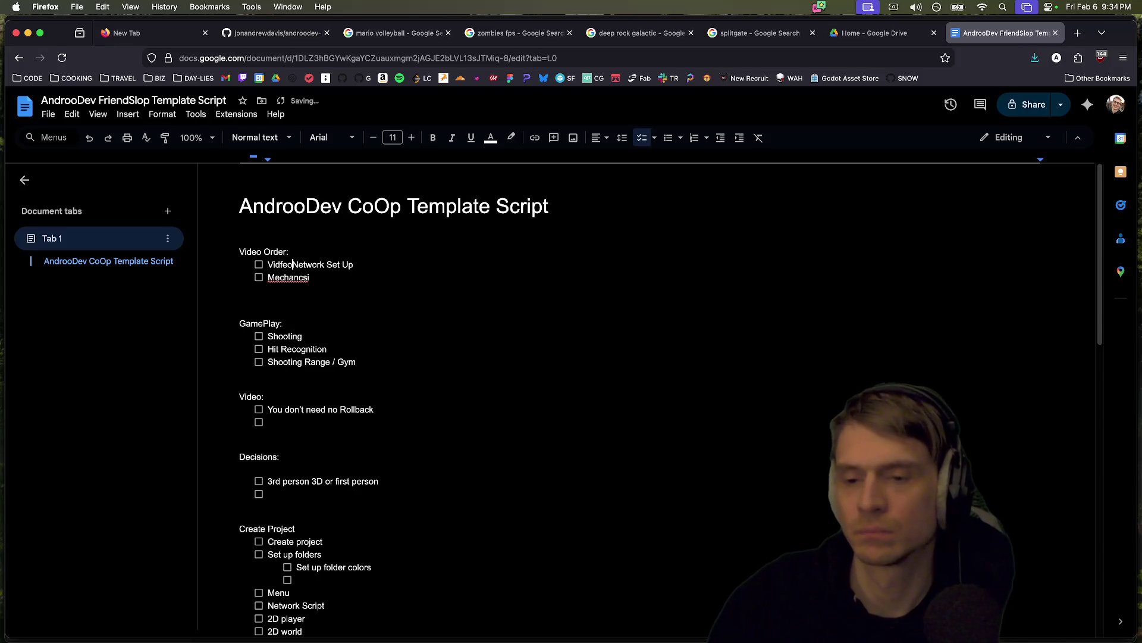
{"action": "key", "text": "Down"}
{"action": "key", "text": "End"}
{"action": "key", "text": "super+BackSpace"}
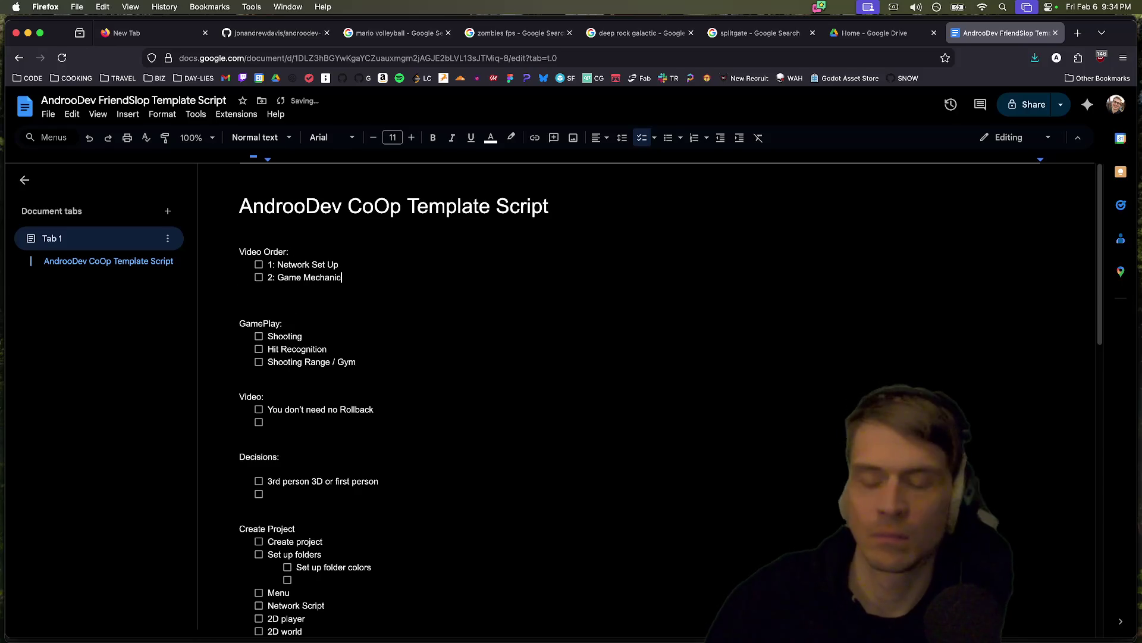
Step: Add Shoot and Health sub-items under Game Mechanics and a top-level 3: item
{"action": "type", "text": "s"}
{"action": "key", "text": "Return"}
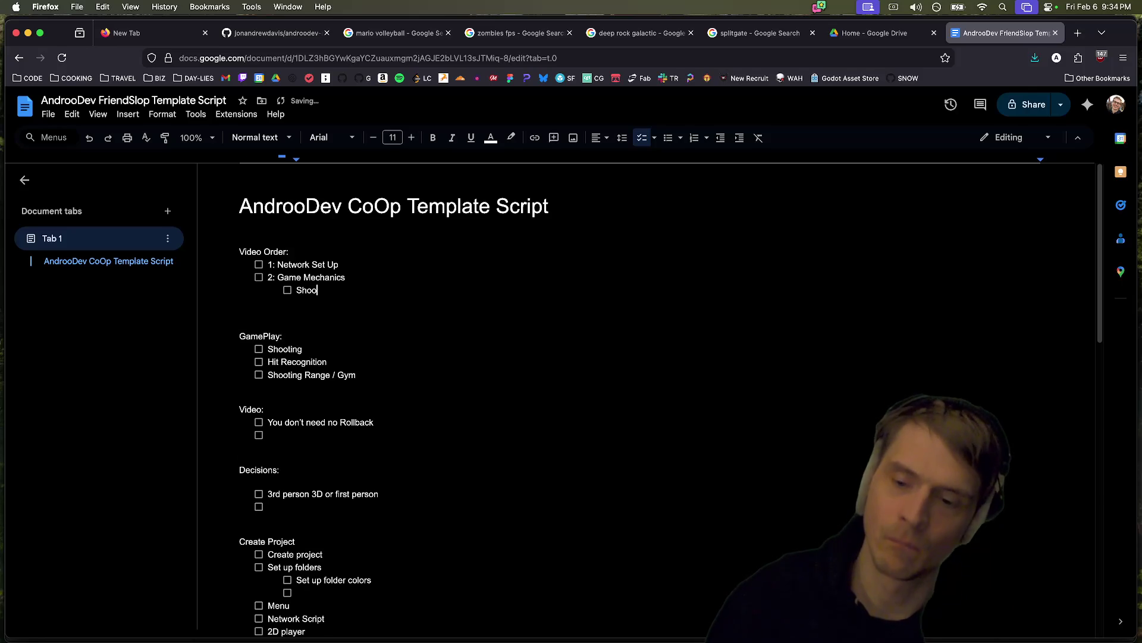
{"action": "type", "text": "t"}
{"action": "key", "text": "Return"}
{"action": "key", "text": "BackSpace"}
{"action": "key", "text": "BackSpace"}
{"action": "key", "text": "BackSpace"}
{"action": "type", "text": "ealth"}
{"action": "key", "text": "Return"}
{"action": "key", "text": "Return"}
{"action": "key", "text": "super+z"}
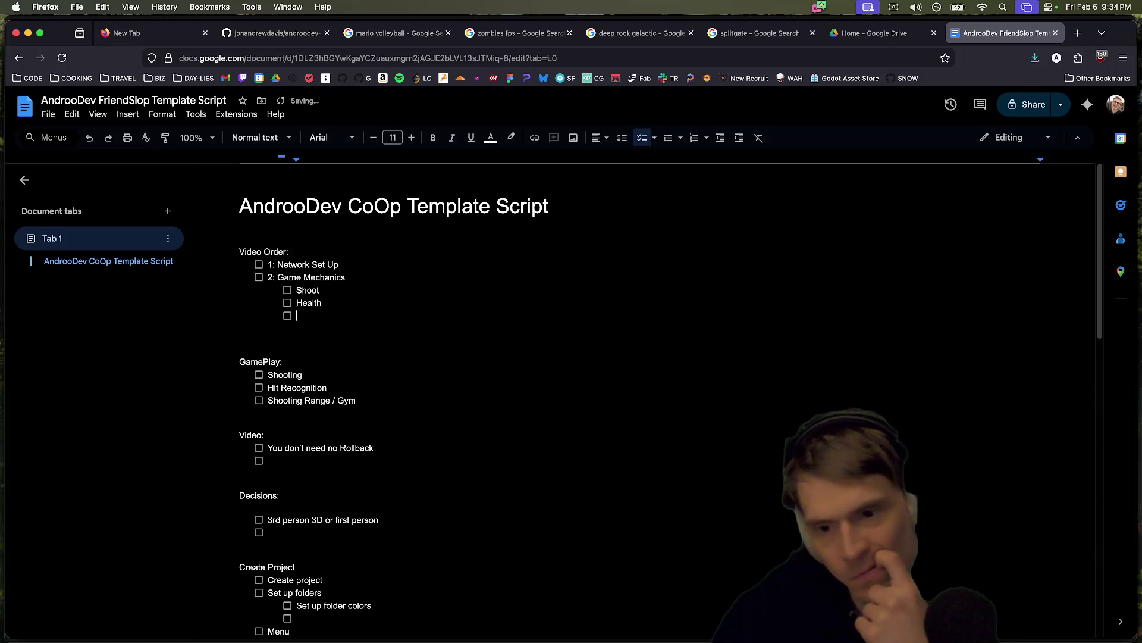
{"action": "key", "text": "shift+Tab"}
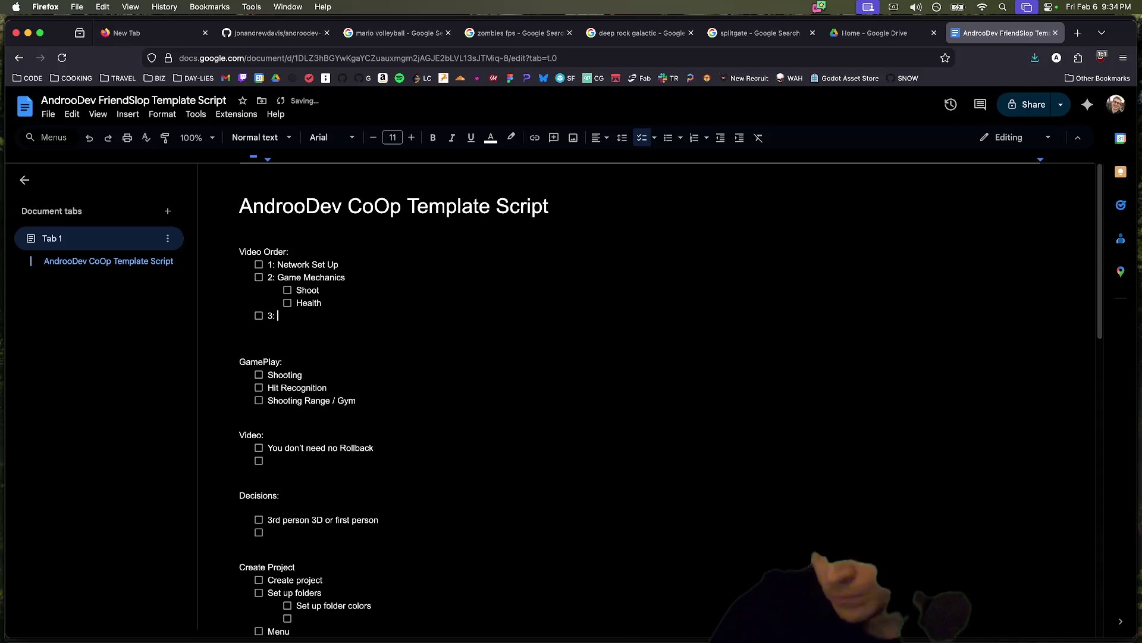
Step: Rename the Shoot sub-item to Projectiles and add an indented empty sub-item below Health
{"action": "left_click", "coordinate": [267, 316]}
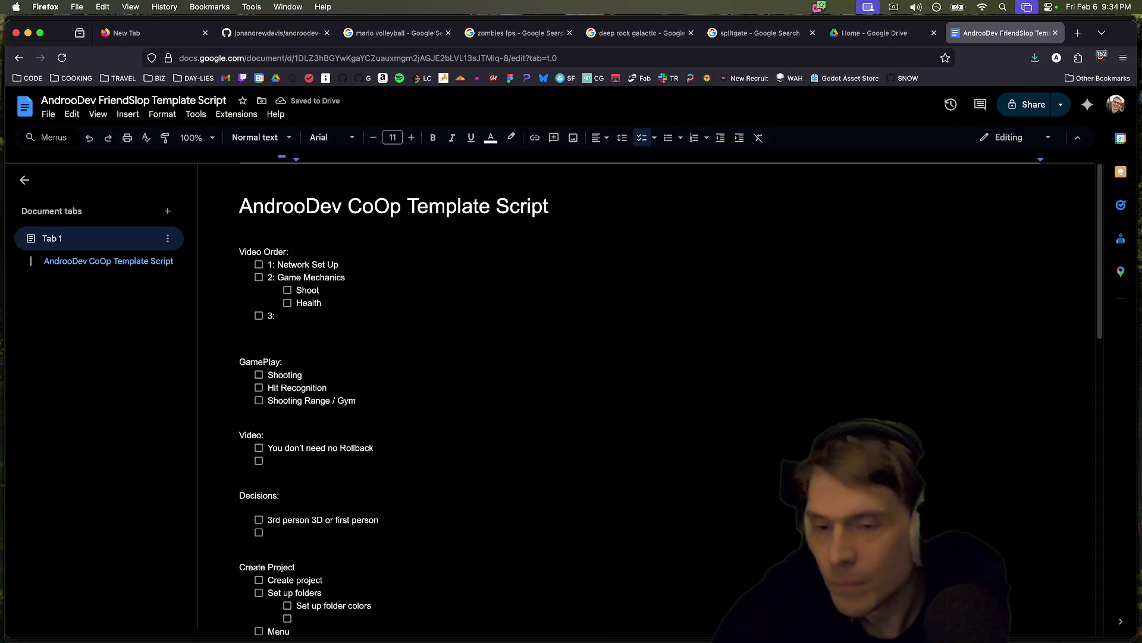
{"action": "key", "text": "BackSpace"}
{"action": "key", "text": "BackSpace"}
{"action": "key", "text": "BackSpace"}
{"action": "type", "text": "rojectiles"}
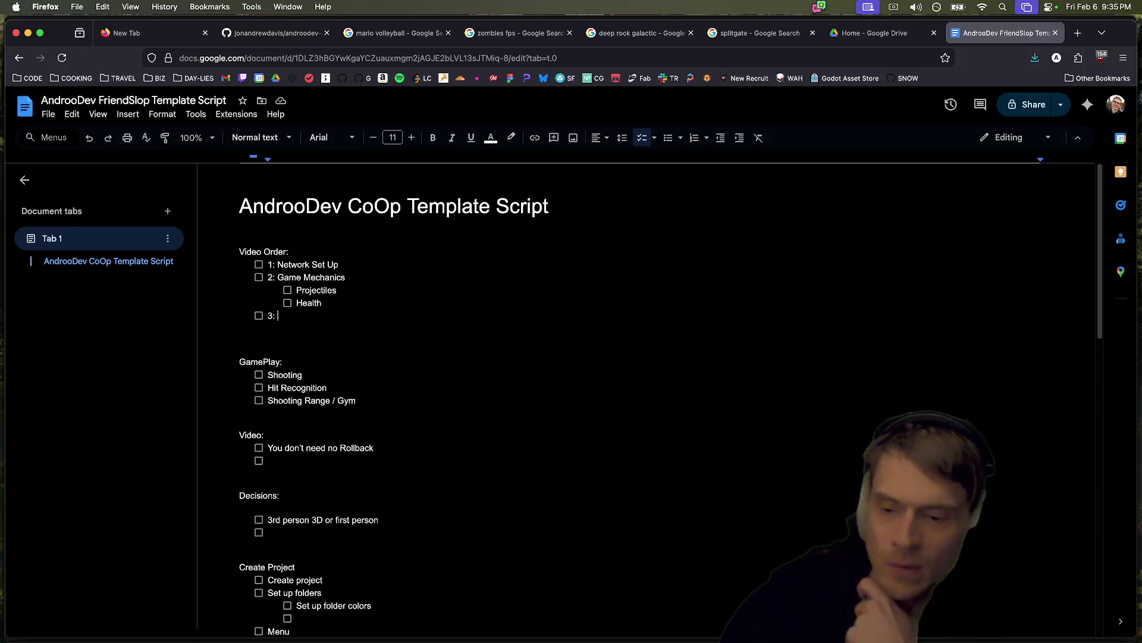
{"action": "key", "text": "Return"}
{"action": "key", "text": "Up"}
{"action": "key", "text": "Tab"}
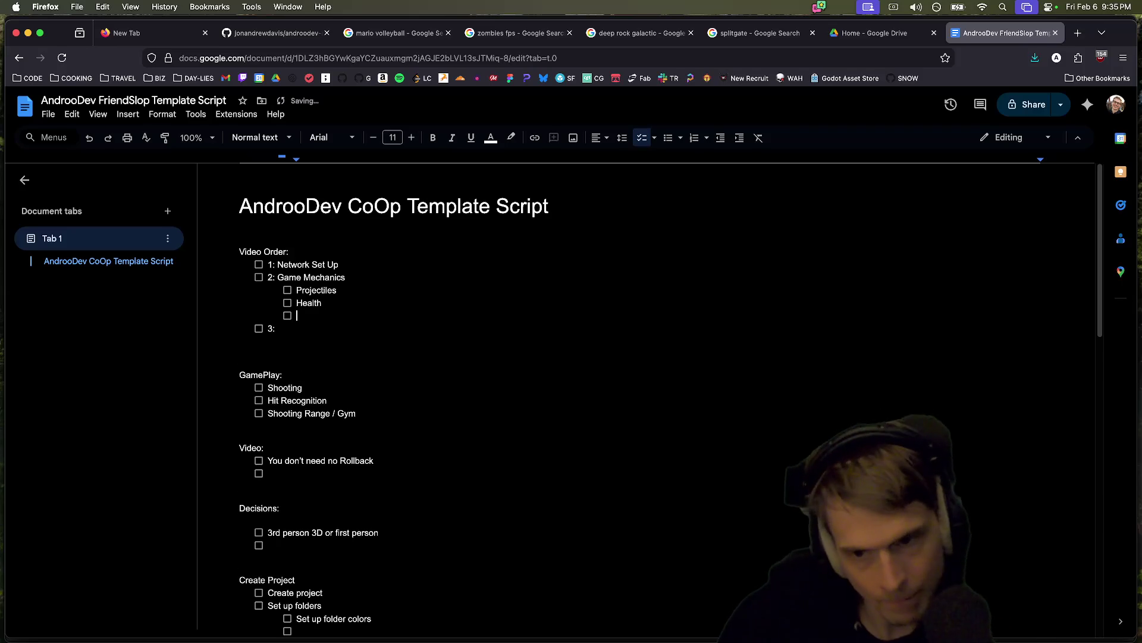
Step: Enter 'Pick up & Throw?' as top-level item 3 and remove the duplicate 3: label
{"action": "type", "text": "Pick up & Throw?"}
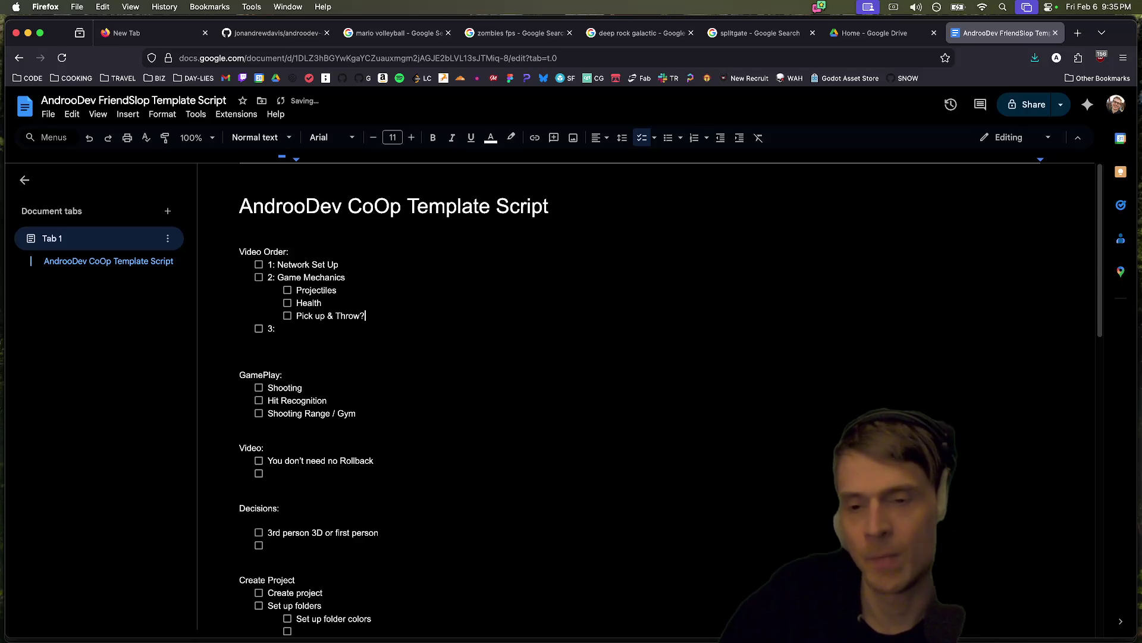
{"action": "key", "text": "shift+Tab"}
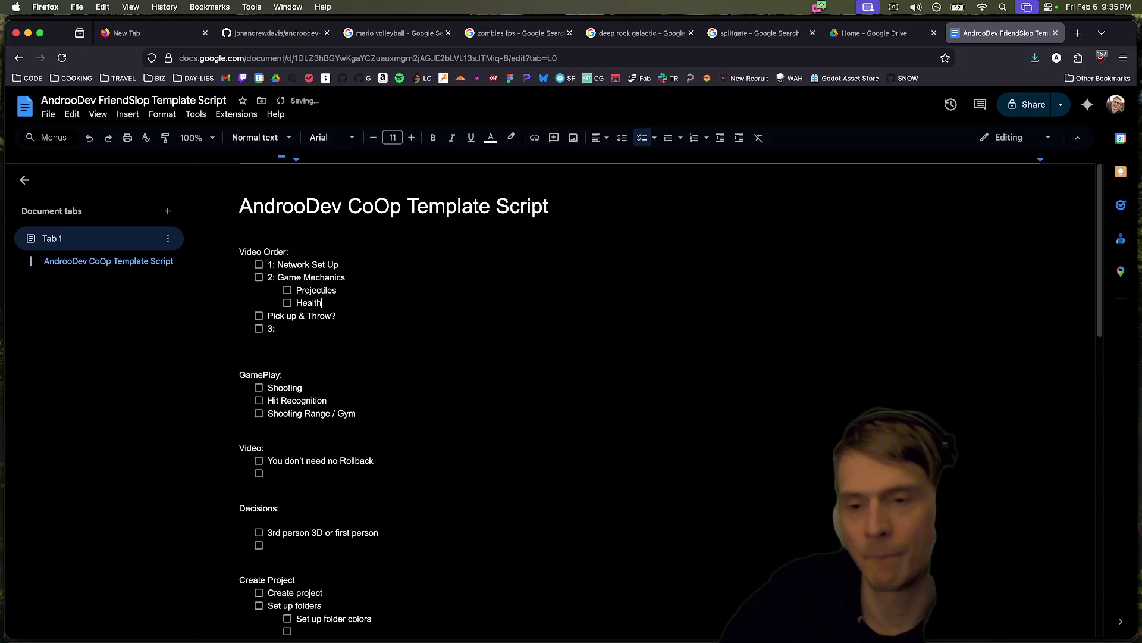
{"action": "key", "text": "Return"}
{"action": "key", "text": "BackSpace"}
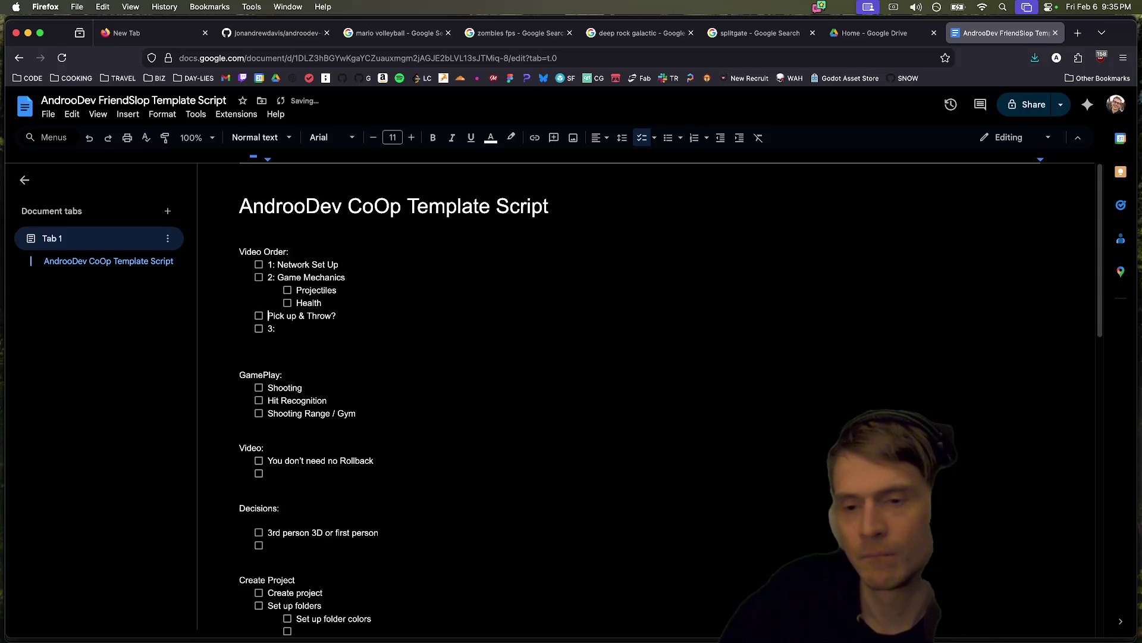
{"action": "type", "text": "V:"}
{"action": "left_click", "coordinate": [278, 329]}
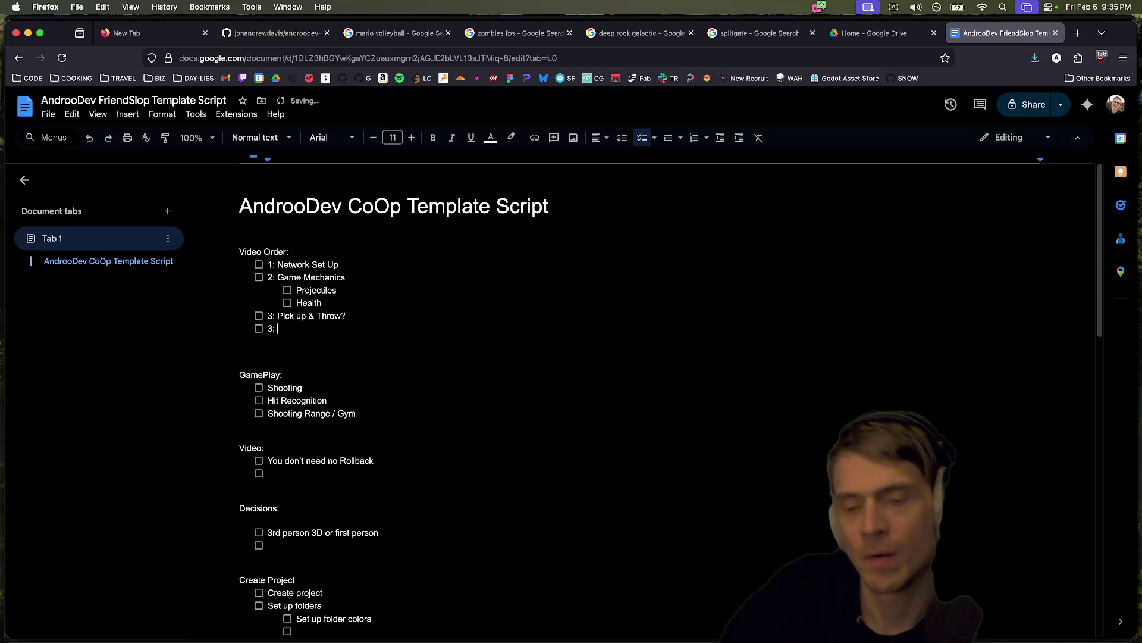
{"action": "key", "text": "BackSpace"}
{"action": "key", "text": "BackSpace"}
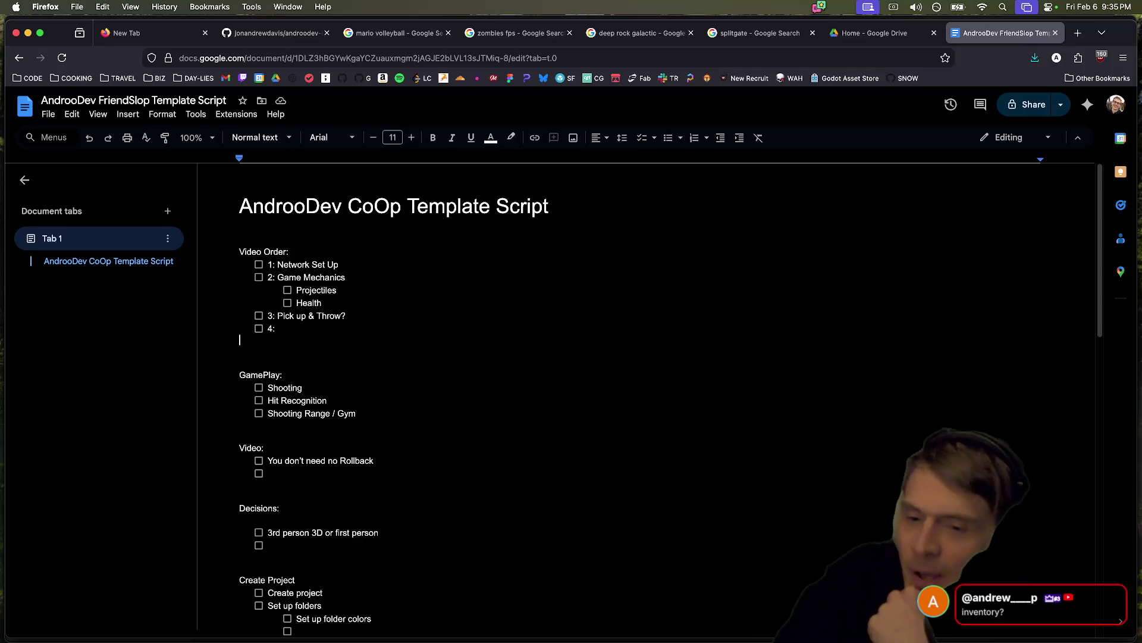
Step: Insert plain blank lines between Pick up & Throw? and item 4
{"action": "left_click", "coordinate": [278, 328]}
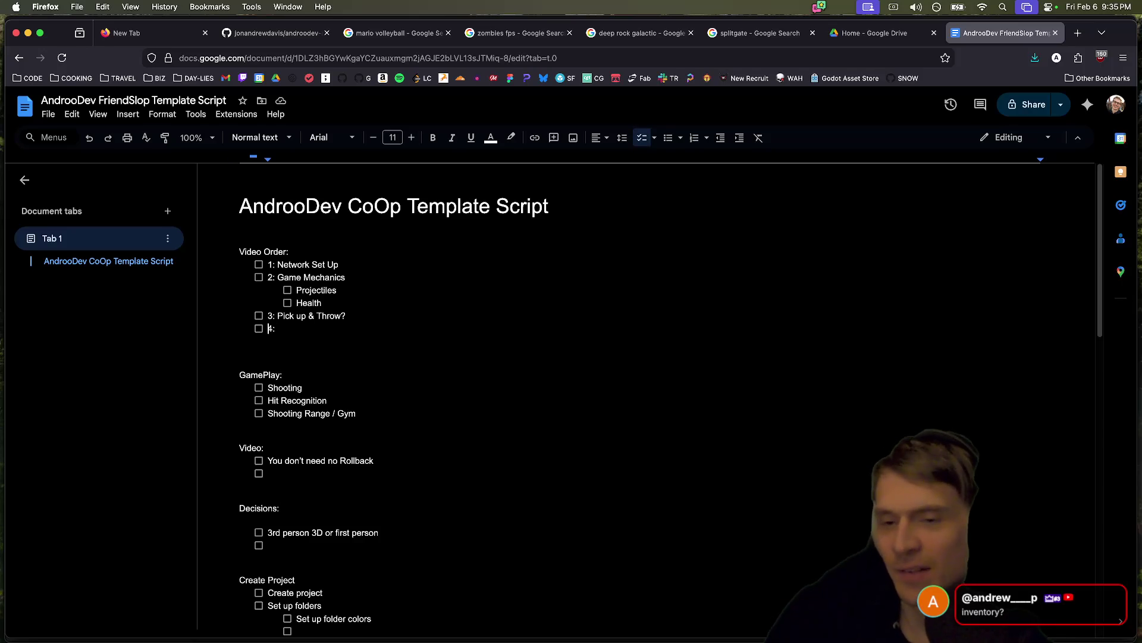
{"action": "left_click", "coordinate": [347, 315]}
{"action": "key", "text": "Return"}
{"action": "key", "text": "BackSpace"}
{"action": "key", "text": "Return"}
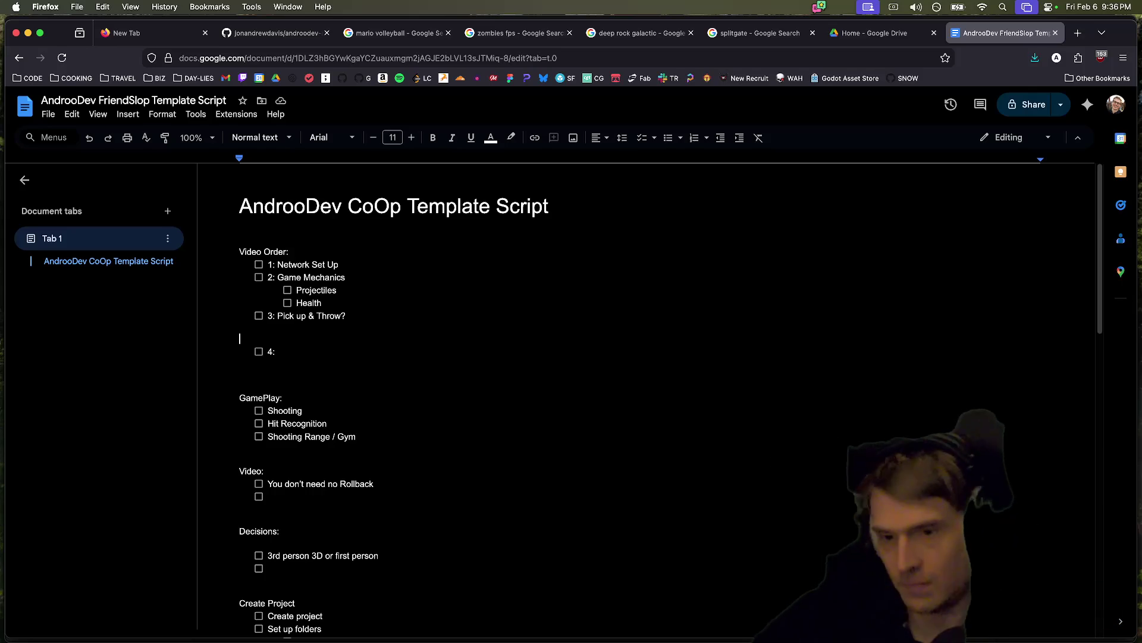
Step: Add the '(Below the Fold, advanced / won't do)' note above item 4: Inventory
{"action": "key", "text": "BackSpace"}
{"action": "type", "text": "(Below the Fold, advanced / won't do"}
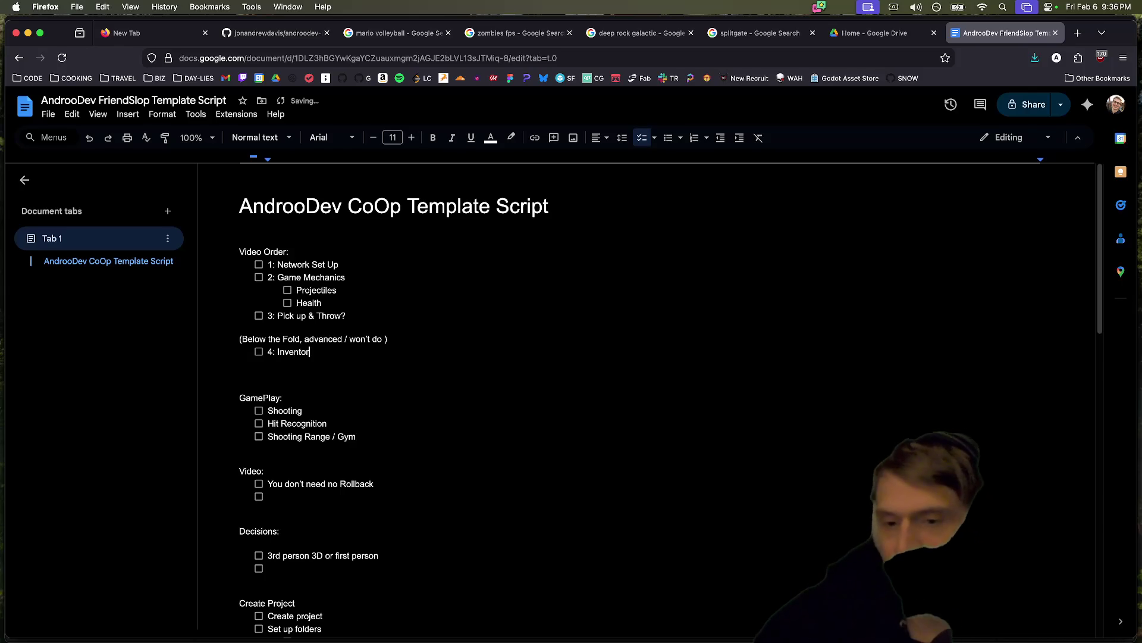
{"action": "type", "text": "y"}
{"action": "left_click", "coordinate": [240, 338]}
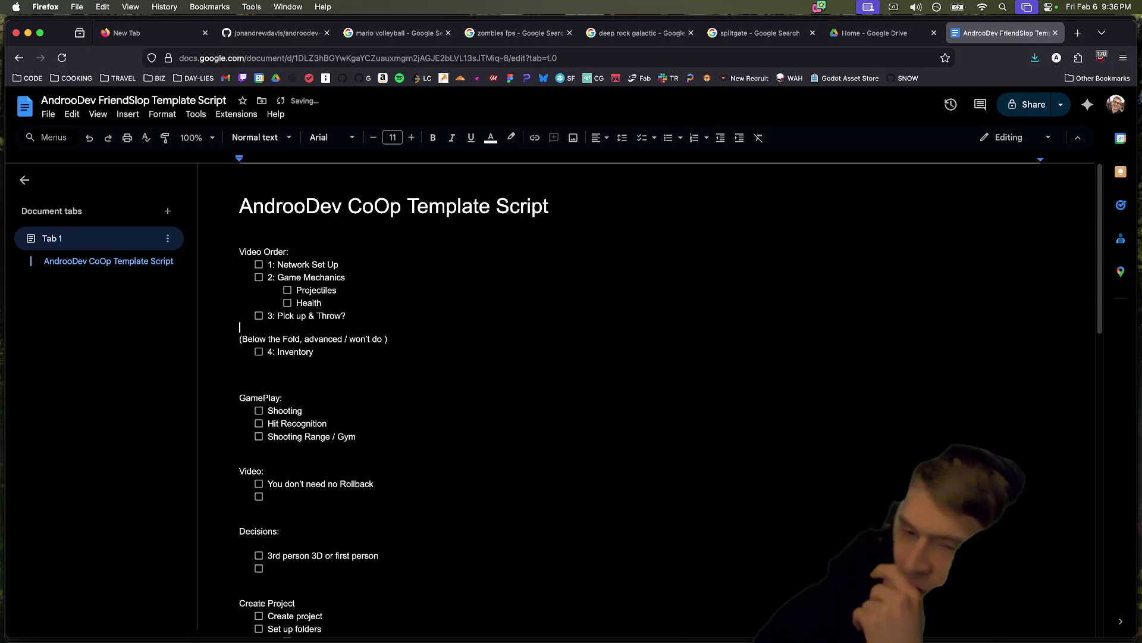
Step: Rename item 3 to 'Enemies' and begin a 'leathal company' search in a new tab
{"action": "left_click", "coordinate": [347, 315]}
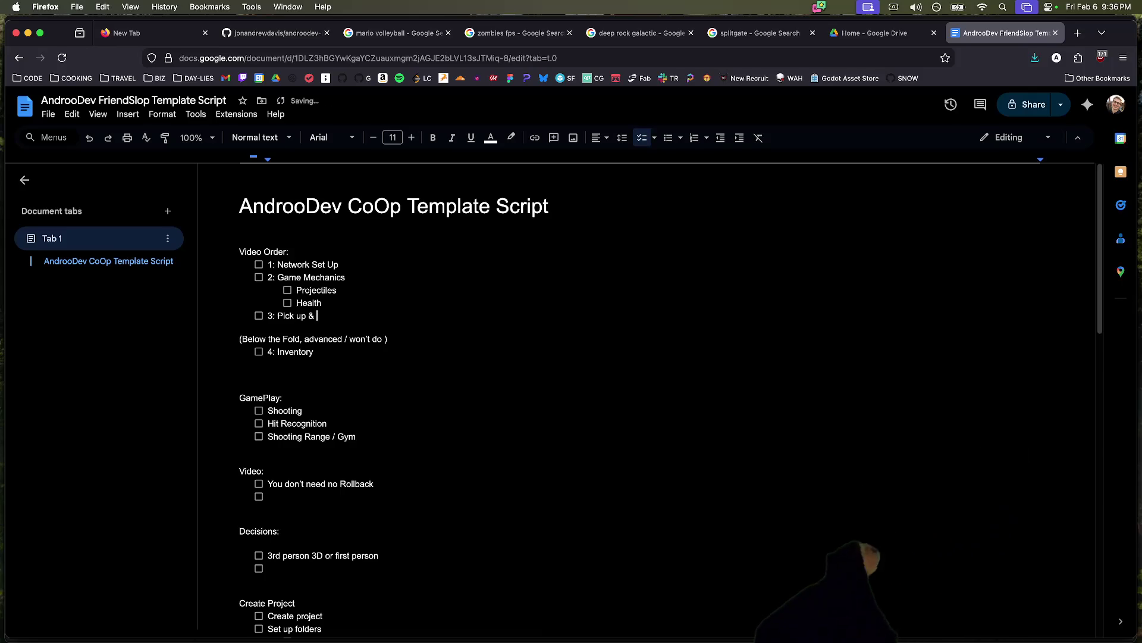
{"action": "type", "text": "mies"}
{"action": "key", "text": "Return"}
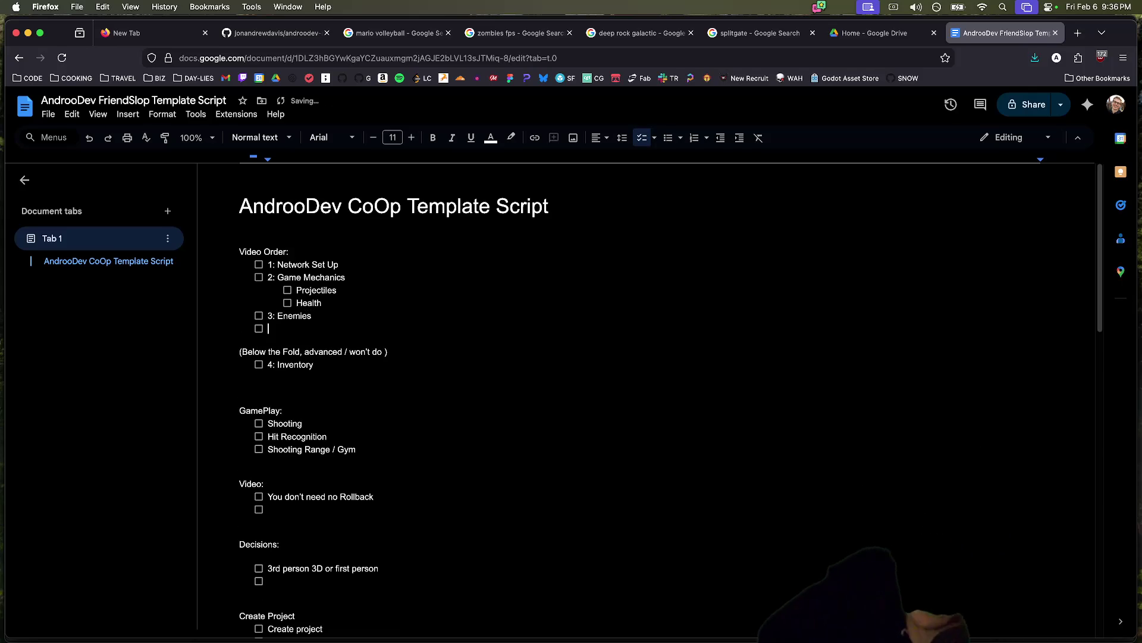
{"action": "key", "text": "Return"}
{"action": "key", "text": "Return"}
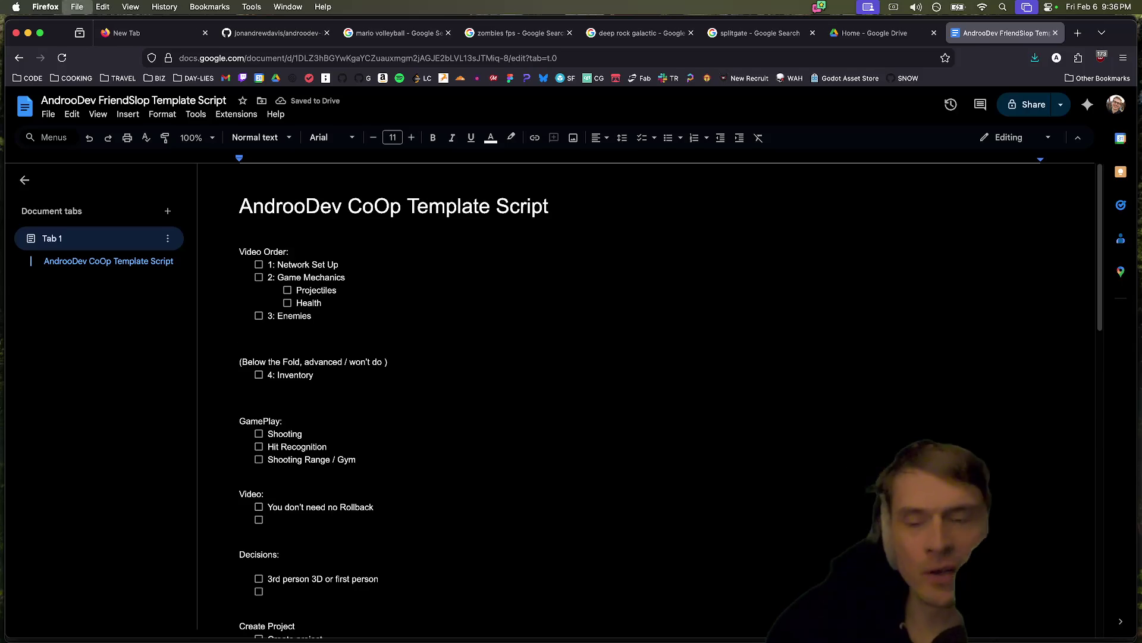
{"action": "key", "text": "cmd+t"}
{"action": "type", "text": "leathal compan"}
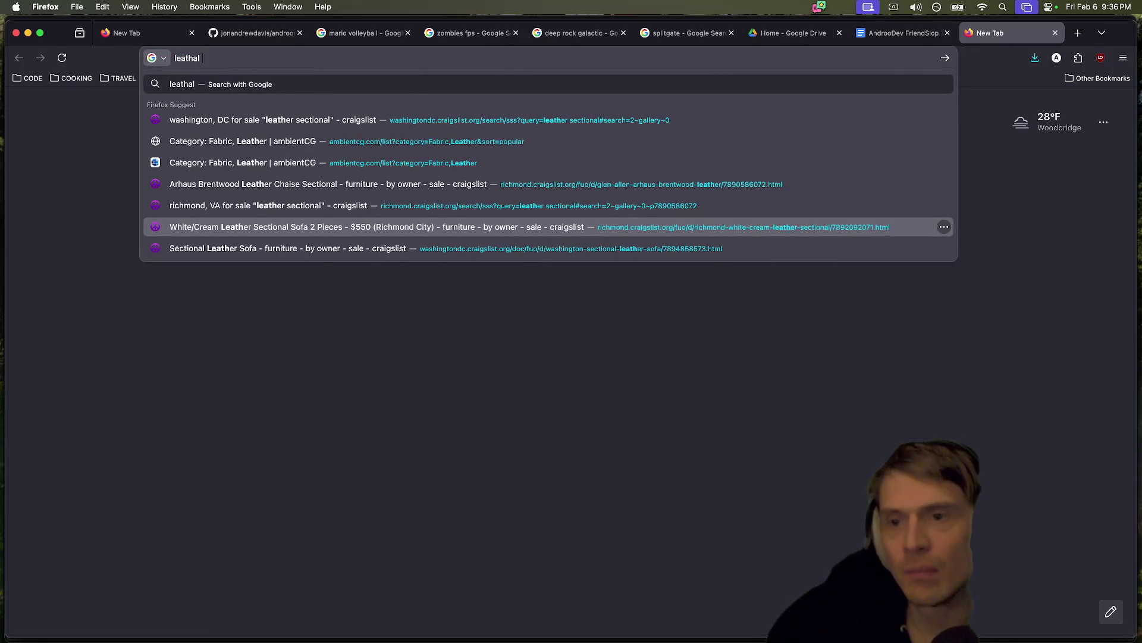
{"action": "type", "text": "y"}
Step: Run the 'leathal company' search, scroll through the Lethal Company images, and close the tab
{"action": "key", "text": "Return"}
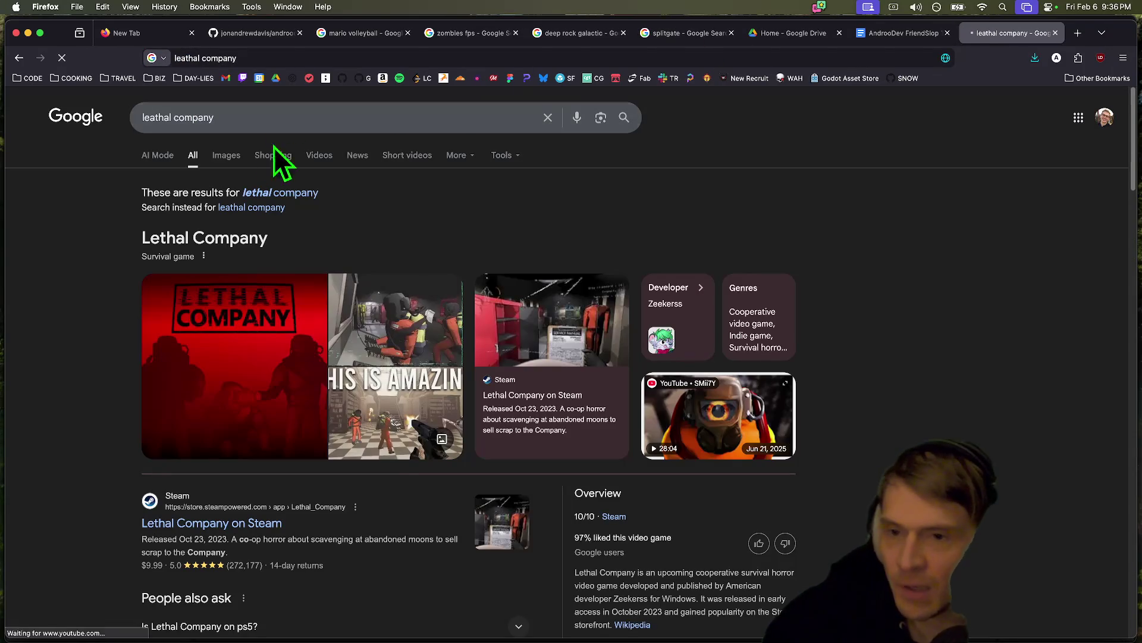
{"action": "scroll", "coordinate": [732, 518], "scroll_direction": "down", "scroll_amount": 5}
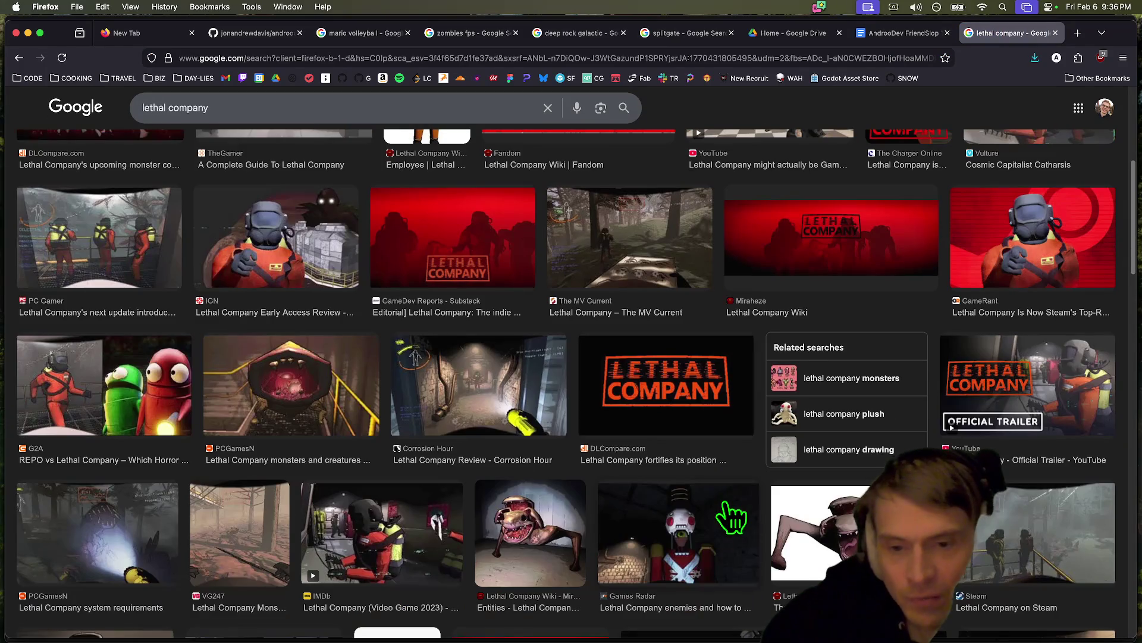
{"action": "scroll", "coordinate": [434, 495], "scroll_direction": "down", "scroll_amount": 1}
{"action": "scroll", "coordinate": [436, 497], "scroll_direction": "down", "scroll_amount": 5}
{"action": "scroll", "coordinate": [815, 530], "scroll_direction": "down", "scroll_amount": 10}
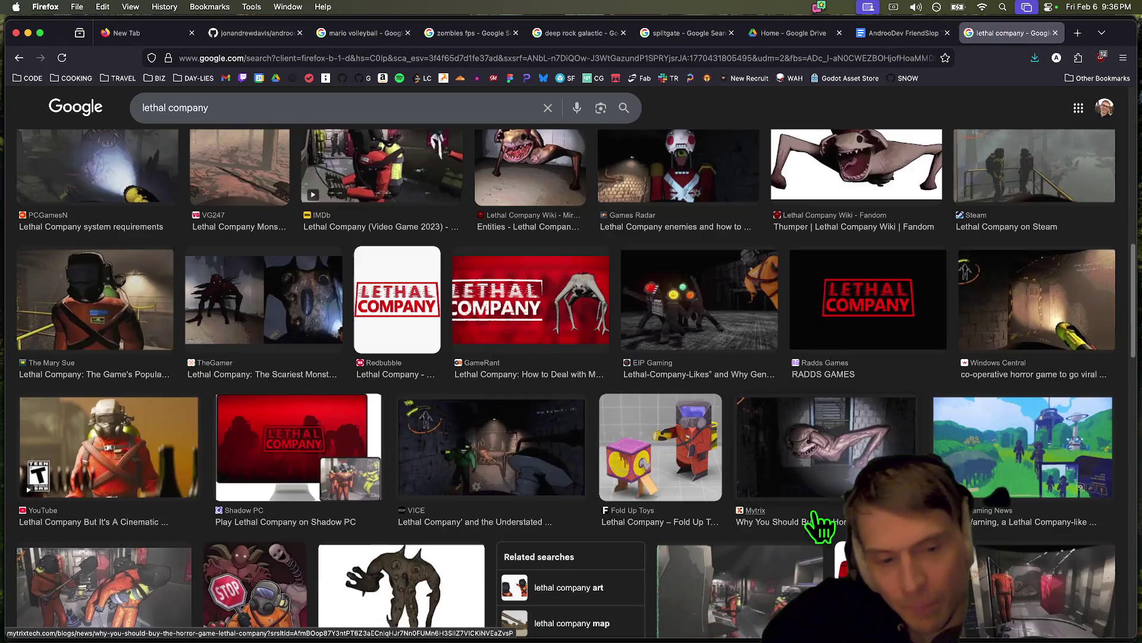
{"action": "scroll", "coordinate": [815, 527], "scroll_direction": "down", "scroll_amount": 10}
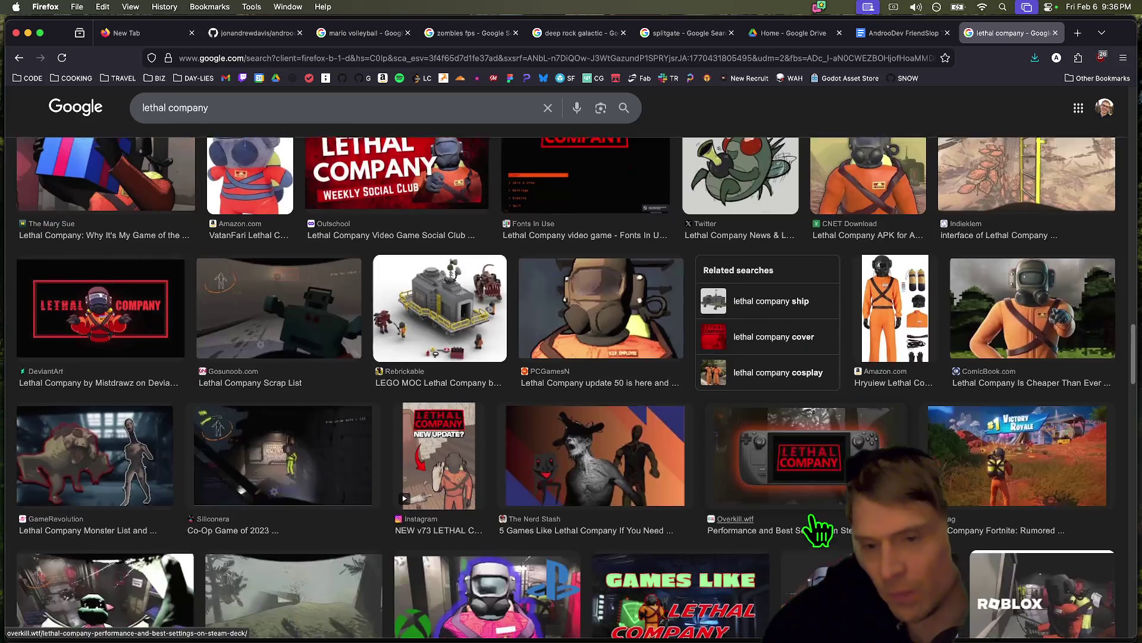
{"action": "scroll", "coordinate": [814, 529], "scroll_direction": "up", "scroll_amount": 12}
{"action": "scroll", "coordinate": [812, 533], "scroll_direction": "up", "scroll_amount": 6}
{"action": "scroll", "coordinate": [809, 532], "scroll_direction": "down", "scroll_amount": 6}
{"action": "scroll", "coordinate": [806, 526], "scroll_direction": "up", "scroll_amount": 6}
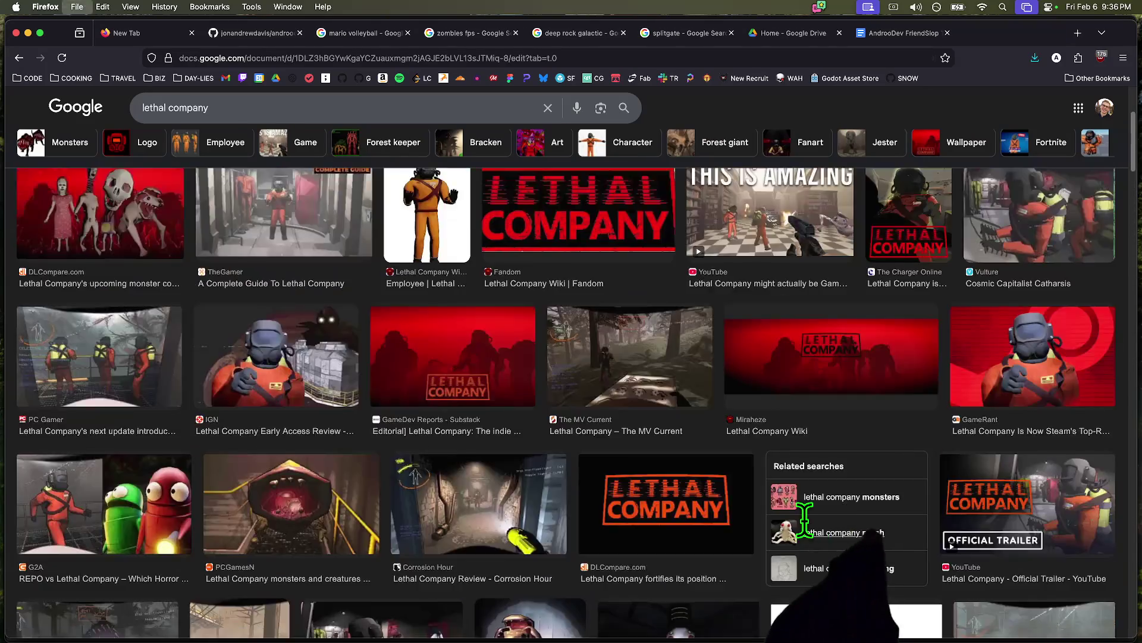
{"action": "key", "text": "super+w"}
Step: Make item 4 read 'Lethal Inventory / Equipment?', fixing the typos, then switch to Godot
{"action": "left_click", "coordinate": [275, 375]}
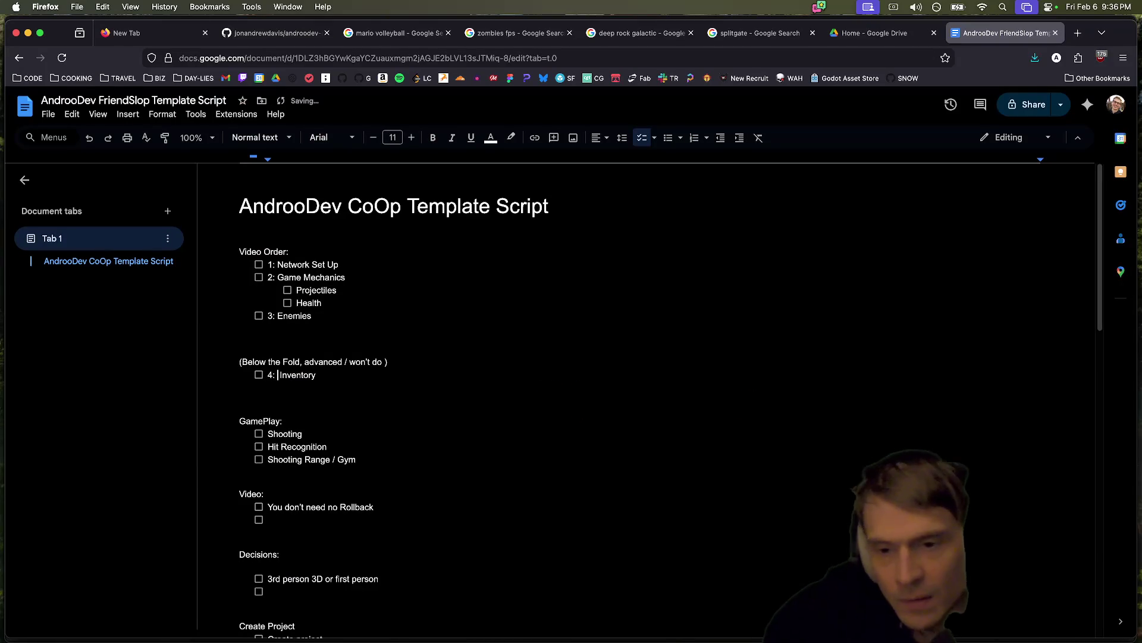
{"action": "type", "text": "Leath C"}
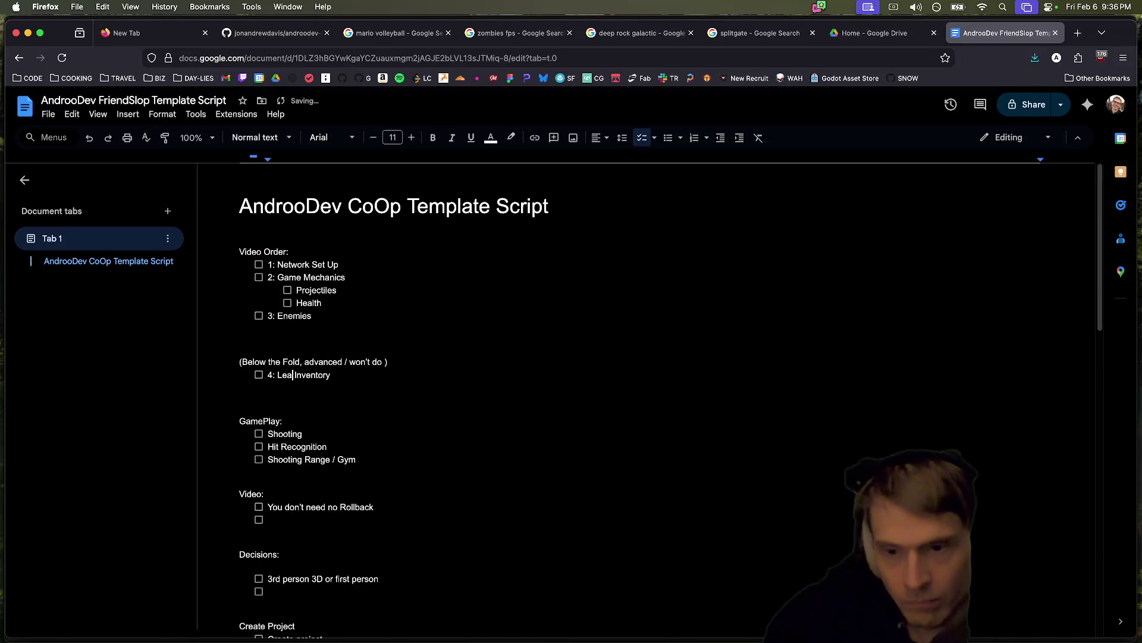
{"action": "type", "text": "omapny"}
{"action": "left_click", "coordinate": [378, 375]}
{"action": "type", "text": "/ E"}
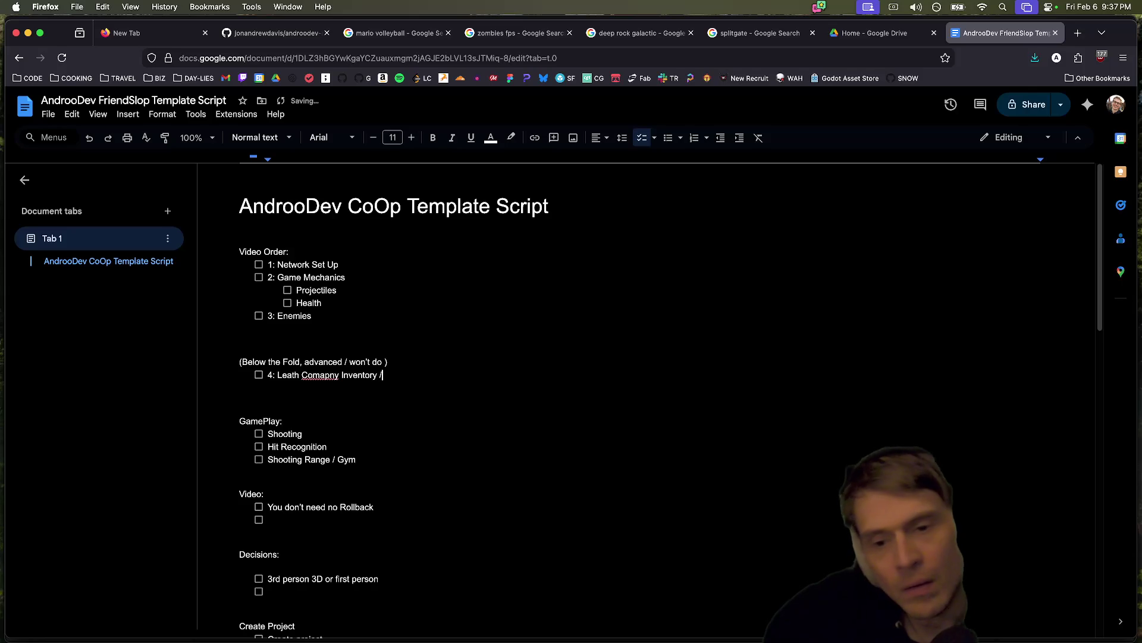
{"action": "type", "text": "quipment?"}
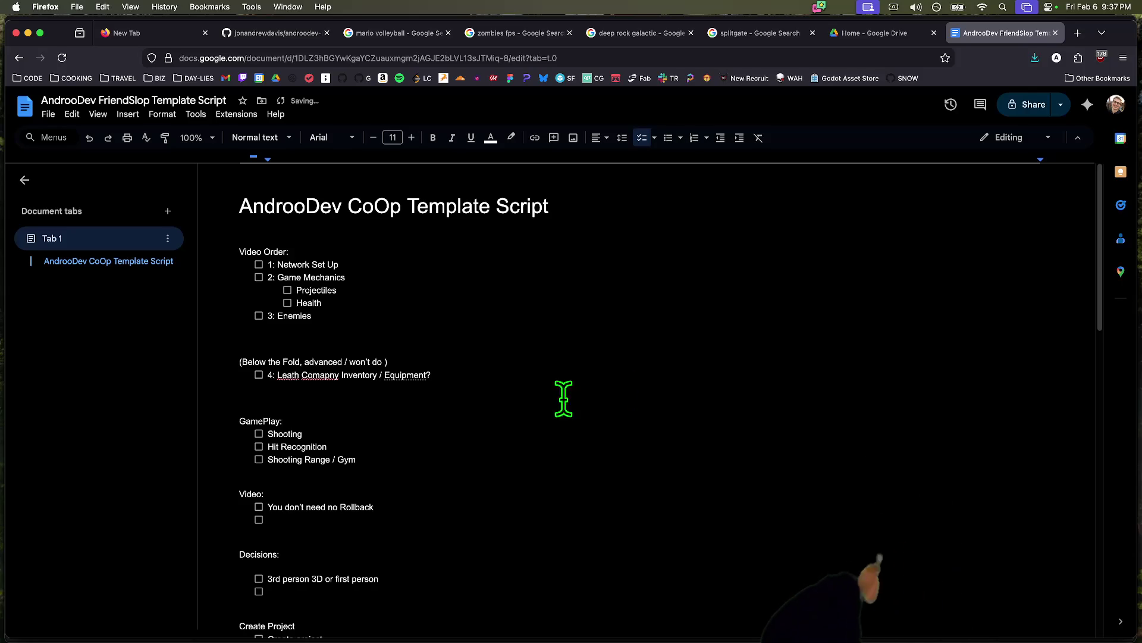
{"action": "double_click", "coordinate": [325, 375]}
{"action": "key", "text": "BackSpace"}
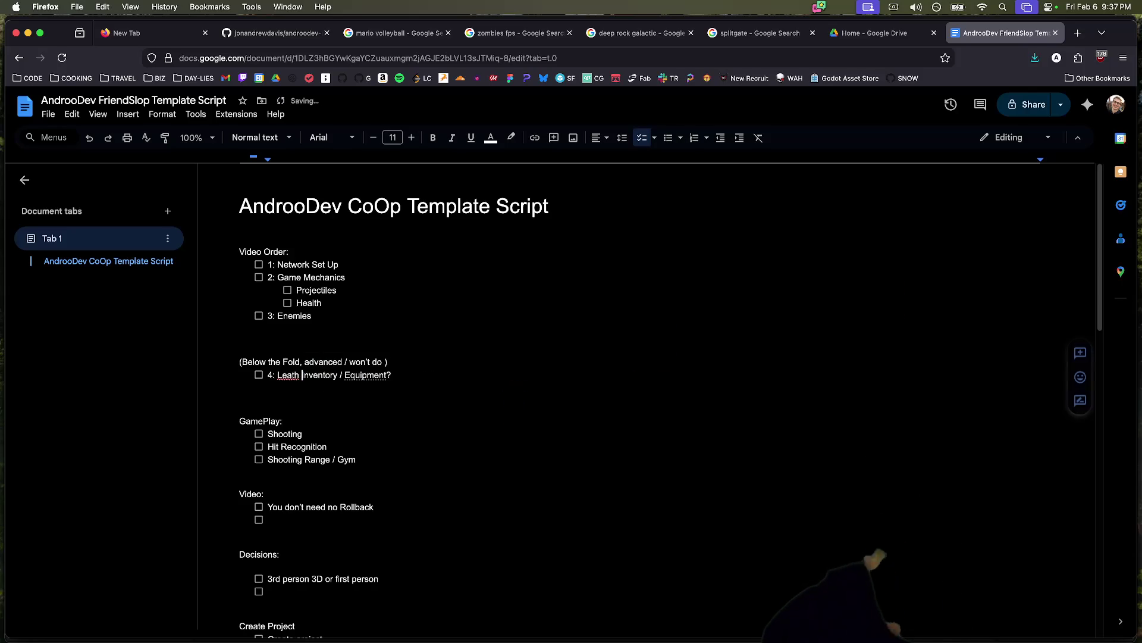
{"action": "key", "text": "BackSpace"}
{"action": "key", "text": "BackSpace"}
{"action": "key", "text": "BackSpace"}
{"action": "type", "text": "thal"}
{"action": "left_click", "coordinate": [240, 386]}
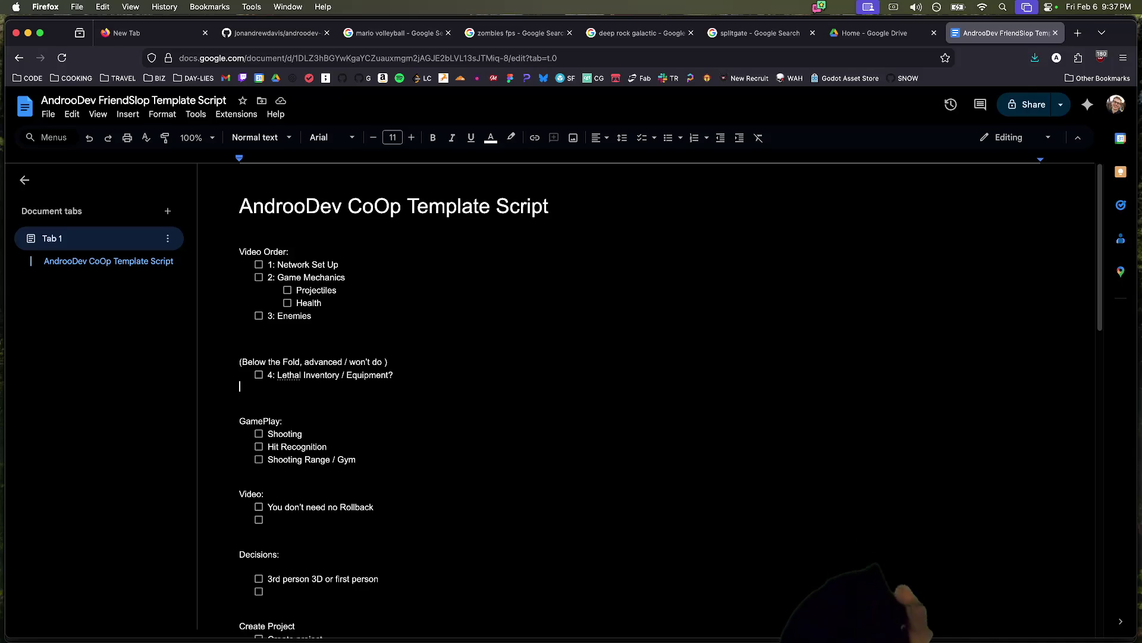
{"action": "scroll", "coordinate": [597, 372], "scroll_direction": "down", "scroll_amount": 2}
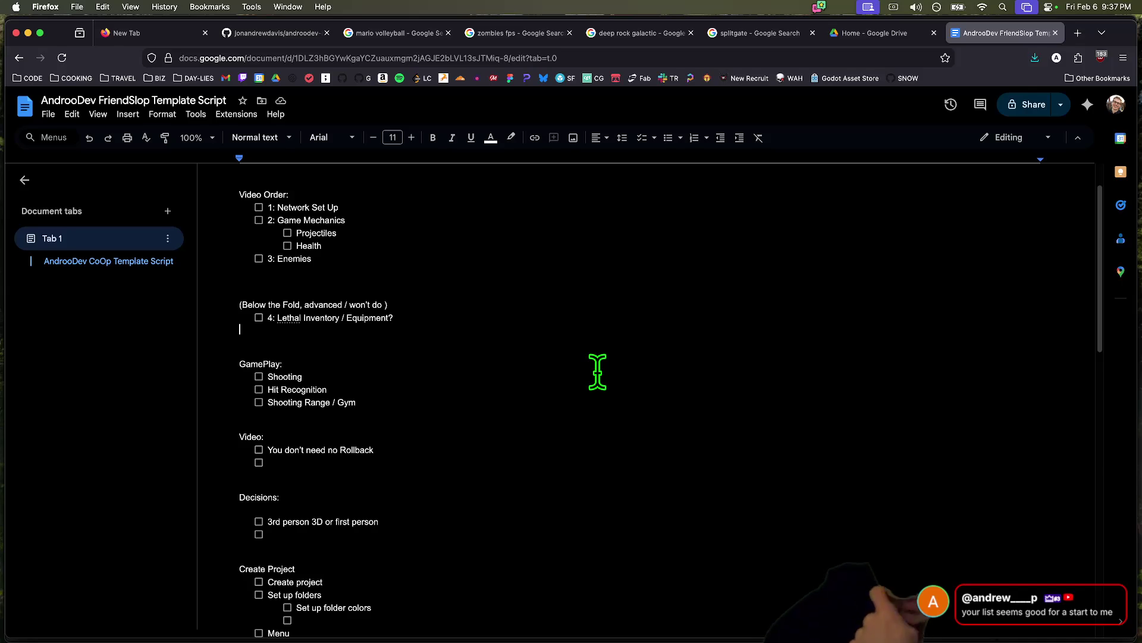
{"action": "key", "text": "super+Tab"}
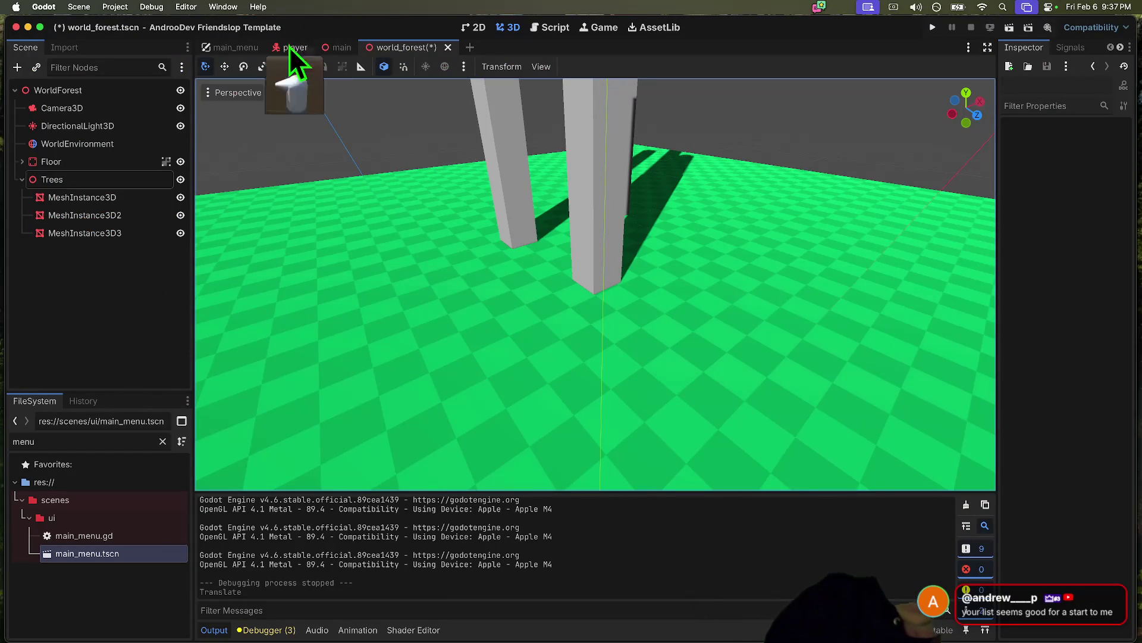
Step: Reopen the player scene and run the project with the tile-run-instances addon
{"action": "left_click", "coordinate": [274, 48]}
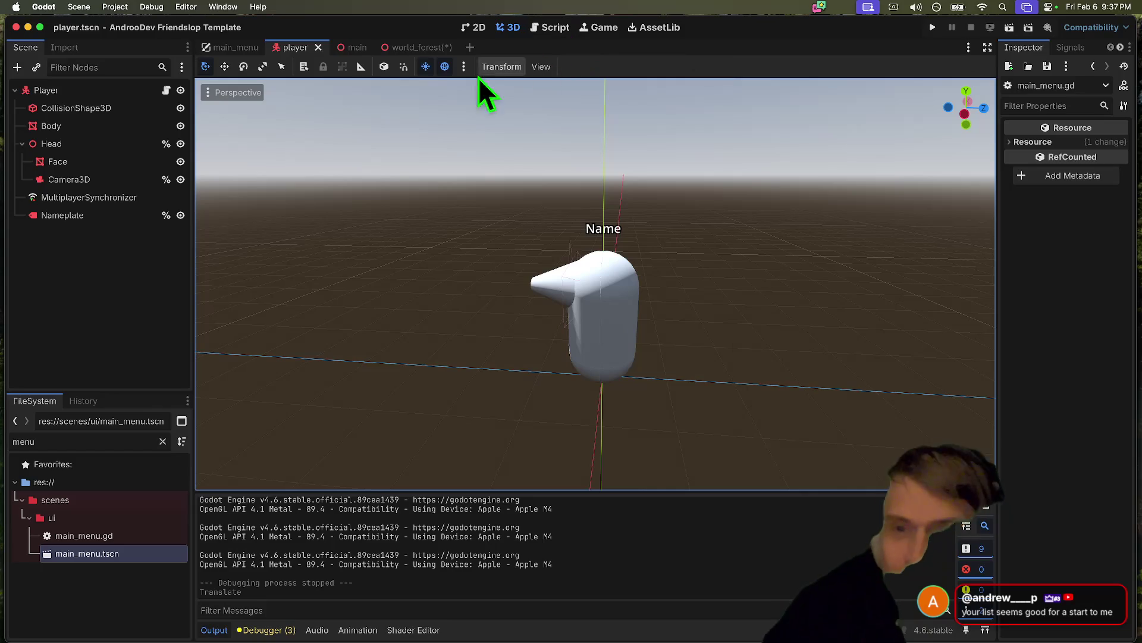
{"action": "left_click", "coordinate": [409, 49]}
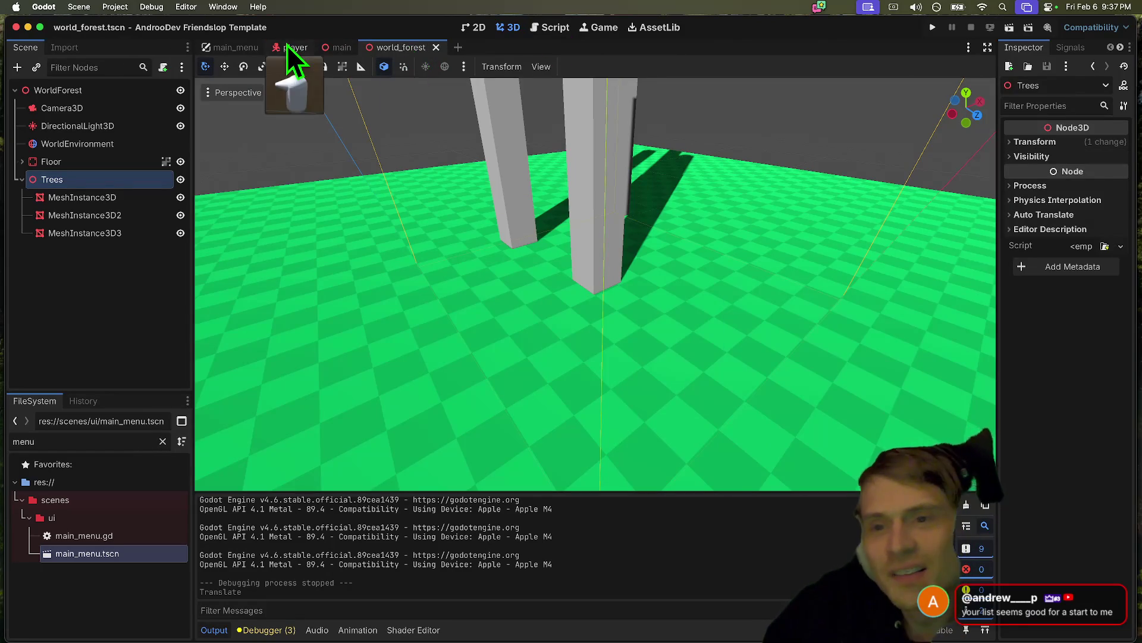
{"action": "left_click", "coordinate": [288, 47]}
{"action": "key", "text": "super+b"}
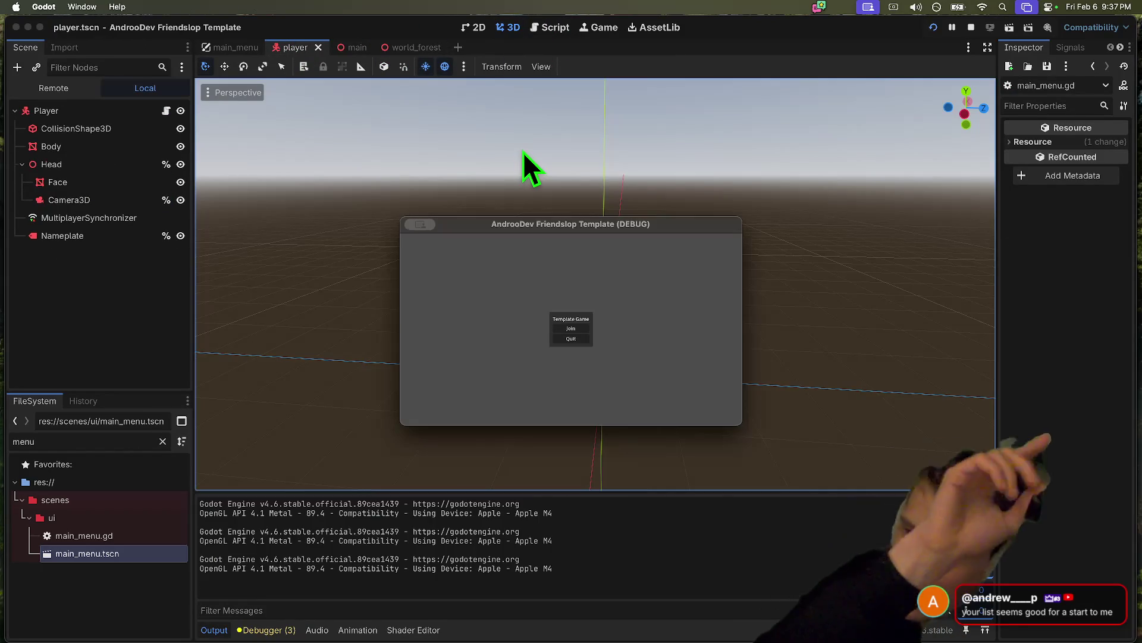
Step: Arrange the debug game windows and join the multiplayer game from each instance
{"action": "left_click_drag", "start_coordinate": [565, 225], "coordinate": [424, 154]}
{"action": "left_click", "coordinate": [443, 235]}
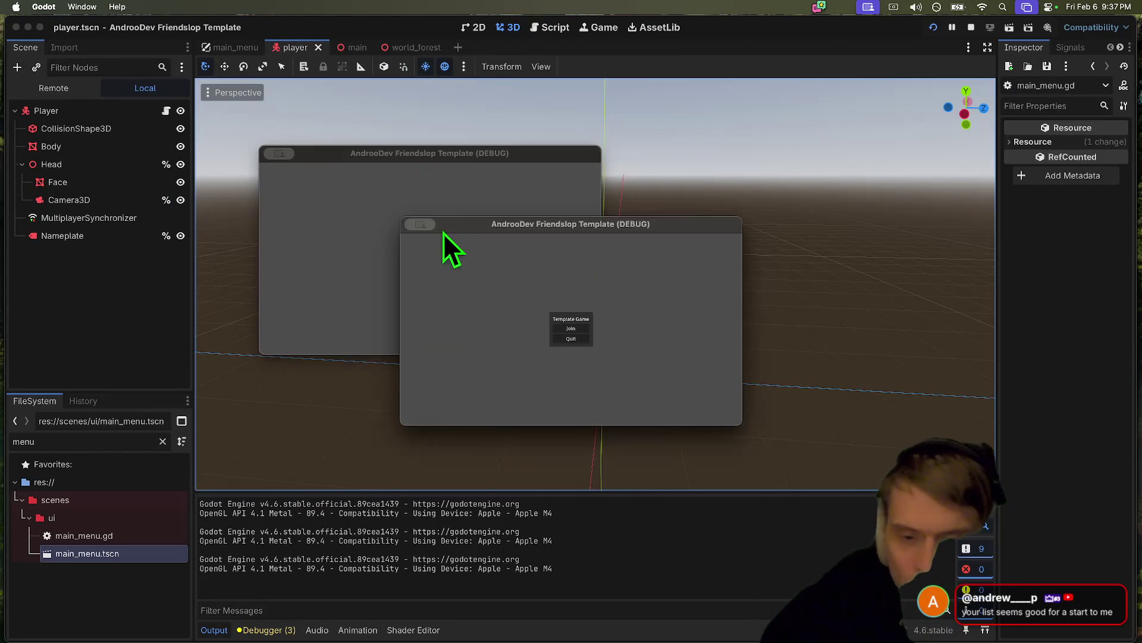
{"action": "left_click_drag", "start_coordinate": [510, 225], "coordinate": [299, 353]}
{"action": "left_click", "coordinate": [462, 308]}
{"action": "left_click", "coordinate": [429, 258]}
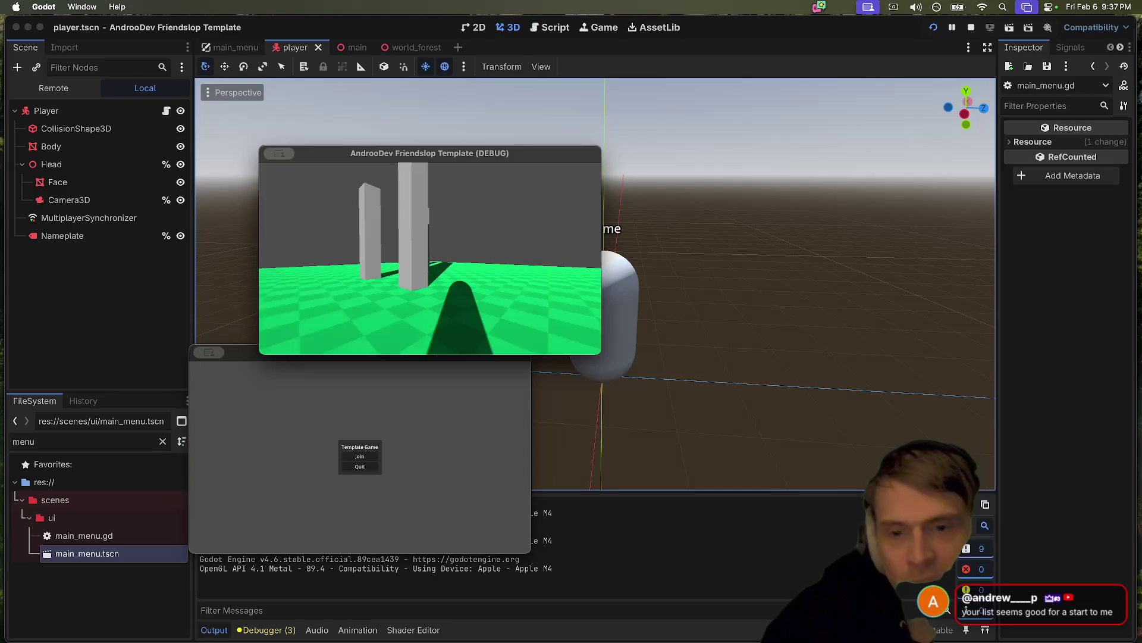
{"action": "key", "text": "Escape"}
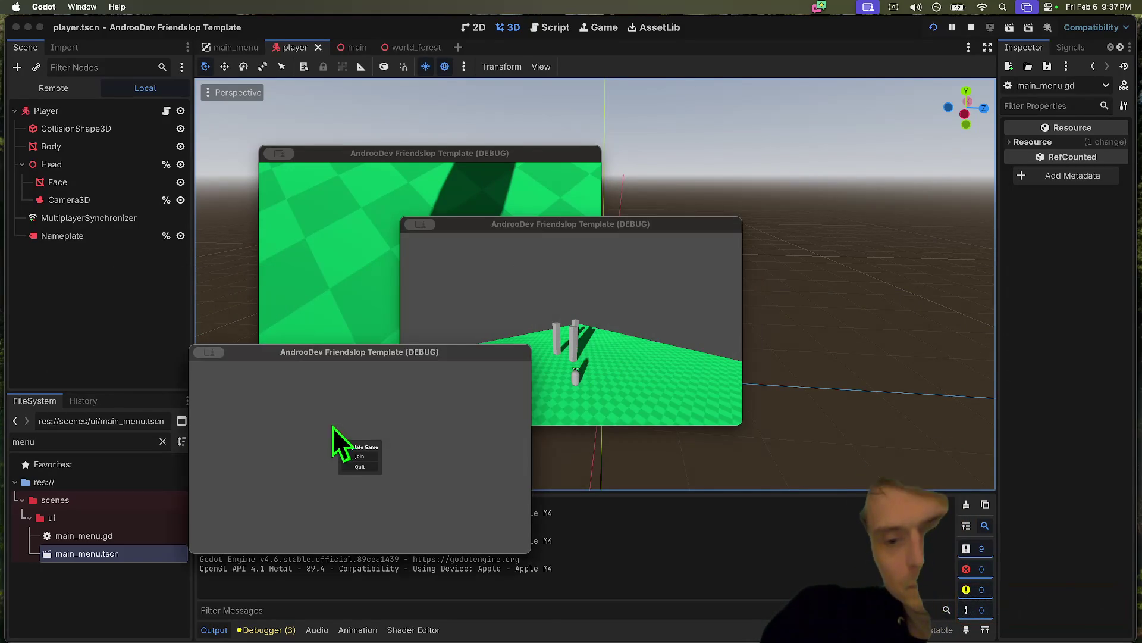
{"action": "left_click_drag", "start_coordinate": [403, 351], "coordinate": [409, 364]}
{"action": "left_click", "coordinate": [365, 467]}
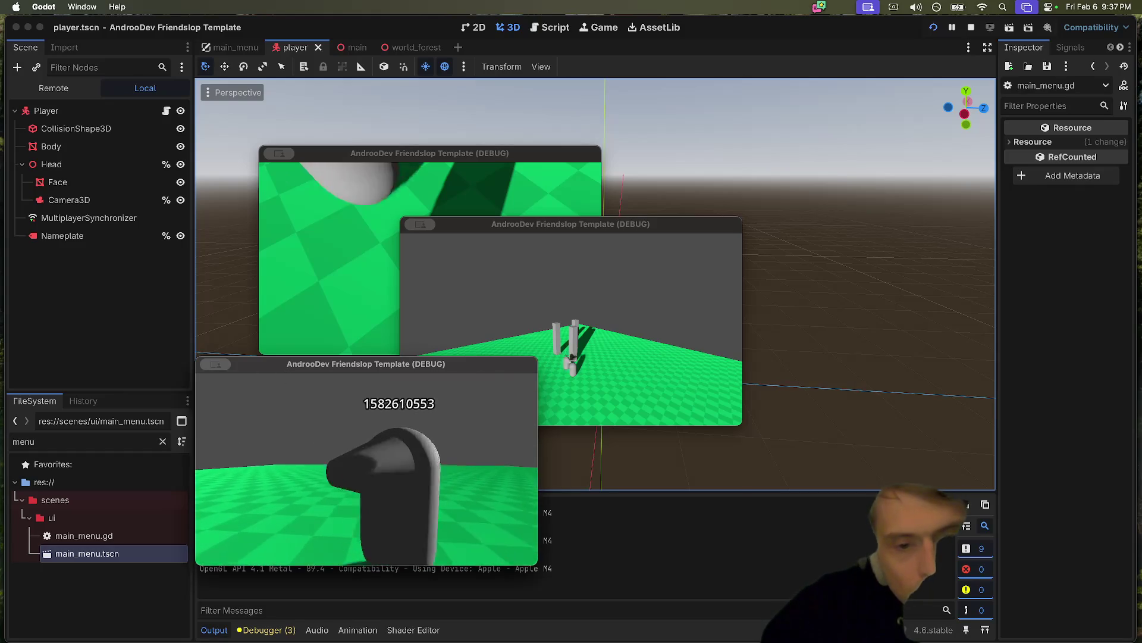
Step: Bring the game windows forward, then stop the running debug instances
{"action": "left_click", "coordinate": [333, 348]}
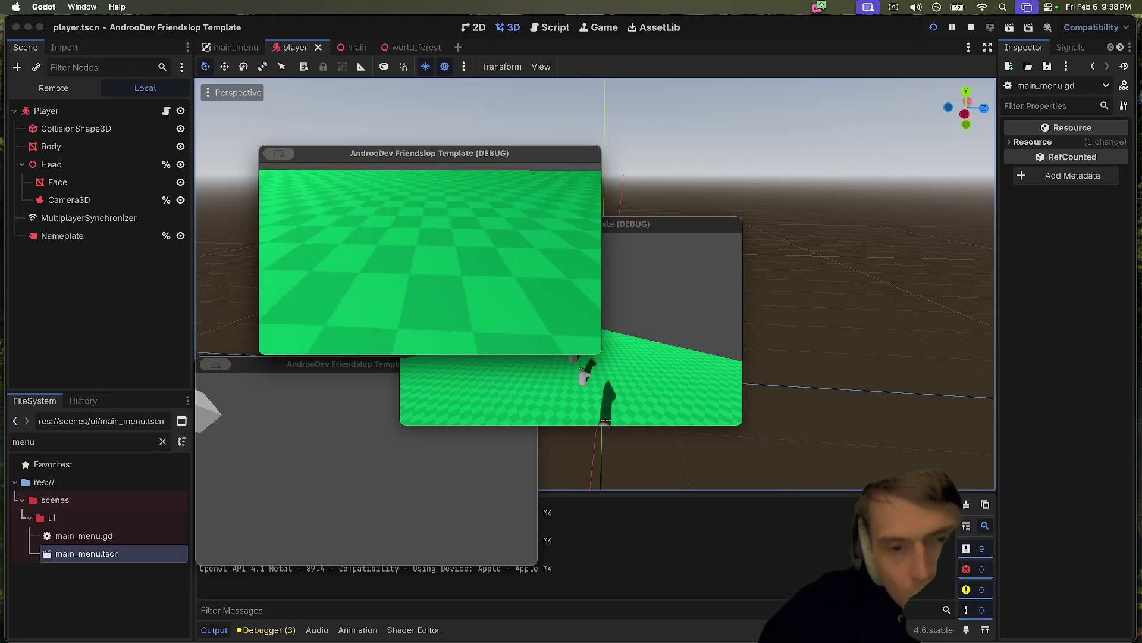
{"action": "left_click", "coordinate": [439, 276]}
{"action": "key", "text": "super+Tab"}
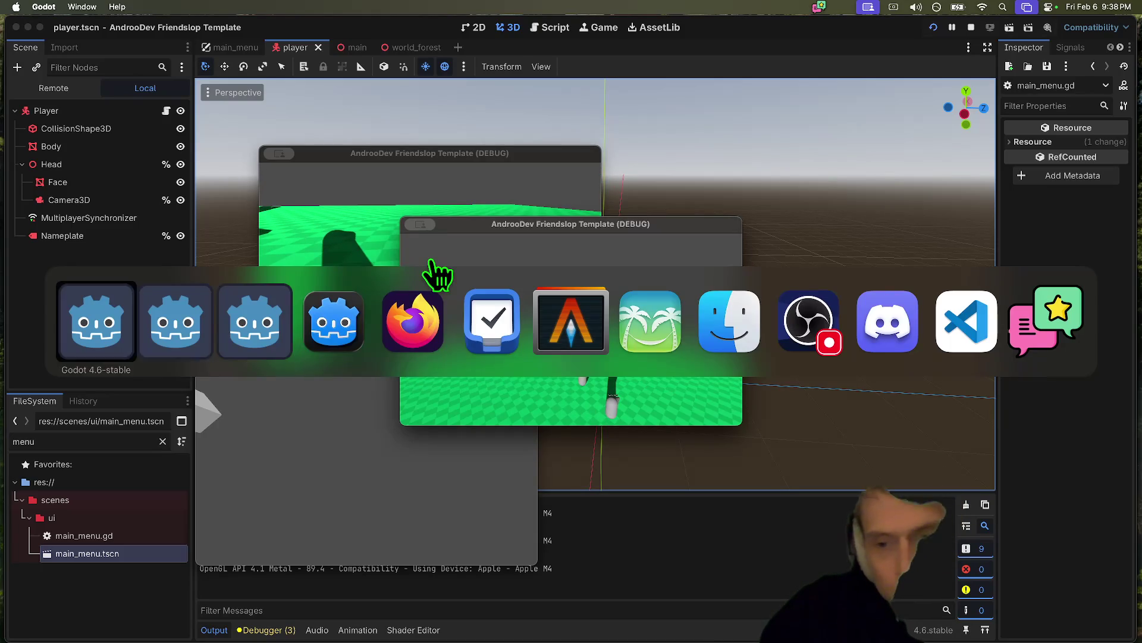
{"action": "left_click", "coordinate": [429, 264]}
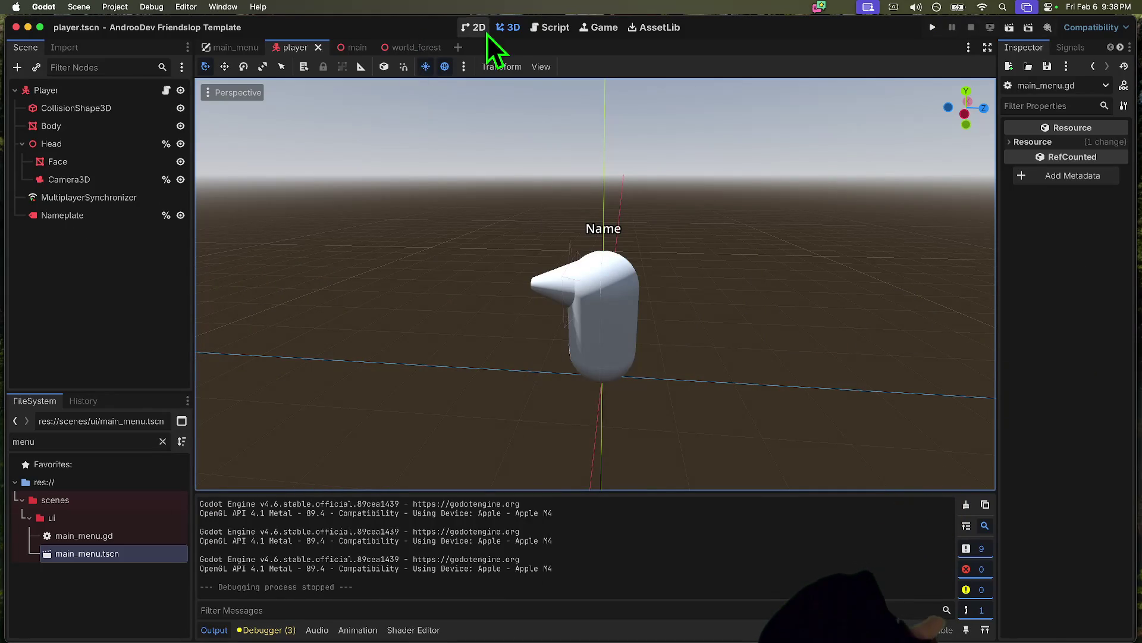
Step: Show the player.gd script and enlarge the file browser panel
{"action": "left_click", "coordinate": [549, 27]}
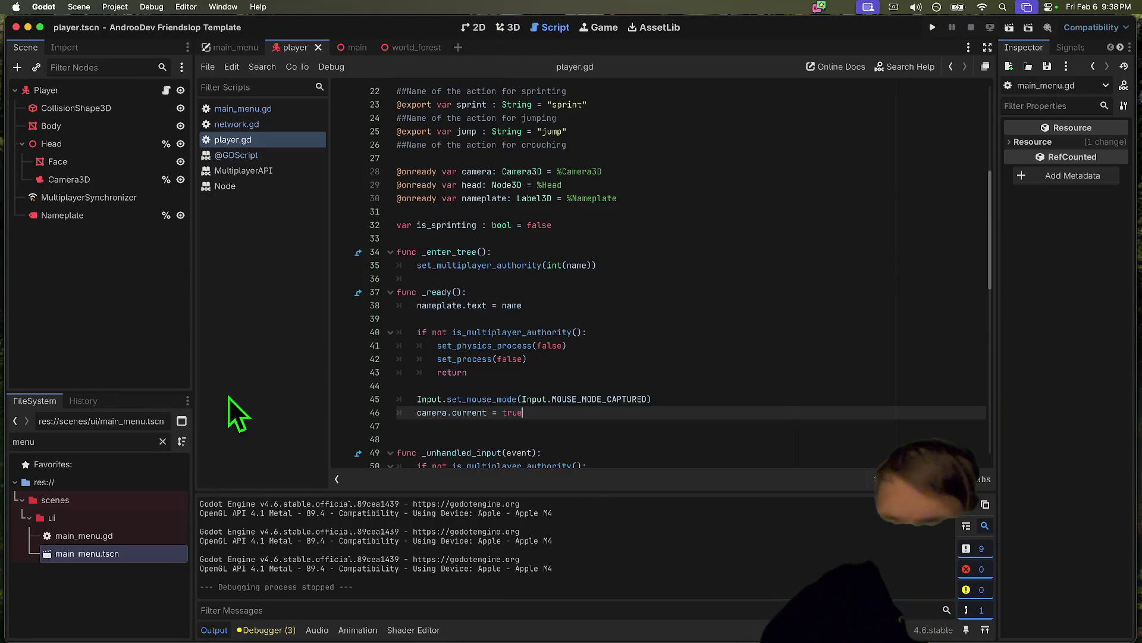
{"action": "left_click_drag", "start_coordinate": [140, 393], "coordinate": [144, 299]}
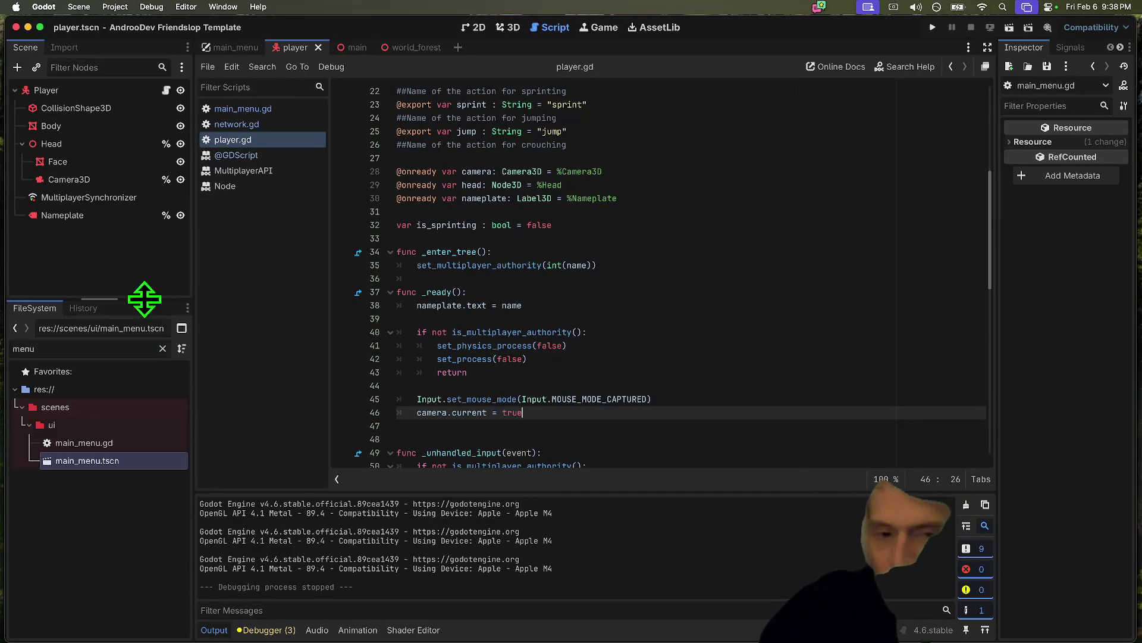
{"action": "left_click", "coordinate": [652, 385]}
{"action": "scroll", "coordinate": [654, 389], "scroll_direction": "down", "scroll_amount": 3}
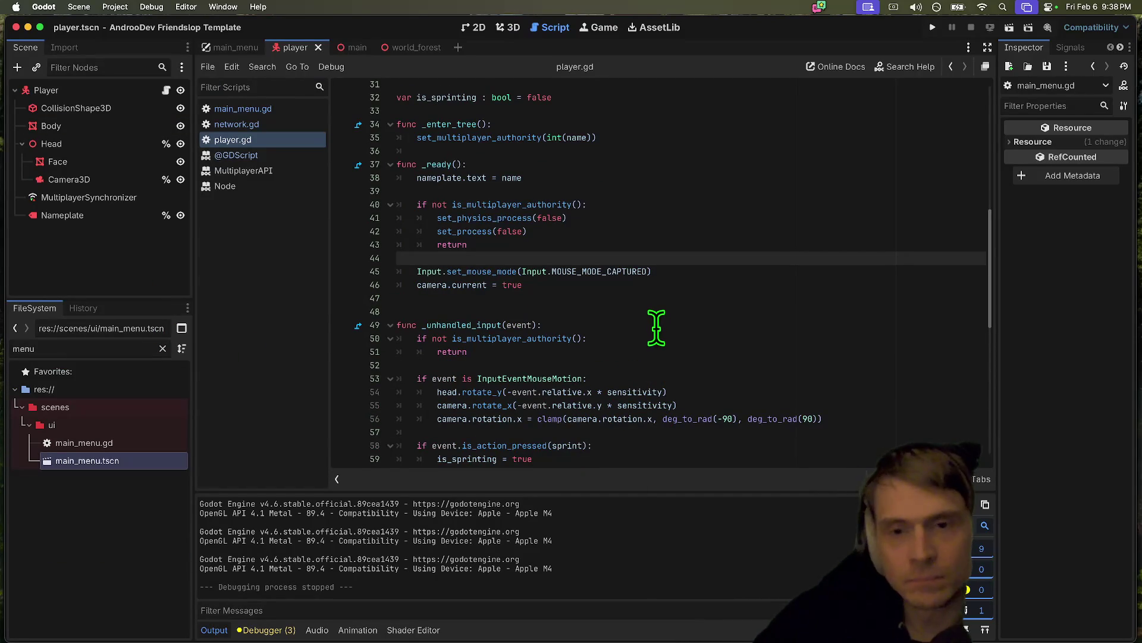
Step: Run the project, join from both debug windows, and walk the top player forward
{"action": "key", "text": "super+b"}
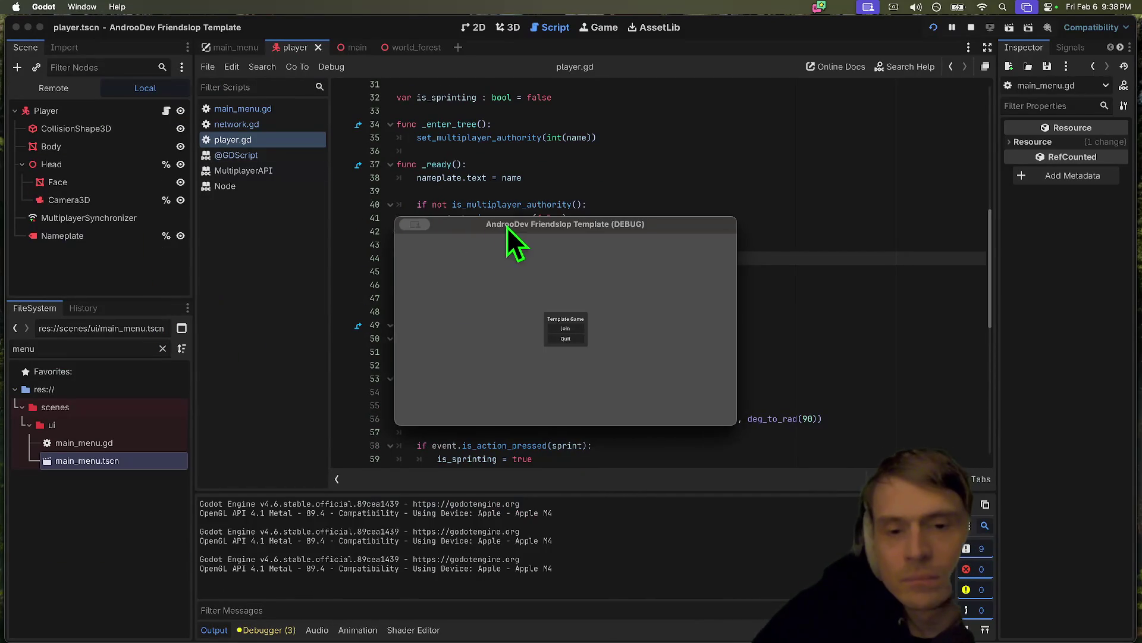
{"action": "mouse_move", "coordinate": [498, 229]}
{"action": "left_mouse_down"}
{"action": "mouse_move", "coordinate": [205, 328]}
{"action": "mouse_move", "coordinate": [233, 328]}
{"action": "left_mouse_up"}
{"action": "left_click", "coordinate": [281, 280]}
{"action": "left_click", "coordinate": [294, 218]}
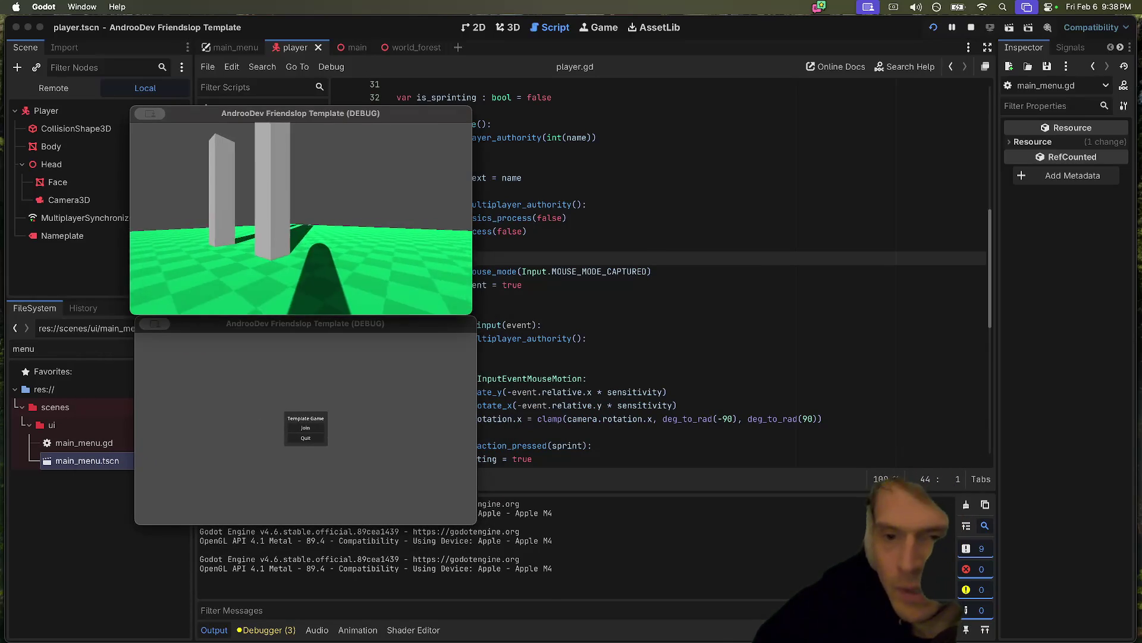
{"action": "left_click", "coordinate": [298, 426]}
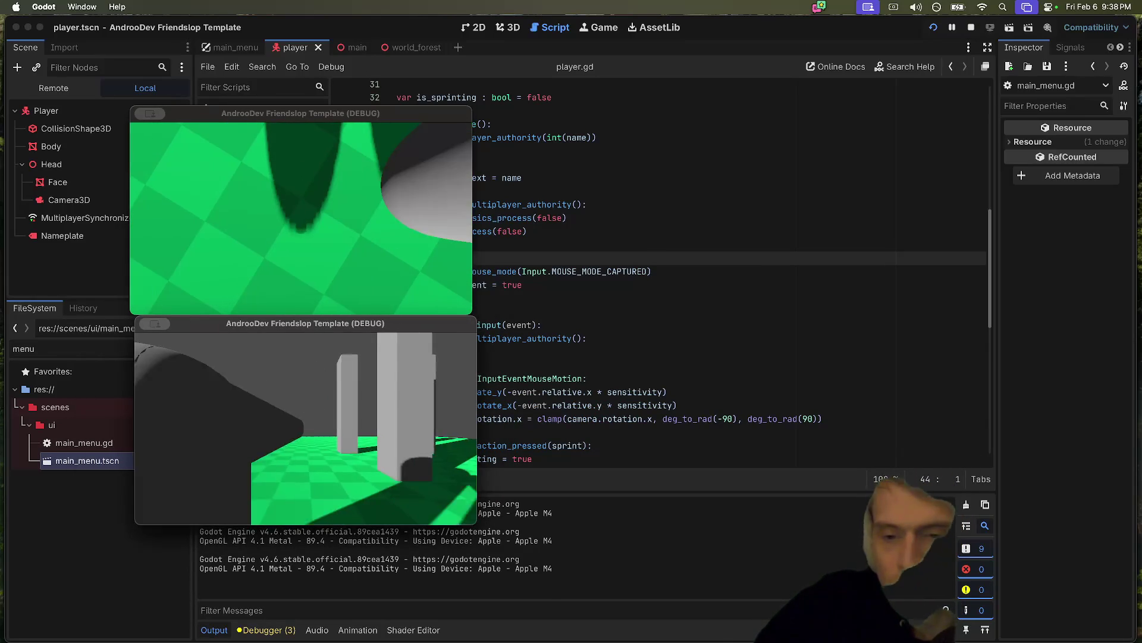
{"action": "left_click", "coordinate": [300, 217]}
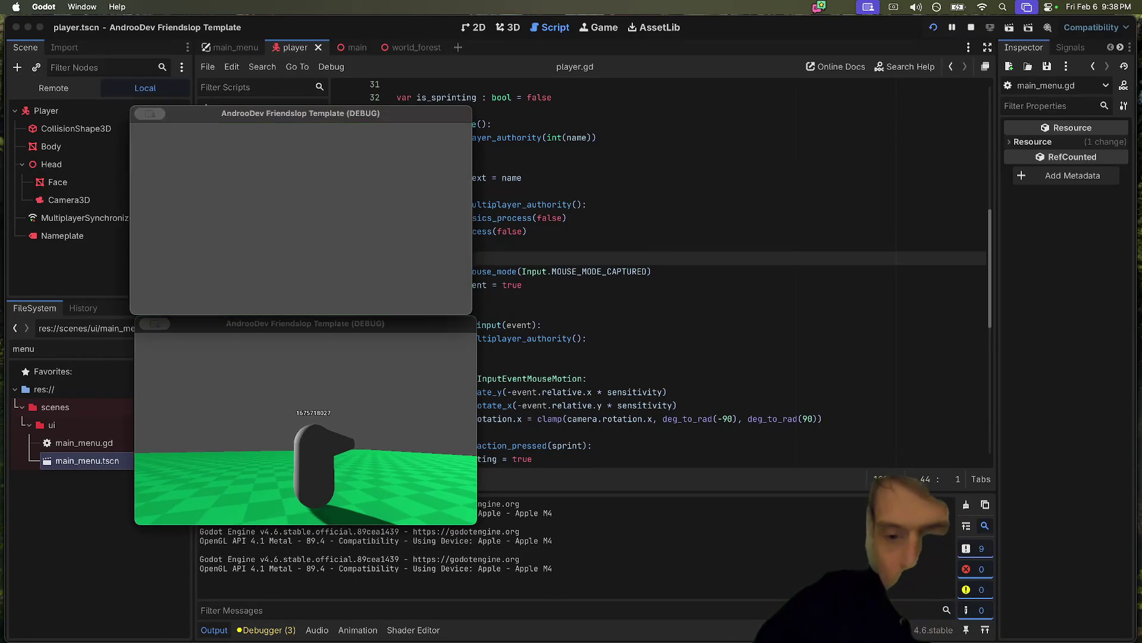
{"action": "key", "text": "w"}
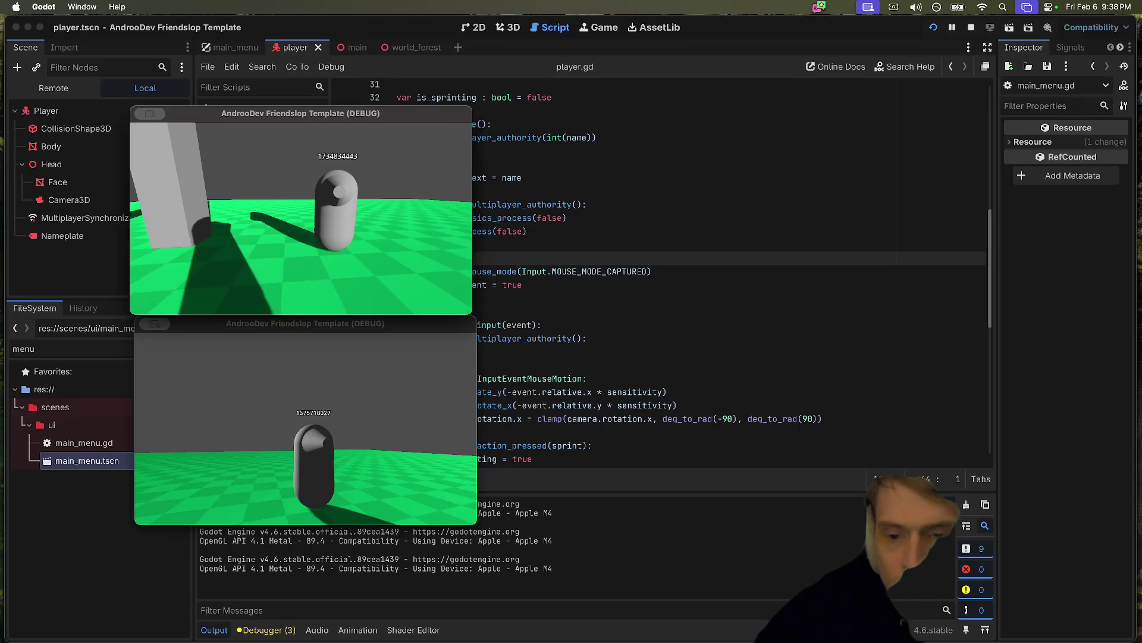
{"action": "key", "text": "w"}
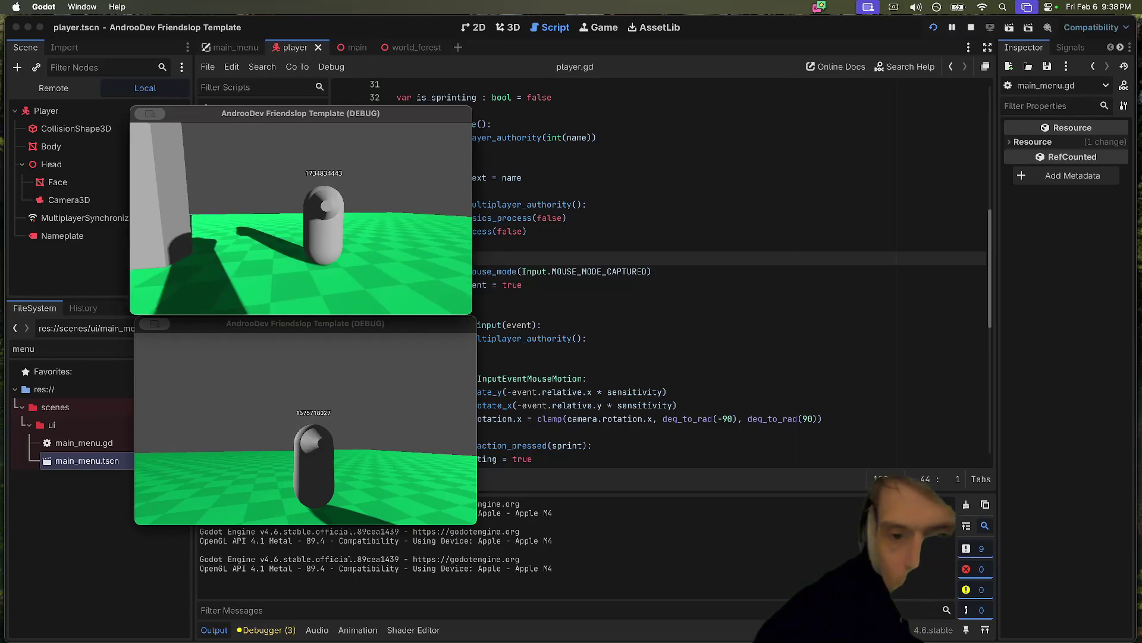
{"action": "key", "text": "w"}
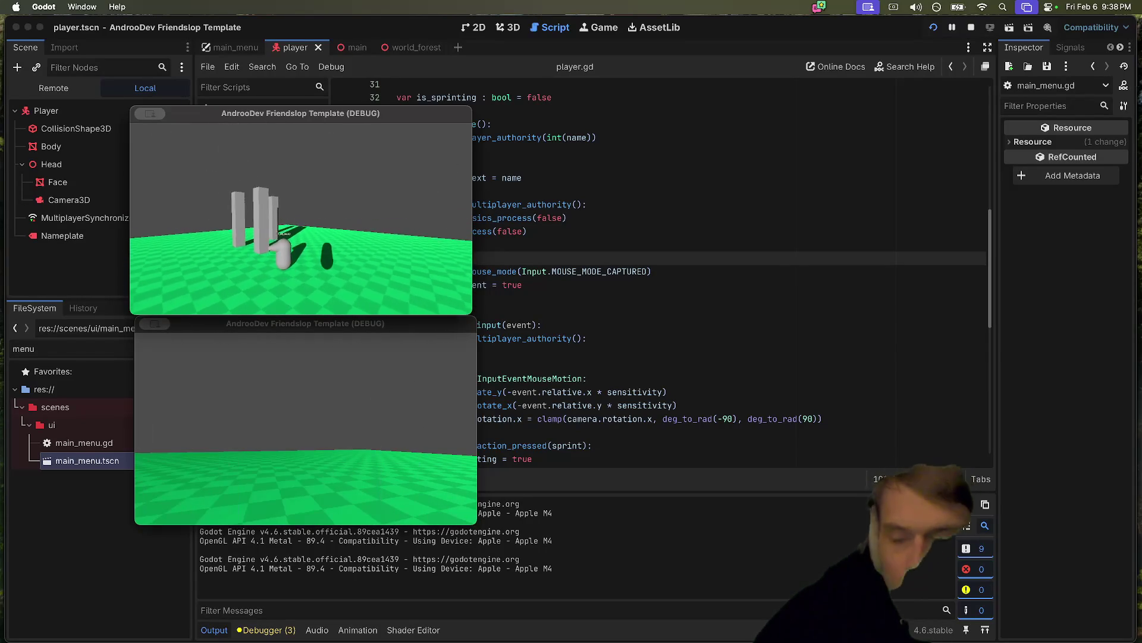
Step: Close both game windows and return to the planning document in Firefox
{"action": "key", "text": "Escape"}
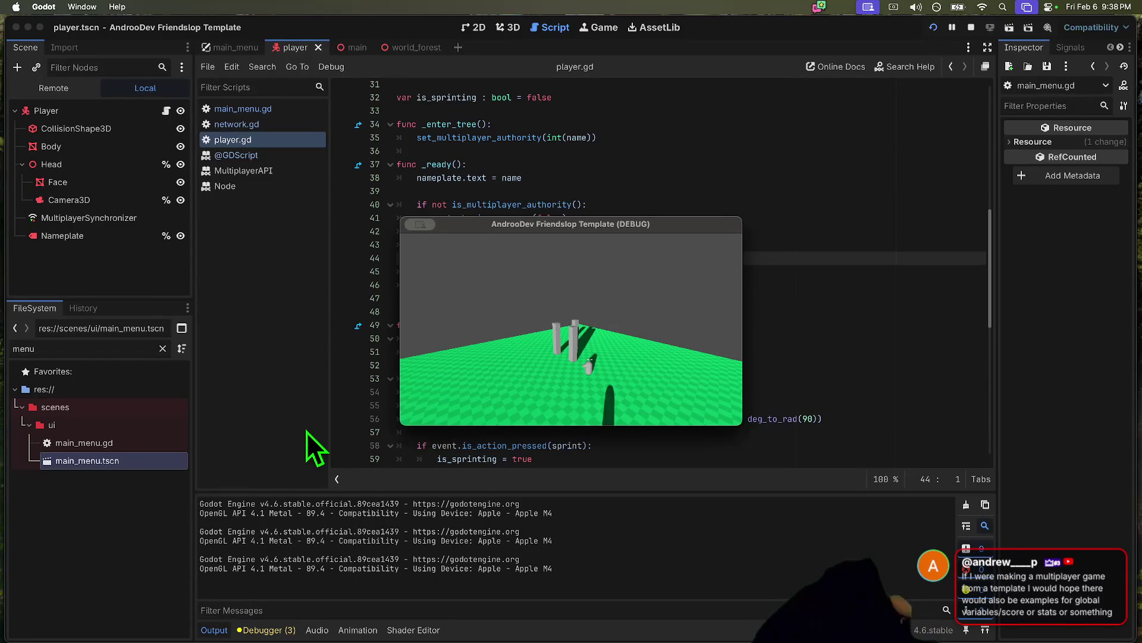
{"action": "key", "text": "Escape"}
{"action": "key", "text": "super+Tab"}
{"action": "key", "text": "super+Tab"}
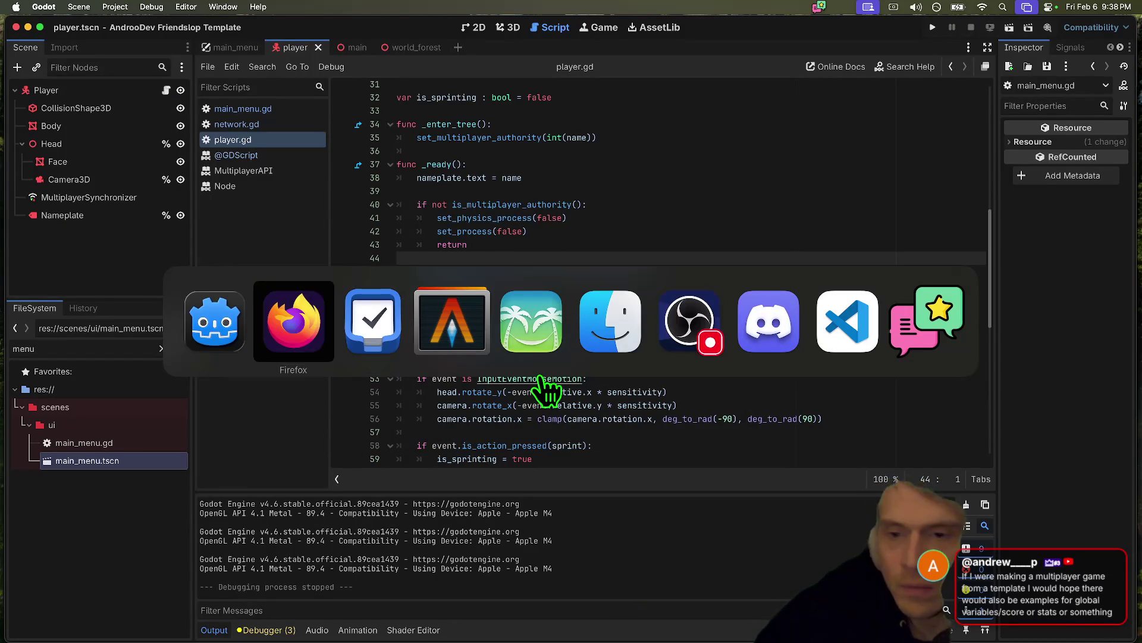
{"action": "key", "text": "Escape"}
{"action": "mouse_move", "coordinate": [427, 634]}
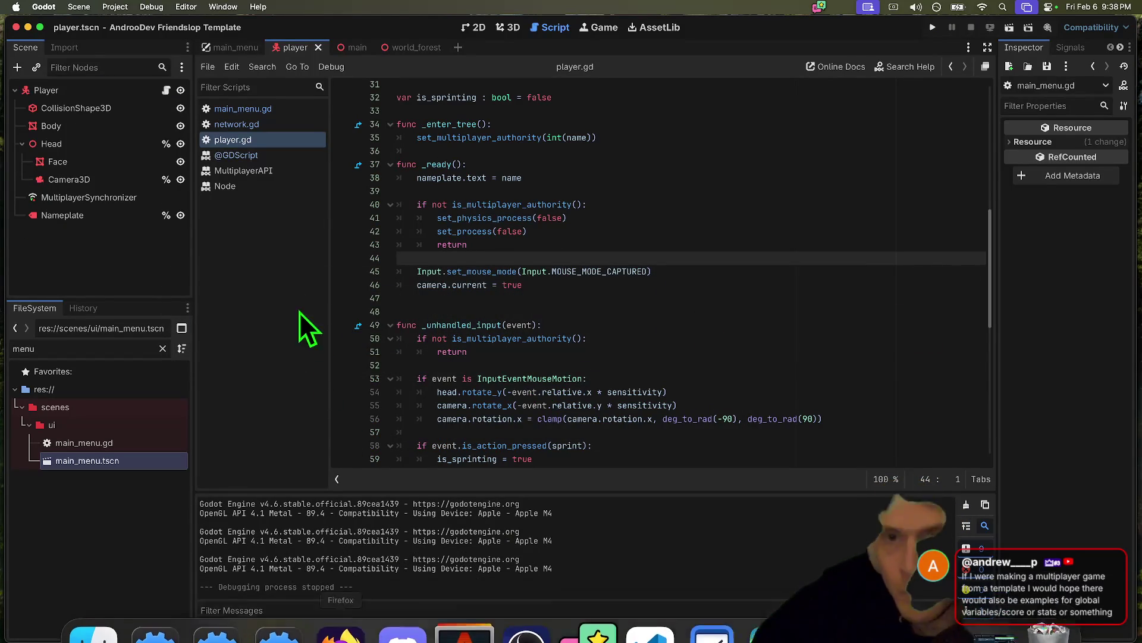
{"action": "left_click", "coordinate": [341, 604]}
Step: Add a top-level '3: UI' checklist item below Health with a nested Score item
{"action": "left_click", "coordinate": [387, 246]}
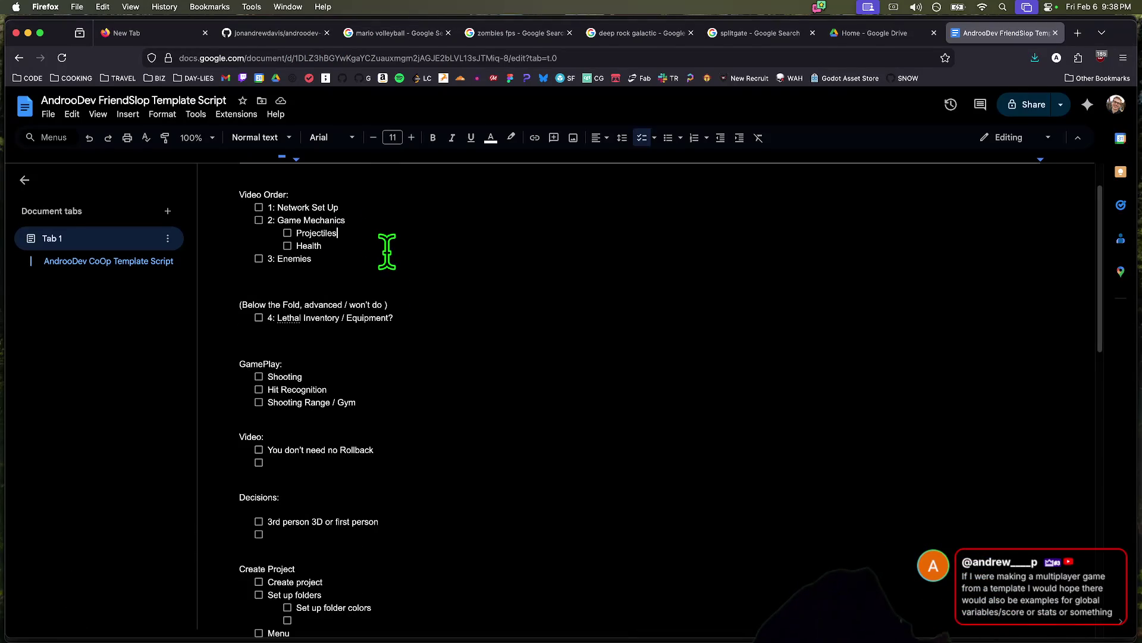
{"action": "key", "text": "Return"}
{"action": "key", "text": "shift+Tab"}
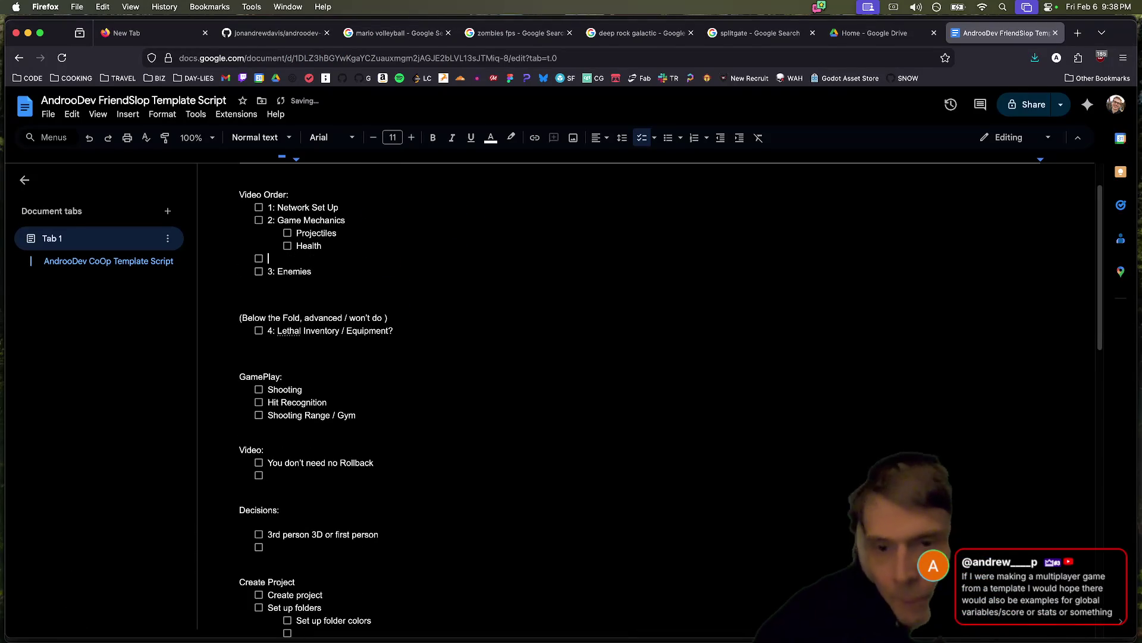
{"action": "type", "text": "3"}
{"action": "key", "text": "BackSpace"}
{"action": "key", "text": "BackSpace"}
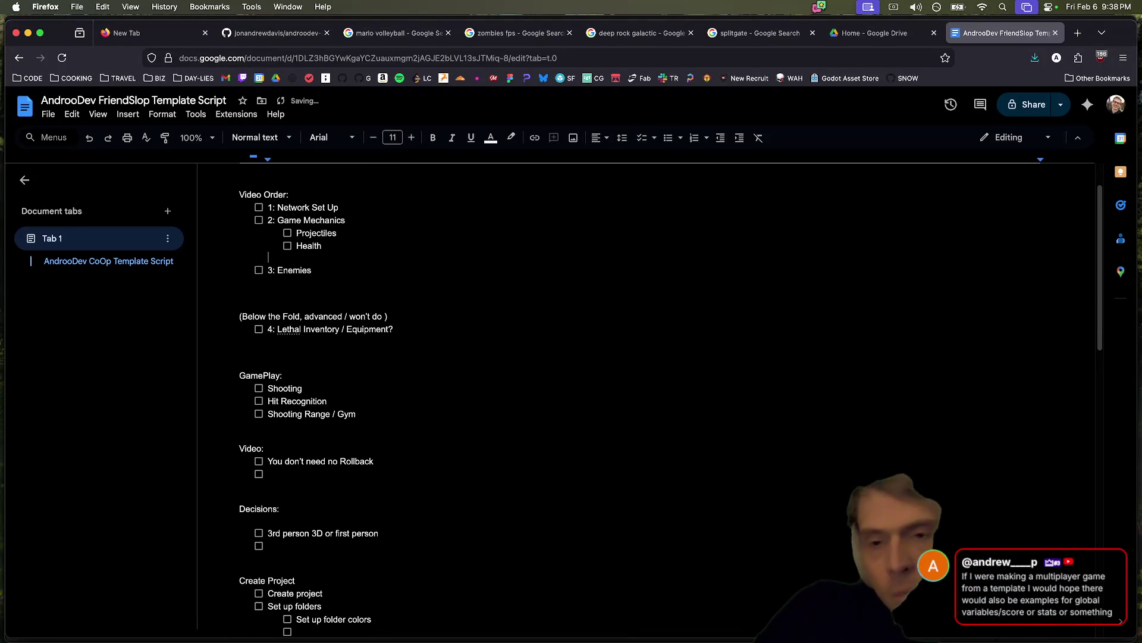
{"action": "key", "text": "super+z"}
{"action": "key", "text": "super+z"}
{"action": "key", "text": "super+z"}
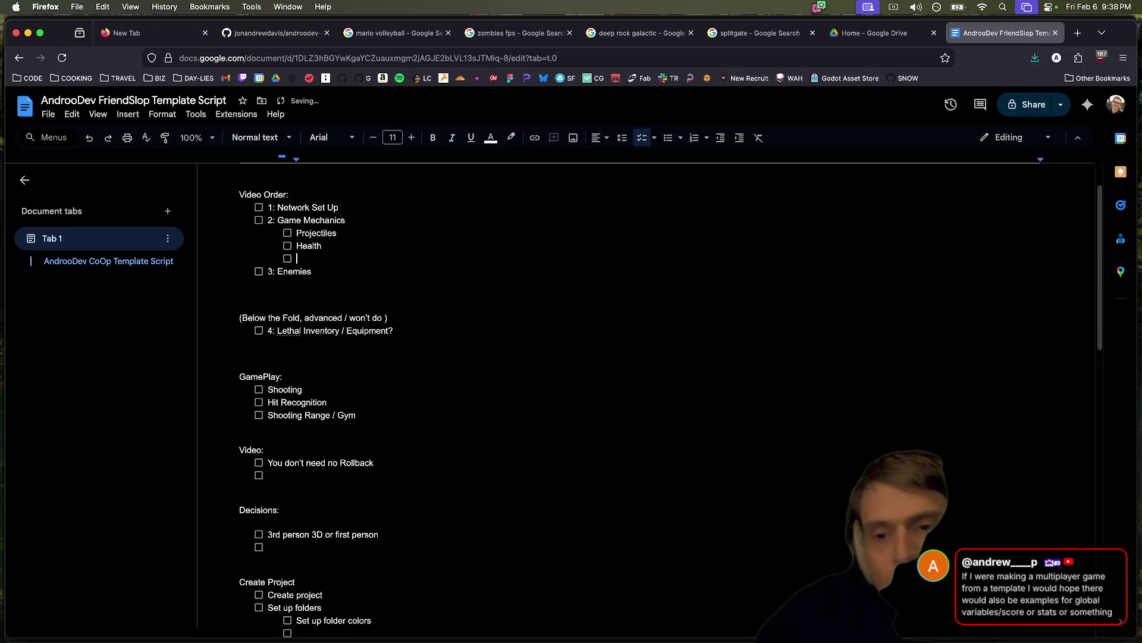
{"action": "key", "text": "shift+Tab"}
{"action": "type", "text": "3"}
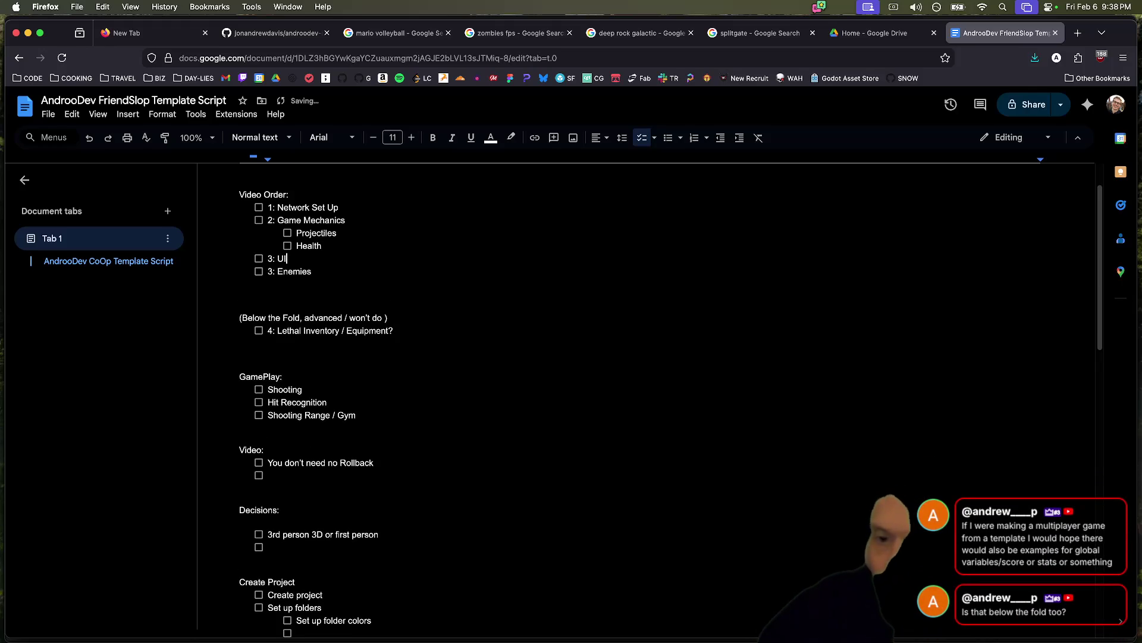
{"action": "key", "text": "Return"}
{"action": "key", "text": "Tab"}
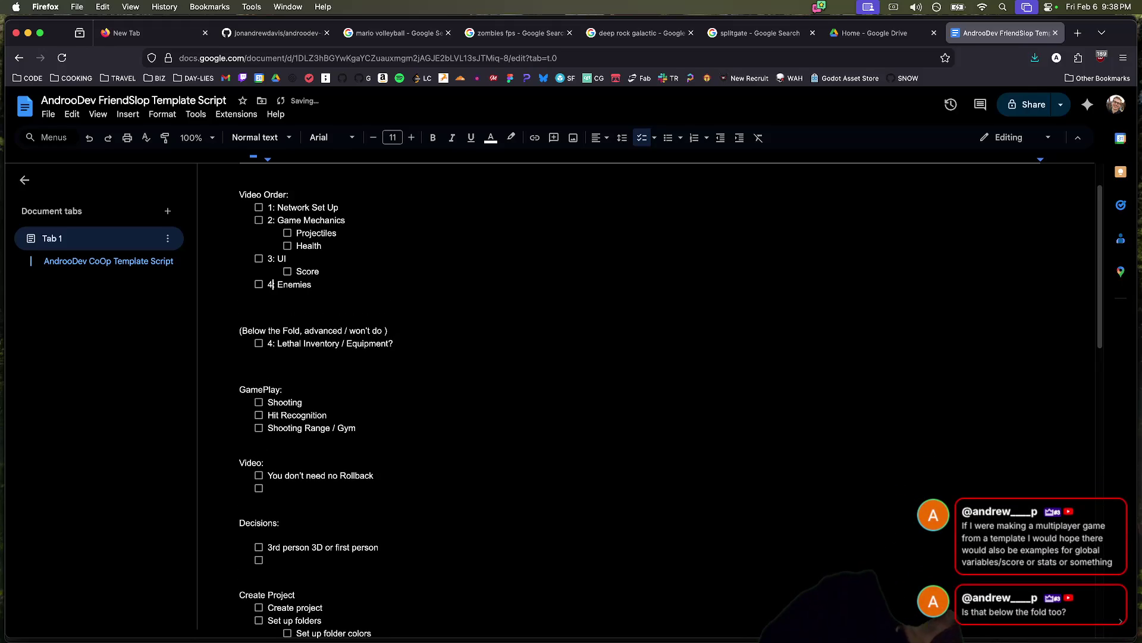
{"action": "type", "text": ":"}
Step: Move '4: Enemies' below Lethal Inventory, appending '(with pathing & seeking players)'
{"action": "key", "text": "Down"}
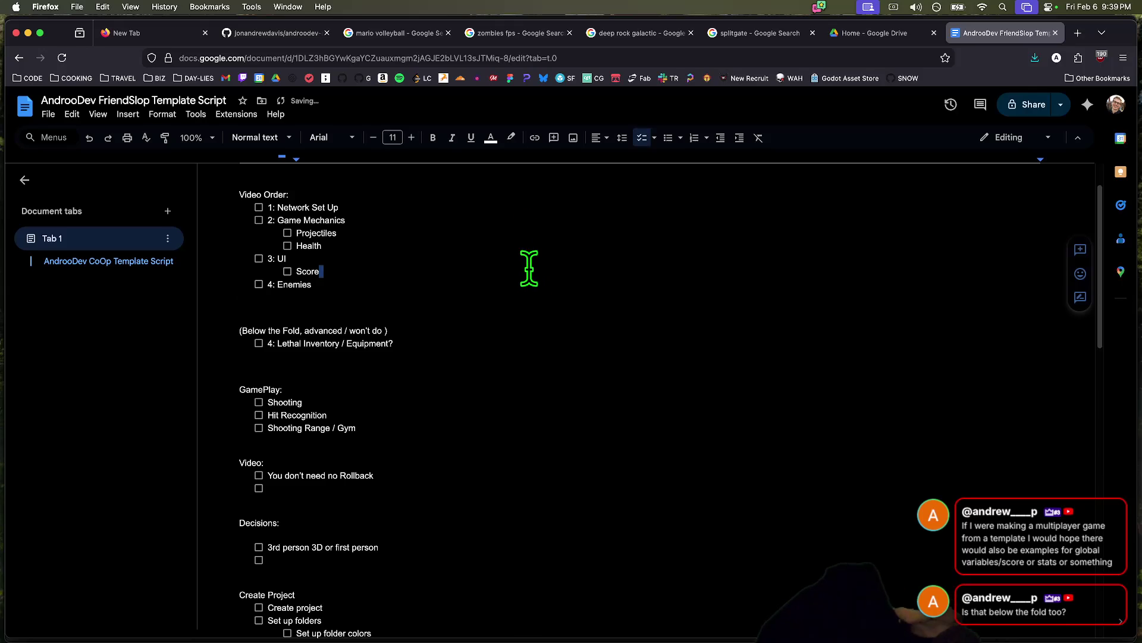
{"action": "key", "text": "shift+Up"}
{"action": "key", "text": "ctrl+x"}
{"action": "key", "text": "Down"}
{"action": "key", "text": "Delete"}
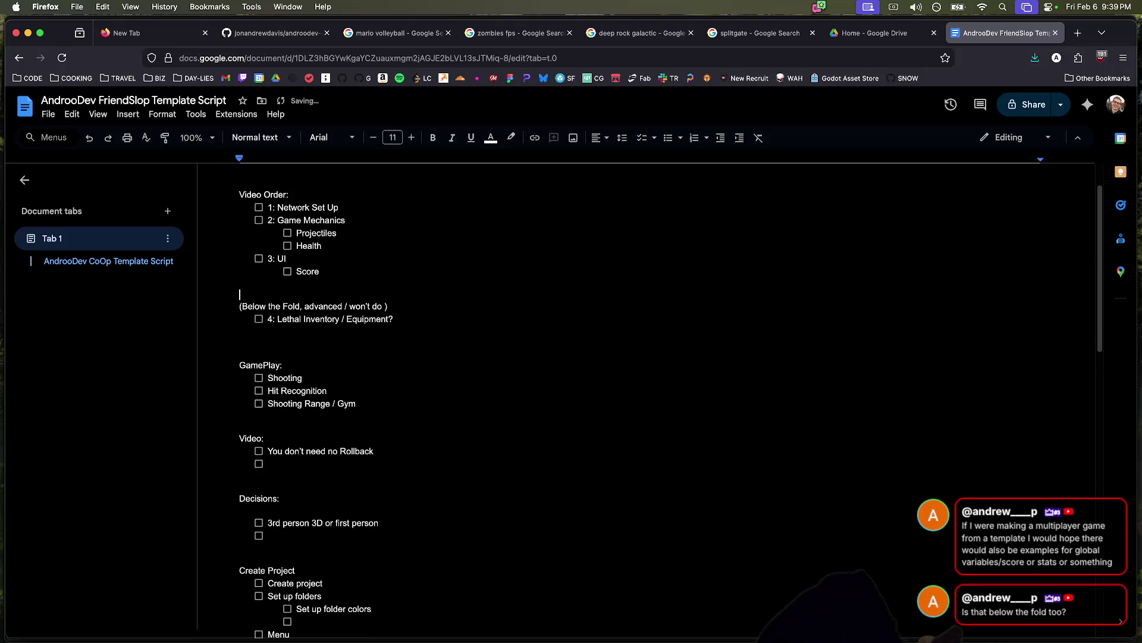
{"action": "key", "text": "ctrl+v"}
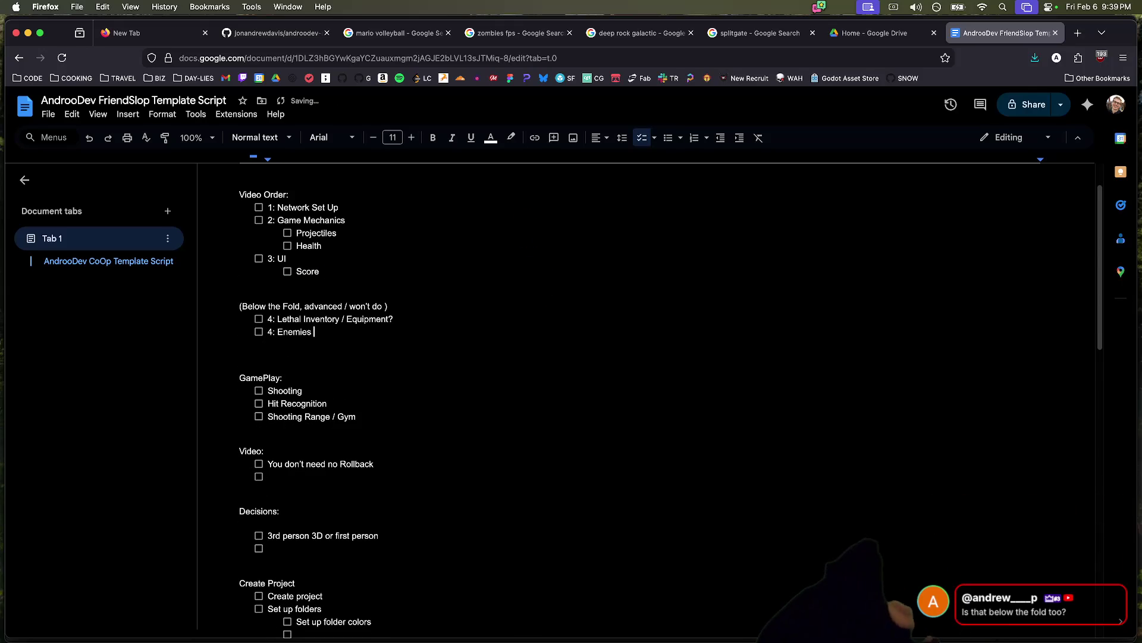
{"action": "type", "text": "(with pa"}
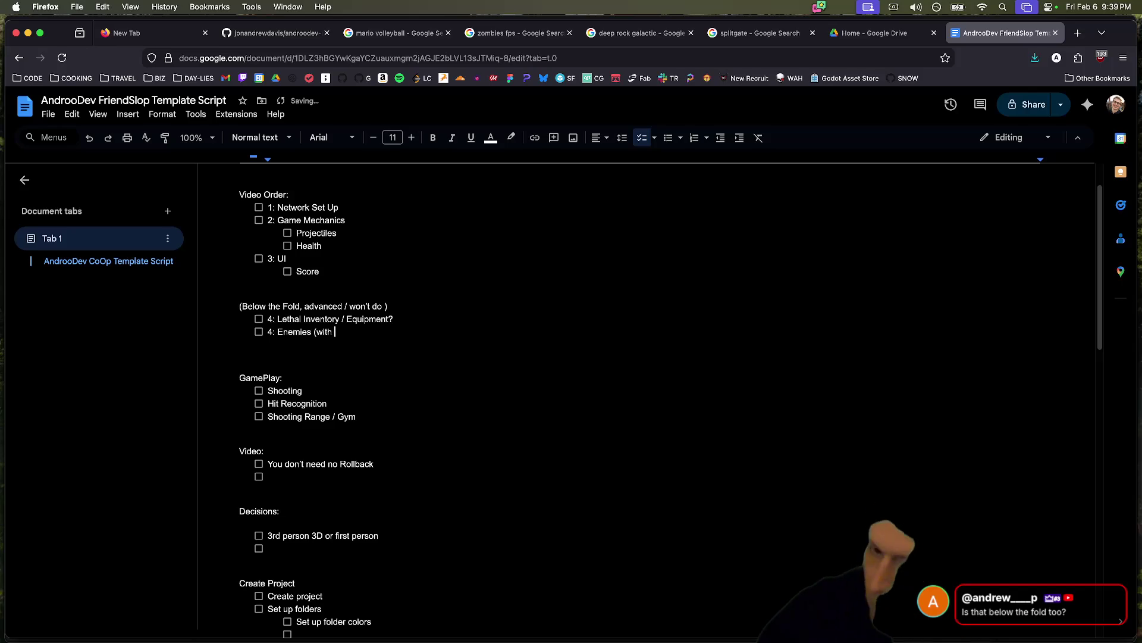
{"action": "type", "text": "thing & seeking "}
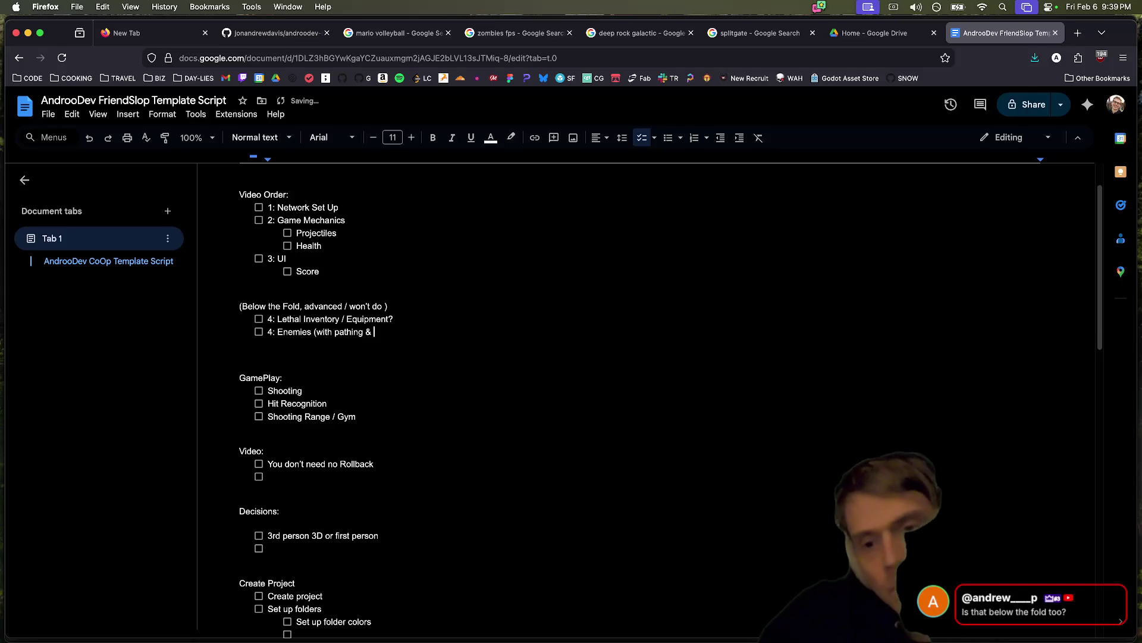
{"action": "type", "text": "players)"}
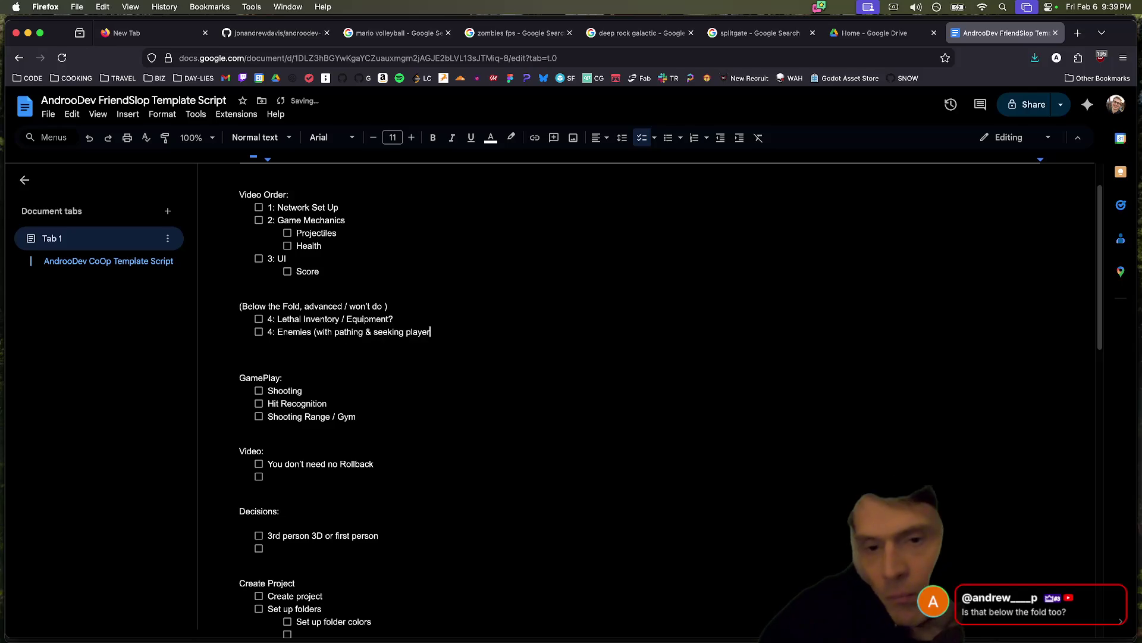
Step: Start a new empty checklist item beneath Score
{"action": "left_click", "coordinate": [394, 319]}
{"action": "left_click", "coordinate": [240, 282]}
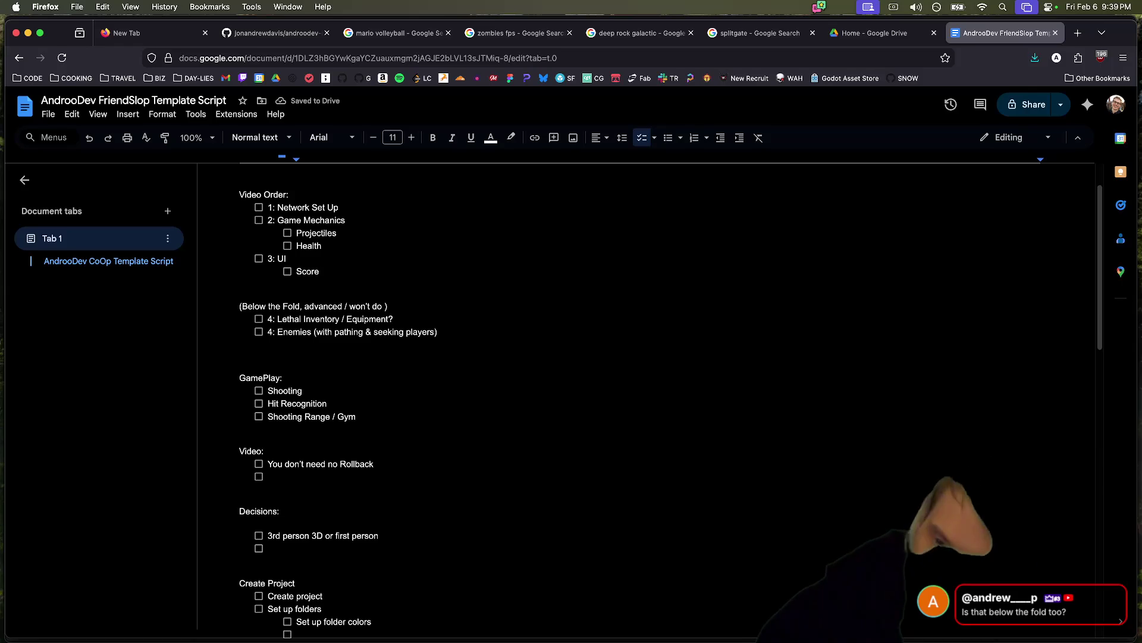
{"action": "left_click", "coordinate": [320, 271]}
{"action": "key", "text": "Return"}
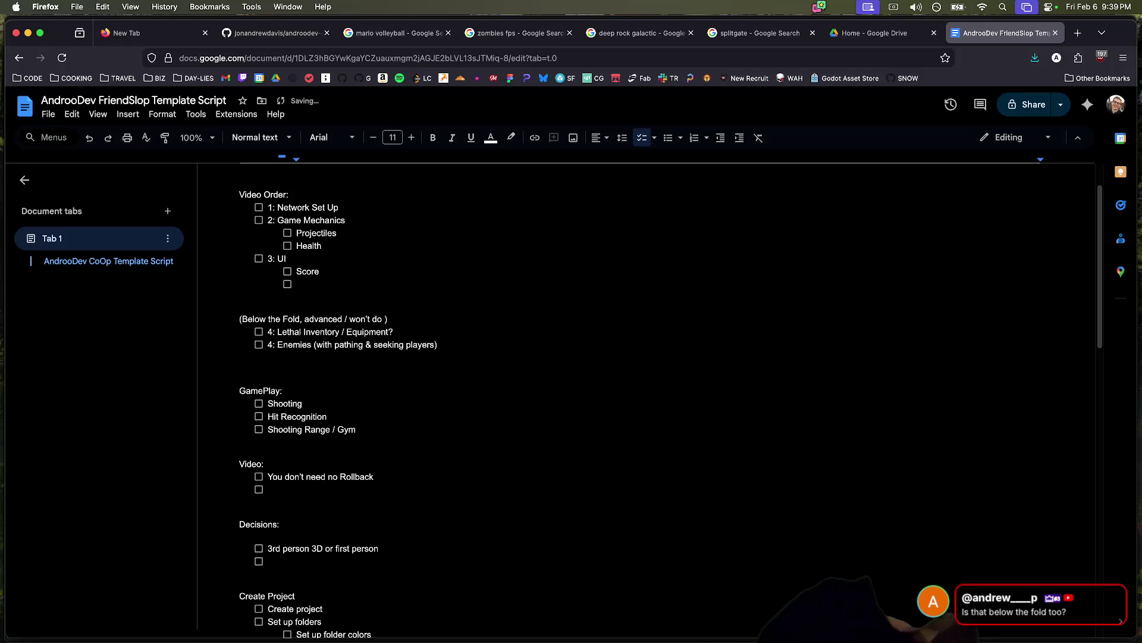
Step: Add '4: Convert to WebRTC / P2P / Itch.io publish' with nested 'Lobby System Drop in'
{"action": "left_click", "coordinate": [296, 271]}
{"action": "key", "text": "Return"}
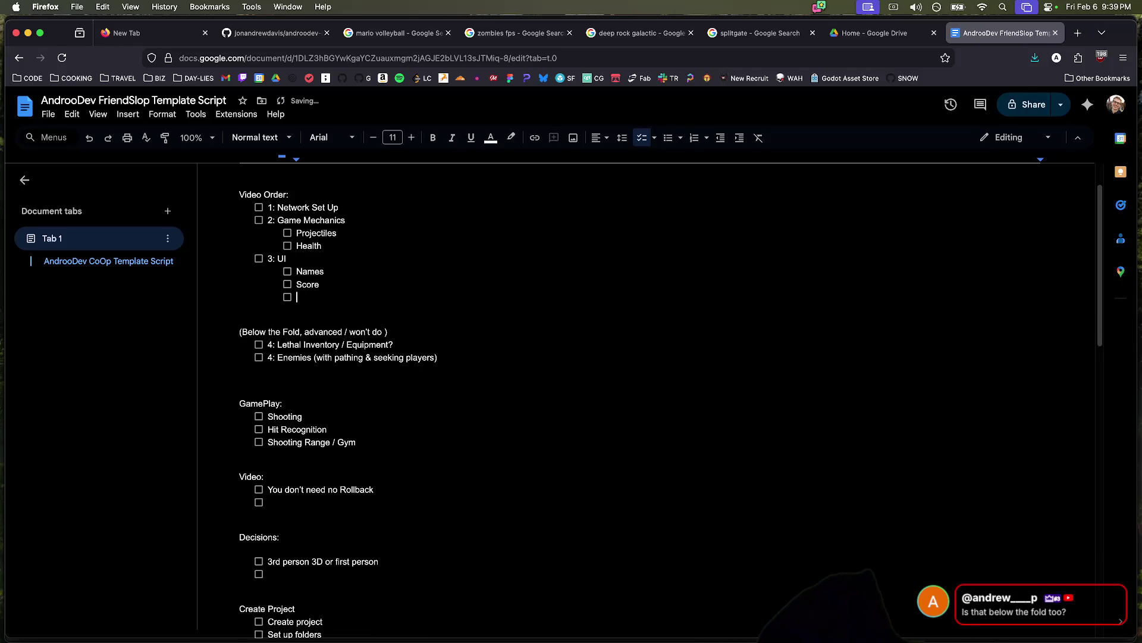
{"action": "key", "text": "shift+Tab"}
{"action": "type", "text": "4:"}
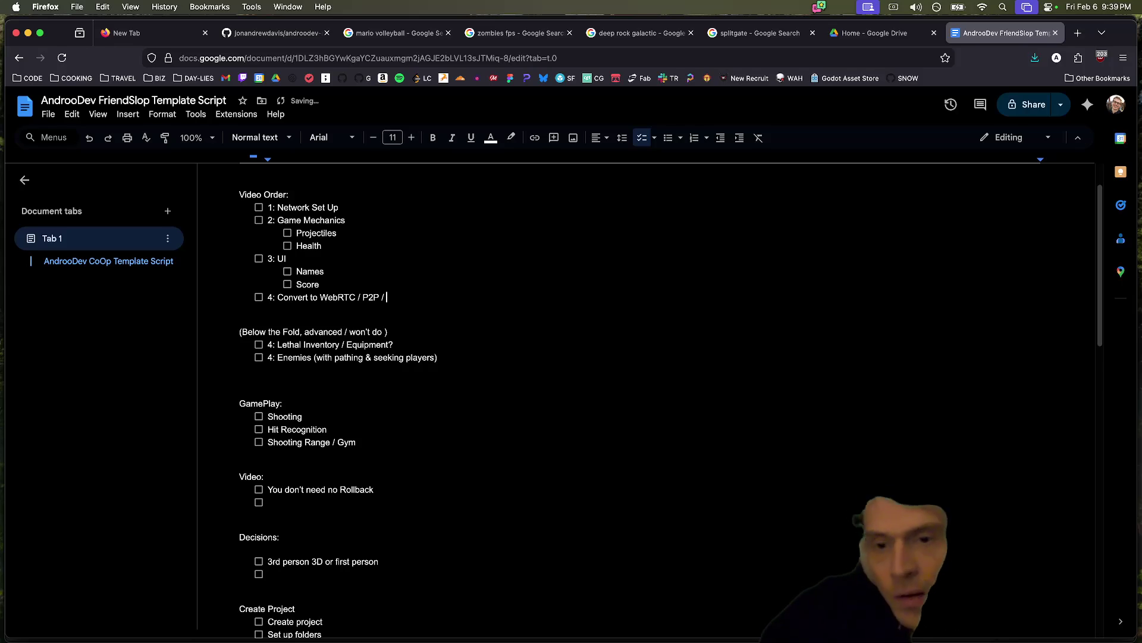
{"action": "key", "text": "BackSpace"}
{"action": "key", "text": "BackSpace"}
{"action": "key", "text": "BackSpace"}
{"action": "type", "text": ".io pulbiush"}
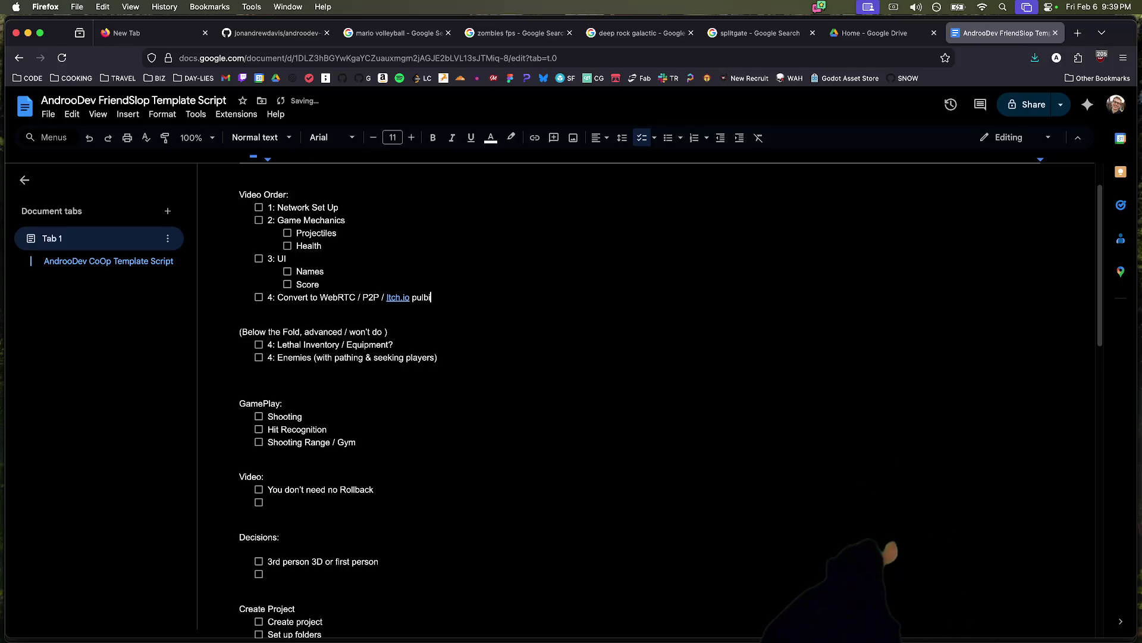
{"action": "type", "text": "sh"}
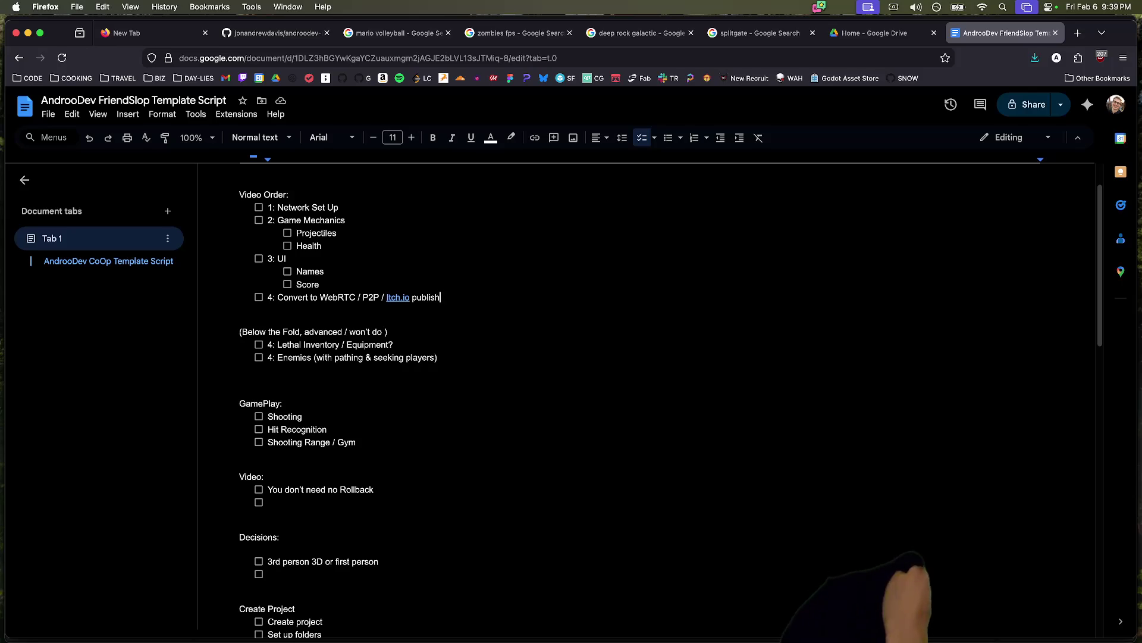
{"action": "key", "text": "Return"}
{"action": "key", "text": "Tab"}
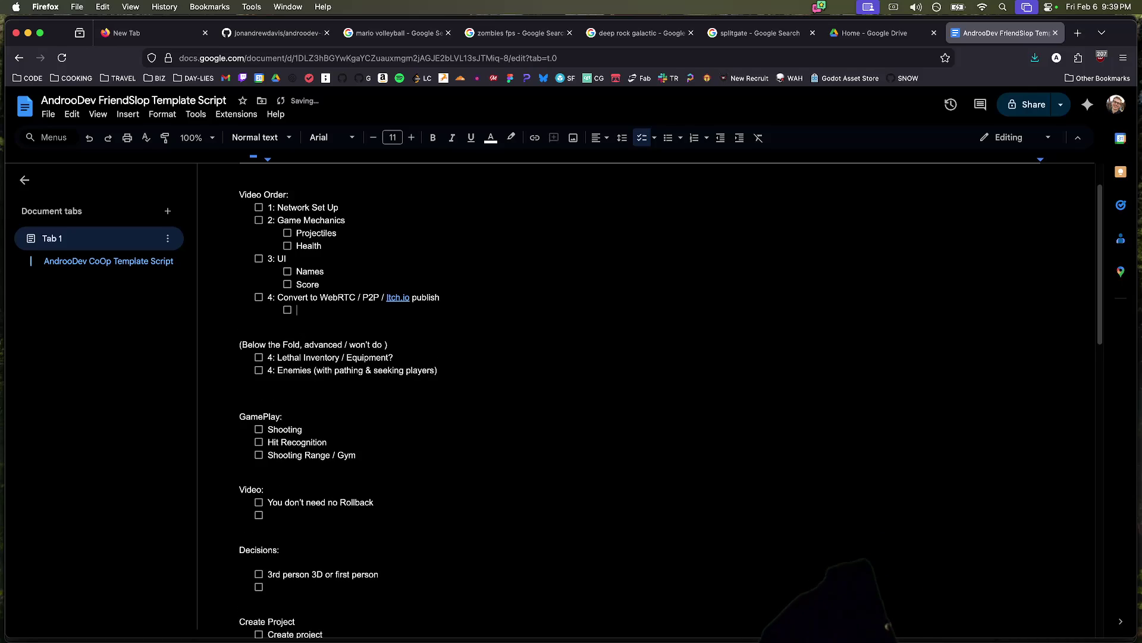
{"action": "type", "text": "Drop in"}
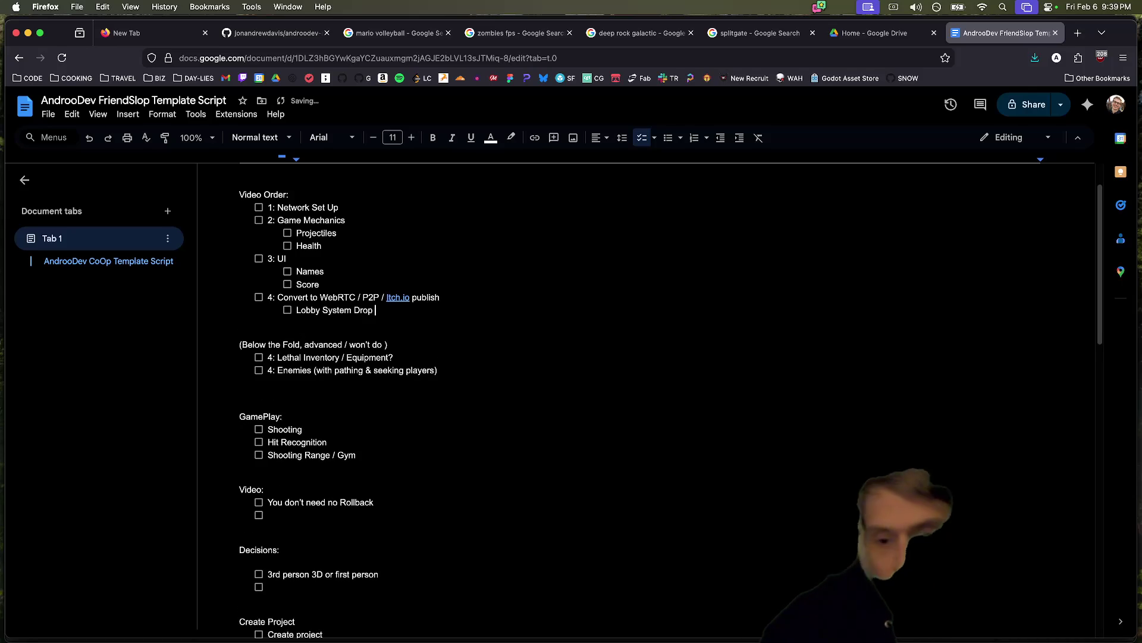
{"action": "key", "text": "Return"}
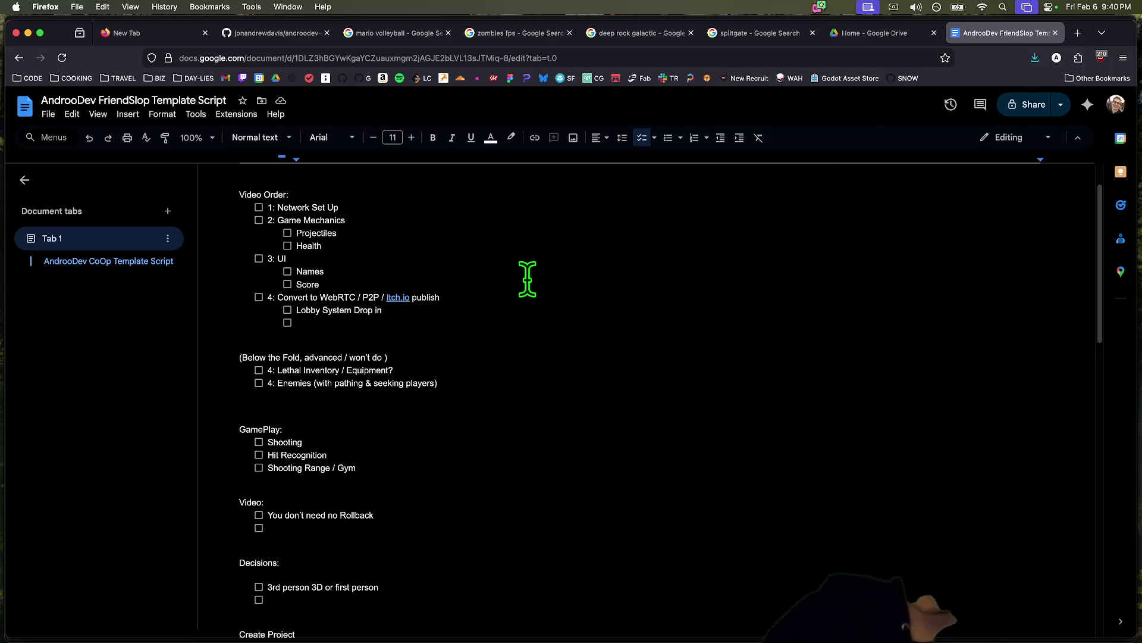
Step: Nest Death and Record Leaderboard sub-items beneath Score
{"action": "left_click", "coordinate": [576, 285]}
{"action": "key", "text": "Return"}
{"action": "key", "text": "Tab"}
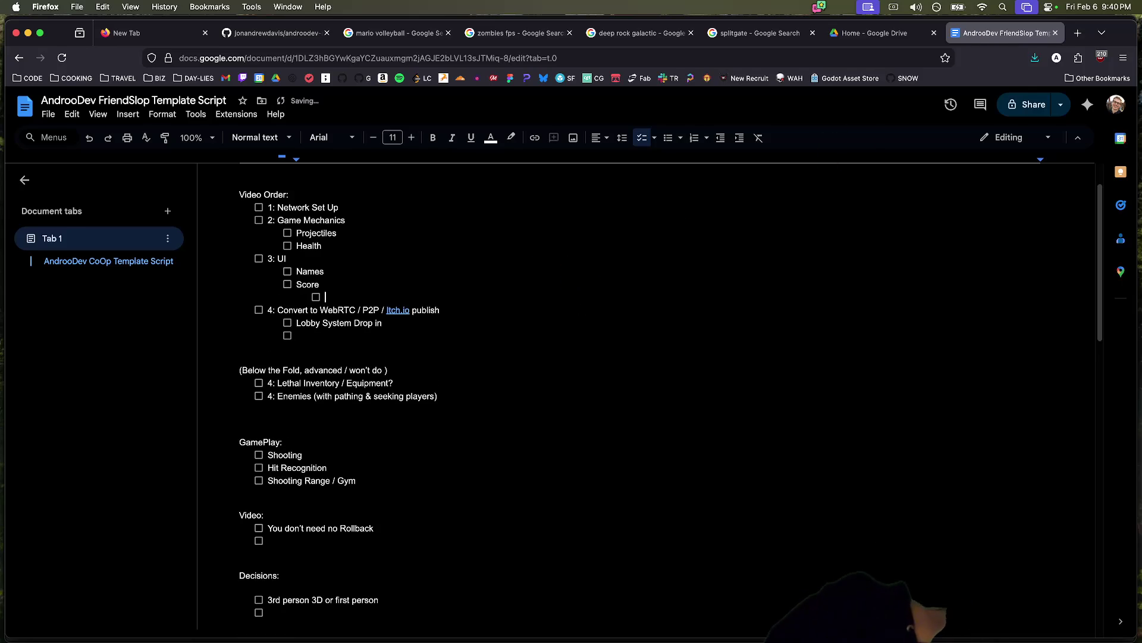
{"action": "type", "text": "th"}
{"action": "key", "text": "Return"}
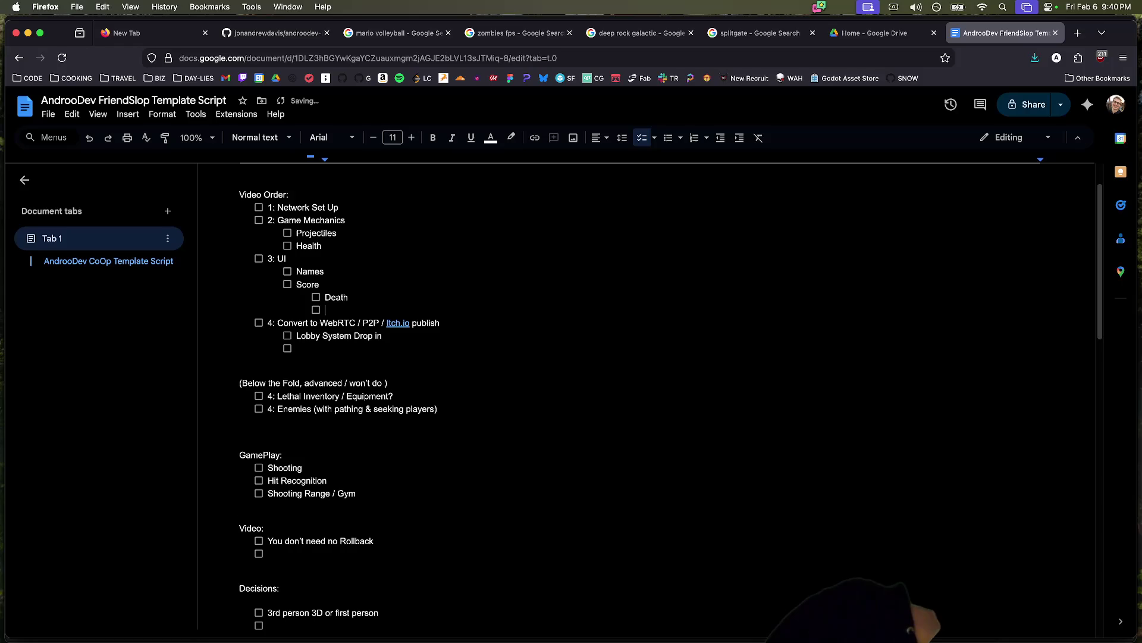
{"action": "key", "text": "Return"}
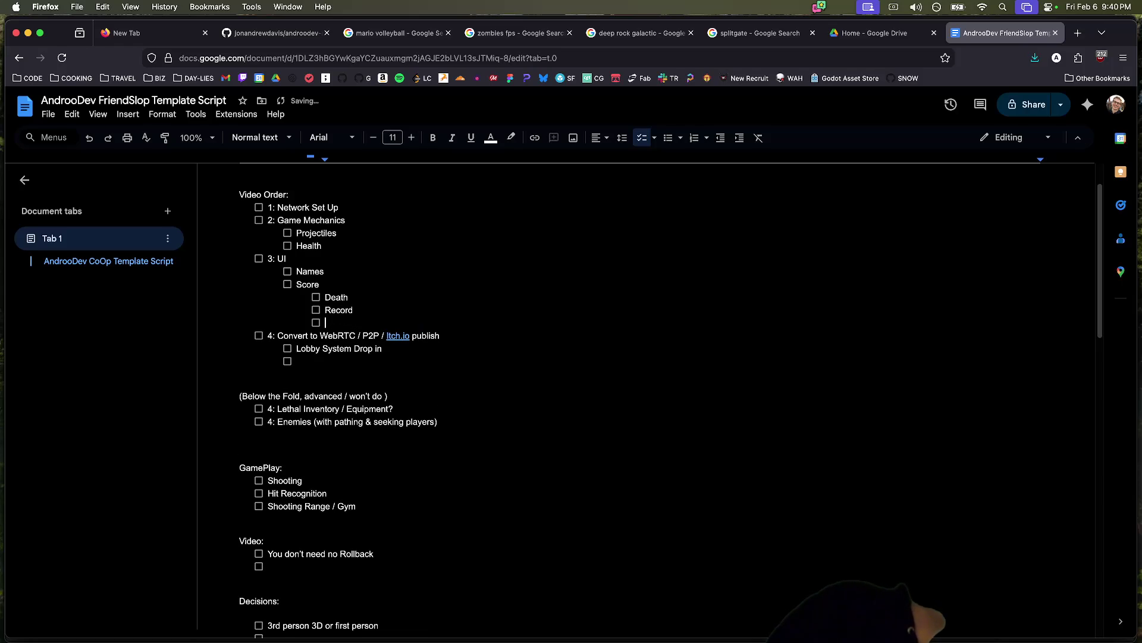
{"action": "type", "text": "Leaderboar"}
{"action": "key", "text": "Down"}
{"action": "key", "text": "Up"}
{"action": "type", "text": "d"}
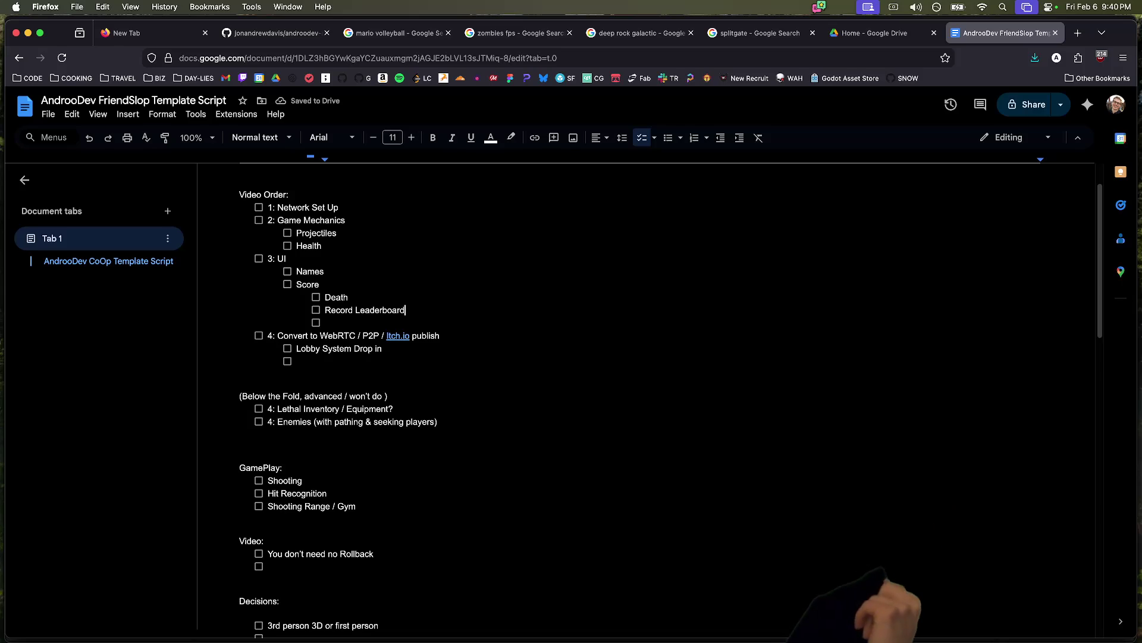
Step: In a new tab, open the itch.io dashboard and go to The Goat's page
{"action": "key", "text": "super+t"}
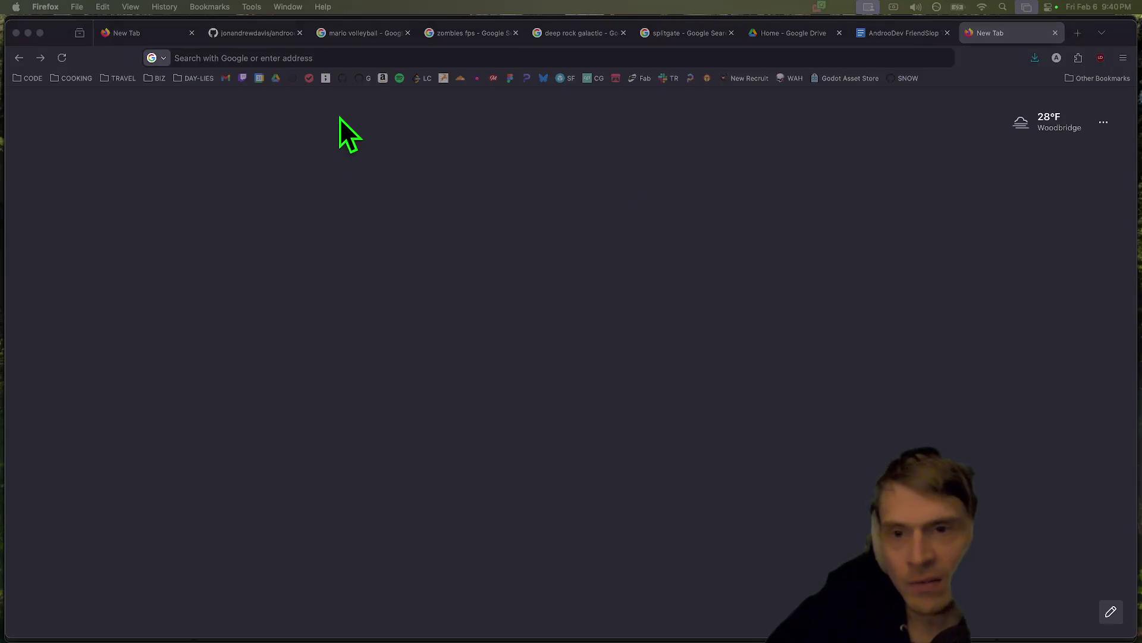
{"action": "left_click", "coordinate": [616, 78]}
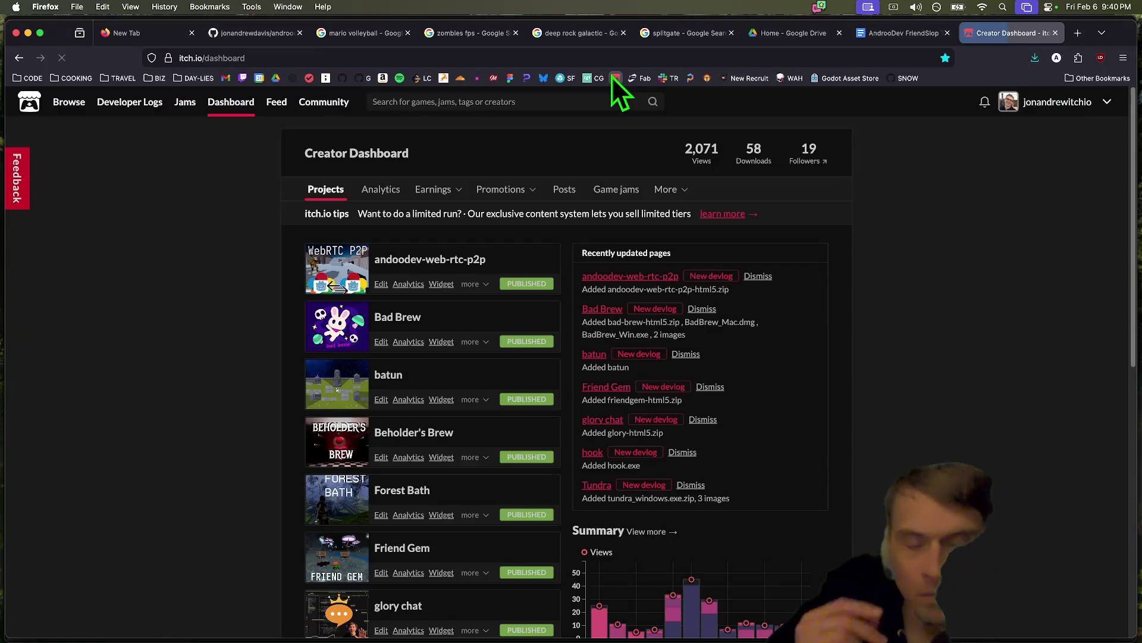
{"action": "scroll", "coordinate": [391, 329], "scroll_direction": "down", "scroll_amount": 3}
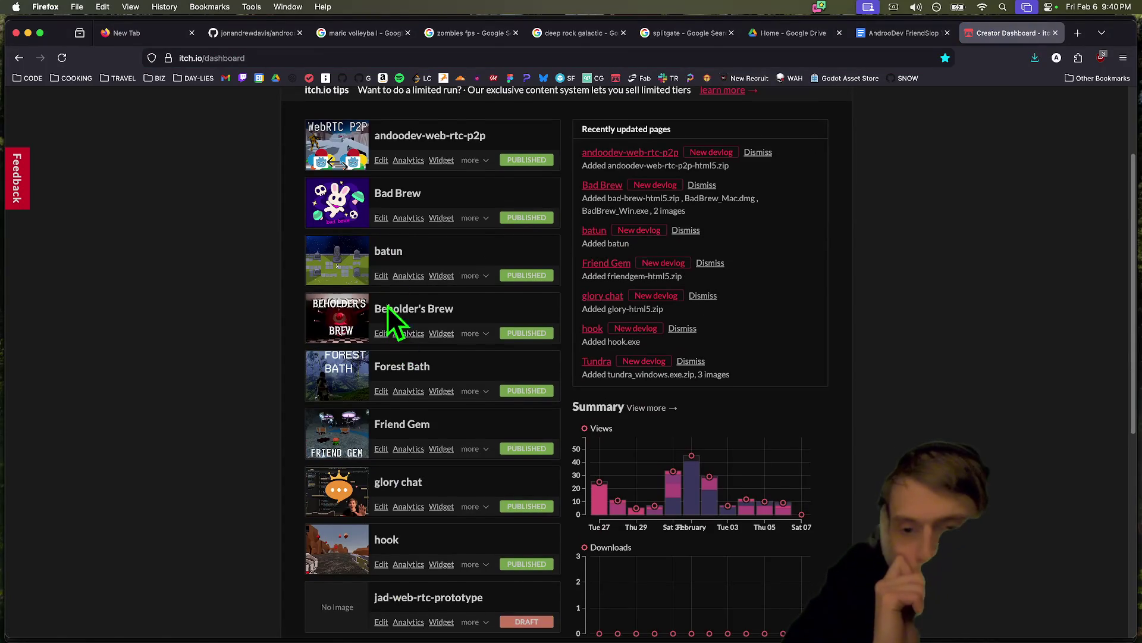
{"action": "scroll", "coordinate": [387, 306], "scroll_direction": "down", "scroll_amount": 3}
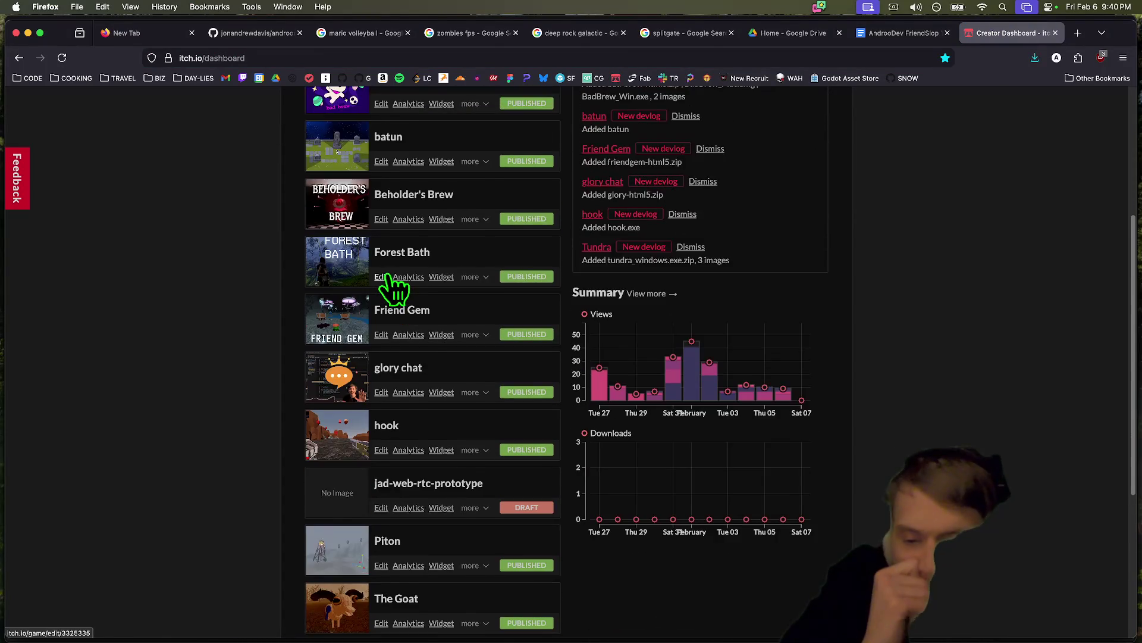
{"action": "scroll", "coordinate": [394, 289], "scroll_direction": "down", "scroll_amount": 5}
{"action": "left_click", "coordinate": [339, 396]}
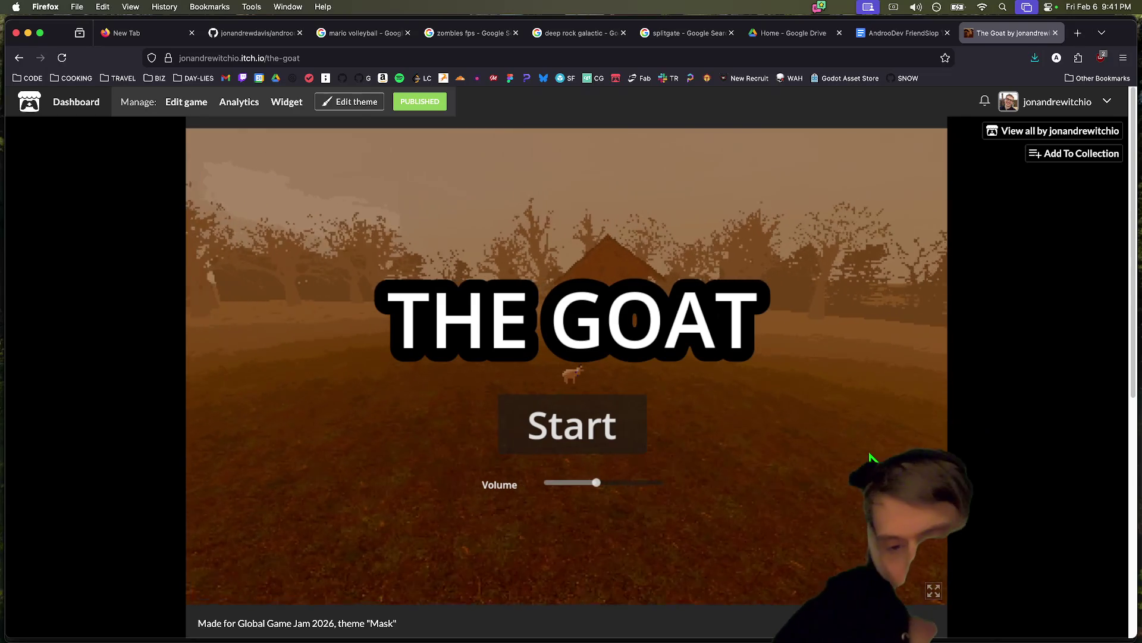
Step: Turn The Goat's volume down and start the game past the instructions screen
{"action": "left_click", "coordinate": [552, 482]}
{"action": "left_click", "coordinate": [581, 424]}
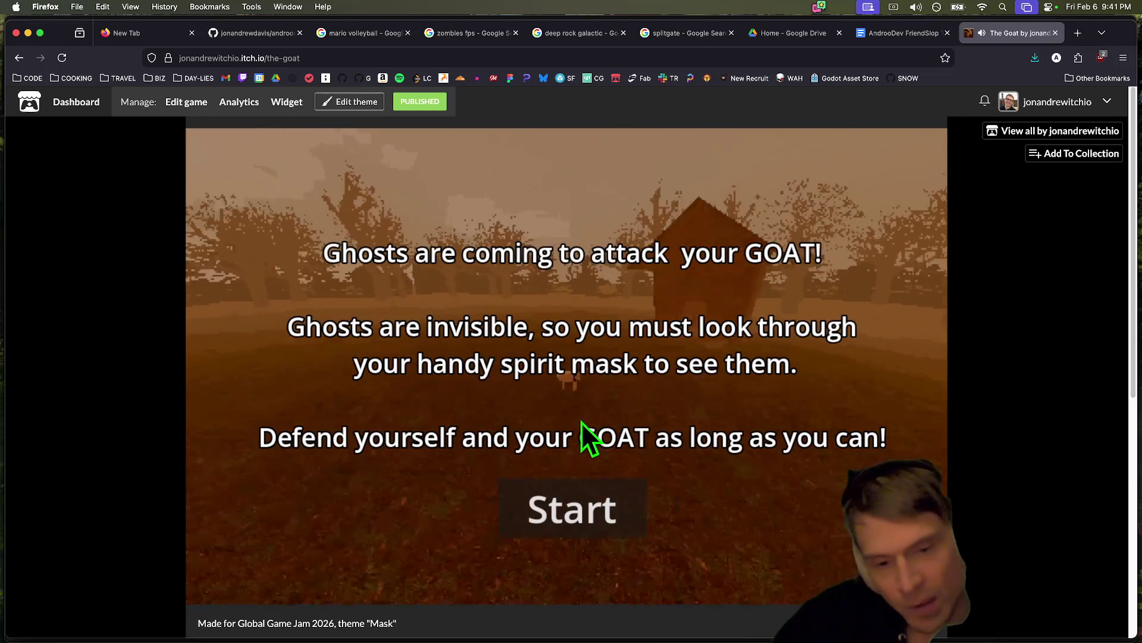
{"action": "left_click", "coordinate": [572, 512]}
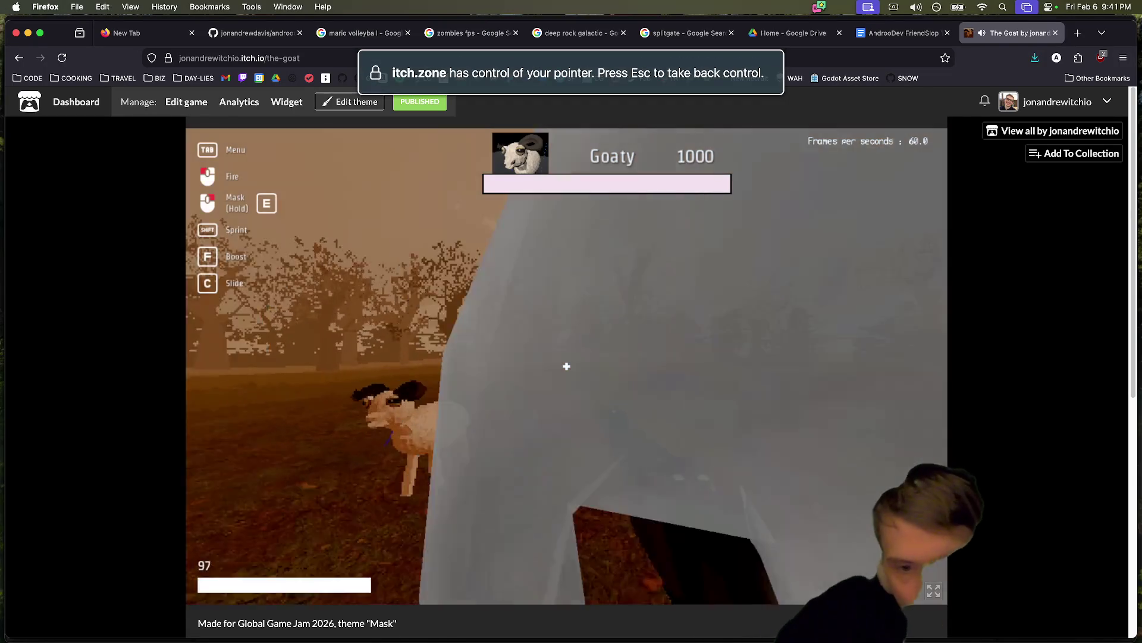
Step: Walk through the forest toward the distant house and fire at it
{"action": "key", "text": "w"}
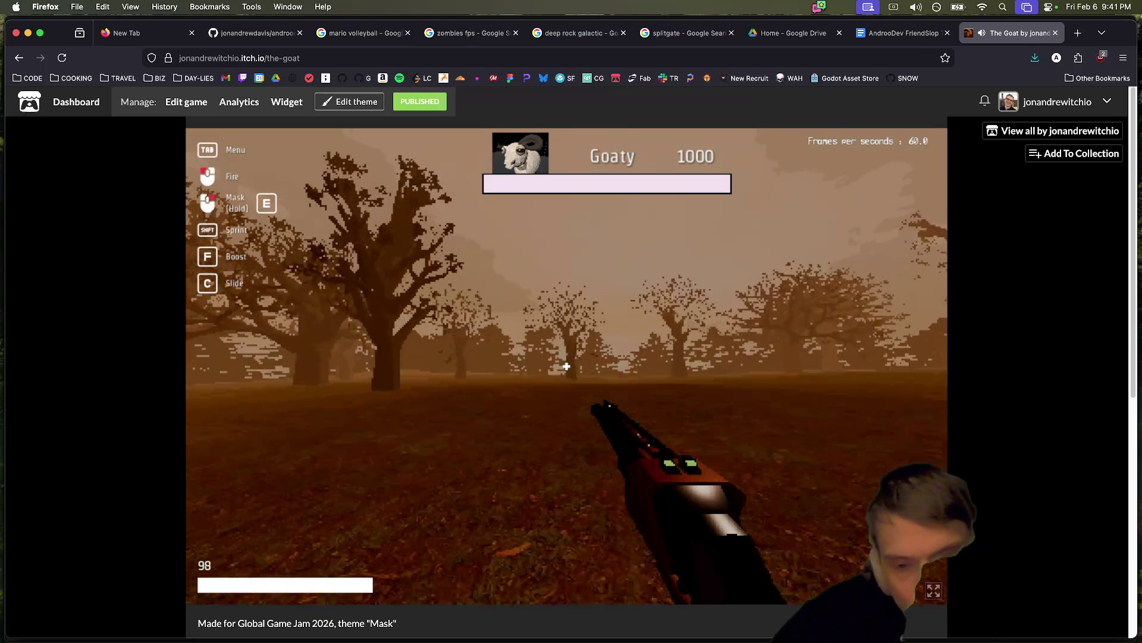
{"action": "key", "text": "w"}
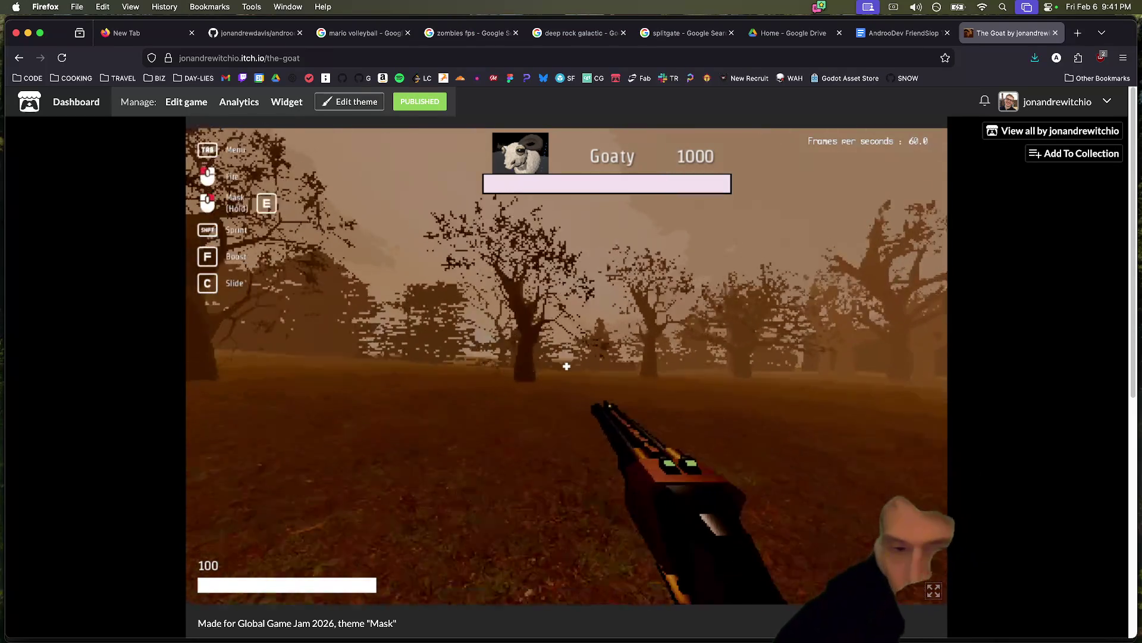
{"action": "key", "text": "w"}
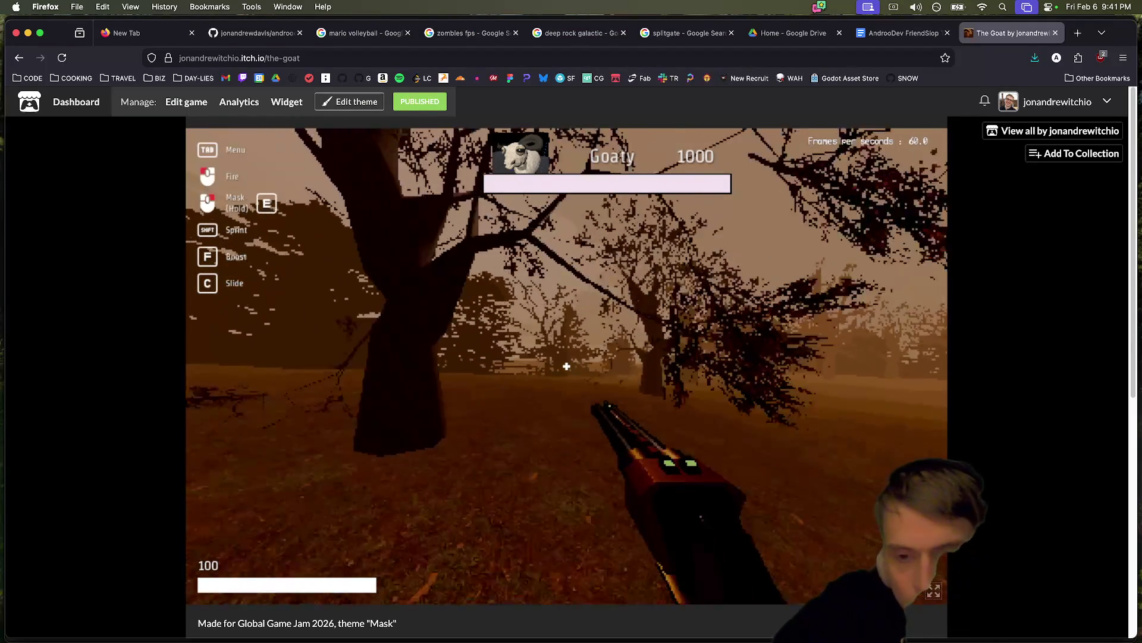
{"action": "key", "text": "w"}
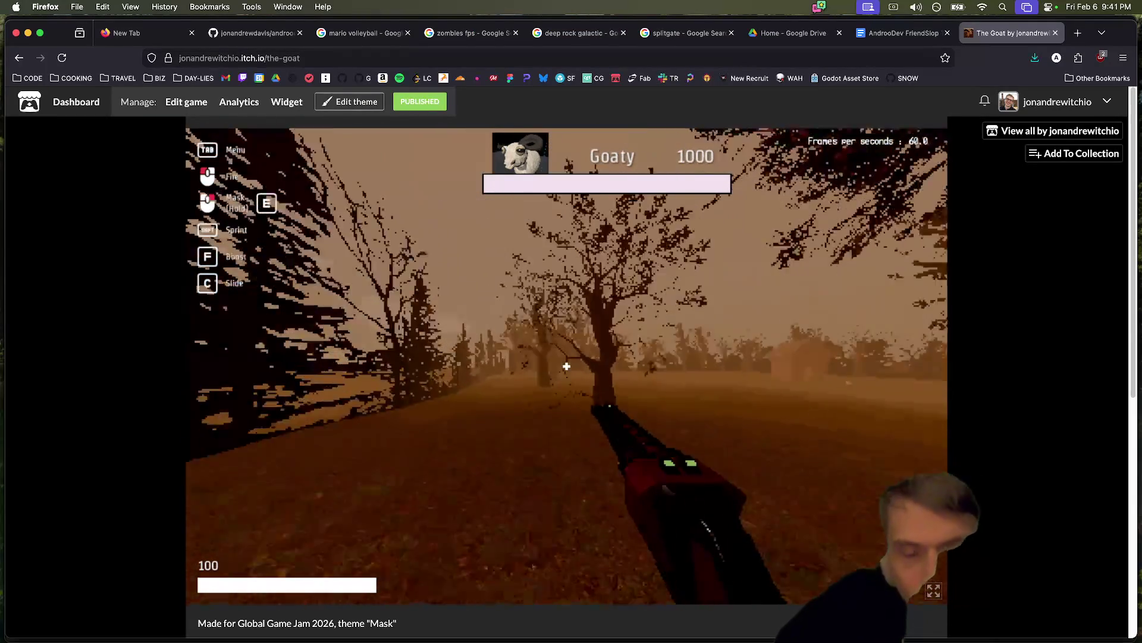
{"action": "key", "text": "w"}
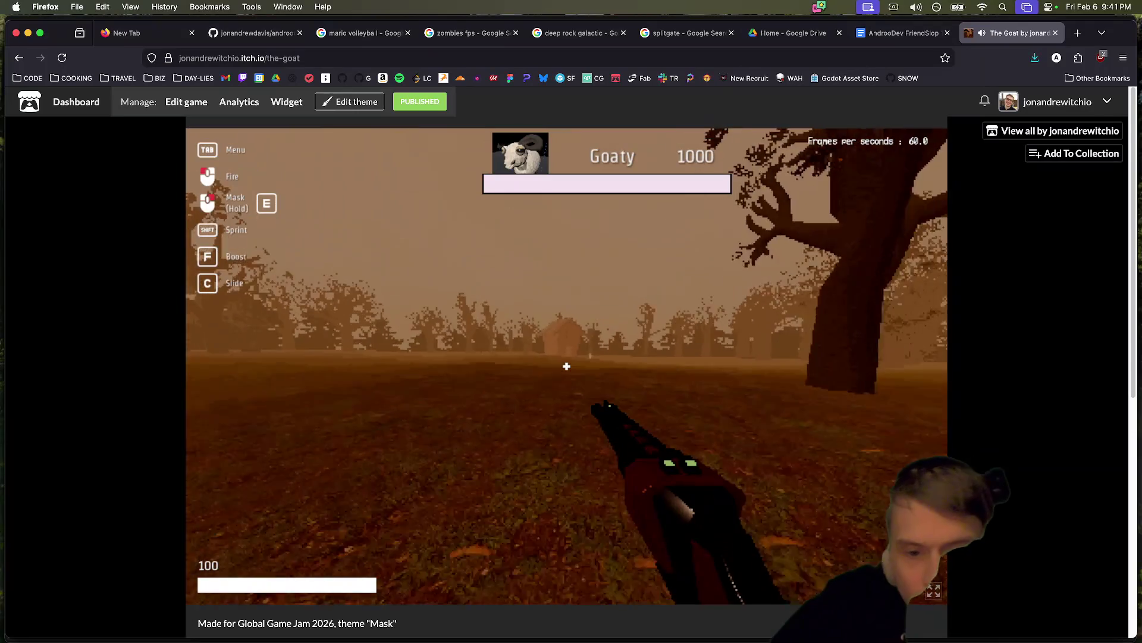
{"action": "key", "text": "w"}
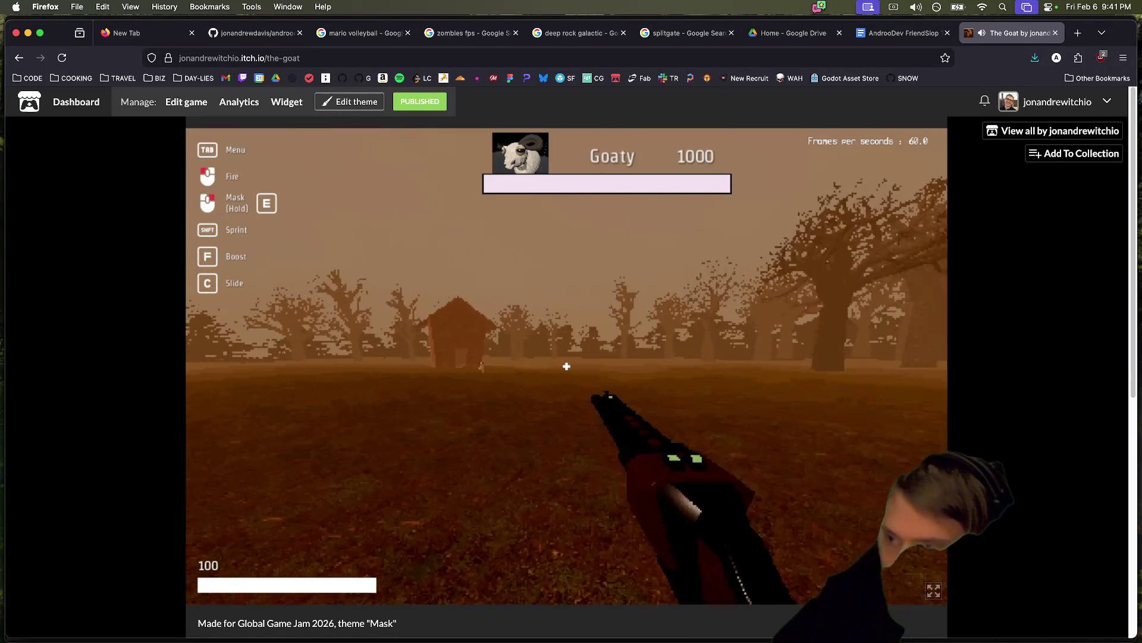
{"action": "left_click", "coordinate": [567, 366]}
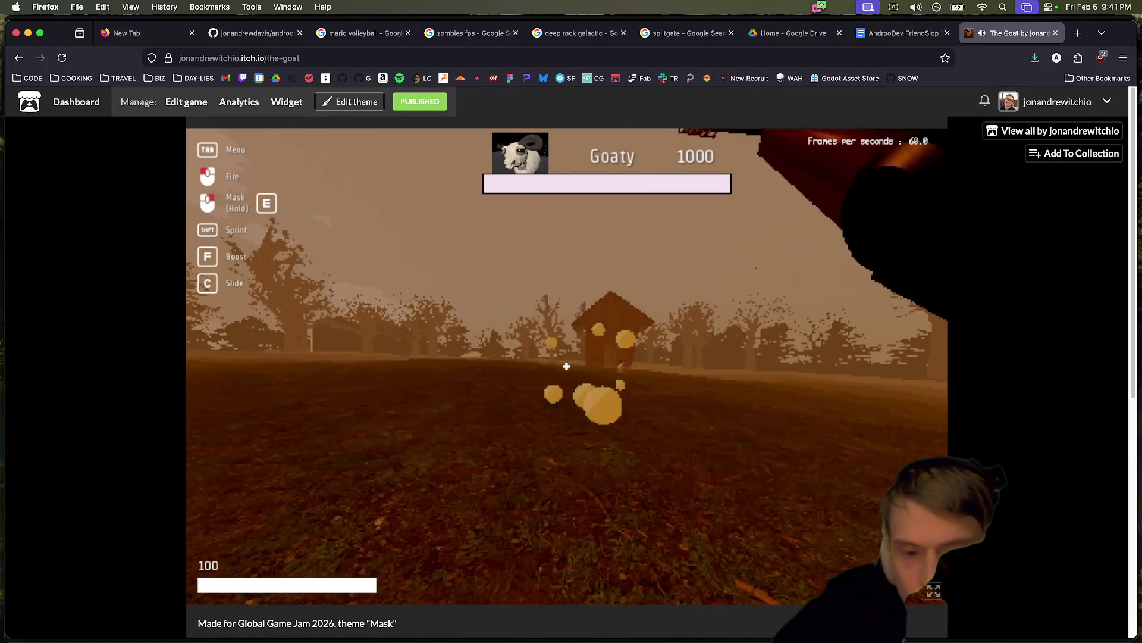
Step: Toggle the spirit mask repeatedly to spot ghosts, shooting one as it approaches
{"action": "right_click", "coordinate": [566, 366]}
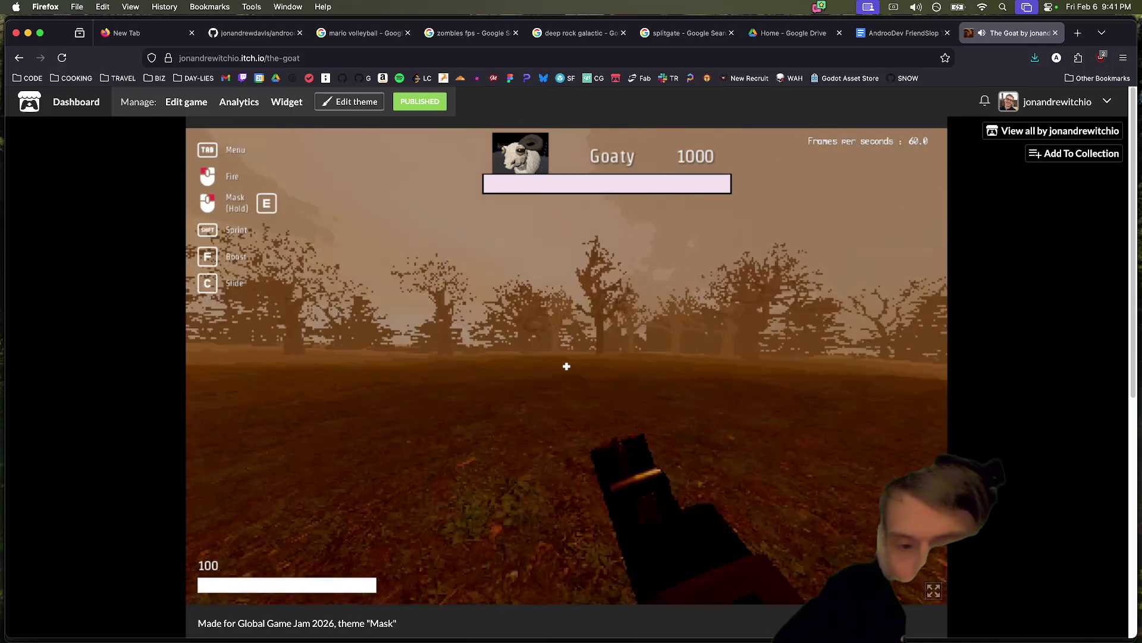
{"action": "right_click", "coordinate": [566, 366]}
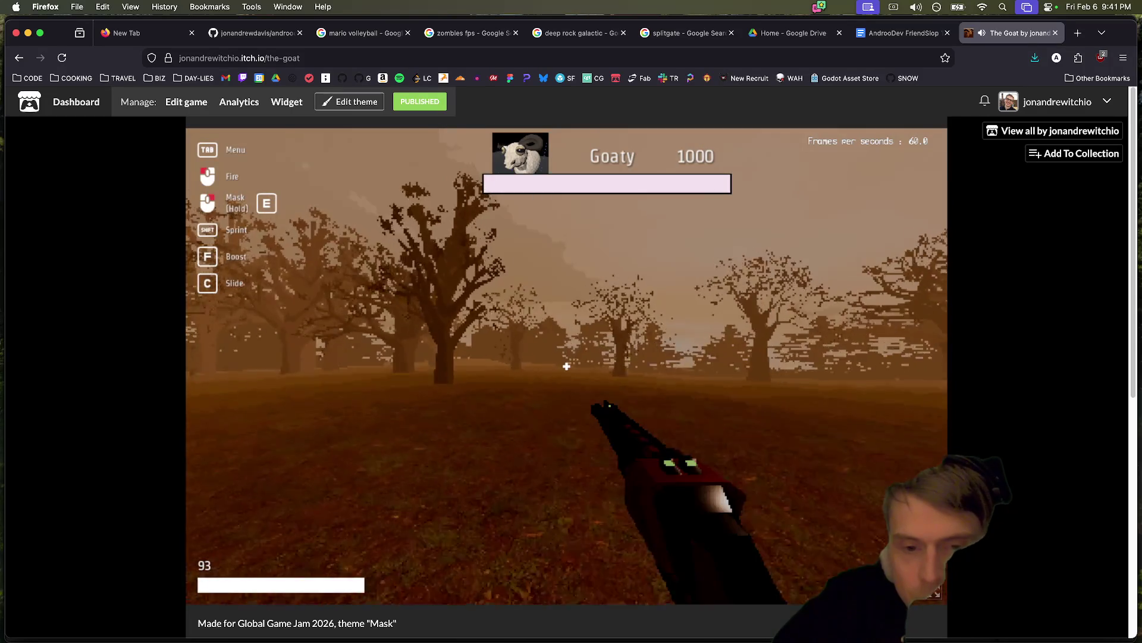
{"action": "right_click", "coordinate": [566, 366]}
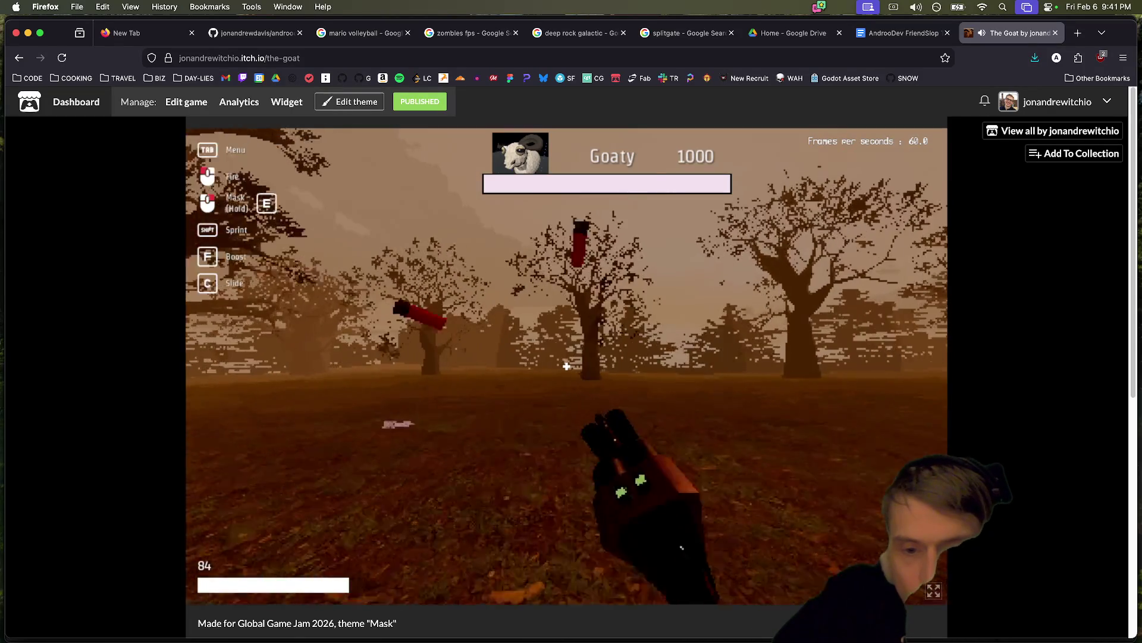
{"action": "right_click", "coordinate": [566, 366]}
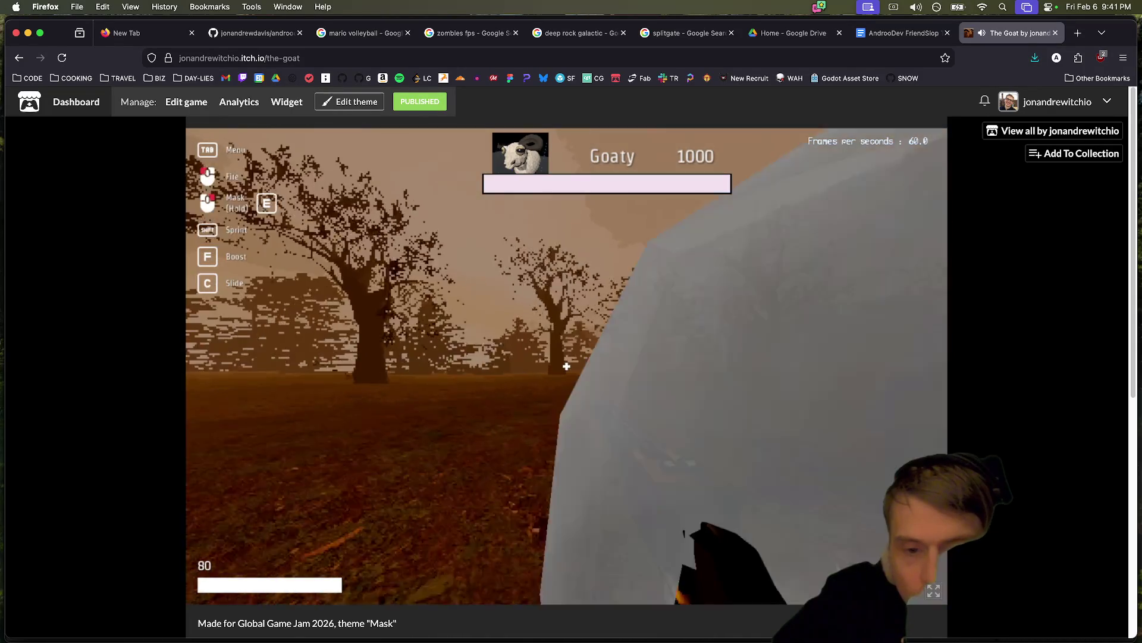
{"action": "right_click", "coordinate": [567, 366]}
{"action": "right_click", "coordinate": [567, 366]}
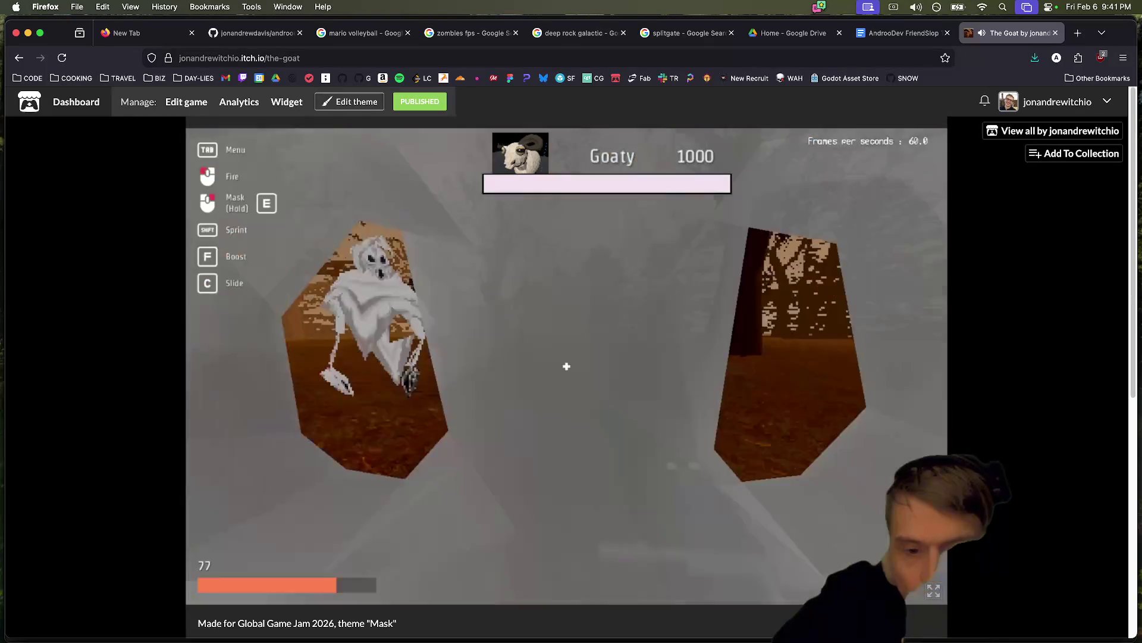
{"action": "key", "text": "w"}
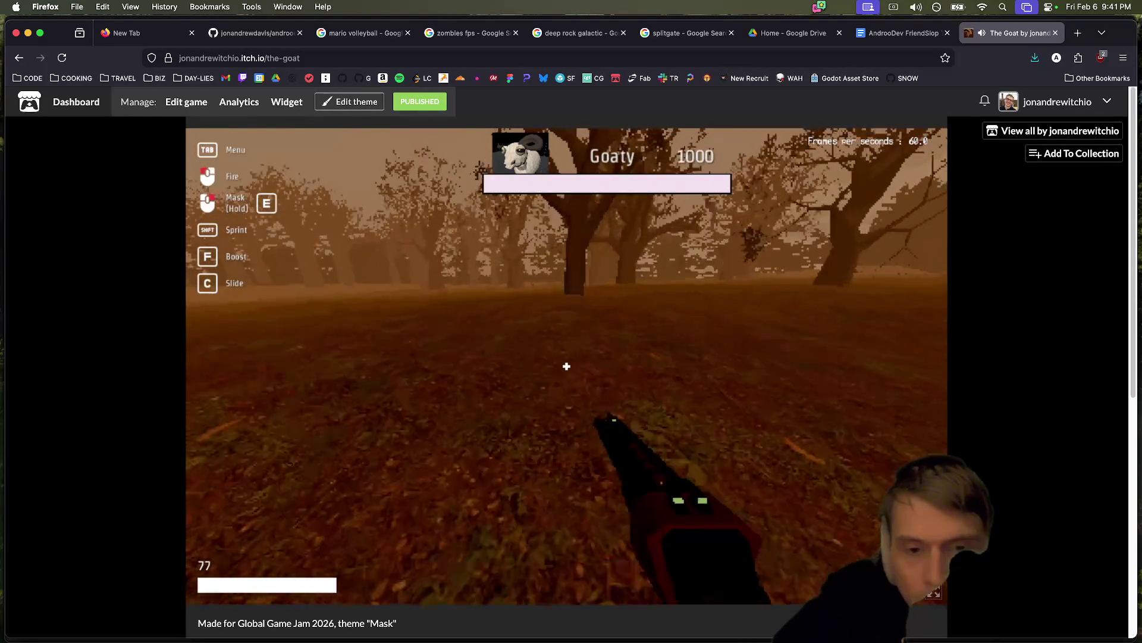
{"action": "right_click", "coordinate": [567, 366]}
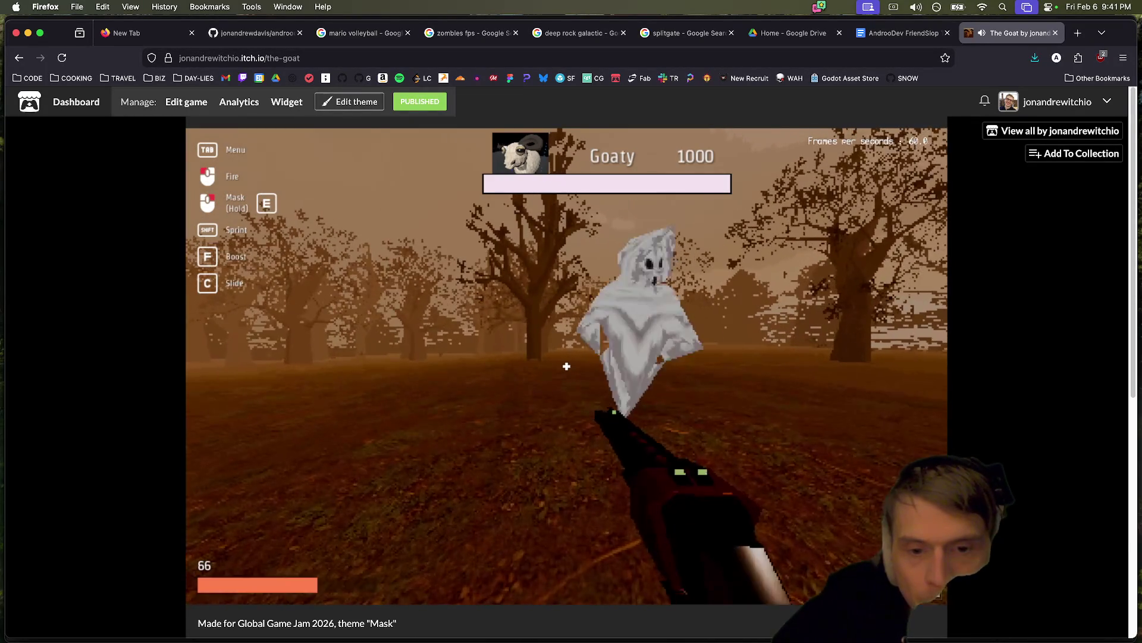
{"action": "left_click", "coordinate": [566, 366]}
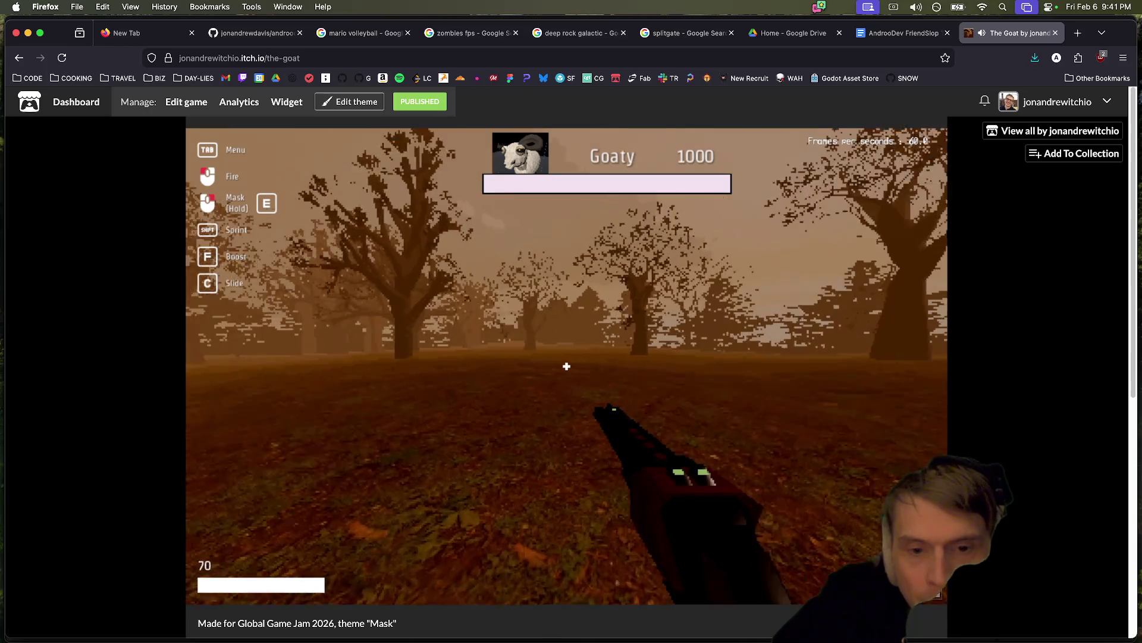
{"action": "right_click", "coordinate": [566, 366]}
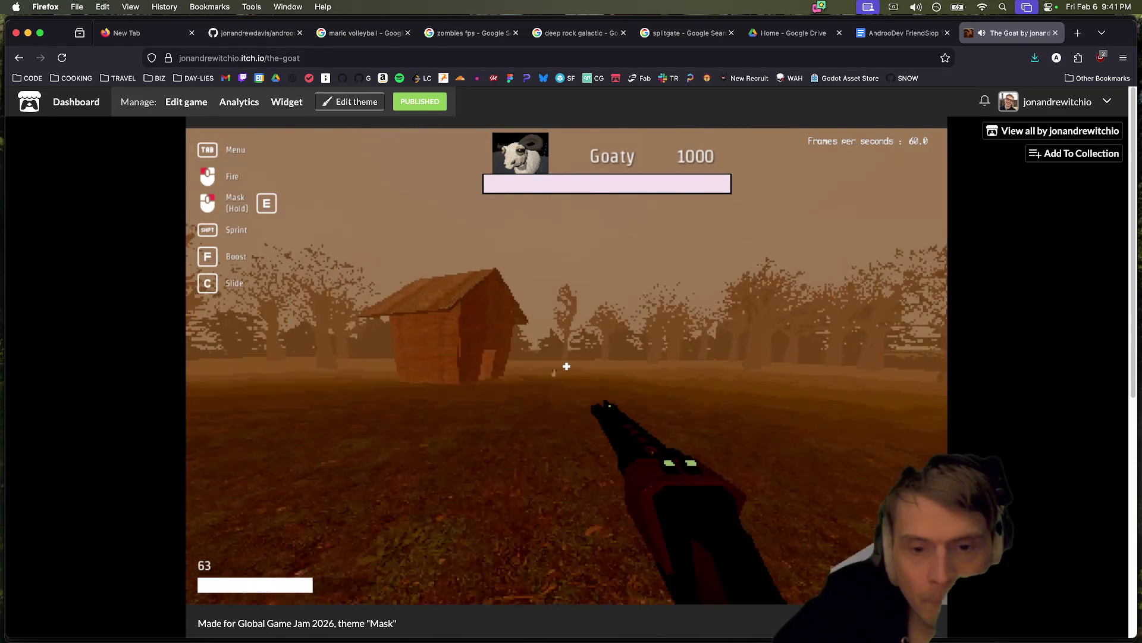
{"action": "right_click", "coordinate": [567, 366]}
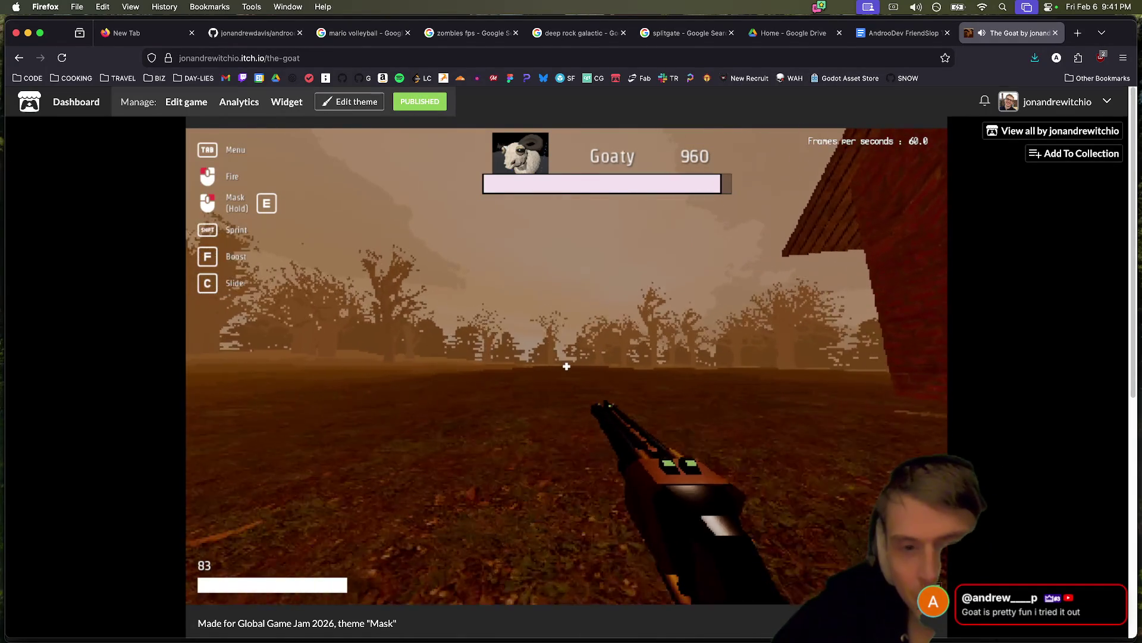
{"action": "right_click", "coordinate": [567, 366]}
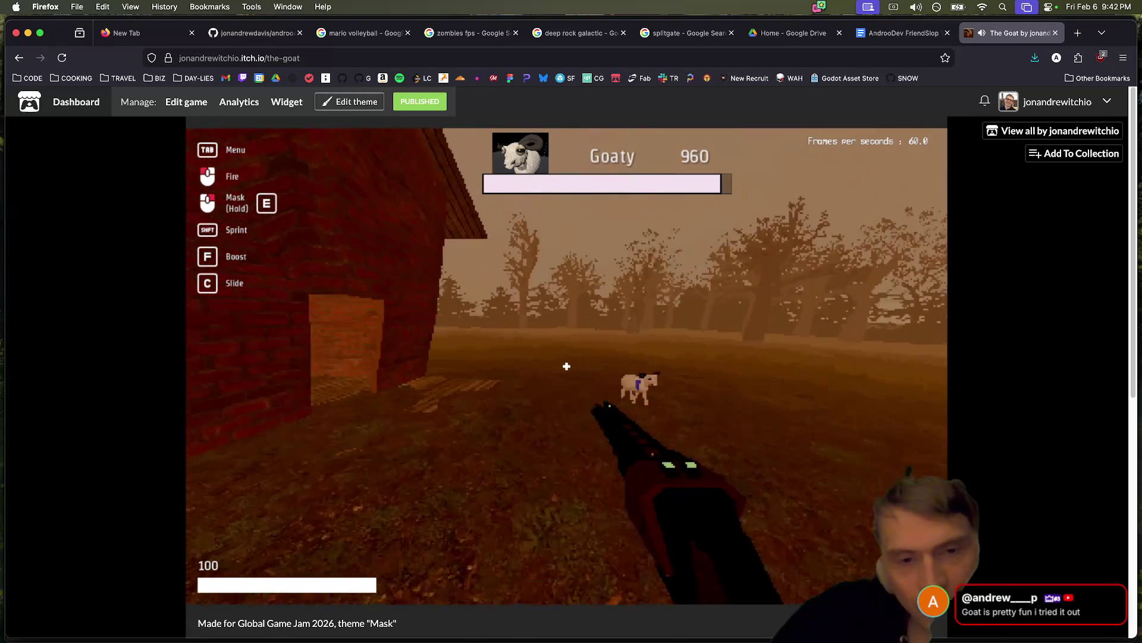
Step: Keep toggling the mask and firing at the goat and ghost, moving toward the house
{"action": "right_click", "coordinate": [566, 366]}
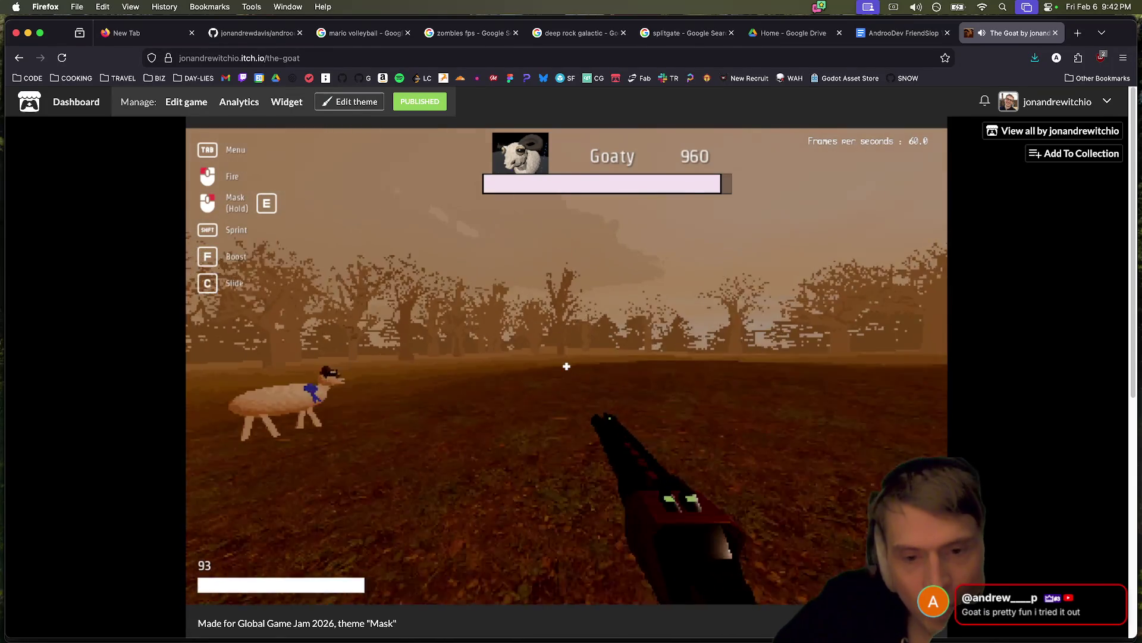
{"action": "right_click", "coordinate": [566, 366]}
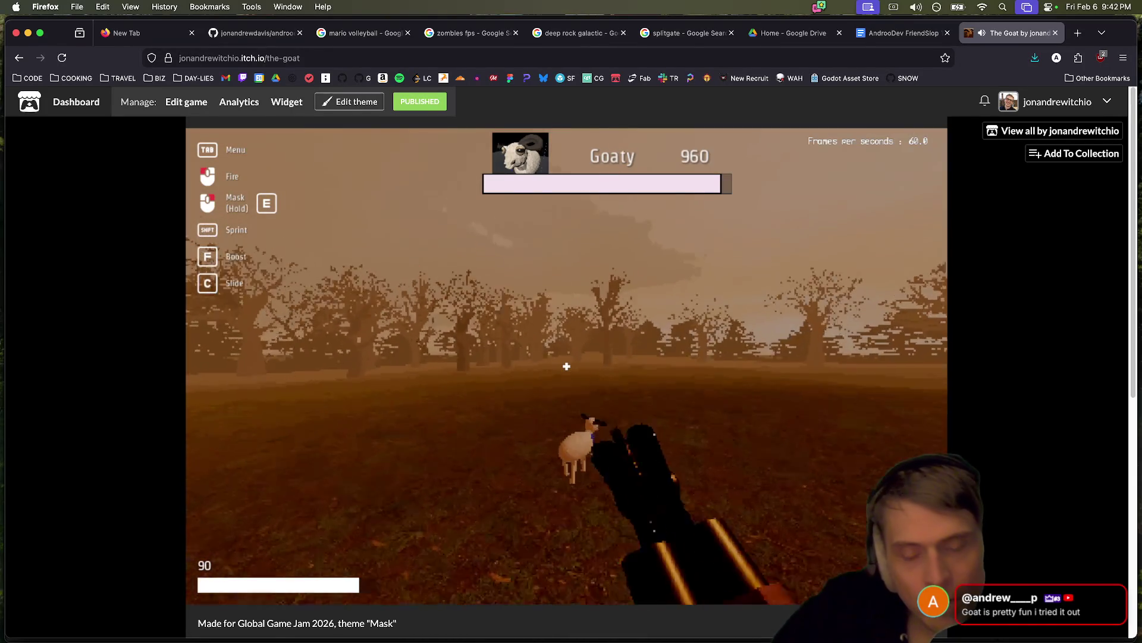
{"action": "left_click", "coordinate": [566, 366]}
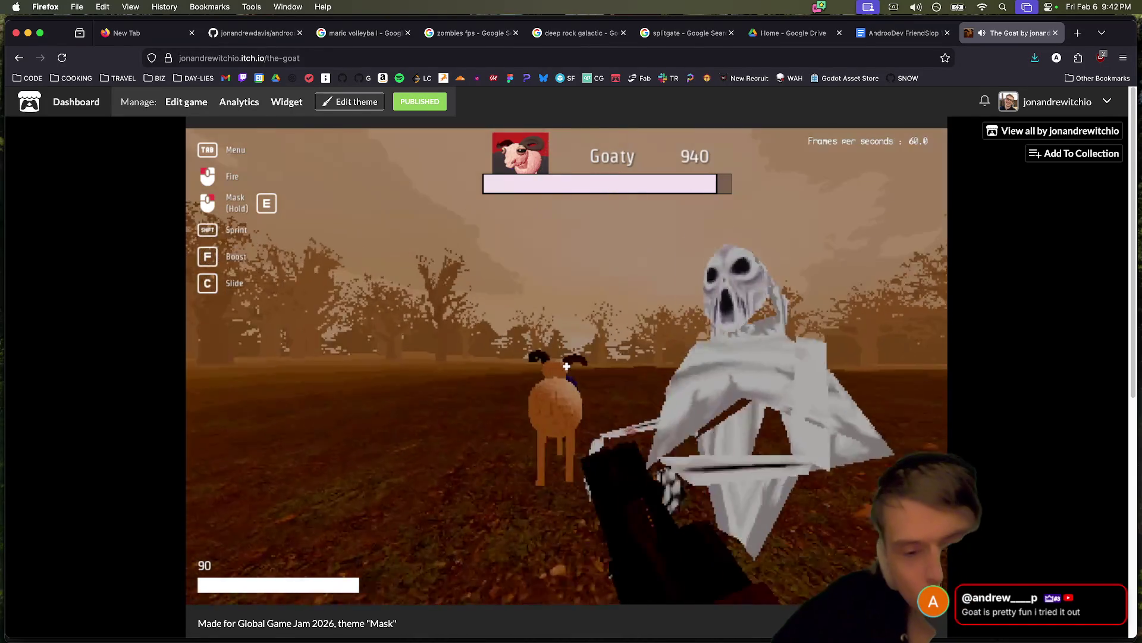
{"action": "right_click", "coordinate": [566, 366]}
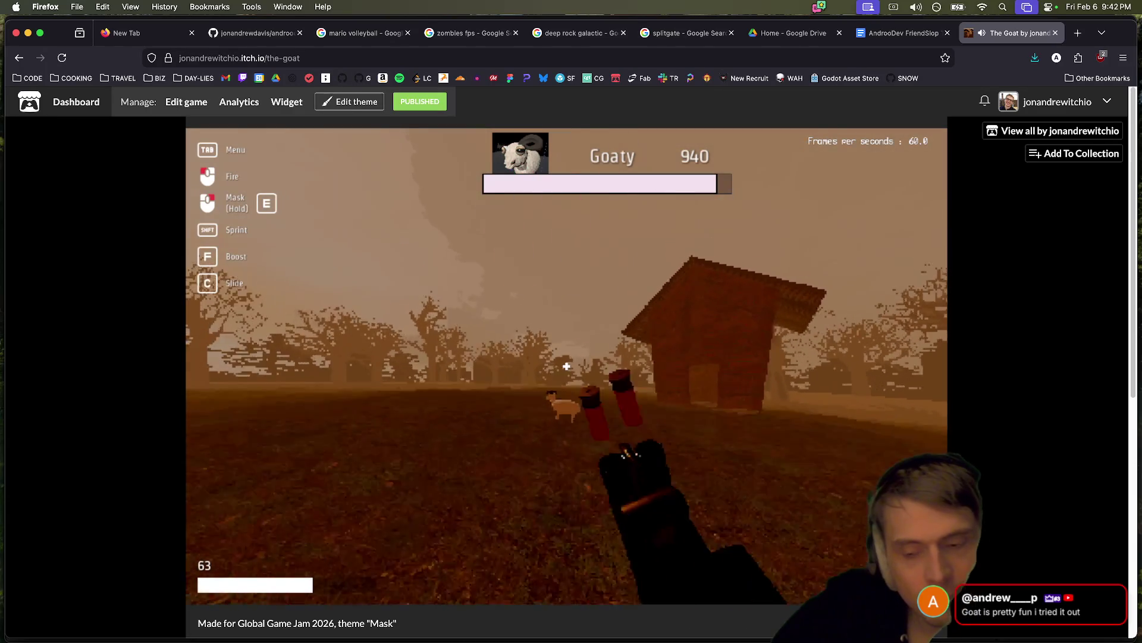
{"action": "right_click", "coordinate": [567, 366]}
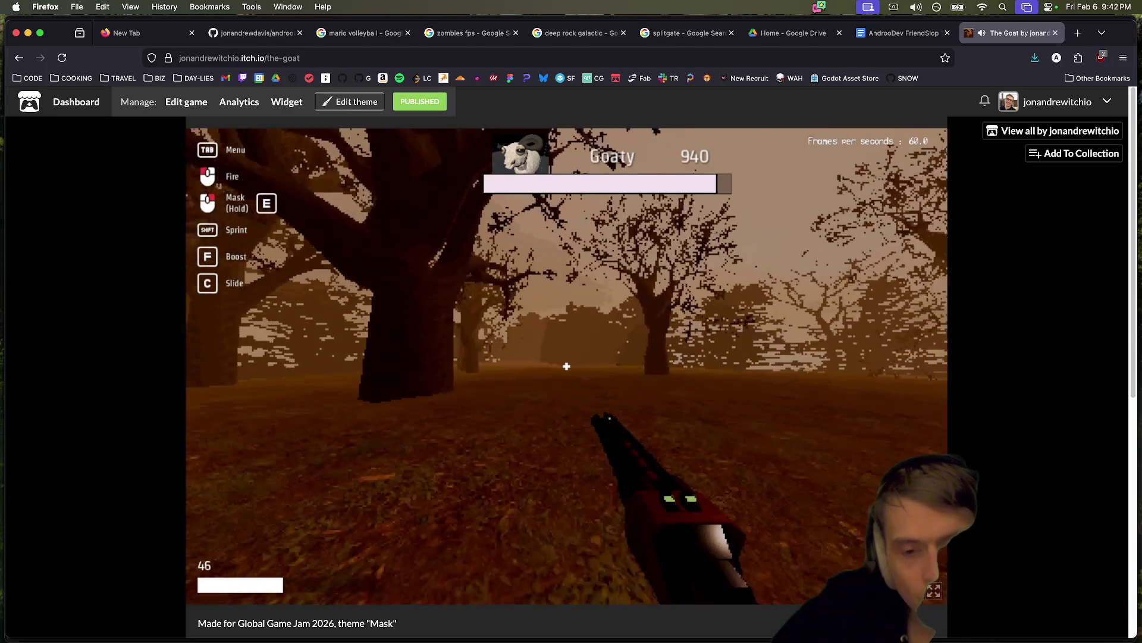
{"action": "right_click", "coordinate": [567, 366]}
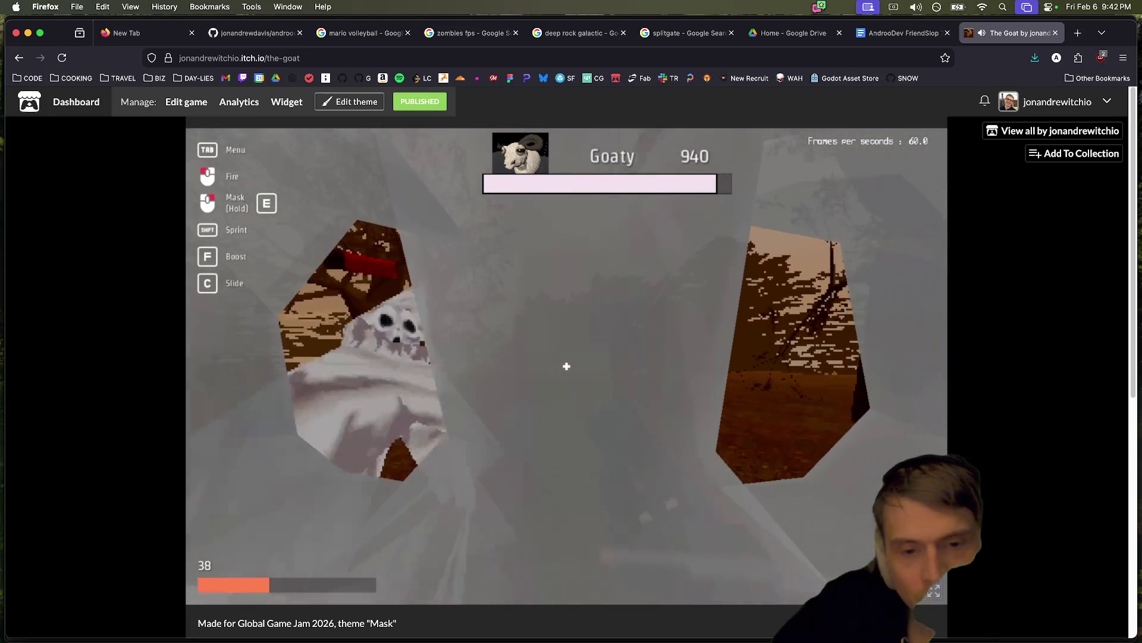
{"action": "right_click", "coordinate": [566, 366]}
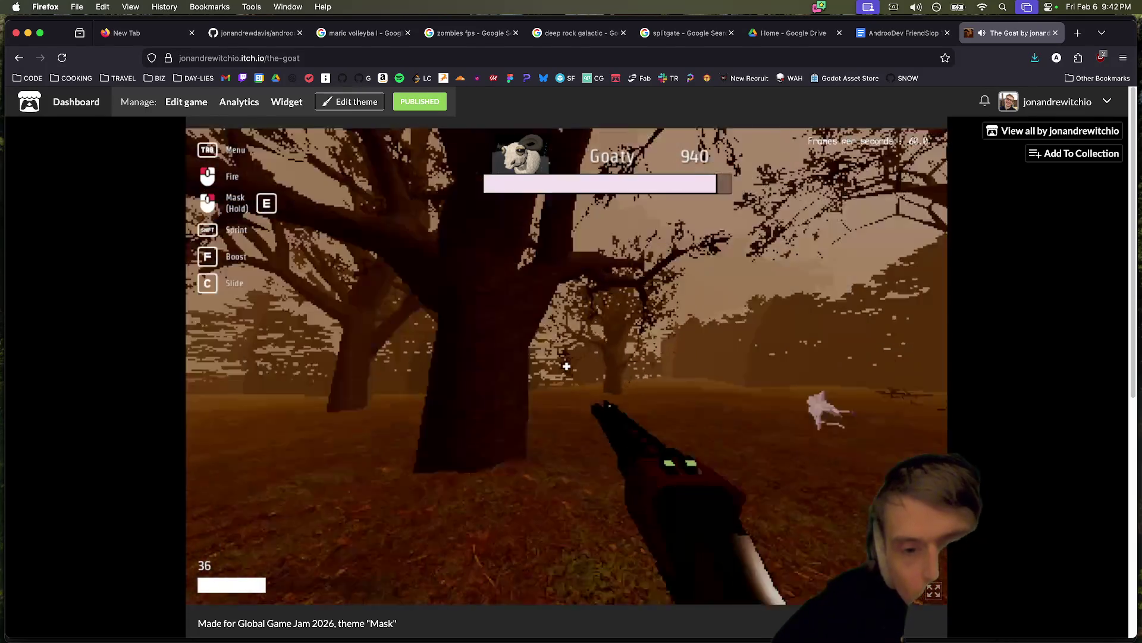
{"action": "left_click", "coordinate": [566, 366]}
{"action": "key", "text": "w"}
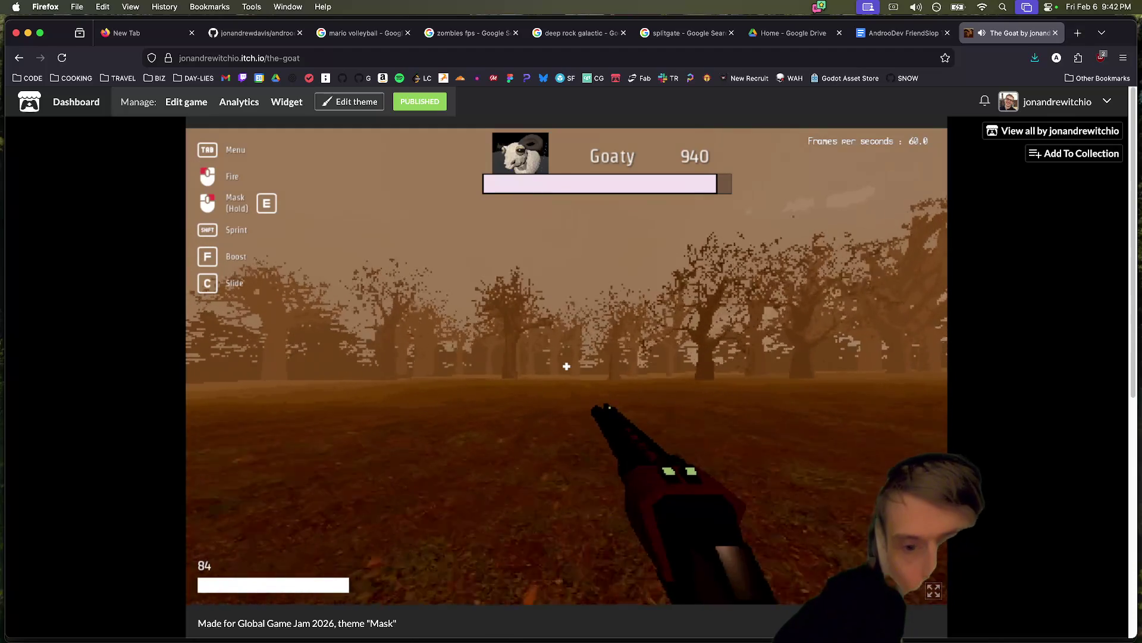
Step: Raise the mask against the attacking creature until the round ends, then close the game tab
{"action": "right_click", "coordinate": [566, 366]}
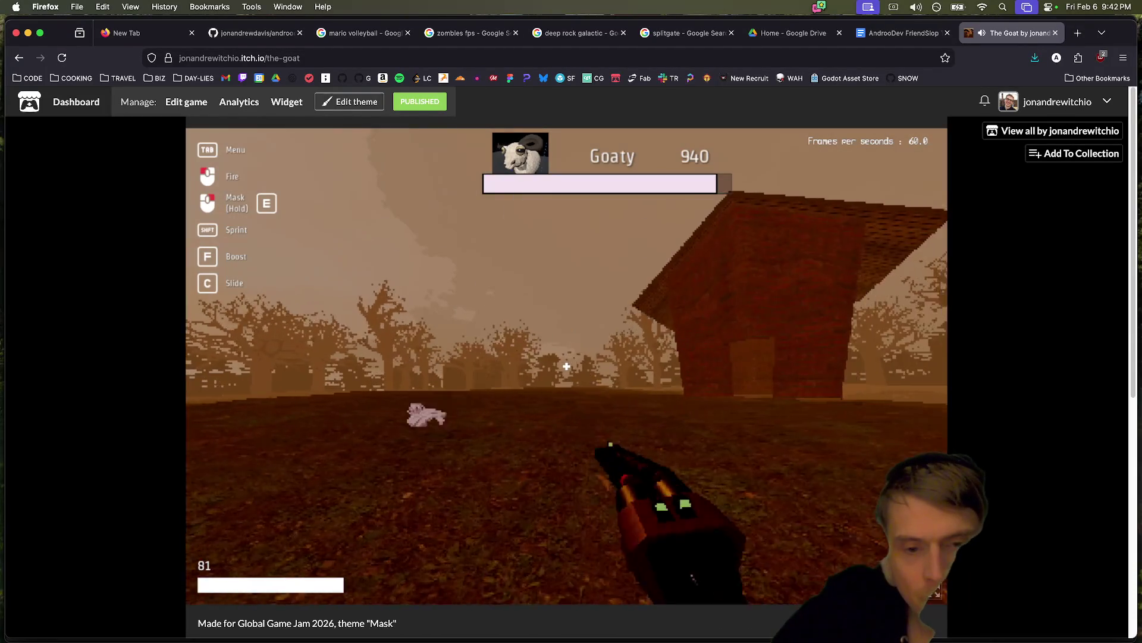
{"action": "right_click", "coordinate": [566, 366]}
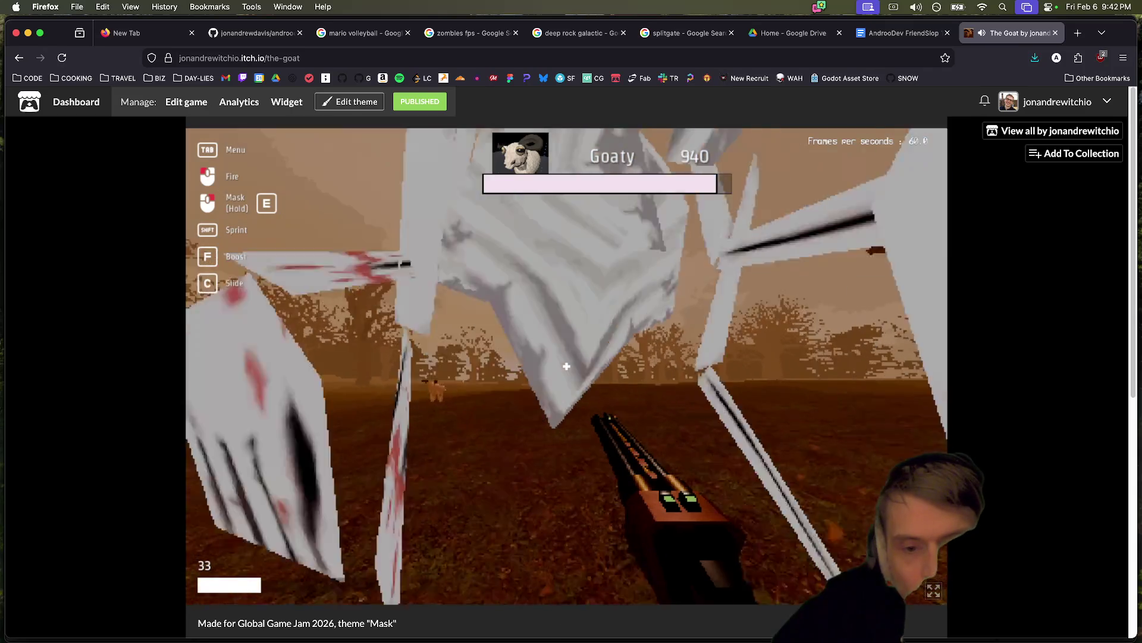
{"action": "right_click", "coordinate": [567, 366]}
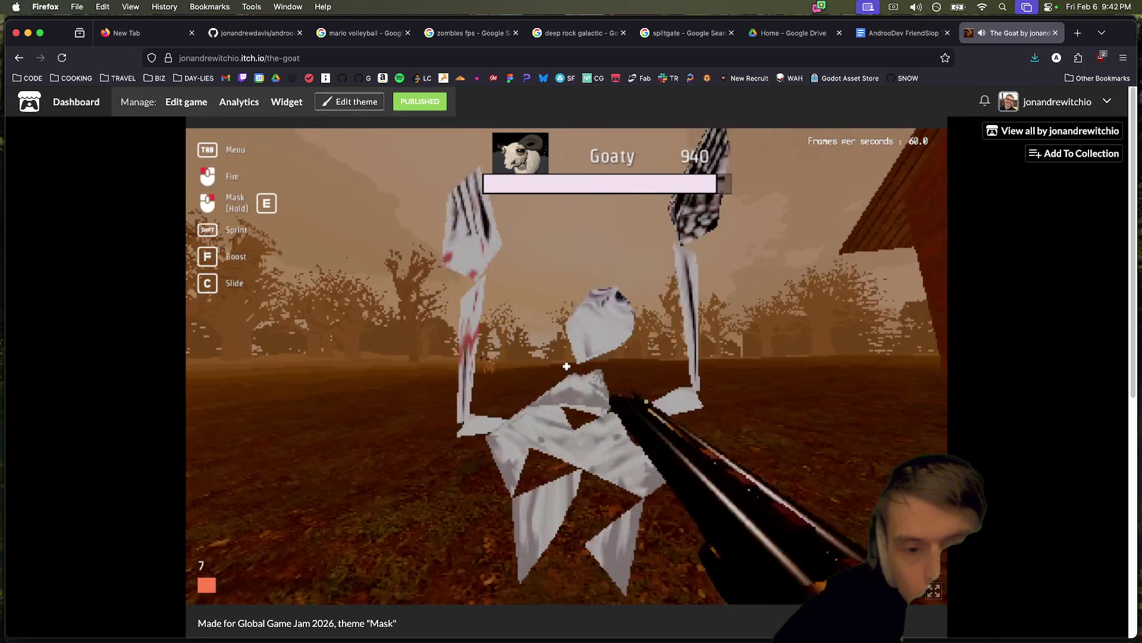
{"action": "right_click", "coordinate": [566, 366]}
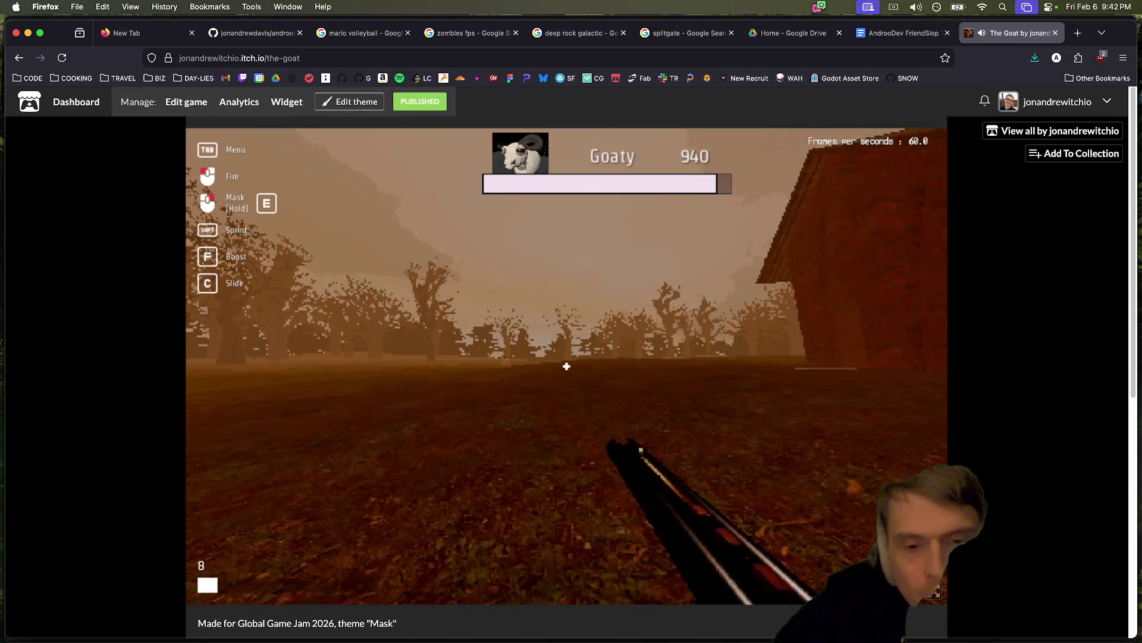
{"action": "right_click", "coordinate": [567, 366]}
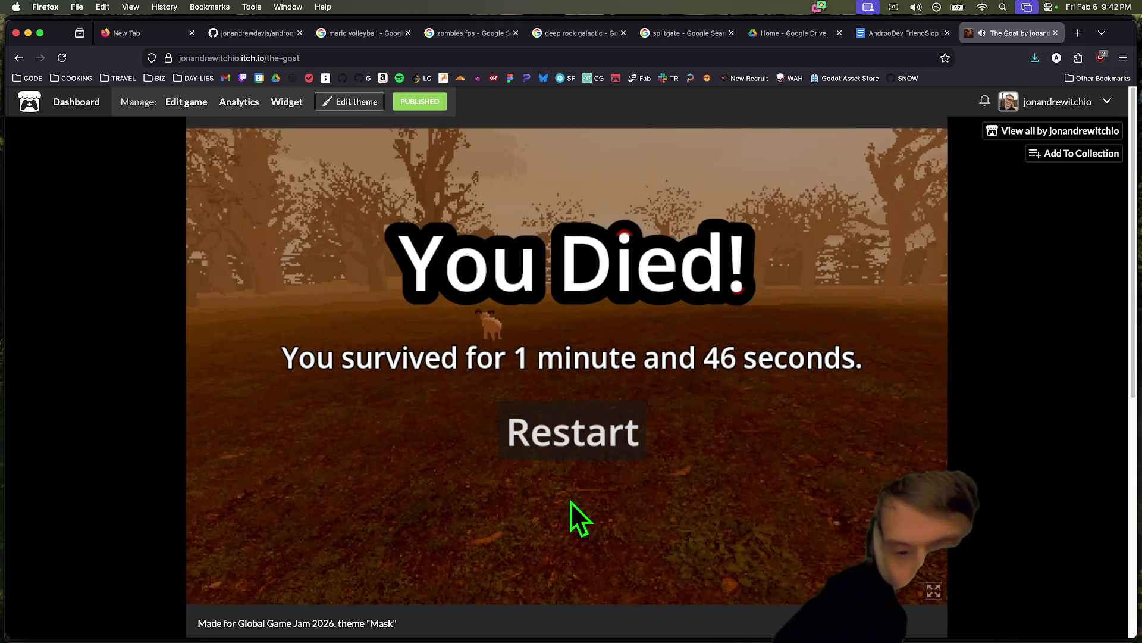
{"action": "key", "text": "super+w"}
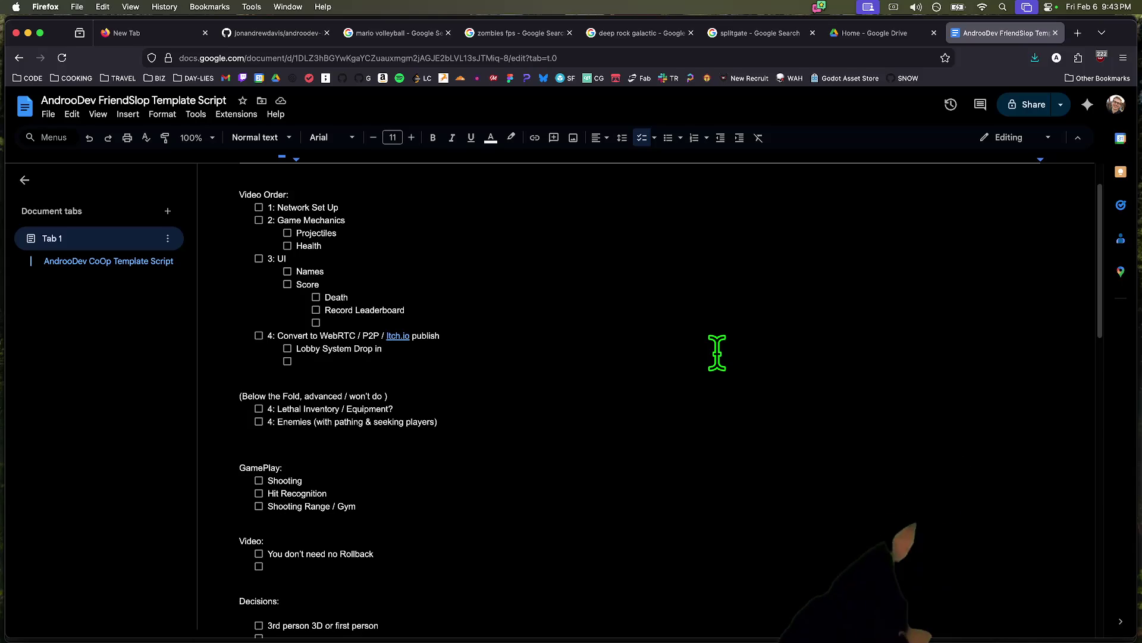
Step: Switch from Firefox to the Godot editor
{"action": "key", "text": "super+Tab"}
{"action": "key", "text": "super+Tab"}
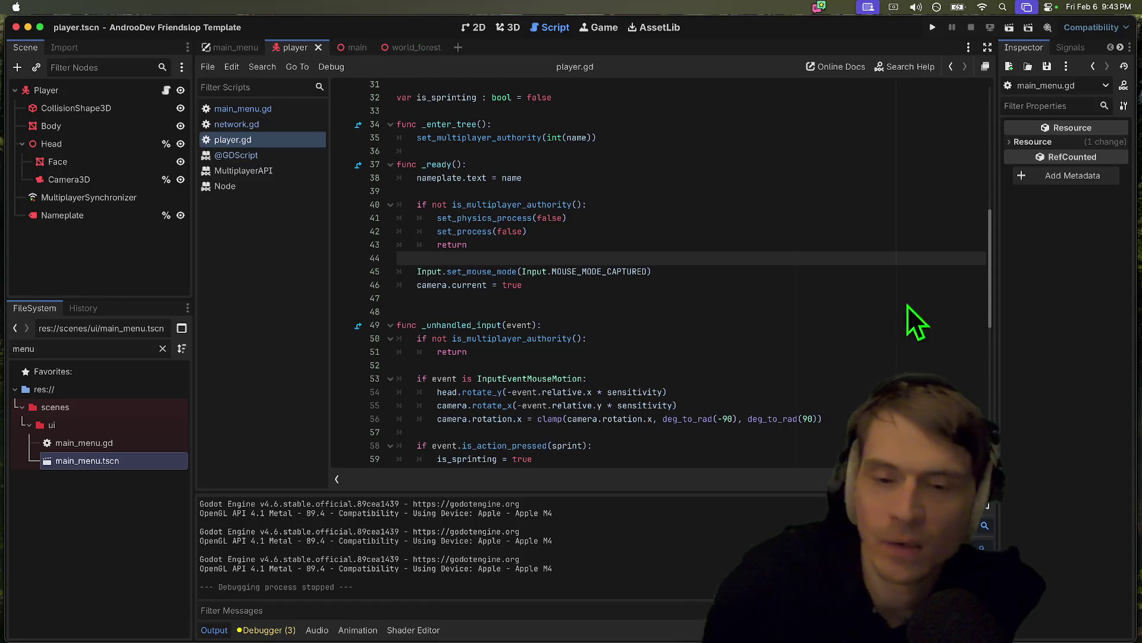
Step: Run the template project briefly with Cmd+B, stop it, and switch to the Asset Library
{"action": "key", "text": "super+b"}
{"action": "mouse_move", "coordinate": [572, 238]}
{"action": "left_mouse_down"}
{"action": "mouse_move", "coordinate": [148, 76]}
{"action": "mouse_move", "coordinate": [106, 22]}
{"action": "left_mouse_up"}
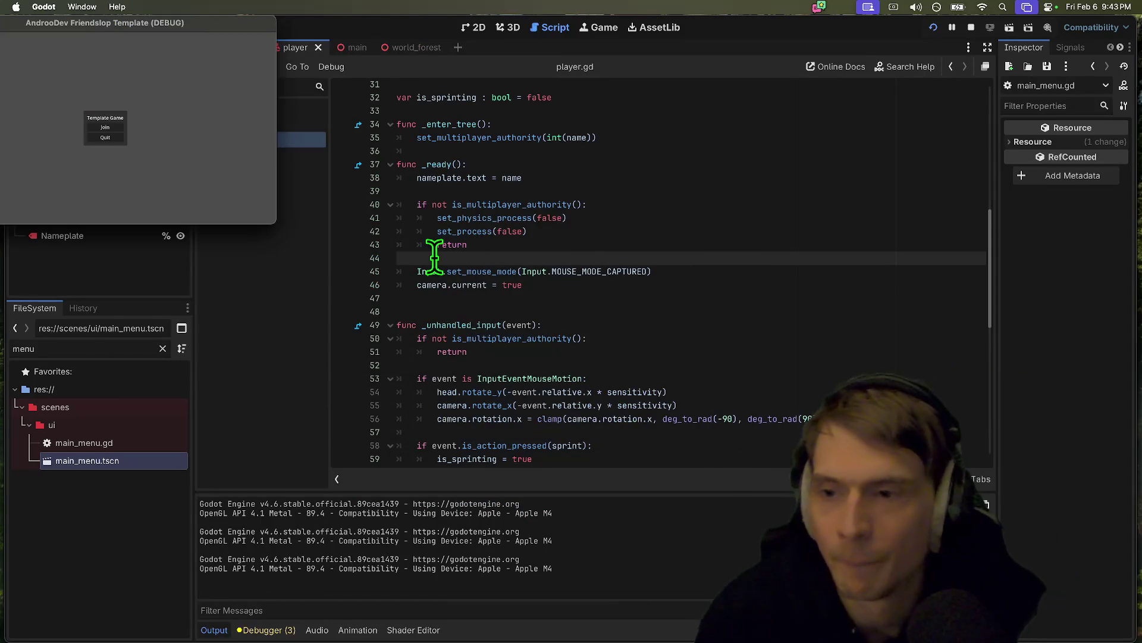
{"action": "left_click", "coordinate": [434, 256]}
{"action": "key", "text": "super+period"}
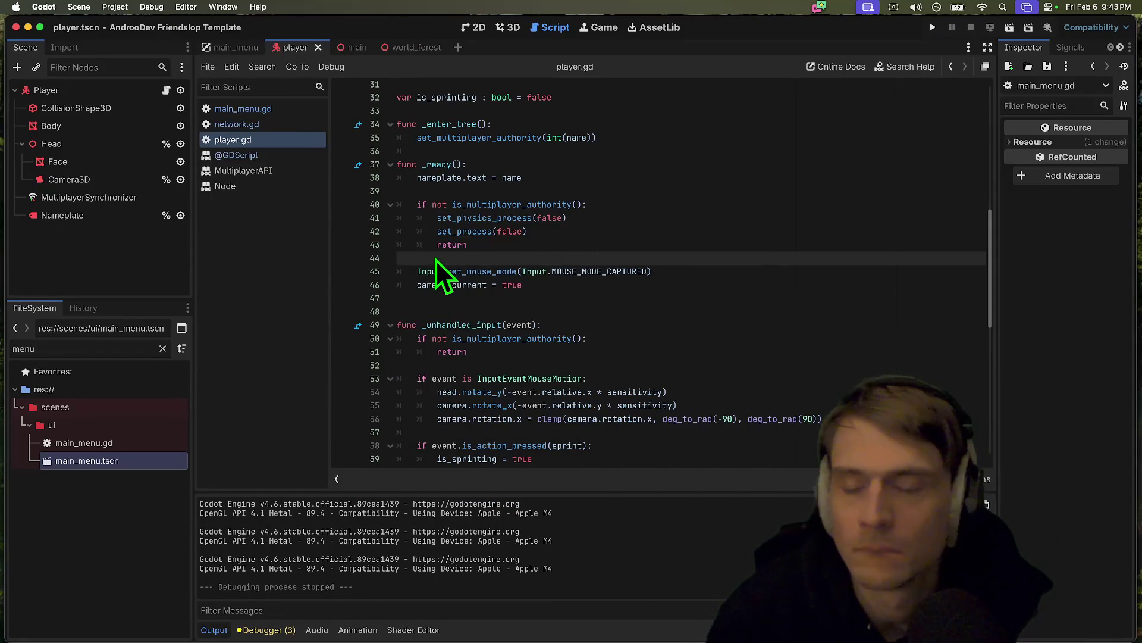
{"action": "left_click", "coordinate": [151, 6]}
{"action": "left_click", "coordinate": [657, 27]}
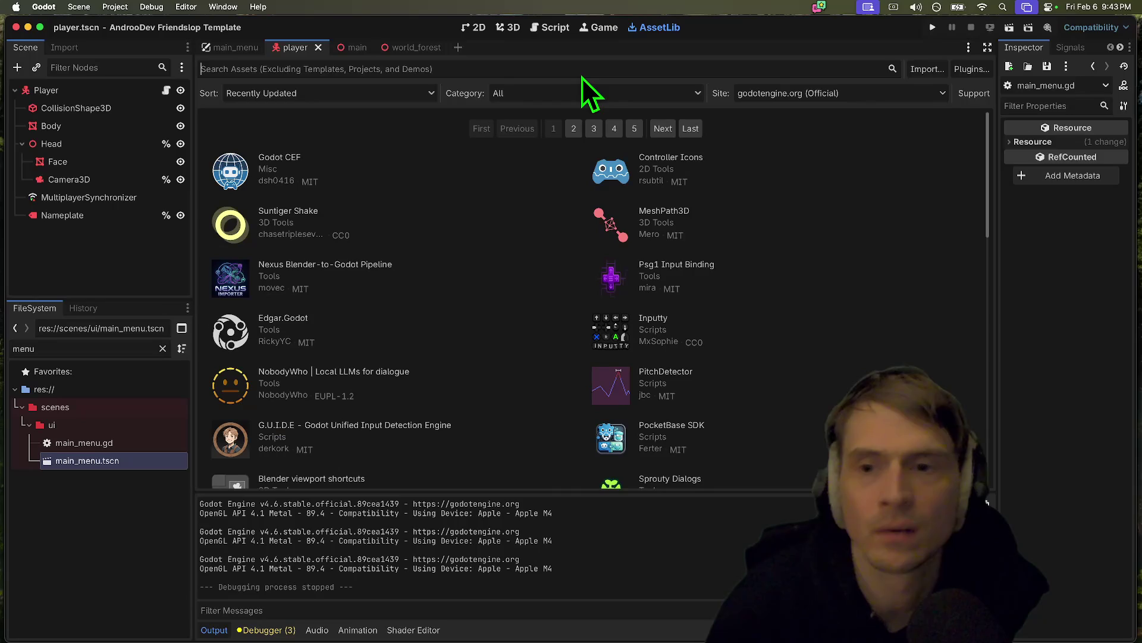
Step: Search the Asset Library for 'tile' and open the Tile Run Instances details
{"action": "key", "text": "super+Tab"}
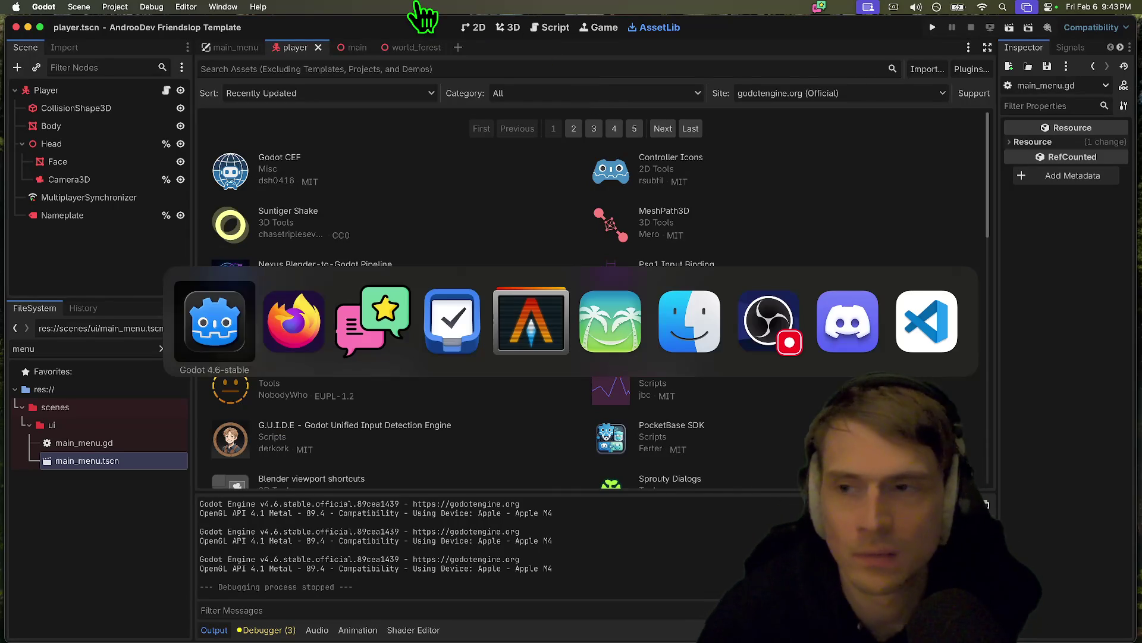
{"action": "type", "text": "tile debug"}
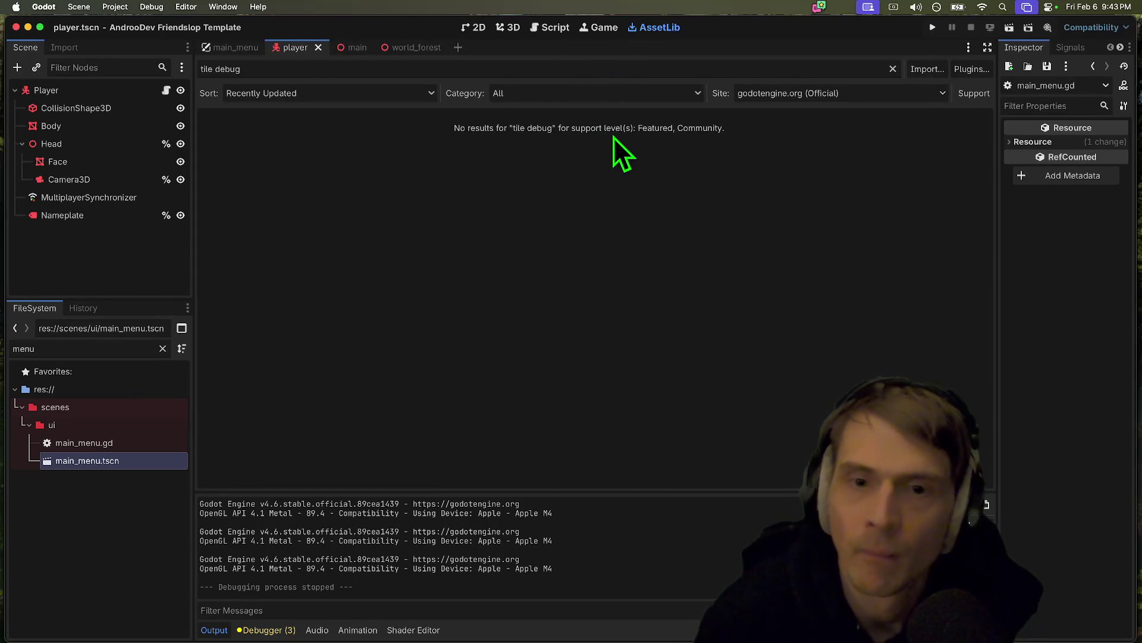
{"action": "key", "text": "super+a"}
{"action": "double_click", "coordinate": [678, 67]}
{"action": "type", "text": "ow tile"}
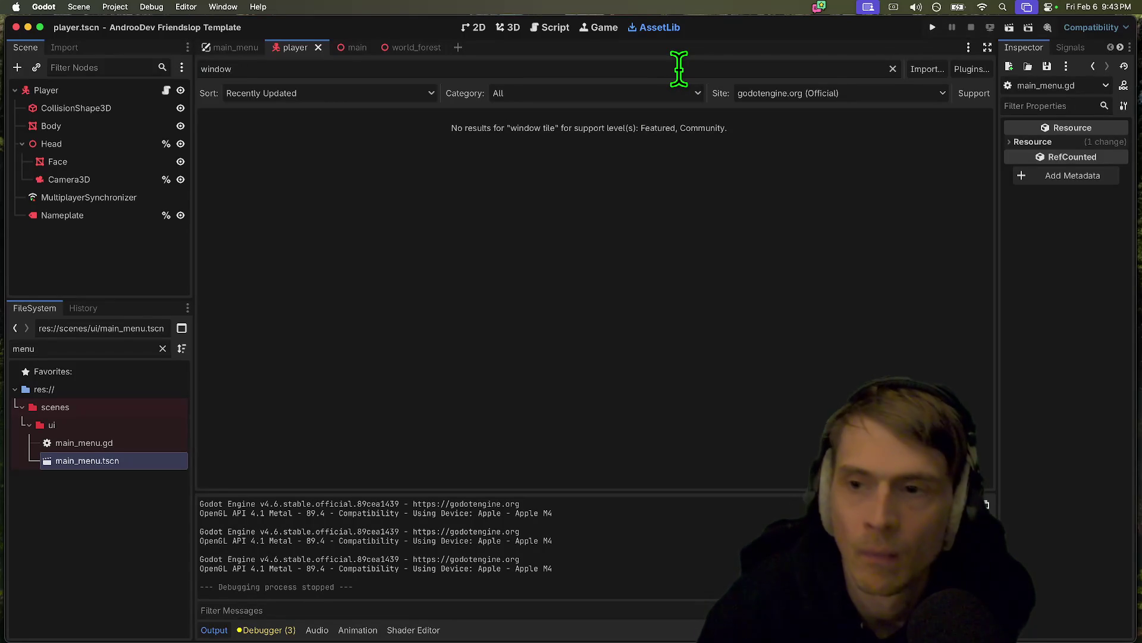
{"action": "type", "text": "tile"}
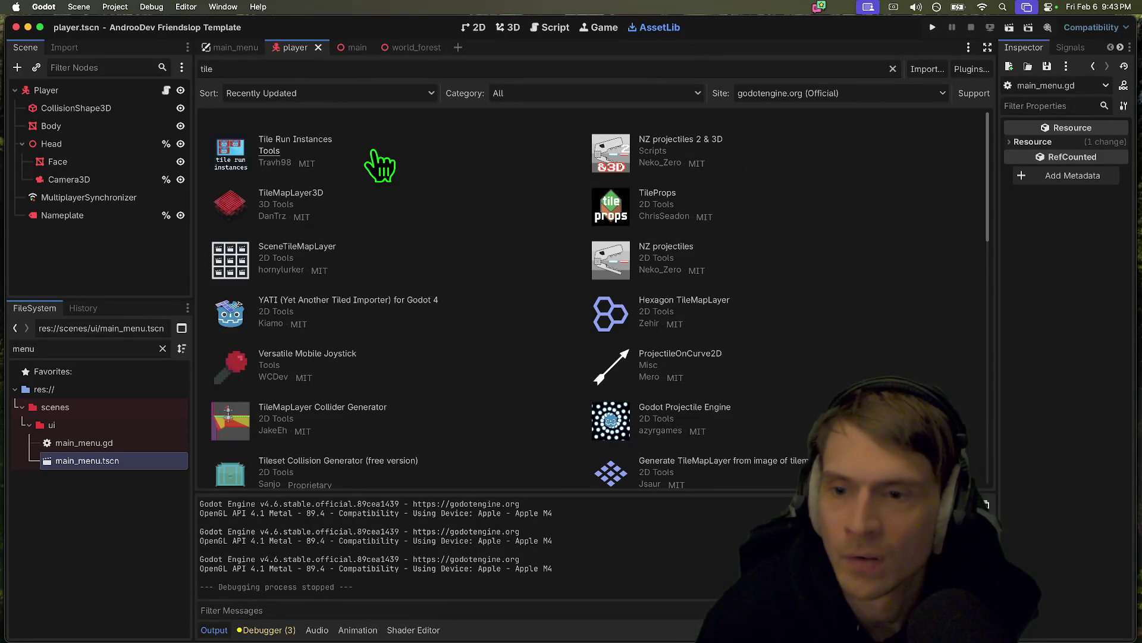
{"action": "left_click", "coordinate": [305, 143]}
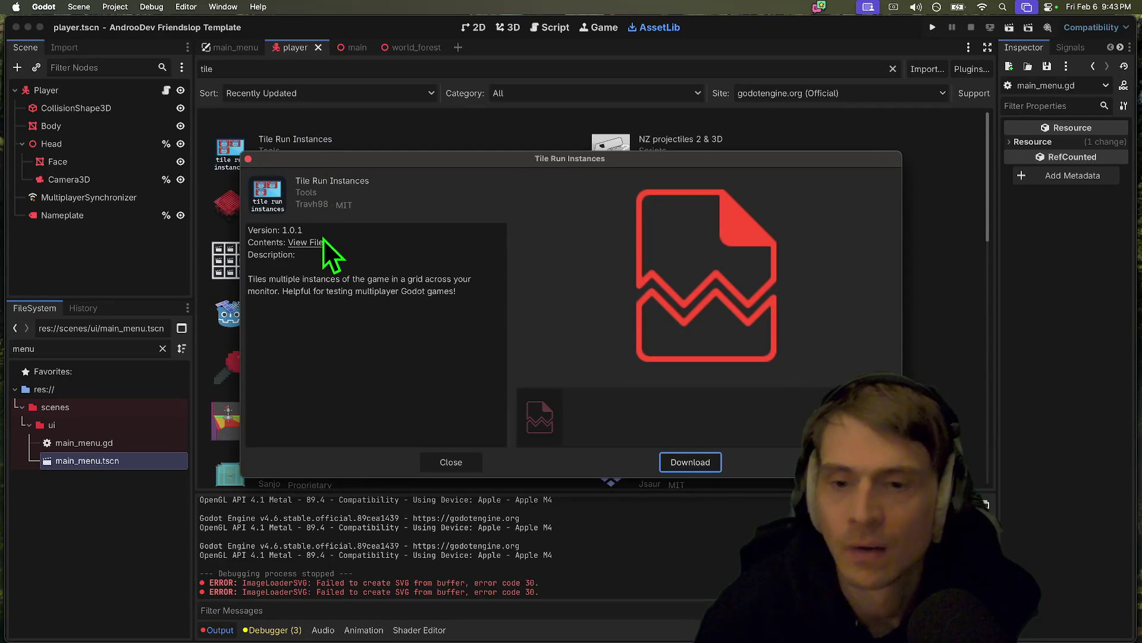
Step: Read the addon's GitHub readme in the browser, then return to Godot
{"action": "left_click", "coordinate": [313, 243]}
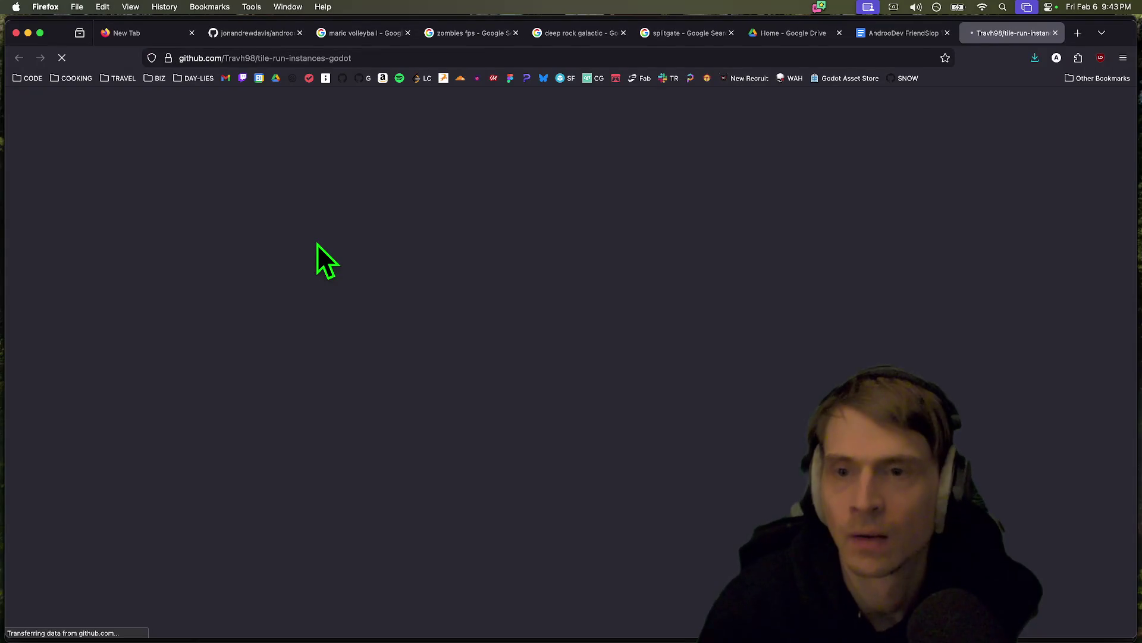
{"action": "scroll", "coordinate": [639, 309], "scroll_direction": "down", "scroll_amount": 5}
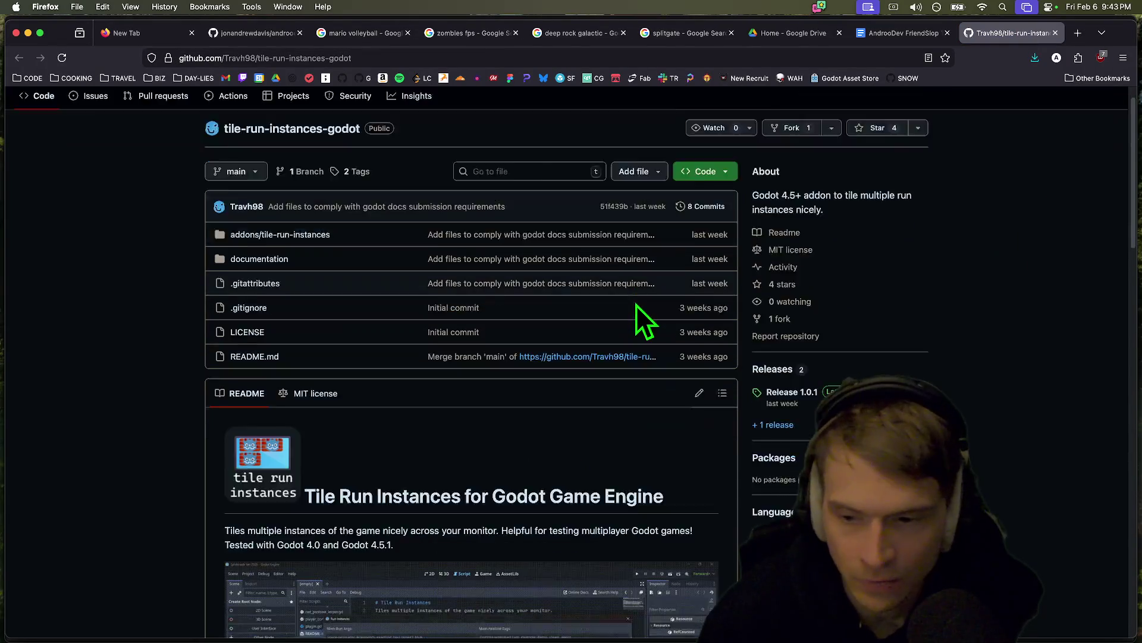
{"action": "scroll", "coordinate": [1084, 281], "scroll_direction": "down", "scroll_amount": 3}
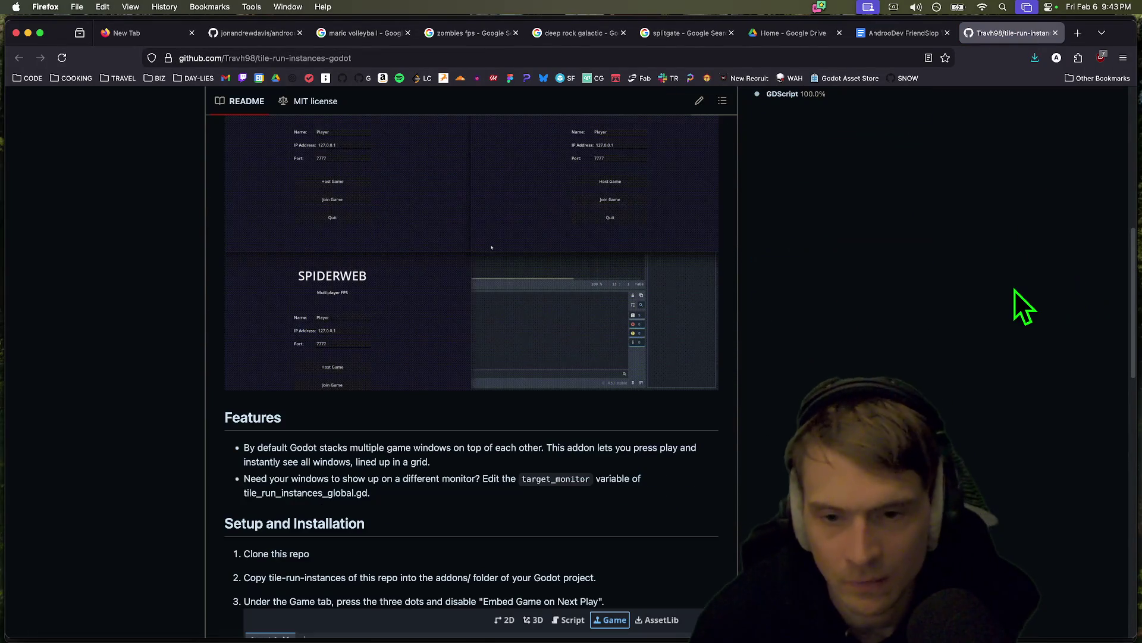
{"action": "scroll", "coordinate": [1015, 291], "scroll_direction": "up", "scroll_amount": 1}
{"action": "key", "text": "super+Tab"}
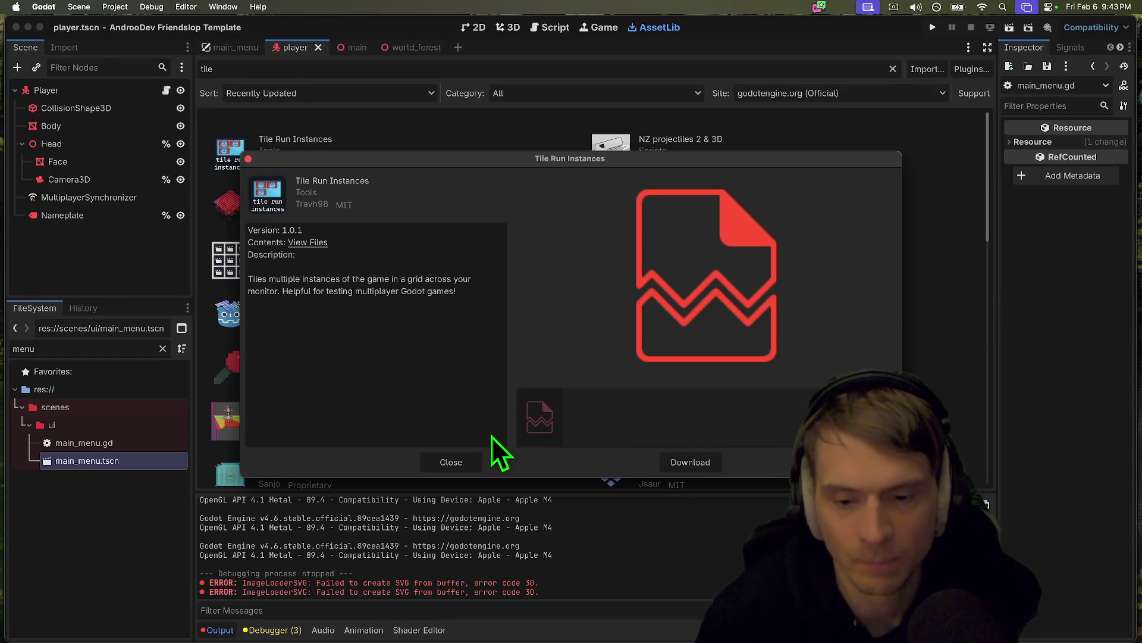
Step: Download and install the Tile Run Instances addon, dismissing the success message
{"action": "left_click", "coordinate": [690, 462]}
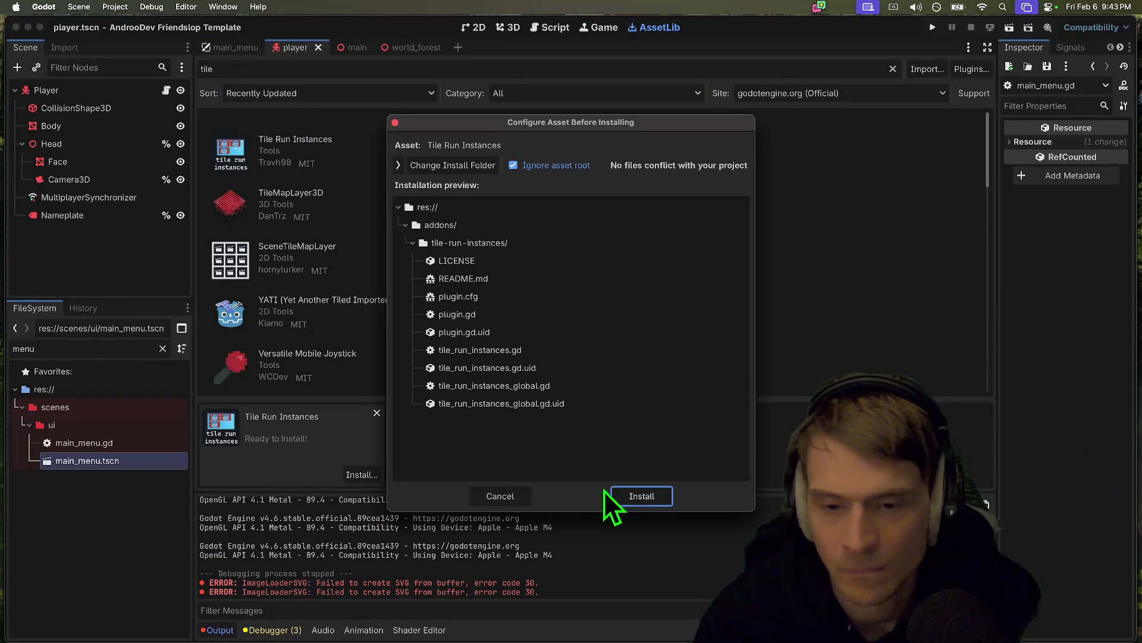
{"action": "left_click", "coordinate": [614, 496]}
{"action": "left_click", "coordinate": [578, 375]}
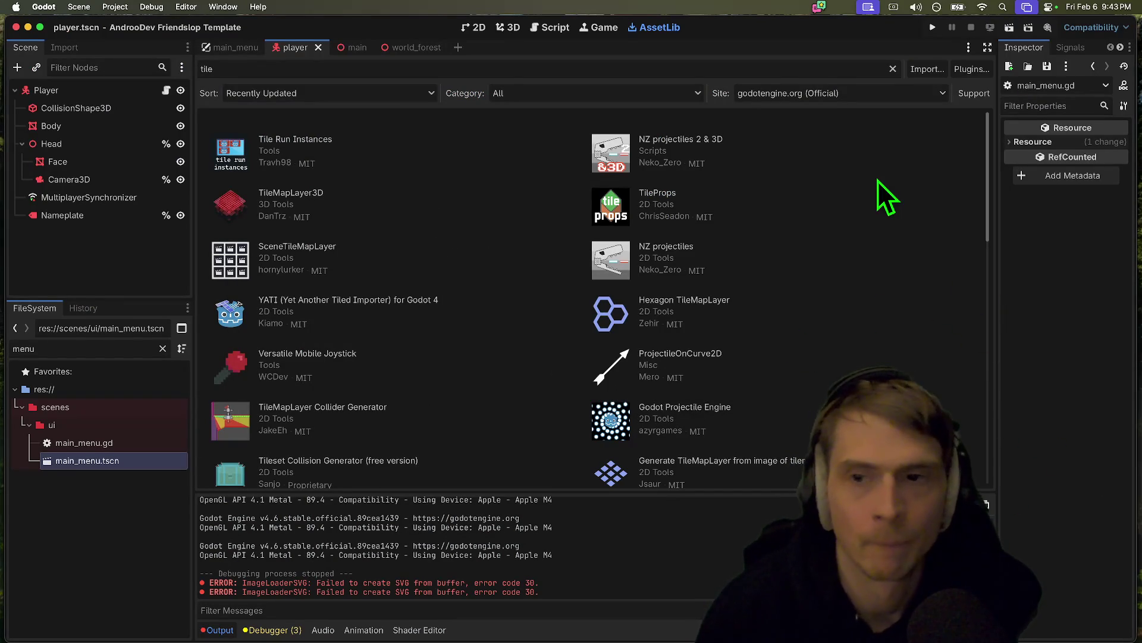
Step: Clear the asset search and switch to the main_menu scene
{"action": "key", "text": "super+a"}
{"action": "key", "text": "BackSpace"}
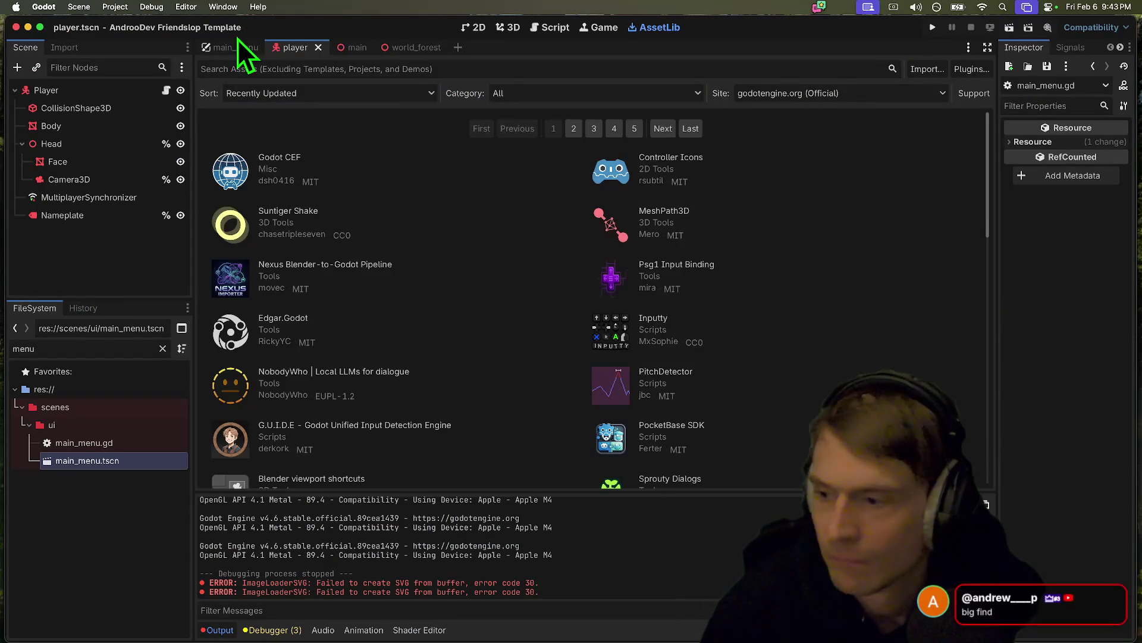
{"action": "left_click", "coordinate": [237, 41]}
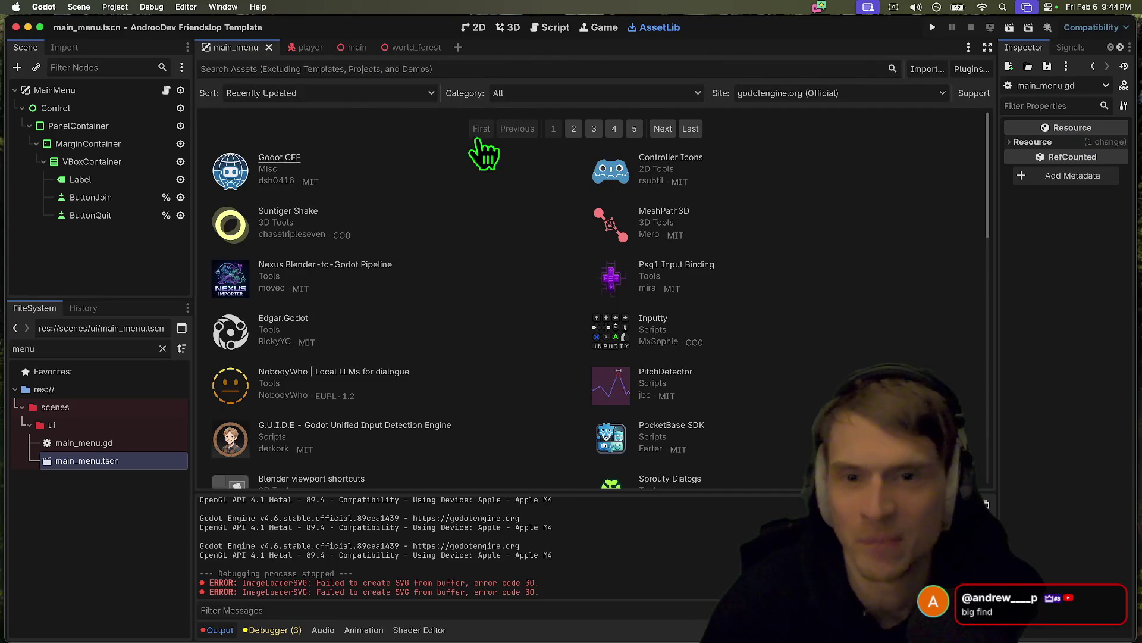
Step: Enable the tile-run-instances plugin in the Project Settings Plugins list
{"action": "left_click", "coordinate": [480, 27]}
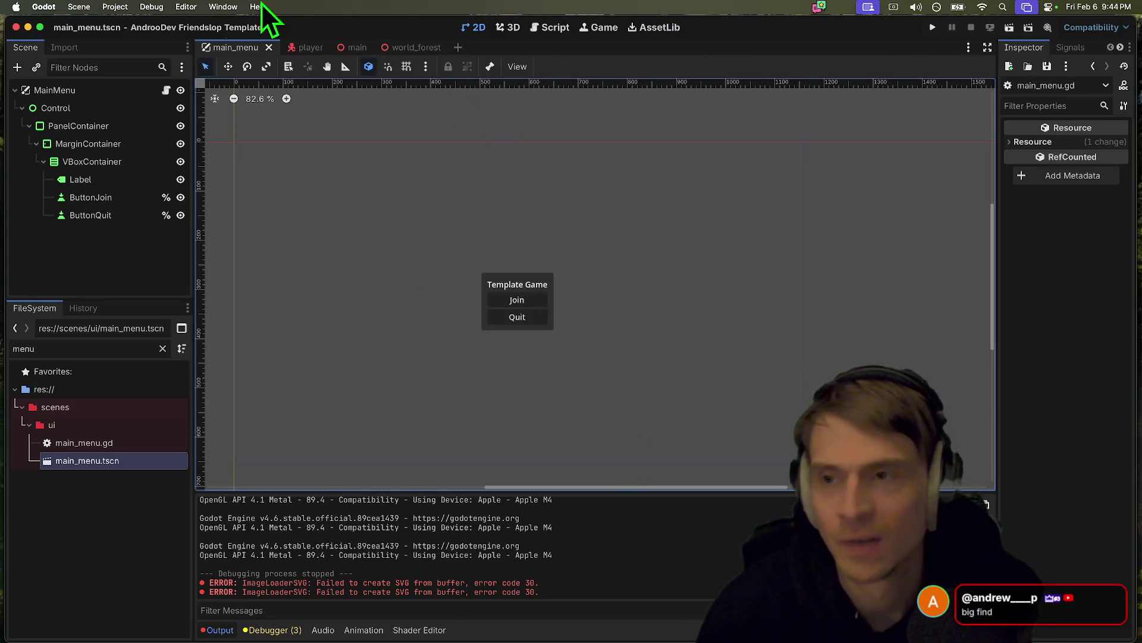
{"action": "left_click", "coordinate": [106, 6]}
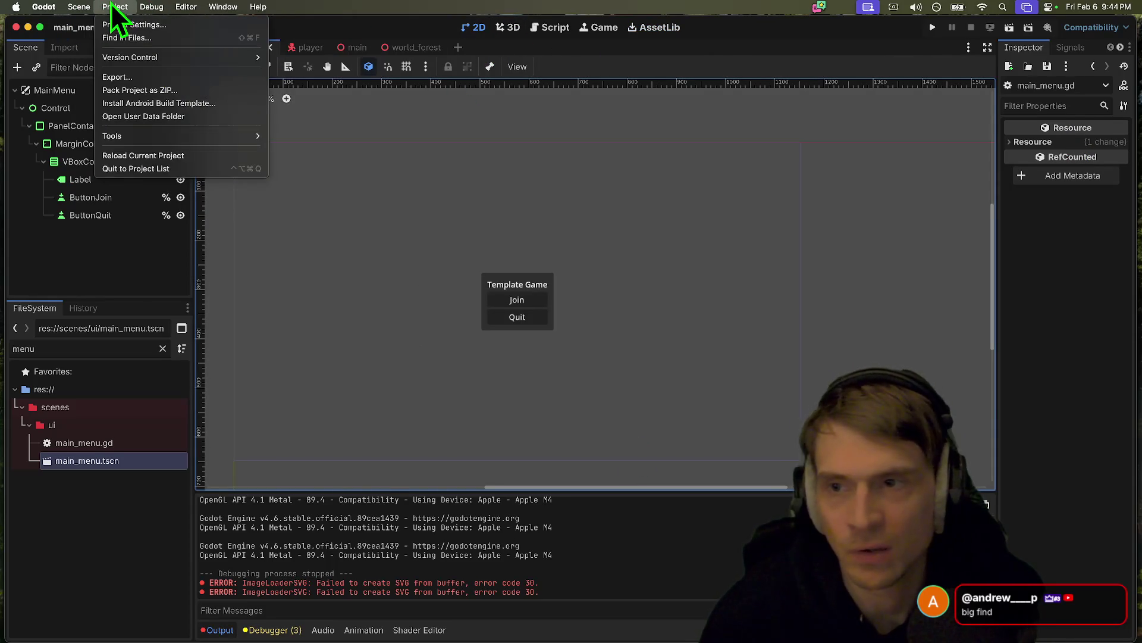
{"action": "left_click", "coordinate": [457, 178]}
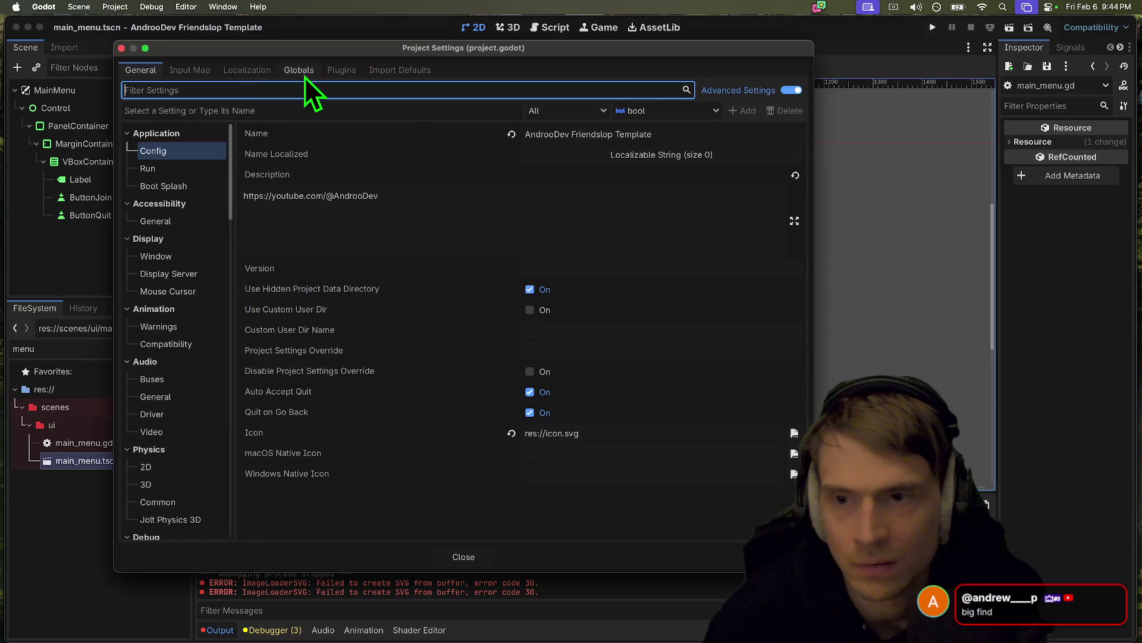
{"action": "left_click", "coordinate": [305, 74]}
{"action": "left_click", "coordinate": [328, 72]}
{"action": "left_click", "coordinate": [144, 126]}
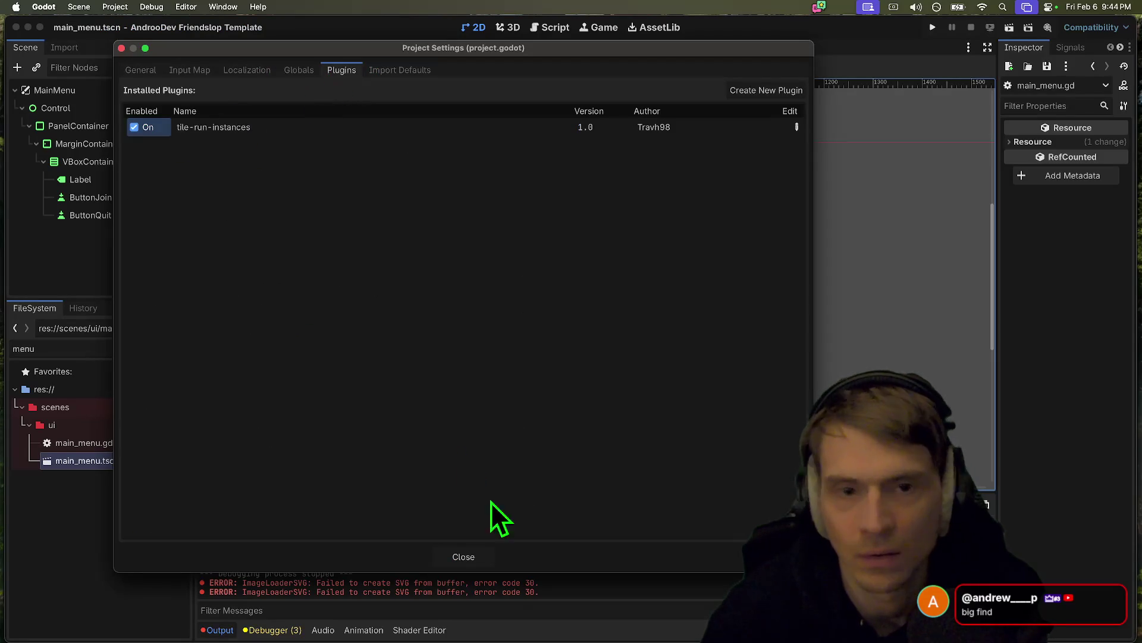
Step: Close Project Settings and quit the editor to the Project List
{"action": "left_click", "coordinate": [468, 558]}
{"action": "left_click", "coordinate": [114, 7]}
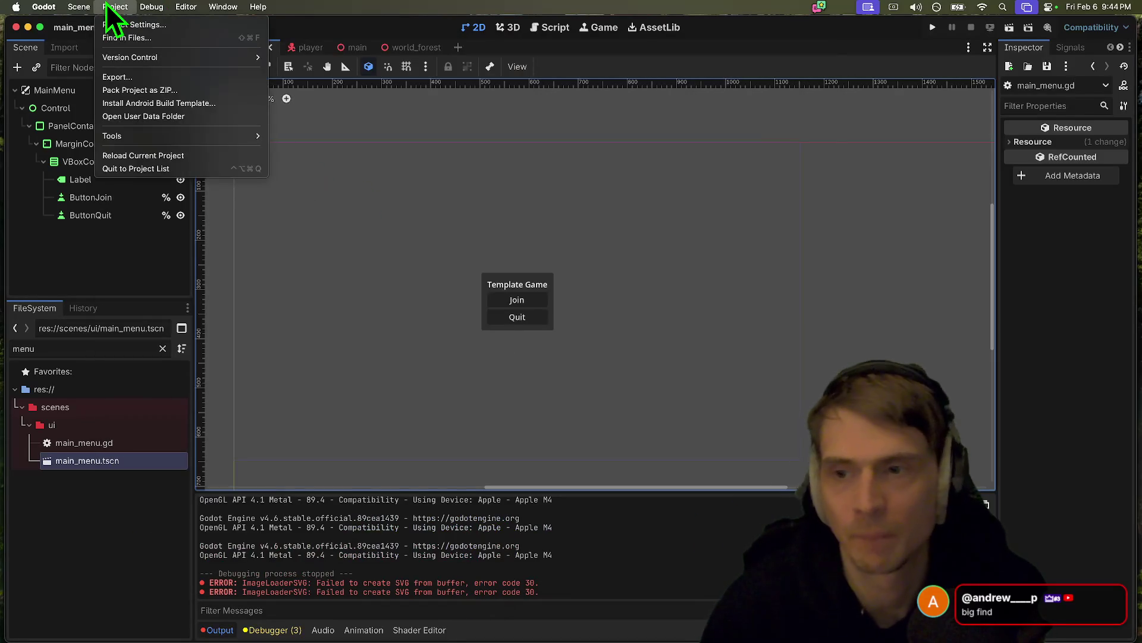
{"action": "left_click", "coordinate": [103, 170]}
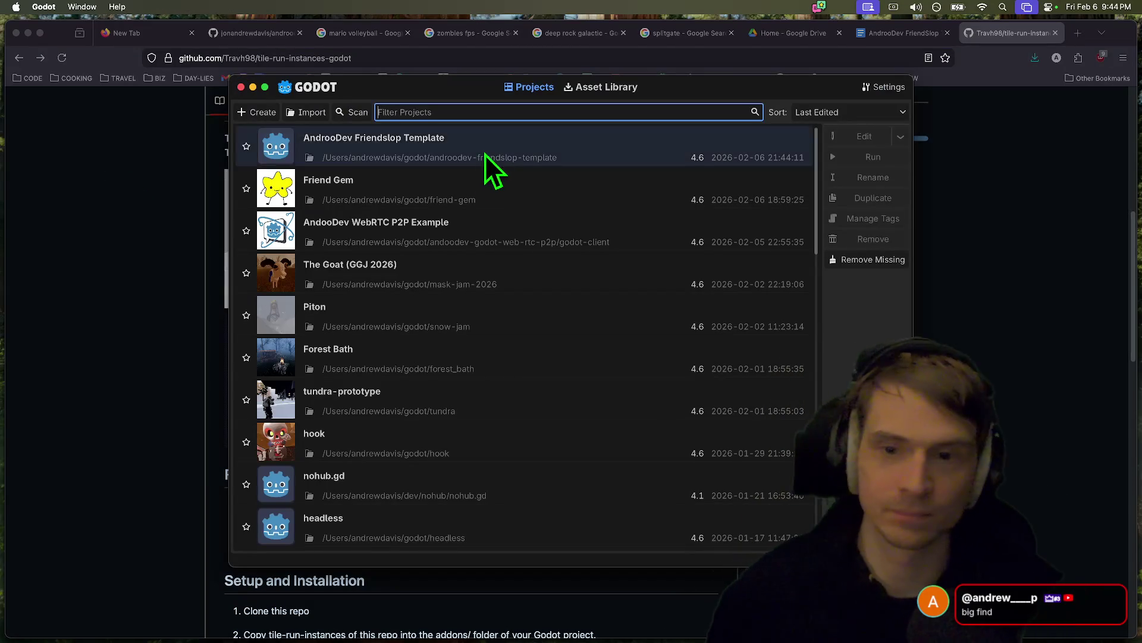
Step: Reopen AndrooDev Friendslop Template, run the game, and move its debug window to the top-left
{"action": "double_click", "coordinate": [497, 149]}
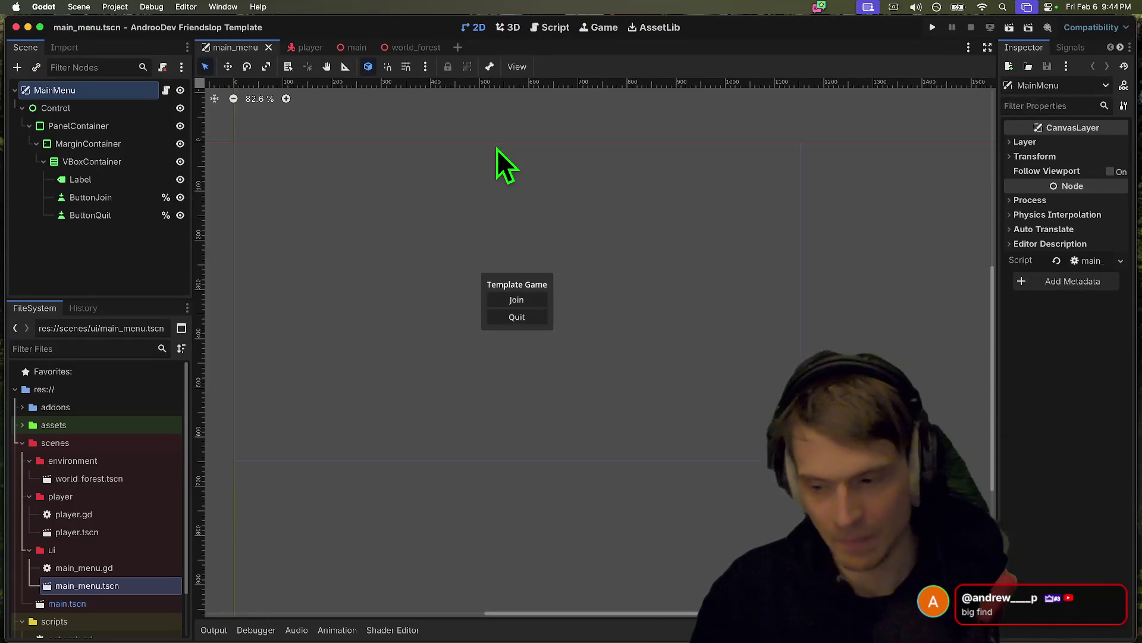
{"action": "key", "text": "super+b"}
{"action": "mouse_move", "coordinate": [533, 223]}
{"action": "left_mouse_down"}
{"action": "mouse_move", "coordinate": [413, 166]}
{"action": "mouse_move", "coordinate": [256, 117]}
{"action": "left_mouse_up"}
{"action": "key", "text": "super+Tab"}
{"action": "key", "text": "super+Tab"}
{"action": "key", "text": "super+Tab"}
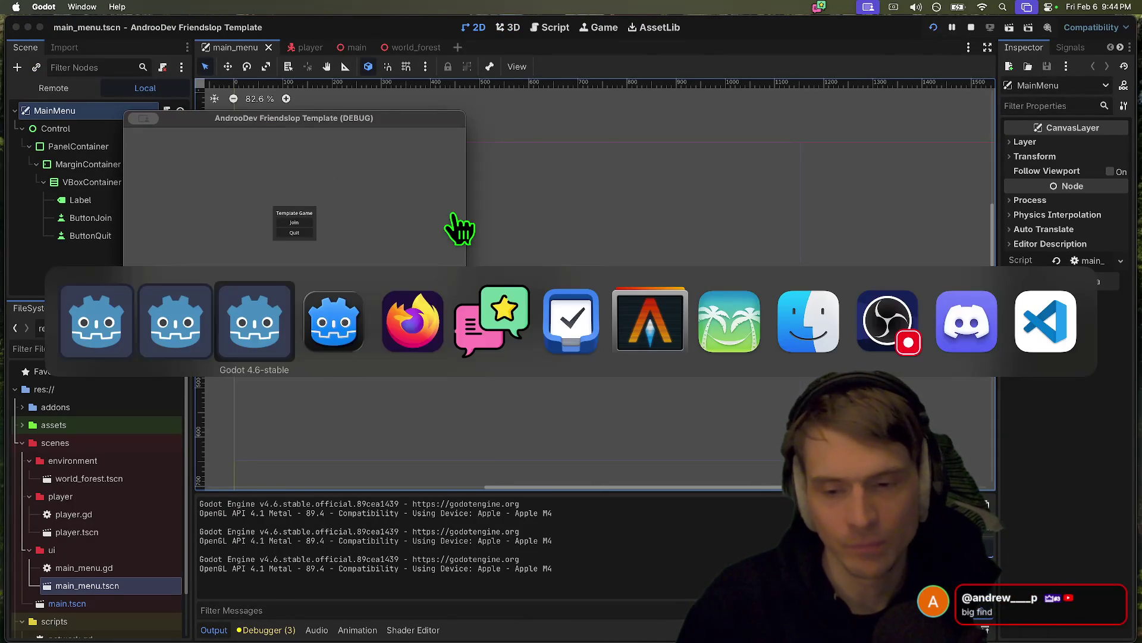
{"action": "scroll", "coordinate": [613, 301], "scroll_direction": "down", "scroll_amount": 3}
Step: Read the tile-run-instances README setup steps 3–6, covering the autoload and multiple instances
{"action": "scroll", "coordinate": [647, 423], "scroll_direction": "down", "scroll_amount": 2}
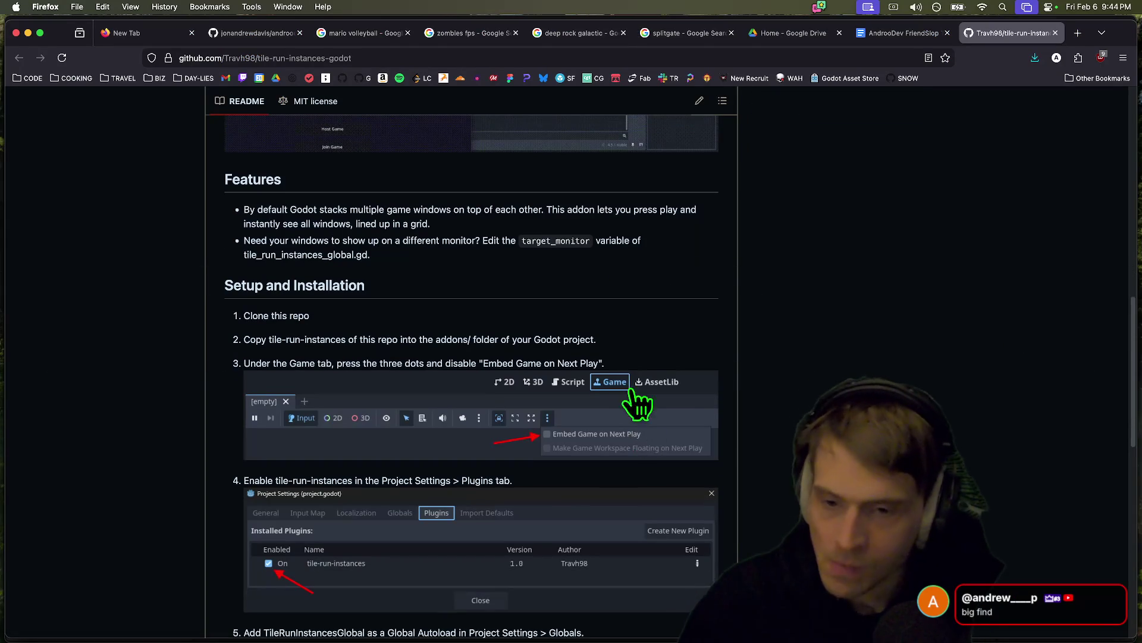
{"action": "scroll", "coordinate": [481, 417], "scroll_direction": "down", "scroll_amount": 3}
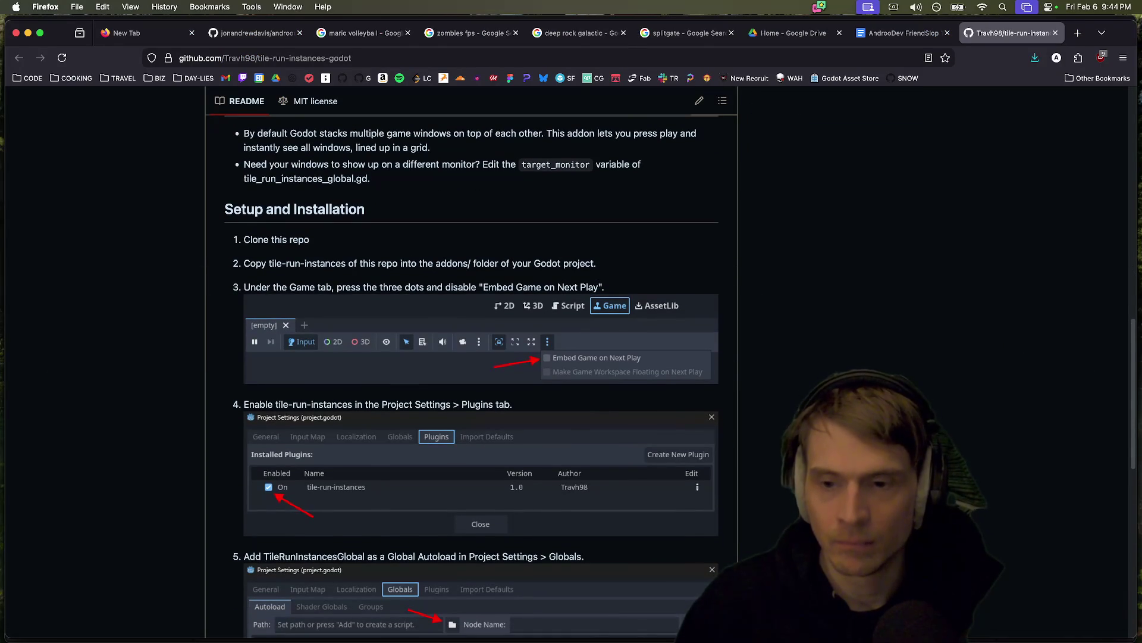
{"action": "scroll", "coordinate": [734, 439], "scroll_direction": "down", "scroll_amount": 5}
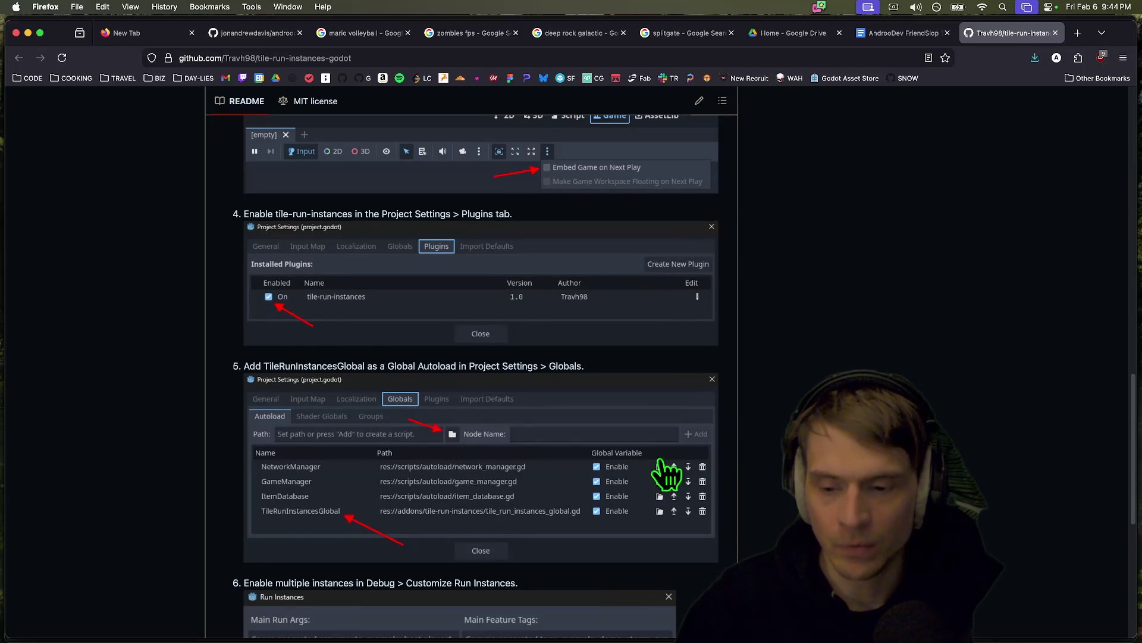
{"action": "scroll", "coordinate": [985, 488], "scroll_direction": "down", "scroll_amount": 4}
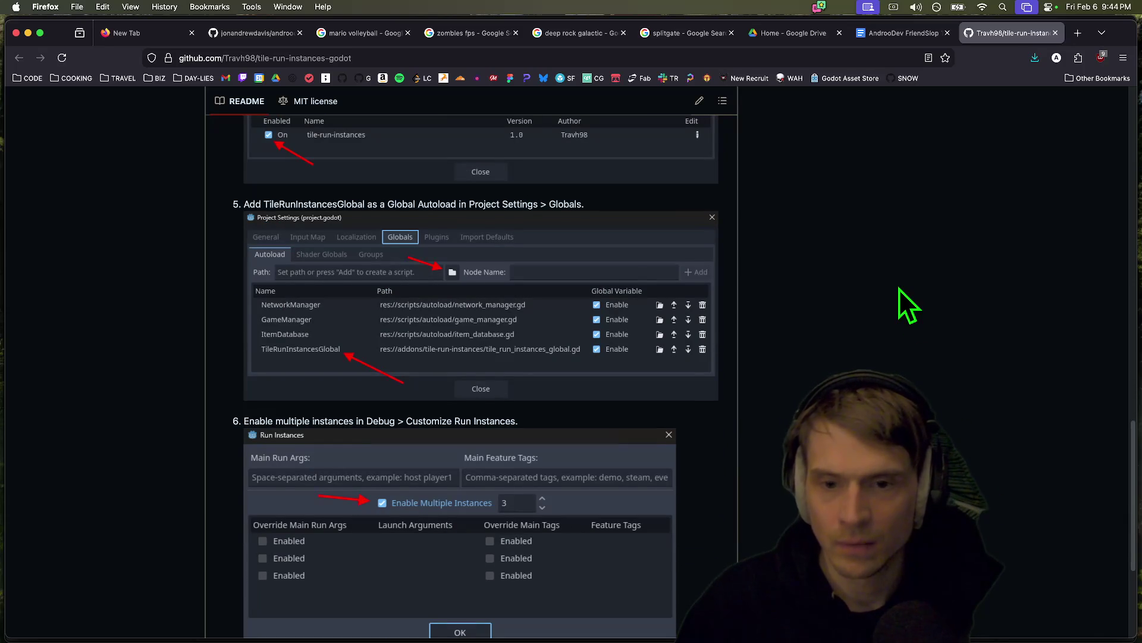
{"action": "scroll", "coordinate": [899, 288], "scroll_direction": "down", "scroll_amount": 1}
{"action": "scroll", "coordinate": [898, 288], "scroll_direction": "down", "scroll_amount": 1}
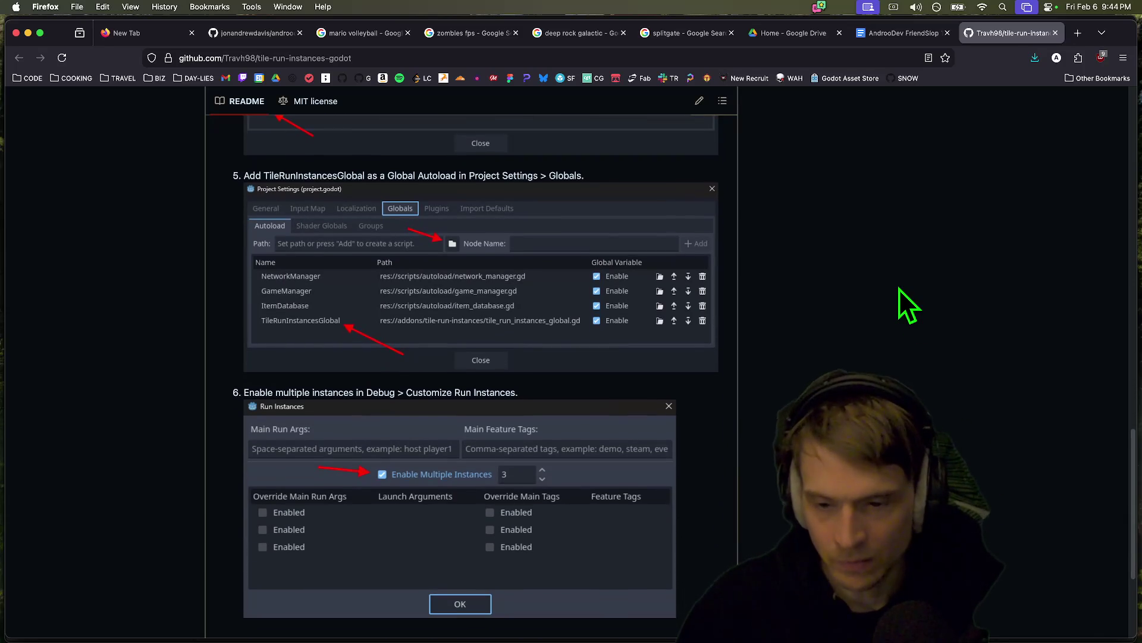
{"action": "key", "text": "super+Tab"}
{"action": "key", "text": "super+Tab"}
{"action": "key", "text": "super+Tab"}
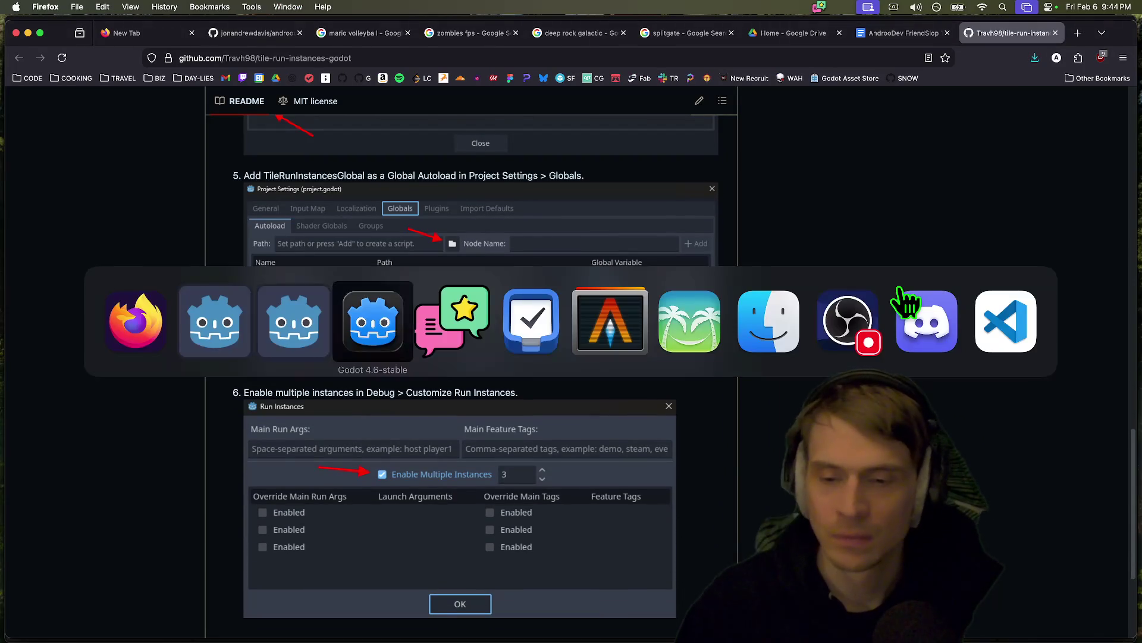
Step: Stop the running game and open Project Settings on the Autoload list
{"action": "left_click", "coordinate": [953, 28]}
{"action": "left_click", "coordinate": [970, 27]}
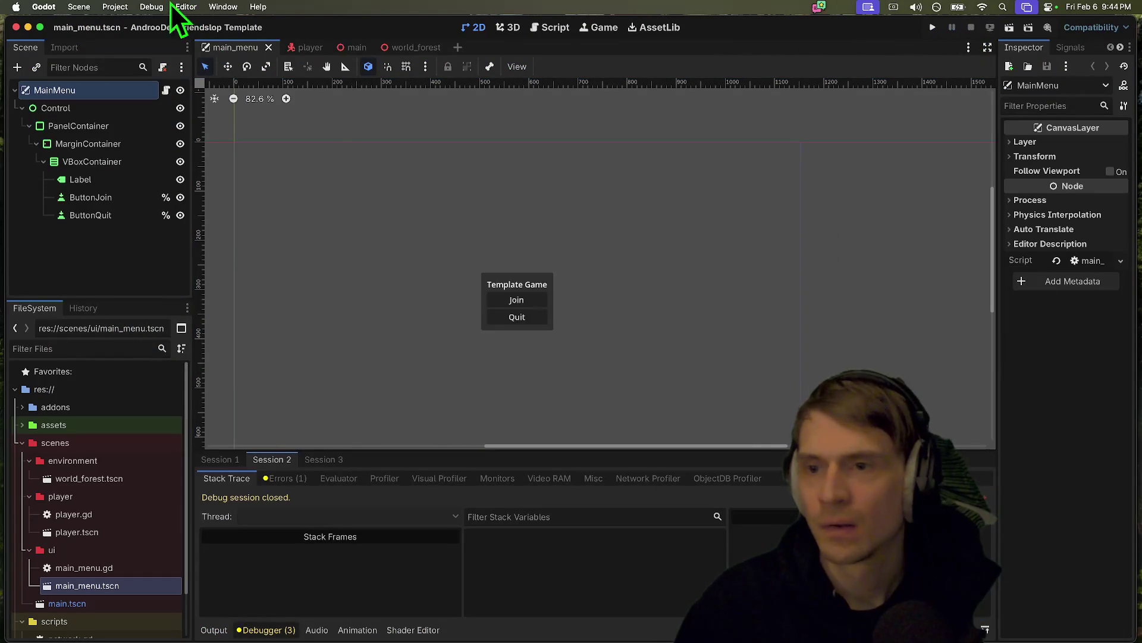
{"action": "left_click", "coordinate": [152, 7]}
{"action": "left_click", "coordinate": [114, 24]}
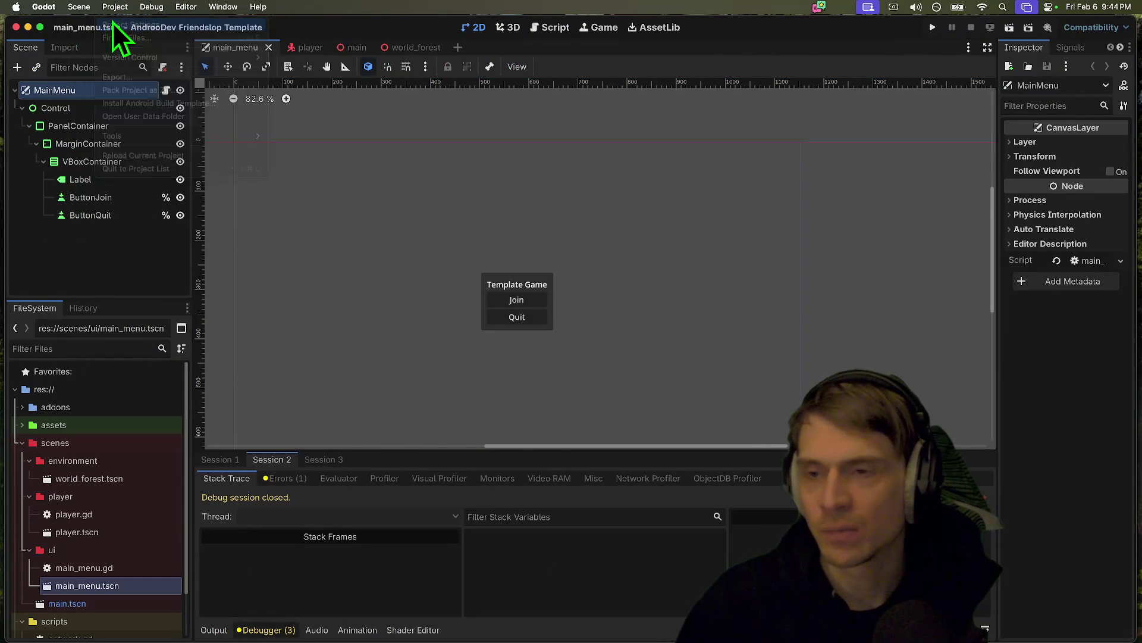
{"action": "left_click", "coordinate": [291, 70]}
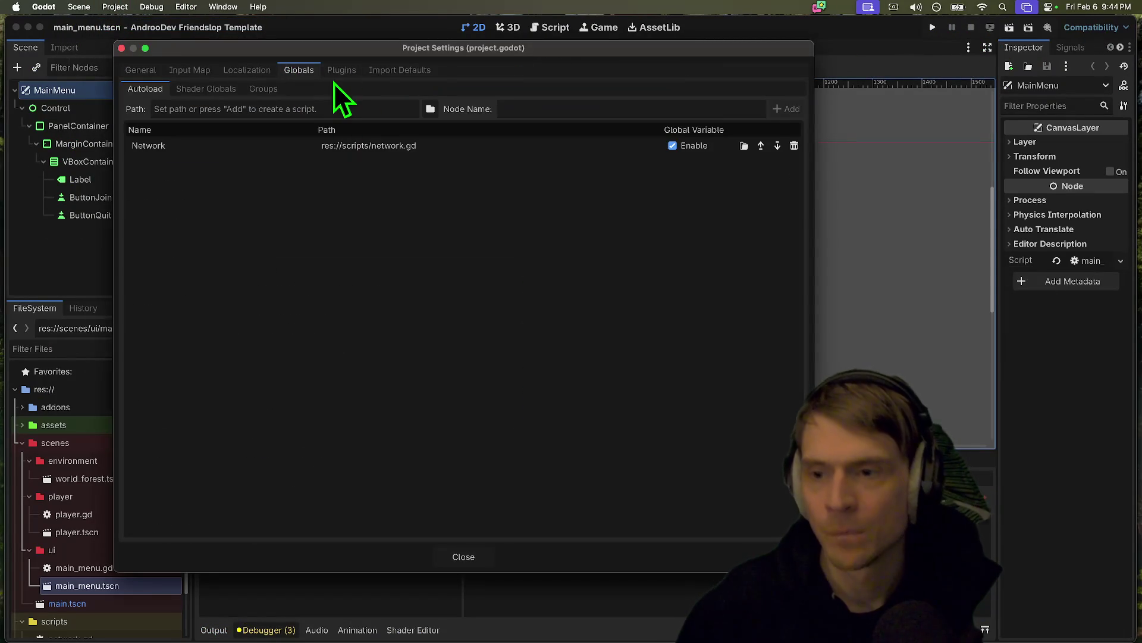
{"action": "left_click", "coordinate": [340, 74]}
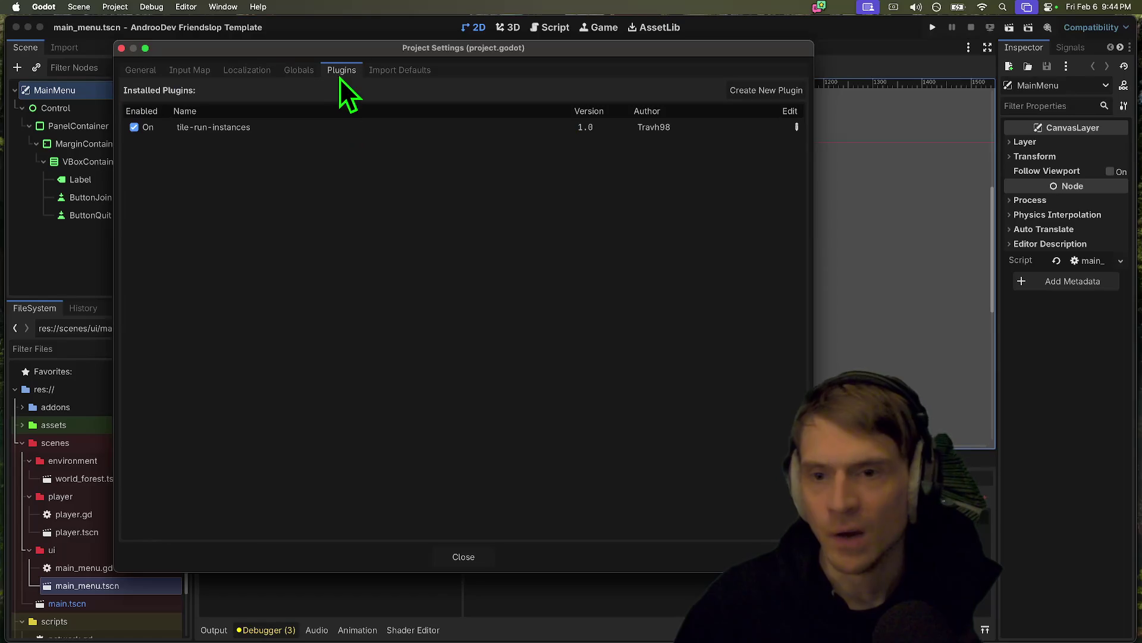
{"action": "left_click", "coordinate": [292, 72]}
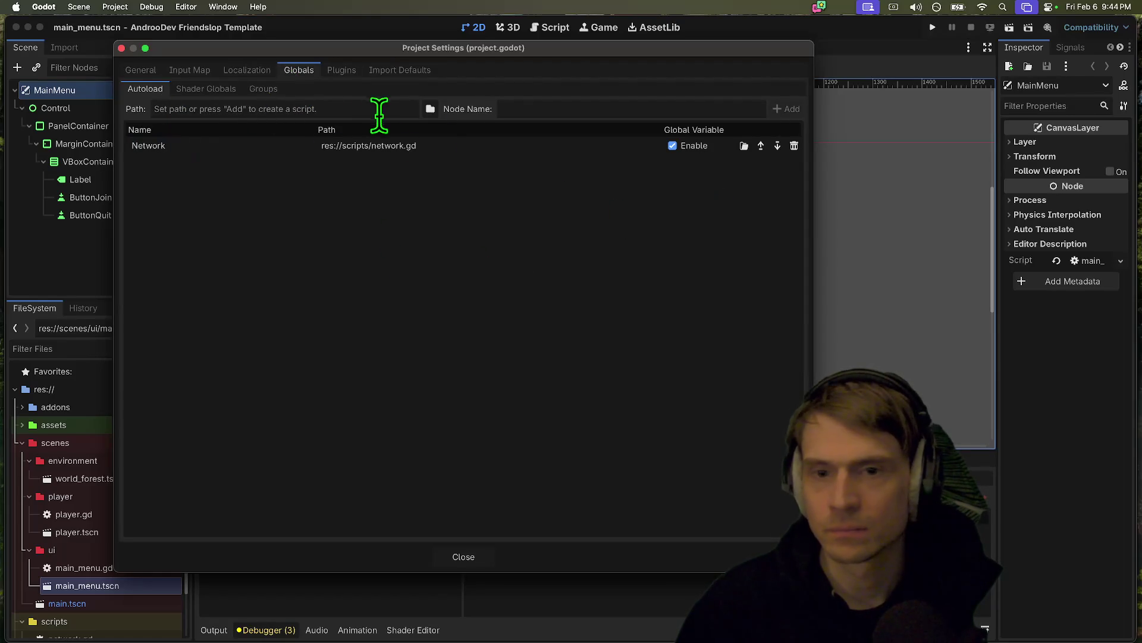
Step: Add the addon's tile_run_instances_global.gd as the TileRunInstancesGlobal autoload and close settings
{"action": "left_click", "coordinate": [430, 109]}
{"action": "double_click", "coordinate": [458, 182]}
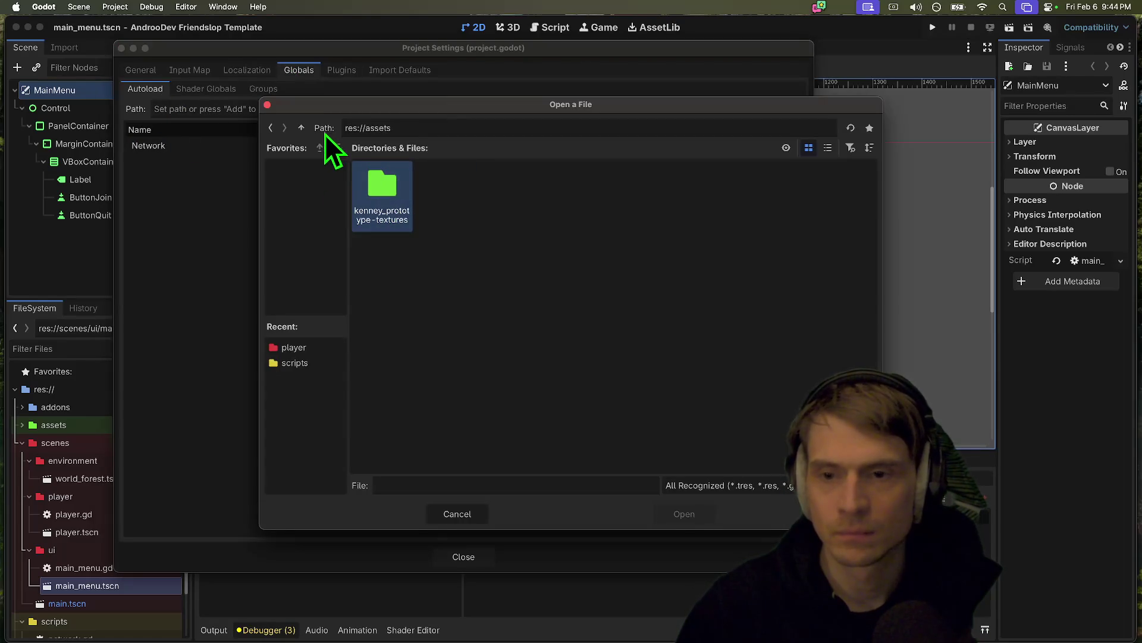
{"action": "left_click", "coordinate": [301, 127]}
{"action": "double_click", "coordinate": [390, 220]}
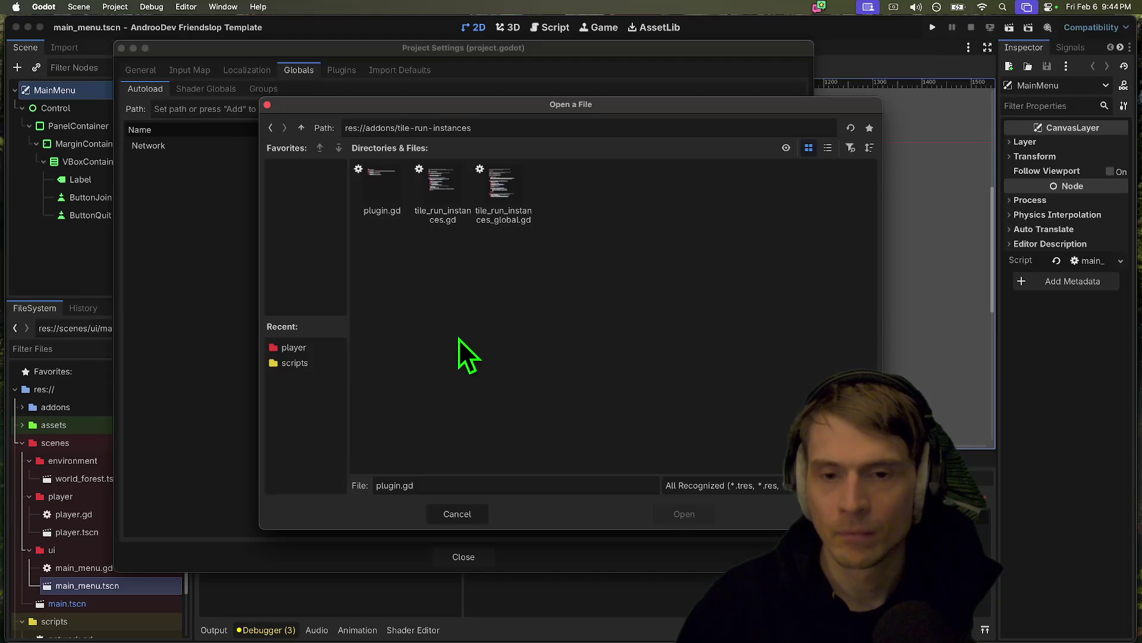
{"action": "key", "text": "super+Tab"}
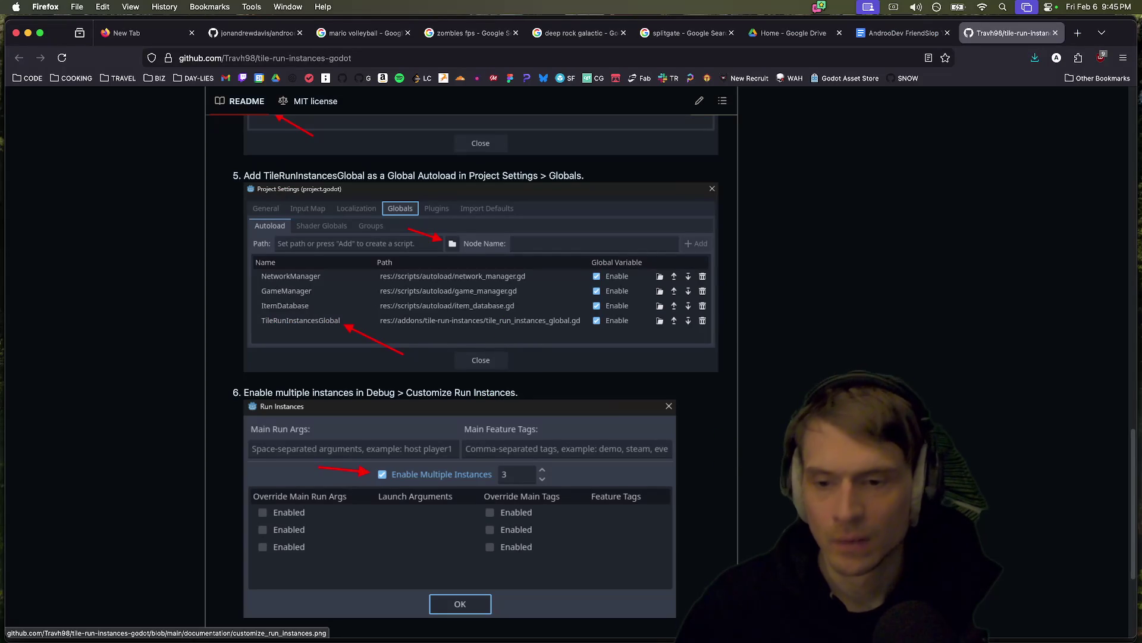
{"action": "key", "text": "super+Tab"}
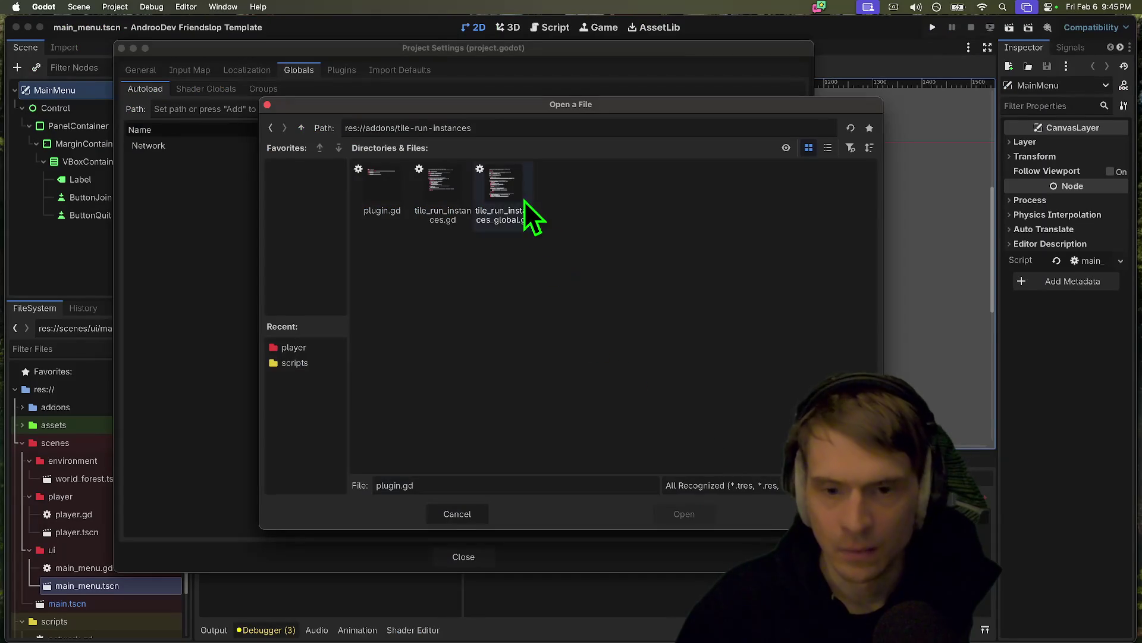
{"action": "left_click", "coordinate": [525, 202]}
{"action": "left_click", "coordinate": [670, 512]}
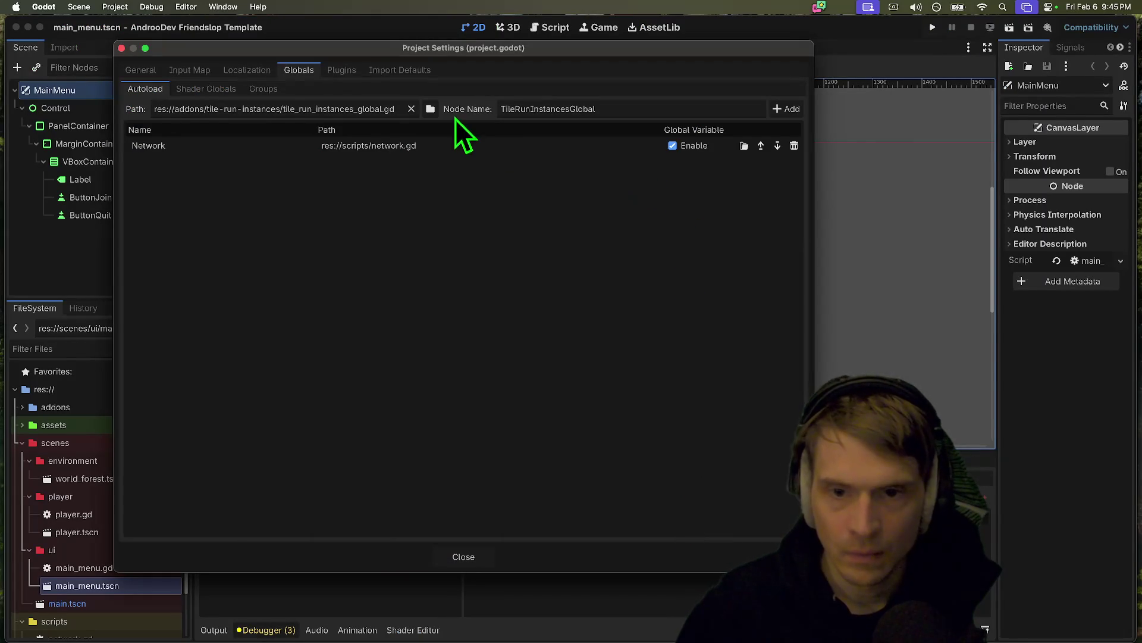
{"action": "left_click", "coordinate": [785, 109]}
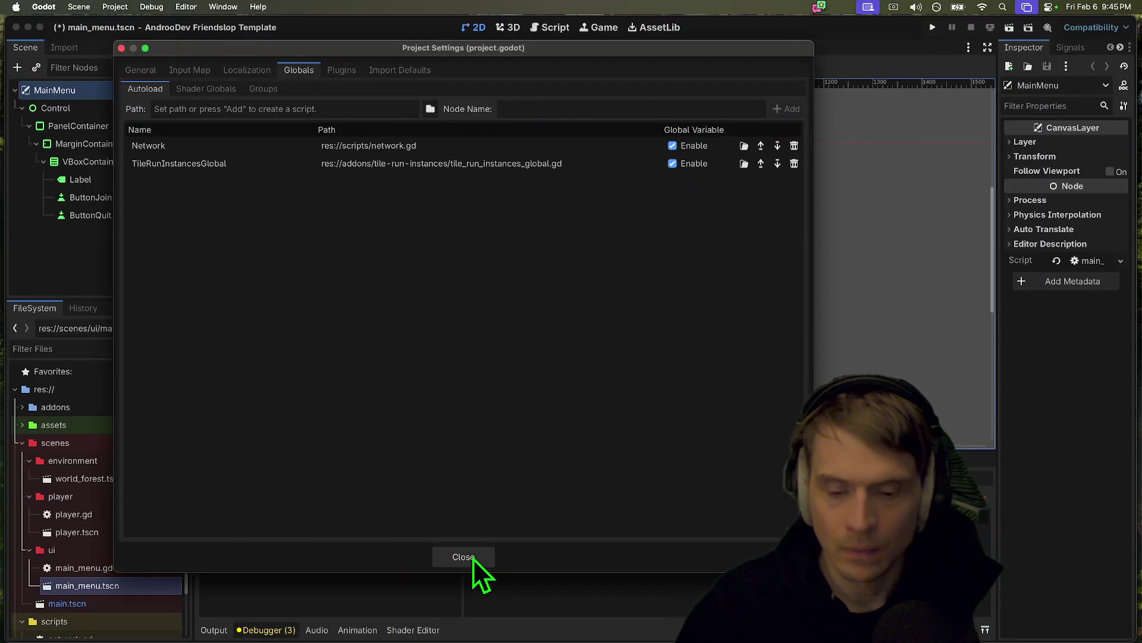
{"action": "left_click", "coordinate": [473, 558]}
{"action": "key", "text": "super+b"}
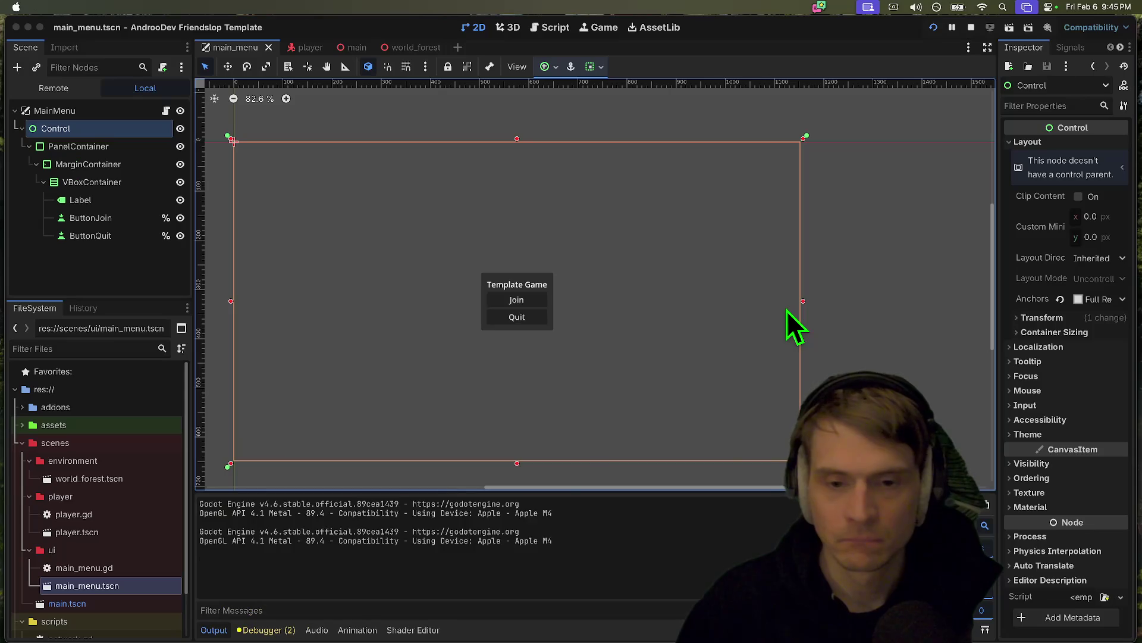
Step: Join the game from the bottom-left and right debug windows, then stop it
{"action": "key", "text": "super+Tab"}
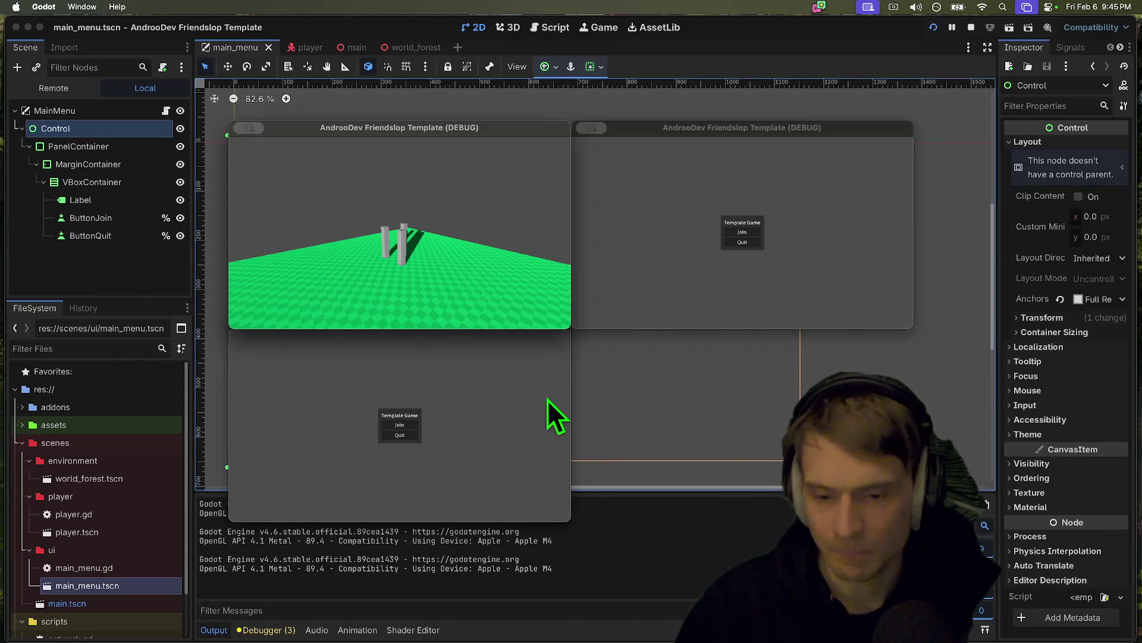
{"action": "left_click", "coordinate": [766, 244]}
{"action": "left_click", "coordinate": [538, 453]}
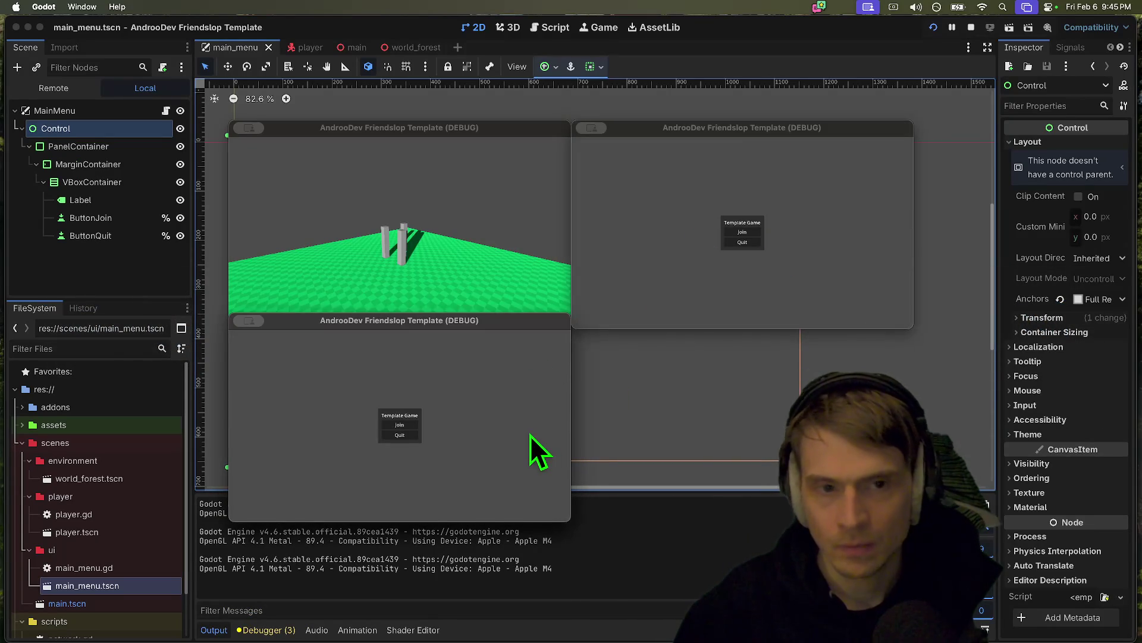
{"action": "left_click", "coordinate": [554, 245]}
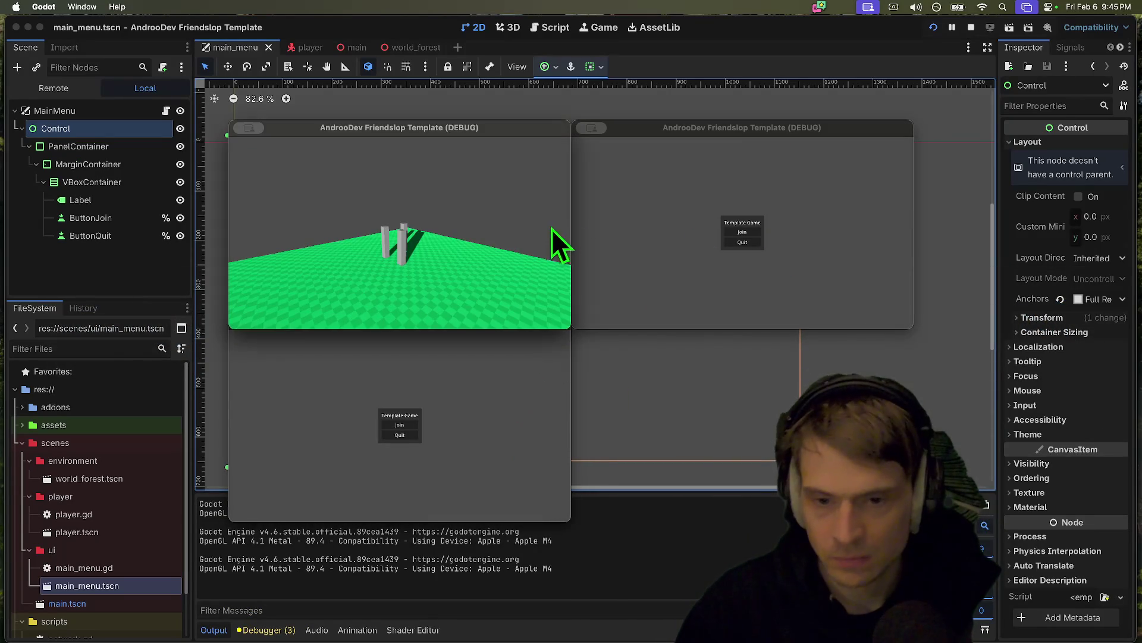
{"action": "left_click", "coordinate": [768, 276]}
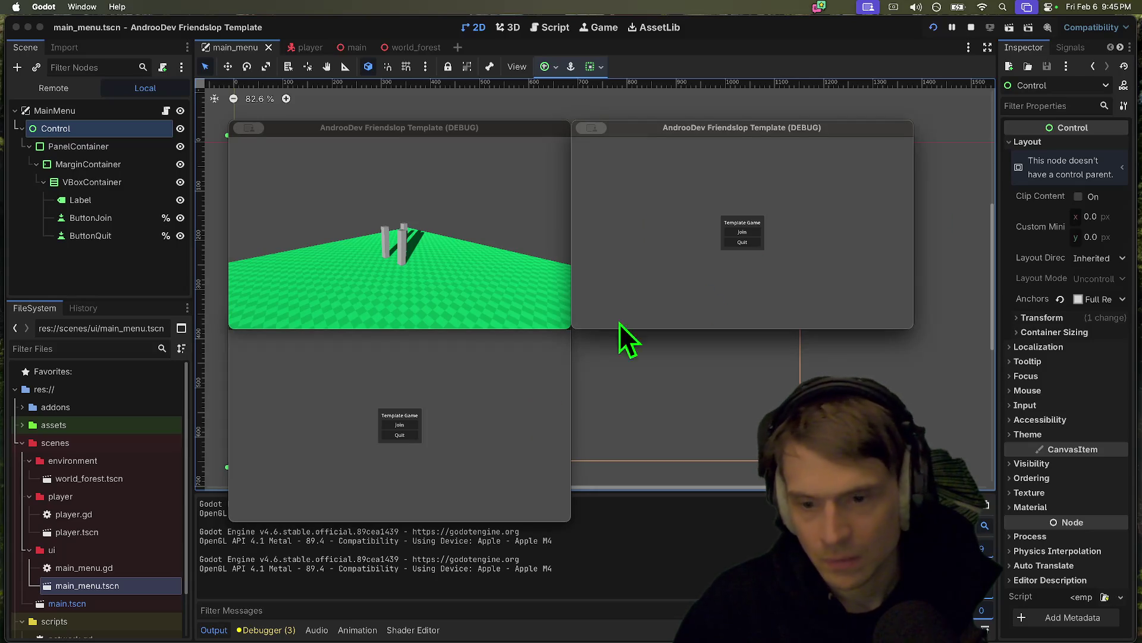
{"action": "left_click", "coordinate": [536, 387]}
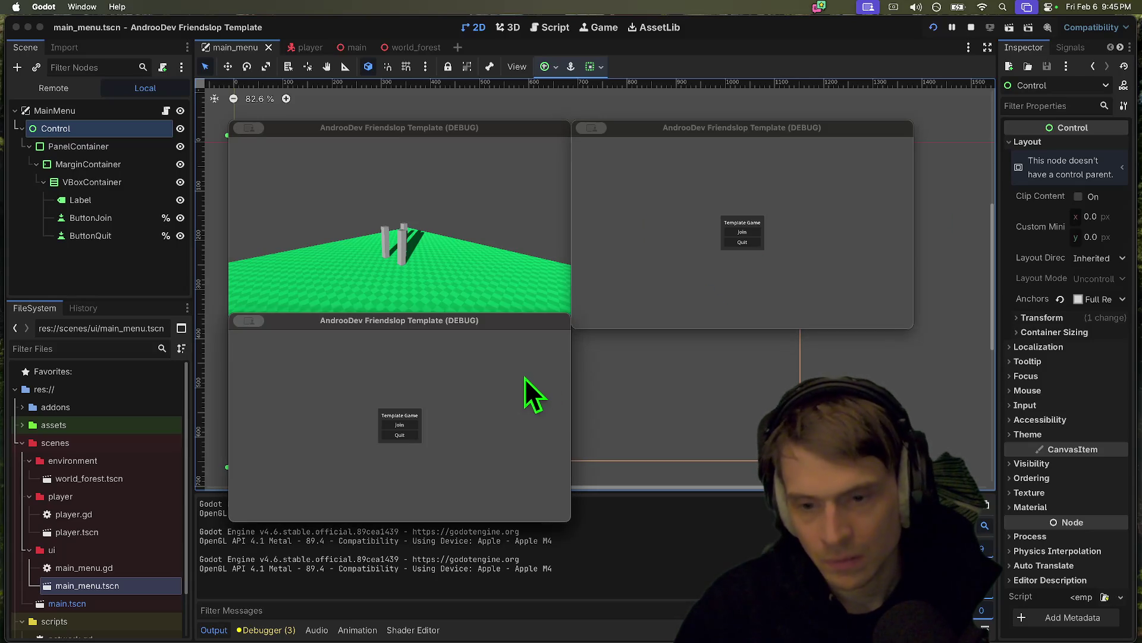
{"action": "left_click", "coordinate": [399, 425]}
{"action": "key", "text": "Escape"}
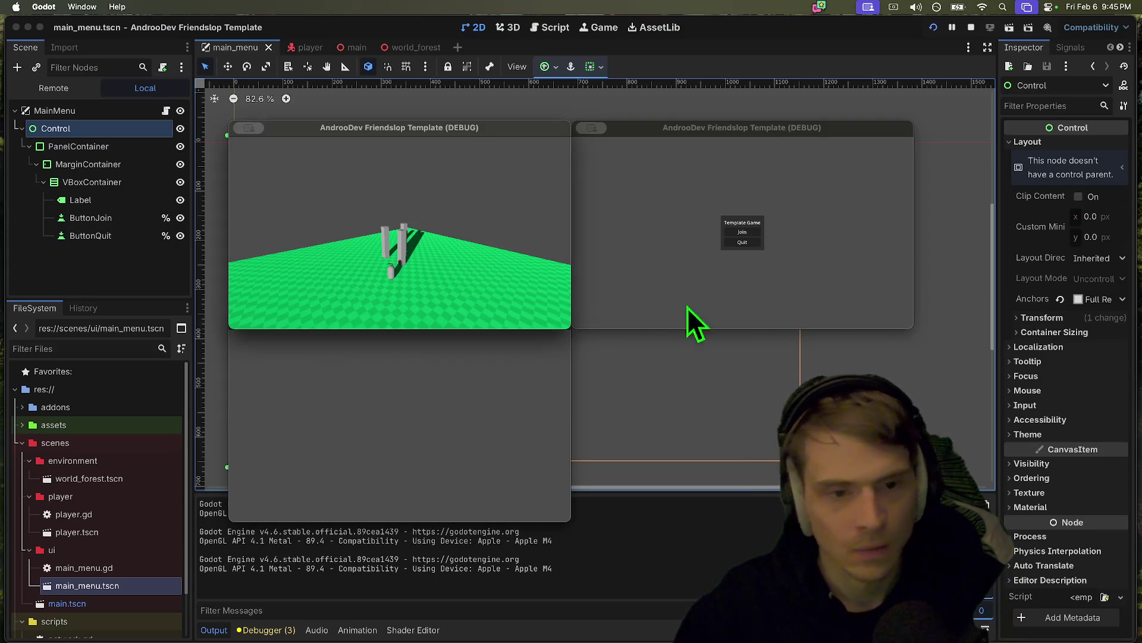
{"action": "left_click", "coordinate": [753, 235]}
{"action": "left_click", "coordinate": [752, 234]}
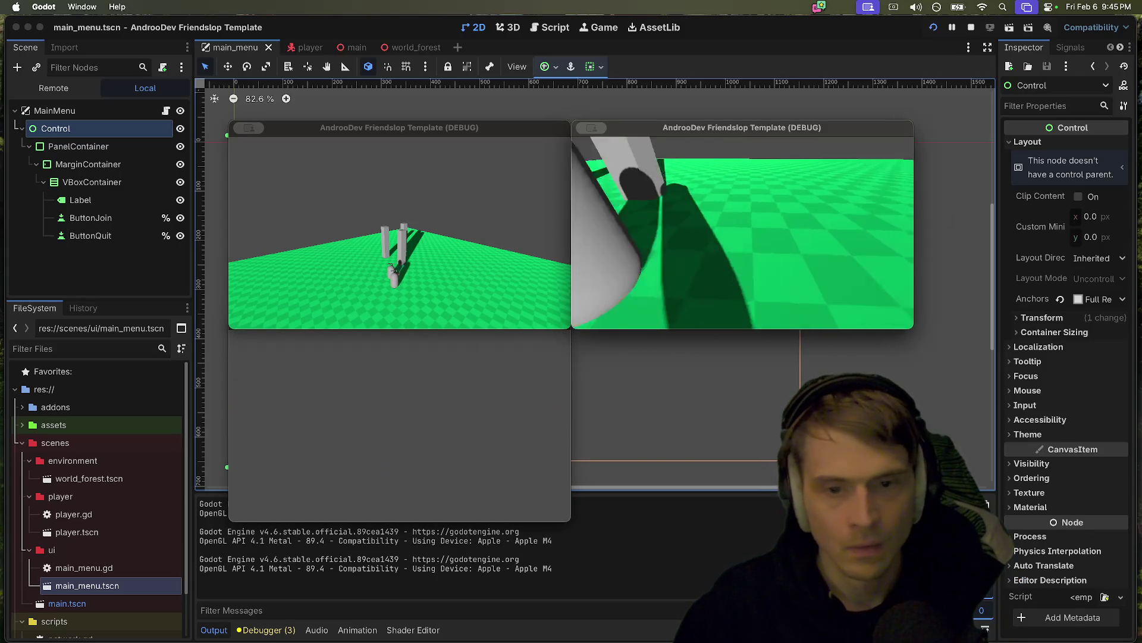
{"action": "key", "text": "Escape"}
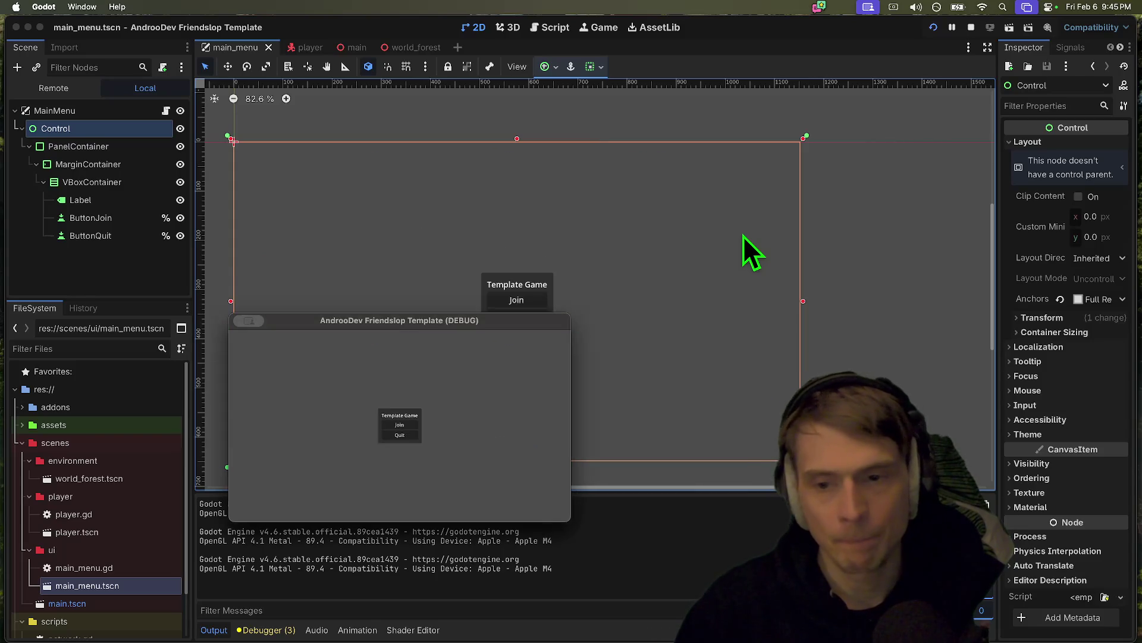
Step: Run the tiled windows again, join from the bottom window, and quit the game
{"action": "left_click", "coordinate": [115, 7]}
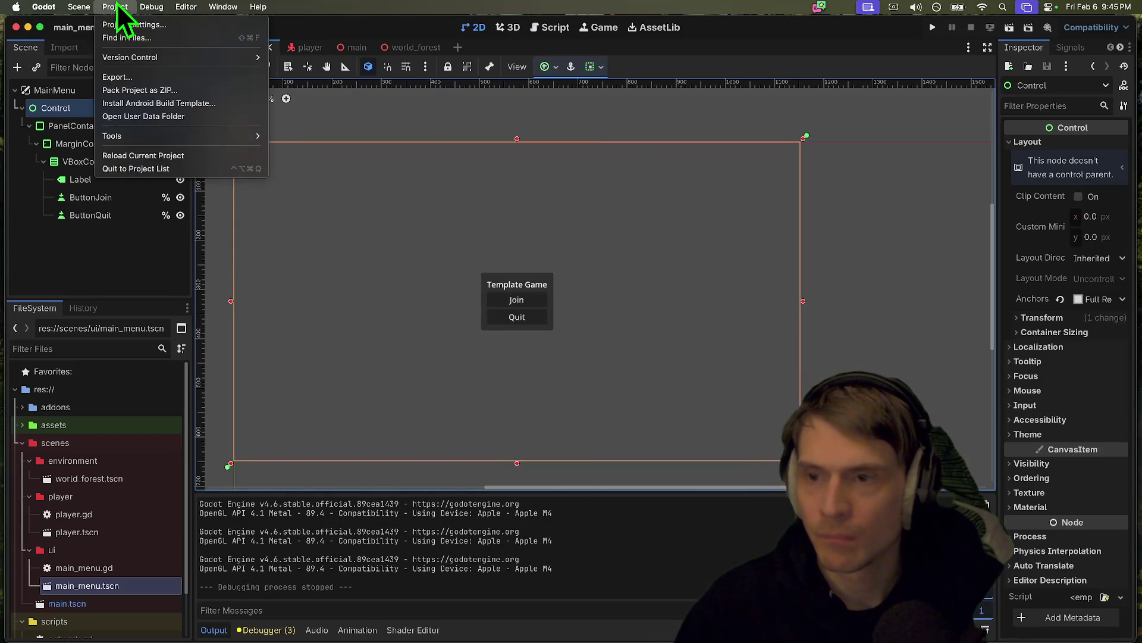
{"action": "left_click", "coordinate": [117, 3]}
{"action": "key", "text": "super+b"}
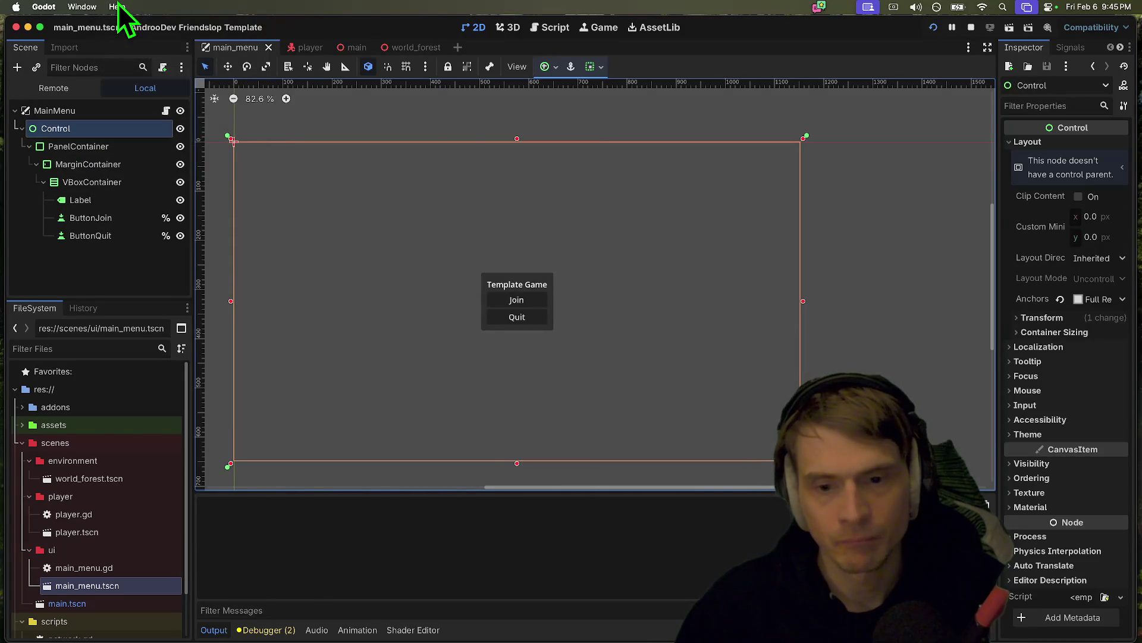
{"action": "key", "text": "super+Tab"}
{"action": "key", "text": "super+Tab"}
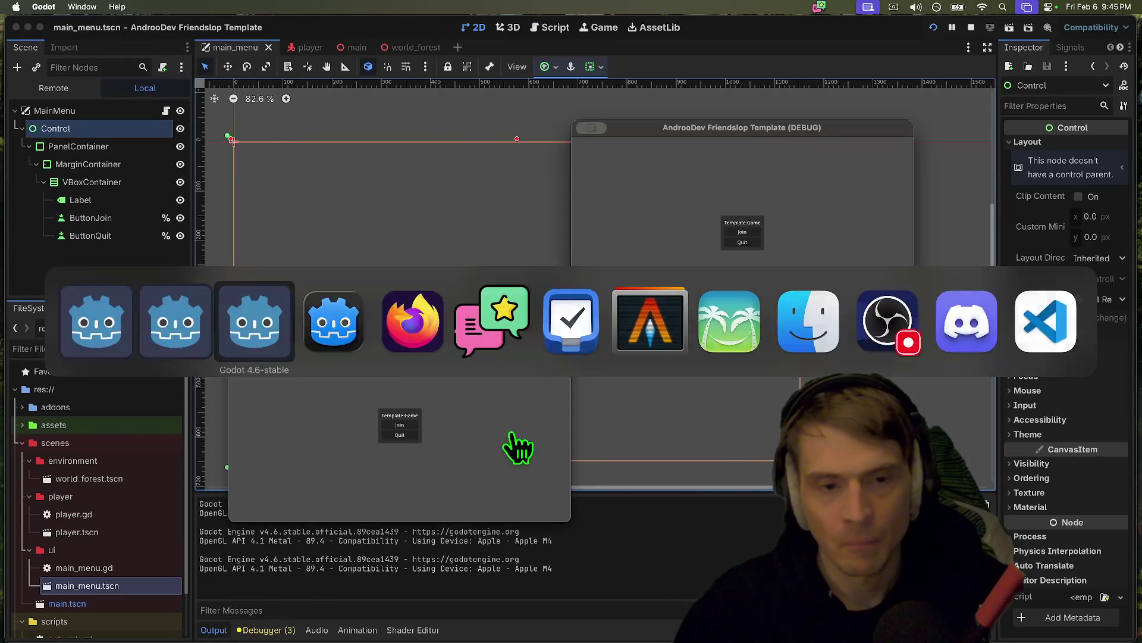
{"action": "left_click", "coordinate": [397, 425]}
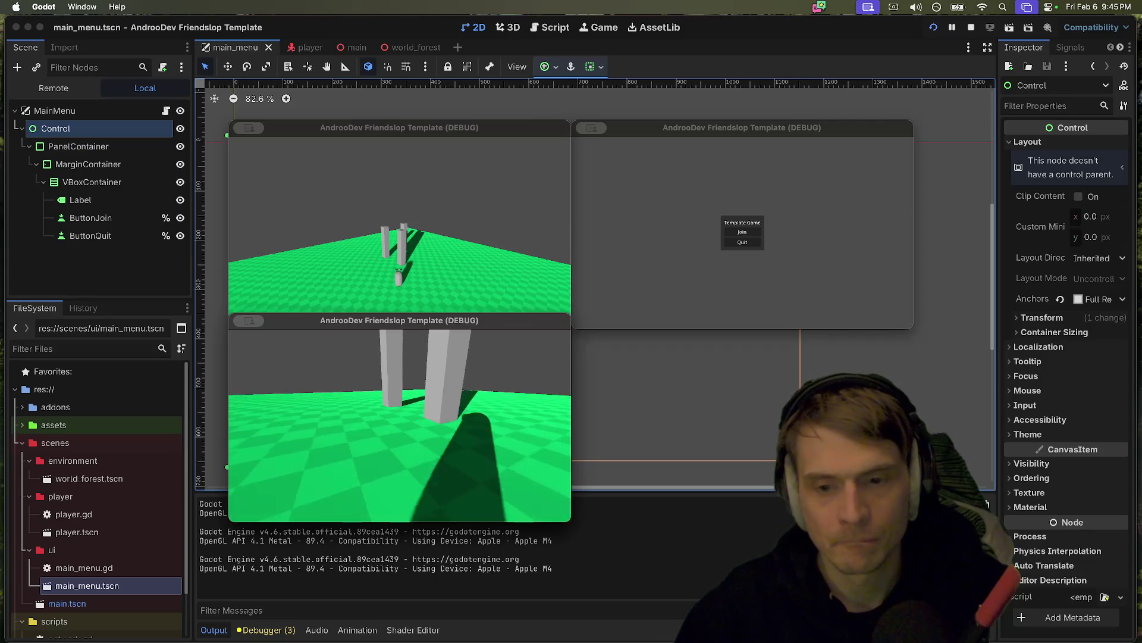
{"action": "key", "text": "super+q"}
{"action": "key", "text": "super+Tab"}
{"action": "key", "text": "super+Tab"}
{"action": "key", "text": "super+shift+Tab"}
{"action": "key", "text": "super+Tab"}
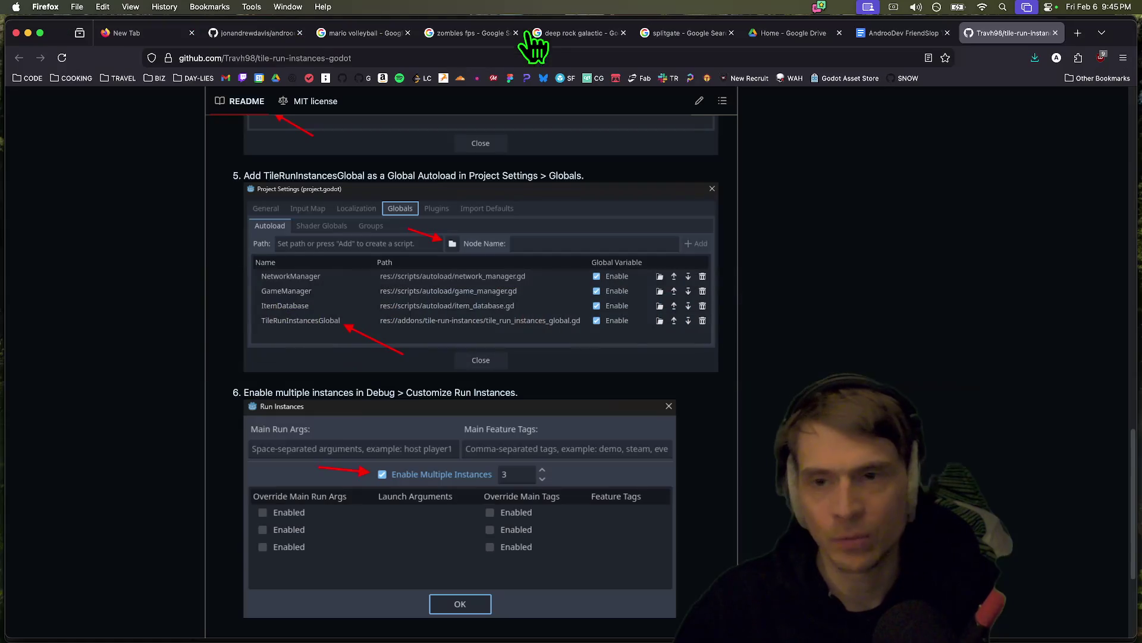
Step: Insert a new '2:' checklist item after '1: Network Set Up' in Video Order
{"action": "key", "text": "ctrl+shift+Tab"}
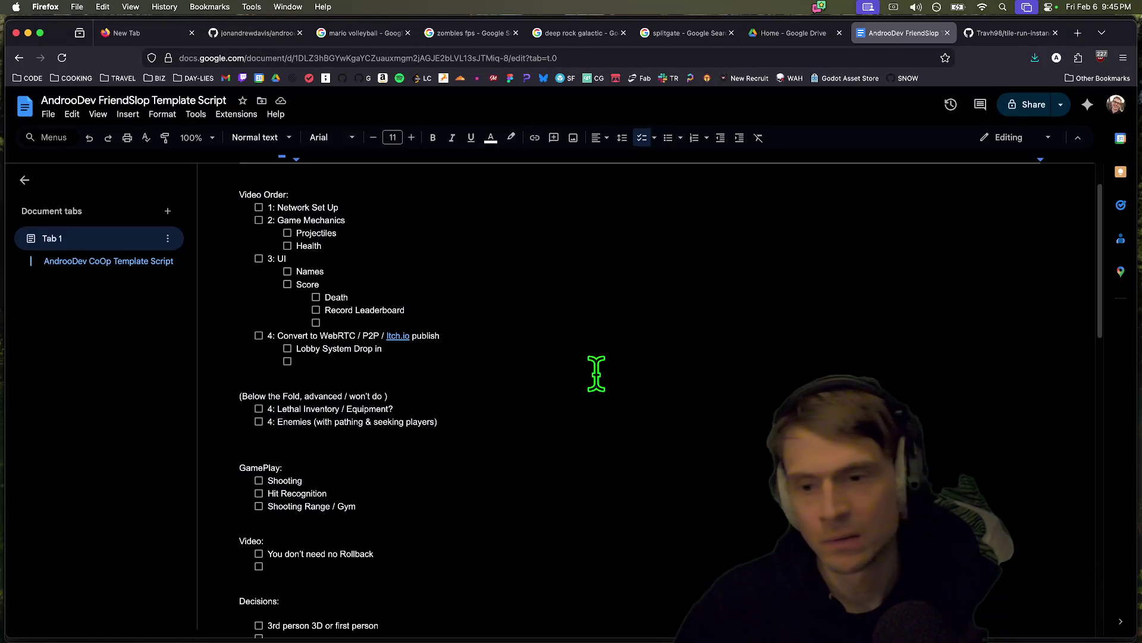
{"action": "key", "text": "super+Up"}
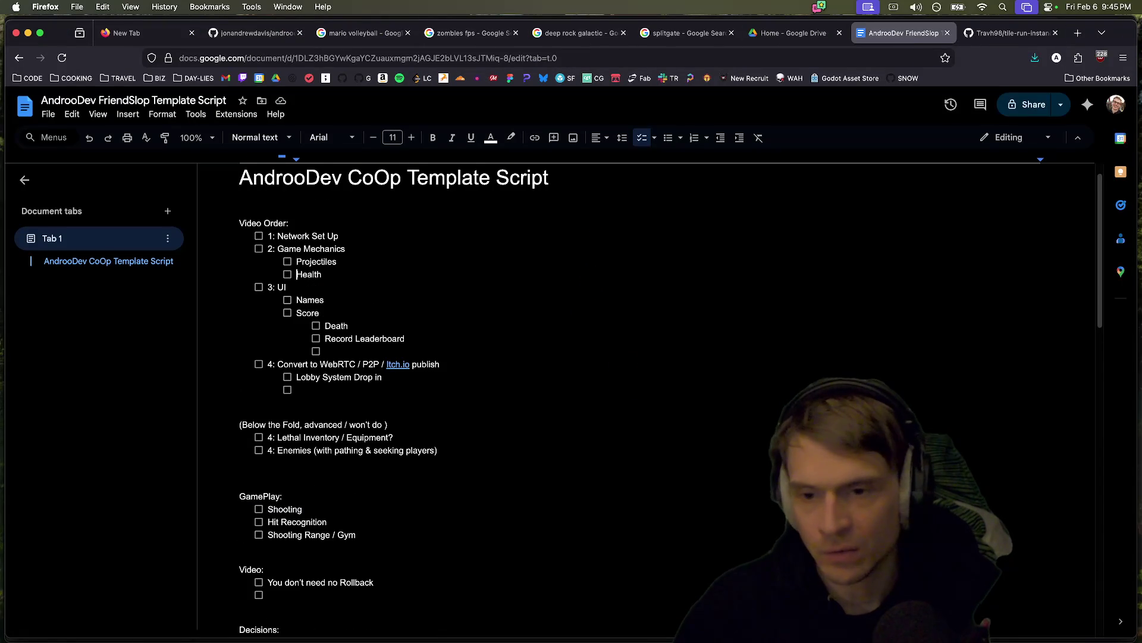
{"action": "left_click", "coordinate": [592, 248]}
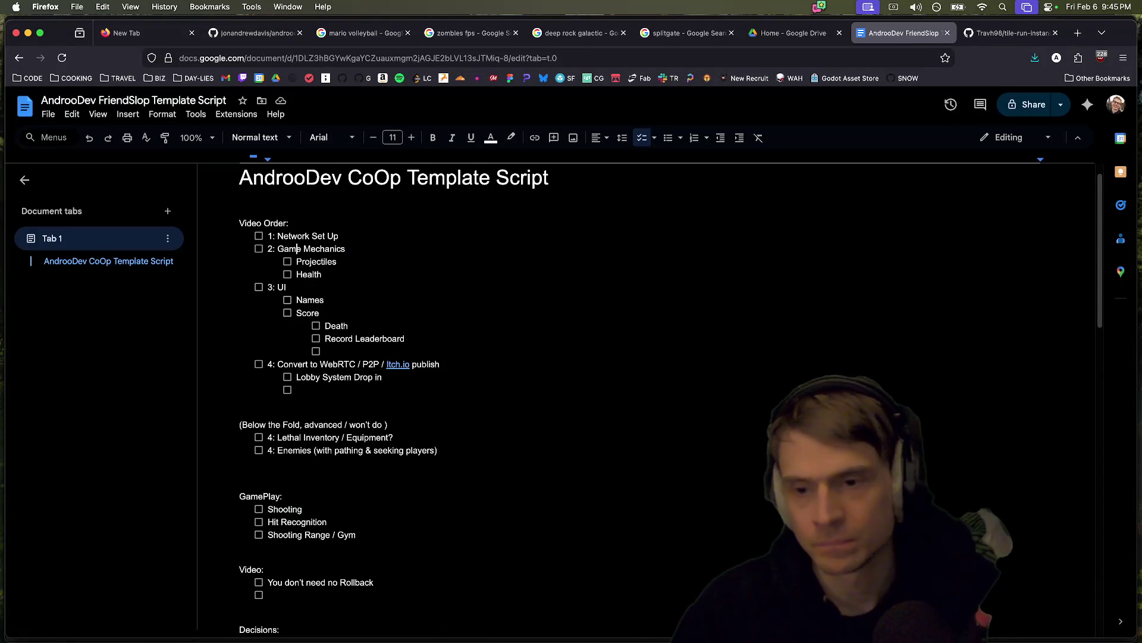
{"action": "left_click", "coordinate": [624, 234]}
{"action": "key", "text": "Return"}
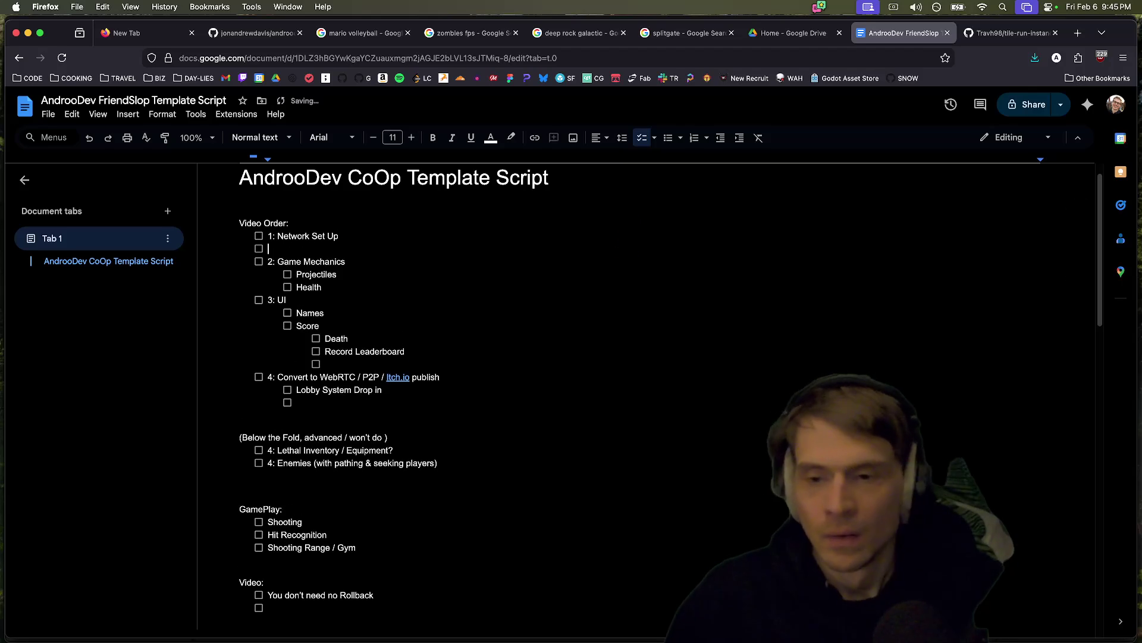
{"action": "type", "text": "@"}
{"action": "key", "text": "BackSpace"}
Step: Add an indented 'Drop -in Drop Out' sub-item under item 2:
{"action": "key", "text": "Return"}
{"action": "key", "text": "Tab"}
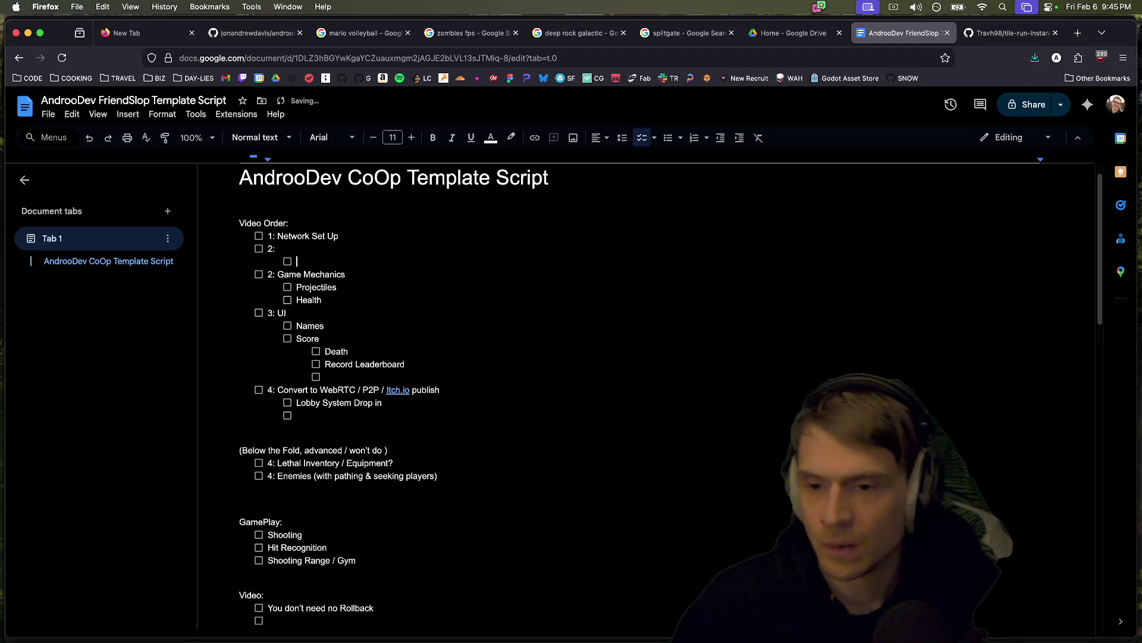
{"action": "type", "text": "dr"}
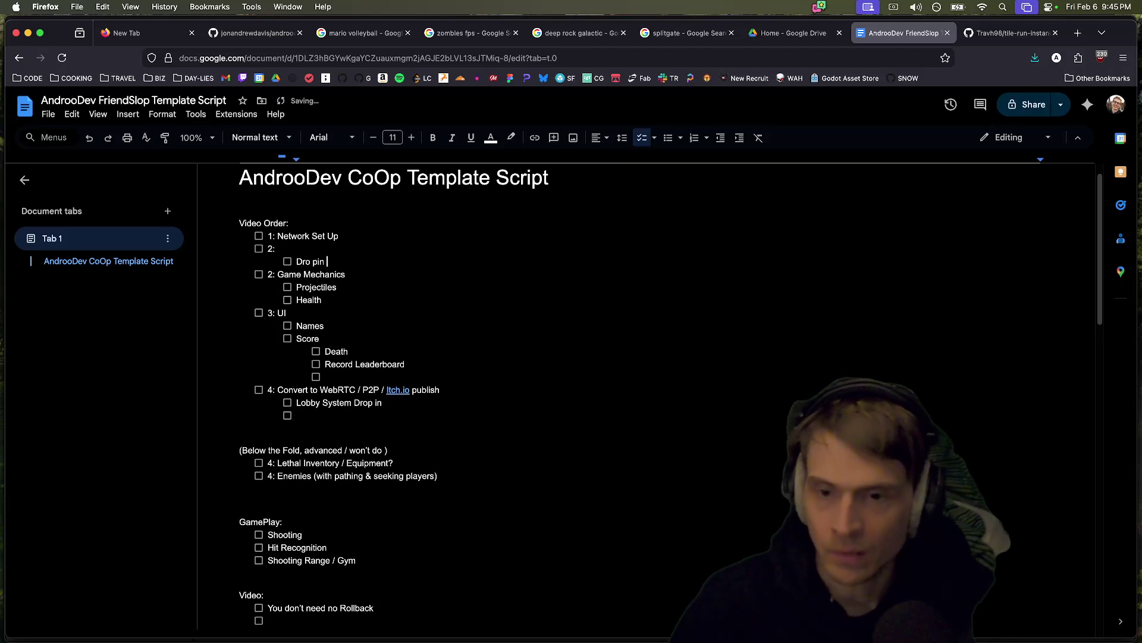
{"action": "key", "text": "BackSpace"}
{"action": "key", "text": "BackSpace"}
{"action": "key", "text": "BackSpace"}
{"action": "type", "text": "Drop Out"}
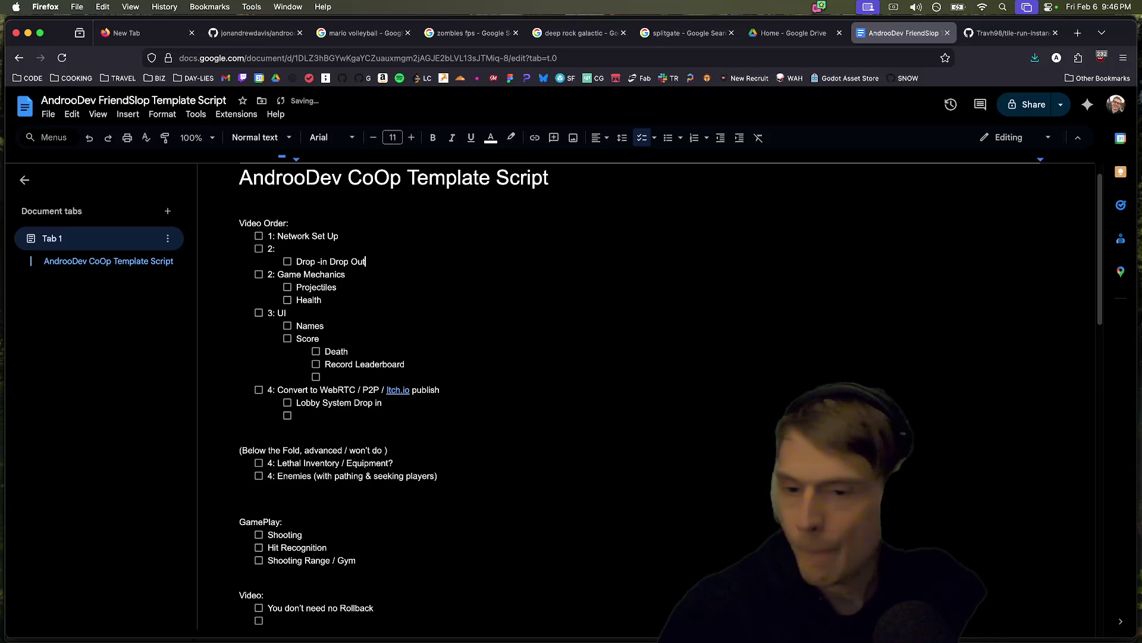
{"action": "key", "text": "Return"}
{"action": "key", "text": "BackSpace"}
{"action": "key", "text": "BackSpace"}
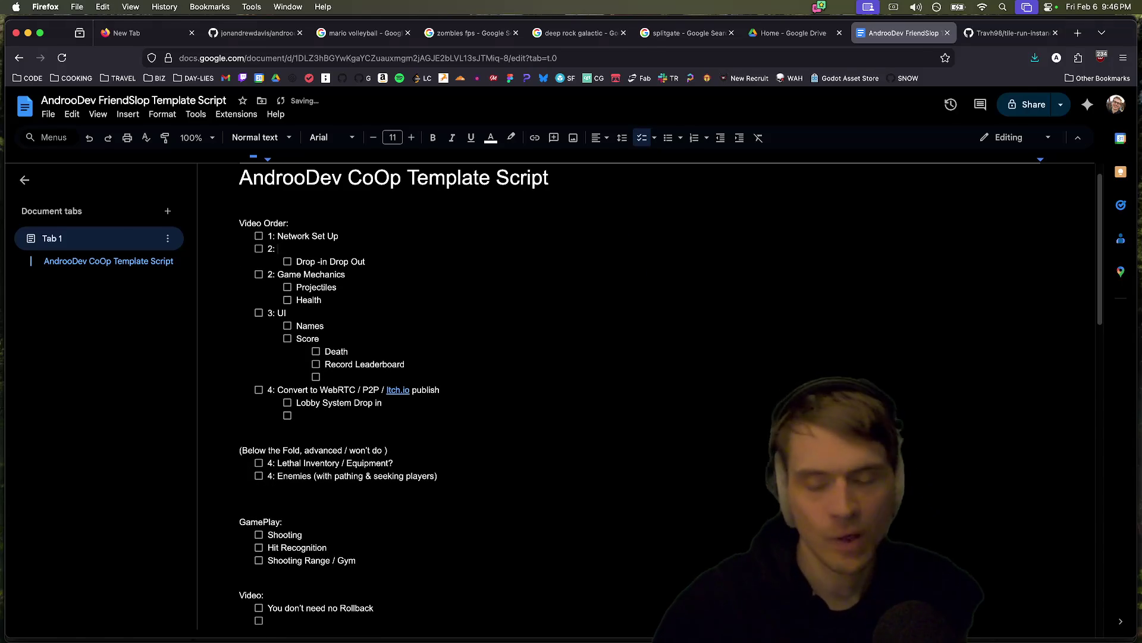
{"action": "key", "text": "super+Tab"}
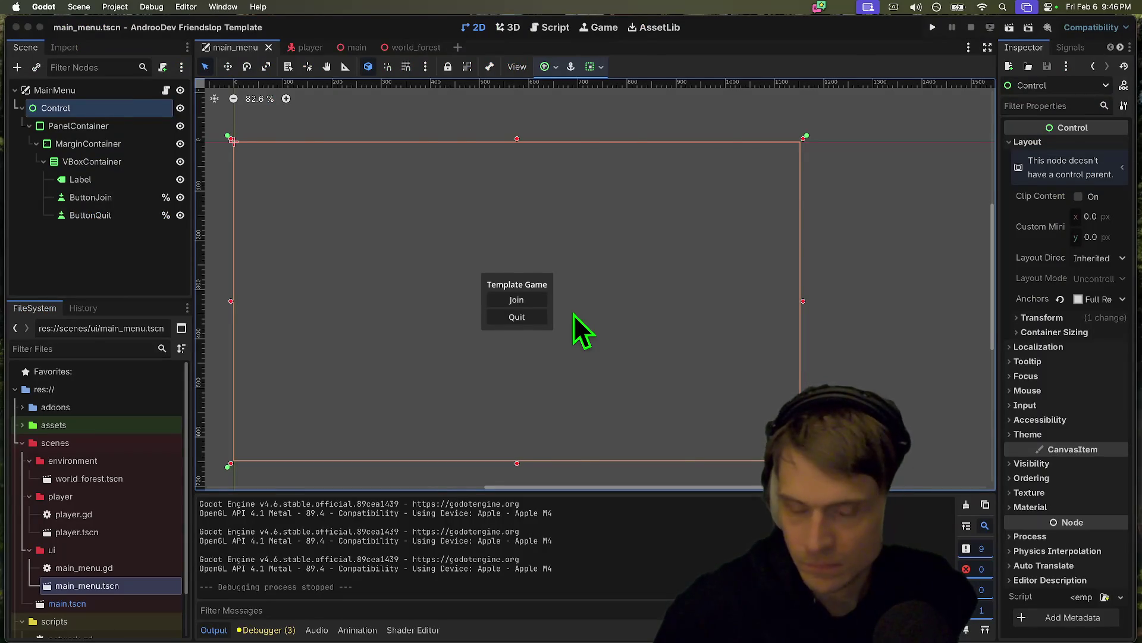
Step: Remove the empty item under Record Leaderboard and rename item 2 to 'UI Part 1'
{"action": "key", "text": "super+Tab"}
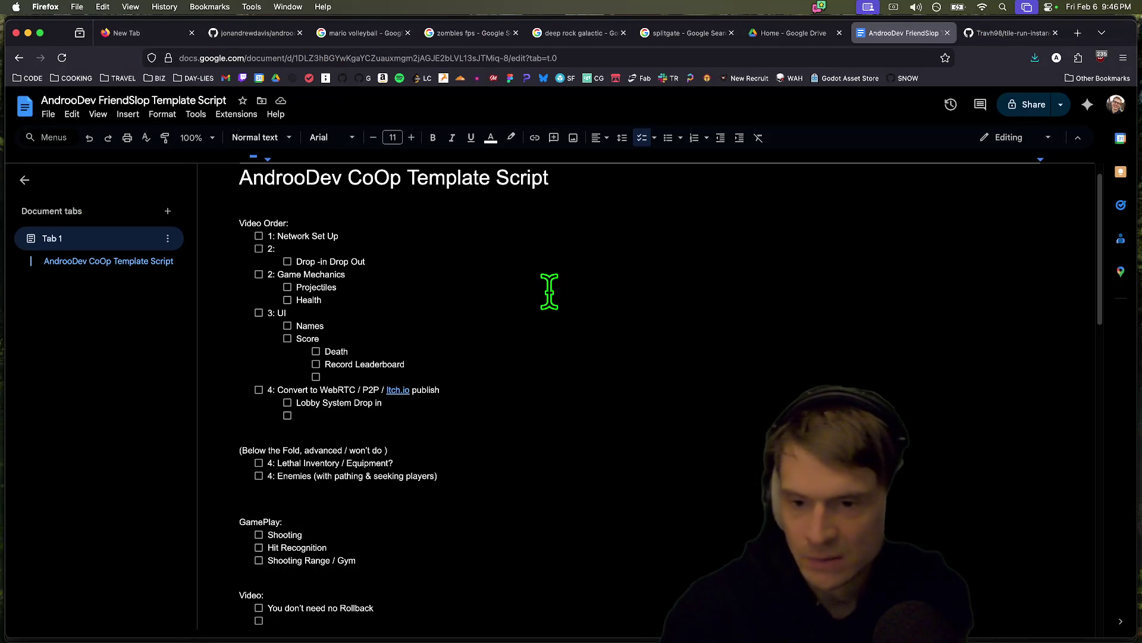
{"action": "left_click", "coordinate": [451, 377]}
{"action": "key", "text": "Delete"}
{"action": "left_click_drag", "start_coordinate": [473, 376], "coordinate": [288, 319]}
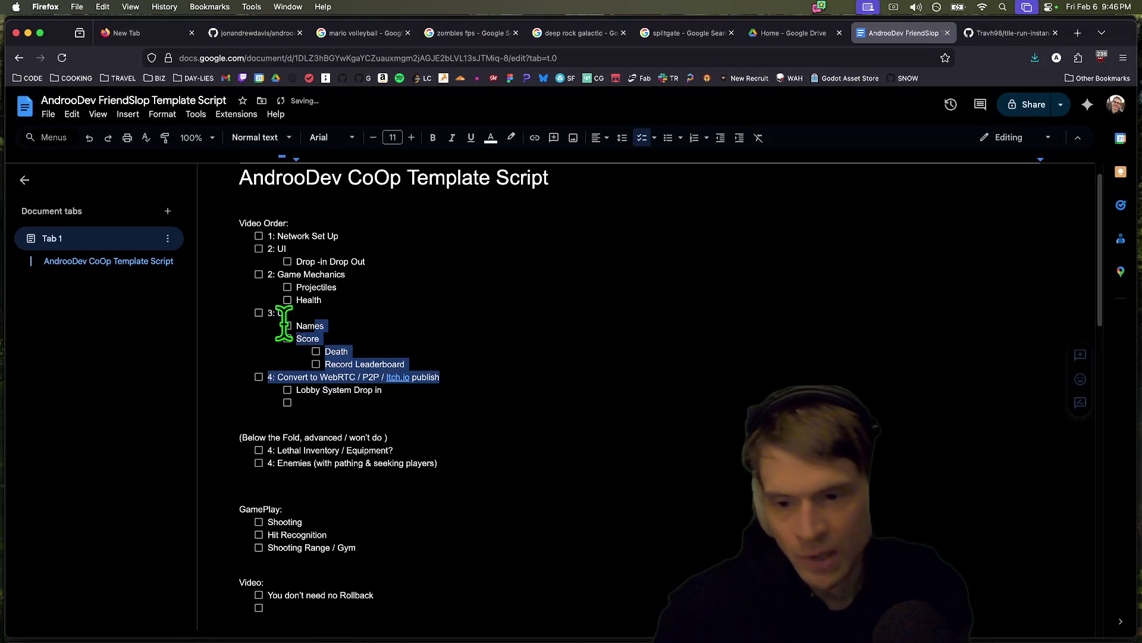
{"action": "left_click", "coordinate": [429, 253]}
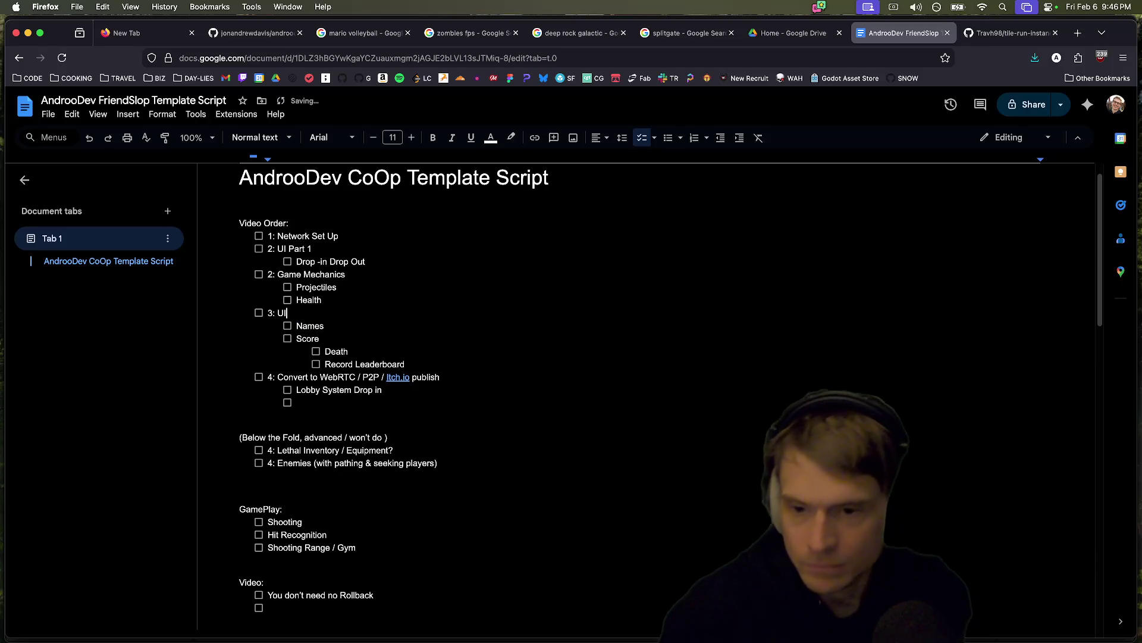
{"action": "type", "text": "rt 2"}
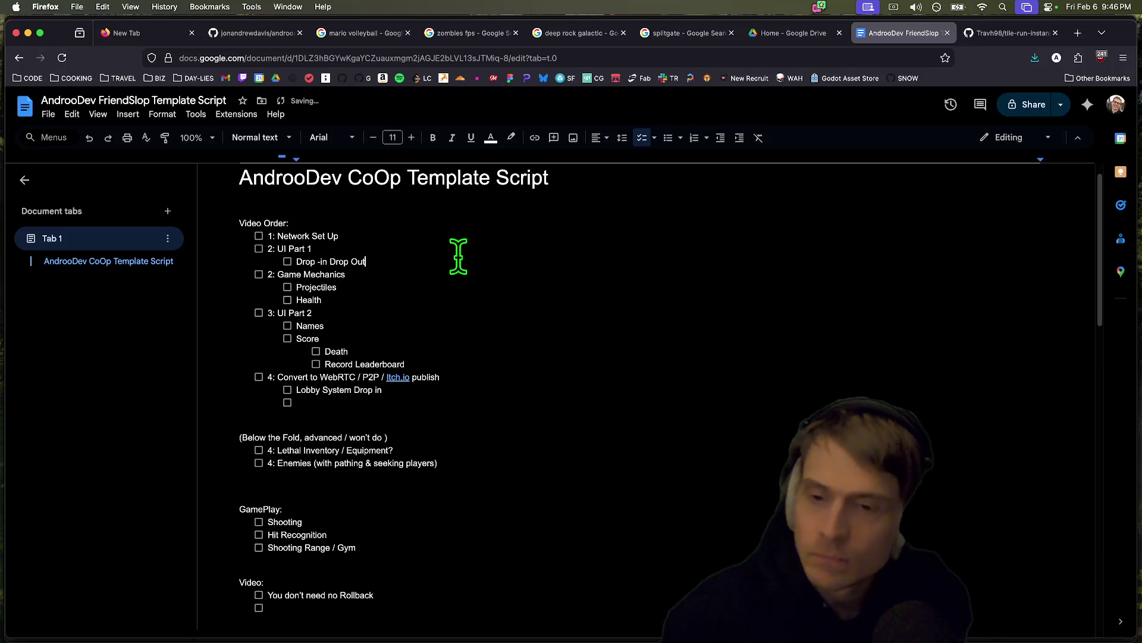
{"action": "left_click", "coordinate": [459, 250]}
{"action": "key", "text": "Return"}
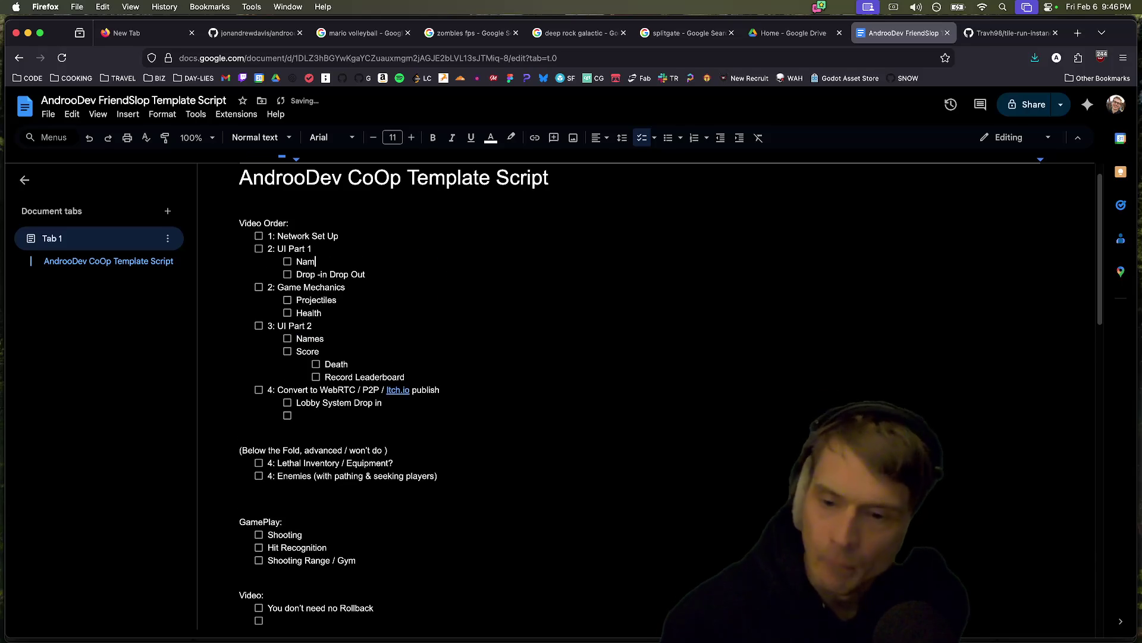
Step: Remove Names from '3: UI Part 2' and rename Score to ScoreBoard
{"action": "triple_click", "coordinate": [510, 333]}
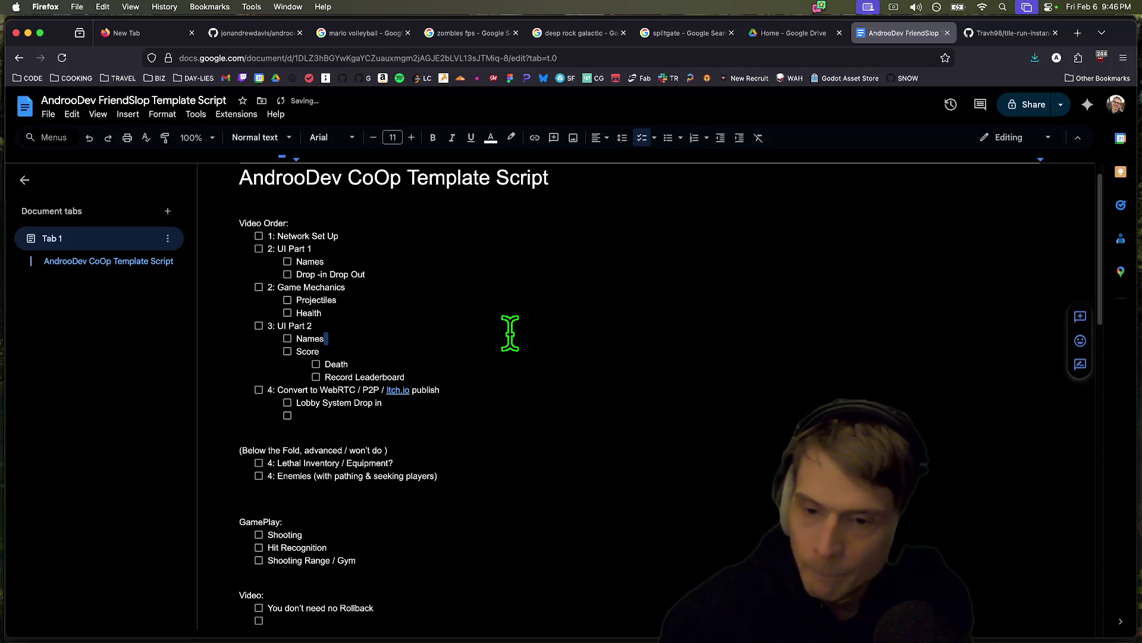
{"action": "key", "text": "BackSpace"}
{"action": "left_click", "coordinate": [464, 340]}
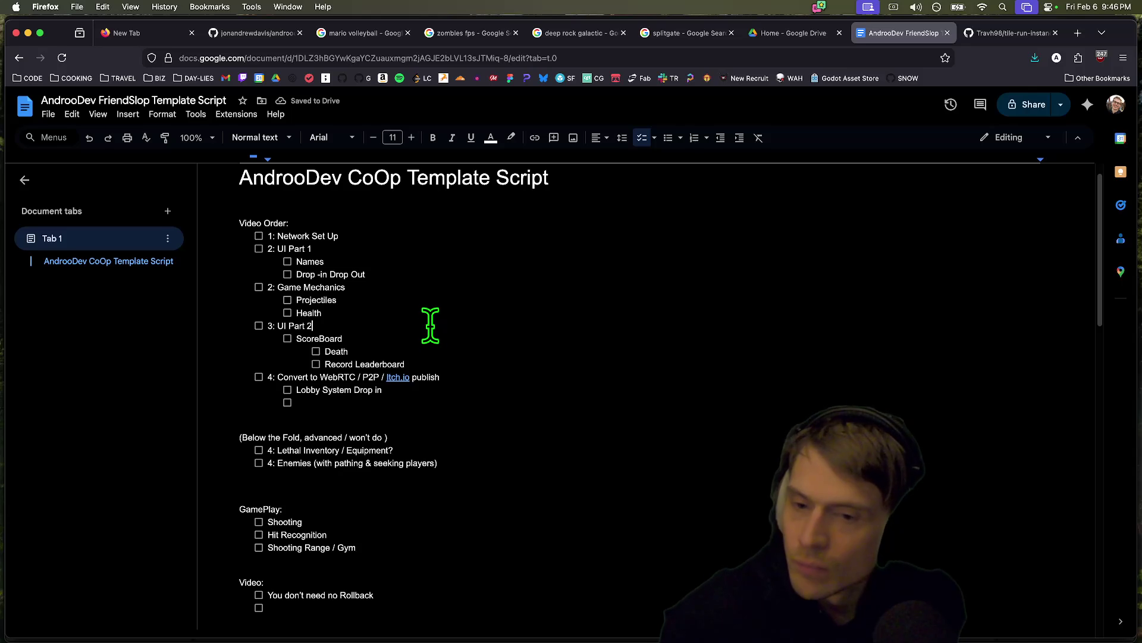
{"action": "left_click_drag", "start_coordinate": [440, 365], "coordinate": [291, 338]}
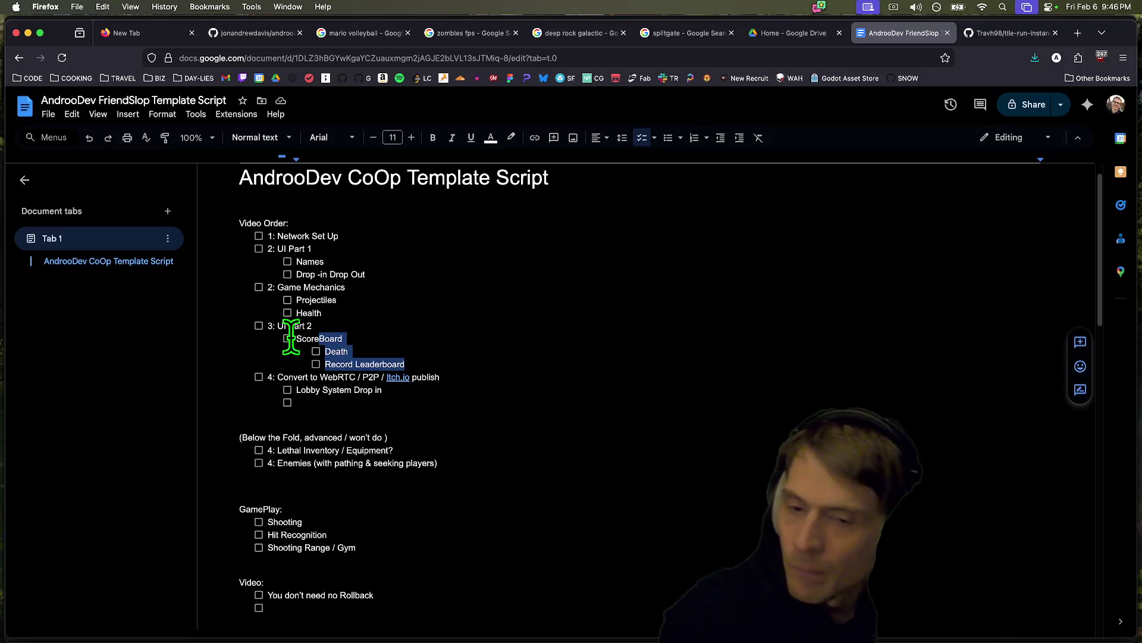
{"action": "left_click", "coordinate": [332, 248]}
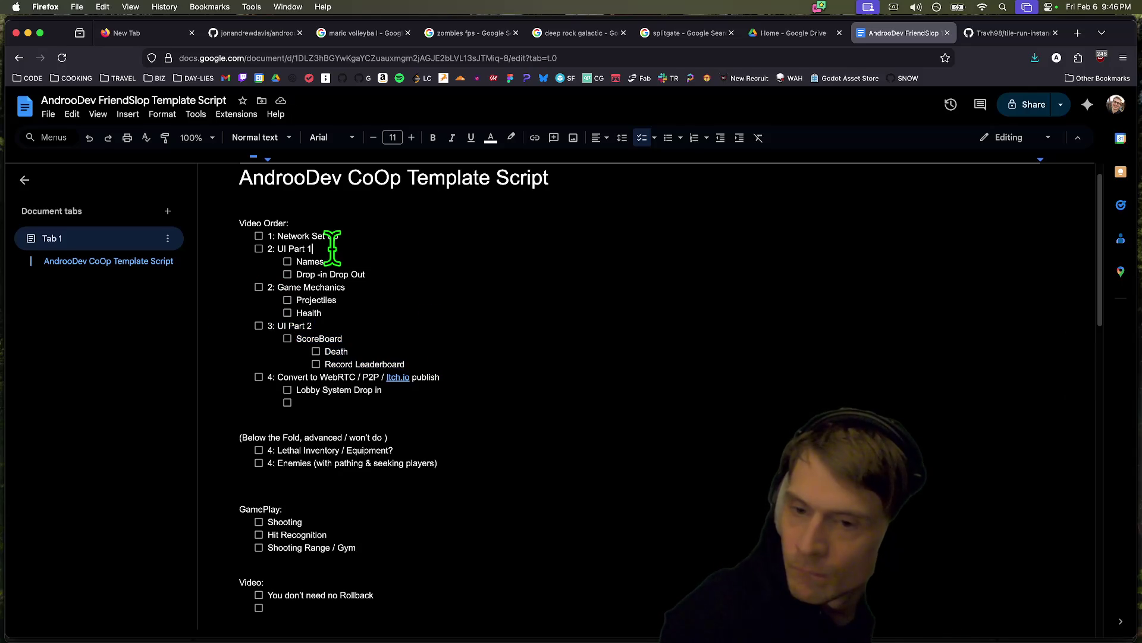
{"action": "left_click", "coordinate": [275, 249]}
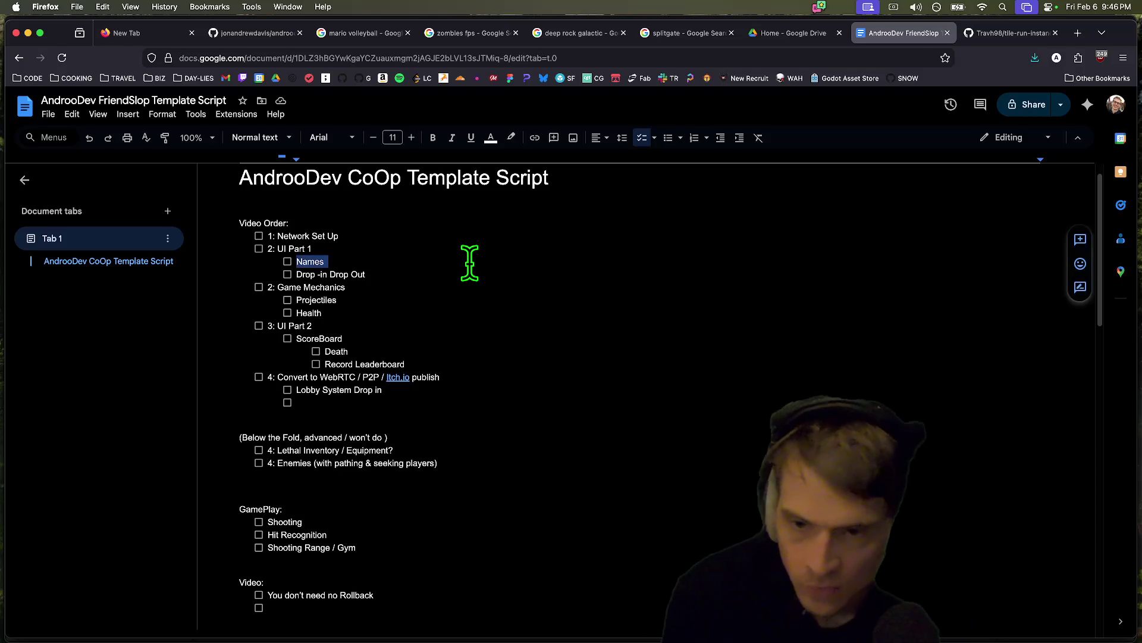
{"action": "key", "text": "super+Tab"}
{"action": "key", "text": "super+s"}
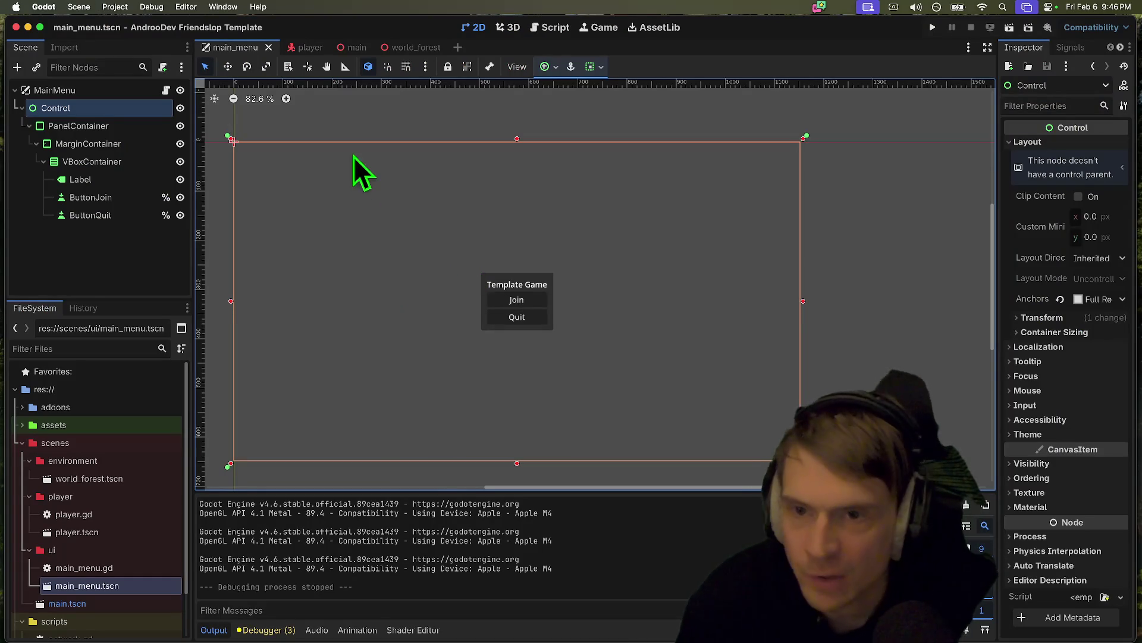
Step: In the player scene, add a Control node under Player, then undo it
{"action": "key", "text": "ctrl+Tab"}
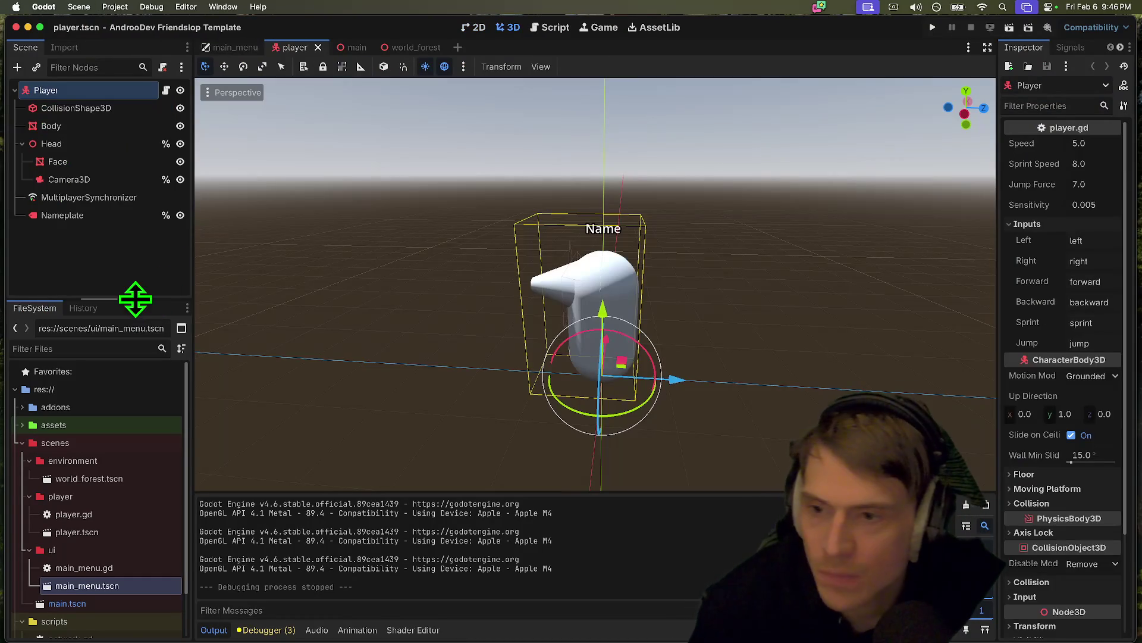
{"action": "key", "text": "super+a"}
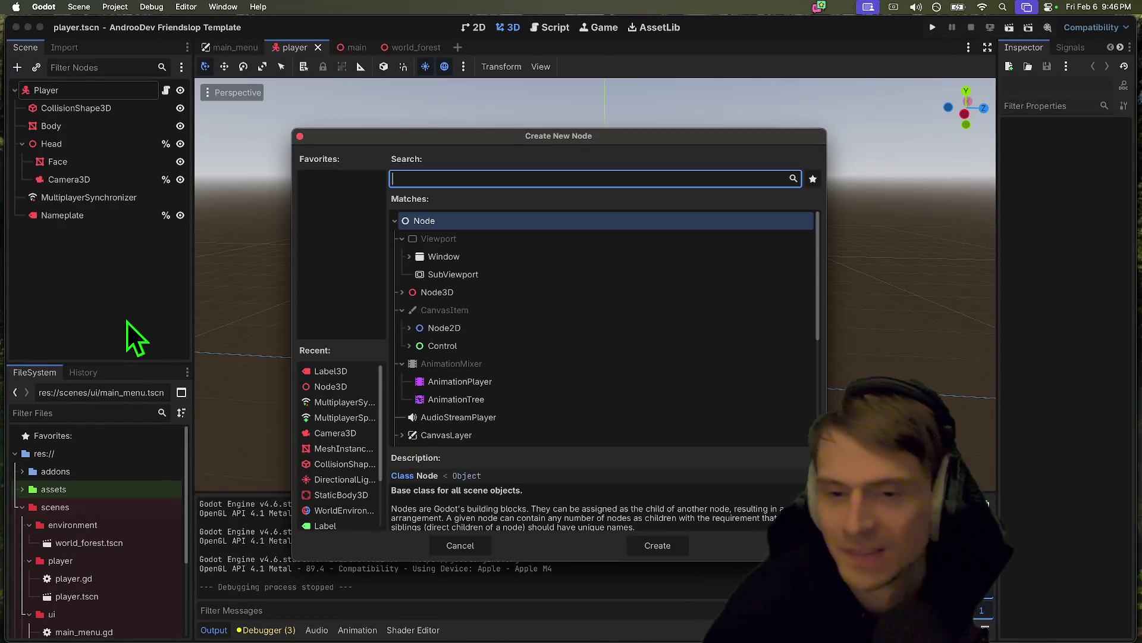
{"action": "type", "text": "co"}
{"action": "key", "text": "Return"}
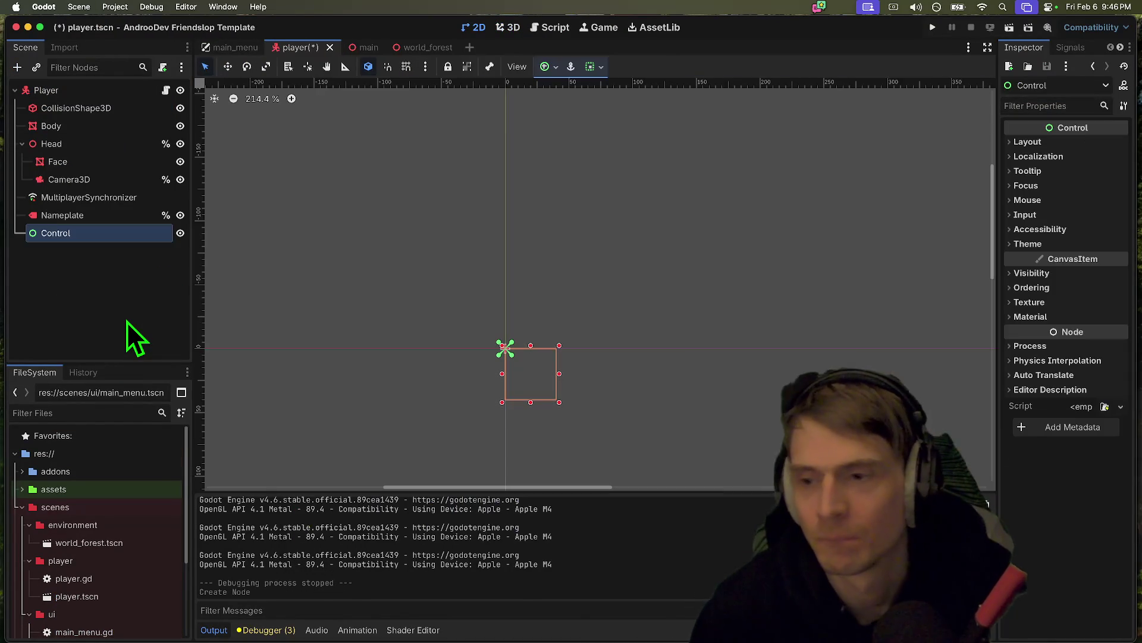
{"action": "key", "text": "super+z"}
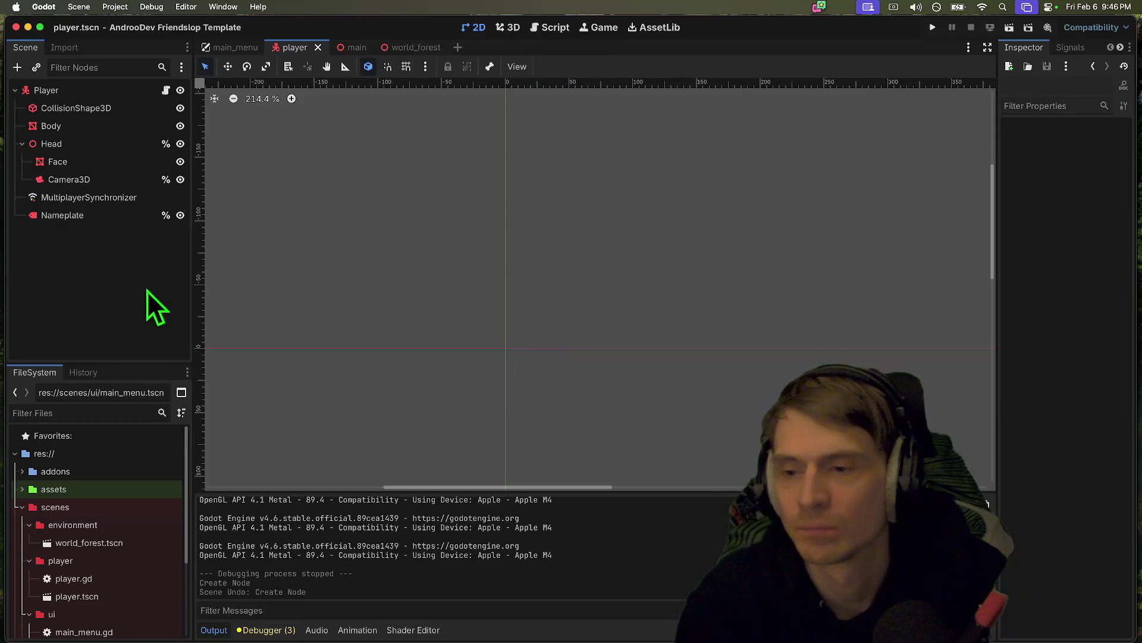
Step: Enlarge the FileSystem dock, collapse its folders, open the main scene, and expand the player folder
{"action": "left_click_drag", "start_coordinate": [160, 365], "coordinate": [165, 274]}
{"action": "double_click", "coordinate": [138, 471]}
{"action": "double_click", "coordinate": [131, 490]}
{"action": "double_click", "coordinate": [113, 442]}
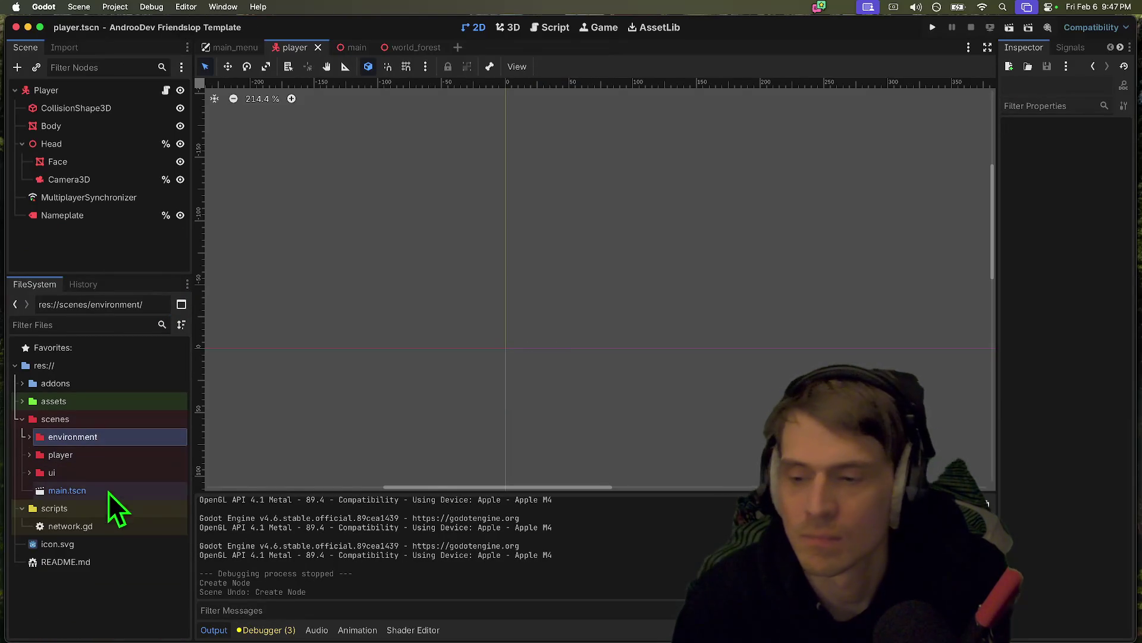
{"action": "left_click", "coordinate": [77, 619]}
{"action": "double_click", "coordinate": [91, 481]}
{"action": "double_click", "coordinate": [106, 525]}
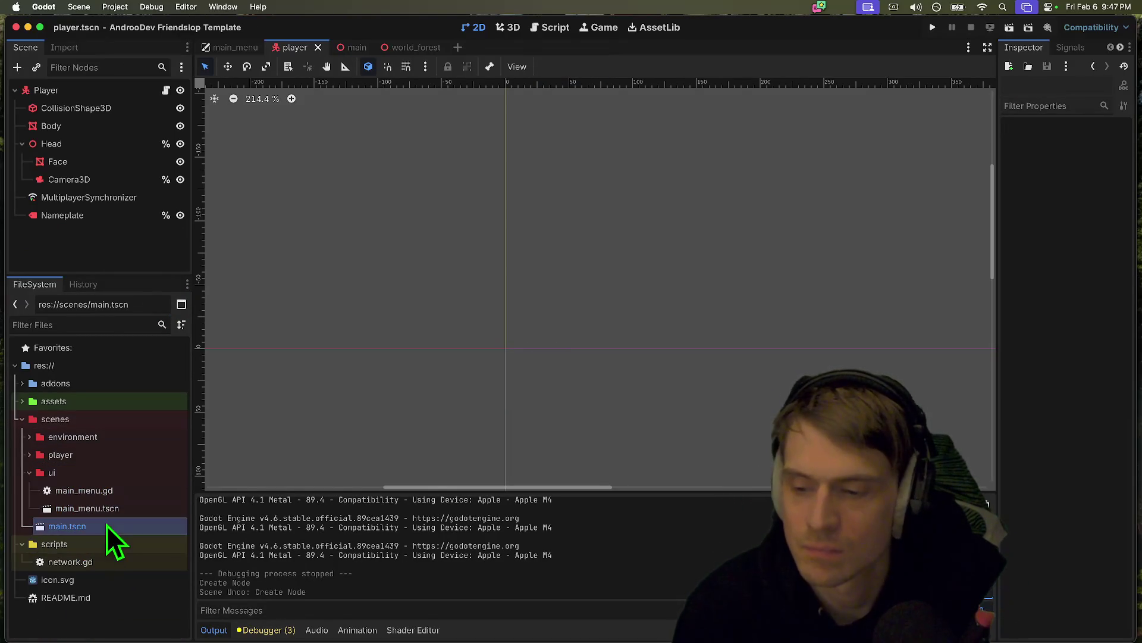
{"action": "left_click", "coordinate": [109, 508]}
{"action": "left_click", "coordinate": [99, 456]}
{"action": "double_click", "coordinate": [99, 455]}
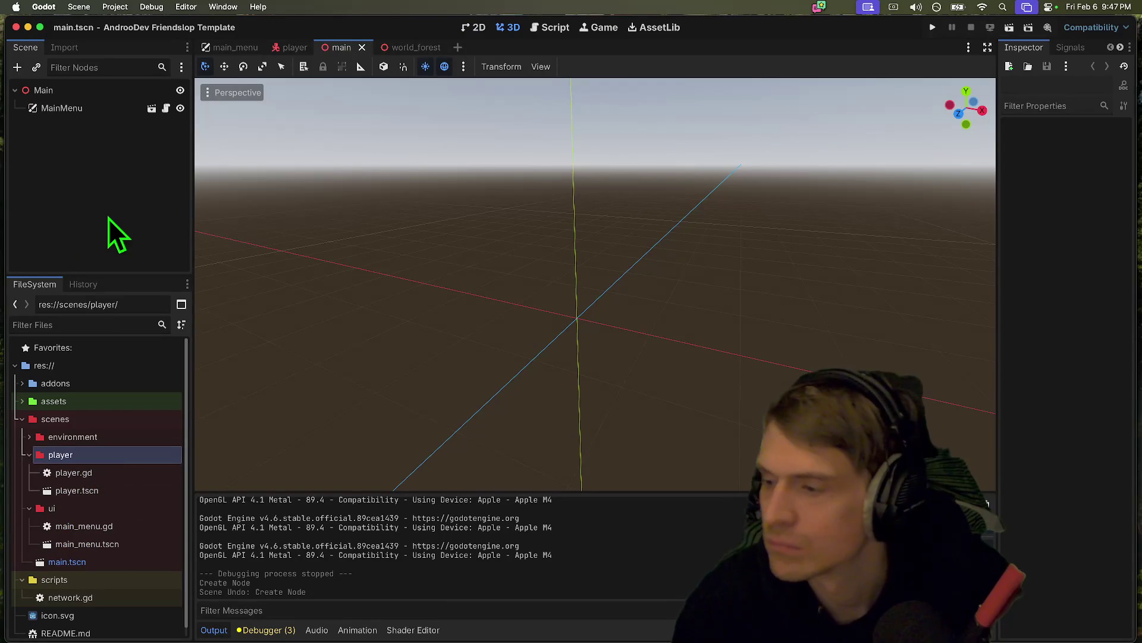
Step: Open player.tscn from scenes/player and then its attached player.gd script
{"action": "double_click", "coordinate": [157, 493]}
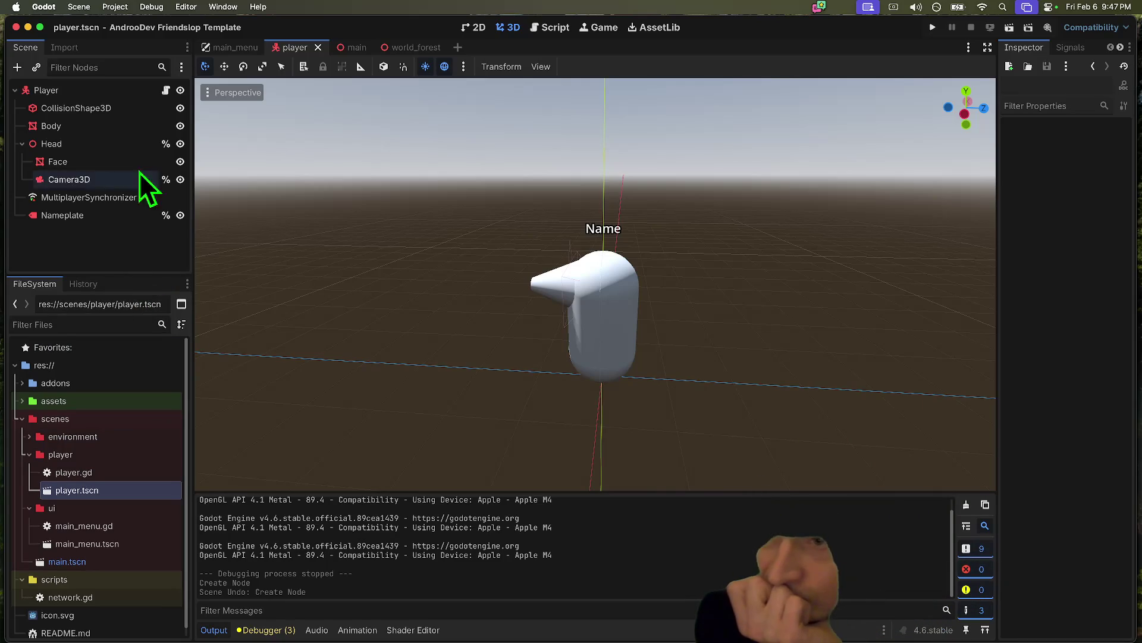
{"action": "left_click", "coordinate": [166, 91]}
Step: Scroll through player.gd, reviewing _physics_process and _set_speed's sprint_speed and velocity code
{"action": "scroll", "coordinate": [714, 423], "scroll_direction": "up", "scroll_amount": 20}
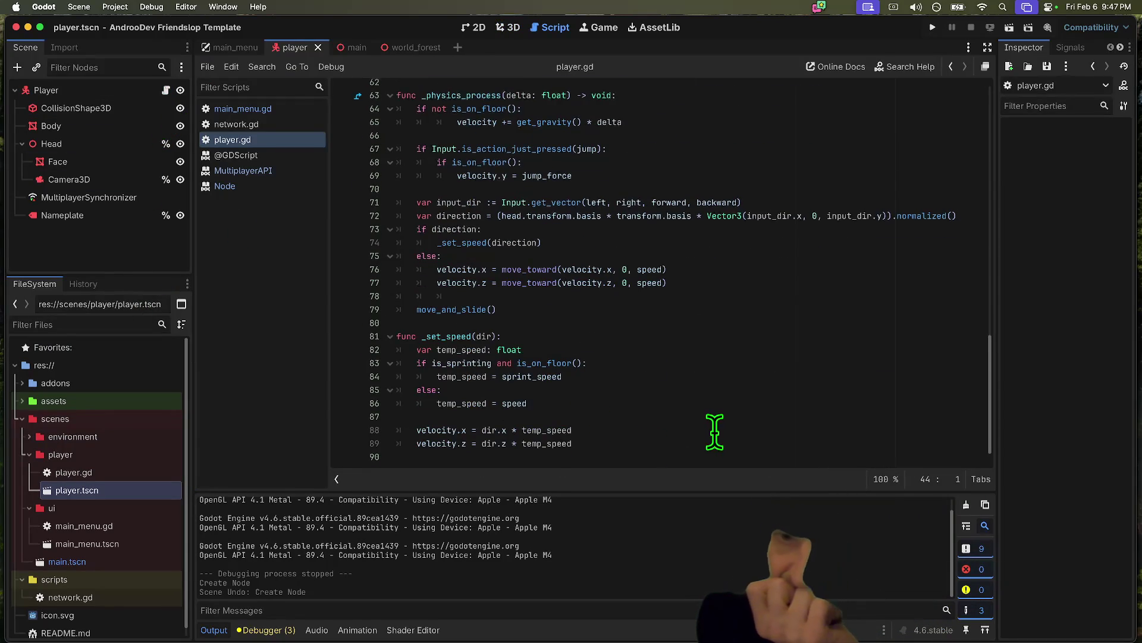
{"action": "scroll", "coordinate": [723, 411], "scroll_direction": "down", "scroll_amount": 10}
{"action": "key", "text": "super+Down"}
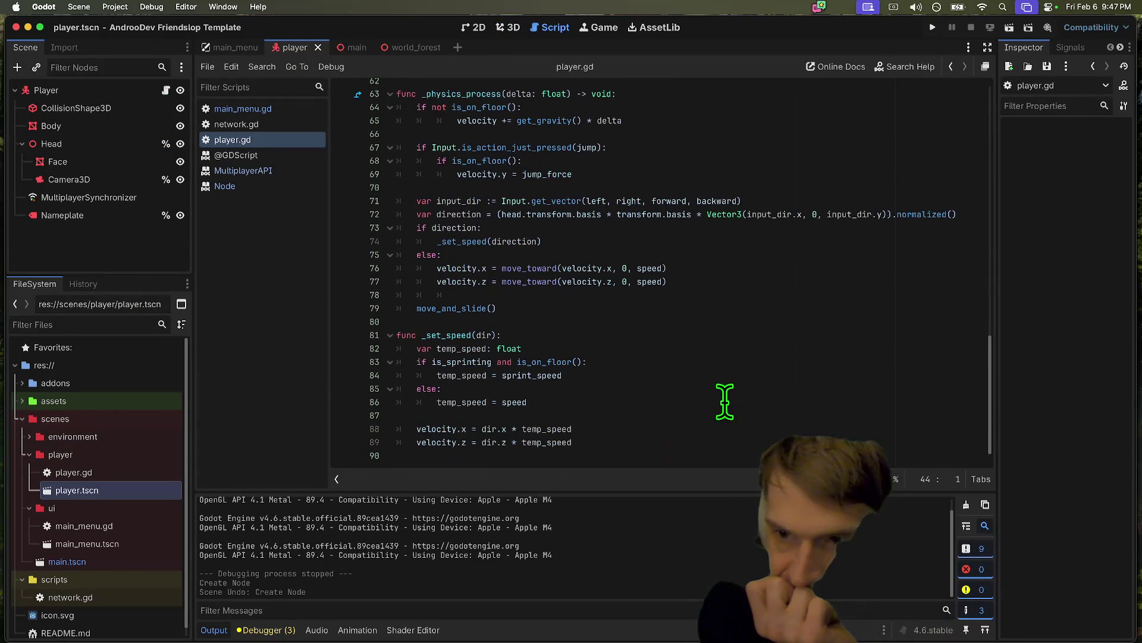
{"action": "scroll", "coordinate": [656, 466], "scroll_direction": "up", "scroll_amount": 5}
{"action": "scroll", "coordinate": [656, 466], "scroll_direction": "up", "scroll_amount": 15}
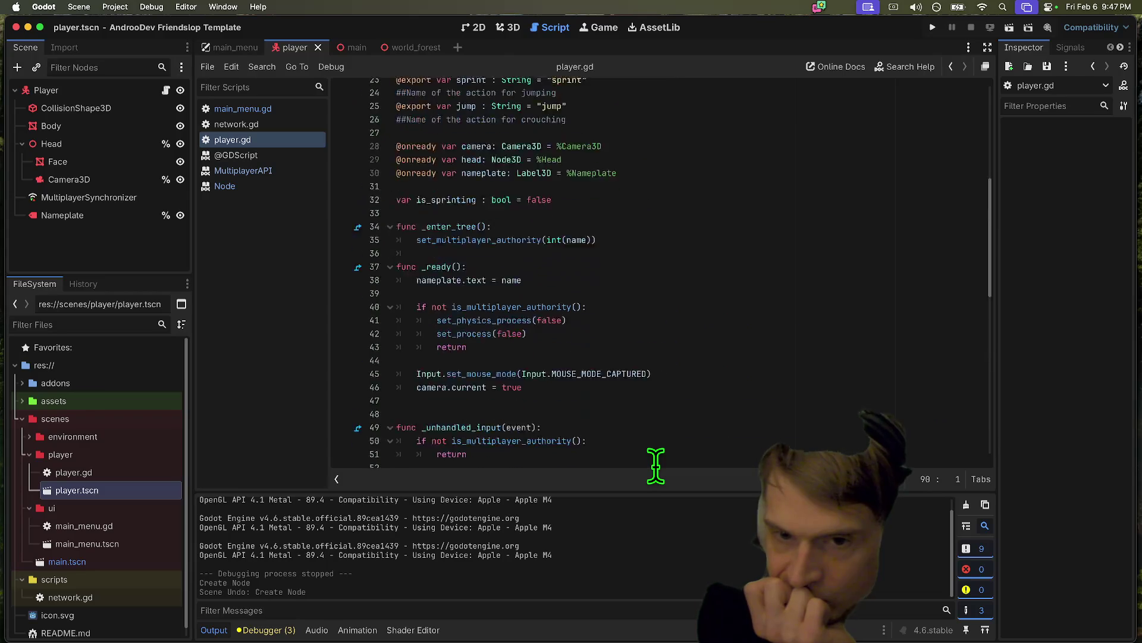
{"action": "scroll", "coordinate": [657, 466], "scroll_direction": "down", "scroll_amount": 15}
{"action": "scroll", "coordinate": [656, 466], "scroll_direction": "down", "scroll_amount": 4}
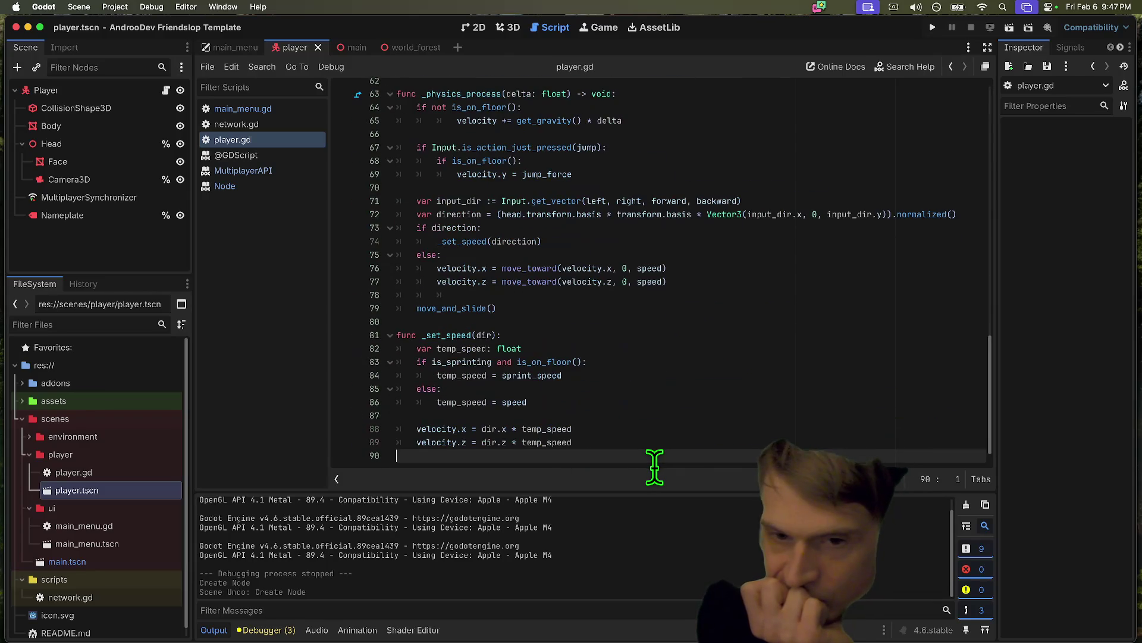
{"action": "scroll", "coordinate": [654, 466], "scroll_direction": "up", "scroll_amount": 8}
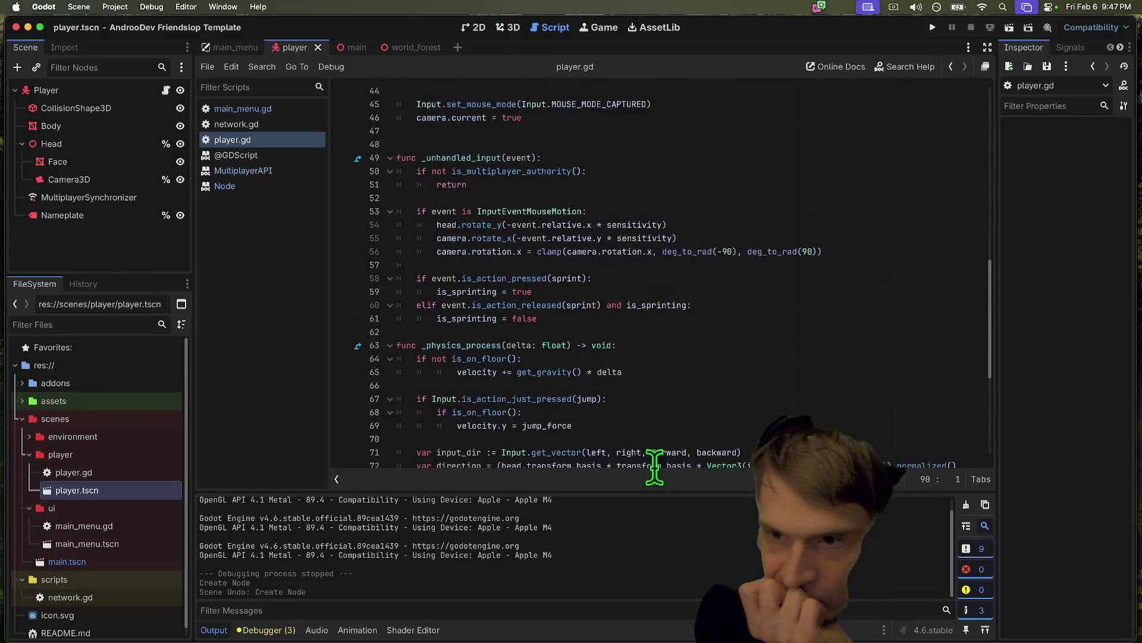
{"action": "scroll", "coordinate": [654, 466], "scroll_direction": "up", "scroll_amount": 3}
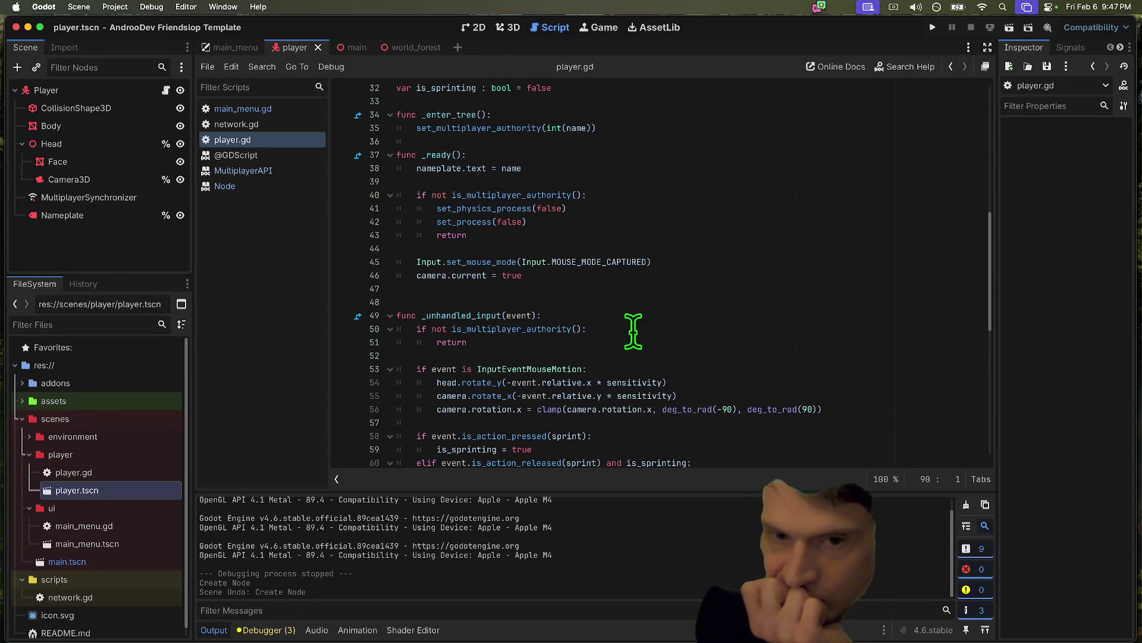
{"action": "scroll", "coordinate": [643, 262], "scroll_direction": "down", "scroll_amount": 10}
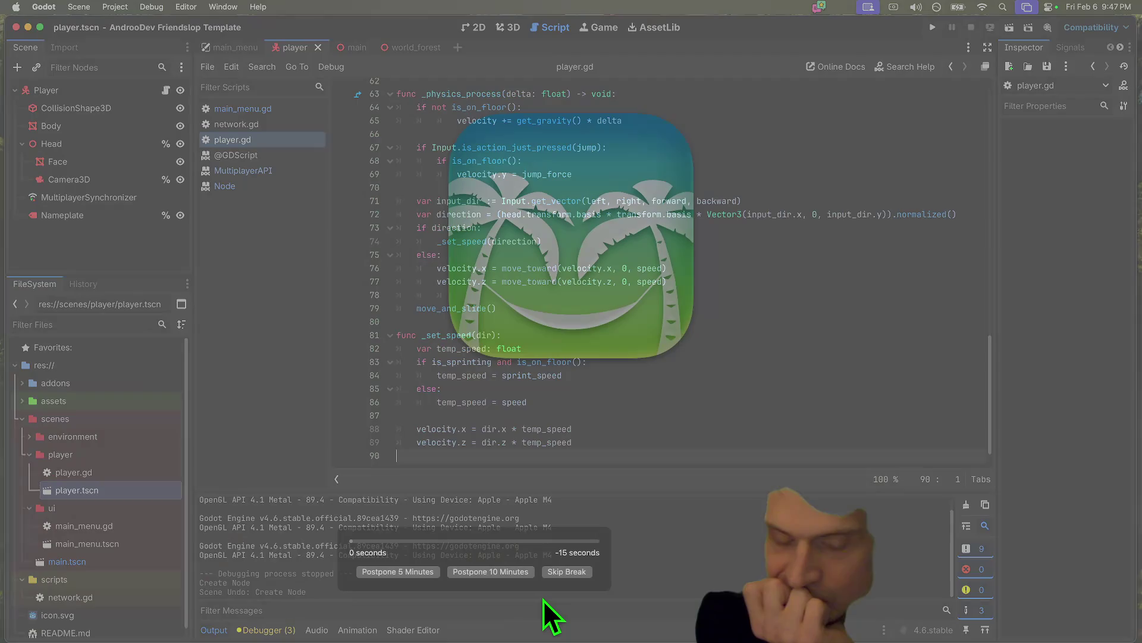
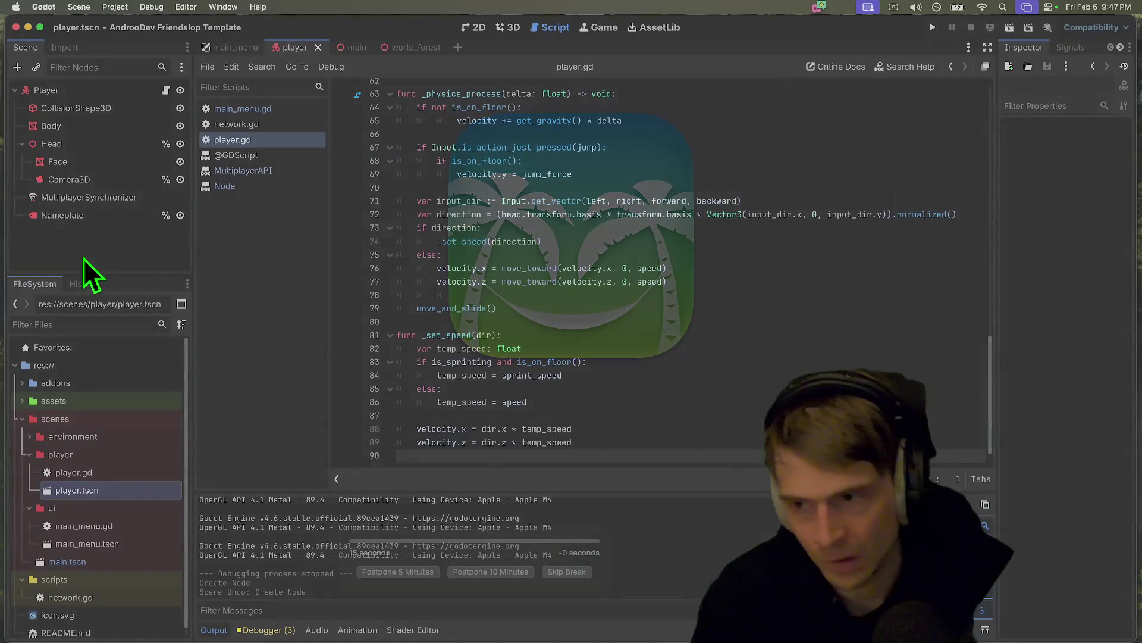
Step: Add a CanvasLayer node under Player, undoing a misplaced Control node first
{"action": "key", "text": "ctrl+a"}
{"action": "type", "text": "control"}
{"action": "key", "text": "Return"}
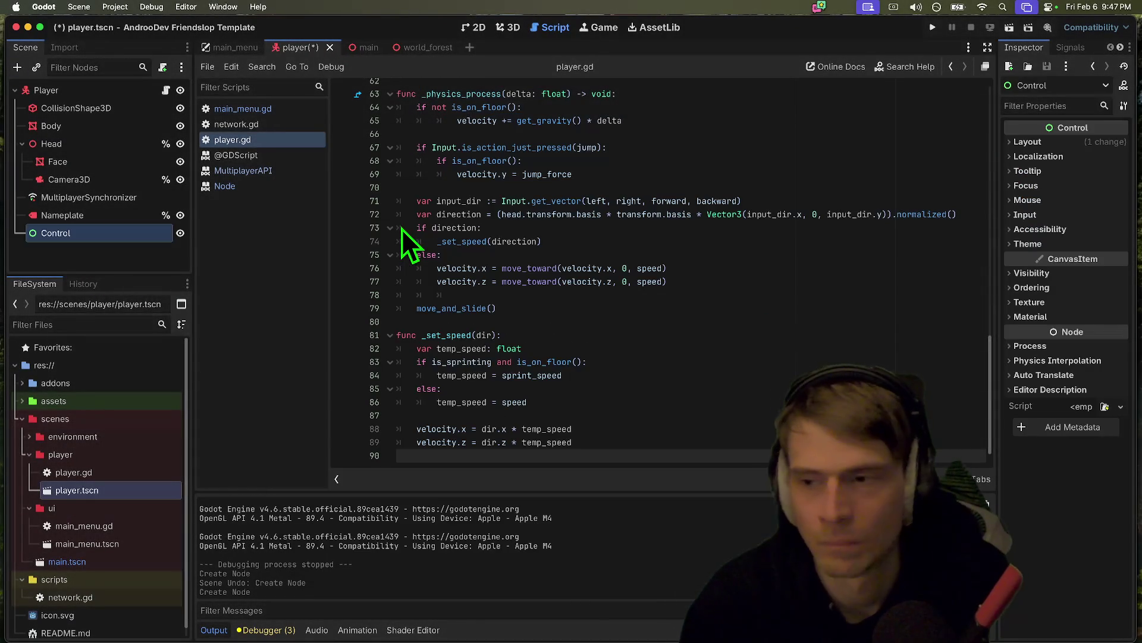
{"action": "key", "text": "ctrl+z"}
{"action": "key", "text": "ctrl+a"}
{"action": "type", "text": "ca"}
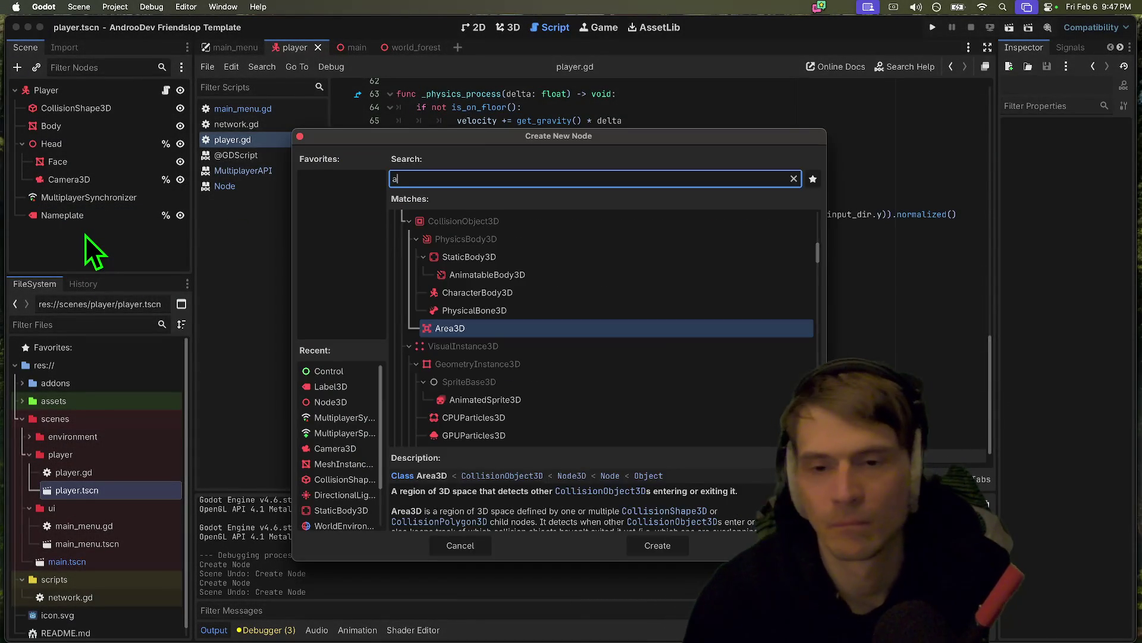
{"action": "type", "text": "nvas"}
{"action": "key", "text": "Down"}
{"action": "key", "text": "Down"}
{"action": "key", "text": "Return"}
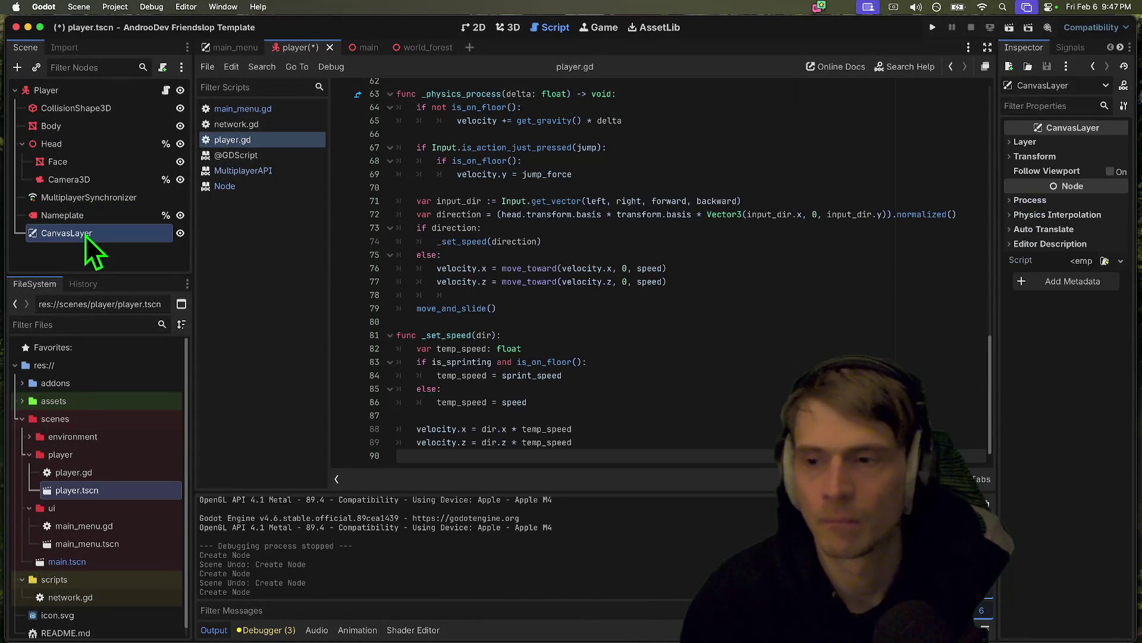
Step: Add a Control under the CanvasLayer, anchor it Full Rect and rename it Menu
{"action": "key", "text": "ctrl+a"}
{"action": "type", "text": "control"}
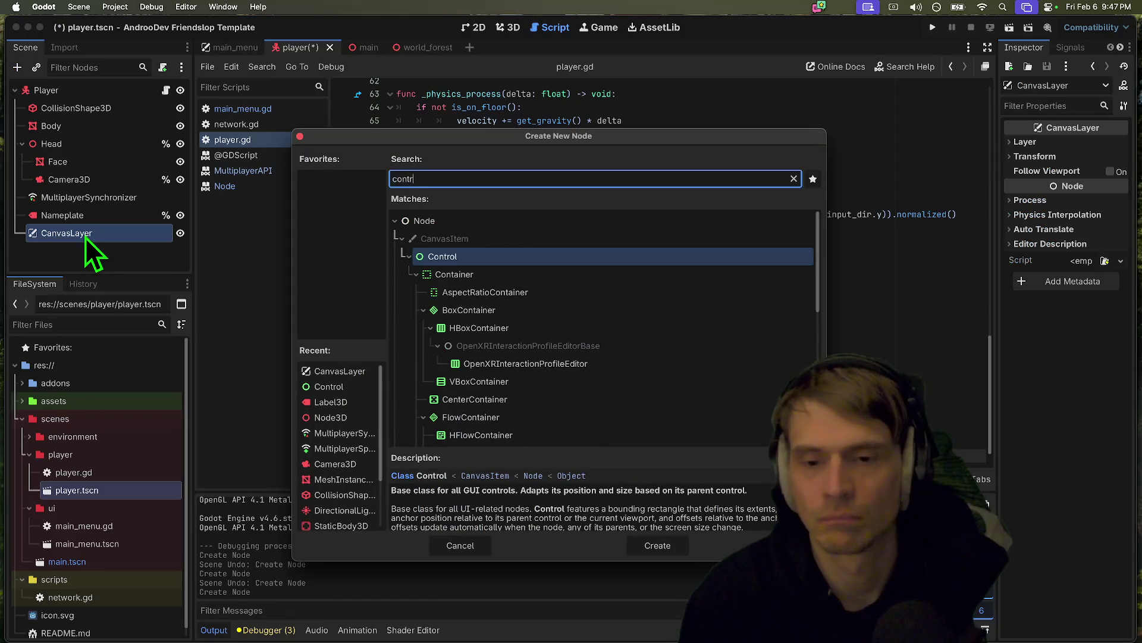
{"action": "key", "text": "Return"}
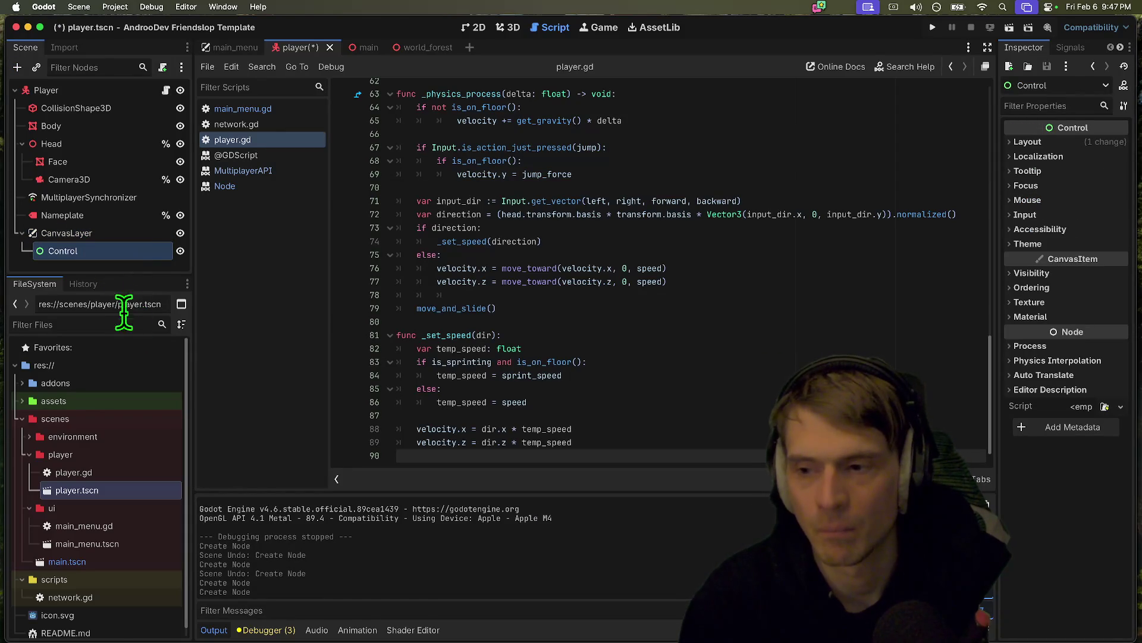
{"action": "left_click_drag", "start_coordinate": [129, 275], "coordinate": [114, 405]}
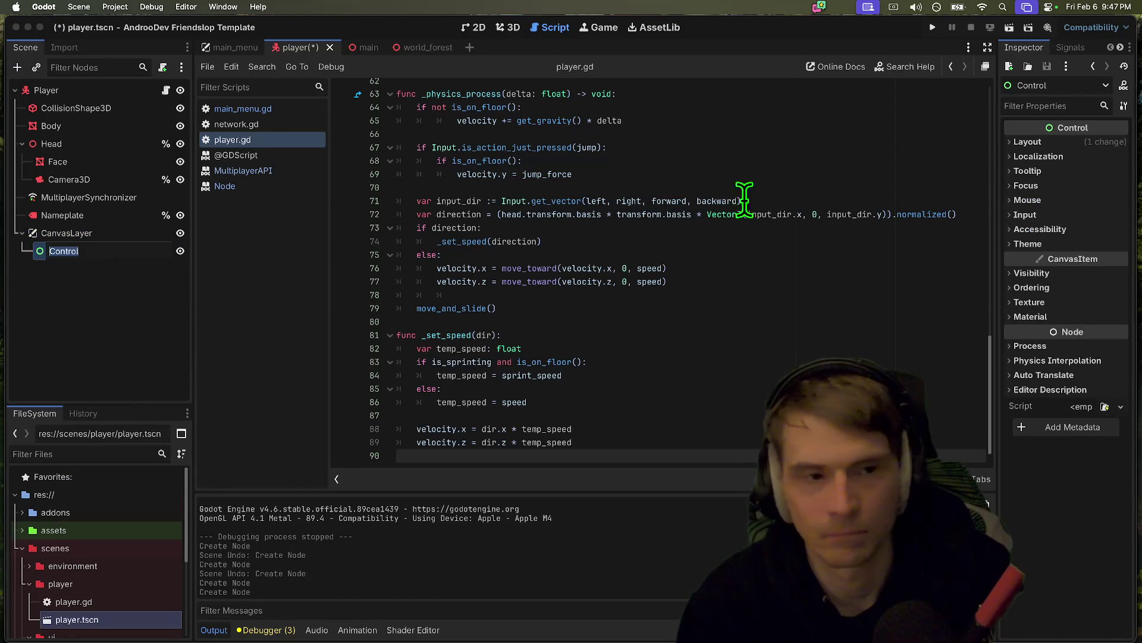
{"action": "left_click", "coordinate": [1077, 142]}
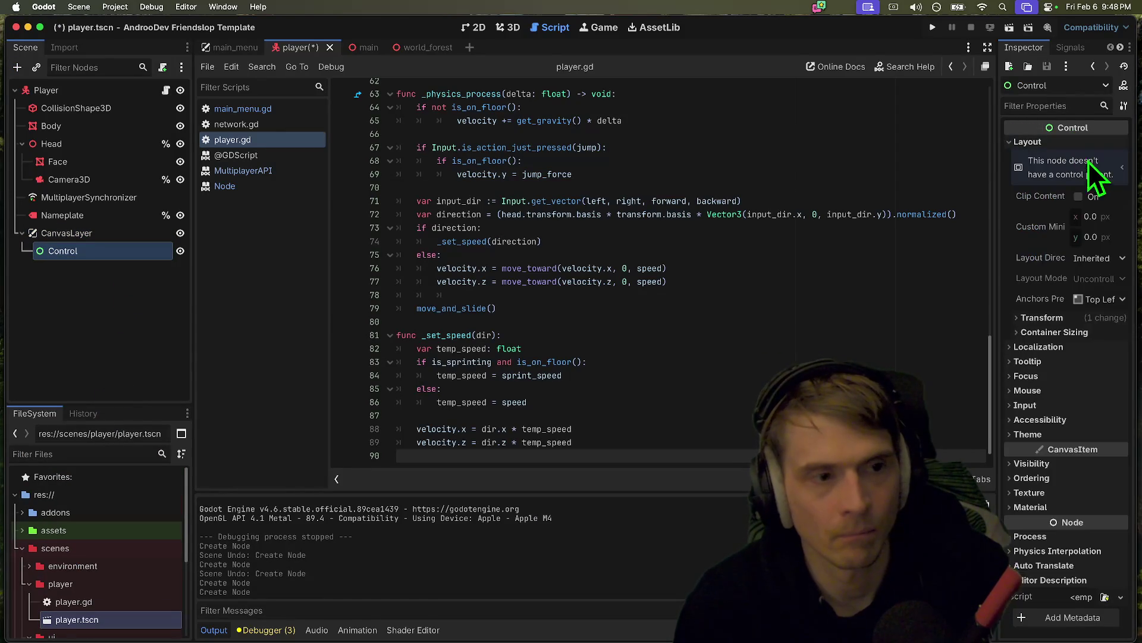
{"action": "left_click", "coordinate": [1101, 298]}
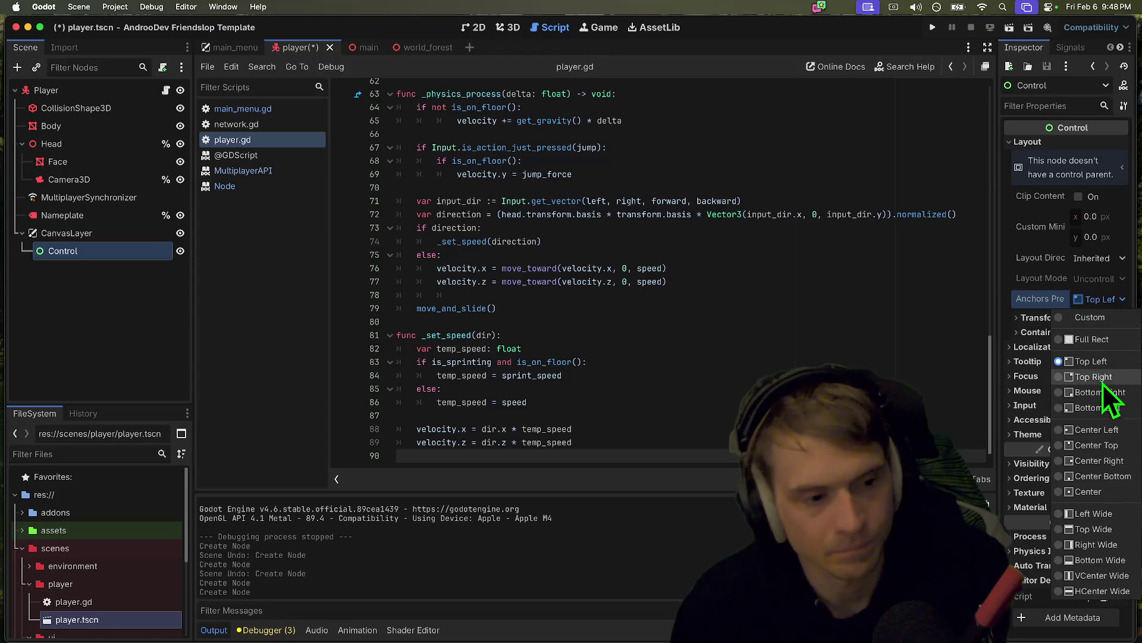
{"action": "left_click", "coordinate": [1094, 338]}
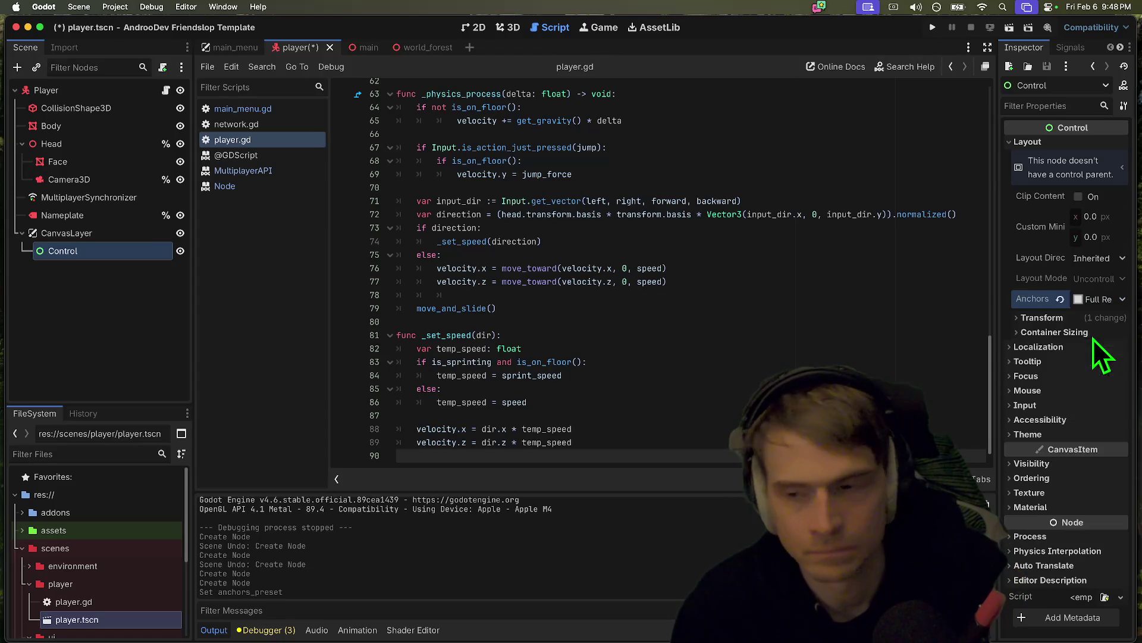
{"action": "double_click", "coordinate": [72, 250]}
{"action": "type", "text": "Men"}
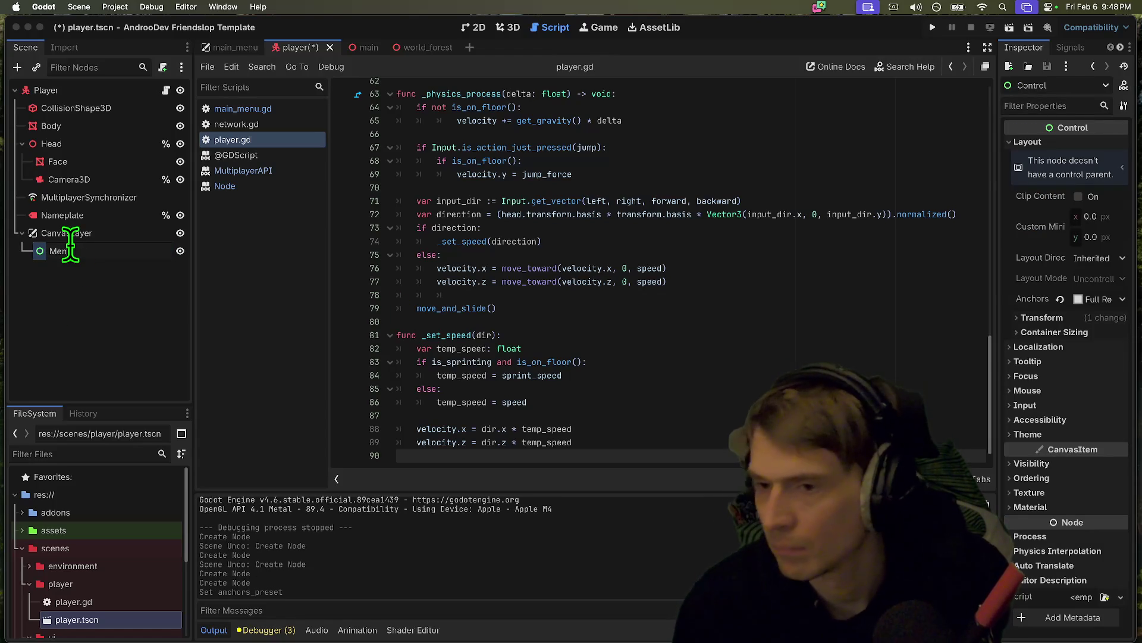
{"action": "key", "text": "Return"}
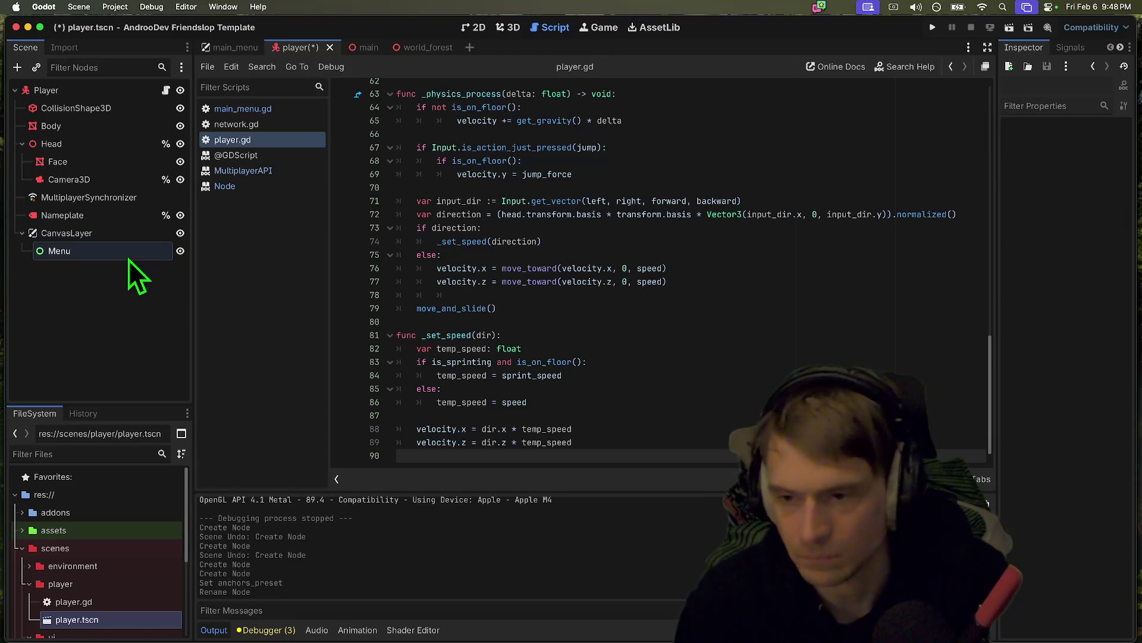
Step: Add a MarginContainer as a child of Menu
{"action": "key", "text": "super+a"}
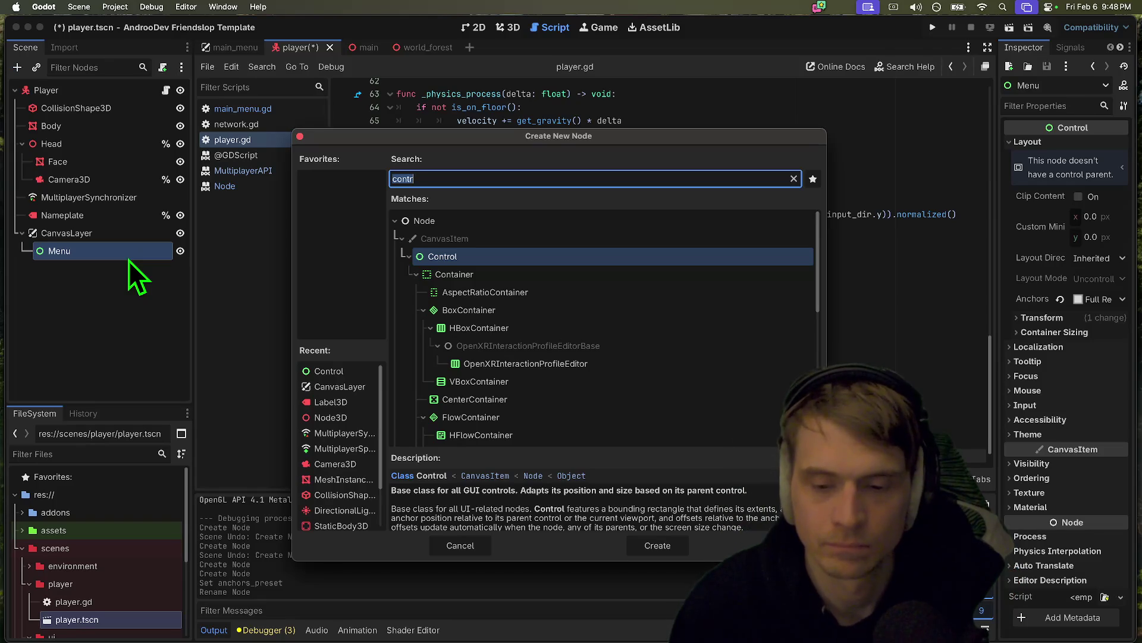
{"action": "type", "text": "margin"}
{"action": "key", "text": "Return"}
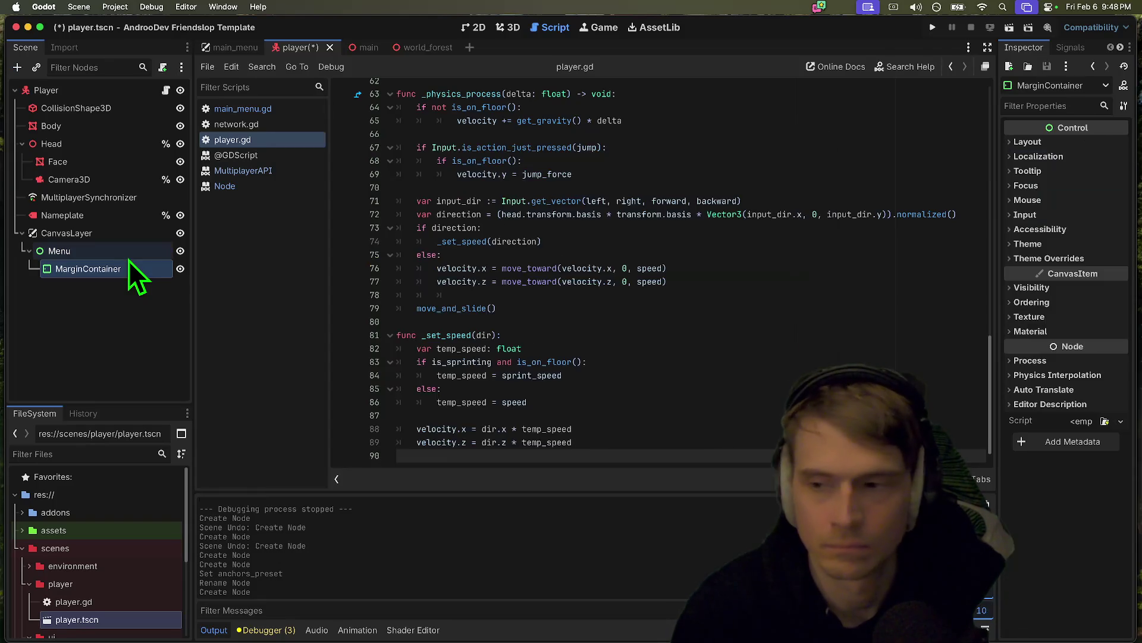
{"action": "key", "text": "super+a"}
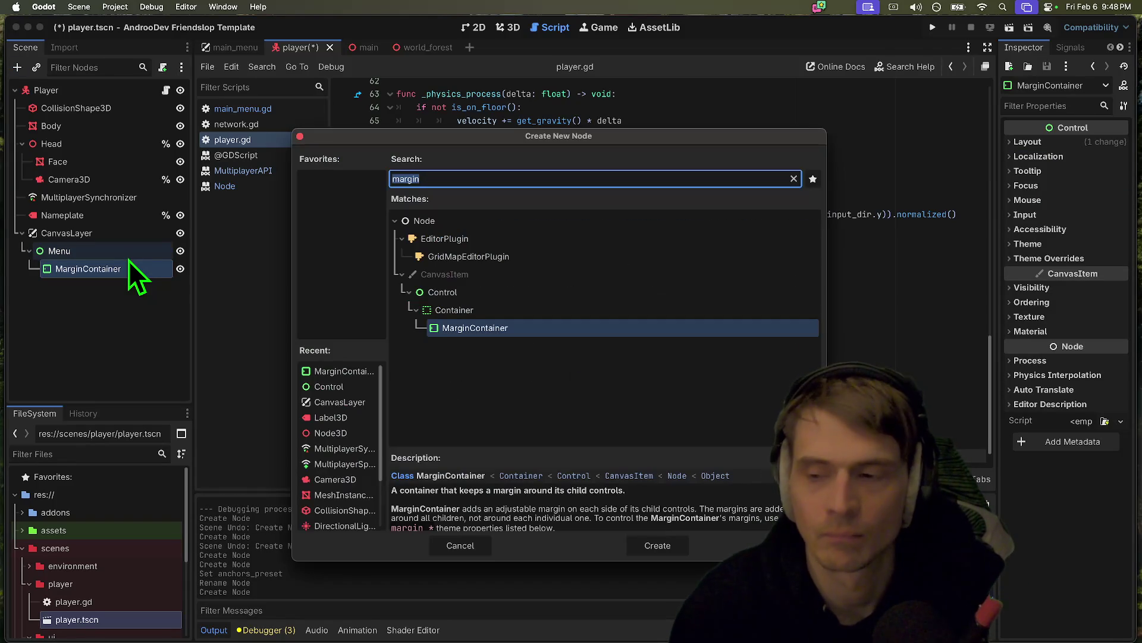
{"action": "key", "text": "Escape"}
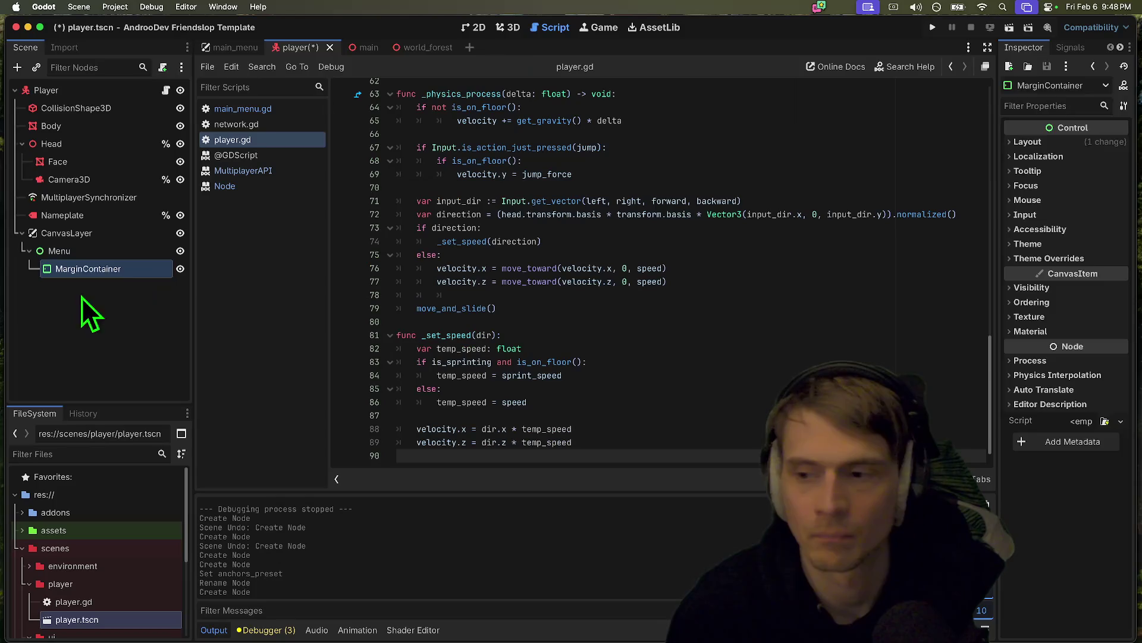
Step: Add a Button under MarginContainer, rename it ButtonQuit and give it Access as Unique Name
{"action": "key", "text": "super+a"}
{"action": "type", "text": "butto"}
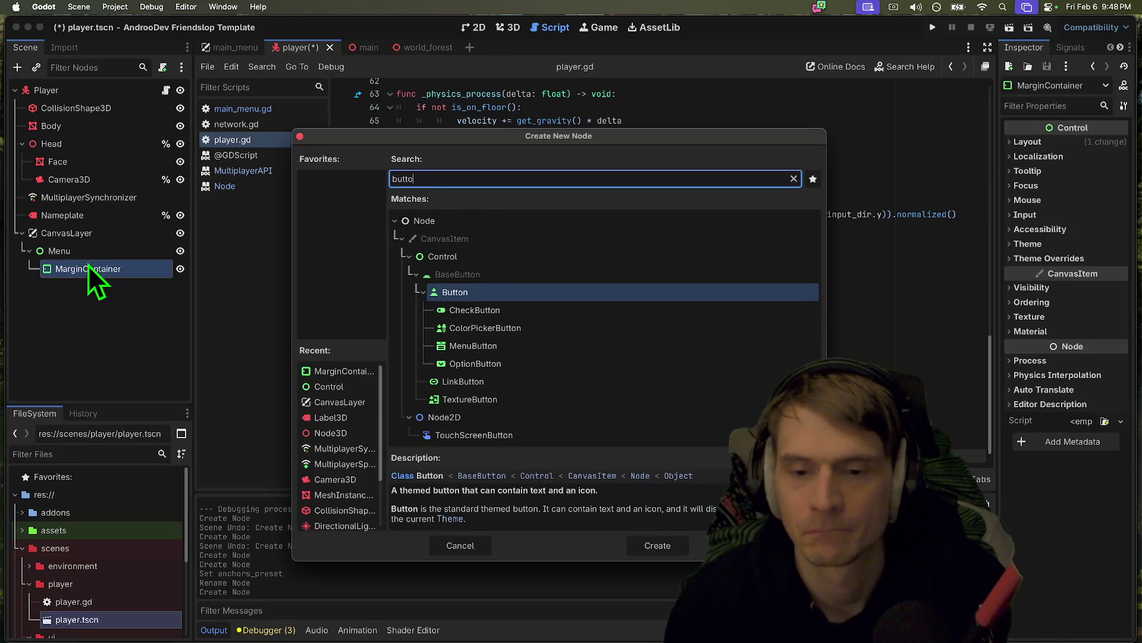
{"action": "key", "text": "Return"}
{"action": "double_click", "coordinate": [84, 292]}
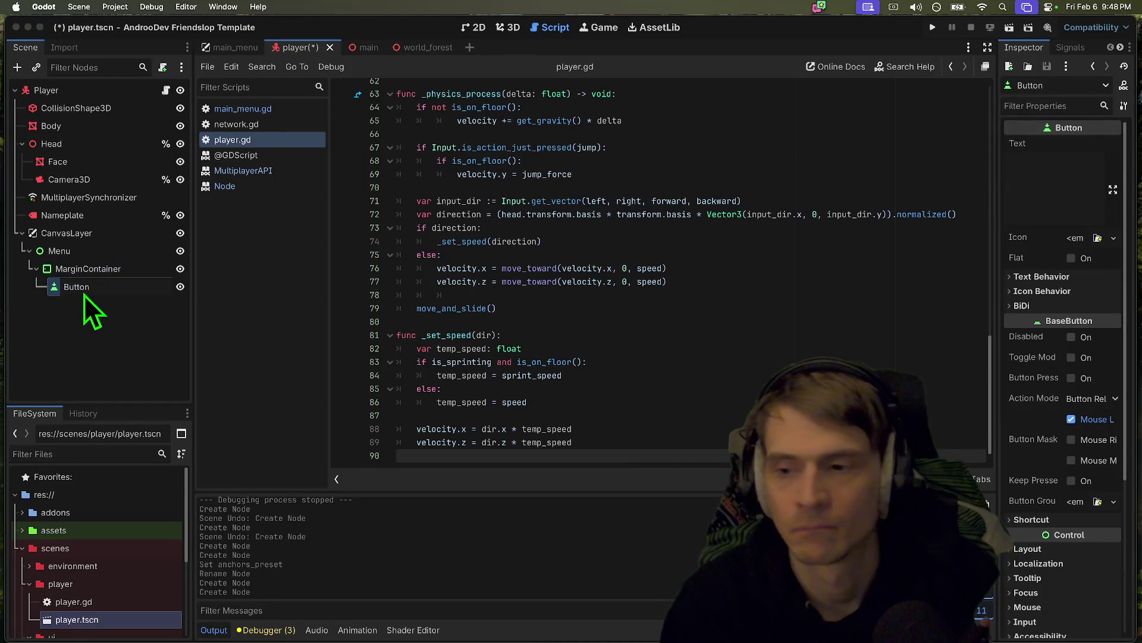
{"action": "type", "text": "it"}
{"action": "key", "text": "Return"}
{"action": "right_click", "coordinate": [84, 295]}
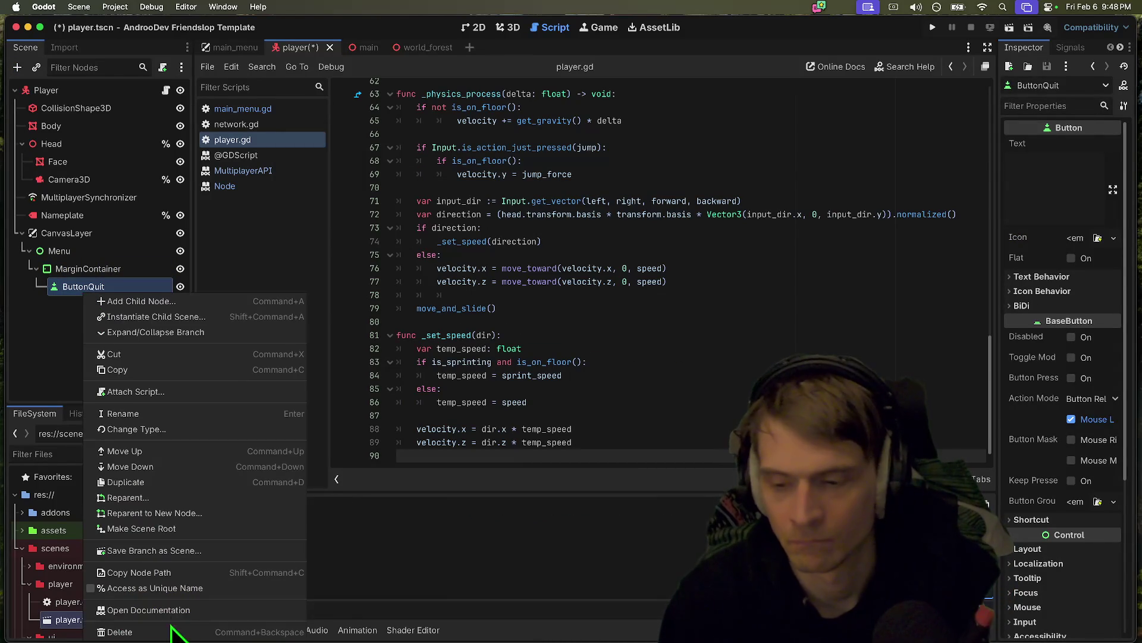
{"action": "left_click", "coordinate": [173, 588]}
{"action": "scroll", "coordinate": [769, 180], "scroll_direction": "up", "scroll_amount": 7}
{"action": "scroll", "coordinate": [769, 180], "scroll_direction": "up", "scroll_amount": 6}
{"action": "left_click", "coordinate": [767, 202]}
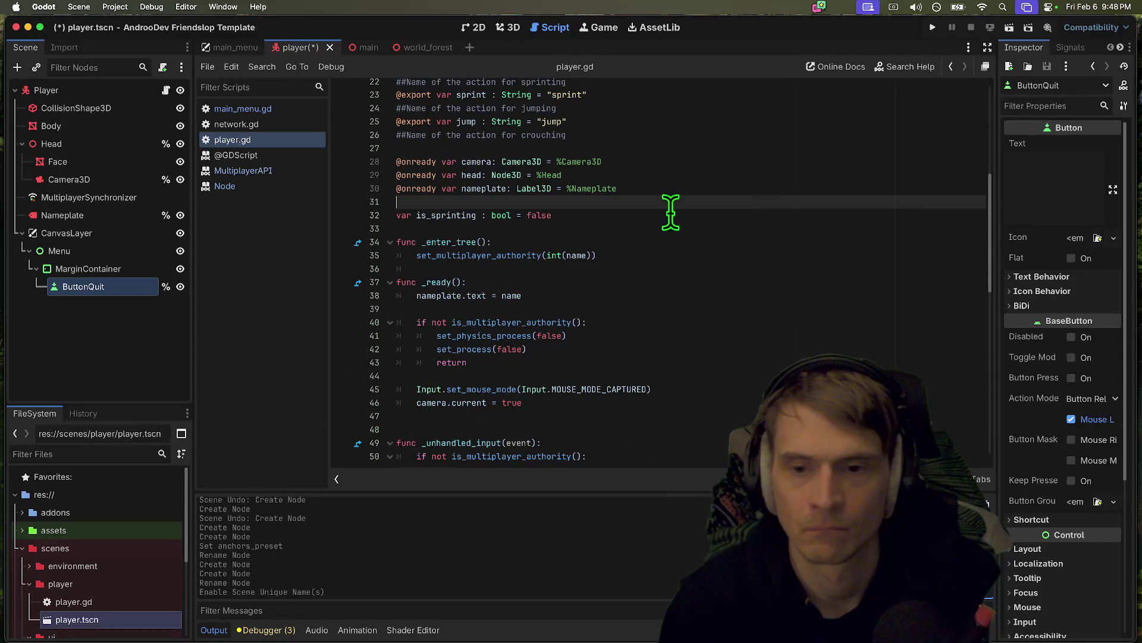
{"action": "left_click_drag", "start_coordinate": [102, 293], "coordinate": [595, 201]}
{"action": "key", "text": "super+z"}
{"action": "left_click_drag", "start_coordinate": [88, 288], "coordinate": [668, 197]}
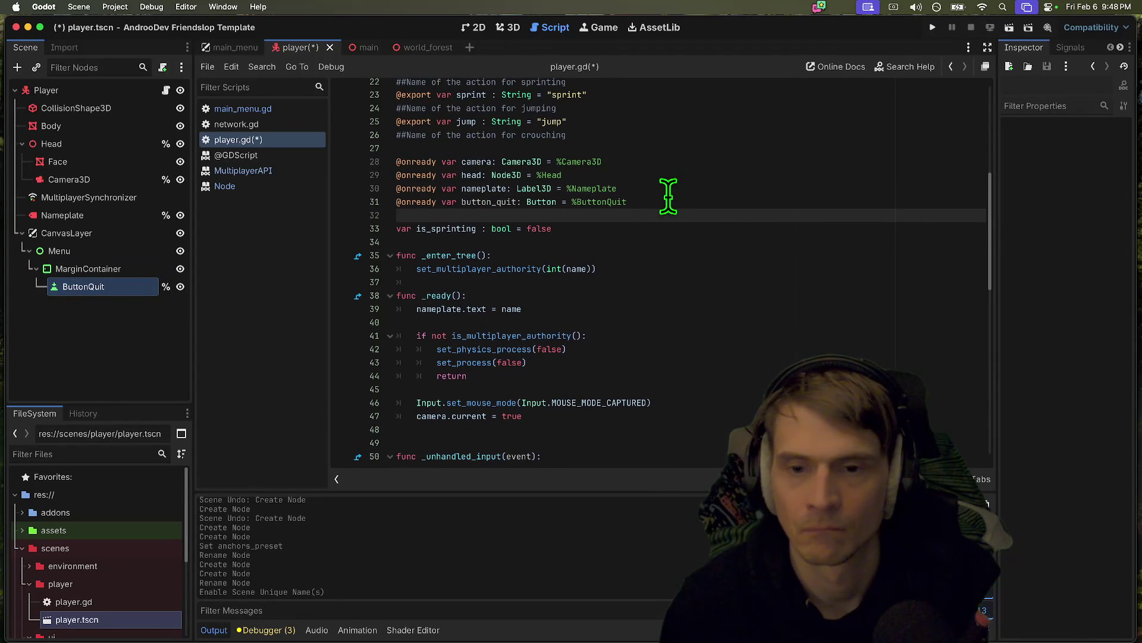
Step: Review the button_quit declaration, the _ready function and ButtonQuit's properties
{"action": "double_click", "coordinate": [488, 201]}
{"action": "scroll", "coordinate": [750, 250], "scroll_direction": "down", "scroll_amount": 1}
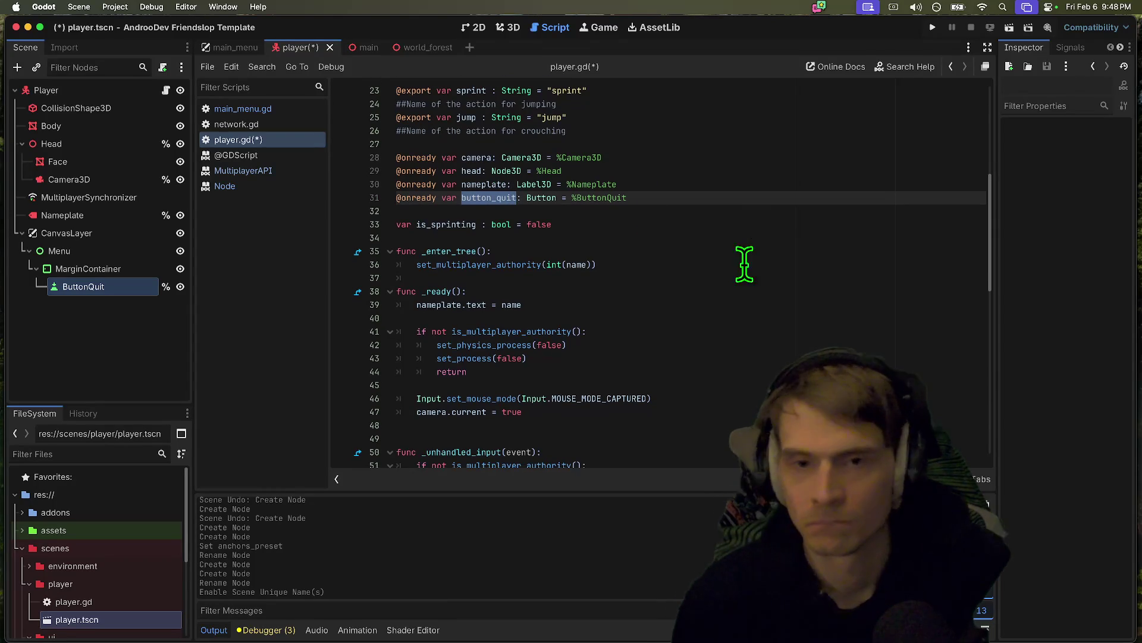
{"action": "scroll", "coordinate": [502, 355], "scroll_direction": "down", "scroll_amount": 3}
{"action": "left_click", "coordinate": [485, 402]}
{"action": "left_click", "coordinate": [549, 390]}
{"action": "scroll", "coordinate": [797, 268], "scroll_direction": "up", "scroll_amount": 6}
{"action": "scroll", "coordinate": [815, 233], "scroll_direction": "down", "scroll_amount": 1}
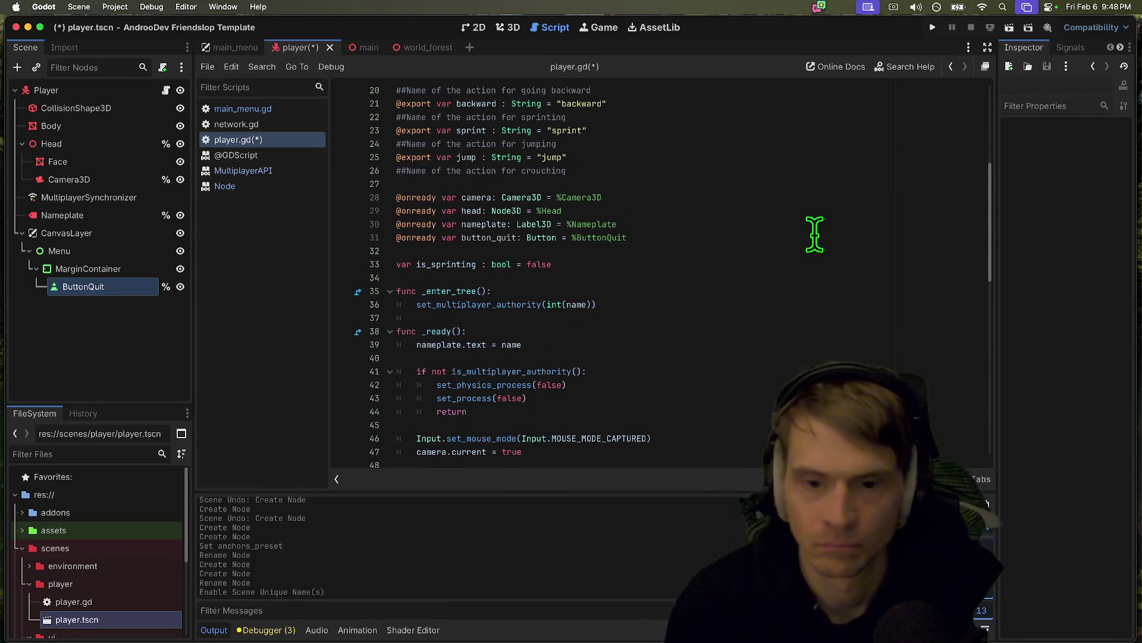
{"action": "double_click", "coordinate": [488, 238]}
{"action": "left_click", "coordinate": [116, 269]}
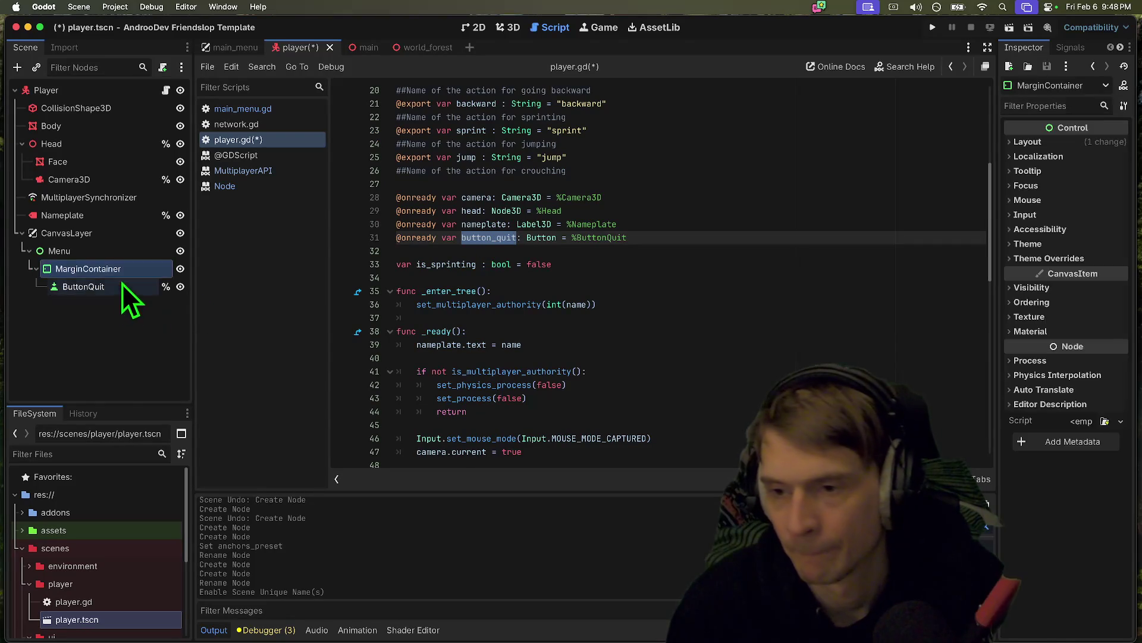
{"action": "left_click", "coordinate": [123, 286]}
{"action": "scroll", "coordinate": [655, 322], "scroll_direction": "down", "scroll_amount": 2}
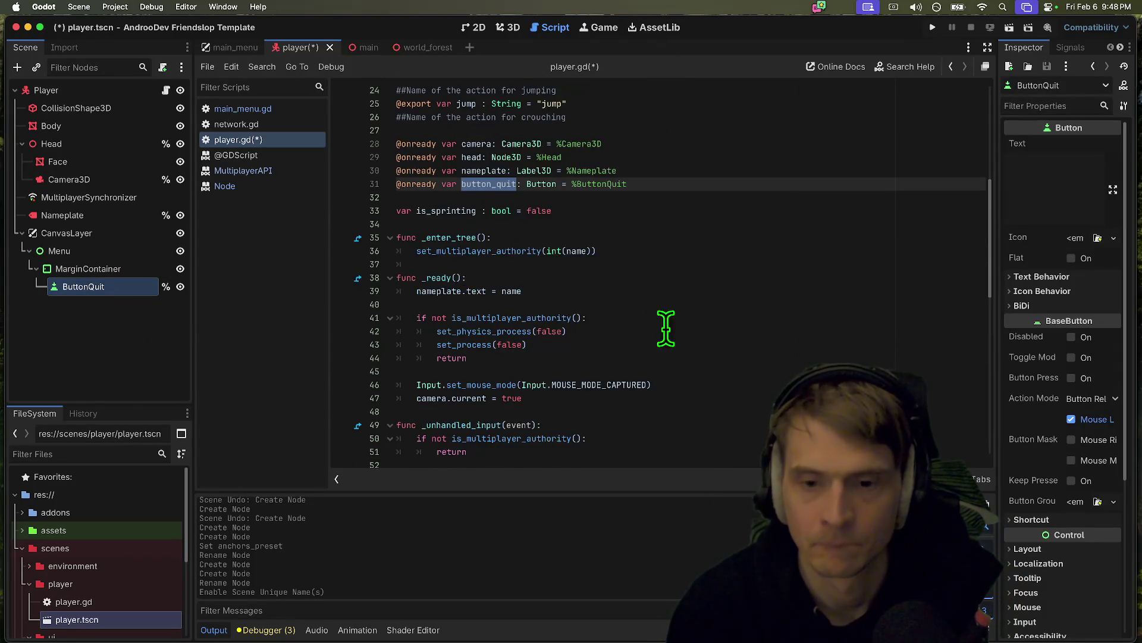
Step: Start a button_quit.pressed.connect( call on line 48 and a func stub at the script's end
{"action": "left_click", "coordinate": [714, 385]}
{"action": "key", "text": "Down"}
{"action": "key", "text": "Down"}
{"action": "key", "text": "Up"}
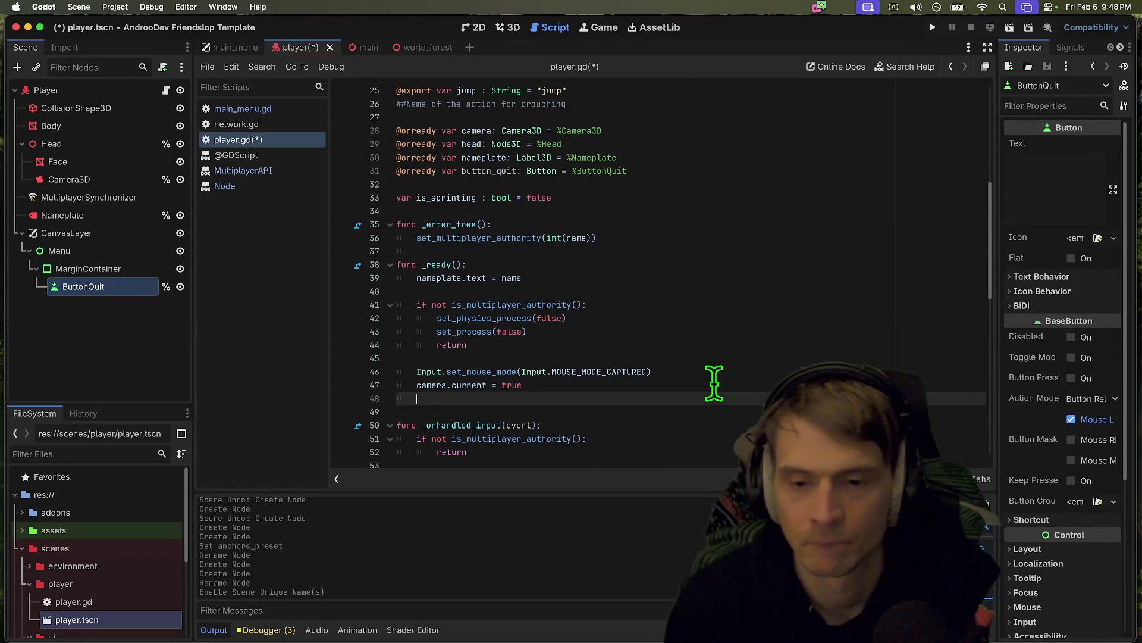
{"action": "type", "text": "pressed.conne"}
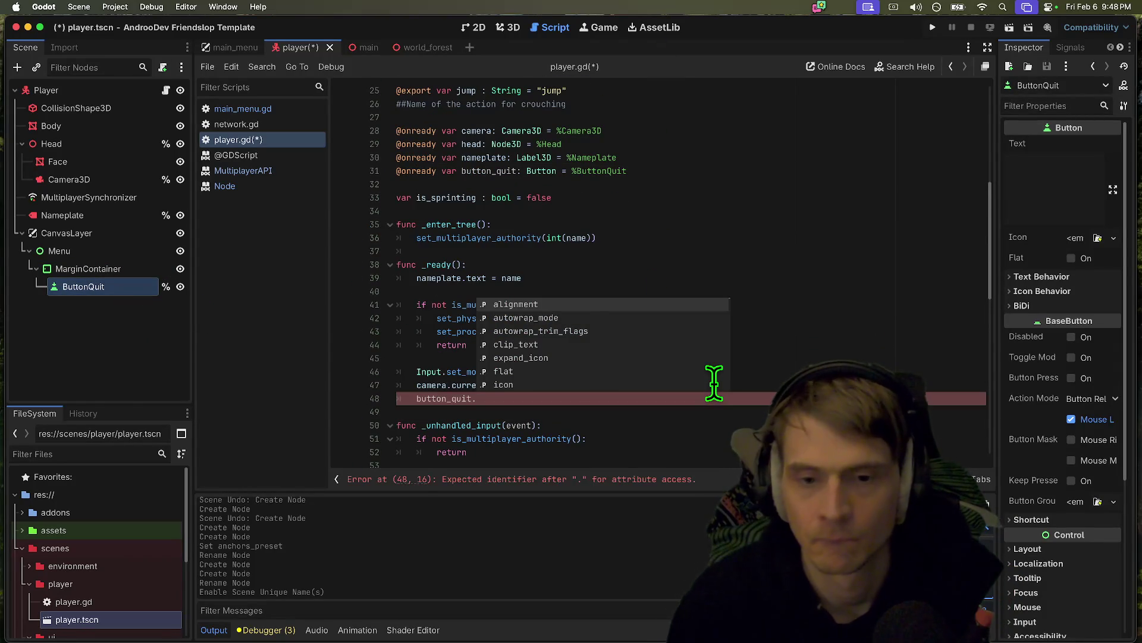
{"action": "key", "text": "Return"}
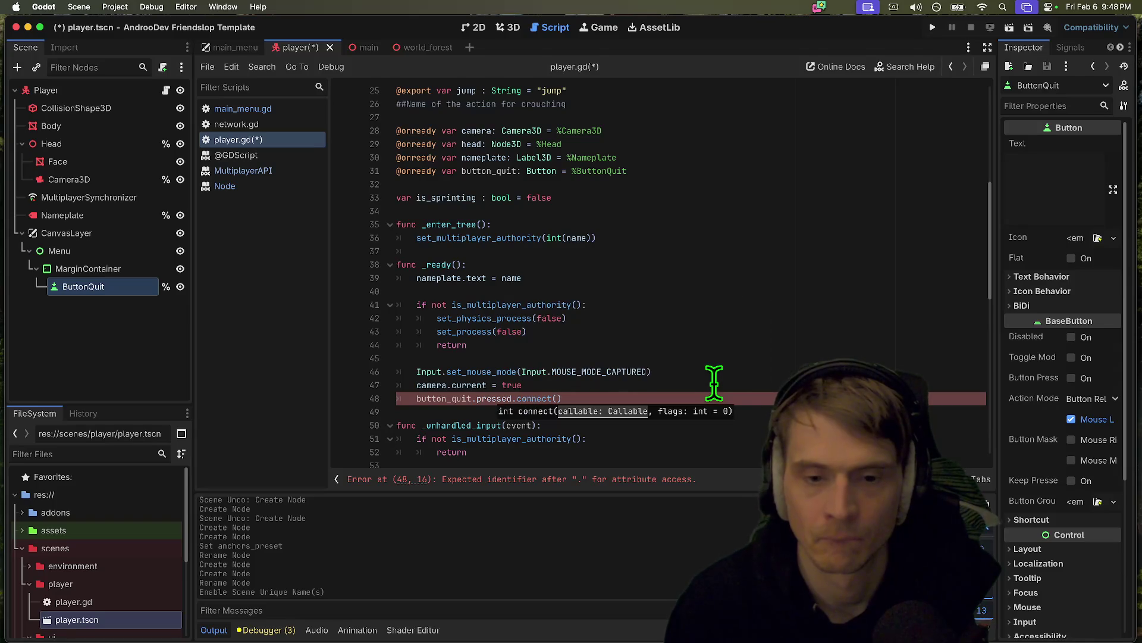
{"action": "key", "text": "Escape"}
{"action": "type", "text": "("}
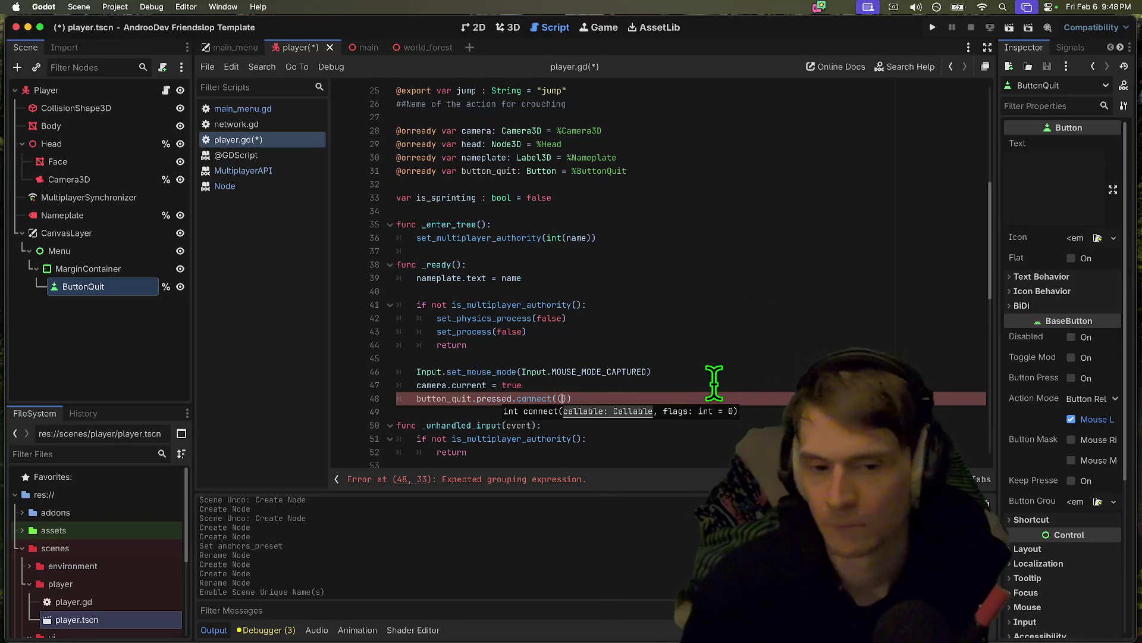
{"action": "key", "text": "Down"}
{"action": "key", "text": "Down"}
{"action": "key", "text": "Down"}
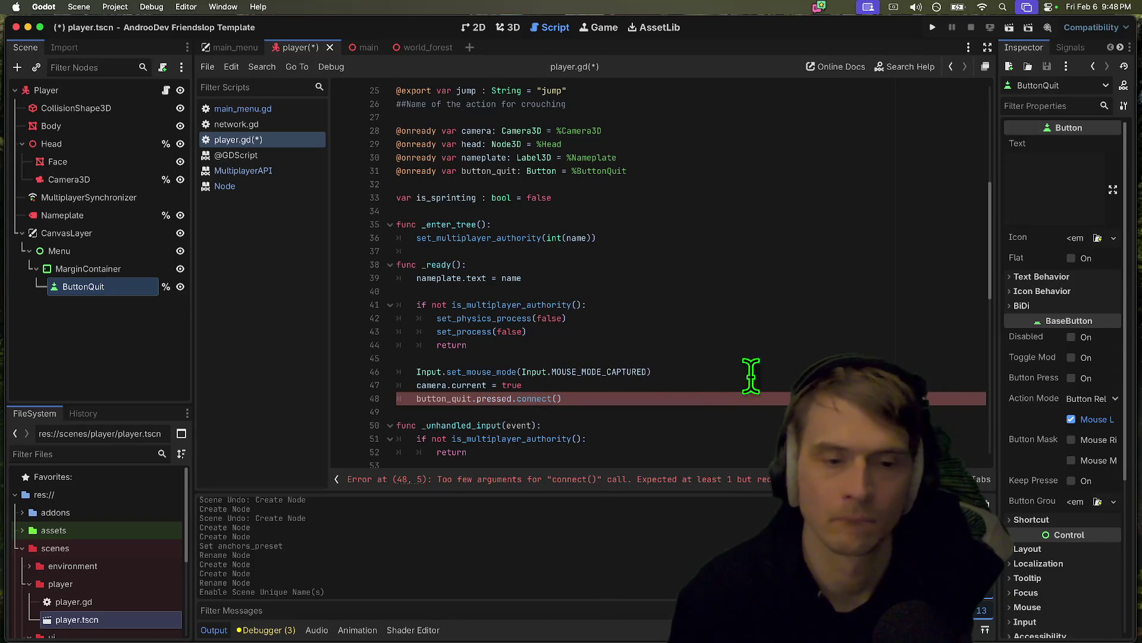
{"action": "key", "text": "Return"}
{"action": "key", "text": "Return"}
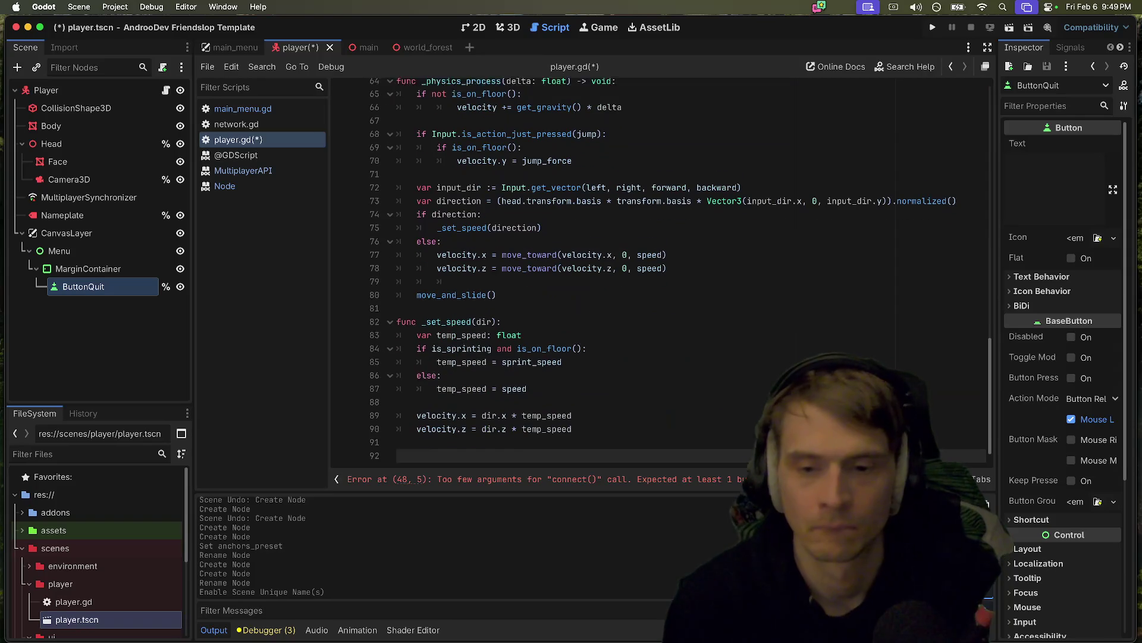
{"action": "type", "text": "fun"}
Step: Hide the Menu node with its eye icon and review the unfinished func at the script's end
{"action": "left_click", "coordinate": [180, 250]}
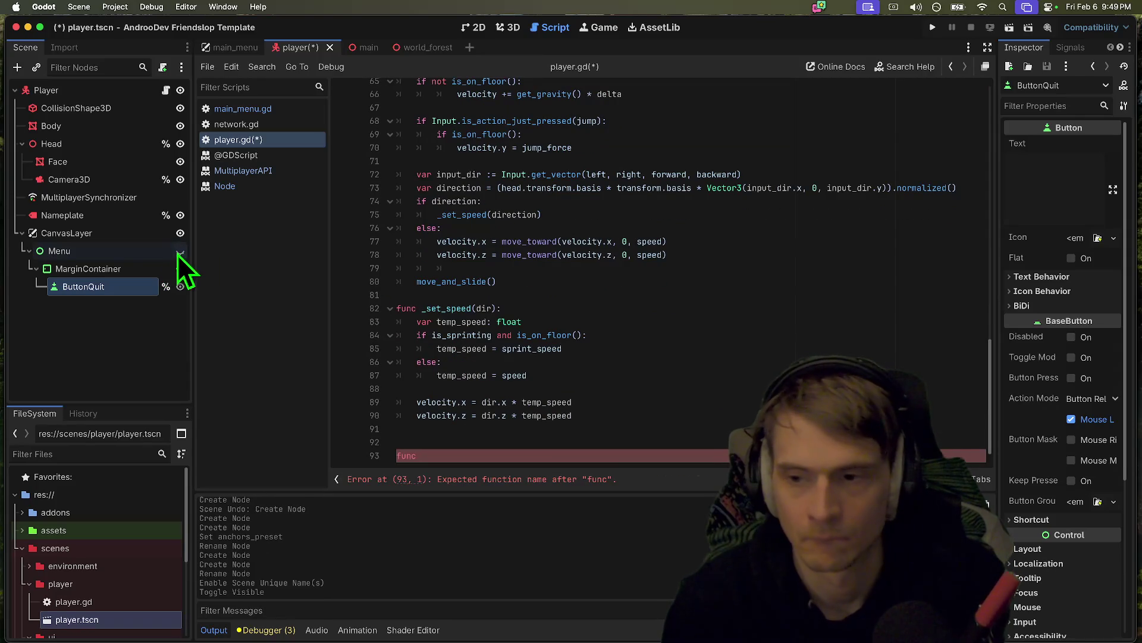
{"action": "scroll", "coordinate": [608, 334], "scroll_direction": "up", "scroll_amount": 10}
{"action": "scroll", "coordinate": [609, 333], "scroll_direction": "down", "scroll_amount": 10}
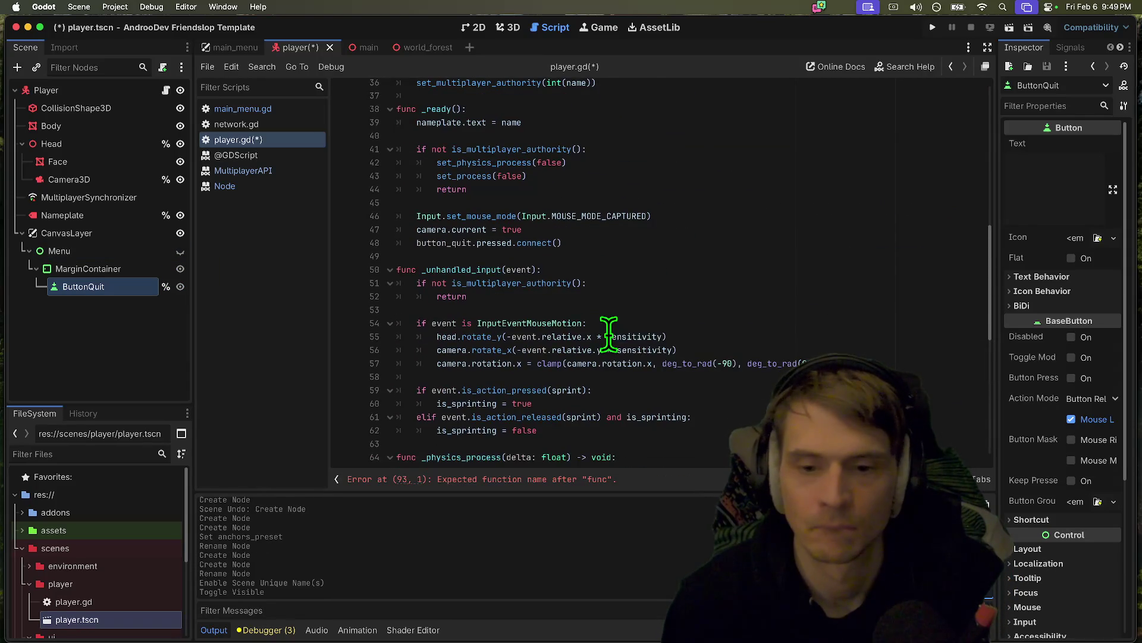
{"action": "key", "text": "shift+Up"}
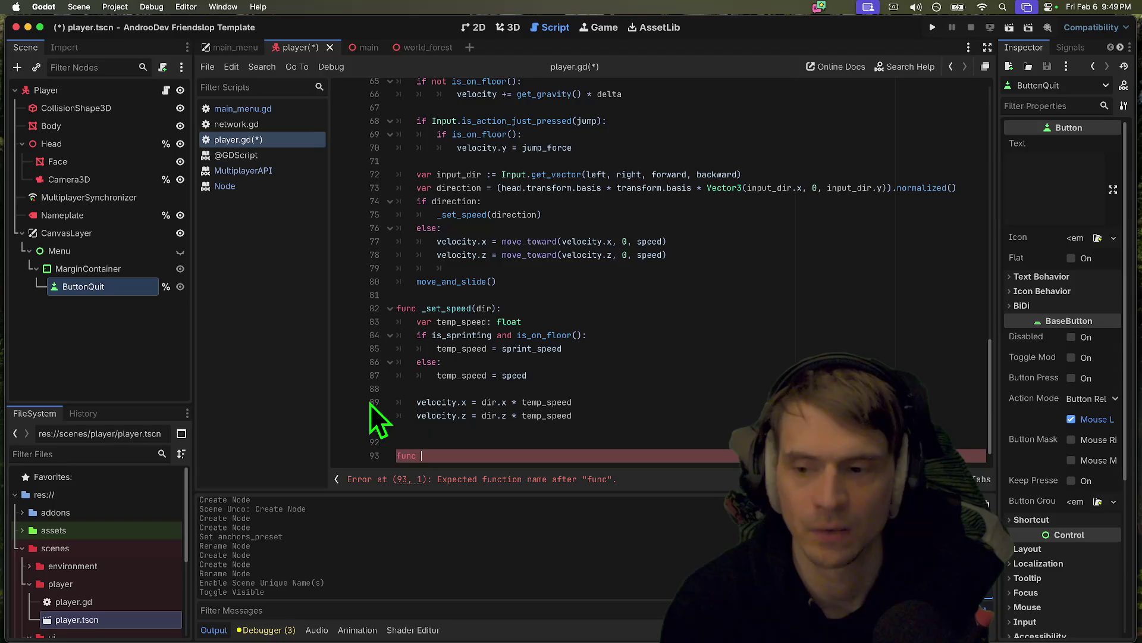
{"action": "scroll", "coordinate": [689, 332], "scroll_direction": "up", "scroll_amount": 2}
{"action": "right_click", "coordinate": [688, 322]}
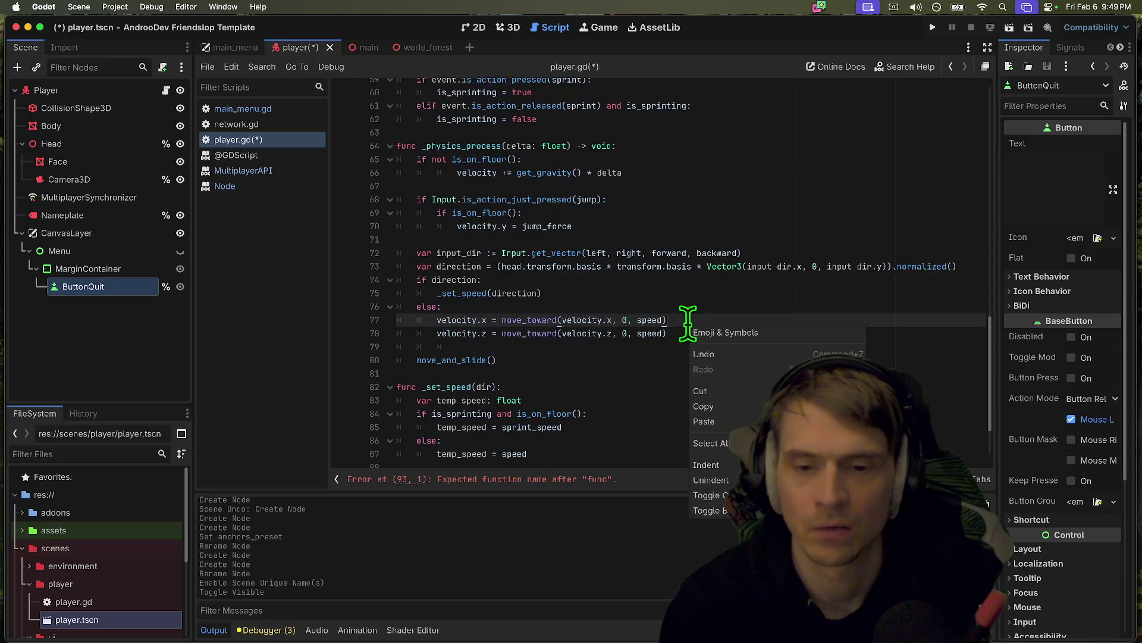
{"action": "scroll", "coordinate": [688, 323], "scroll_direction": "down", "scroll_amount": 2}
{"action": "left_click", "coordinate": [535, 441]}
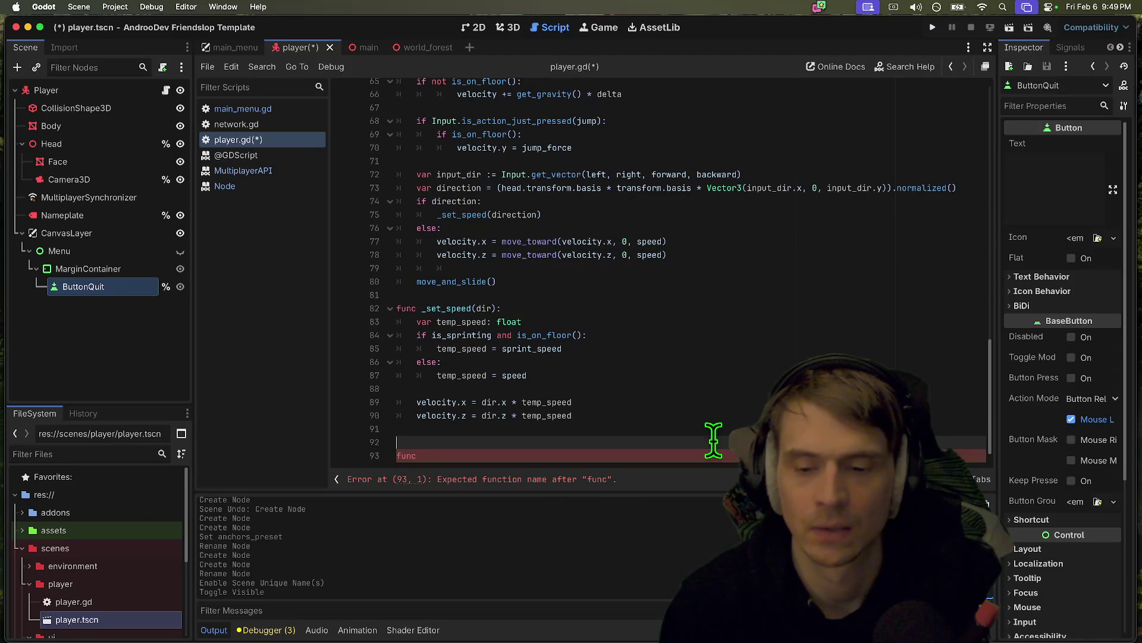
{"action": "scroll", "coordinate": [633, 366], "scroll_direction": "up", "scroll_amount": 10}
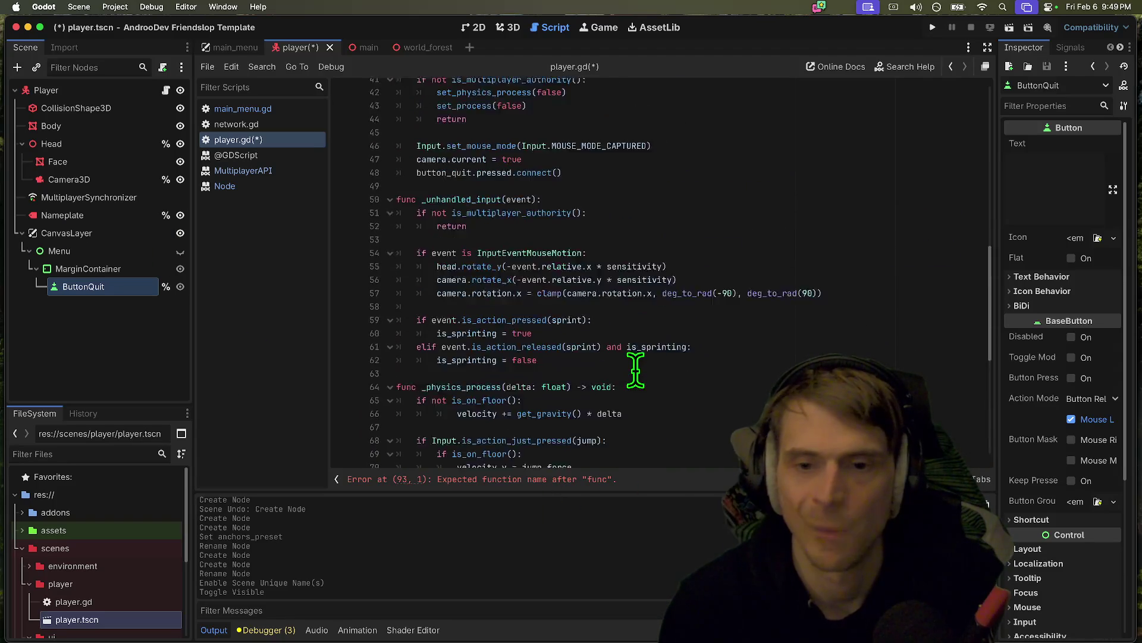
{"action": "scroll", "coordinate": [636, 386], "scroll_direction": "up", "scroll_amount": 1}
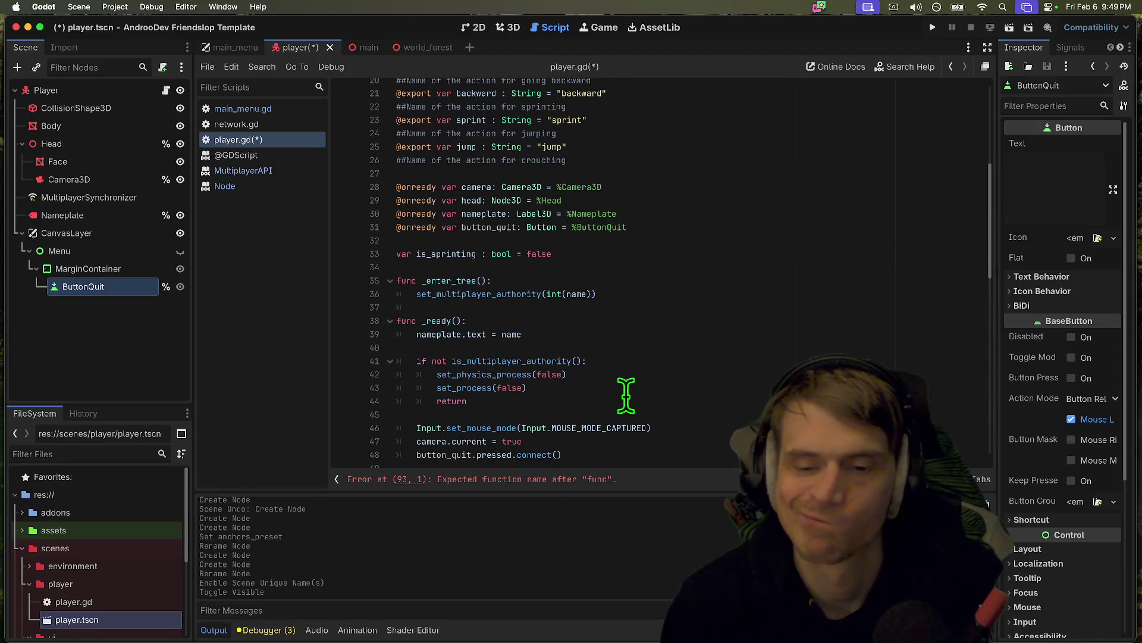
{"action": "scroll", "coordinate": [626, 394], "scroll_direction": "down", "scroll_amount": 5}
Step: Pass on_leave_game as the handler inside the connect call on line 48
{"action": "left_click", "coordinate": [694, 181]}
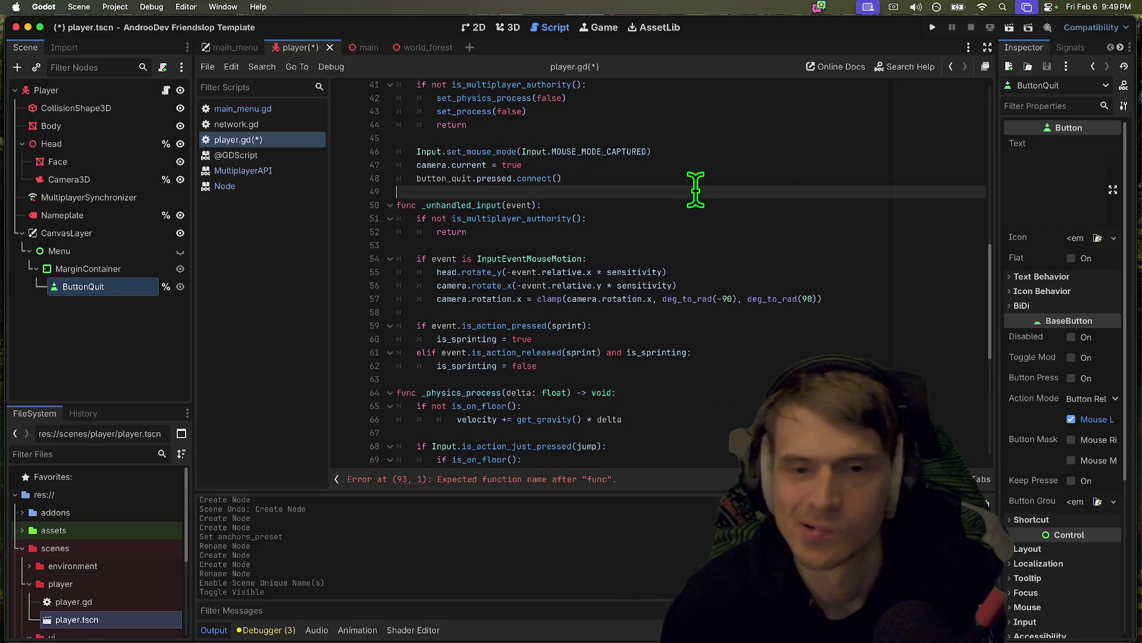
{"action": "key", "text": "Left"}
{"action": "type", "text": "i"}
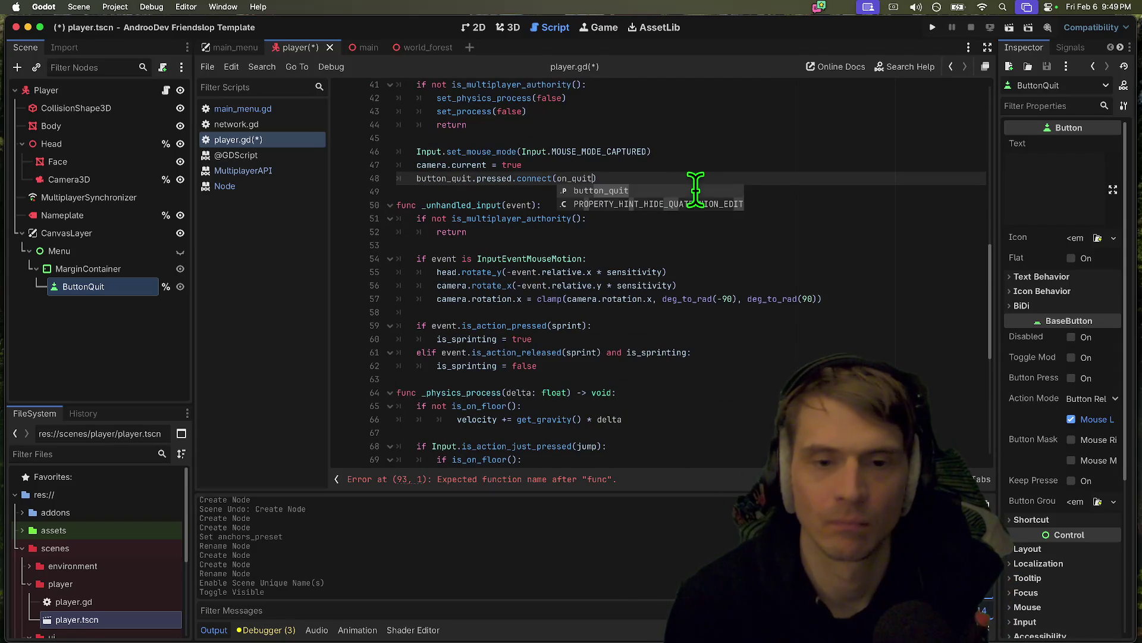
{"action": "key", "text": "Return"}
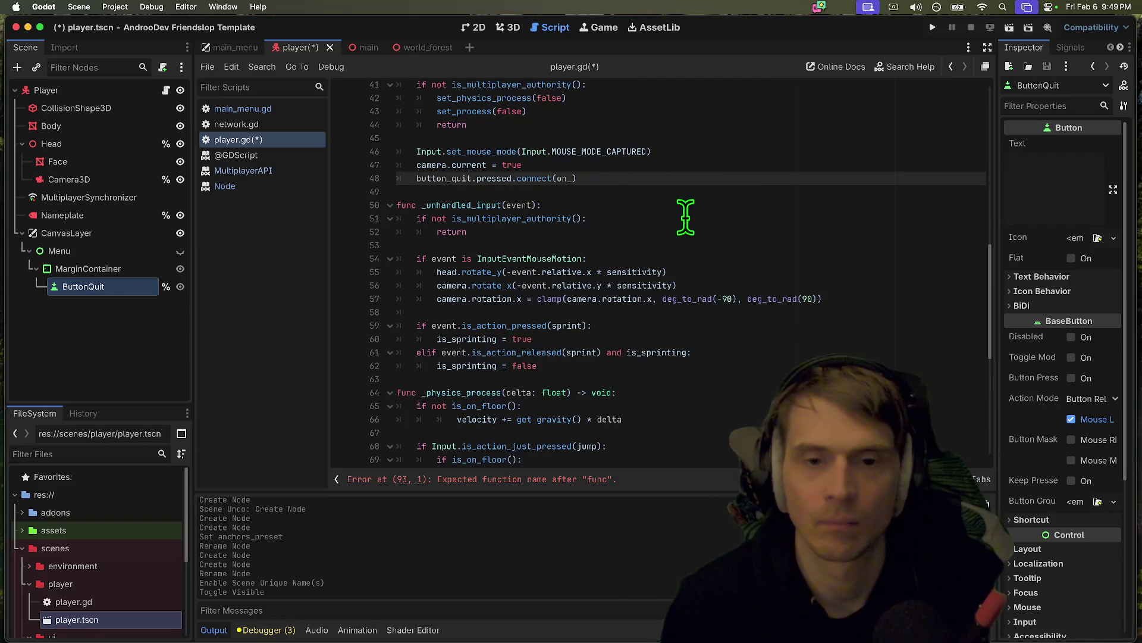
{"action": "type", "text": "isc"}
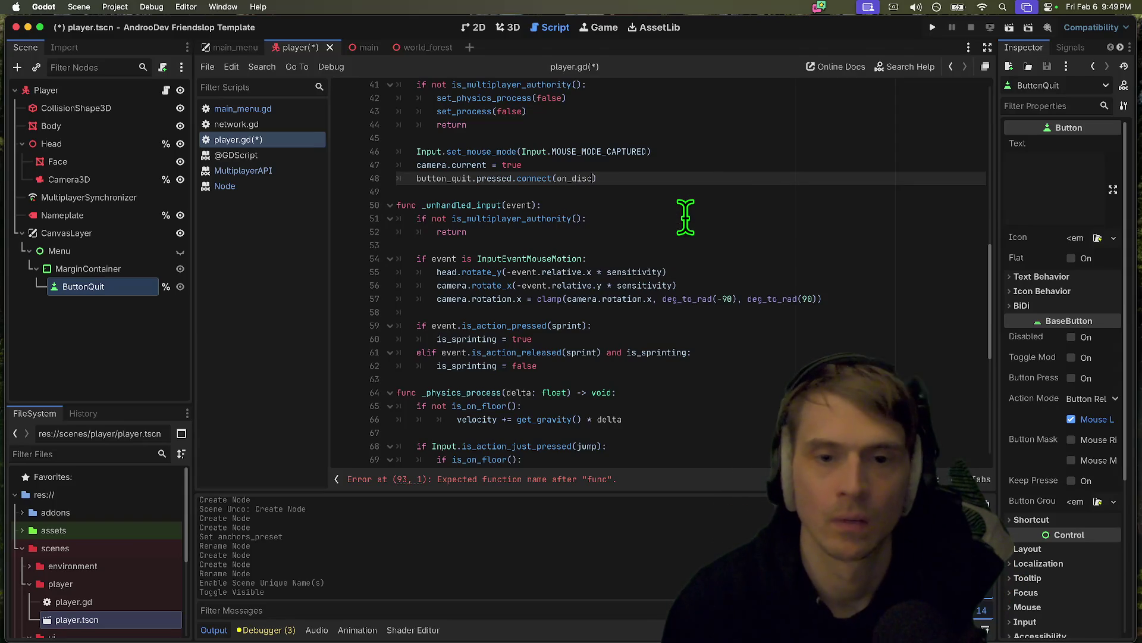
{"action": "key", "text": "BackSpace"}
{"action": "type", "text": "leave_game"}
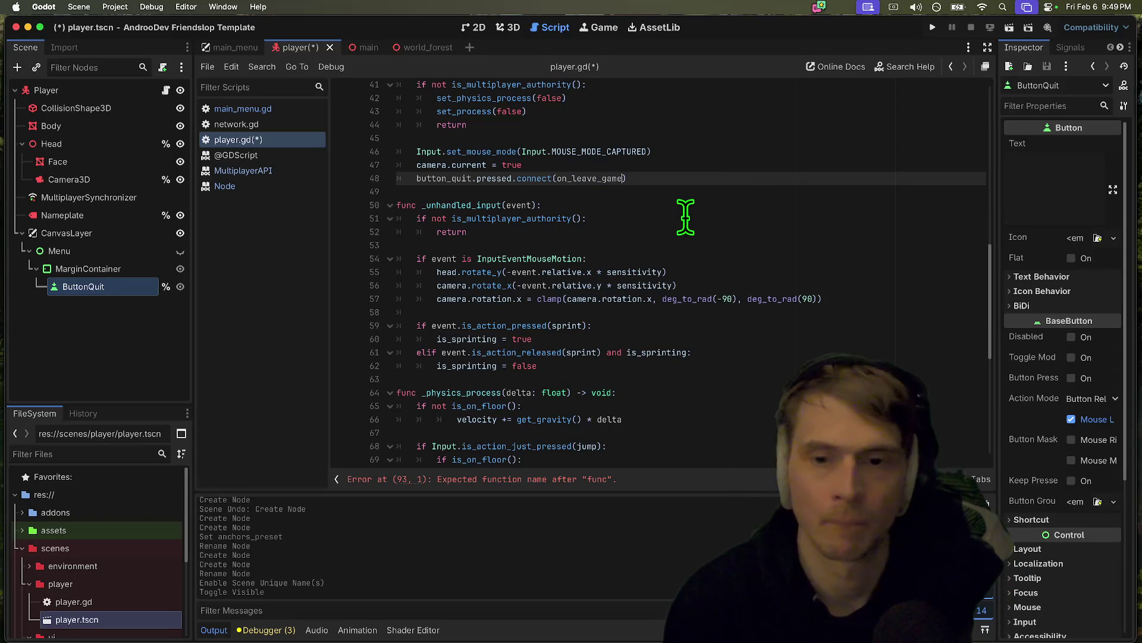
{"action": "double_click", "coordinate": [602, 179]}
Step: Rename the ButtonQuit node to ButtonLeaveGame
{"action": "double_click", "coordinate": [84, 288]}
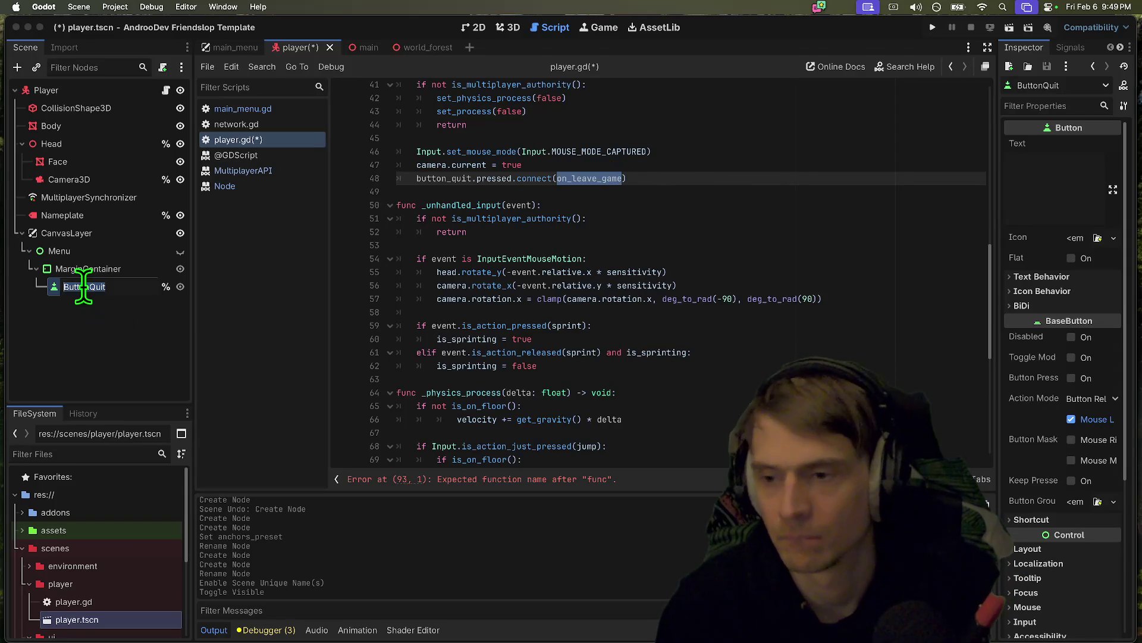
{"action": "key", "text": "BackSpace"}
{"action": "key", "text": "BackSpace"}
{"action": "key", "text": "BackSpace"}
{"action": "type", "text": "LeaveGame"}
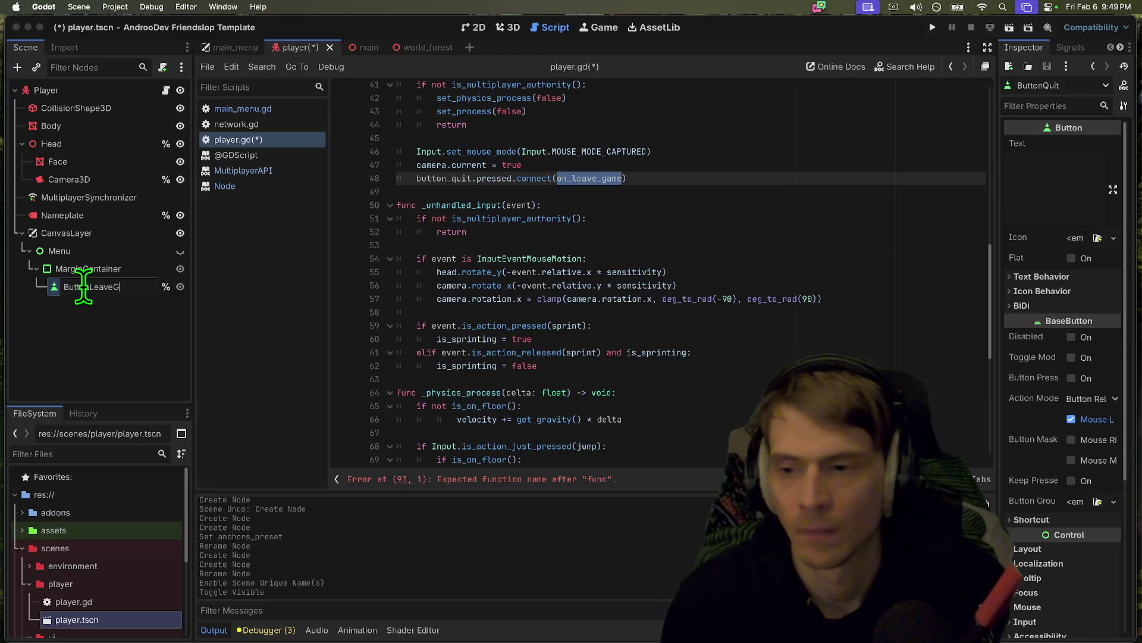
{"action": "key", "text": "Return"}
Step: Point line 31's variable at %ButtonLeaveGame and rename it button_leave
{"action": "scroll", "coordinate": [501, 191], "scroll_direction": "up", "scroll_amount": 5}
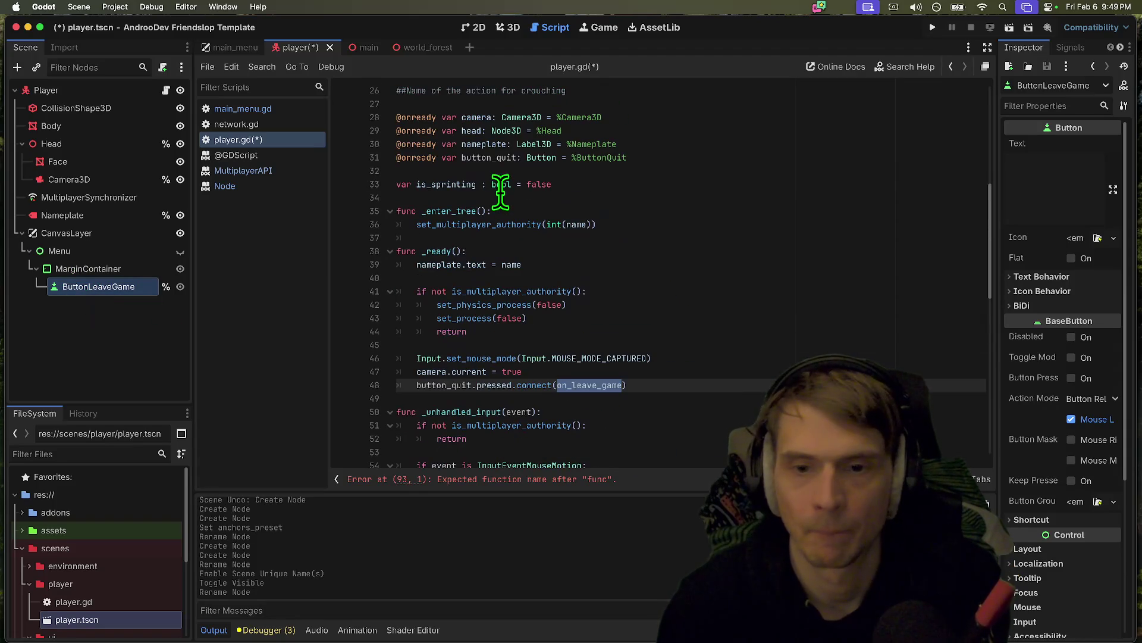
{"action": "double_click", "coordinate": [472, 158]}
{"action": "type", "text": "button_leav"}
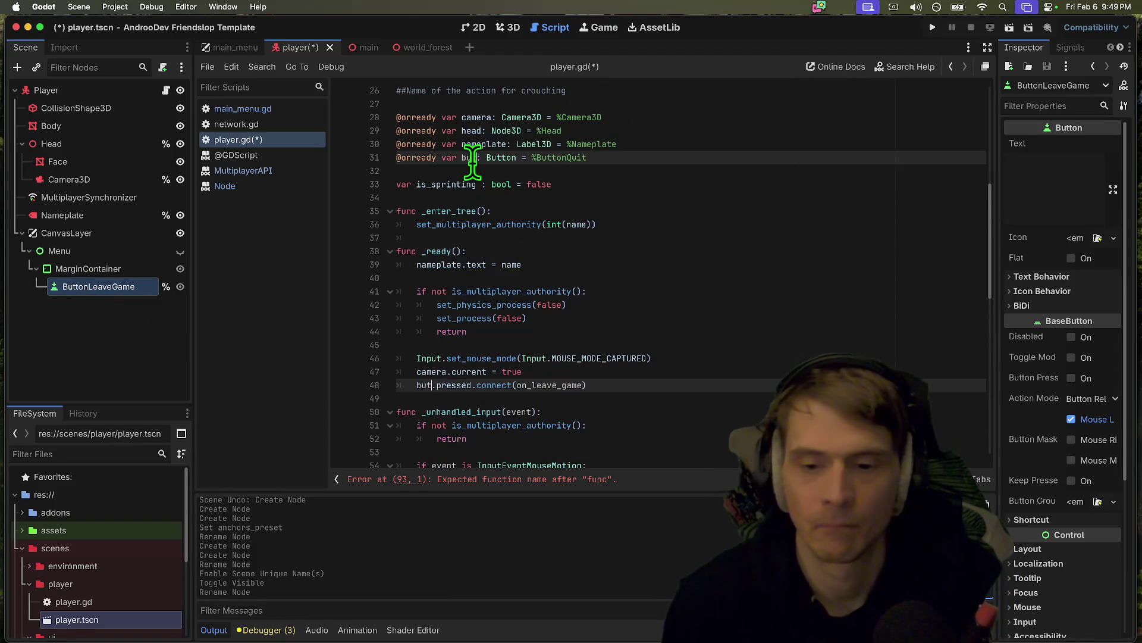
{"action": "type", "text": "e"}
{"action": "double_click", "coordinate": [597, 158]}
{"action": "key", "text": "BackSpace"}
{"action": "type", "text": "B"}
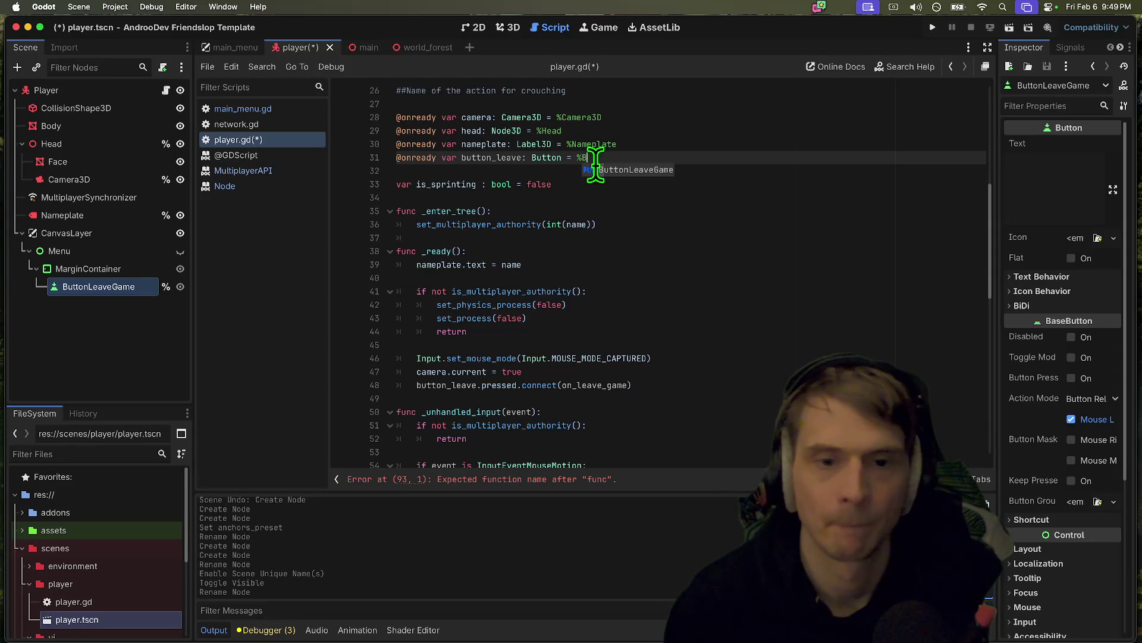
{"action": "key", "text": "Return"}
{"action": "double_click", "coordinate": [476, 157]}
Step: Rename the variable to button_leave_game on both lines 31 and 48
{"action": "scroll", "coordinate": [595, 177], "scroll_direction": "down", "scroll_amount": 1}
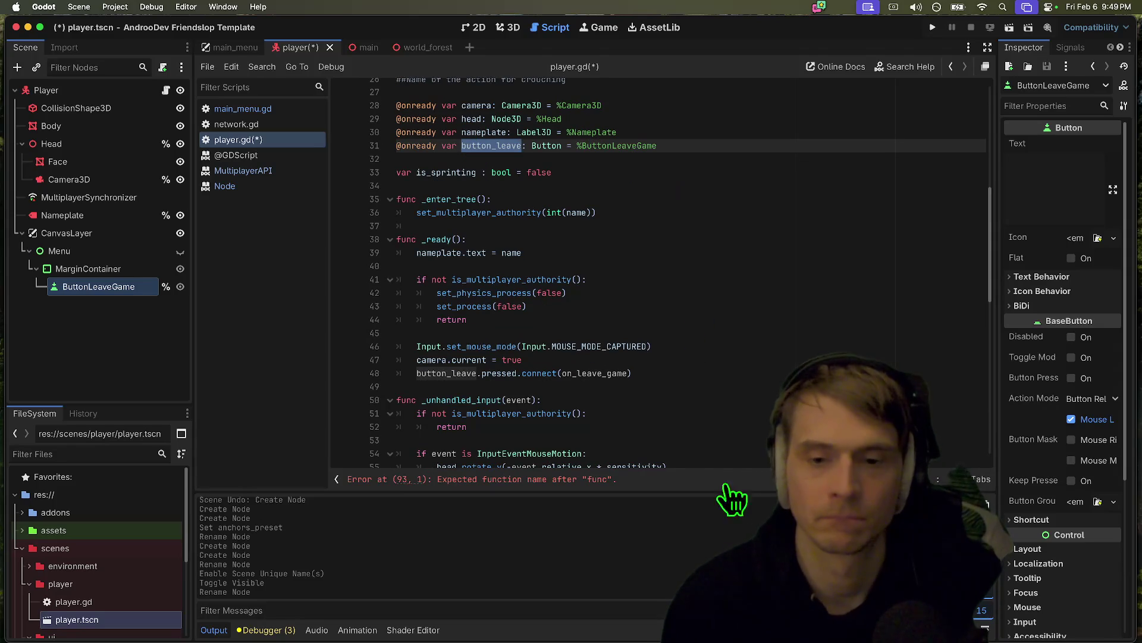
{"action": "triple_click", "coordinate": [785, 145]}
{"action": "key", "text": "BackSpace"}
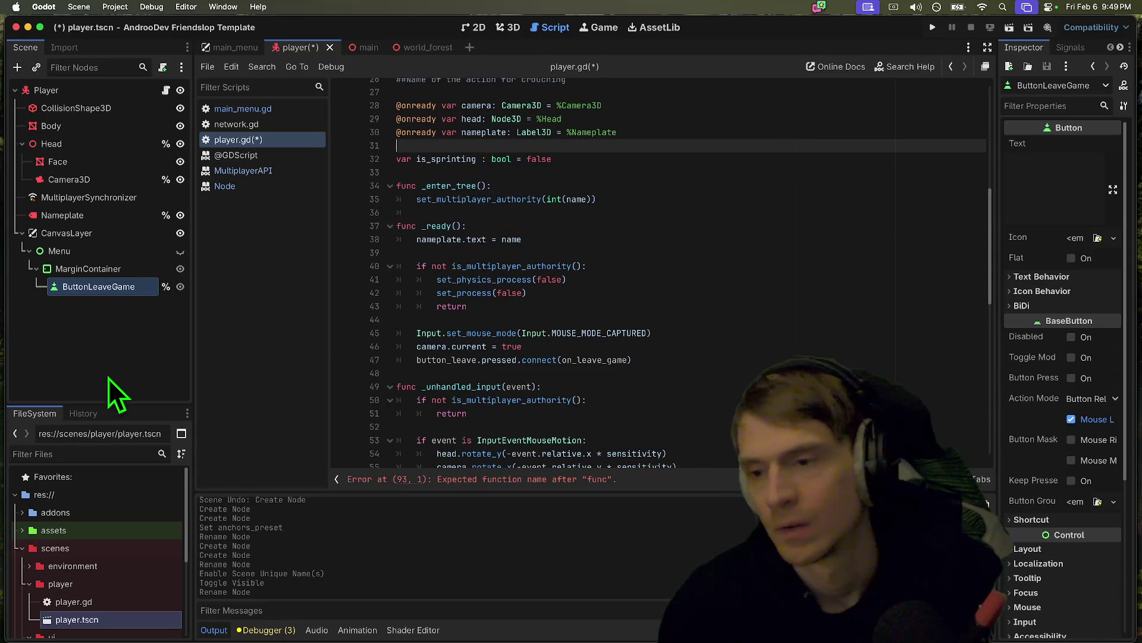
{"action": "key", "text": "cmd+z"}
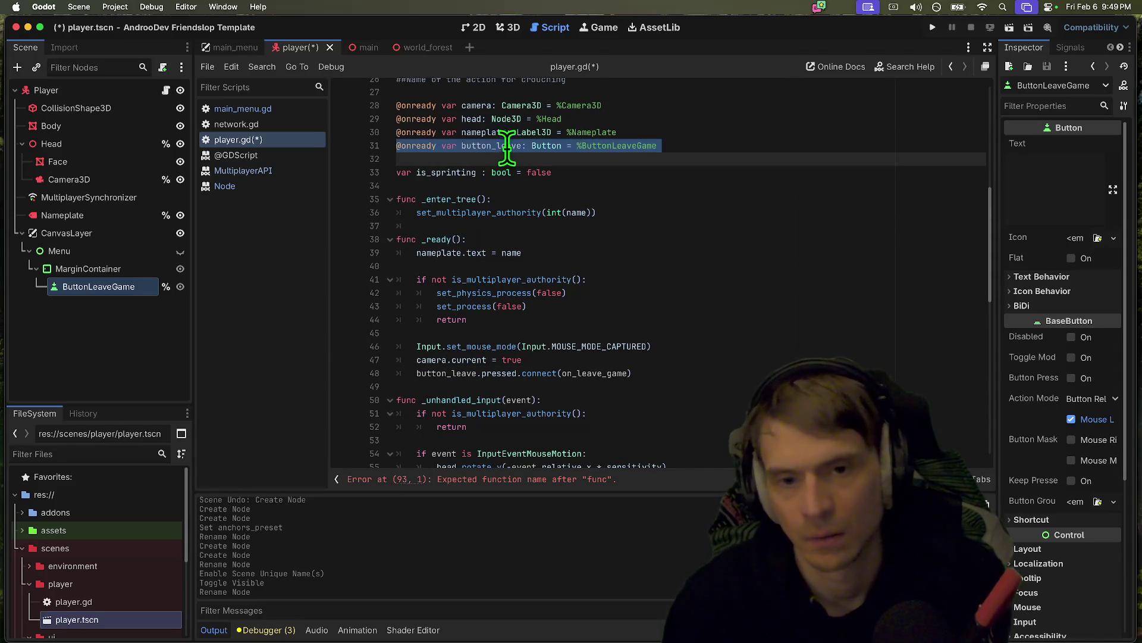
{"action": "double_click", "coordinate": [507, 146]}
{"action": "key", "text": "Right"}
{"action": "type", "text": "_game"}
{"action": "key", "text": "Escape"}
{"action": "double_click", "coordinate": [614, 373]}
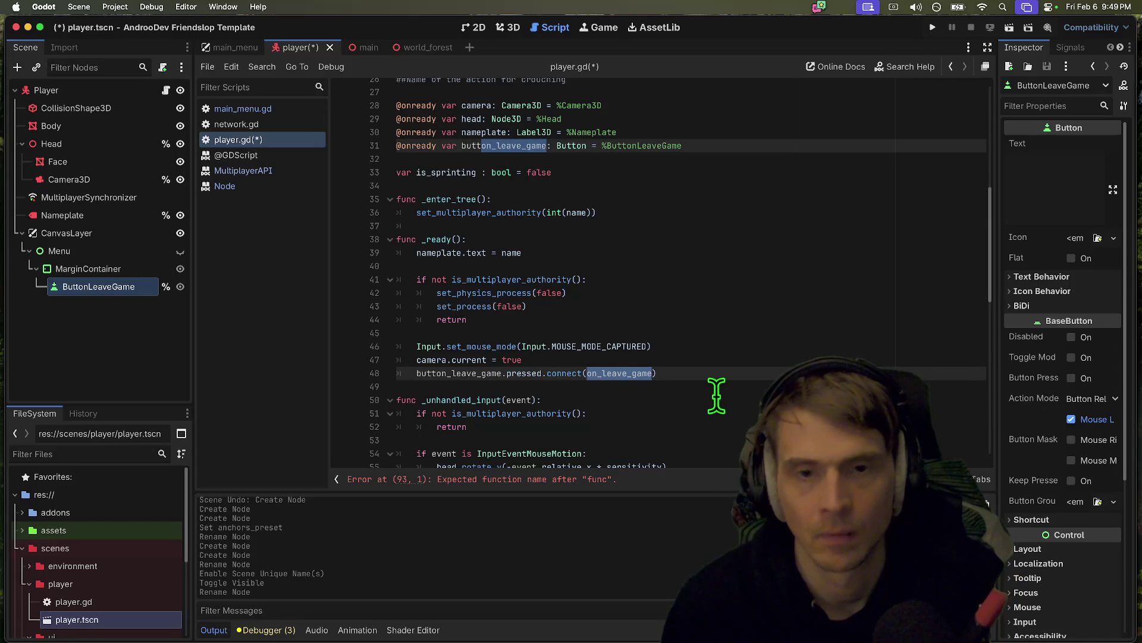
Step: Try shortening the node to ButtonLeave, then restore ButtonLeaveGame and the button_leave_game variable
{"action": "double_click", "coordinate": [101, 288]}
{"action": "key", "text": "BackSpace"}
{"action": "key", "text": "BackSpace"}
{"action": "key", "text": "BackSpace"}
{"action": "key", "text": "Return"}
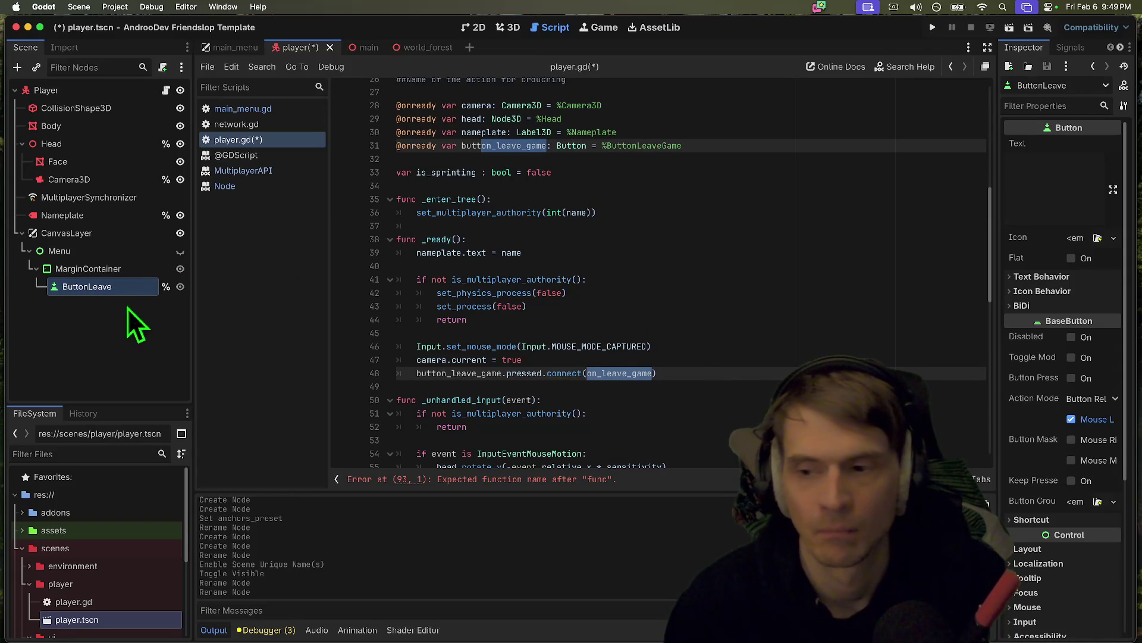
{"action": "left_click", "coordinate": [645, 305]}
{"action": "left_click", "coordinate": [474, 386]}
{"action": "double_click", "coordinate": [474, 373]}
{"action": "key", "text": "ctrl+d"}
{"action": "type", "text": "button_leave"}
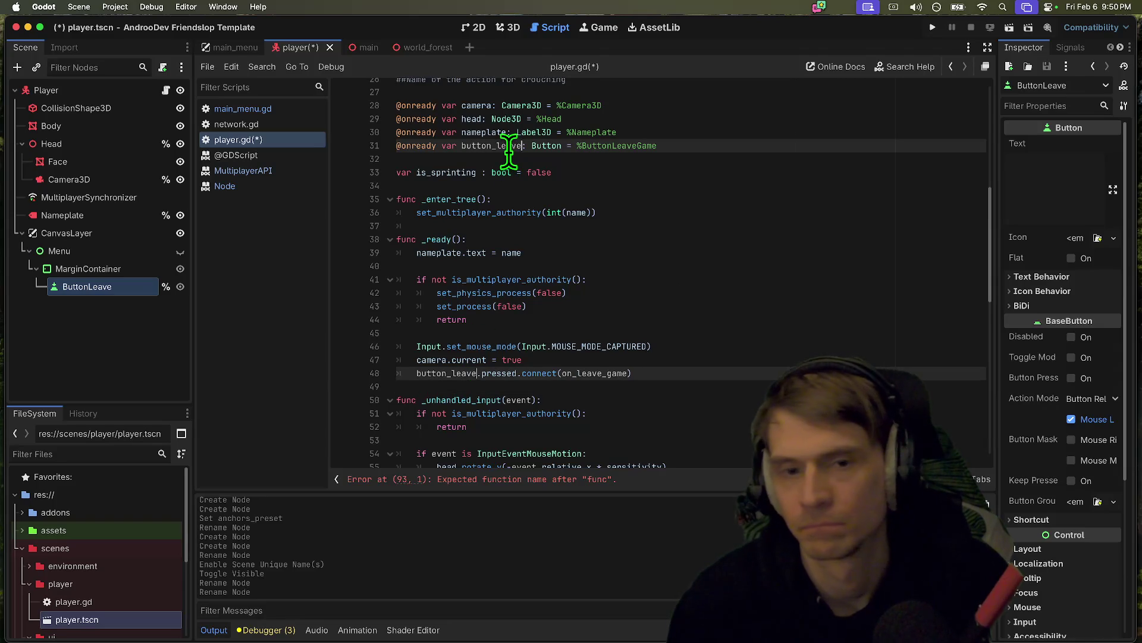
{"action": "key", "text": "ctrl+z"}
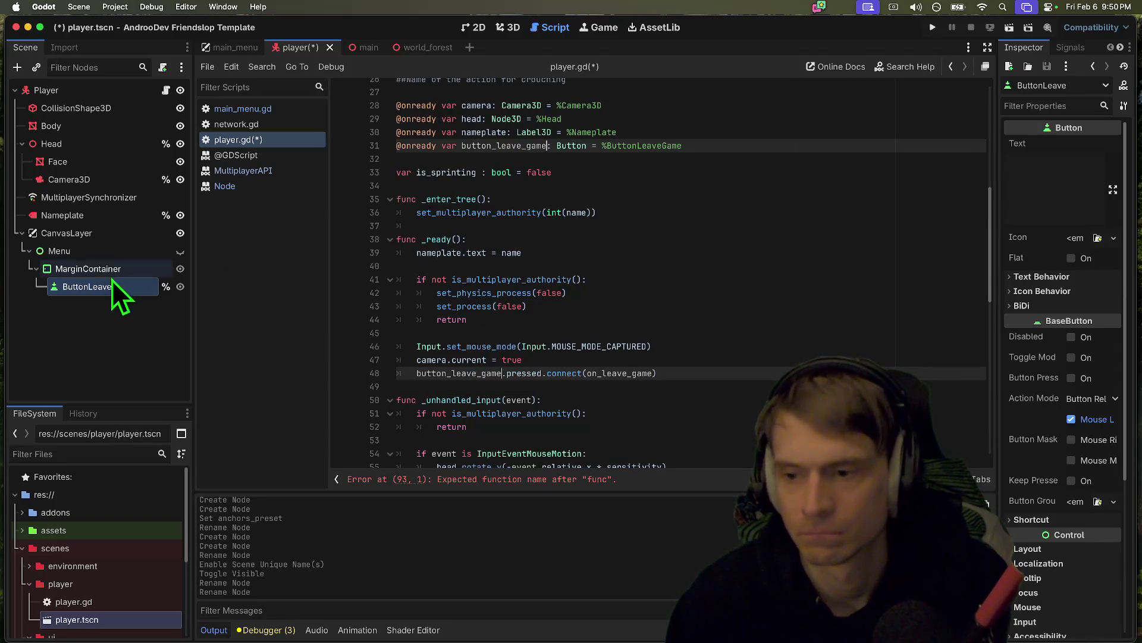
{"action": "type", "text": "Game"}
{"action": "key", "text": "Return"}
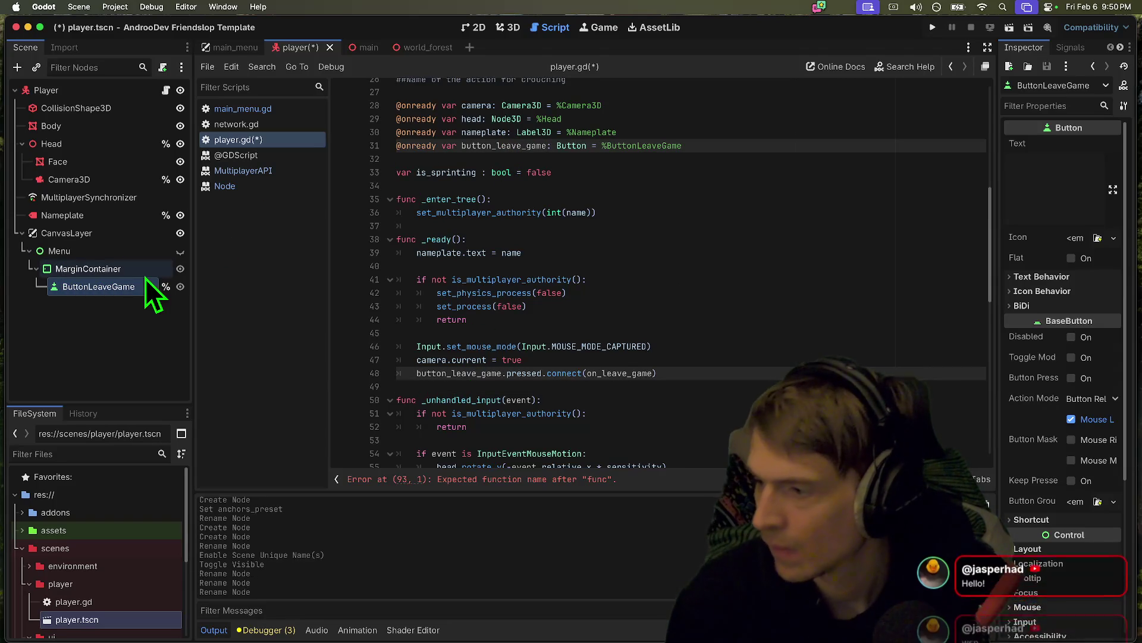
Step: Check the button_leave_game.pressed.connect(on_leave_game) line and jump to the variable's declaration
{"action": "left_click", "coordinate": [591, 312]}
{"action": "scroll", "coordinate": [665, 273], "scroll_direction": "down", "scroll_amount": 2}
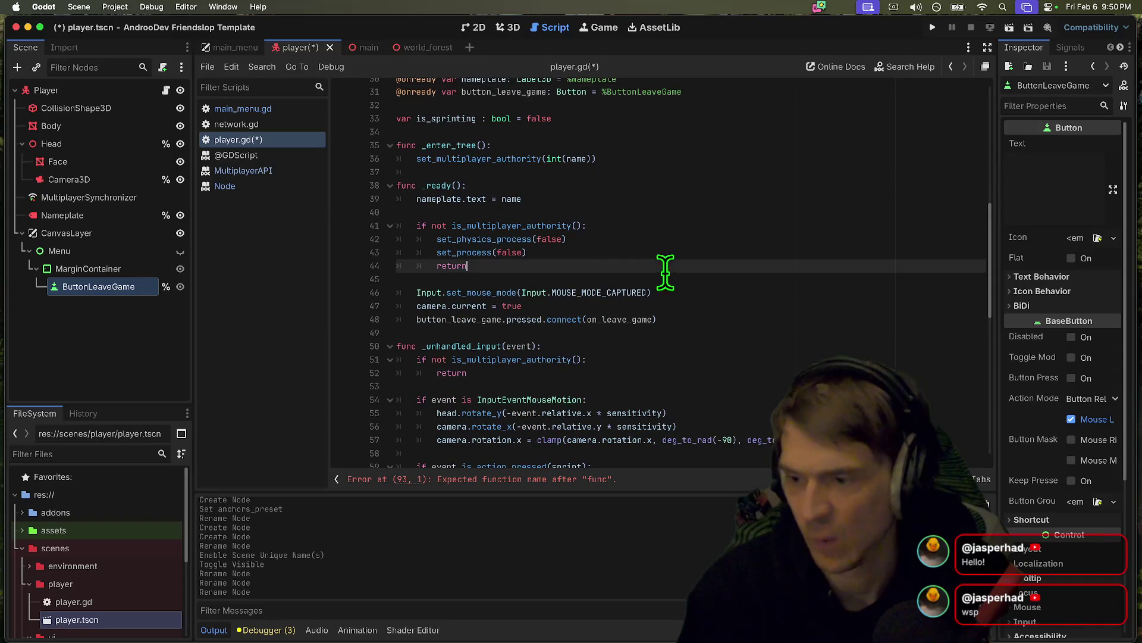
{"action": "double_click", "coordinate": [460, 320]}
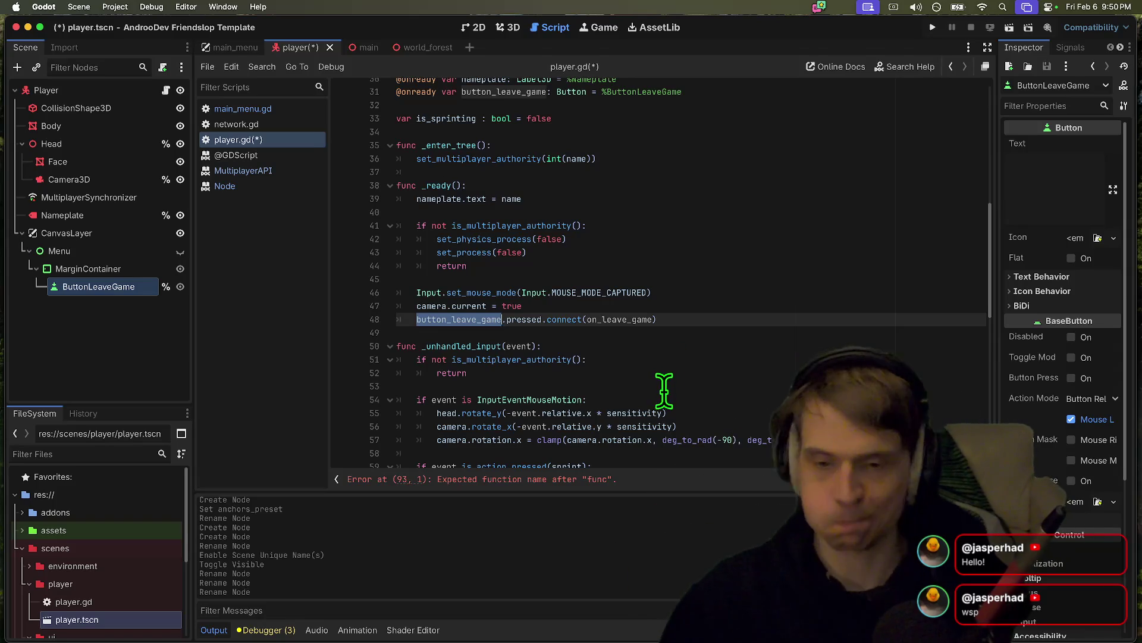
{"action": "key", "text": "ctrl+d"}
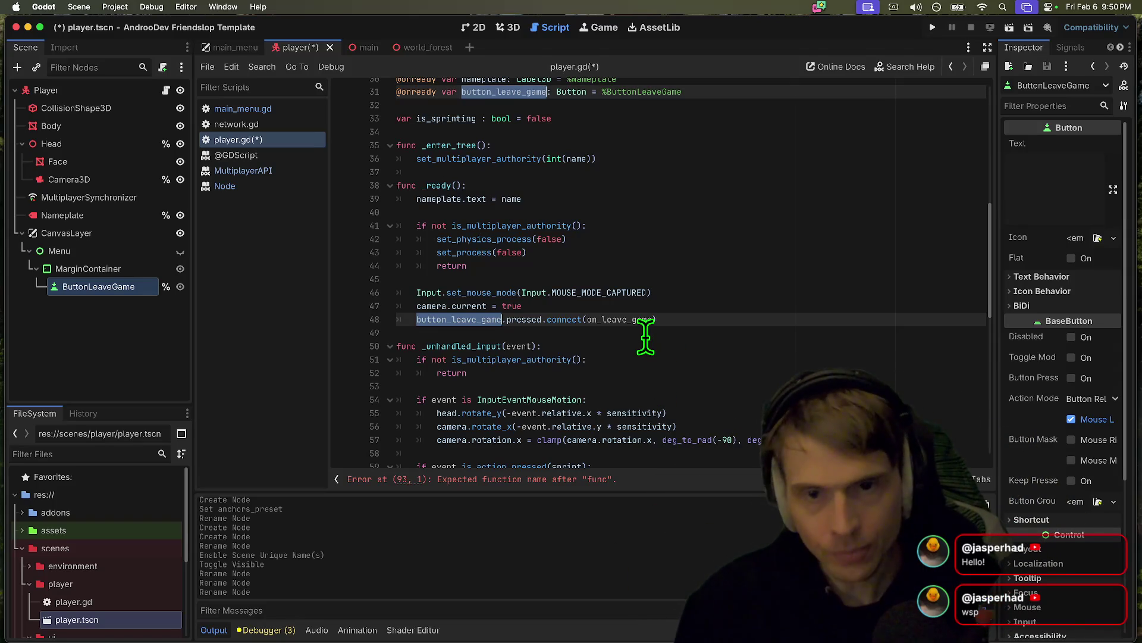
{"action": "key", "text": "Escape"}
{"action": "double_click", "coordinate": [616, 315]}
{"action": "left_click", "coordinate": [617, 325]}
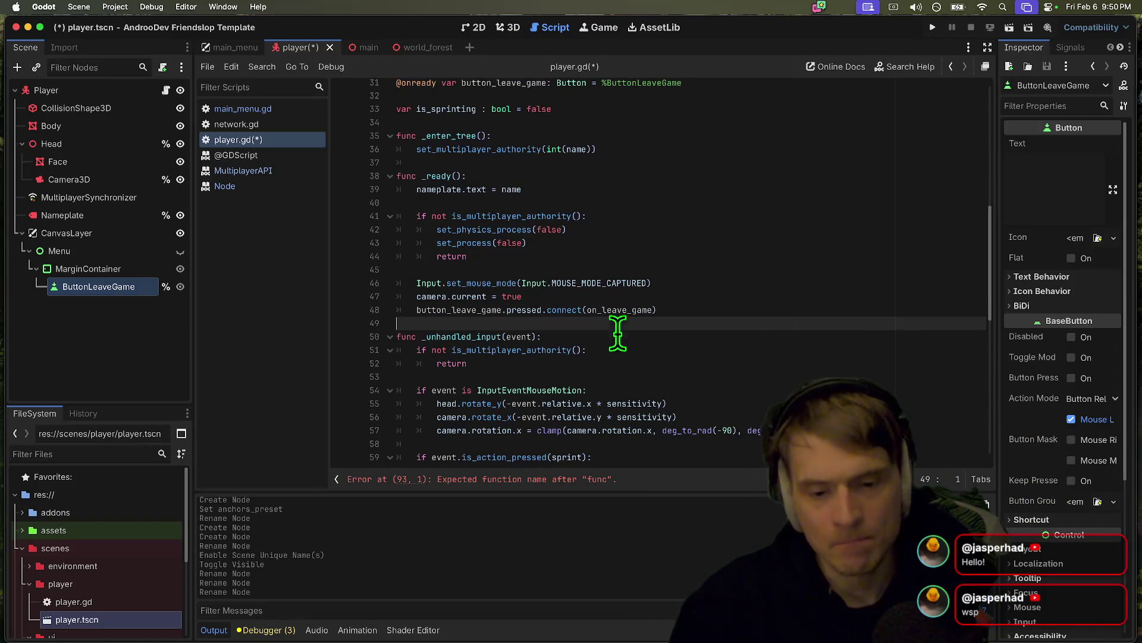
{"action": "double_click", "coordinate": [634, 310]}
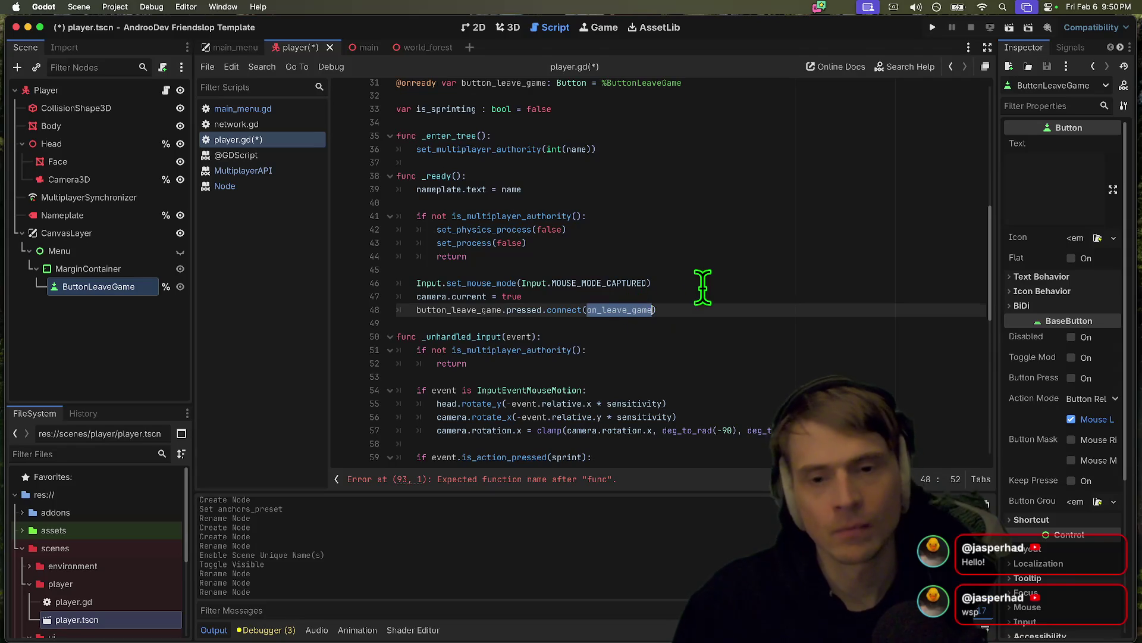
{"action": "key", "text": "super+g"}
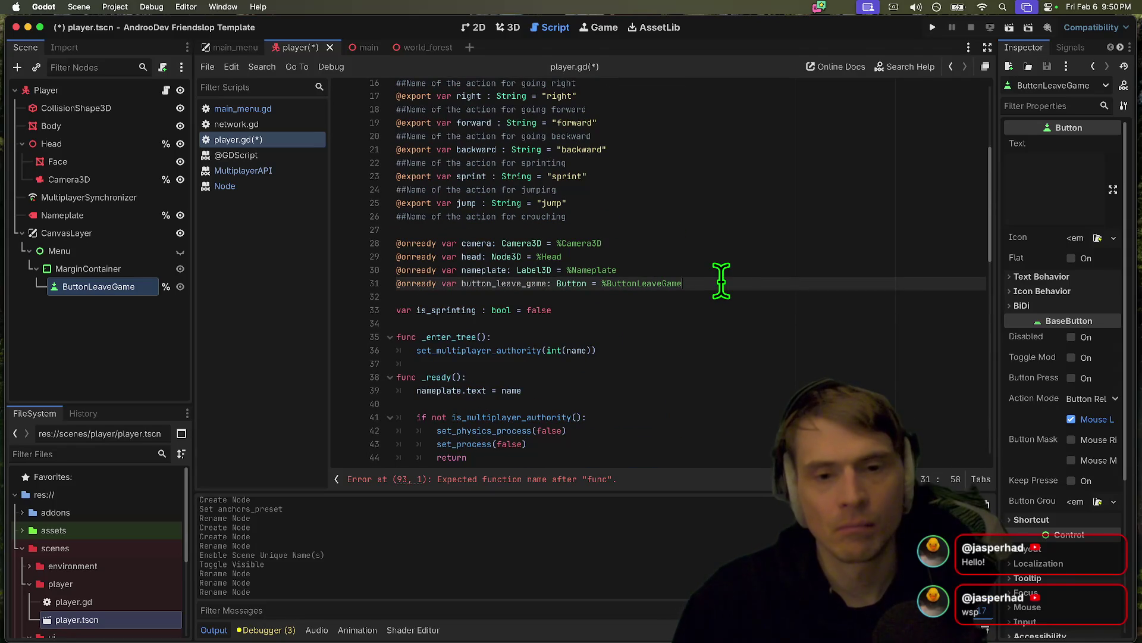
{"action": "scroll", "coordinate": [779, 259], "scroll_direction": "down", "scroll_amount": 15}
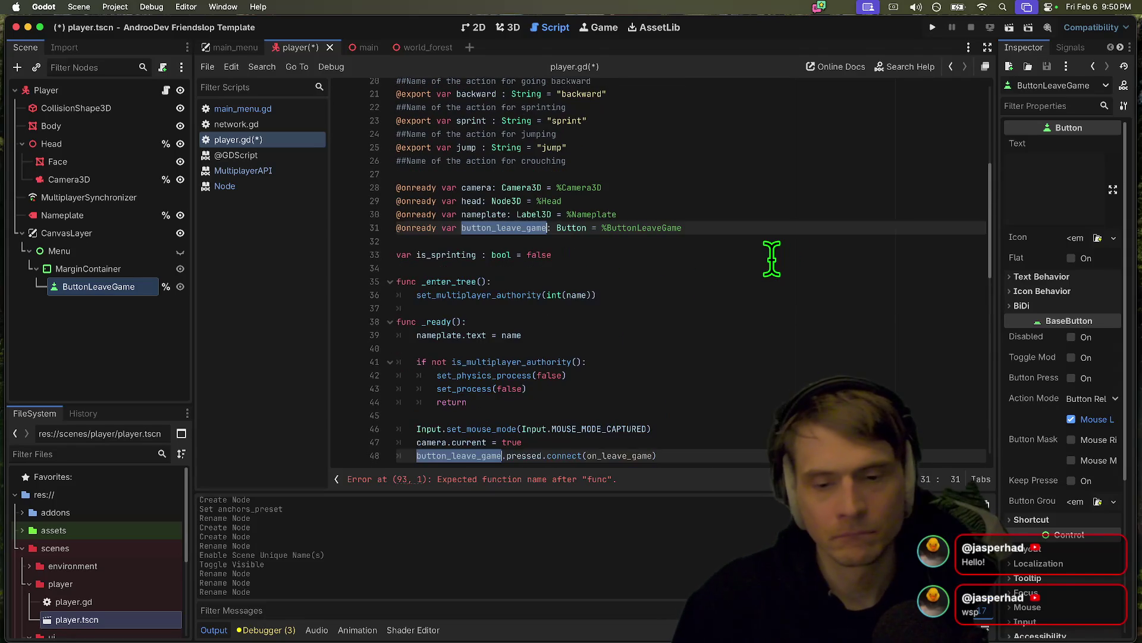
Step: Finish the func on_leave_game(): header at line 93 with an empty indented body
{"action": "left_click", "coordinate": [630, 447]}
{"action": "key", "text": "Down"}
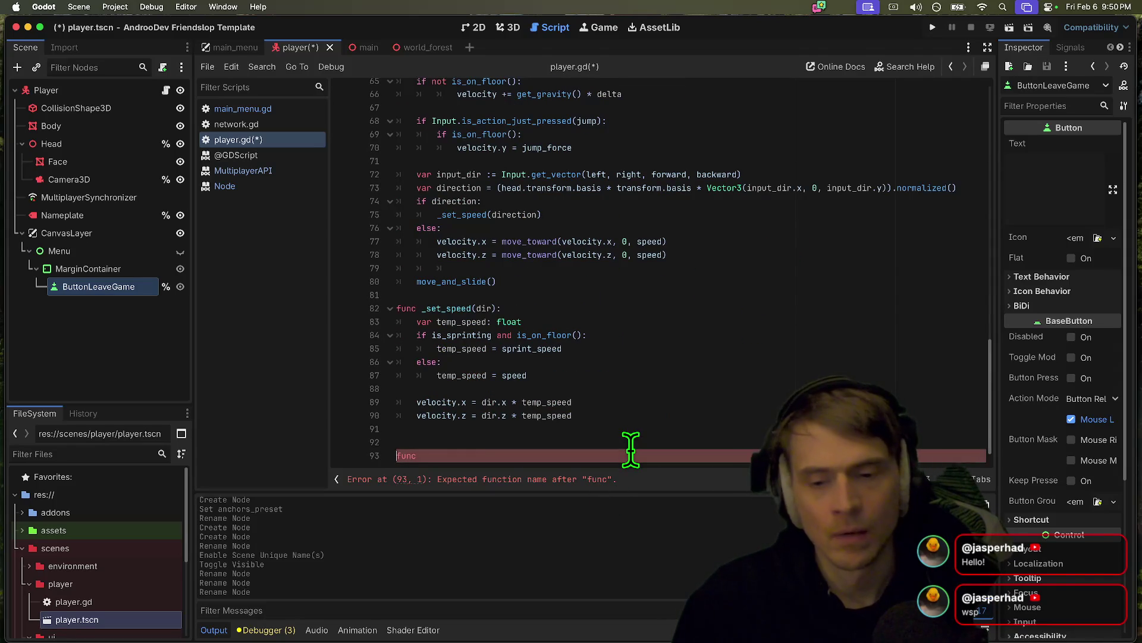
{"action": "type", "text": ":"}
{"action": "key", "text": "Return"}
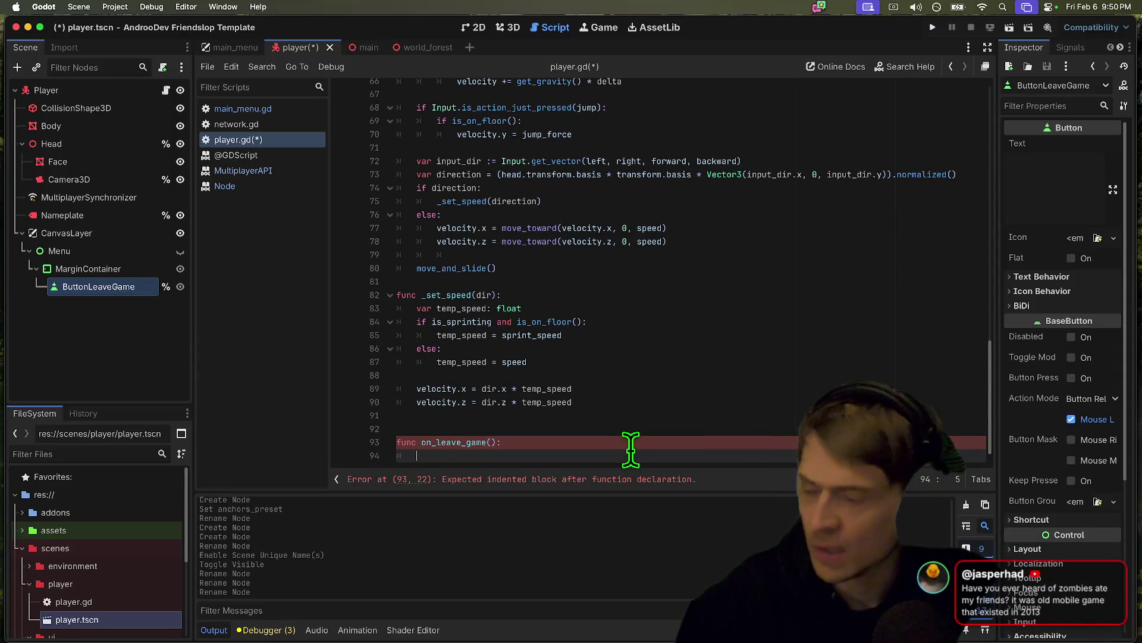
{"action": "key", "text": "super+Tab"}
Step: Search Google for 'zombies ate my friend' in a new tab and show image results
{"action": "key", "text": "super+t"}
{"action": "type", "text": "zombie"}
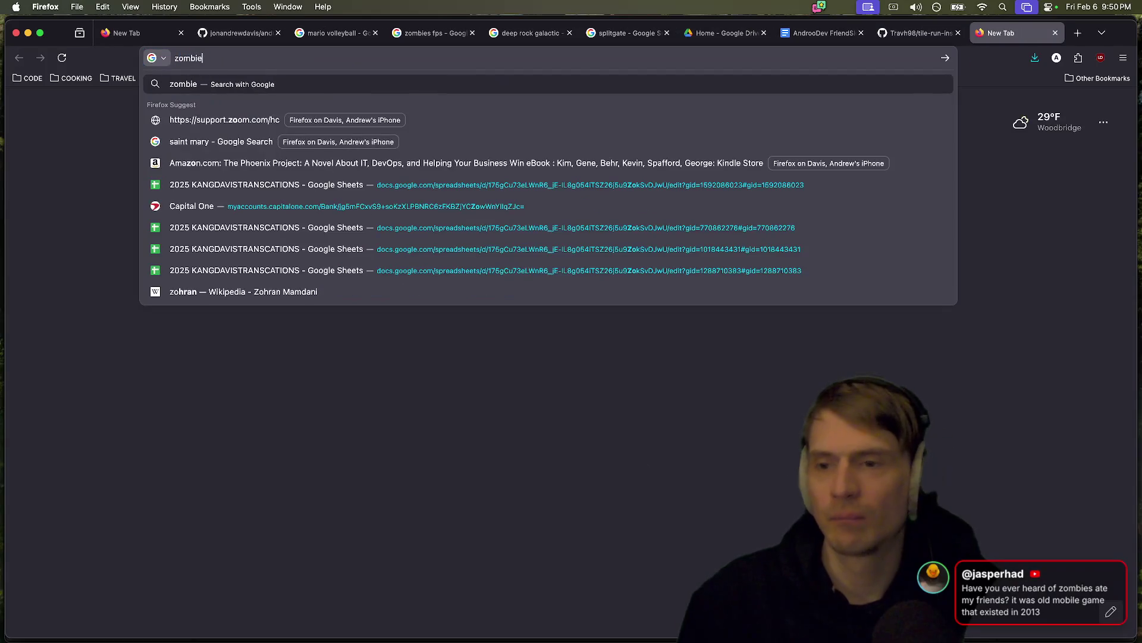
{"action": "type", "text": "s ate my fiend"}
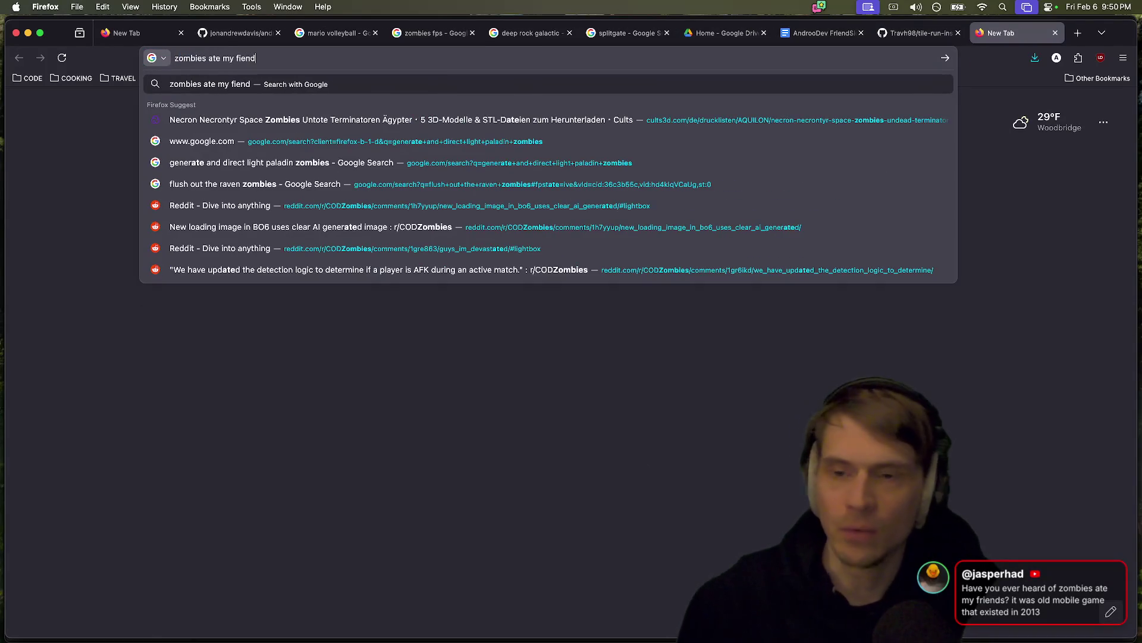
{"action": "key", "text": "Return"}
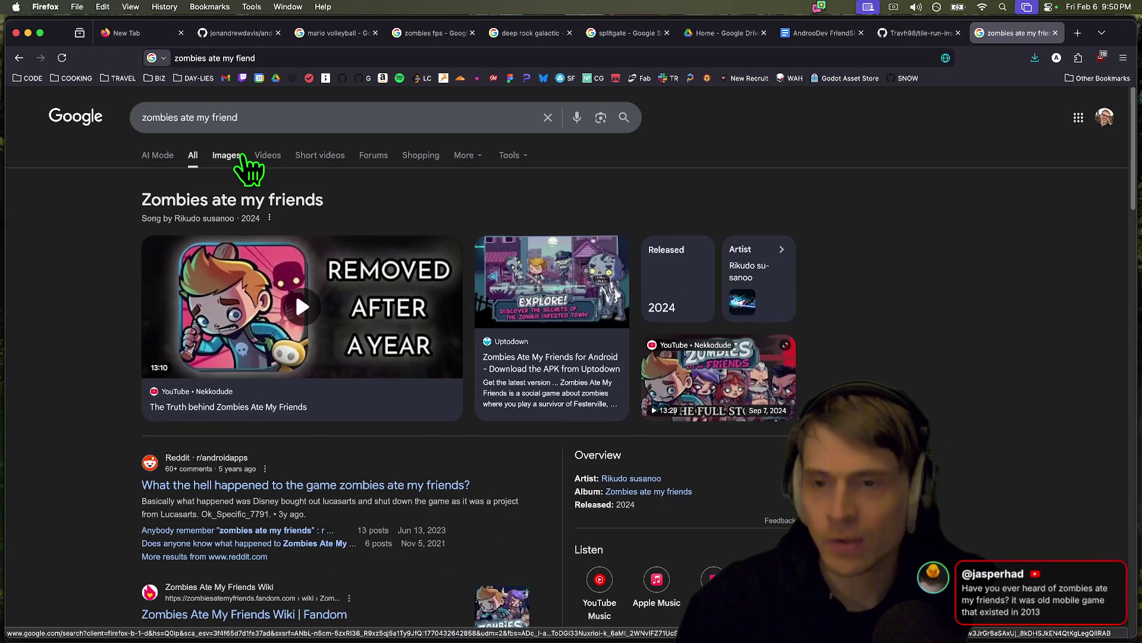
{"action": "left_click", "coordinate": [246, 170]}
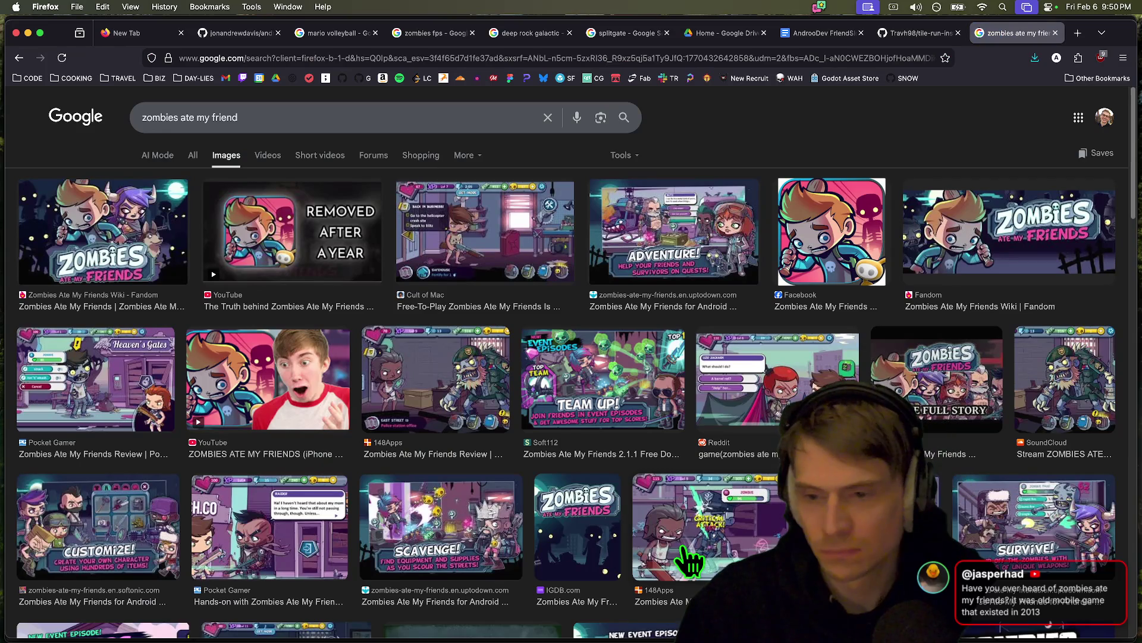
Step: Preview the Team Up, Survive, RAWG Explore and Adventure screenshots of the game
{"action": "scroll", "coordinate": [678, 549], "scroll_direction": "down", "scroll_amount": 2}
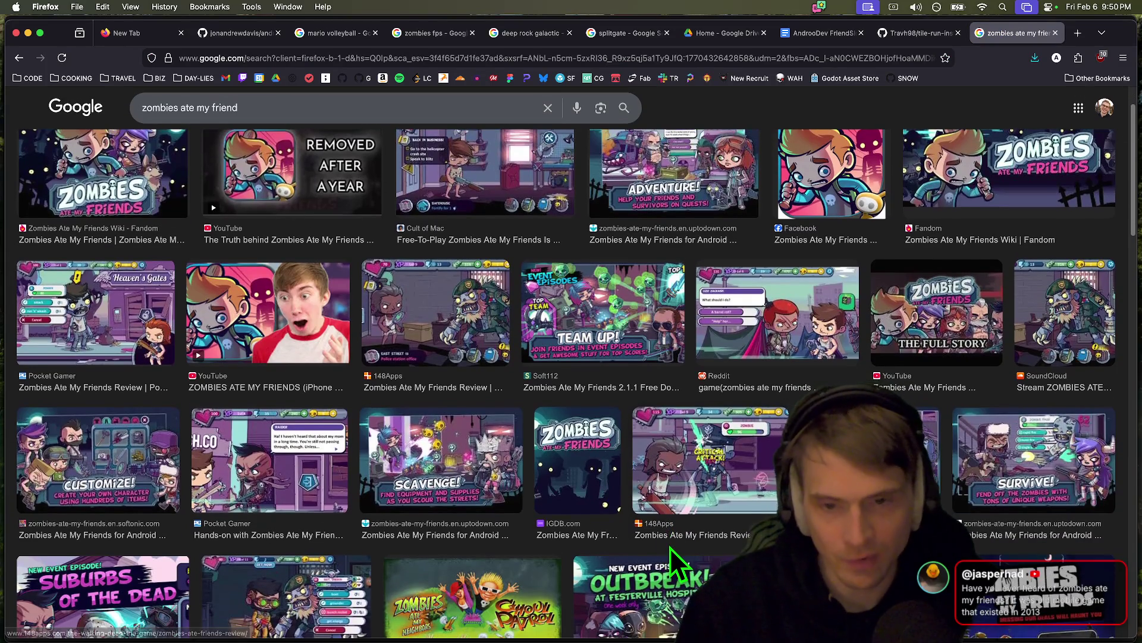
{"action": "left_click", "coordinate": [602, 312]}
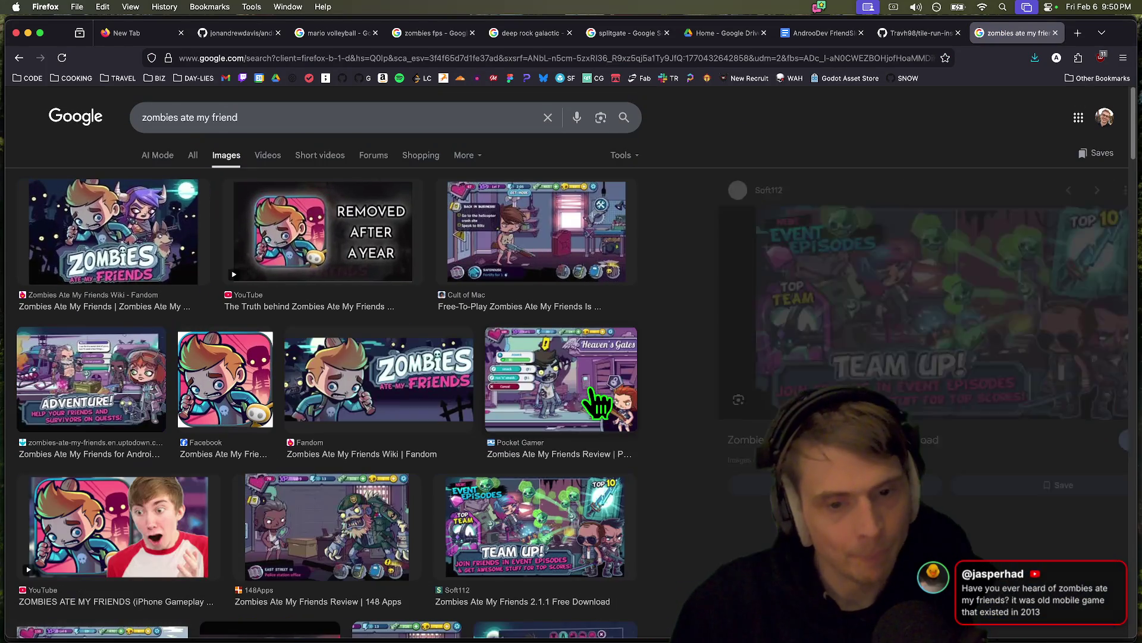
{"action": "scroll", "coordinate": [598, 403], "scroll_direction": "down", "scroll_amount": 10}
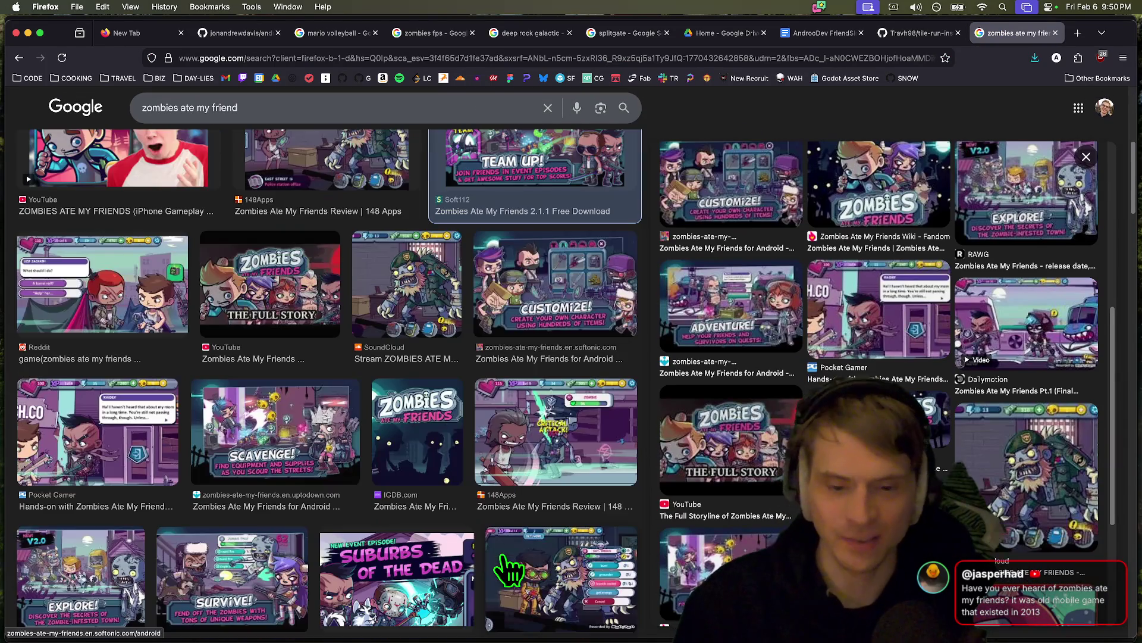
{"action": "scroll", "coordinate": [509, 559], "scroll_direction": "down", "scroll_amount": 3}
{"action": "left_click", "coordinate": [283, 488]}
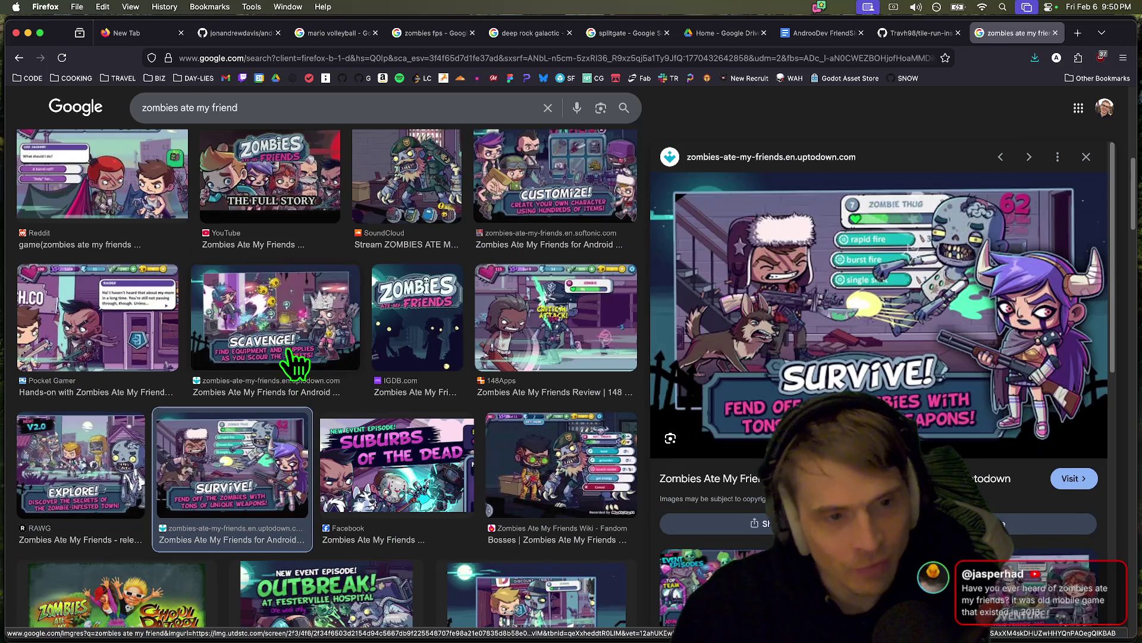
{"action": "left_click", "coordinate": [104, 513]}
{"action": "scroll", "coordinate": [52, 613], "scroll_direction": "down", "scroll_amount": 5}
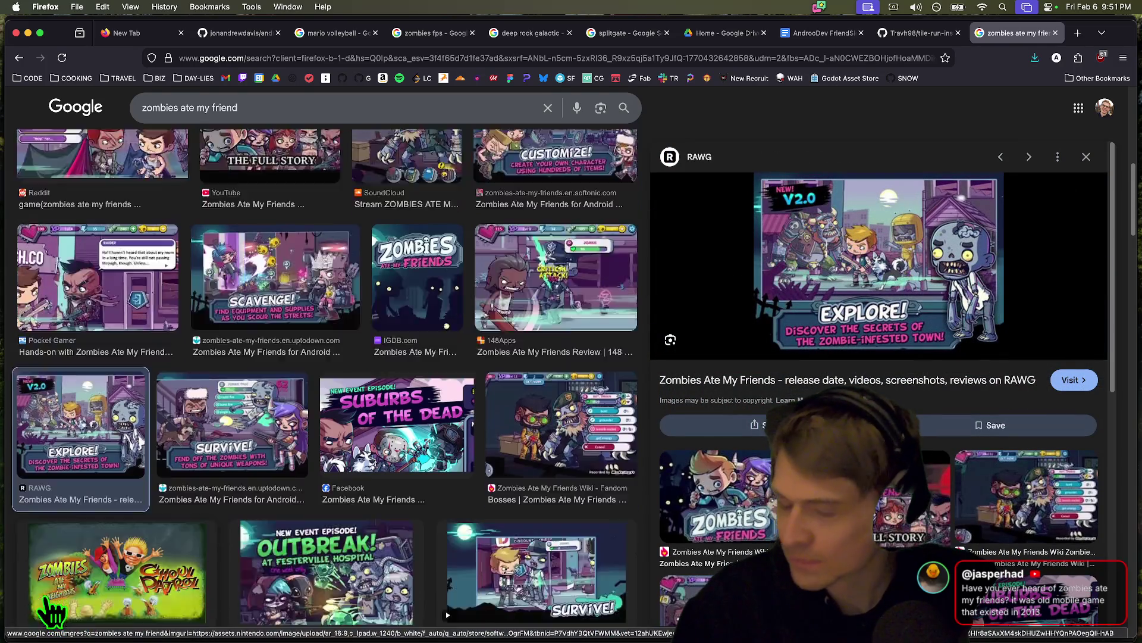
{"action": "scroll", "coordinate": [566, 489], "scroll_direction": "down", "scroll_amount": 15}
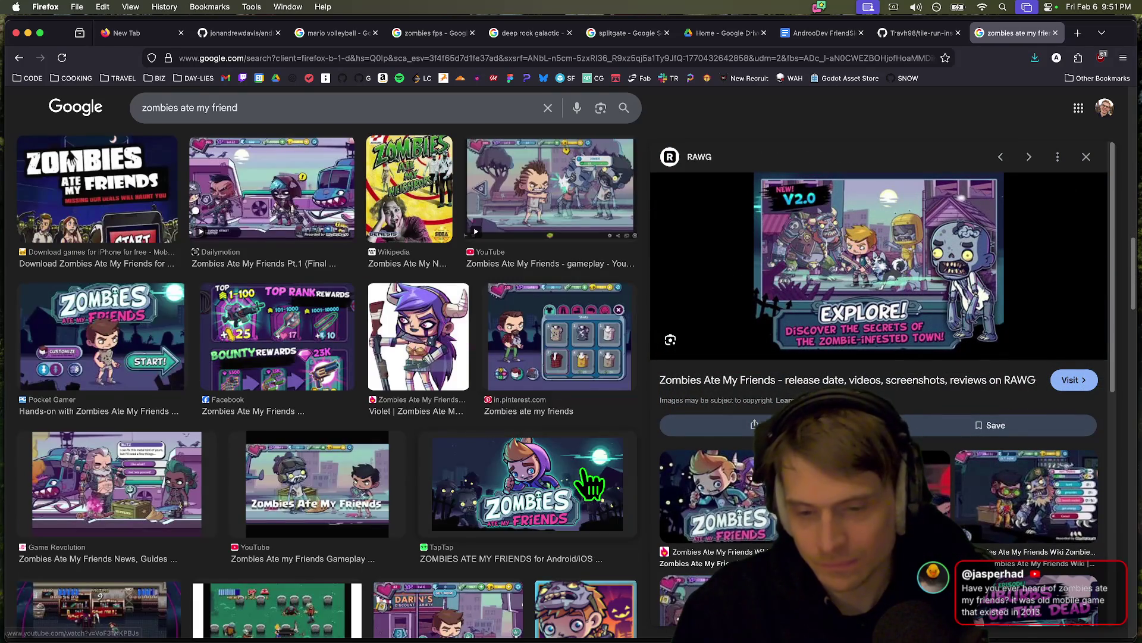
{"action": "scroll", "coordinate": [586, 488], "scroll_direction": "up", "scroll_amount": 20}
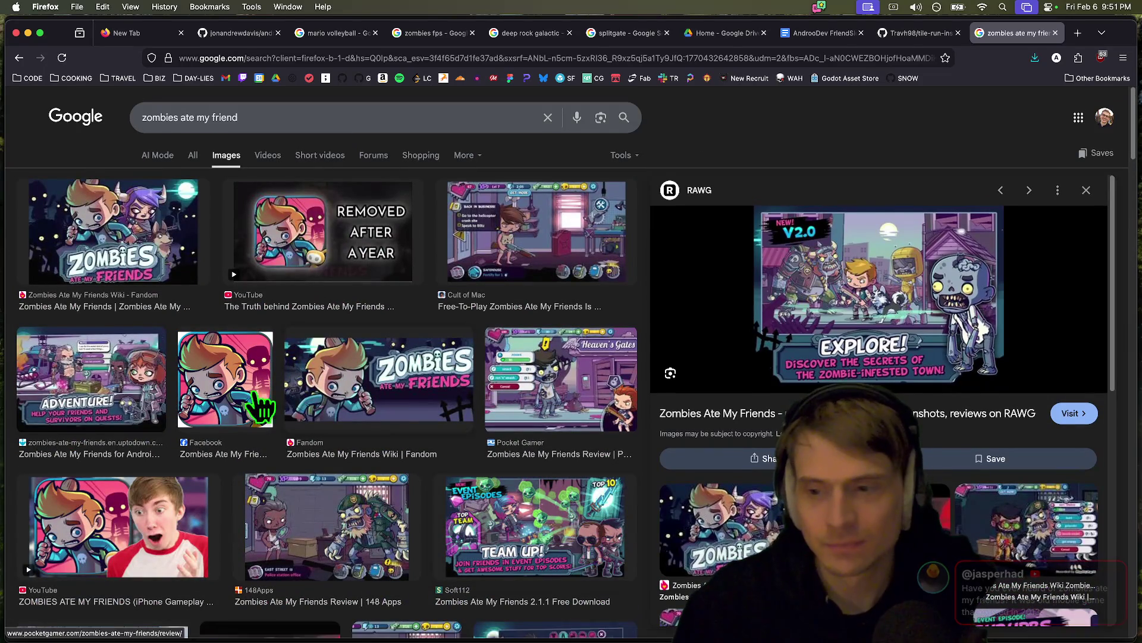
{"action": "left_click", "coordinate": [92, 408]}
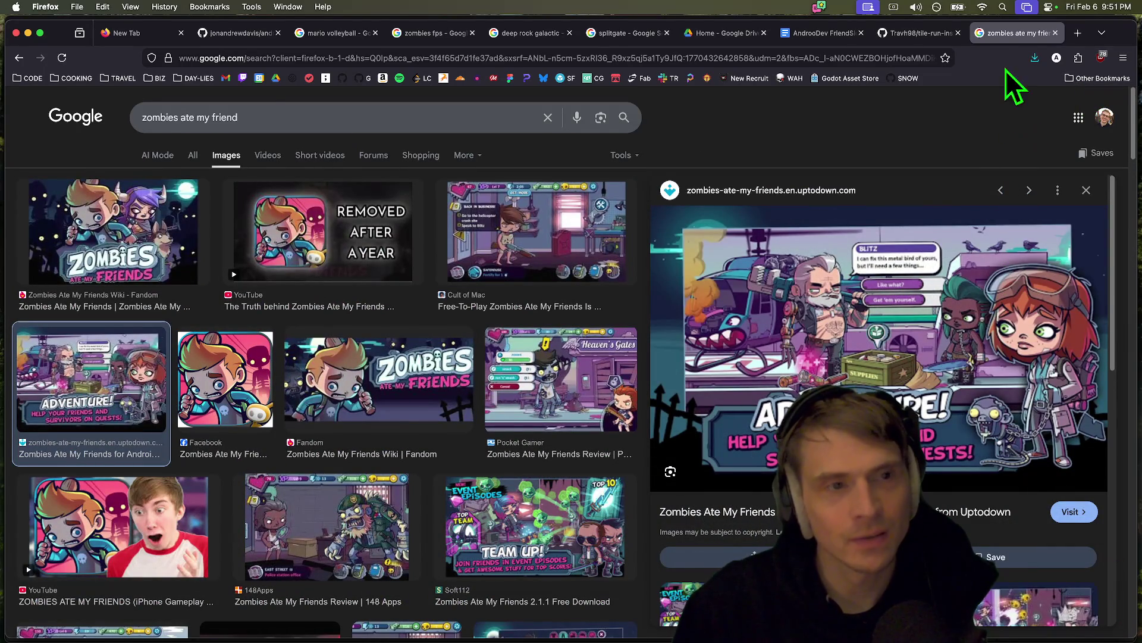
{"action": "key", "text": "super+Tab"}
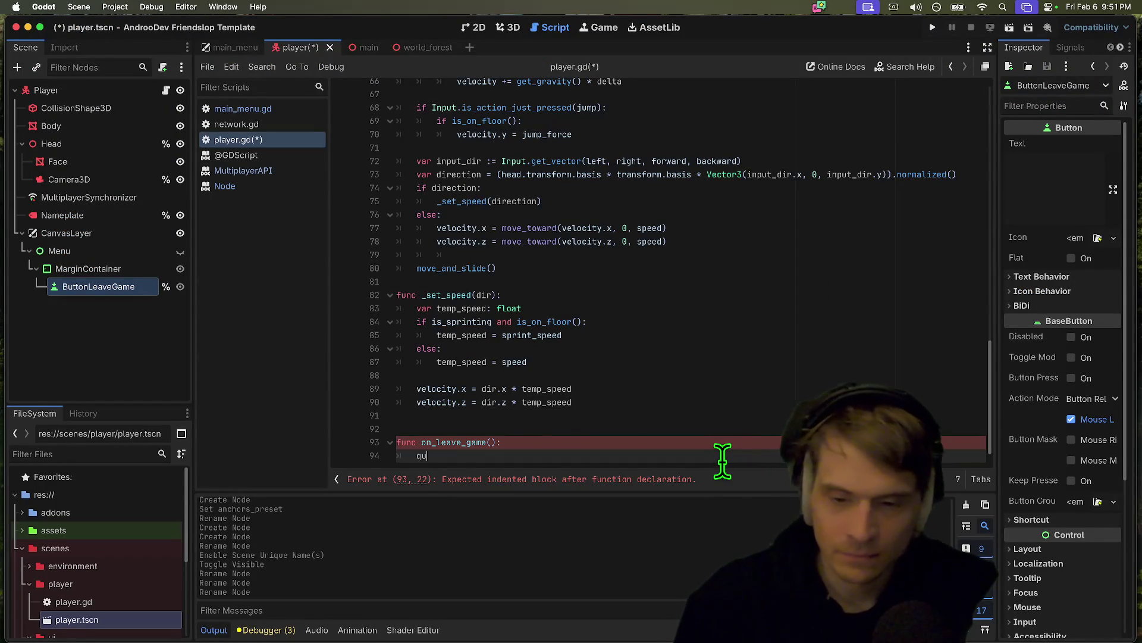
Step: Complete queue_free() on line 94 of on_leave_game from the suggestions
{"action": "key", "text": "Down"}
{"action": "key", "text": "Down"}
{"action": "key", "text": "Return"}
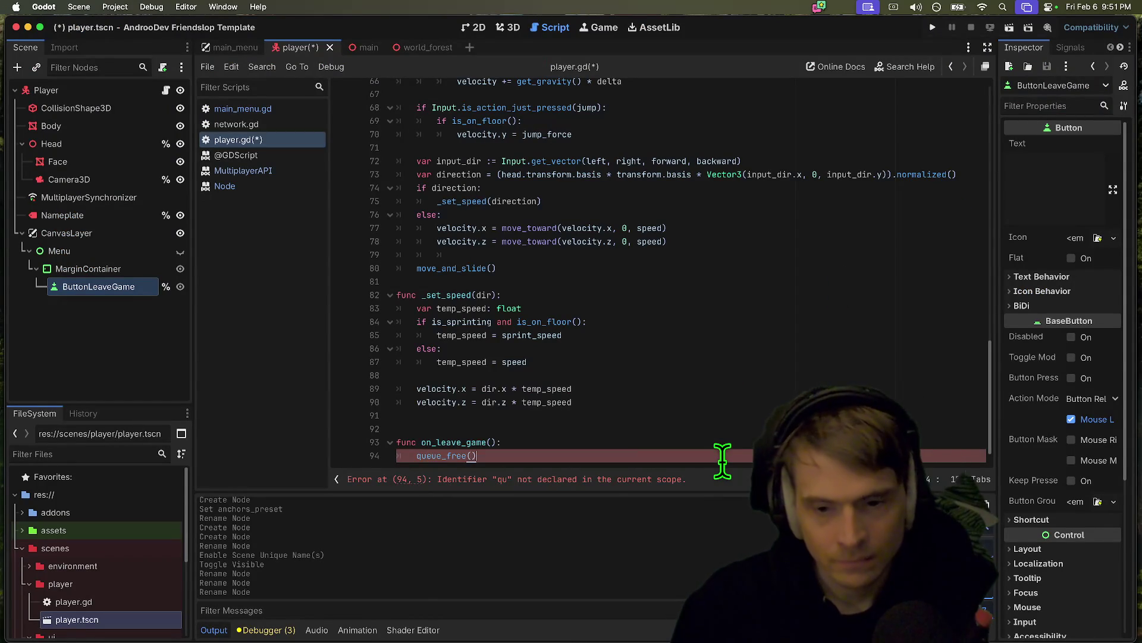
{"action": "key", "text": "Return"}
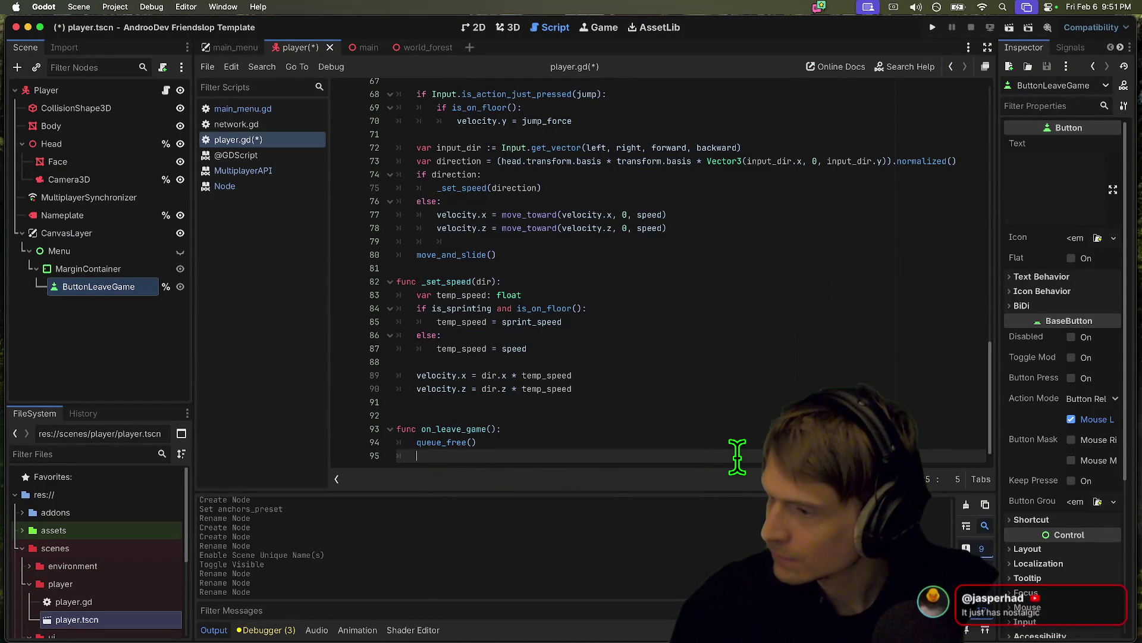
Step: Browse the FileSystem dock to main.tscn and the ui main_menu script and scene files
{"action": "scroll", "coordinate": [749, 445], "scroll_direction": "up", "scroll_amount": 15}
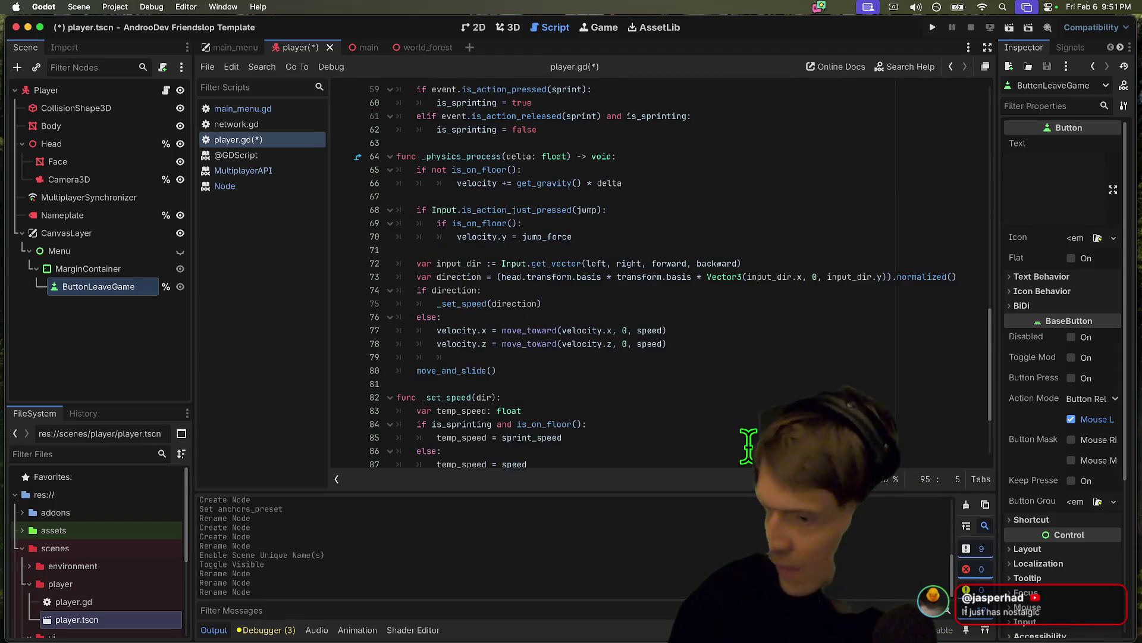
{"action": "left_click_drag", "start_coordinate": [140, 409], "coordinate": [135, 364]}
{"action": "scroll", "coordinate": [97, 502], "scroll_direction": "down", "scroll_amount": 5}
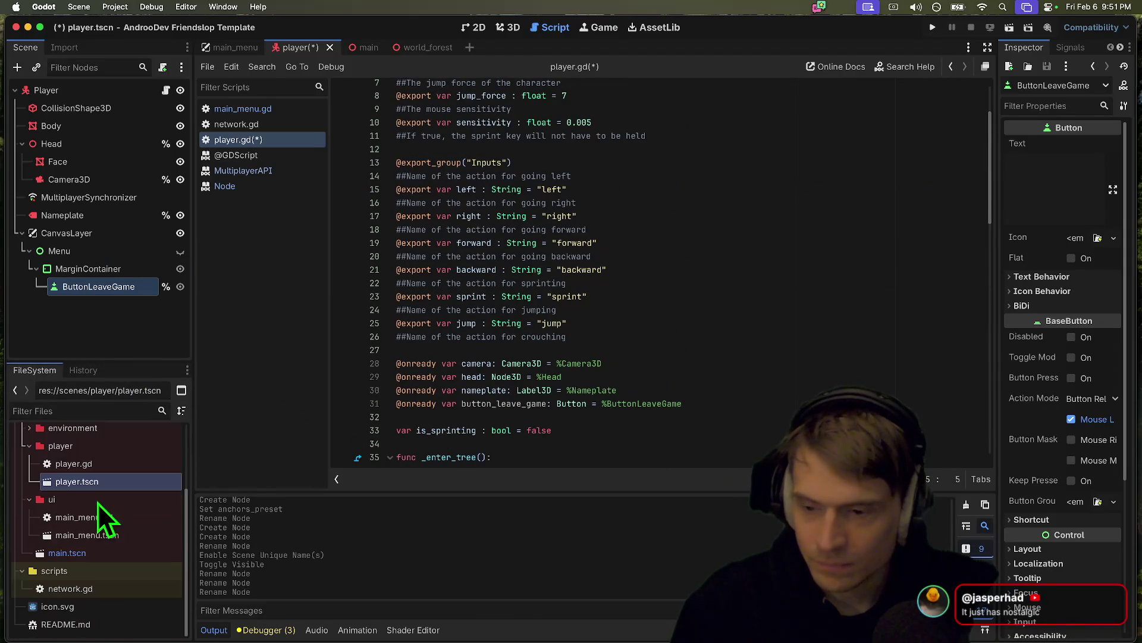
{"action": "left_click", "coordinate": [102, 553]}
{"action": "scroll", "coordinate": [890, 238], "scroll_direction": "up", "scroll_amount": 2}
{"action": "scroll", "coordinate": [934, 235], "scroll_direction": "down", "scroll_amount": 4}
{"action": "scroll", "coordinate": [865, 304], "scroll_direction": "down", "scroll_amount": 3}
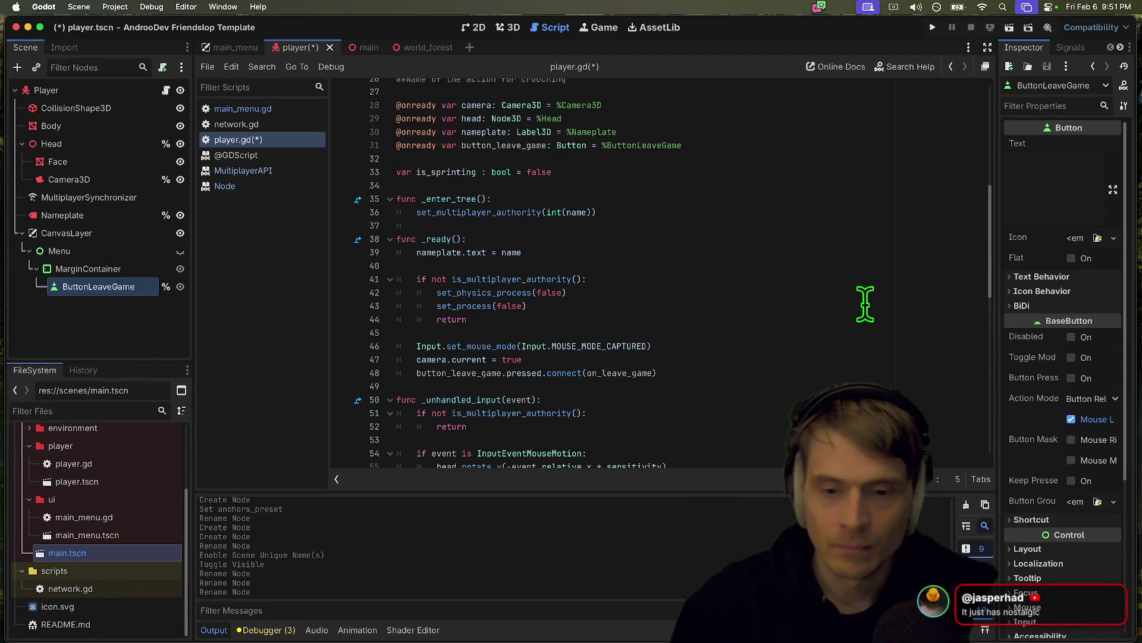
{"action": "scroll", "coordinate": [789, 275], "scroll_direction": "up", "scroll_amount": 1}
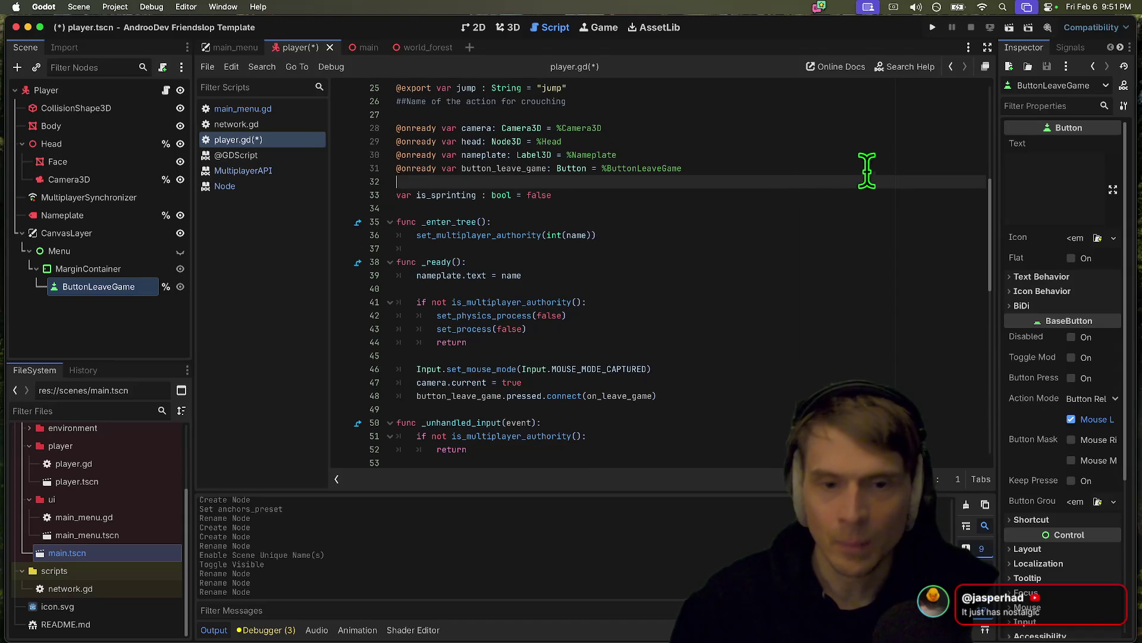
{"action": "left_click_drag", "start_coordinate": [867, 156], "coordinate": [883, 143]}
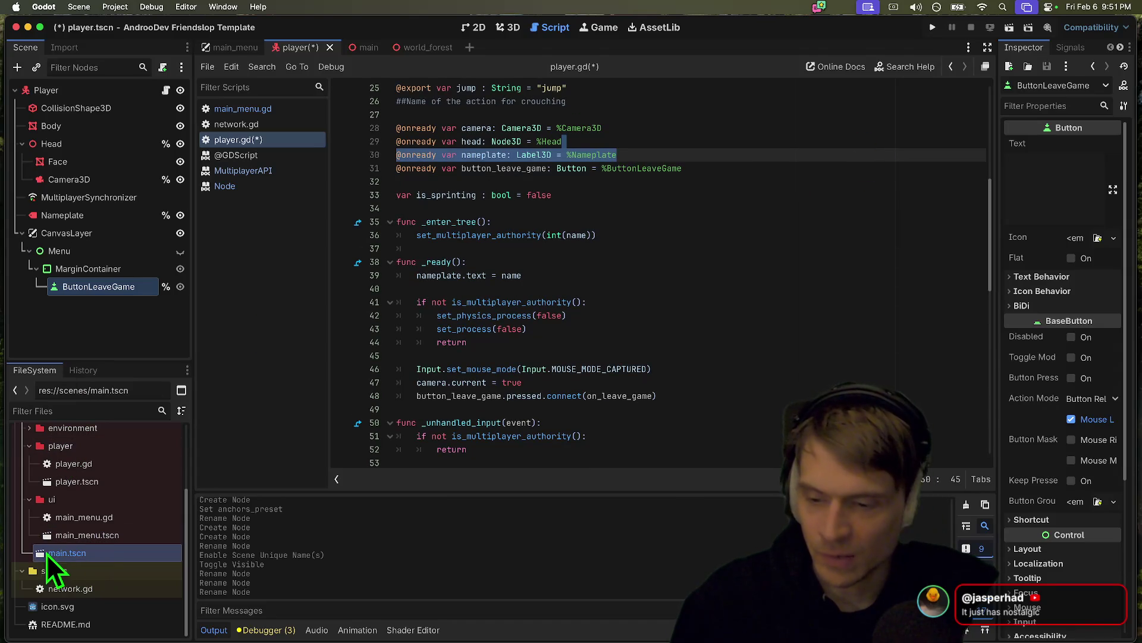
{"action": "left_click", "coordinate": [87, 517]}
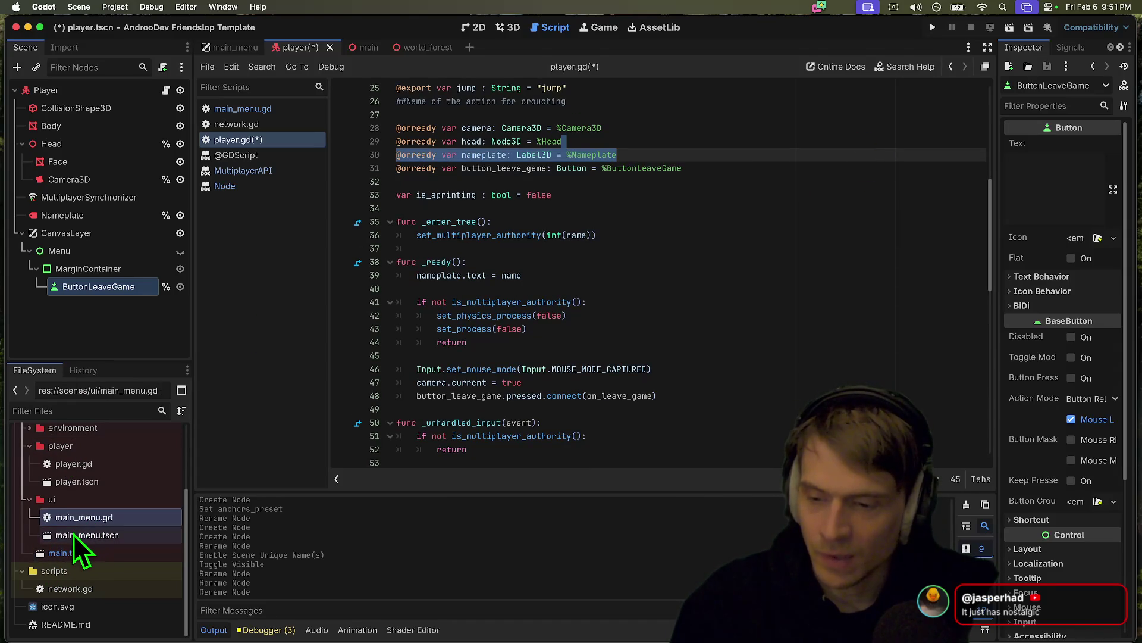
{"action": "left_click", "coordinate": [73, 533]}
Step: Drag the main menu scene into the script to preload it as a constant on line 32
{"action": "mouse_move", "coordinate": [51, 535]}
{"action": "left_mouse_down"}
{"action": "mouse_move", "coordinate": [99, 534]}
{"action": "mouse_move", "coordinate": [416, 324]}
{"action": "mouse_move", "coordinate": [694, 166]}
{"action": "mouse_move", "coordinate": [696, 182]}
{"action": "left_mouse_up"}
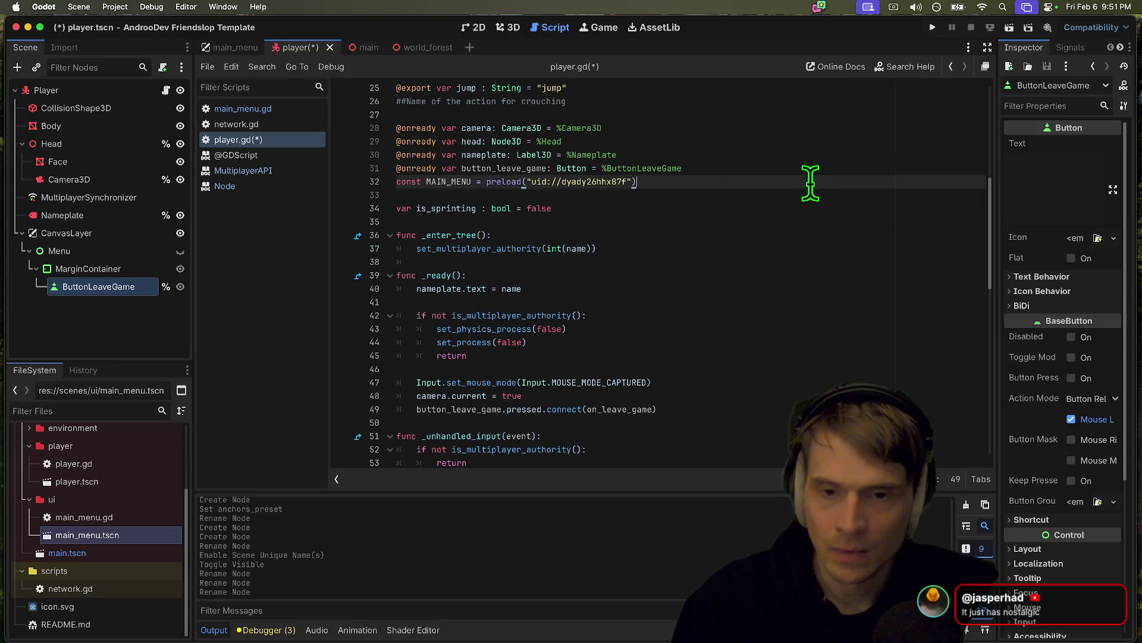
{"action": "scroll", "coordinate": [639, 297], "scroll_direction": "down", "scroll_amount": 10}
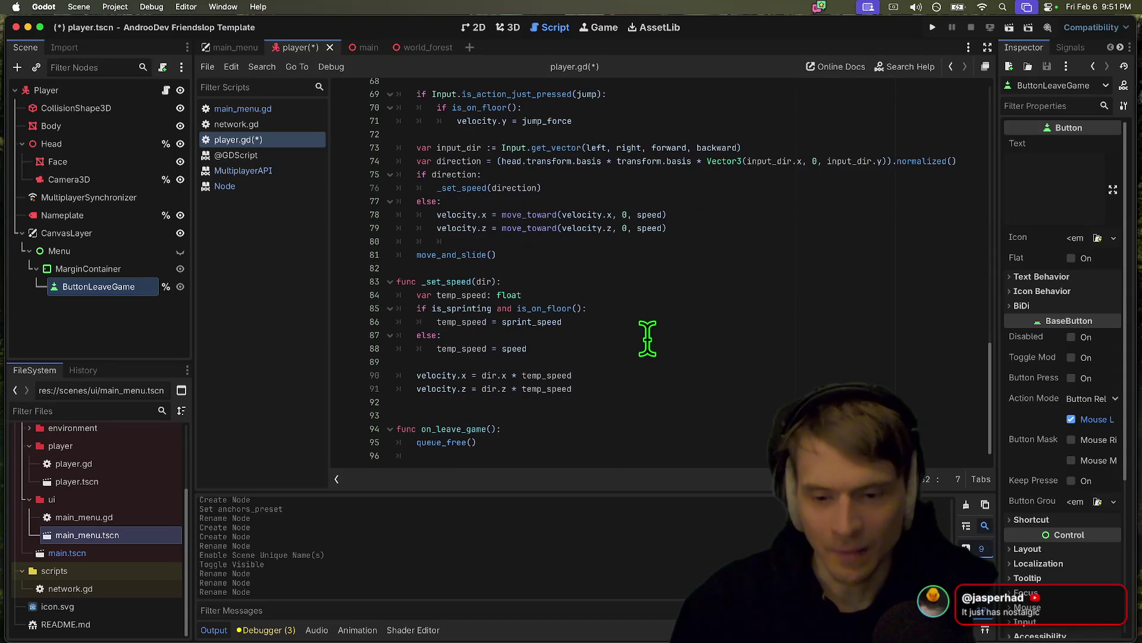
{"action": "left_click", "coordinate": [666, 428]}
Step: Write get_tree().current_scene.add_child(MAIN_MENU.instantiate()) on line 96 and cut the queue_free() line
{"action": "key", "text": "Down"}
{"action": "key", "text": "Down"}
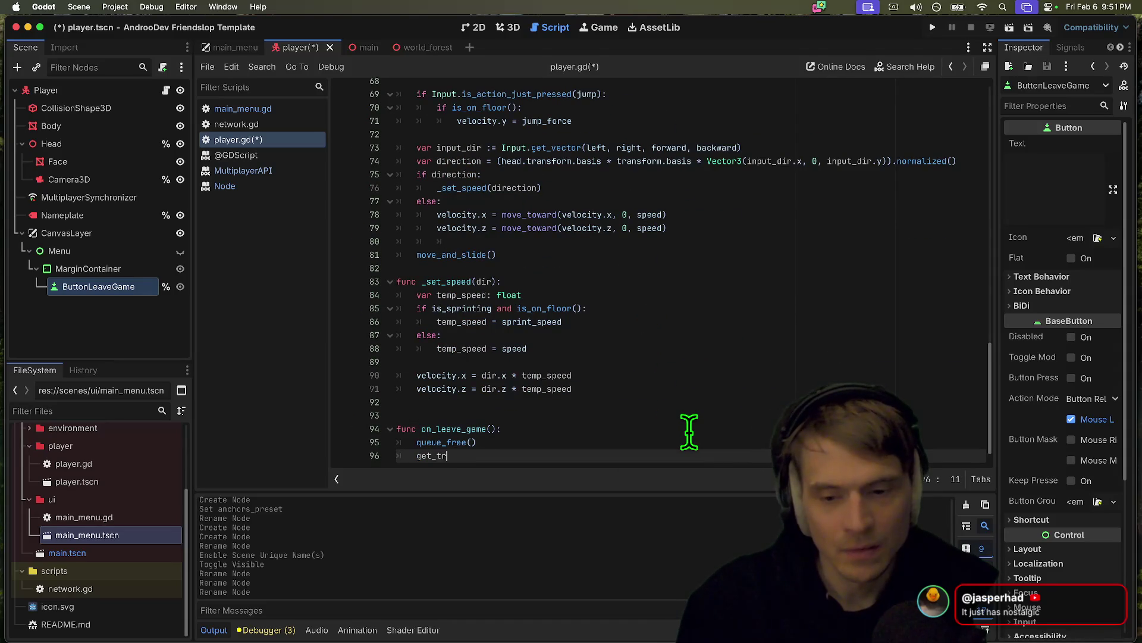
{"action": "key", "text": "Return"}
{"action": "type", "text": "."}
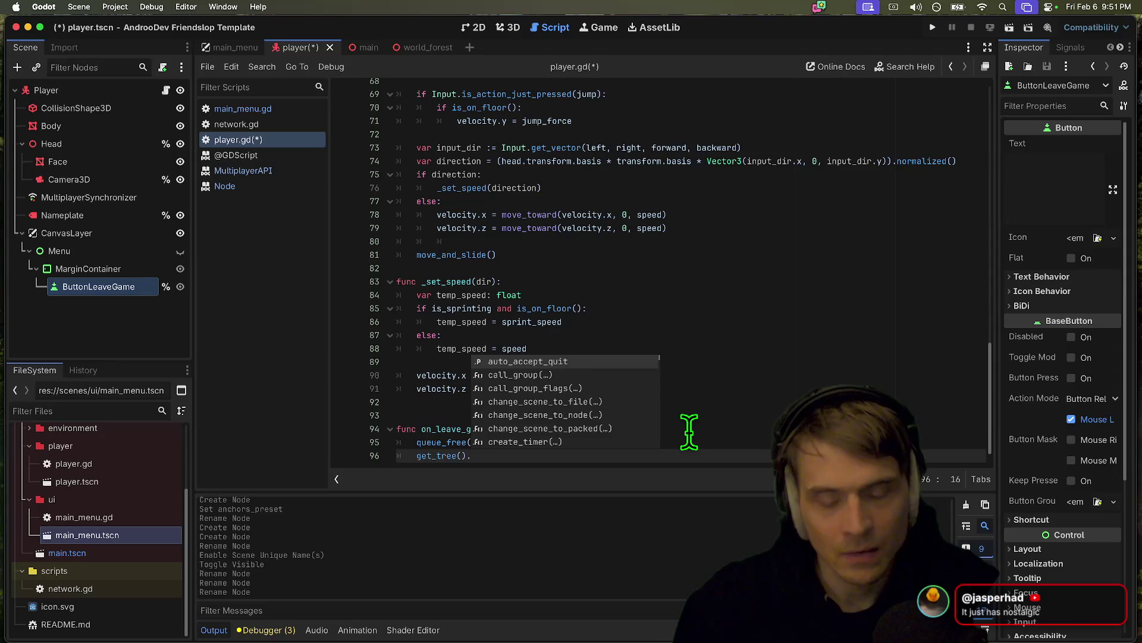
{"action": "type", "text": "current_scene.add_"}
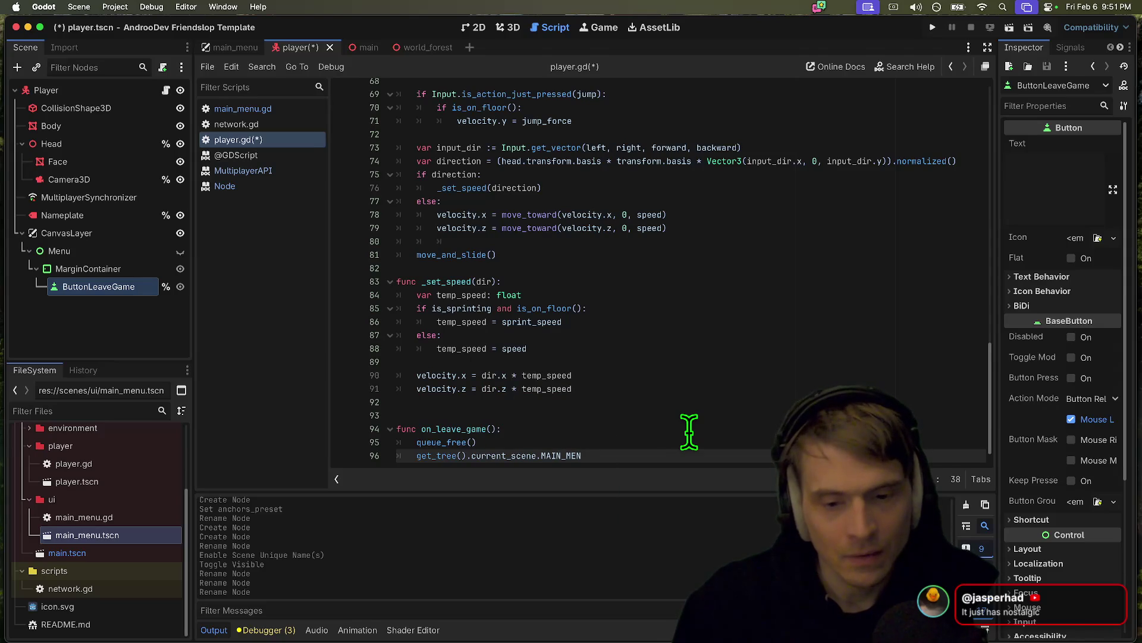
{"action": "type", "text": "c"}
{"action": "key", "text": "Return"}
{"action": "type", "text": "MAIN_MEN"}
{"action": "key", "text": "BackSpace"}
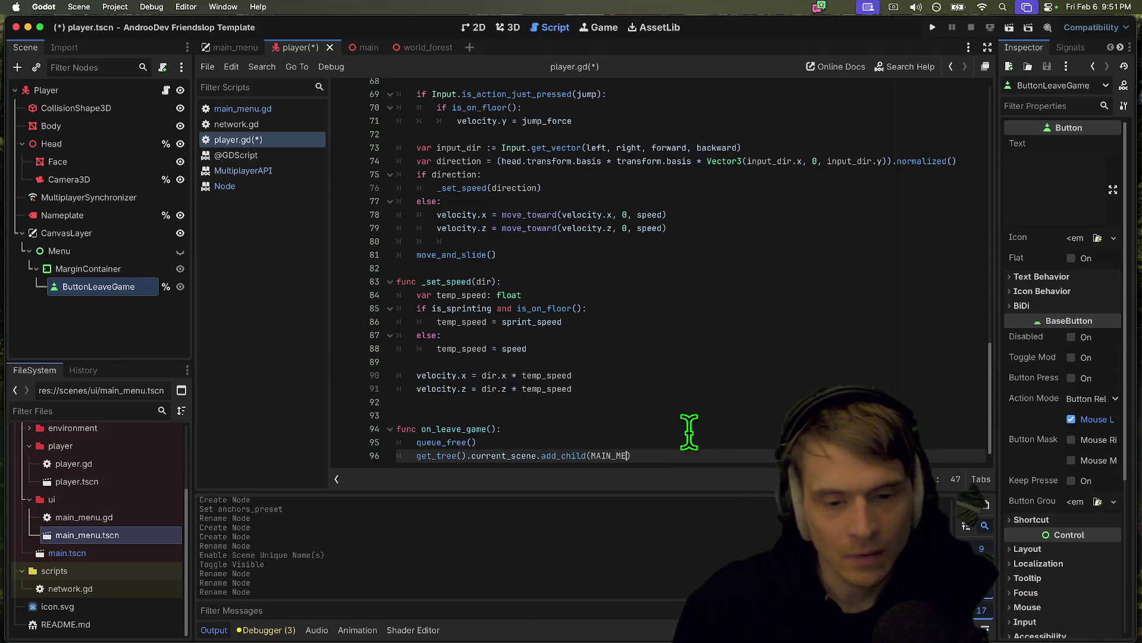
{"action": "key", "text": "ctrl+space"}
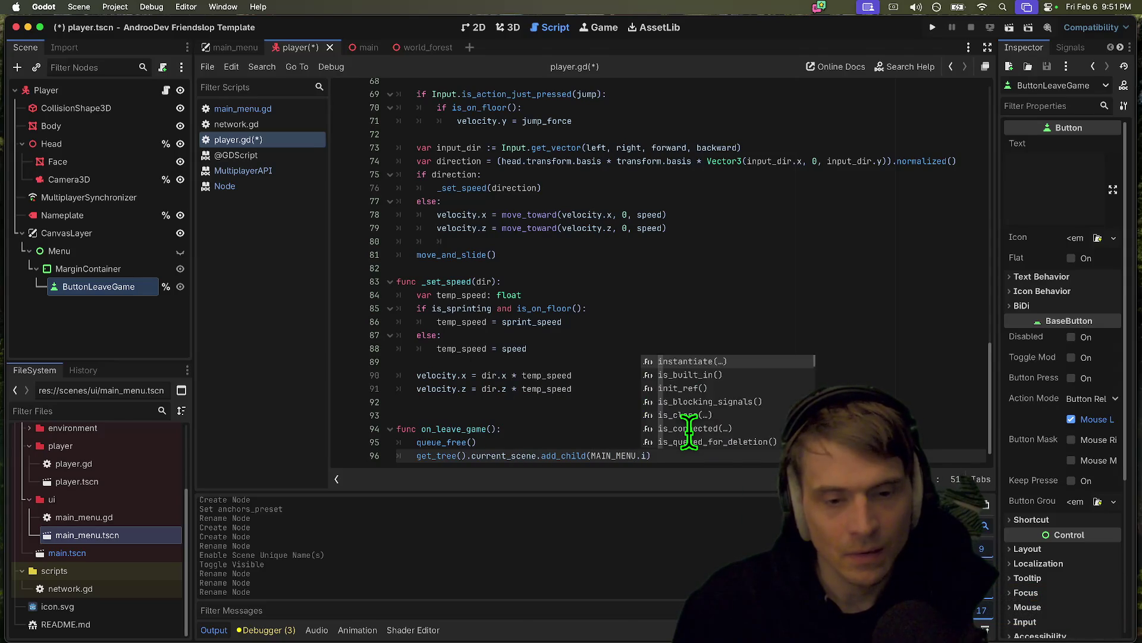
{"action": "key", "text": "Return"}
{"action": "key", "text": "Escape"}
{"action": "key", "text": "Up"}
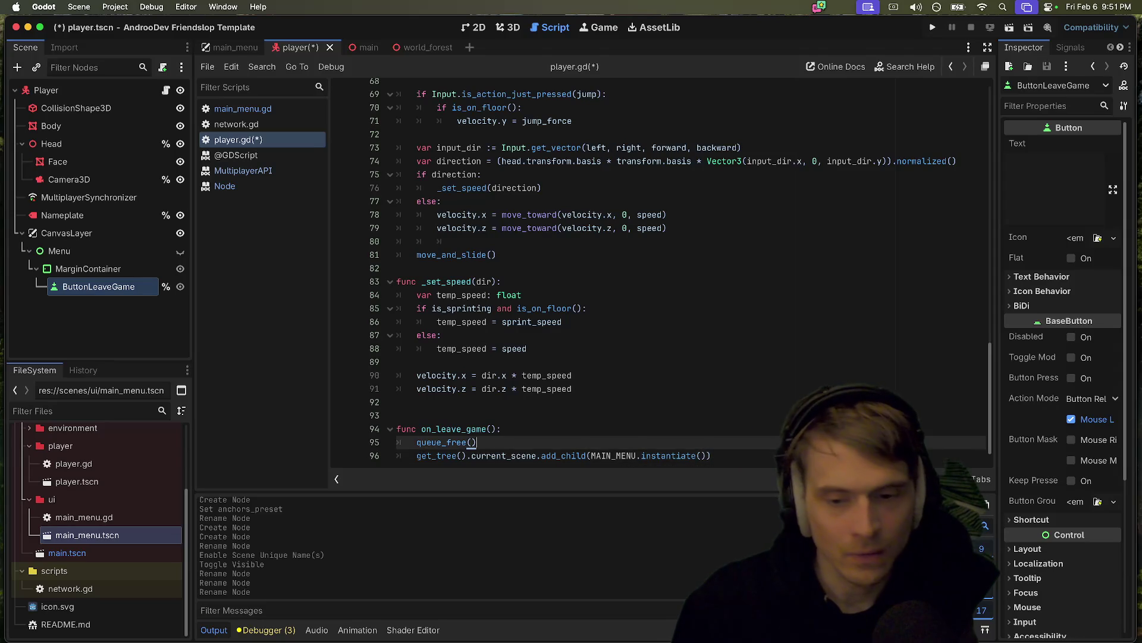
{"action": "key", "text": "super+shift+k"}
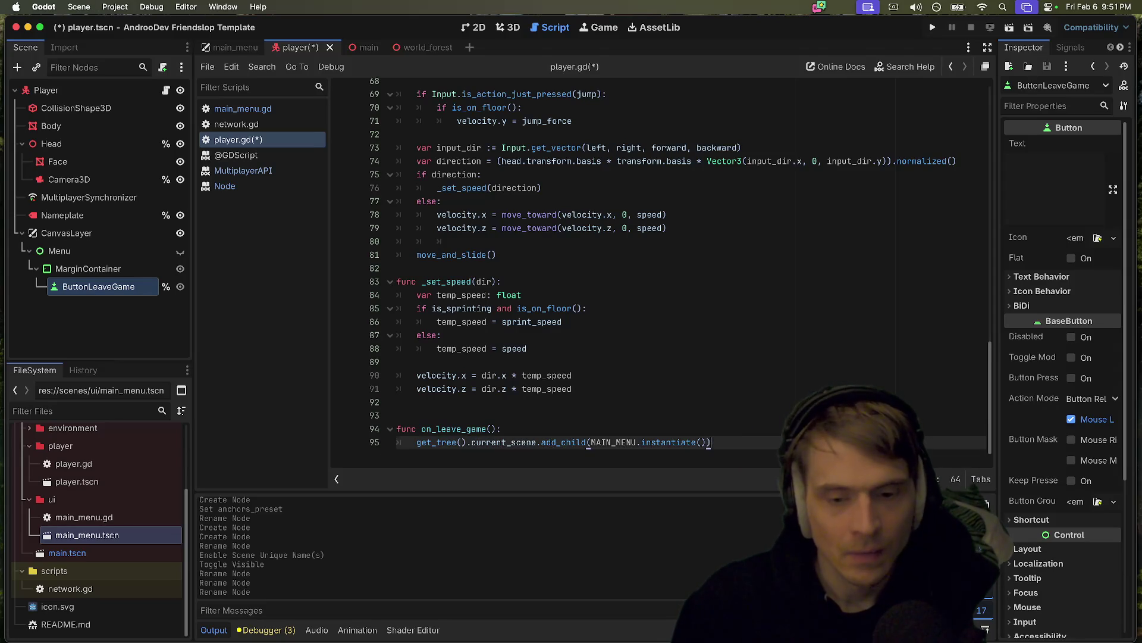
Step: Put queue_free() back after the add_child line, save, and run the game
{"action": "key", "text": "ctrl+z"}
{"action": "key", "text": "ctrl+s"}
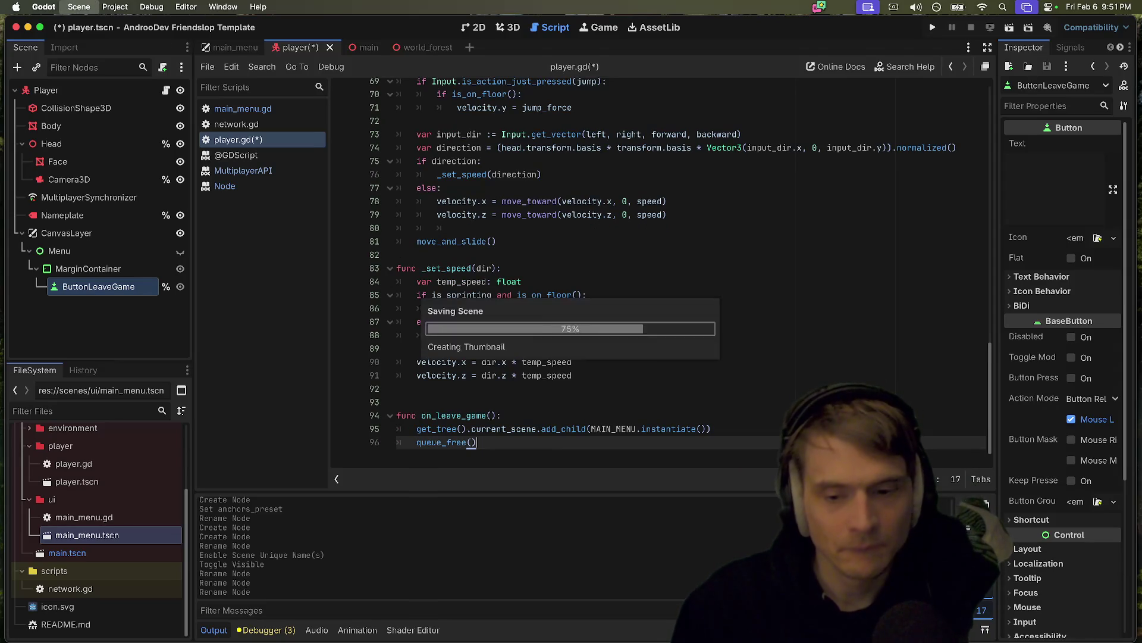
{"action": "key", "text": "super+b"}
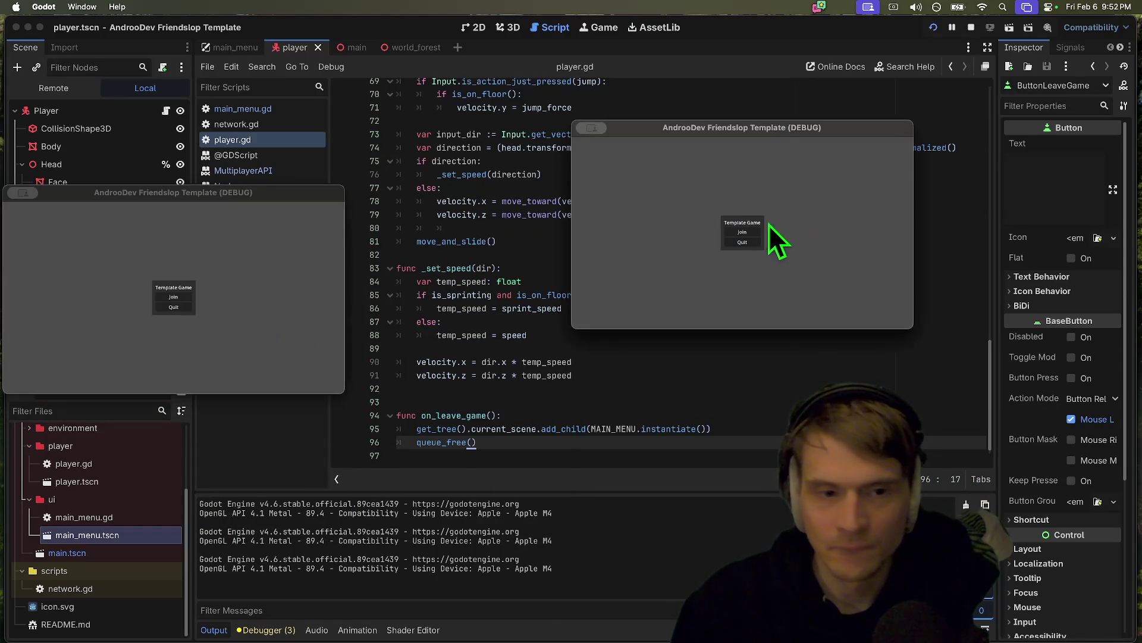
Step: Host in one test window, join from the second, then stop the game
{"action": "left_click", "coordinate": [742, 233]}
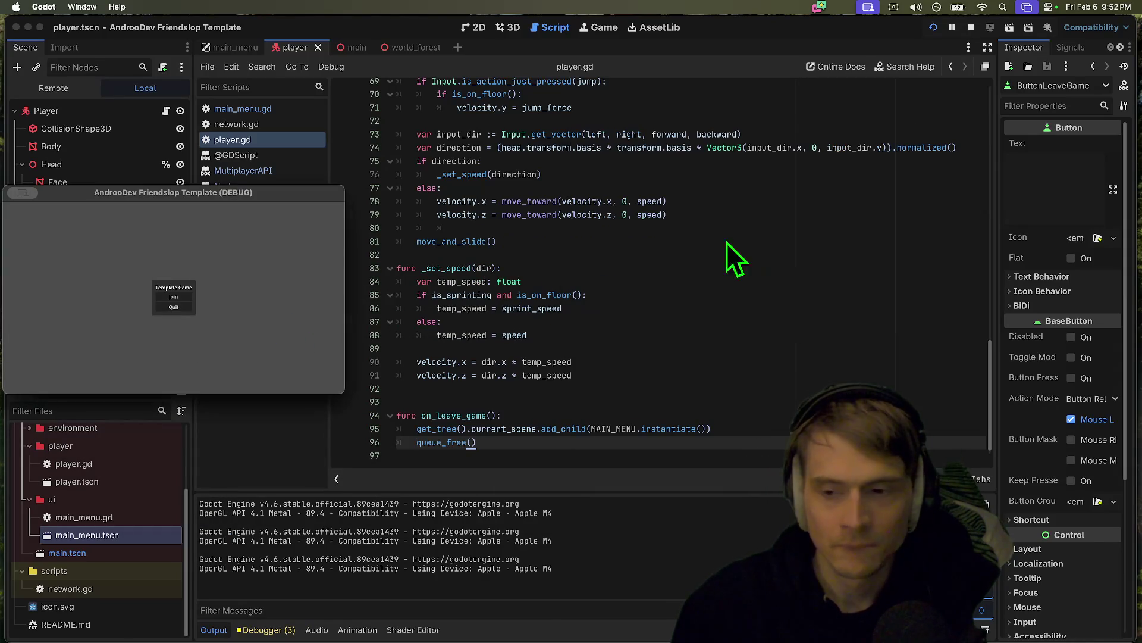
{"action": "left_click", "coordinate": [331, 312]}
{"action": "key", "text": "super+q"}
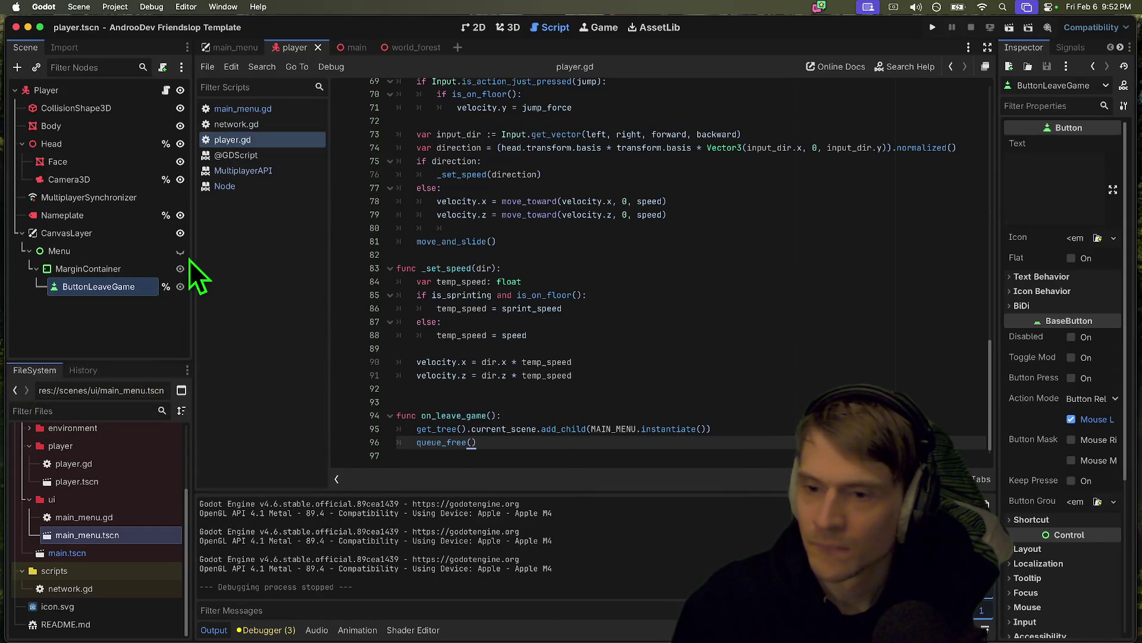
{"action": "scroll", "coordinate": [632, 169], "scroll_direction": "up", "scroll_amount": 6}
Step: Add a func _process(delta: float) -> void below _unhandled_input
{"action": "scroll", "coordinate": [632, 169], "scroll_direction": "up", "scroll_amount": 5}
{"action": "scroll", "coordinate": [650, 170], "scroll_direction": "down", "scroll_amount": 6}
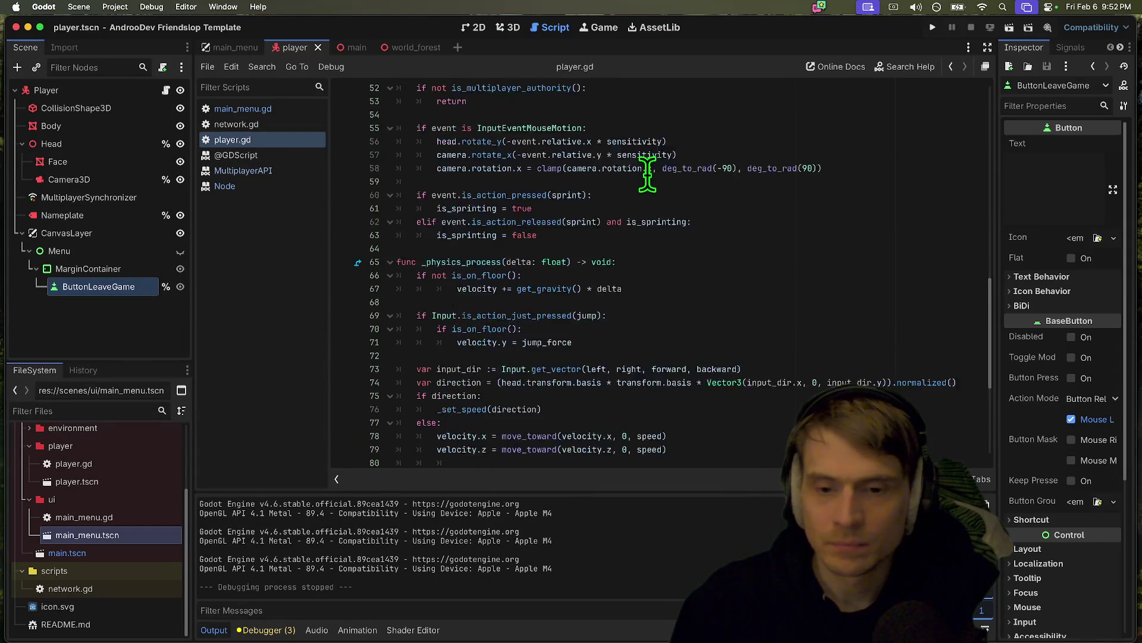
{"action": "left_click", "coordinate": [726, 227]}
{"action": "left_click", "coordinate": [741, 215]}
{"action": "scroll", "coordinate": [740, 209], "scroll_direction": "up", "scroll_amount": 2}
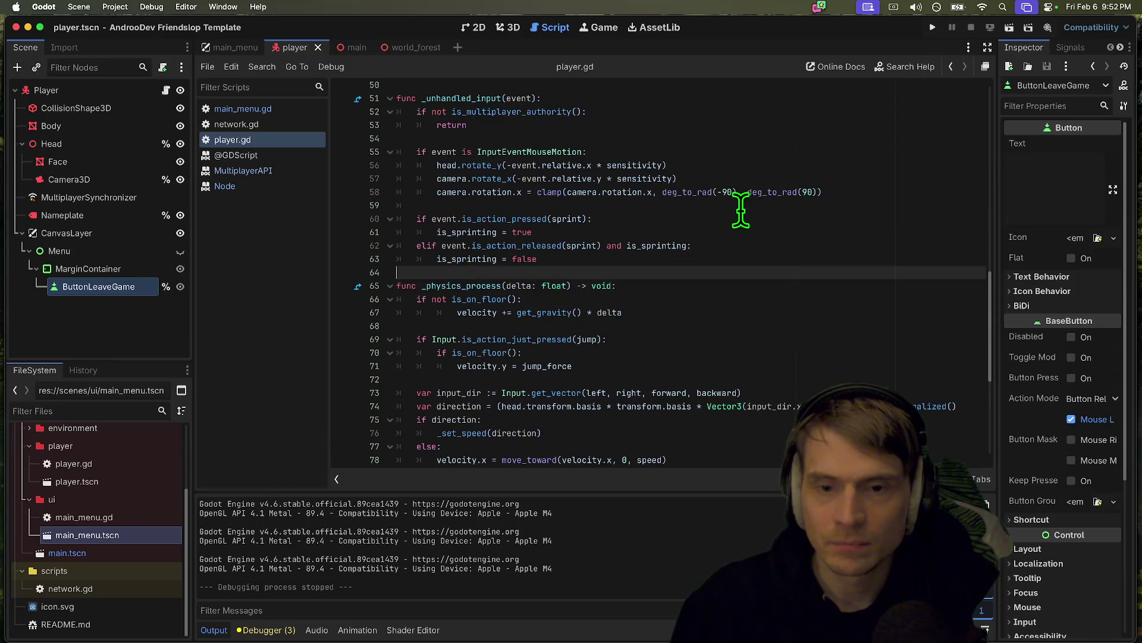
{"action": "key", "text": "Return"}
{"action": "key", "text": "Return"}
{"action": "key", "text": "Return"}
{"action": "key", "text": "Up"}
{"action": "key", "text": "Up"}
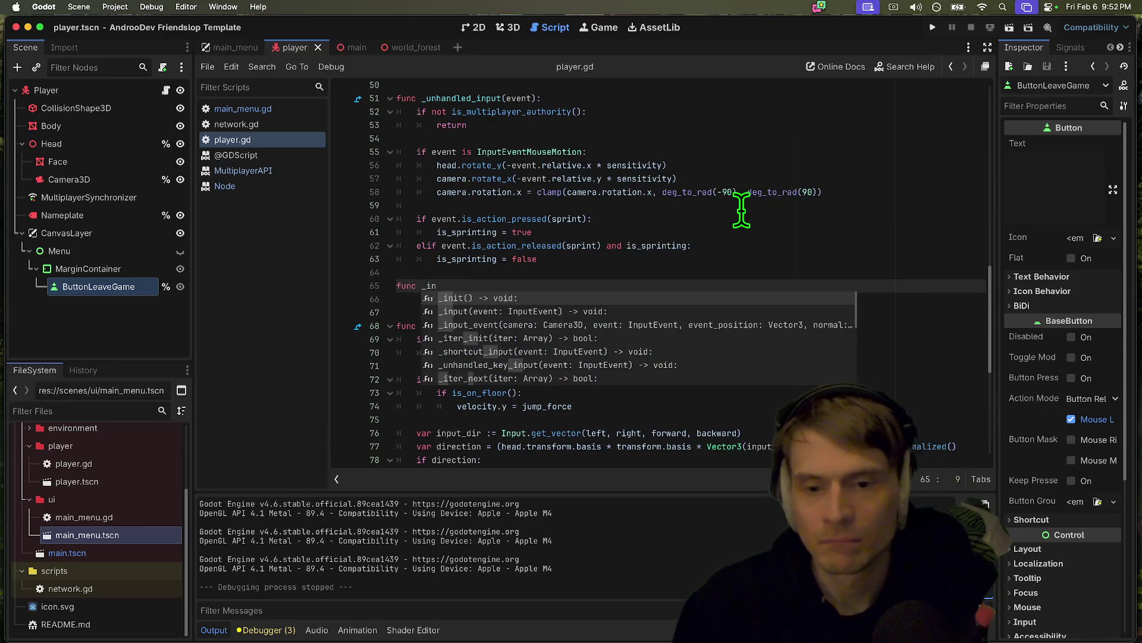
{"action": "key", "text": "super+s"}
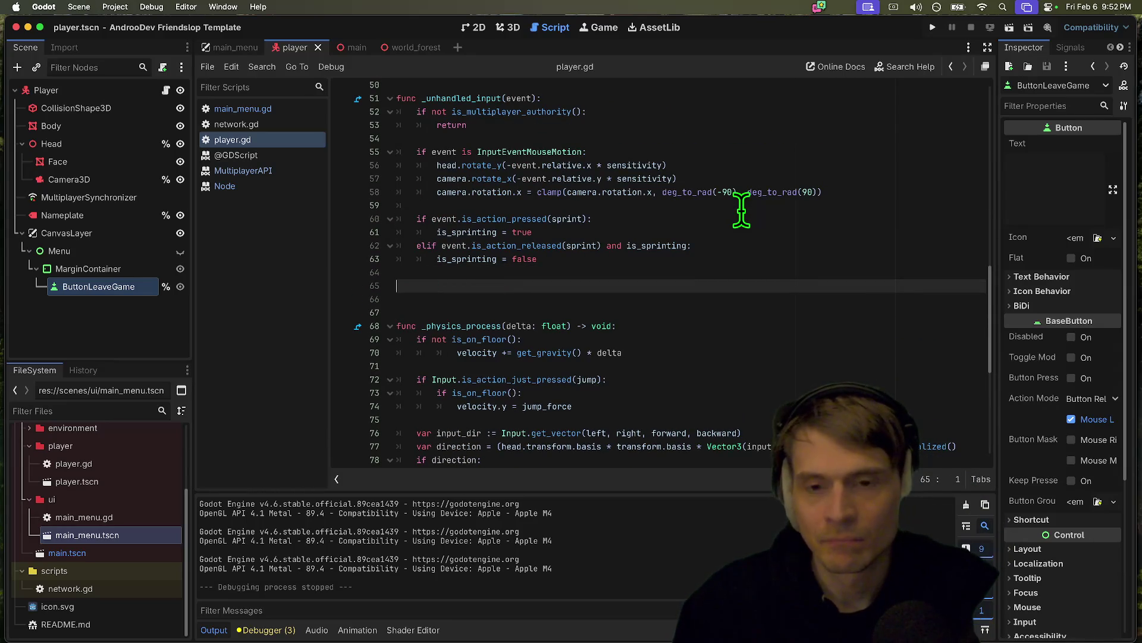
{"action": "key", "text": "ctrl+space"}
{"action": "key", "text": "Escape"}
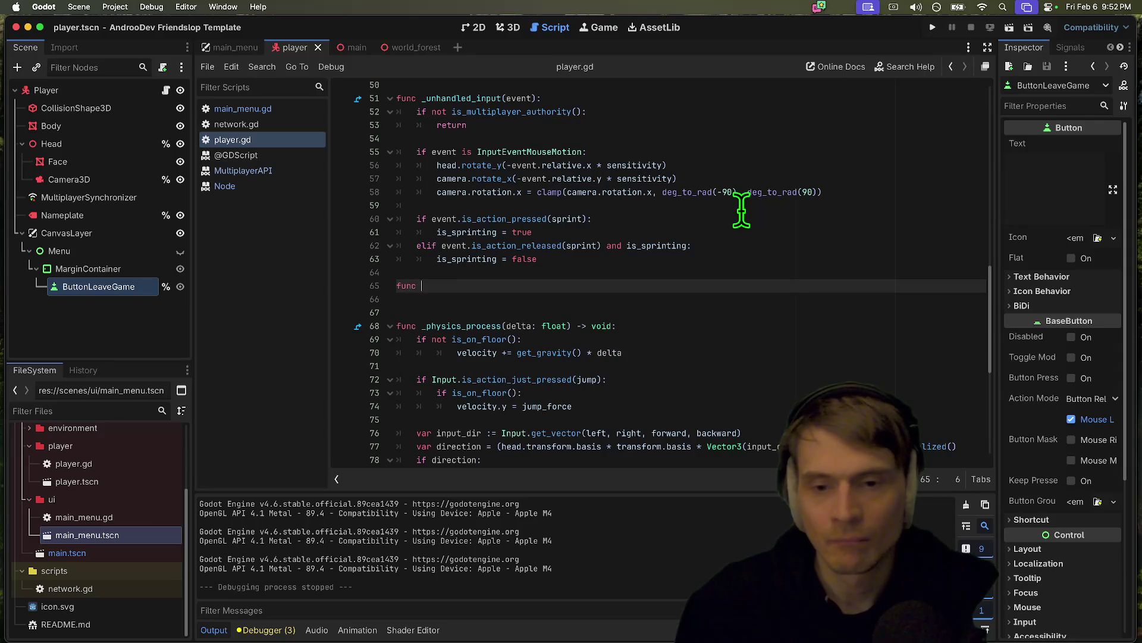
{"action": "key", "text": "Return"}
{"action": "key", "text": "Return"}
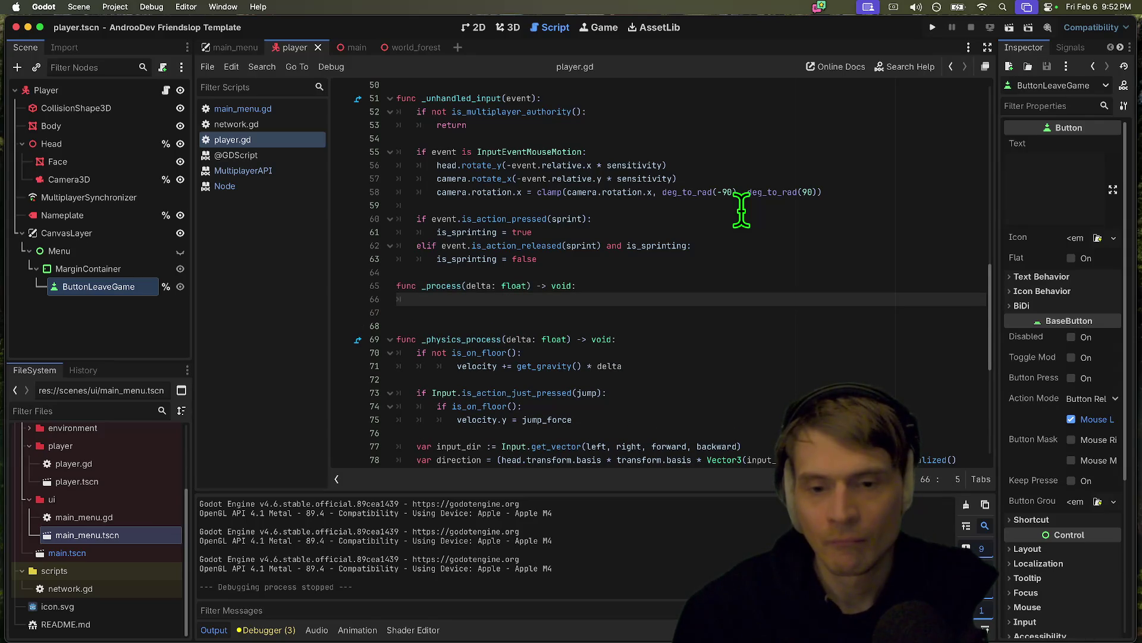
Step: Write if Input.is_action_just_pressed('ui_cancel'): inside _process on line 66
{"action": "type", "text": "InternalModez"}
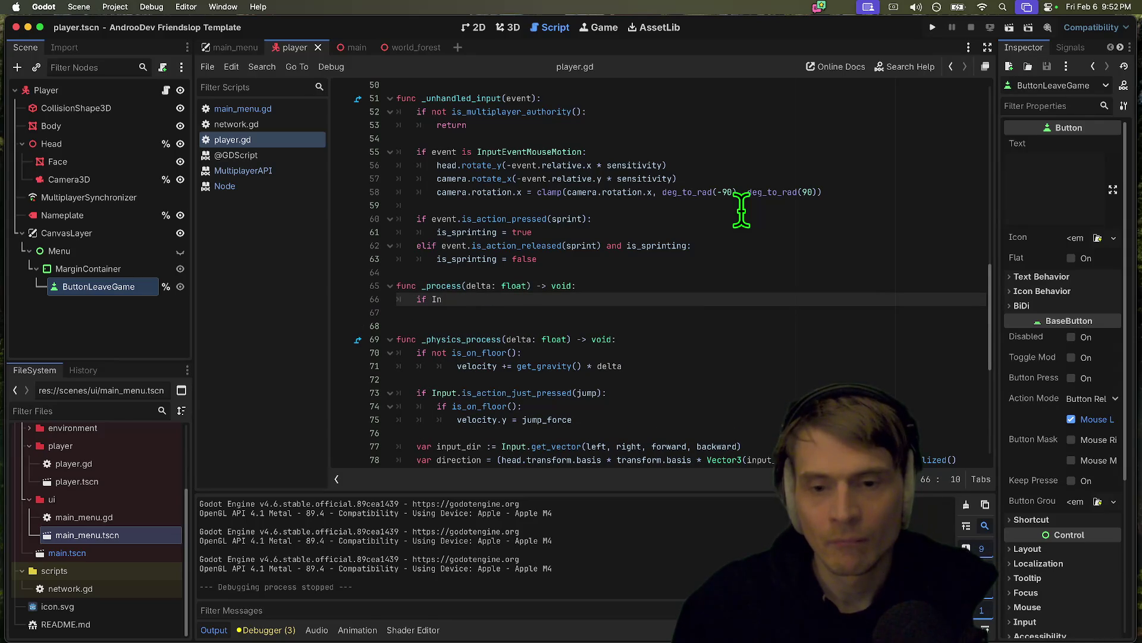
{"action": "key", "text": "BackSpace"}
{"action": "type", "text": "put.g"}
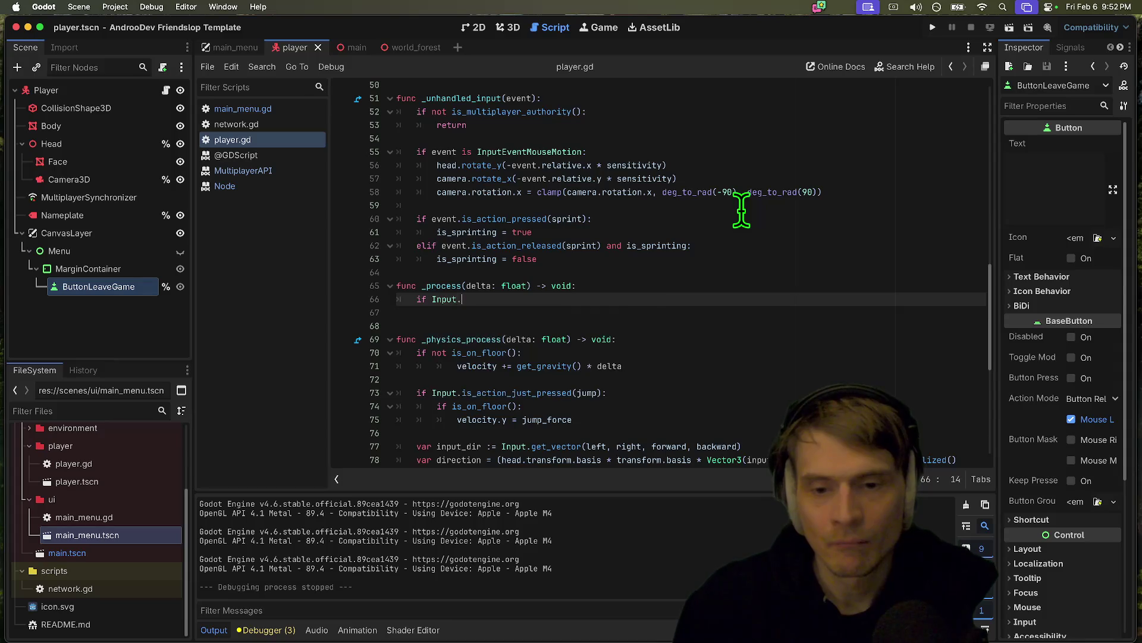
{"action": "type", "text": "et_action"}
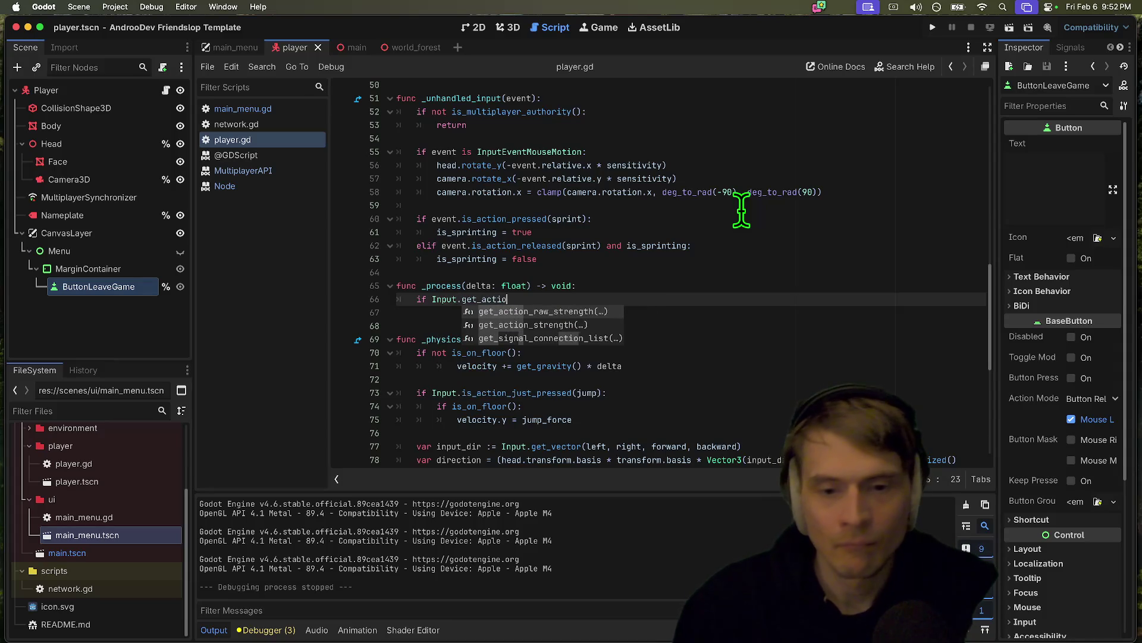
{"action": "key", "text": "alt+BackSpace"}
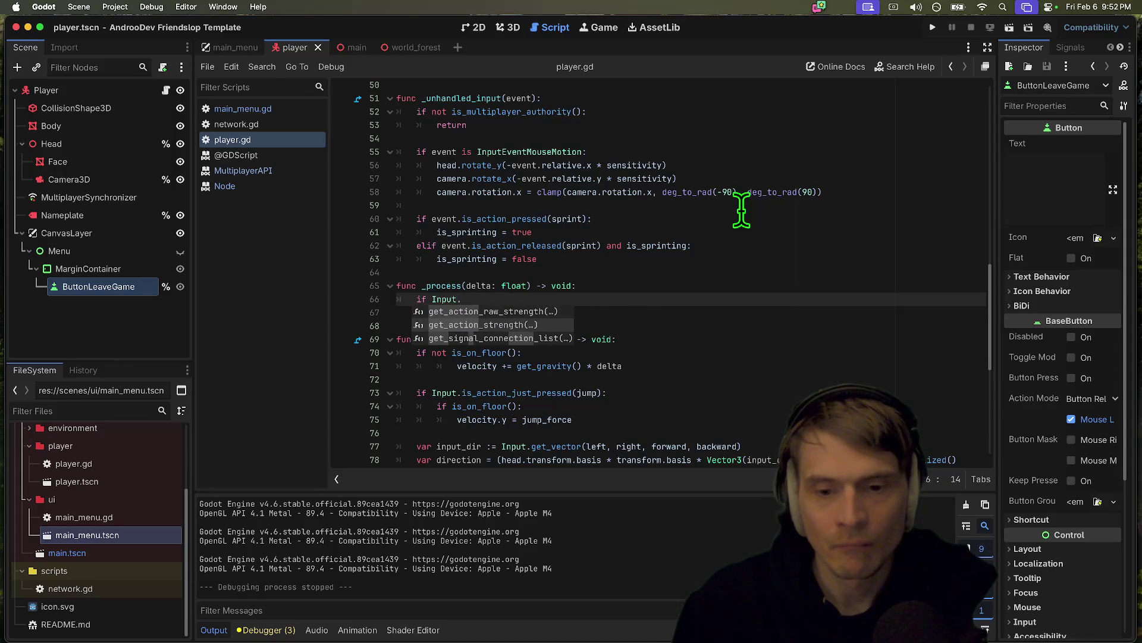
{"action": "type", "text": "is_"}
{"action": "key", "text": "Return"}
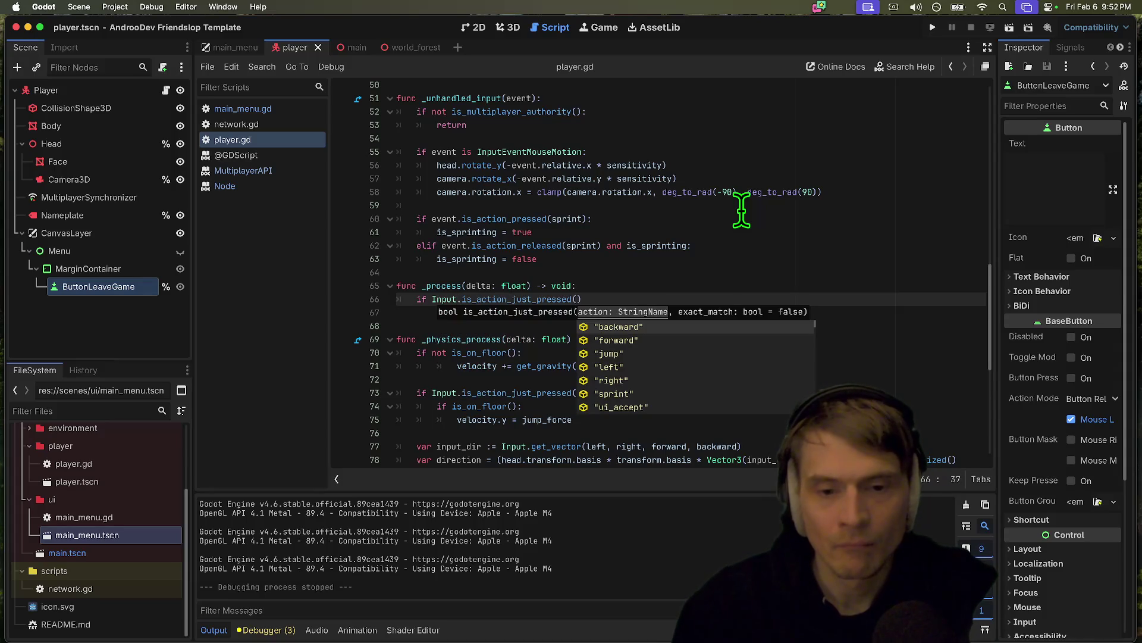
{"action": "key", "text": "Escape"}
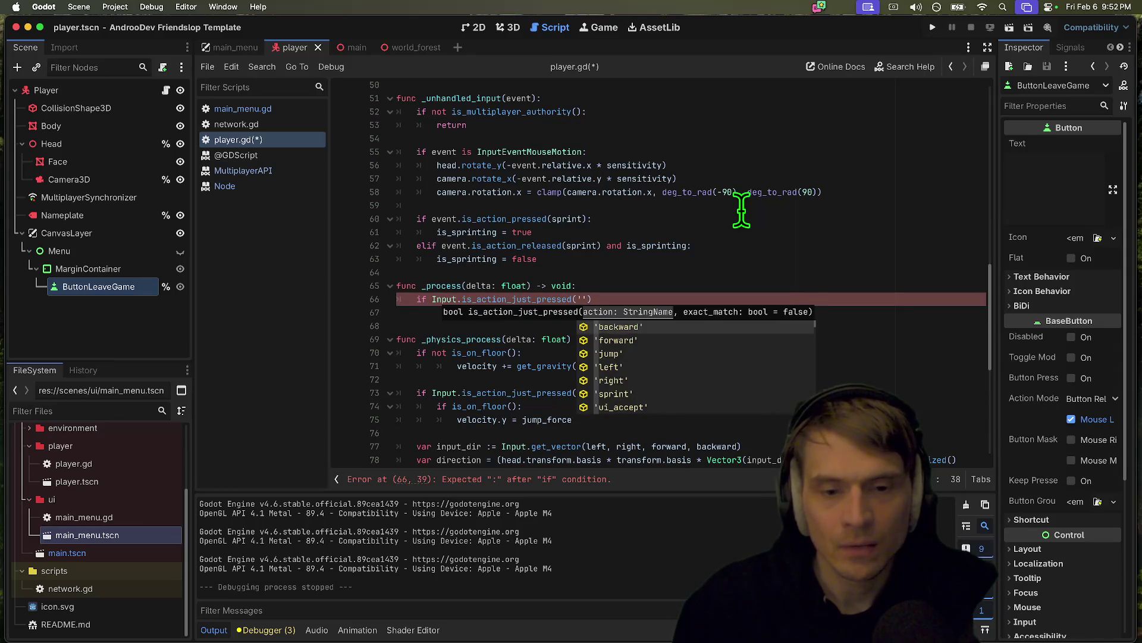
{"action": "type", "text": "e"}
{"action": "key", "text": "BackSpace"}
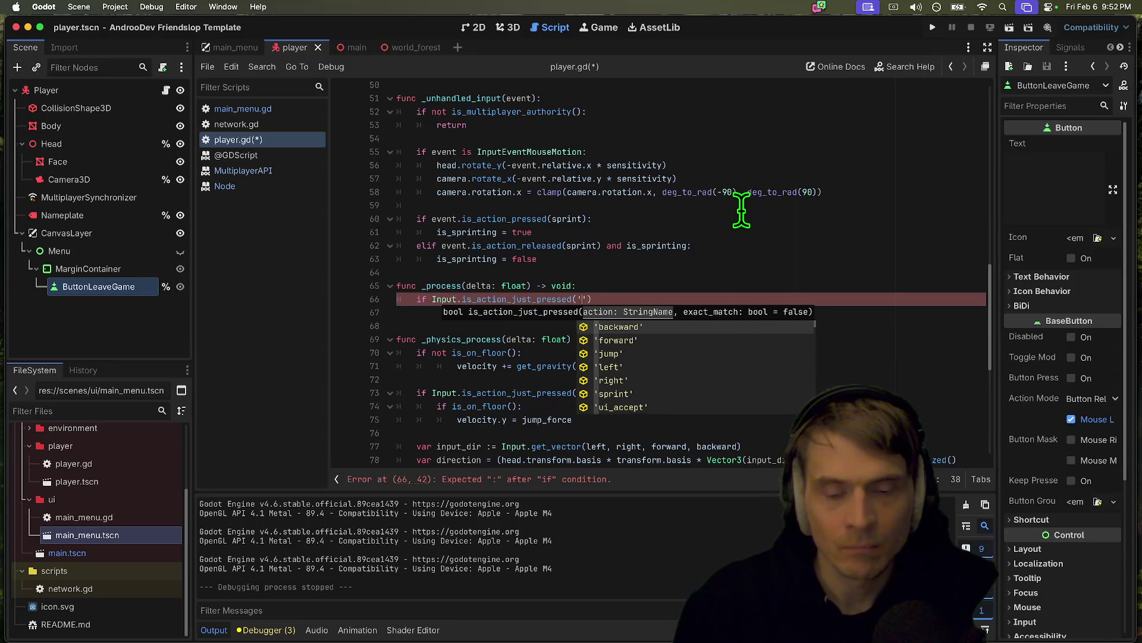
{"action": "key", "text": "Down"}
{"action": "key", "text": "Down"}
{"action": "key", "text": "Down"}
{"action": "key", "text": "Down"}
{"action": "key", "text": "Down"}
{"action": "key", "text": "Down"}
{"action": "key", "text": "Return"}
{"action": "key", "text": "Return"}
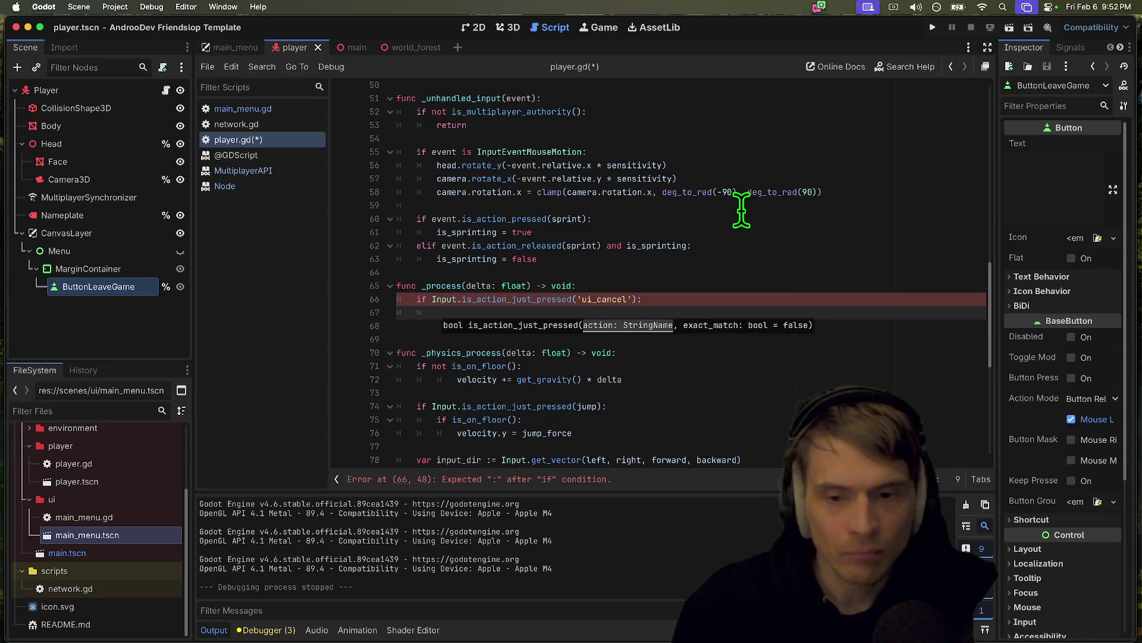
{"action": "left_click", "coordinate": [113, 253]}
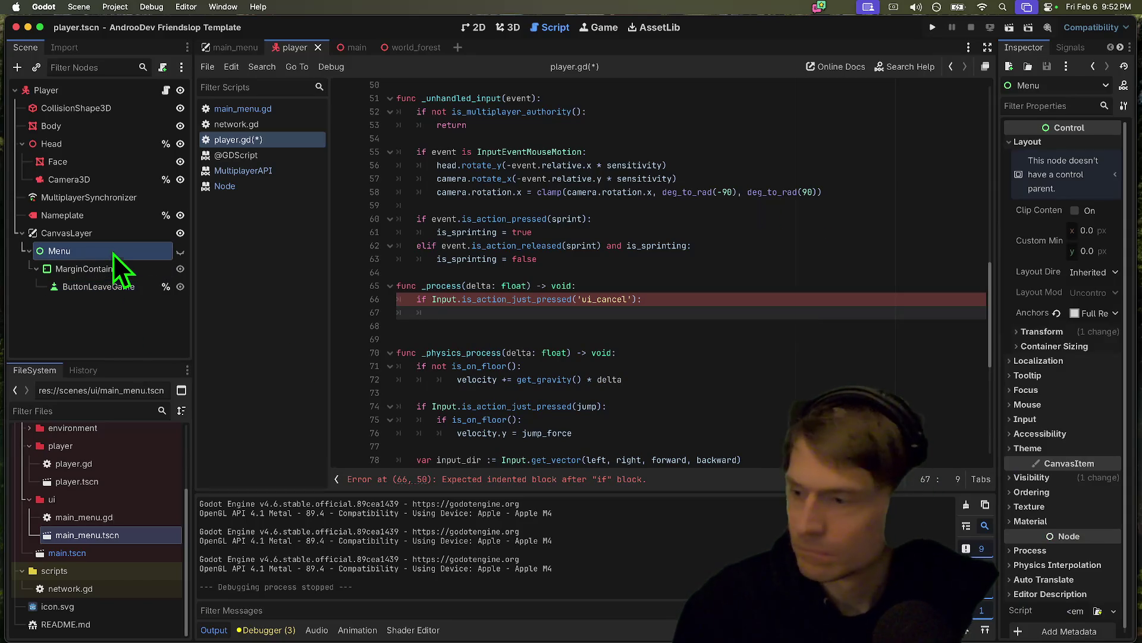
Step: Make Menu a scene-unique node and add a menu reference variable below the MAIN_MENU constant
{"action": "right_click", "coordinate": [113, 254]}
{"action": "left_click", "coordinate": [202, 547]}
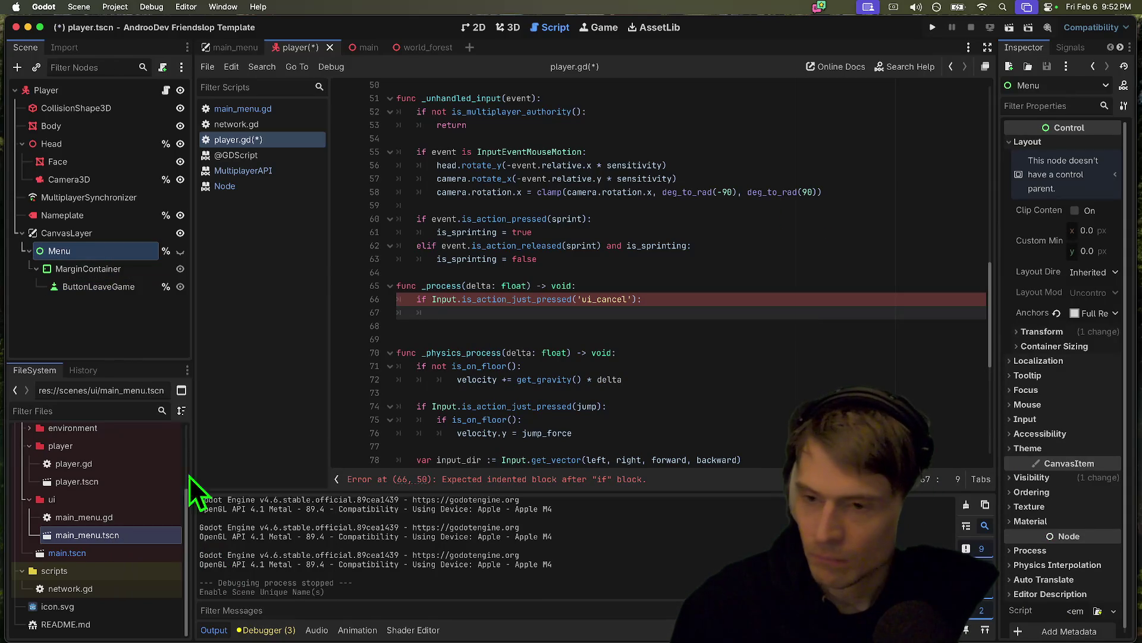
{"action": "left_click_drag", "start_coordinate": [69, 253], "coordinate": [693, 308]}
{"action": "left_click", "coordinate": [682, 307]}
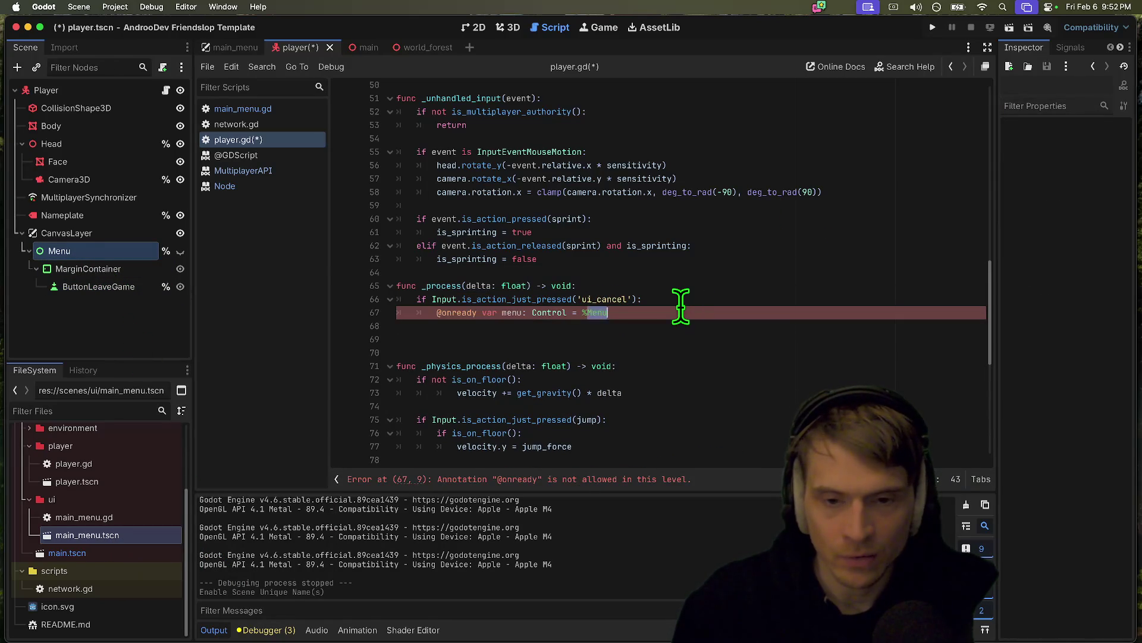
{"action": "key", "text": "super+x"}
{"action": "scroll", "coordinate": [683, 307], "scroll_direction": "up", "scroll_amount": 8}
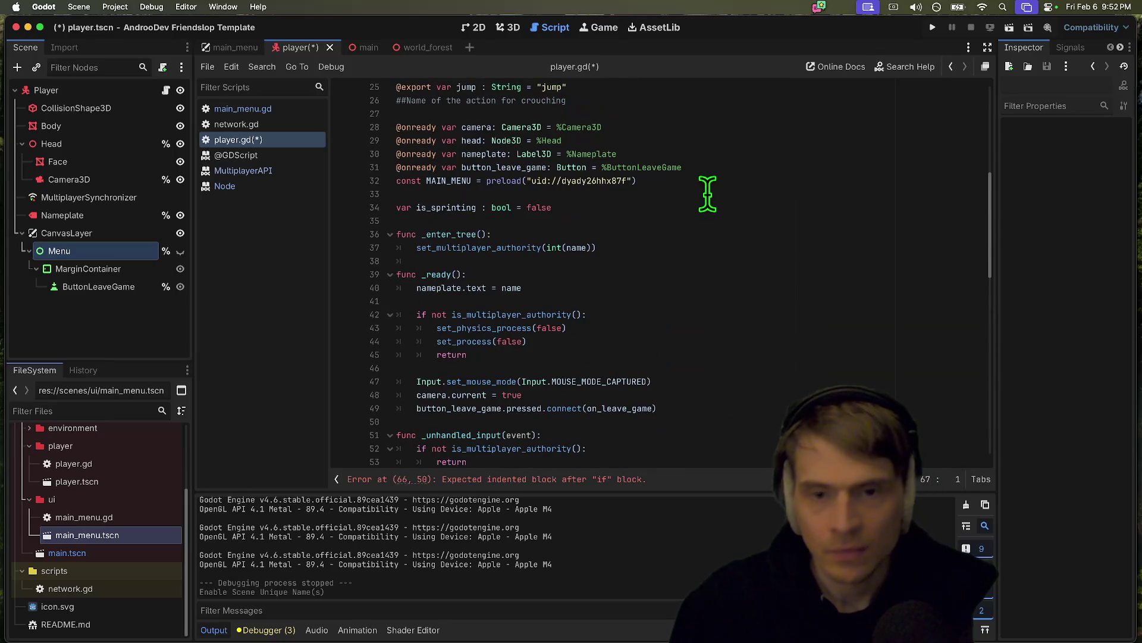
{"action": "left_click", "coordinate": [707, 194]}
{"action": "key", "text": "super+v"}
{"action": "key", "text": "Up"}
{"action": "key", "text": "shift+Tab"}
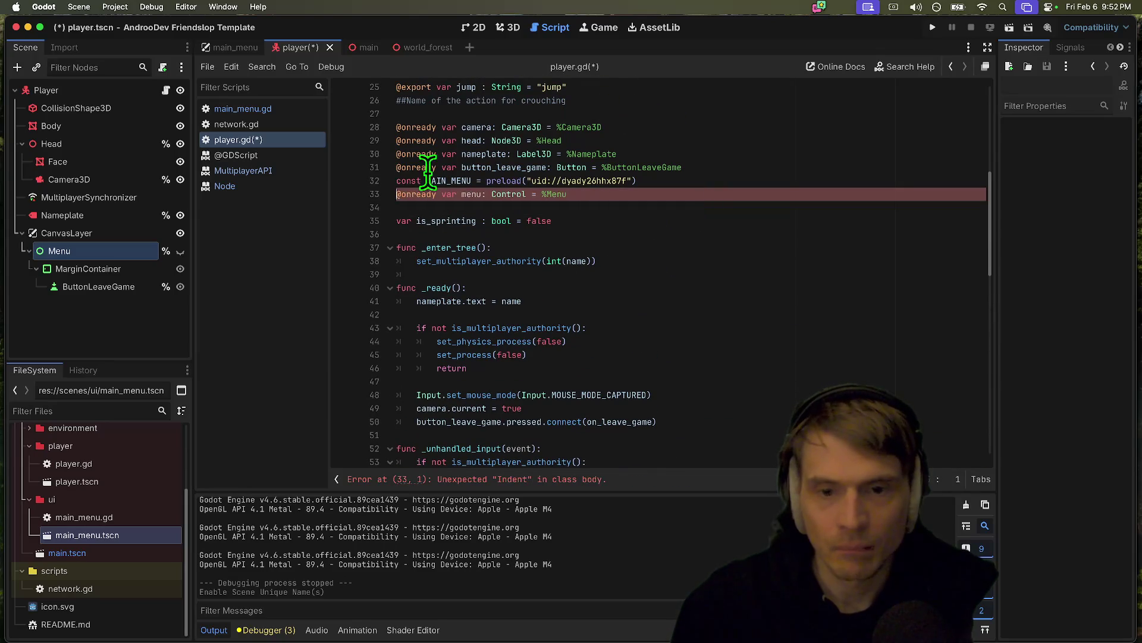
Step: Add a menu.show() call under the ui_cancel check on line 68
{"action": "scroll", "coordinate": [543, 225], "scroll_direction": "down", "scroll_amount": 8}
{"action": "left_click", "coordinate": [542, 328]}
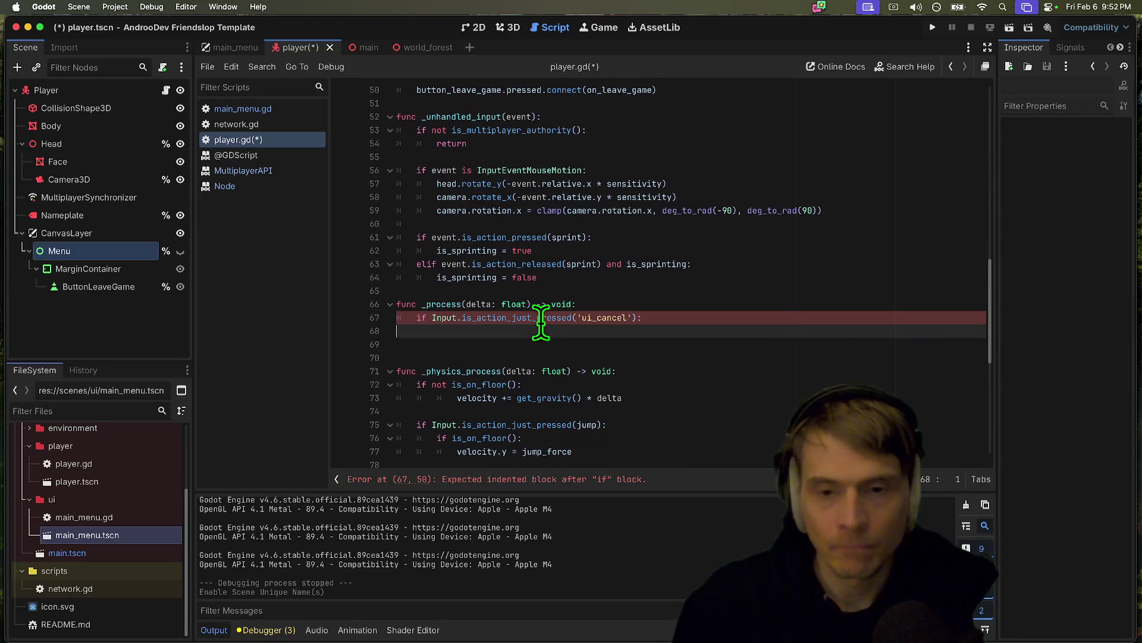
{"action": "type", "text": ".show"}
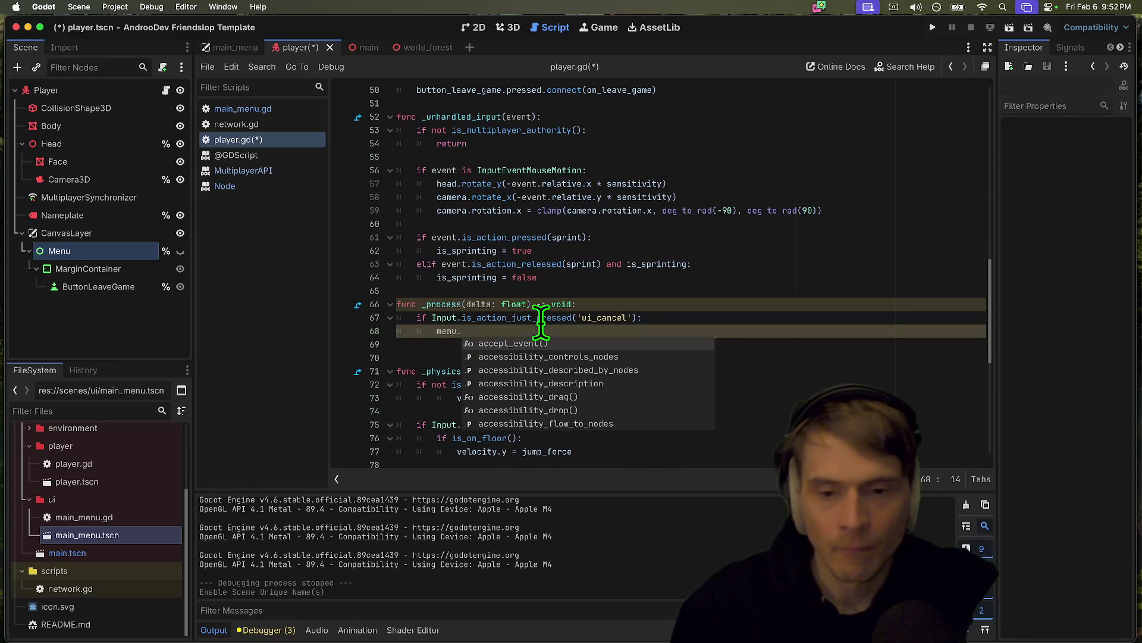
{"action": "key", "text": "Return"}
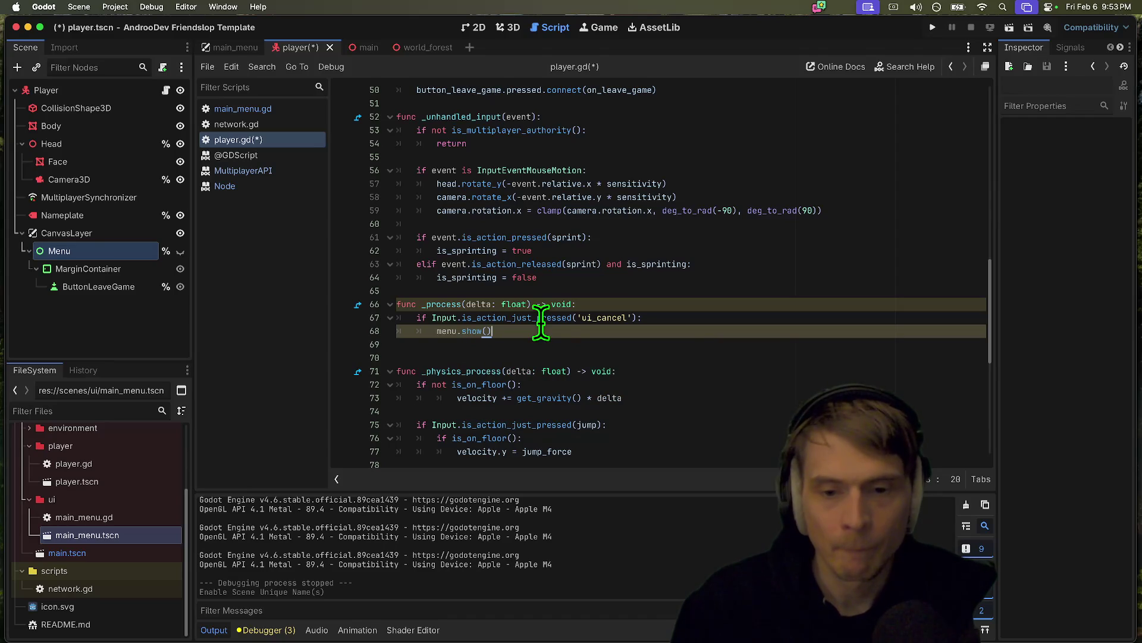
{"action": "key", "text": "Return"}
{"action": "key", "text": "Up"}
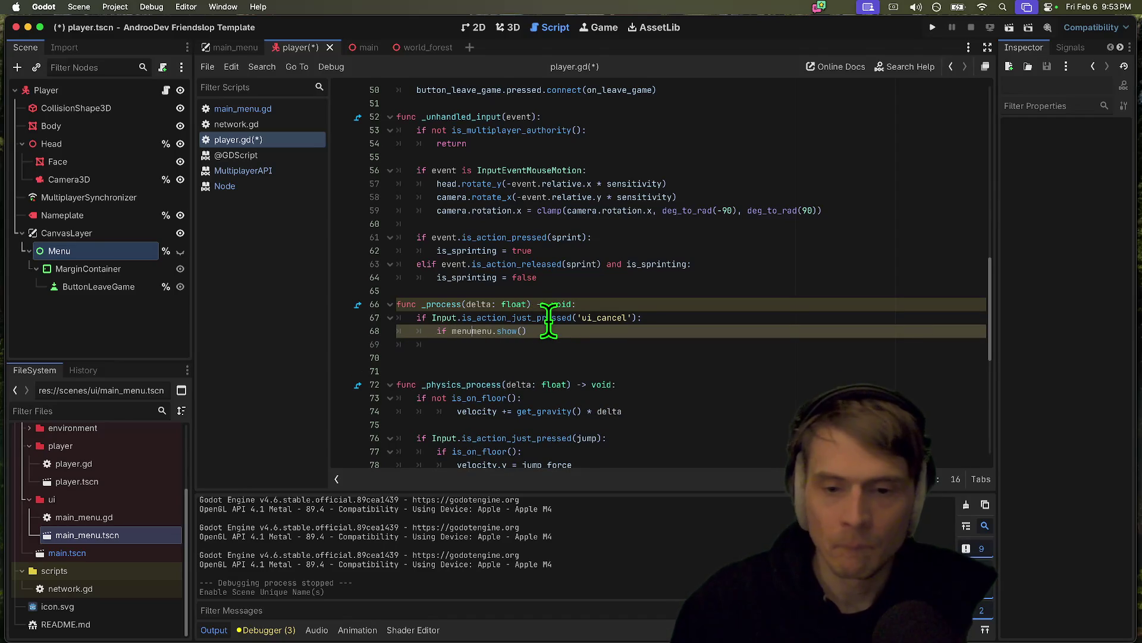
{"action": "key", "text": "Down"}
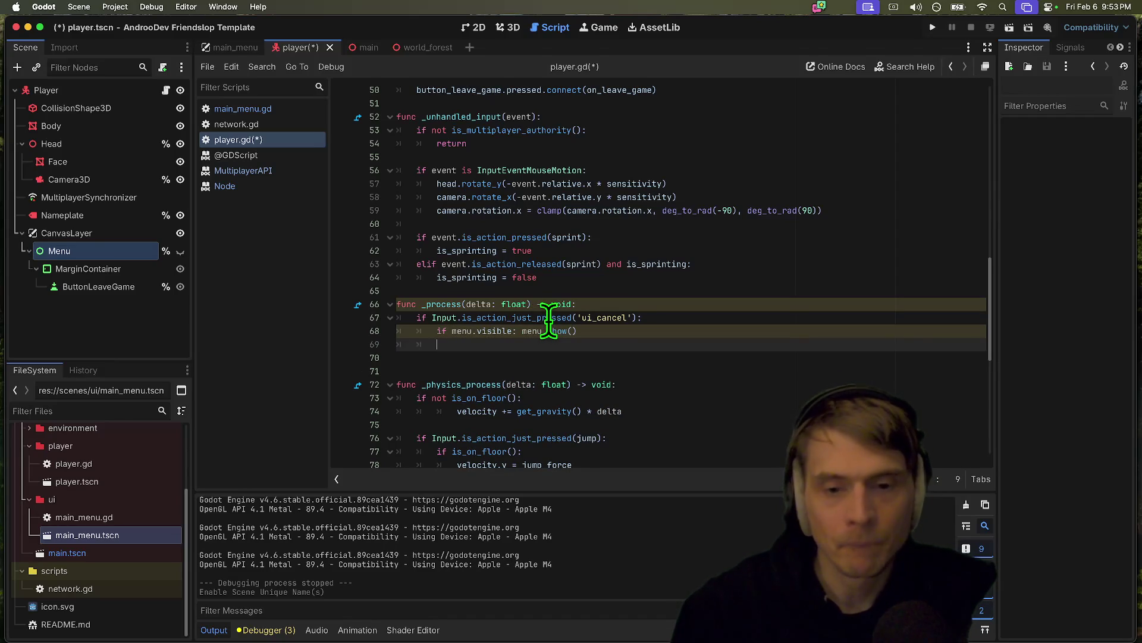
{"action": "key", "text": "Return"}
{"action": "key", "text": "Up"}
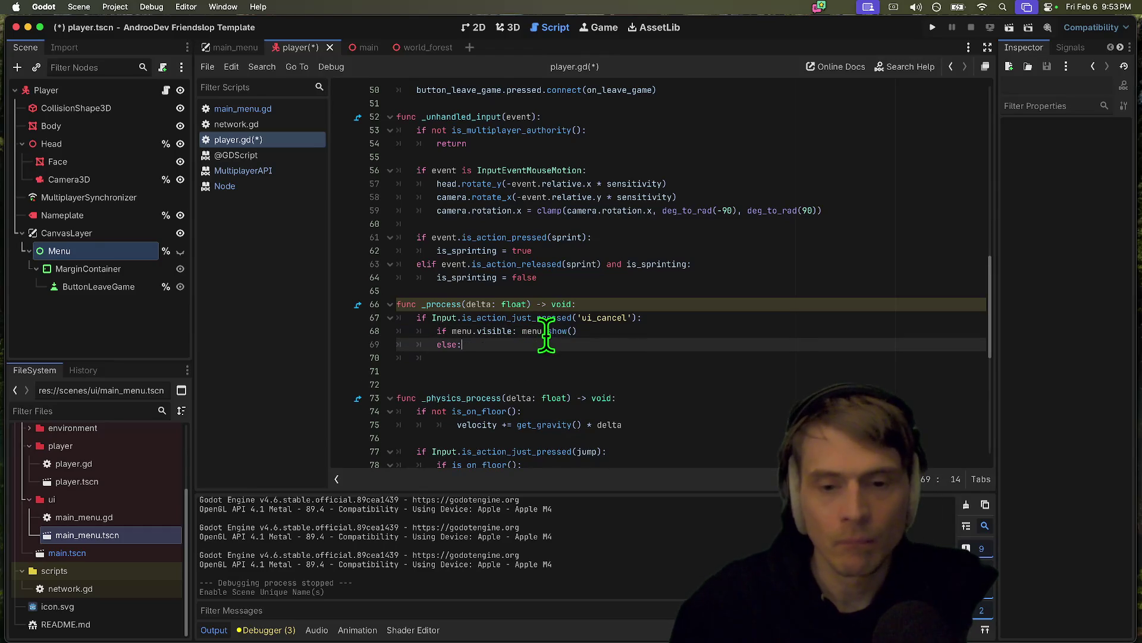
{"action": "left_click", "coordinate": [530, 332]}
{"action": "key", "text": "Return"}
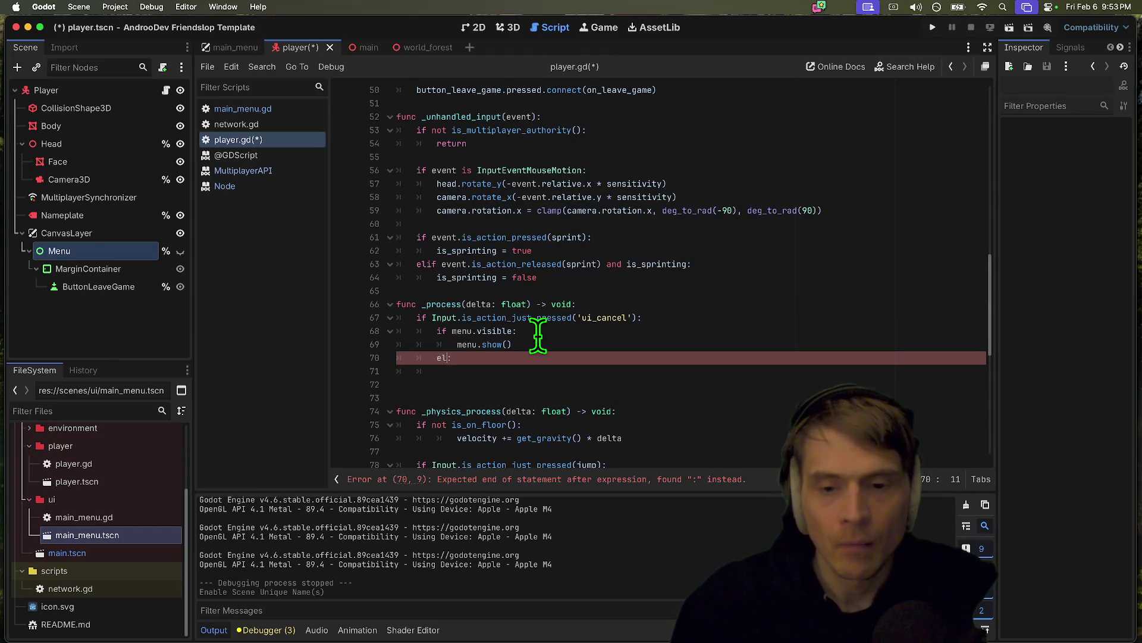
Step: Put the call under an if menu.visible condition and add an elif menu.visible branch
{"action": "type", "text": "if menu"}
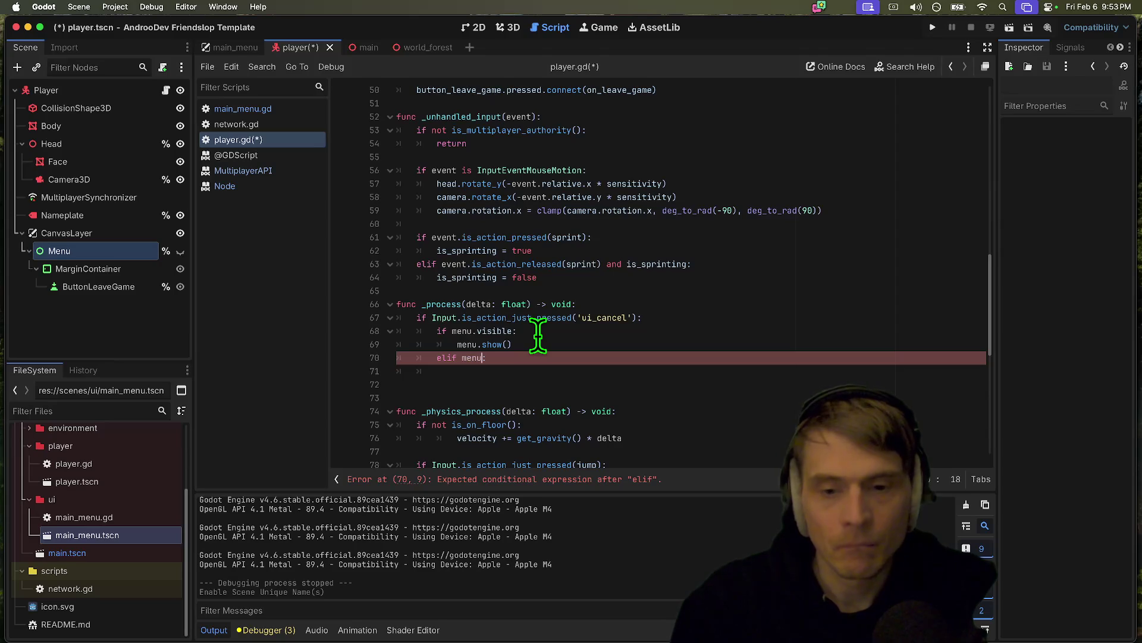
{"action": "type", "text": ".visible == false"}
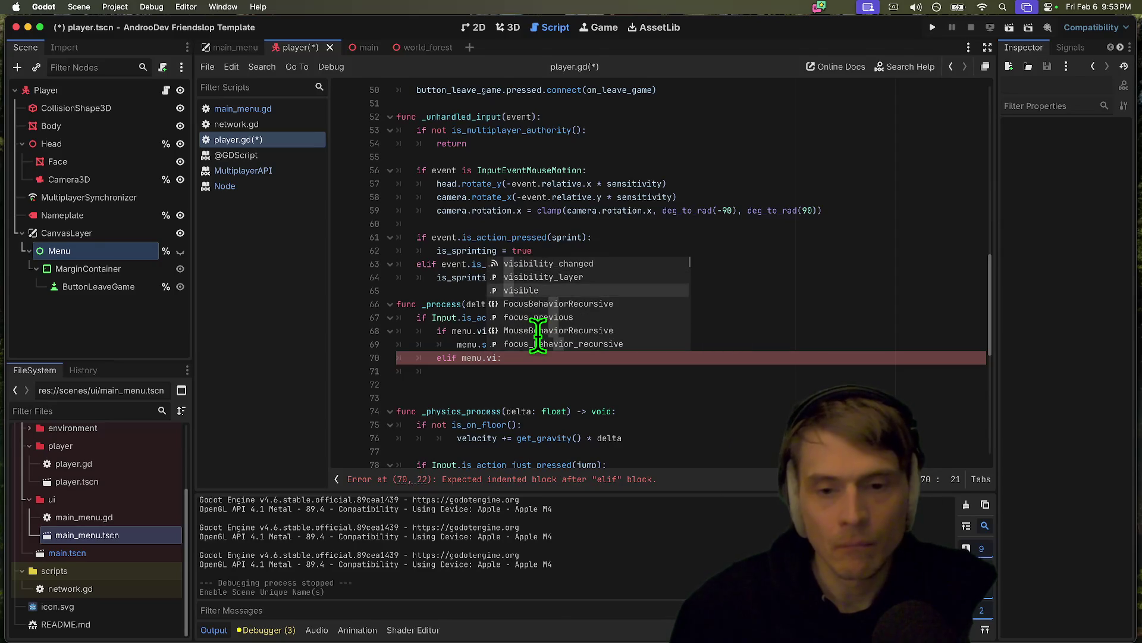
{"action": "key", "text": "Return"}
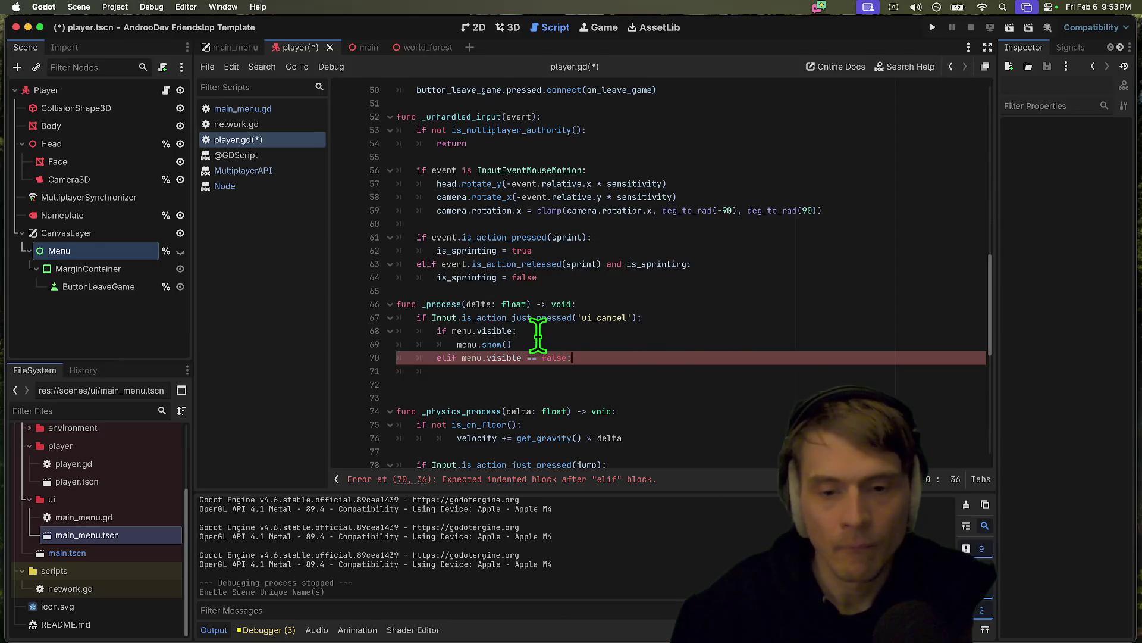
{"action": "key", "text": "Return"}
{"action": "type", "text": "me"}
{"action": "key", "text": "BackSpace"}
{"action": "key", "text": "BackSpace"}
{"action": "type", "text": "me"}
{"action": "key", "text": "BackSpace"}
{"action": "key", "text": "BackSpace"}
{"action": "type", "text": "u."}
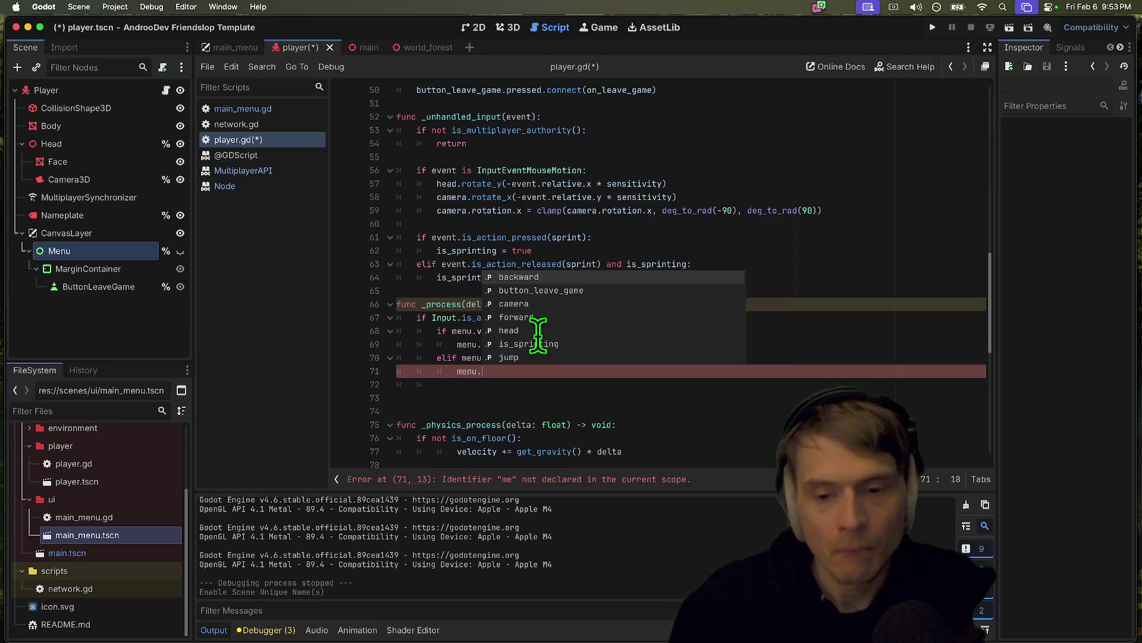
{"action": "type", "text": "vi"}
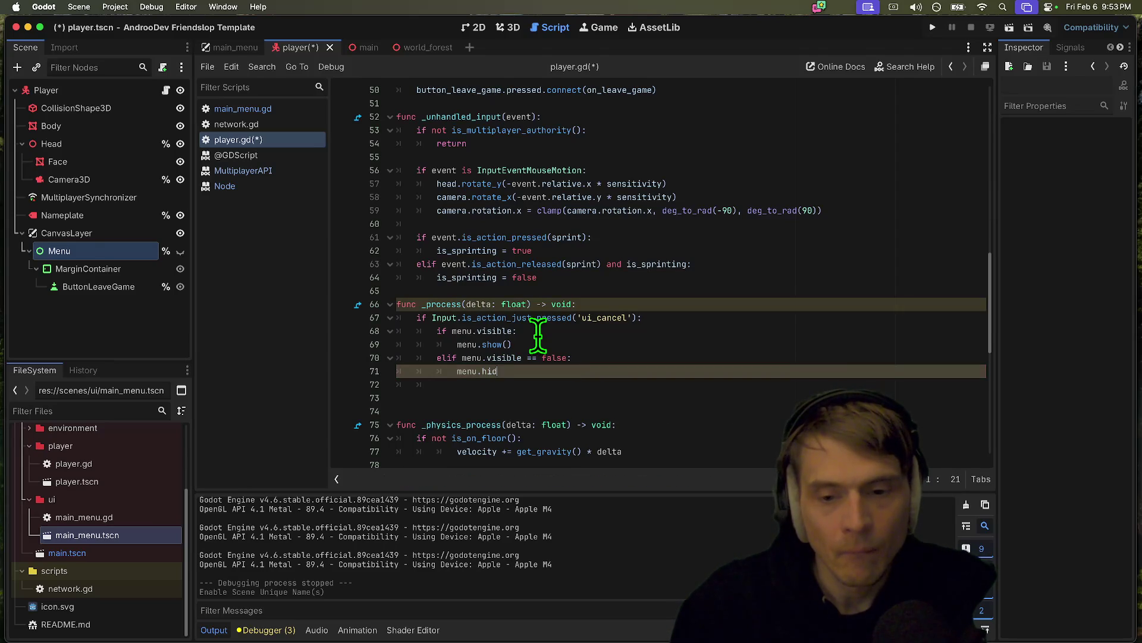
Step: Make the visible branch call menu.hide() and the other menu.show(), then save and run
{"action": "key", "text": "Up"}
{"action": "key", "text": "Up"}
{"action": "key", "text": "Left"}
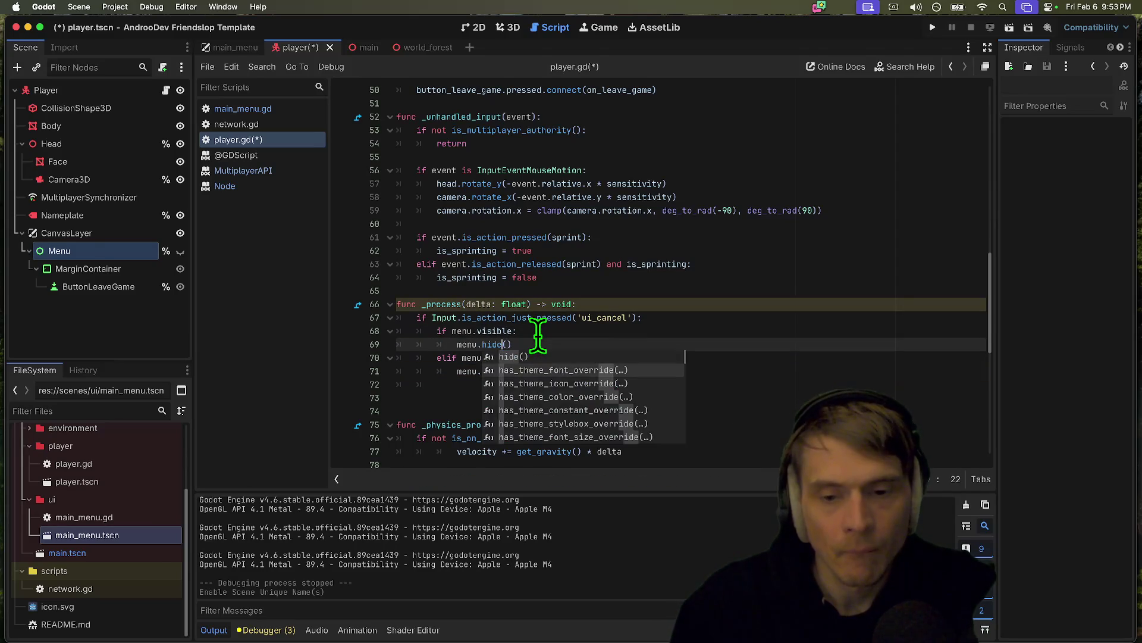
{"action": "key", "text": "Escape"}
{"action": "key", "text": "Down"}
{"action": "key", "text": "Down"}
{"action": "key", "text": "BackSpace"}
{"action": "key", "text": "BackSpace"}
{"action": "type", "text": "w("}
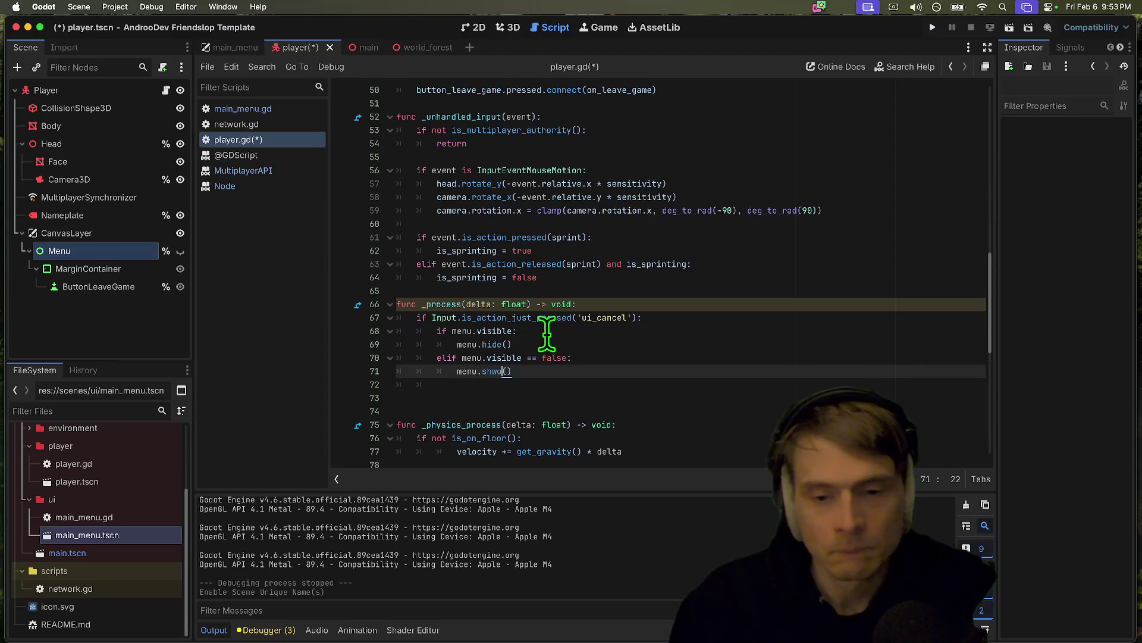
{"action": "key", "text": "Down"}
{"action": "key", "text": "Down"}
{"action": "key", "text": "BackSpace"}
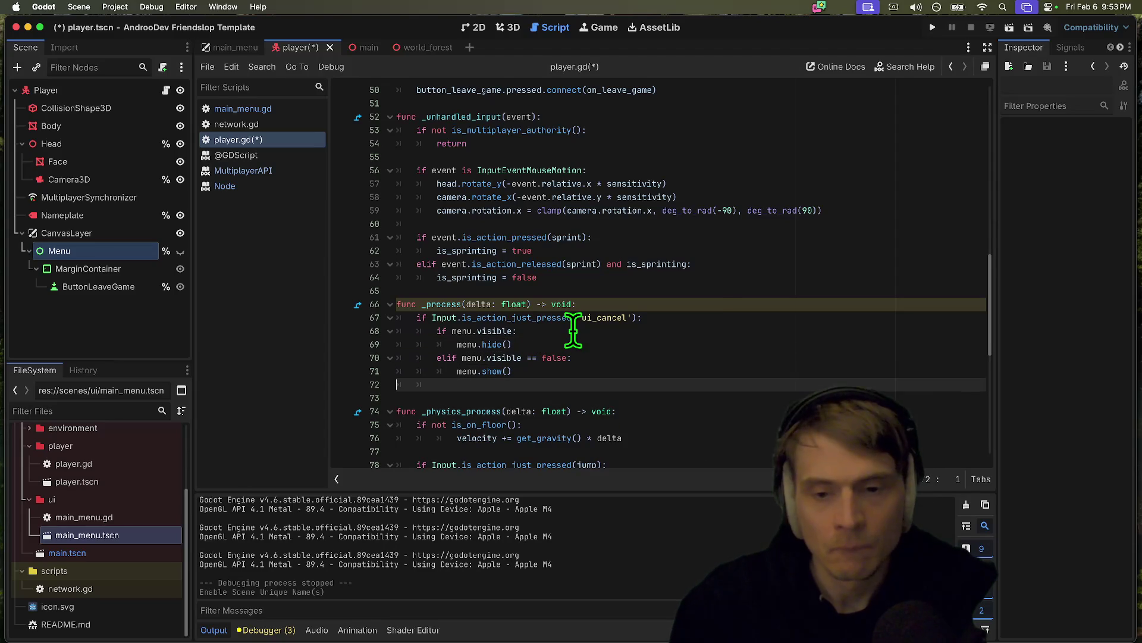
{"action": "key", "text": "super+s"}
{"action": "key", "text": "super+b"}
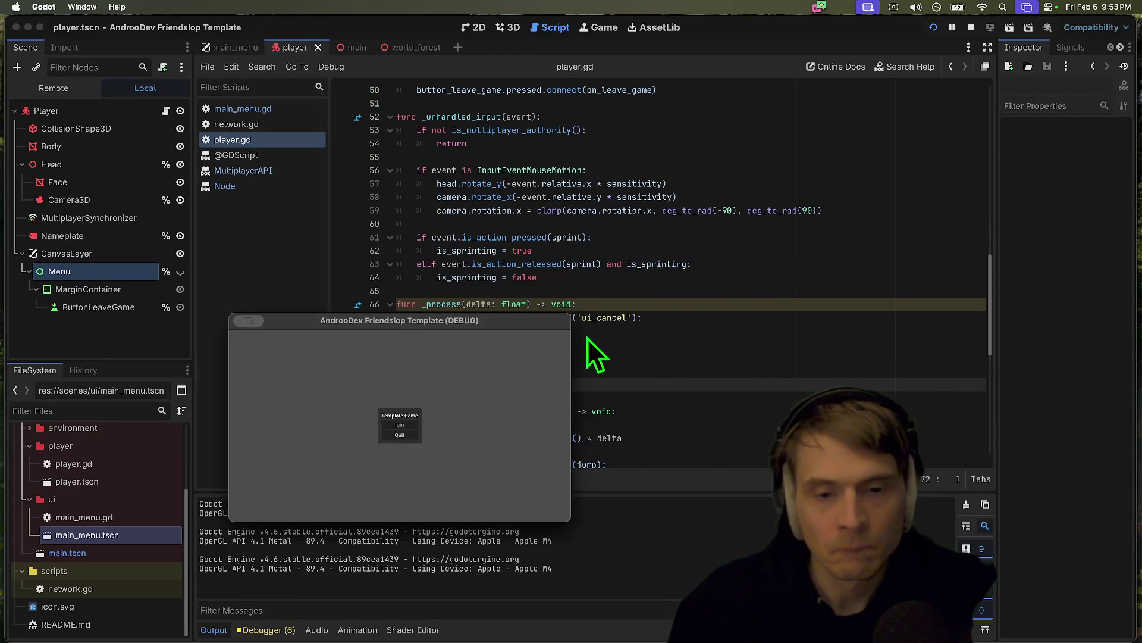
Step: Rename the _process parameter on line 66 from delta to _delta
{"action": "left_click", "coordinate": [591, 332]}
{"action": "left_click", "coordinate": [468, 304]}
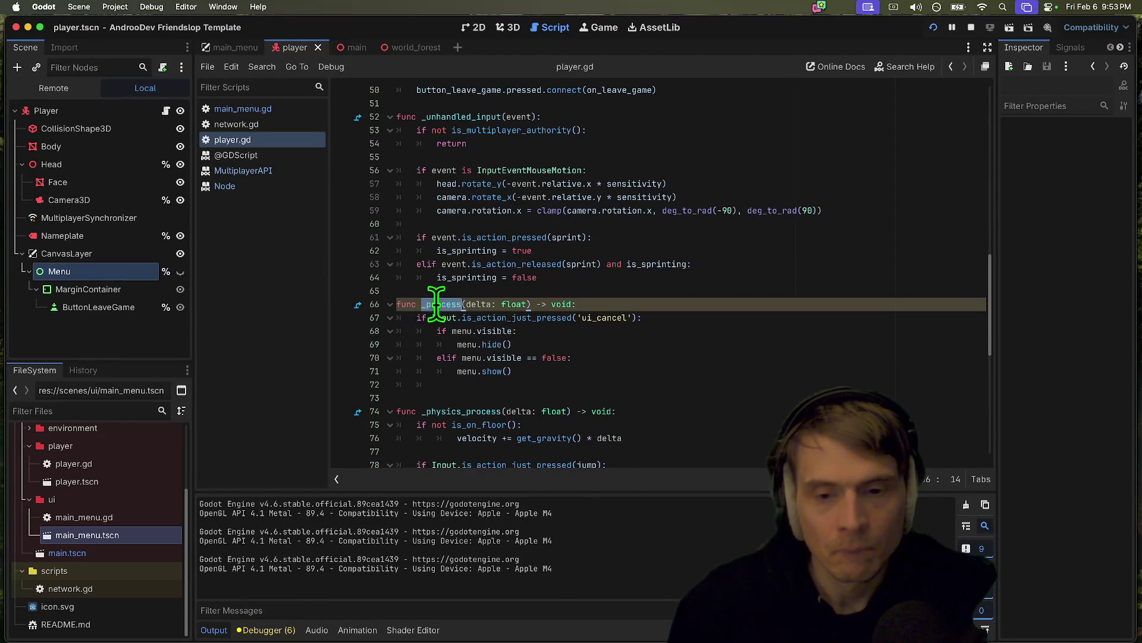
{"action": "type", "text": "_"}
Step: Rerun the project, join the game in a test window, toggle the menu with Esc, then return to the editor
{"action": "key", "text": "super+b"}
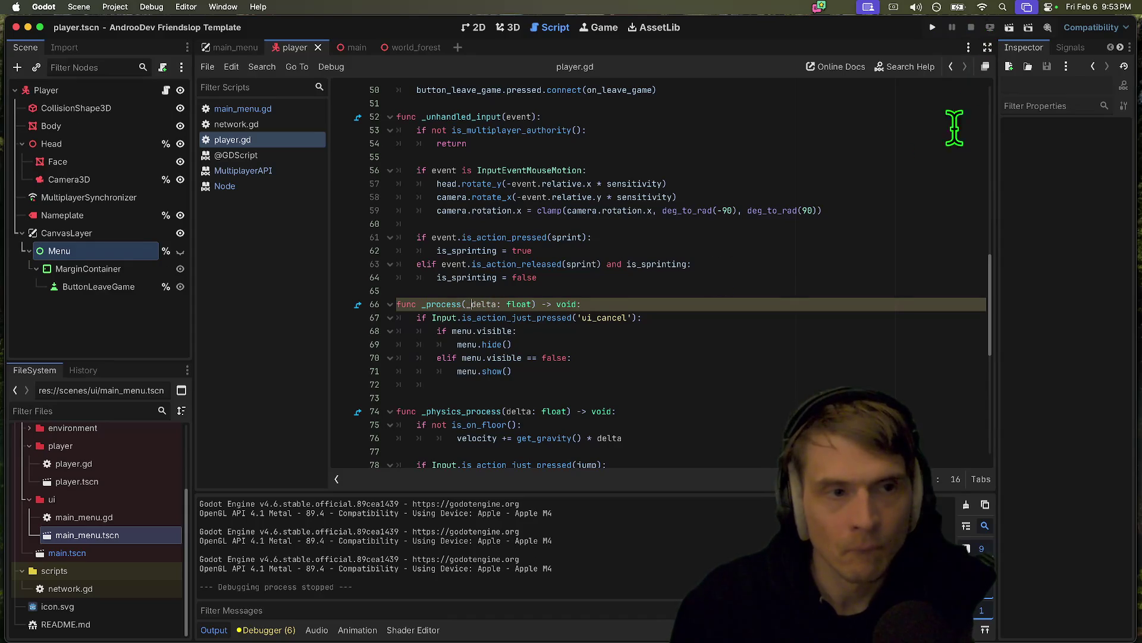
{"action": "left_click_drag", "start_coordinate": [857, 344], "coordinate": [851, 356]}
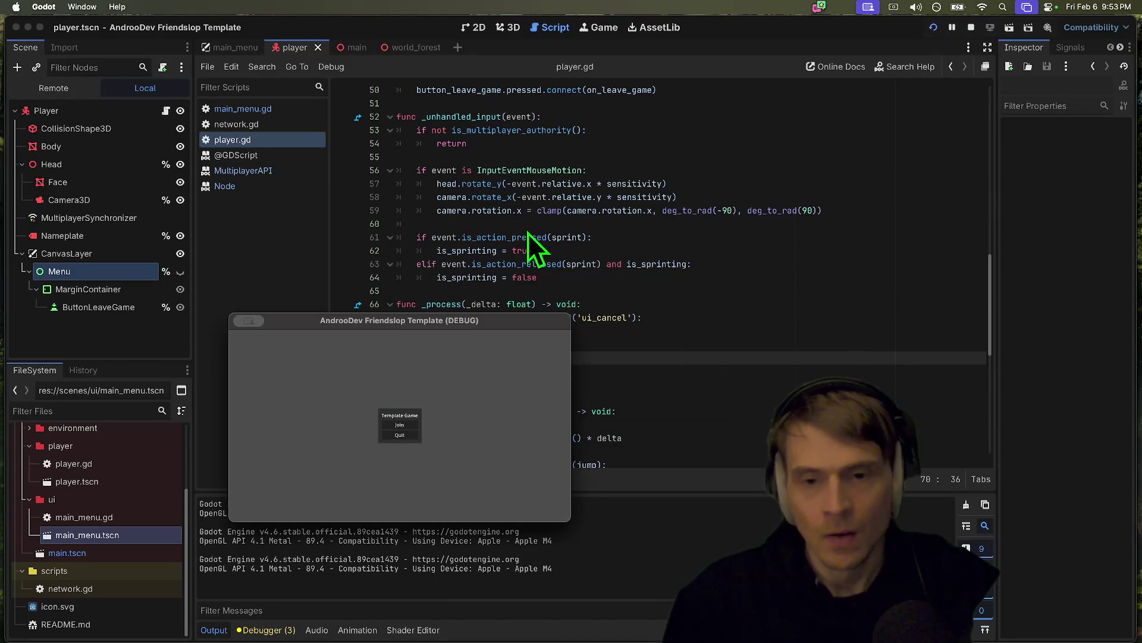
{"action": "left_click", "coordinate": [744, 232]}
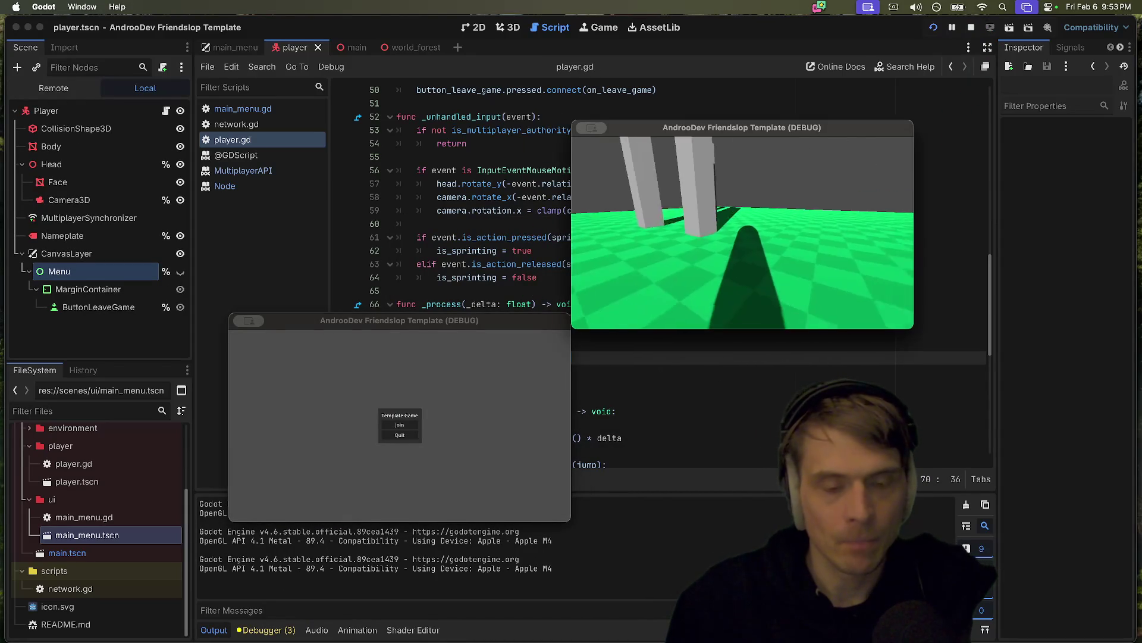
{"action": "key", "text": "Escape"}
{"action": "left_click", "coordinate": [399, 238]}
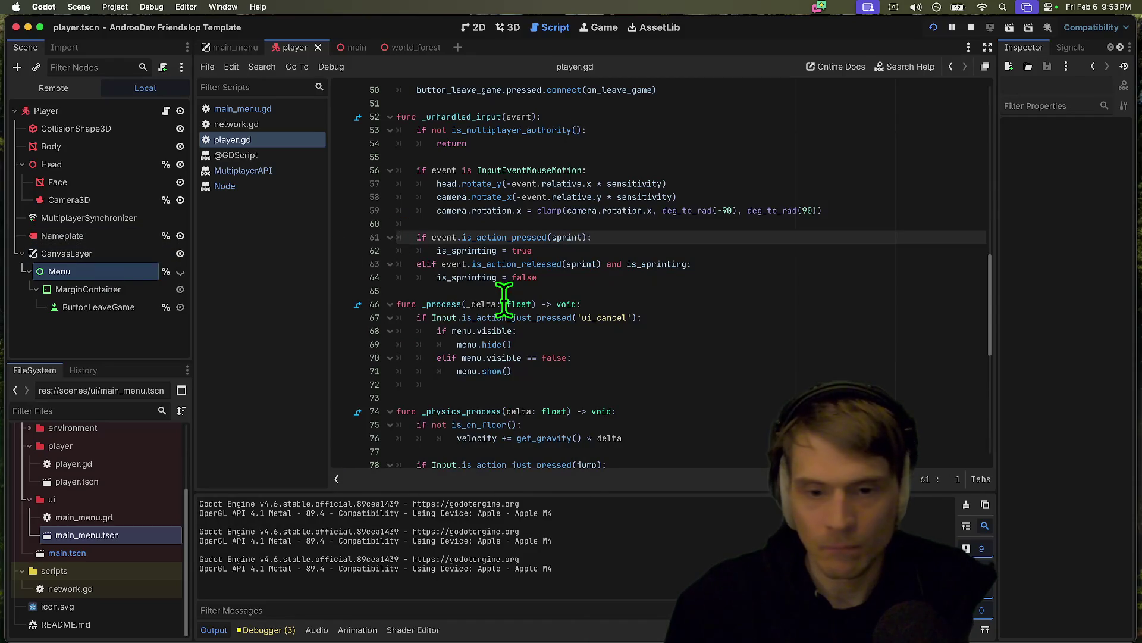
{"action": "double_click", "coordinate": [464, 317]}
{"action": "left_click", "coordinate": [707, 318]}
{"action": "key", "text": "super+Tab"}
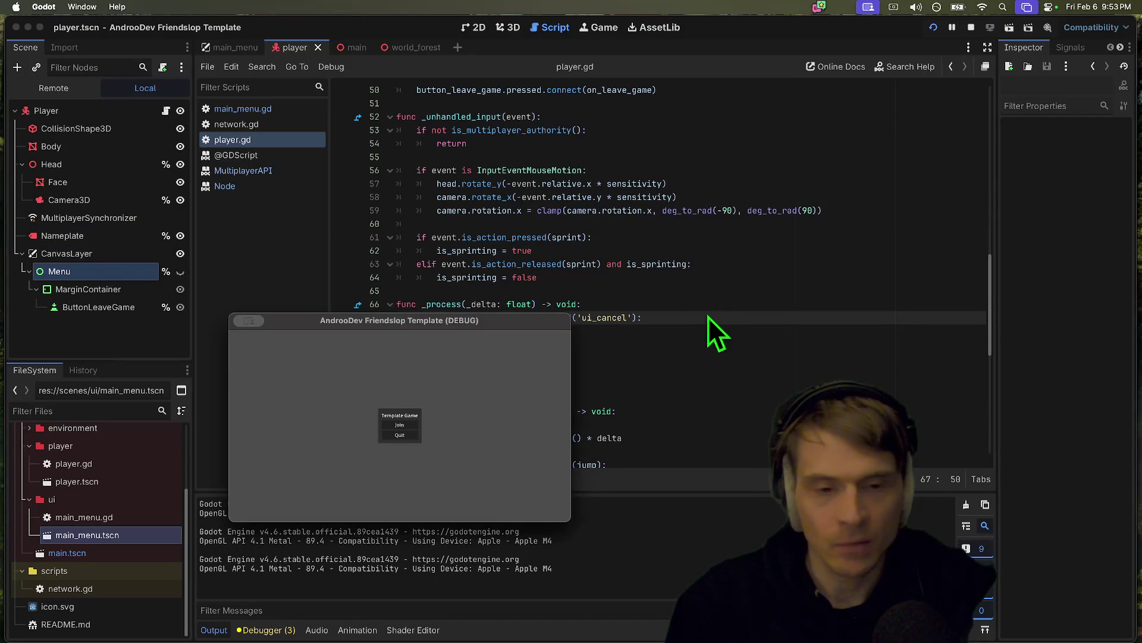
{"action": "key", "text": "super+Tab"}
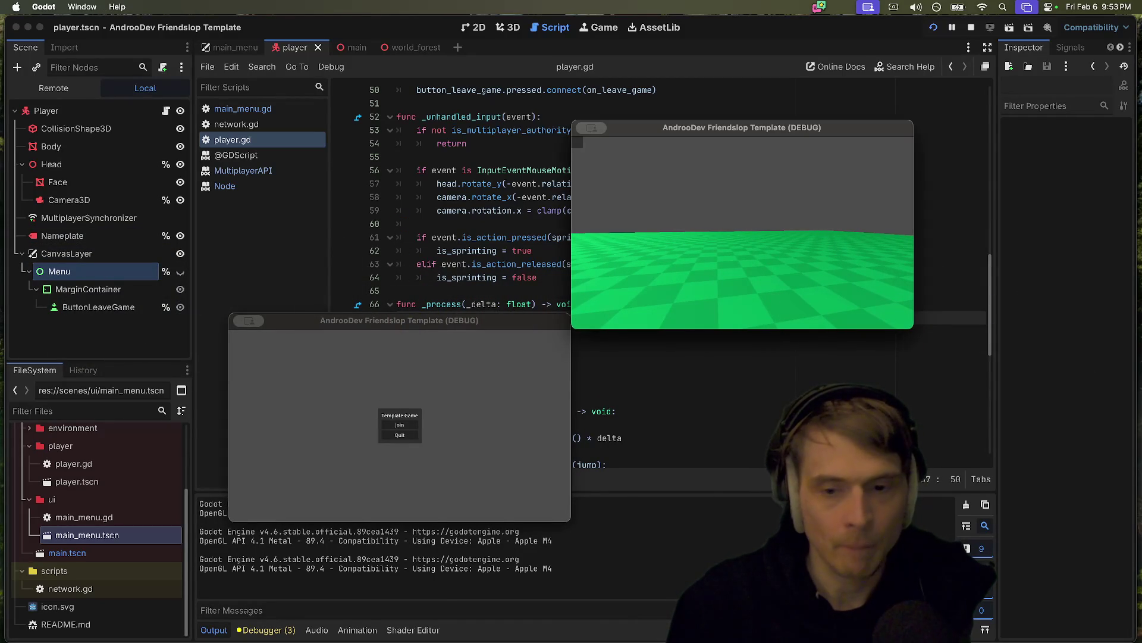
{"action": "key", "text": "super+Tab"}
{"action": "scroll", "coordinate": [672, 154], "scroll_direction": "up", "scroll_amount": 5}
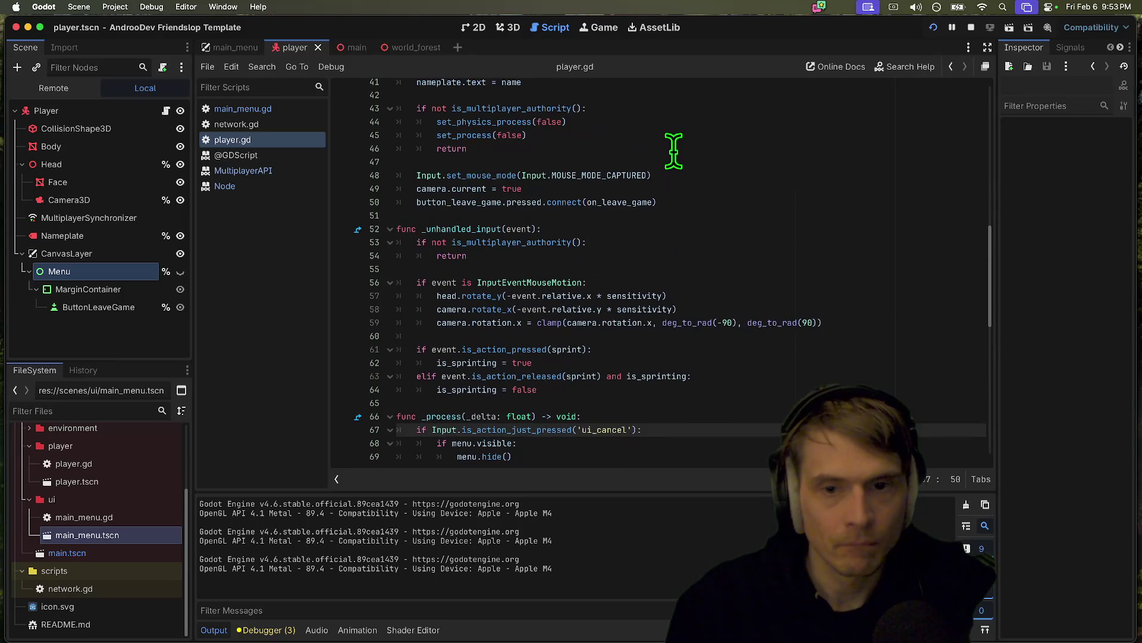
Step: Add Input.set_mouse_mode(Input.MOUSE_MODE_CAPTURED) above menu.hide() on line 69
{"action": "left_click", "coordinate": [688, 184]}
{"action": "scroll", "coordinate": [696, 238], "scroll_direction": "down", "scroll_amount": 2}
{"action": "left_click", "coordinate": [683, 401]}
{"action": "key", "text": "Home"}
{"action": "key", "text": "Return"}
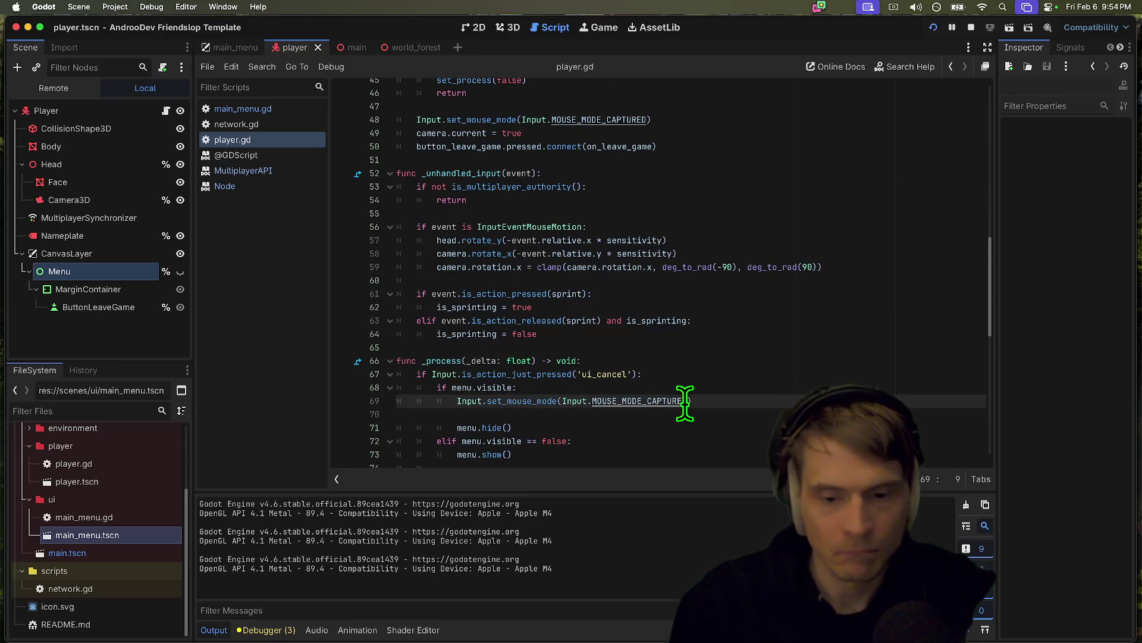
{"action": "type", "text": "Input.set_mouse_mode(Input.MOUSE_MODE_CAPTURED)"}
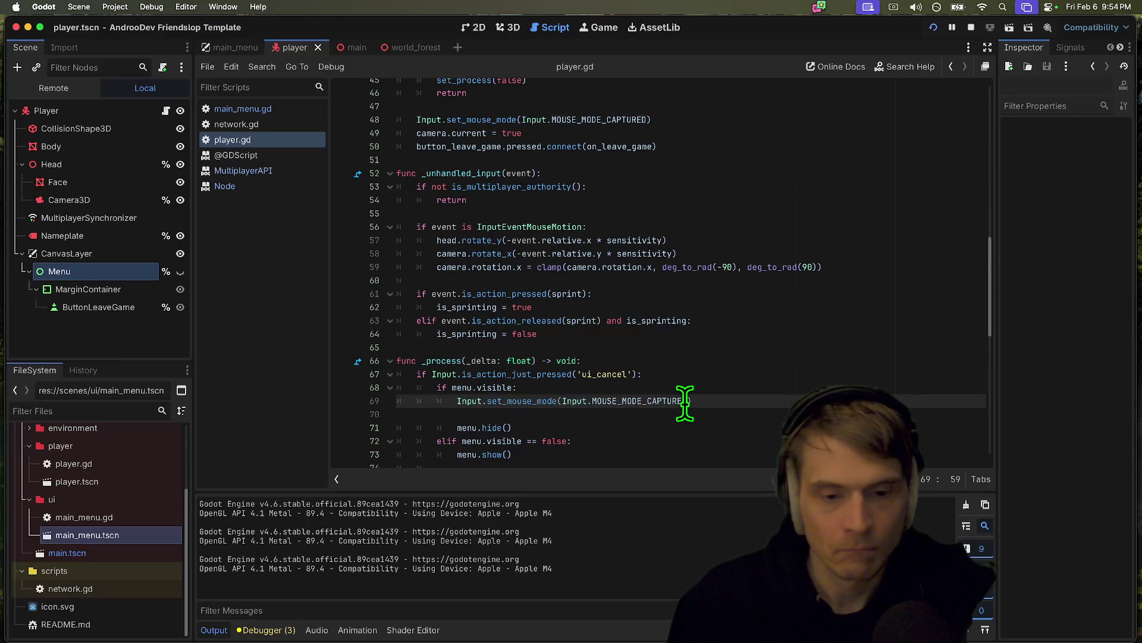
Step: Copy the mouse-mode call into the show branch using MOUSE_MODE_VISIBLE, then run the project
{"action": "triple_click", "coordinate": [684, 401]}
{"action": "key", "text": "alt+Down"}
{"action": "key", "text": "alt+Down"}
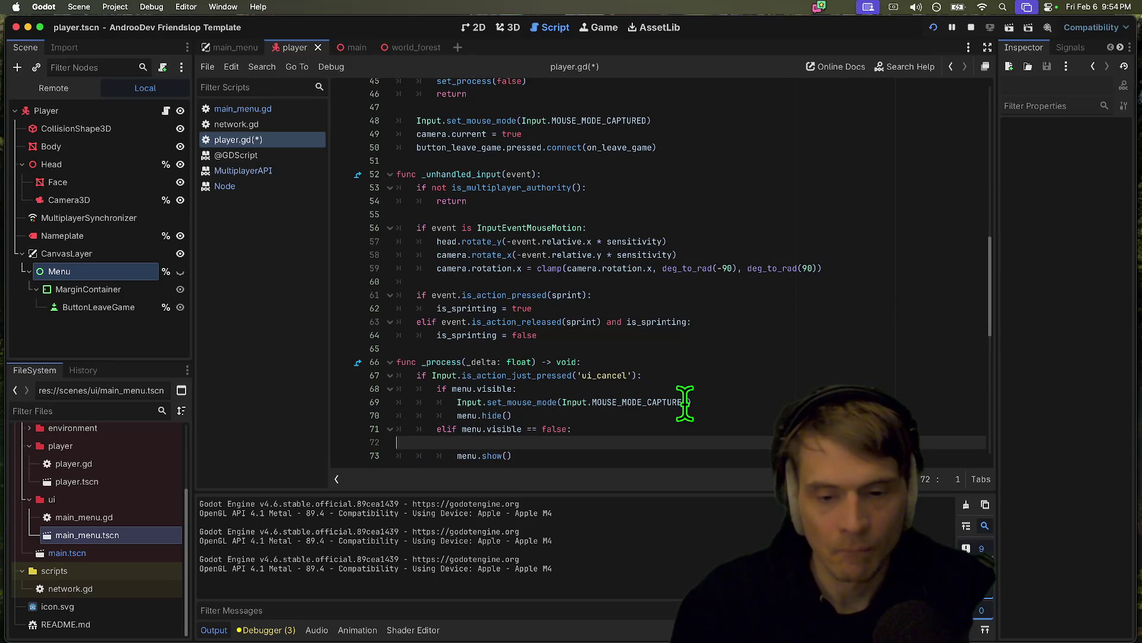
{"action": "type", "text": "Input.set_mouse_mode(Input.MOUSE_MODE_CAPTURED)"}
{"action": "double_click", "coordinate": [666, 442]}
{"action": "key", "text": "BackSpace"}
{"action": "type", "text": "mou"}
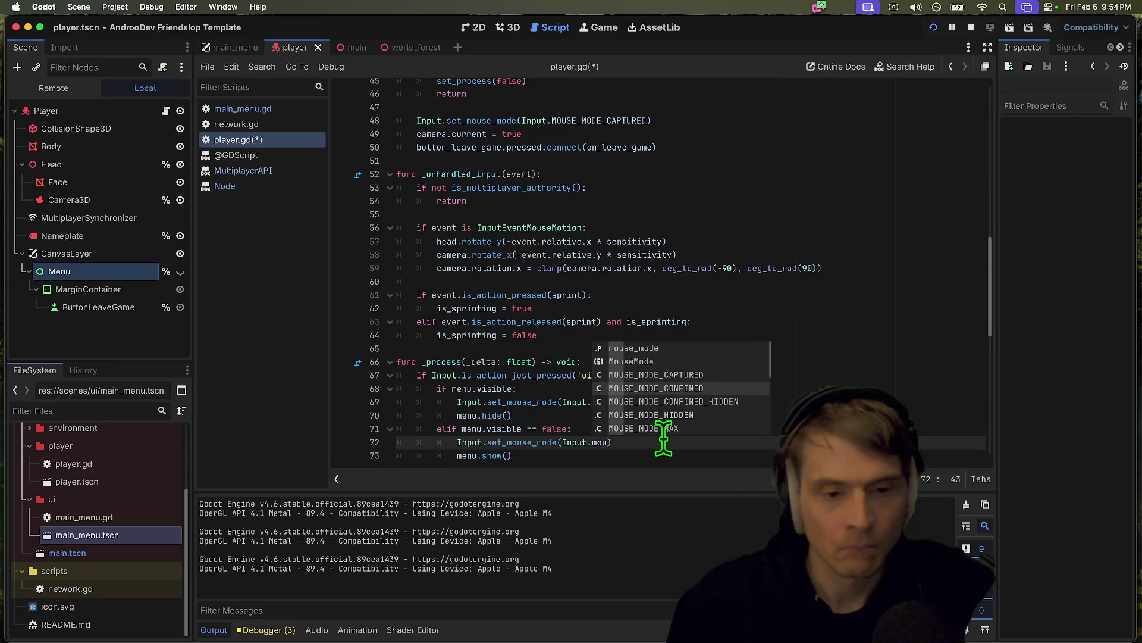
{"action": "key", "text": "Down"}
{"action": "key", "text": "Down"}
{"action": "key", "text": "Down"}
{"action": "key", "text": "Return"}
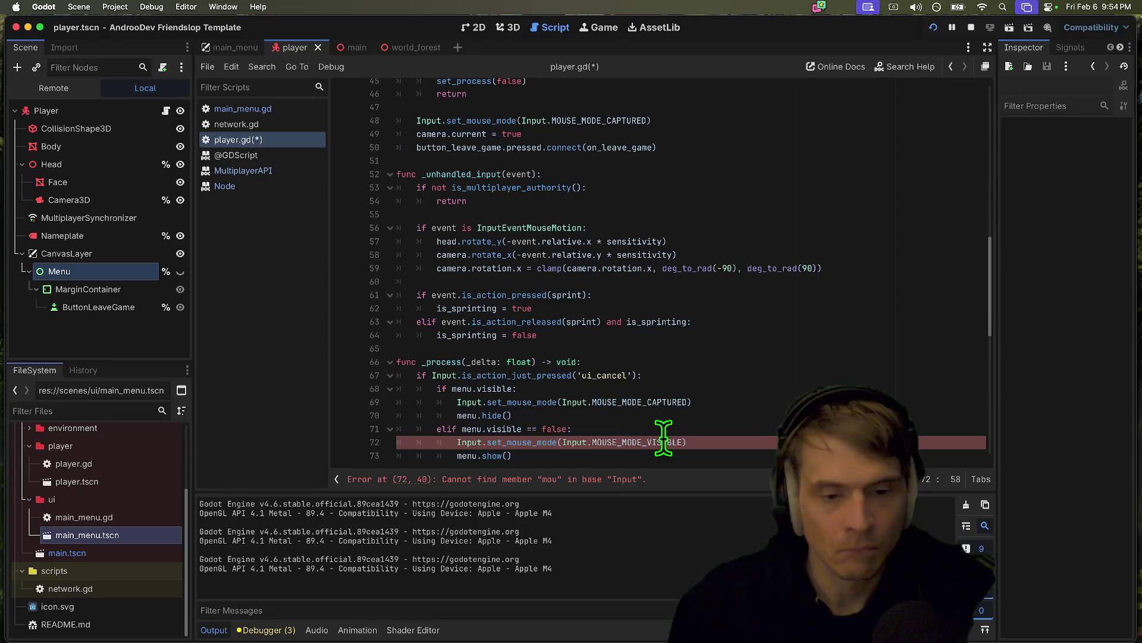
{"action": "key", "text": "super+b"}
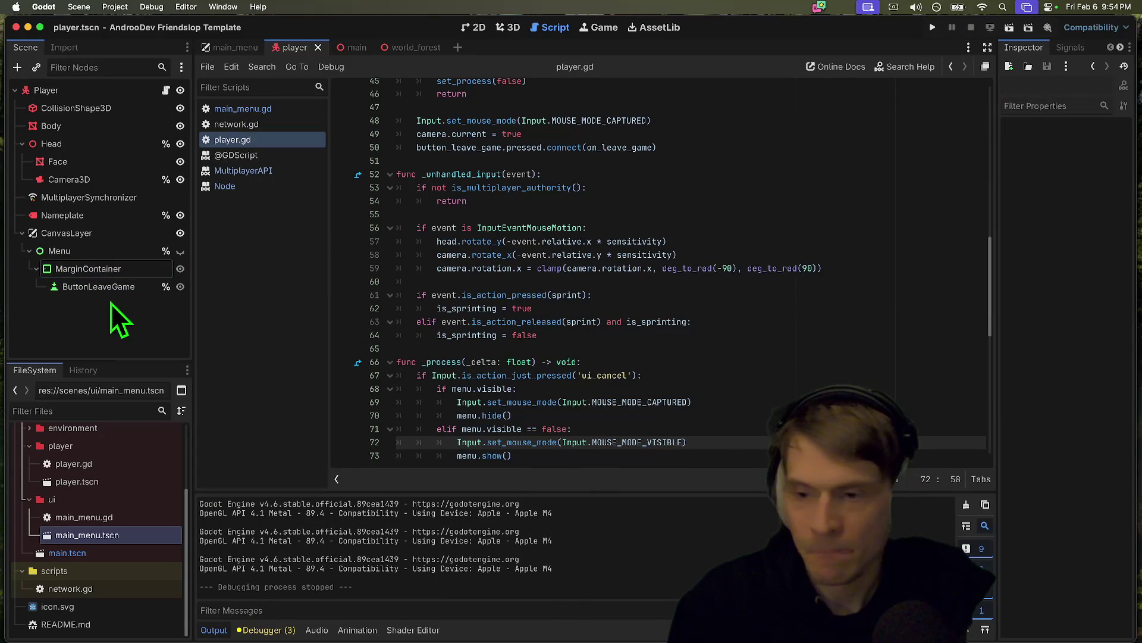
Step: Set the ButtonLeaveGame label text to Leave Game
{"action": "left_click", "coordinate": [98, 286]}
{"action": "left_click", "coordinate": [1058, 219]}
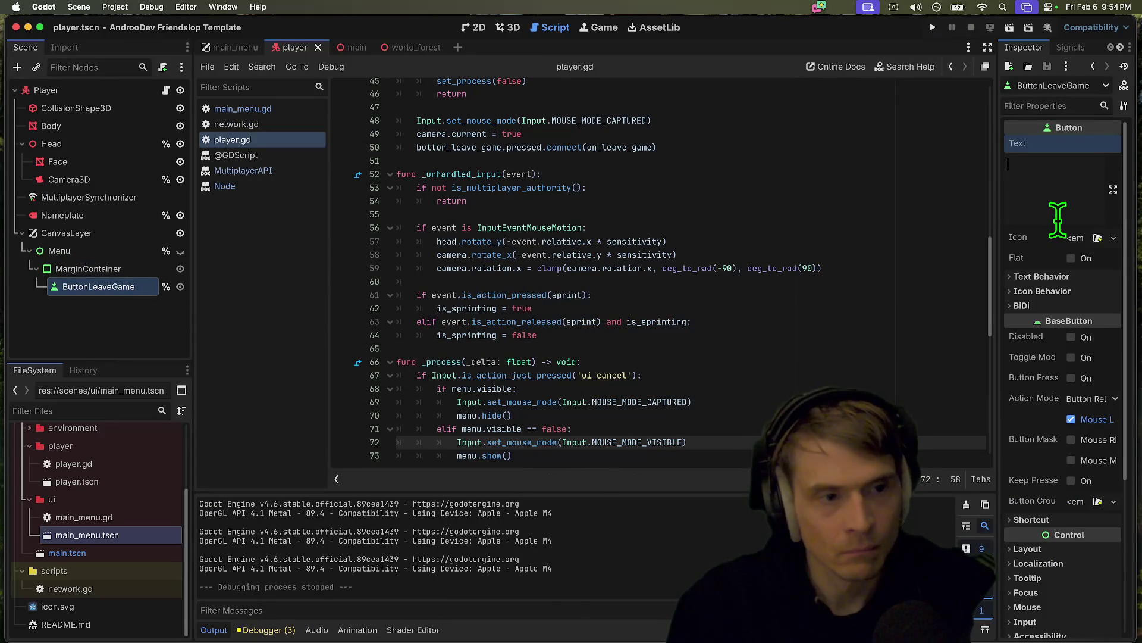
{"action": "type", "text": "LEave"}
{"action": "key", "text": "BackSpace"}
{"action": "key", "text": "BackSpace"}
{"action": "key", "text": "BackSpace"}
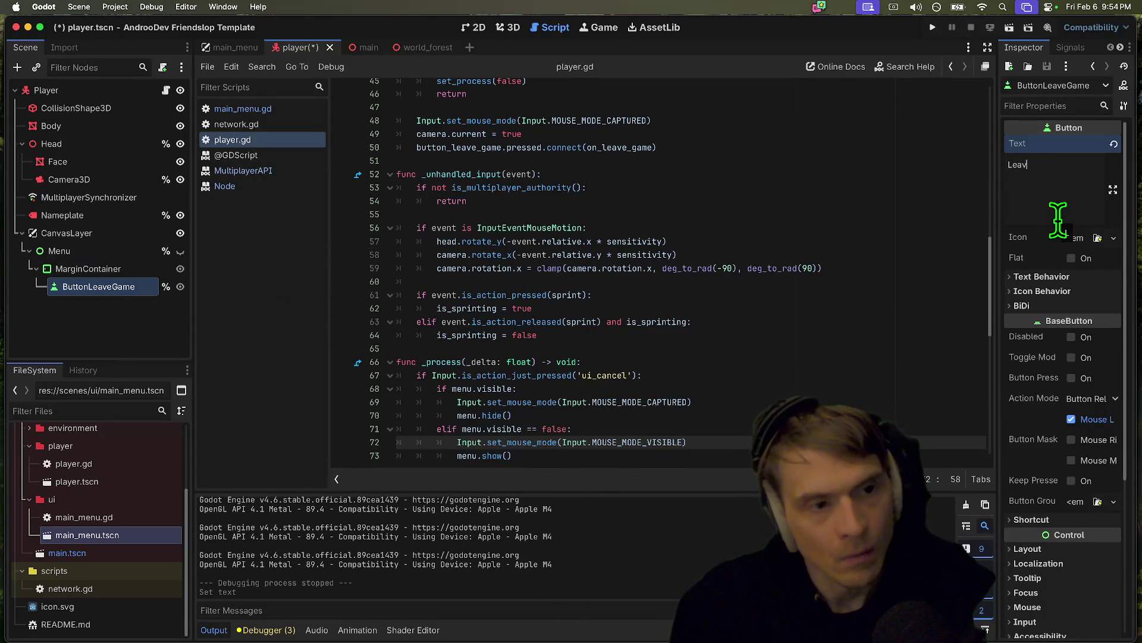
Step: Override the MarginContainer's four margin constants to 20 and run the project
{"action": "left_click", "coordinate": [102, 269]}
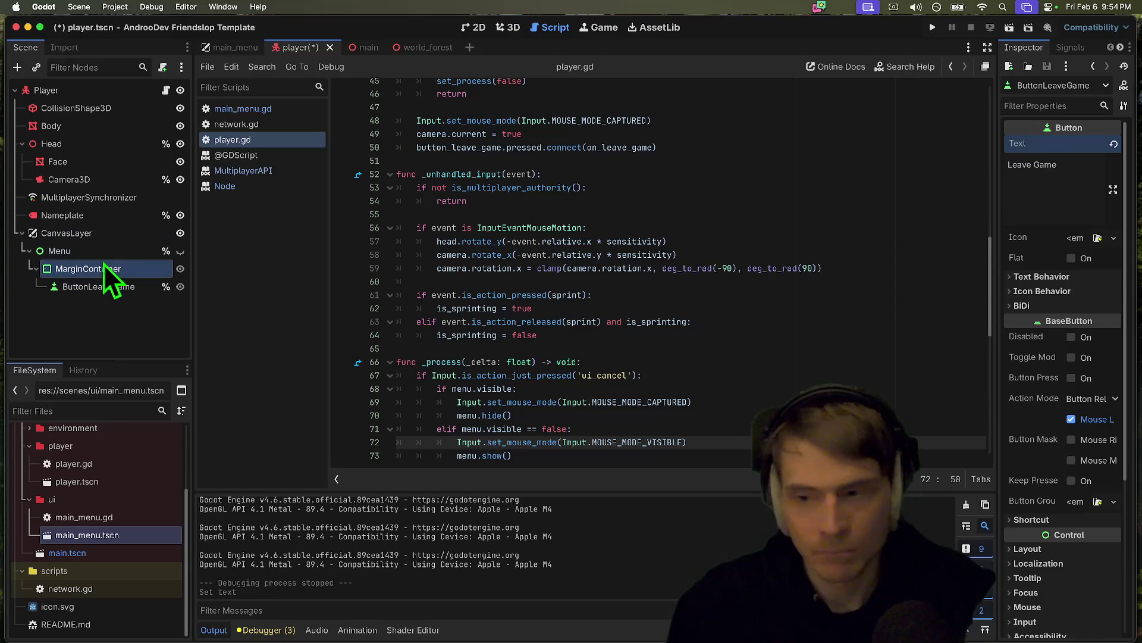
{"action": "left_click", "coordinate": [1072, 260]}
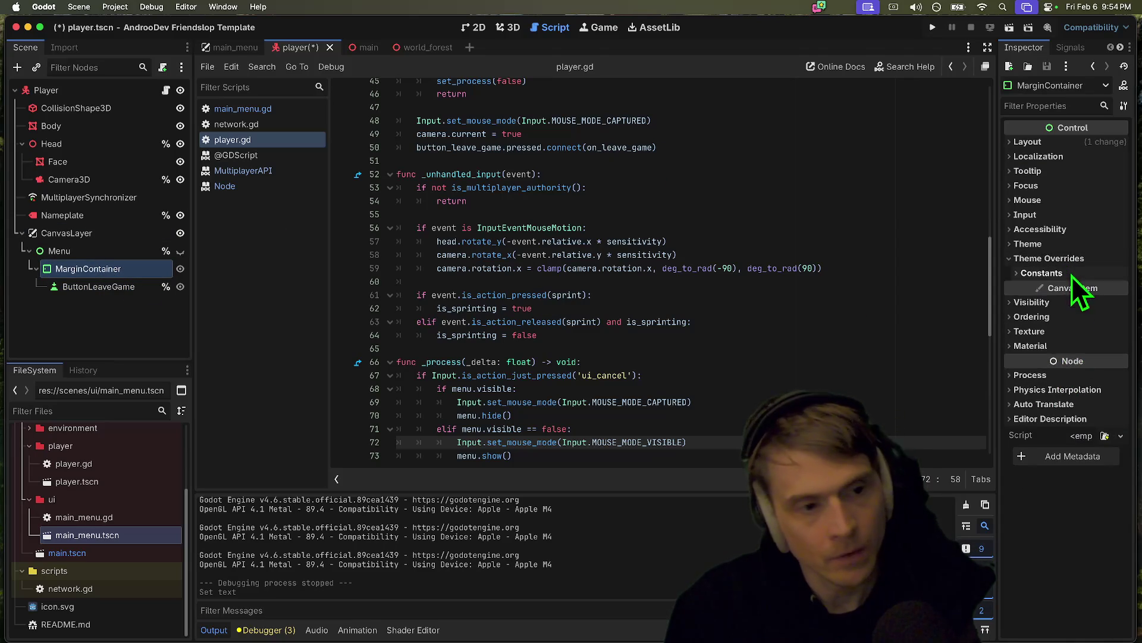
{"action": "left_click", "coordinate": [1072, 274]}
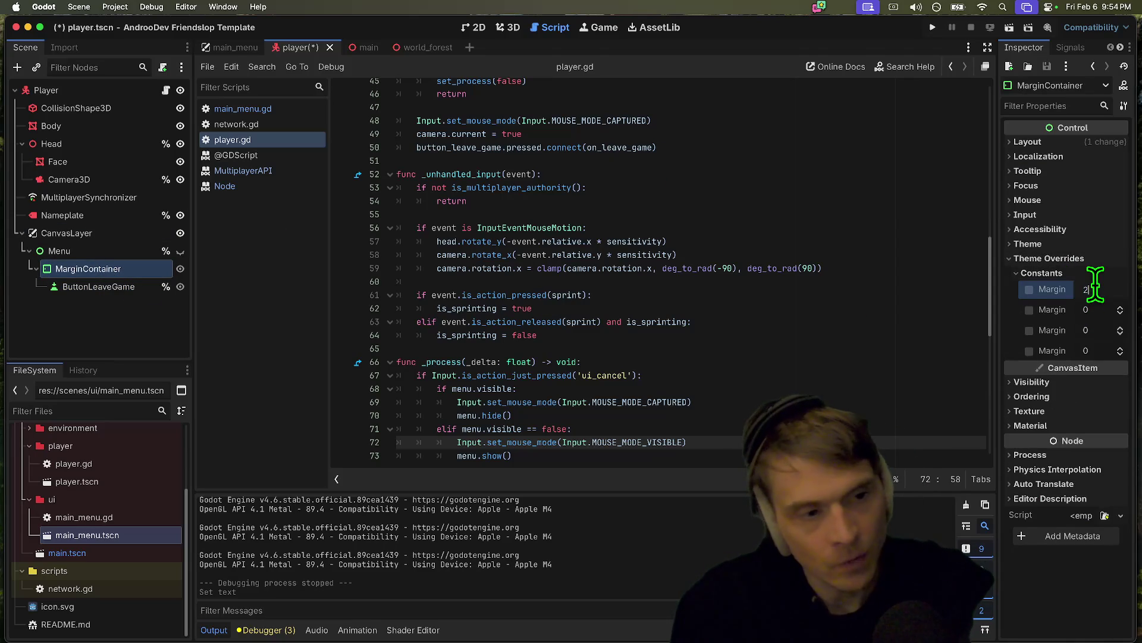
{"action": "type", "text": "20"}
{"action": "key", "text": "Tab"}
{"action": "type", "text": "20"}
{"action": "key", "text": "Tab"}
{"action": "key", "text": "Tab"}
{"action": "type", "text": "20"}
{"action": "key", "text": "super+b"}
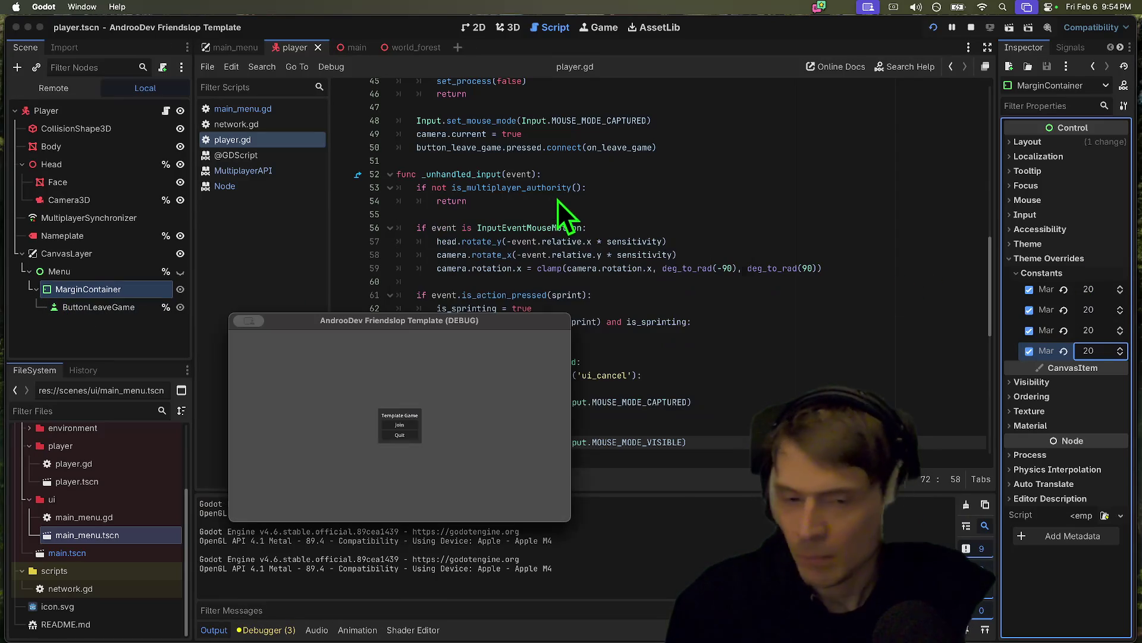
Step: Join a game and leave it back to the main menu, join from another instance, then stop all instances
{"action": "left_click", "coordinate": [408, 429]}
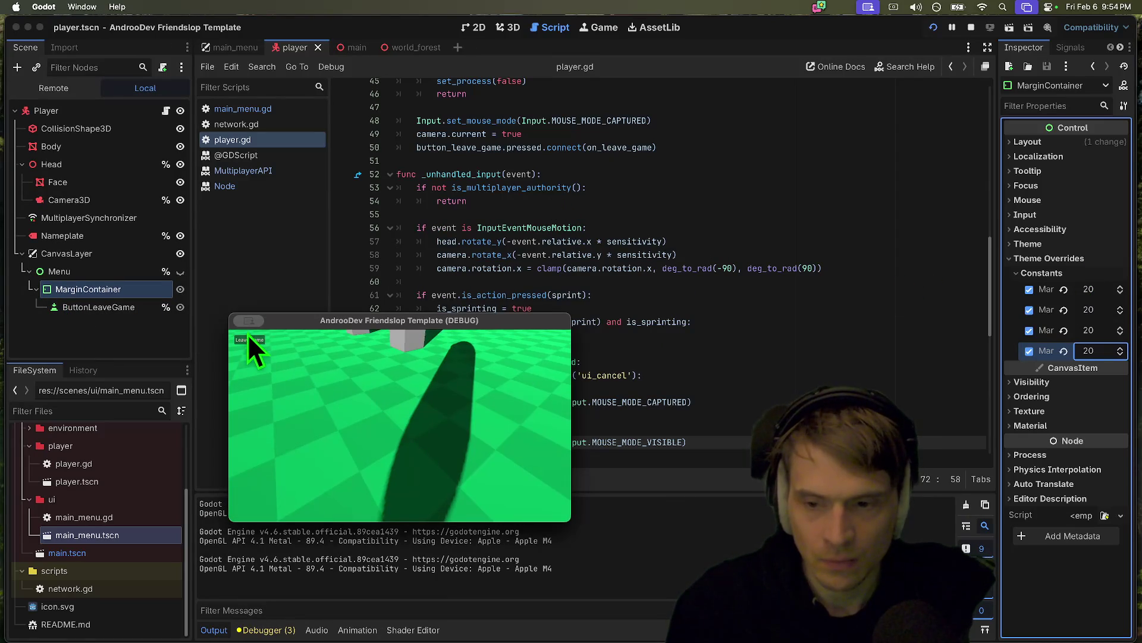
{"action": "left_click", "coordinate": [256, 341]}
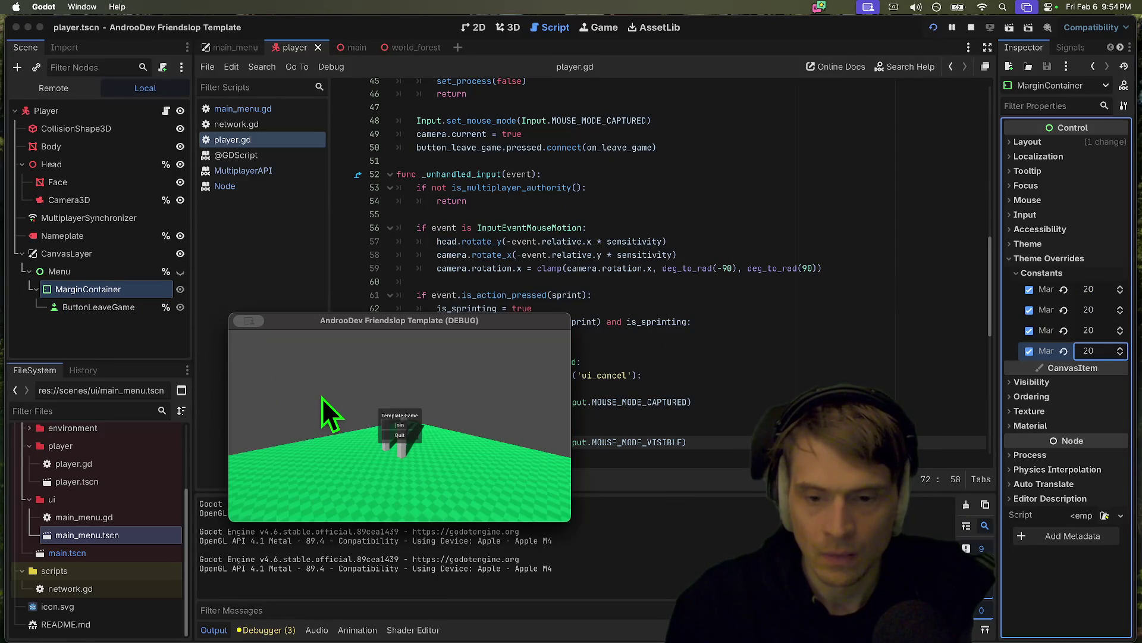
{"action": "key", "text": "super+Tab"}
{"action": "key", "text": "super+Tab"}
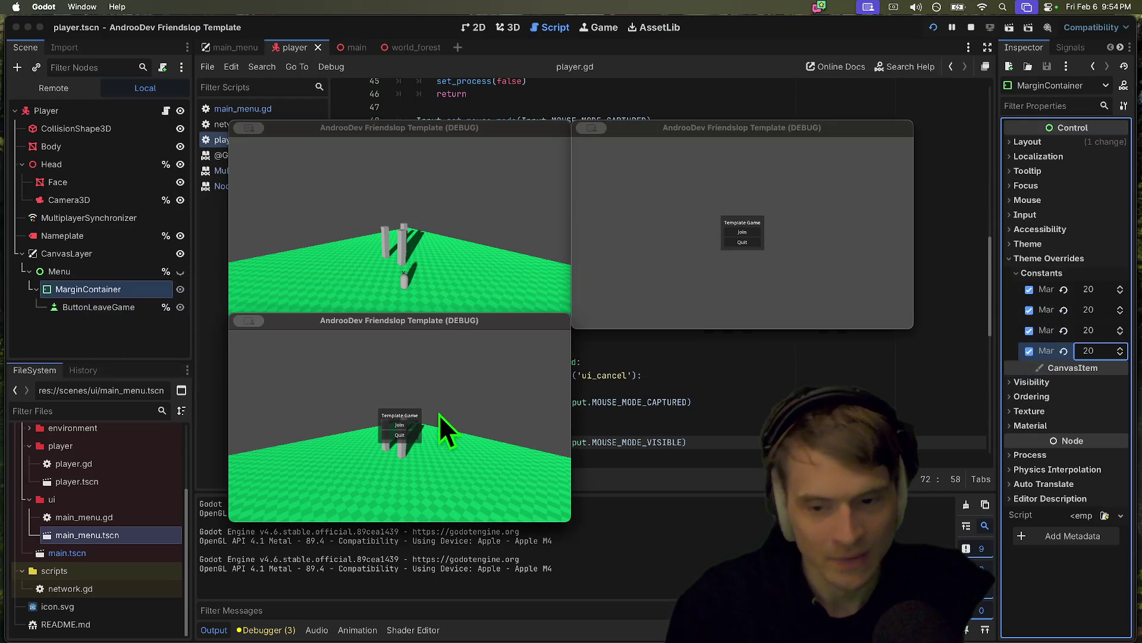
{"action": "left_click", "coordinate": [396, 426]}
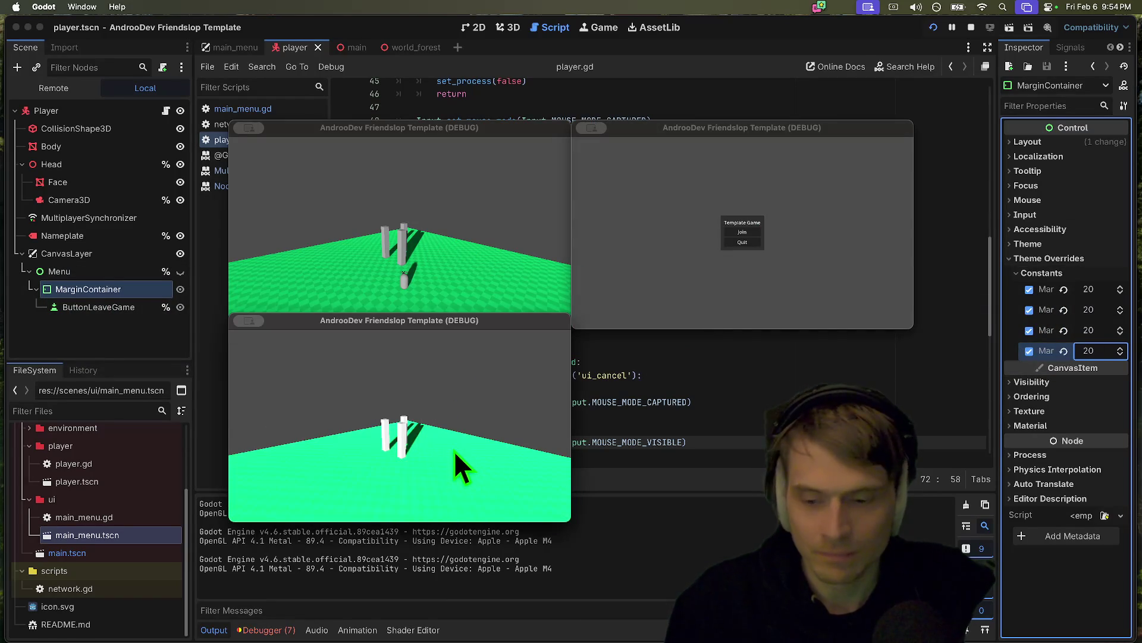
{"action": "key", "text": "super+period"}
{"action": "scroll", "coordinate": [595, 357], "scroll_direction": "down", "scroll_amount": 10}
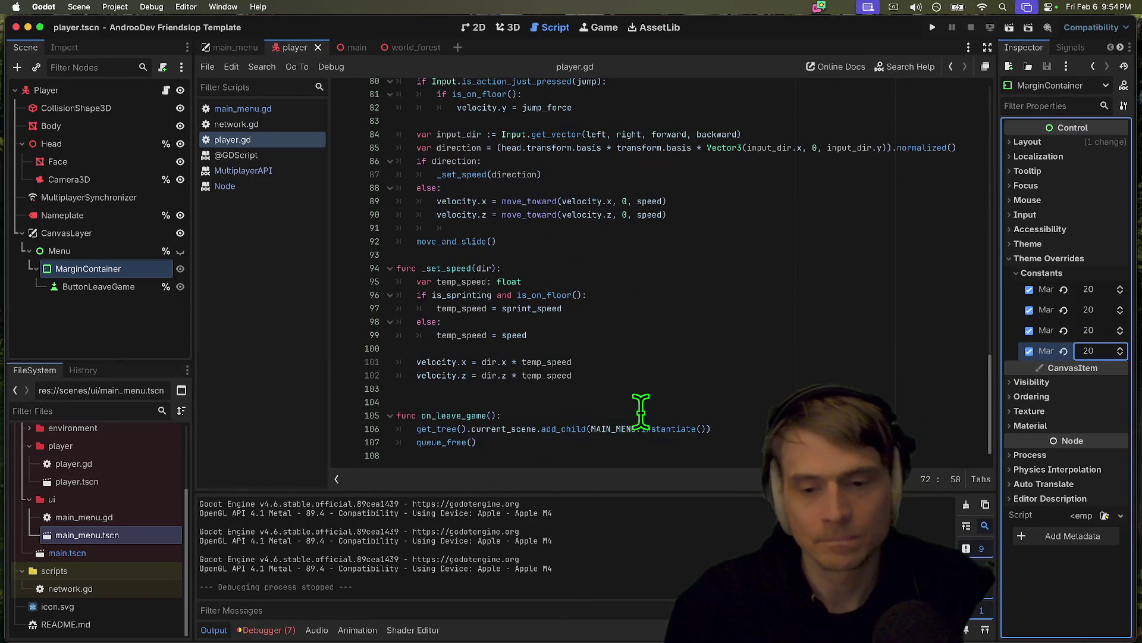
Step: Replace on_leave_game's add_child and queue_free lines with get_tree().reload_current_scene()
{"action": "left_click", "coordinate": [833, 415]}
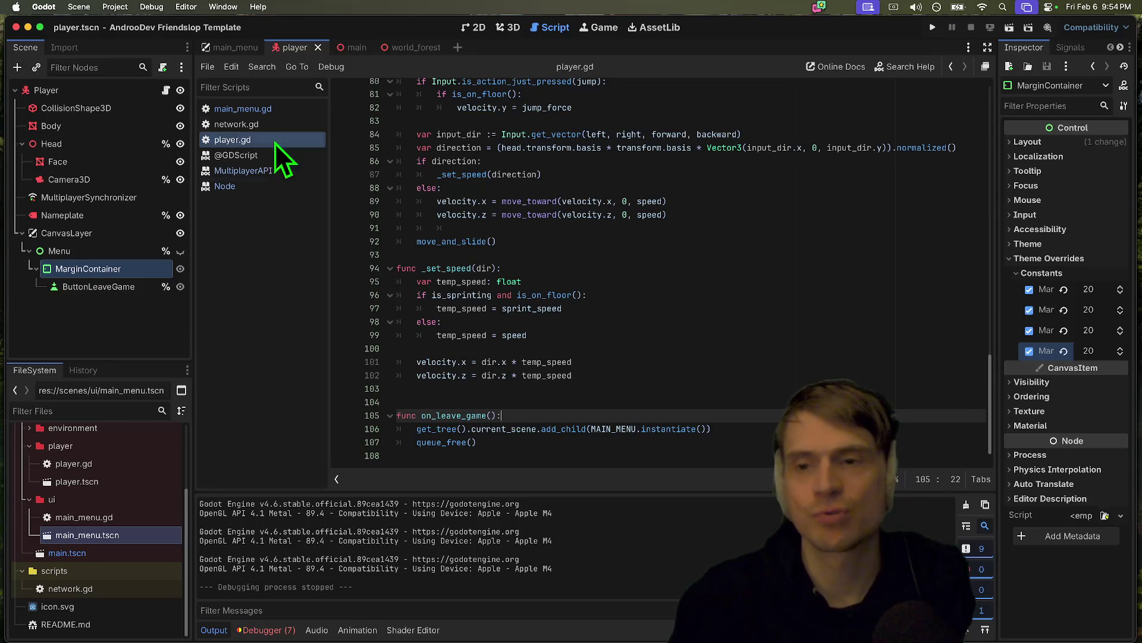
{"action": "left_click", "coordinate": [268, 110]}
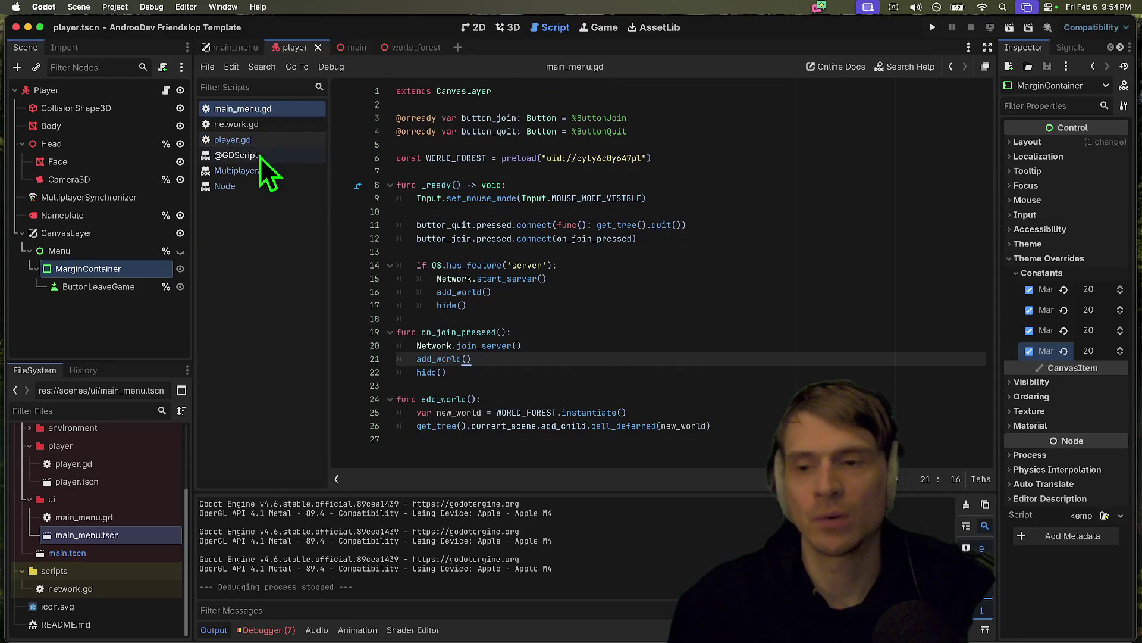
{"action": "left_click", "coordinate": [262, 139]}
{"action": "triple_click", "coordinate": [750, 428]}
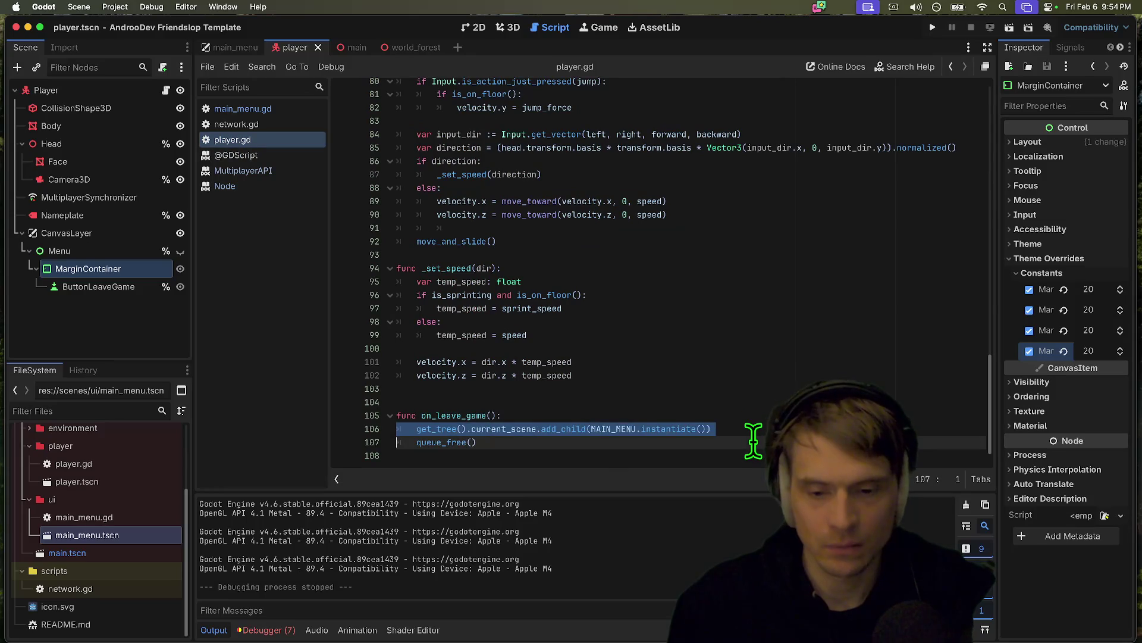
{"action": "left_click", "coordinate": [753, 440]}
{"action": "key", "text": "super+x"}
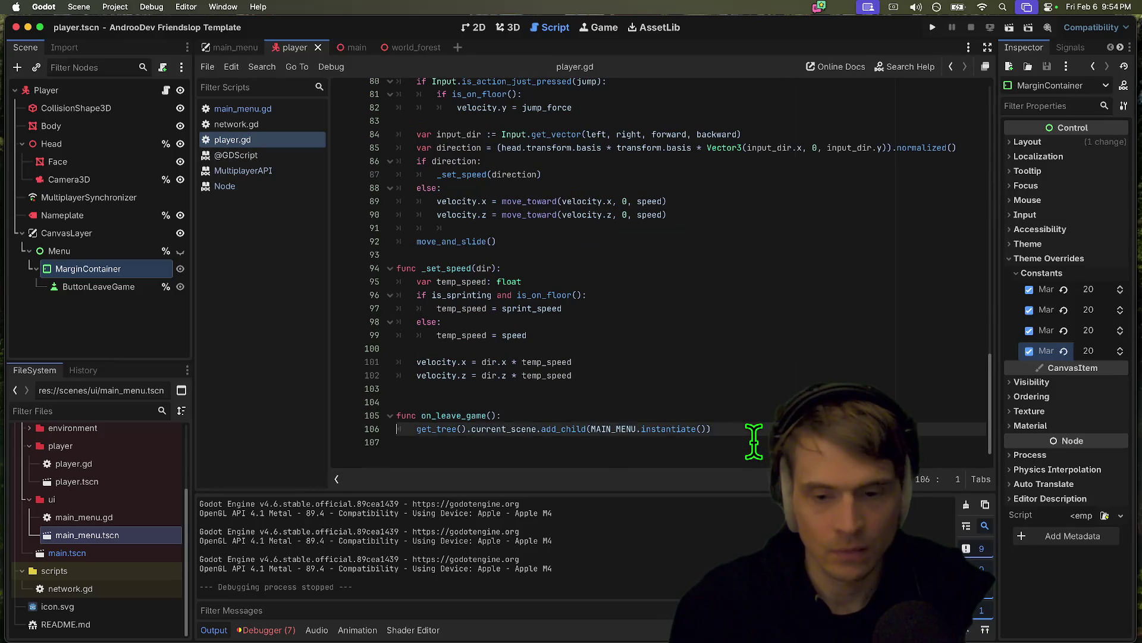
{"action": "key", "text": "shift+End"}
{"action": "key", "text": "BackSpace"}
{"action": "key", "text": "Tab"}
{"action": "type", "text": "get"}
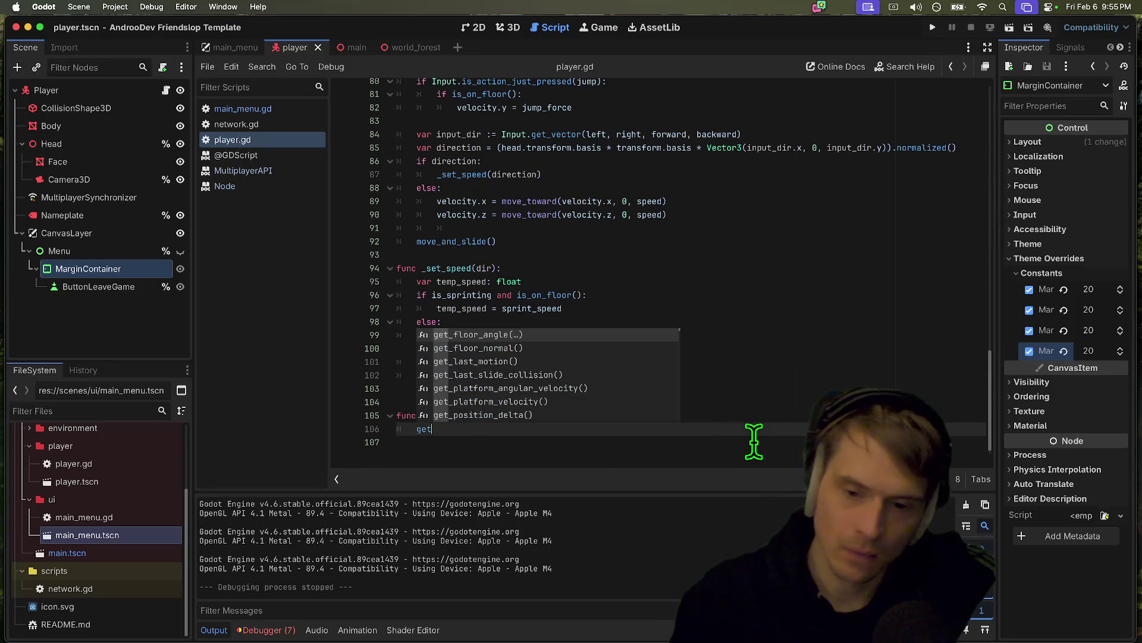
{"action": "type", "text": "_tree().c"}
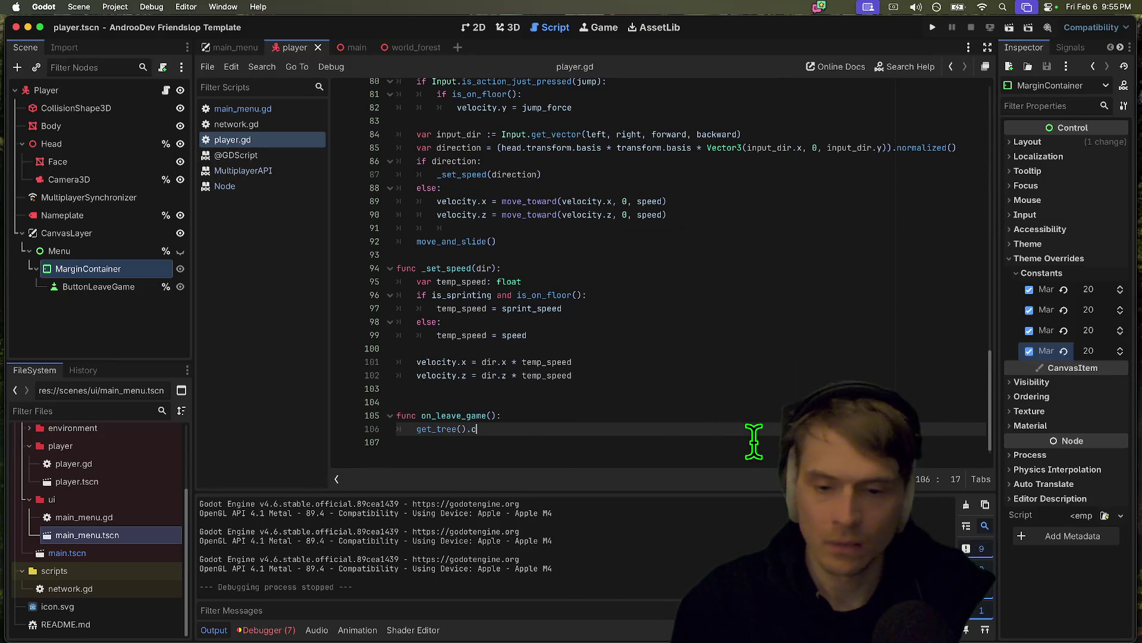
{"action": "key", "text": "BackSpace"}
{"action": "type", "text": "re"}
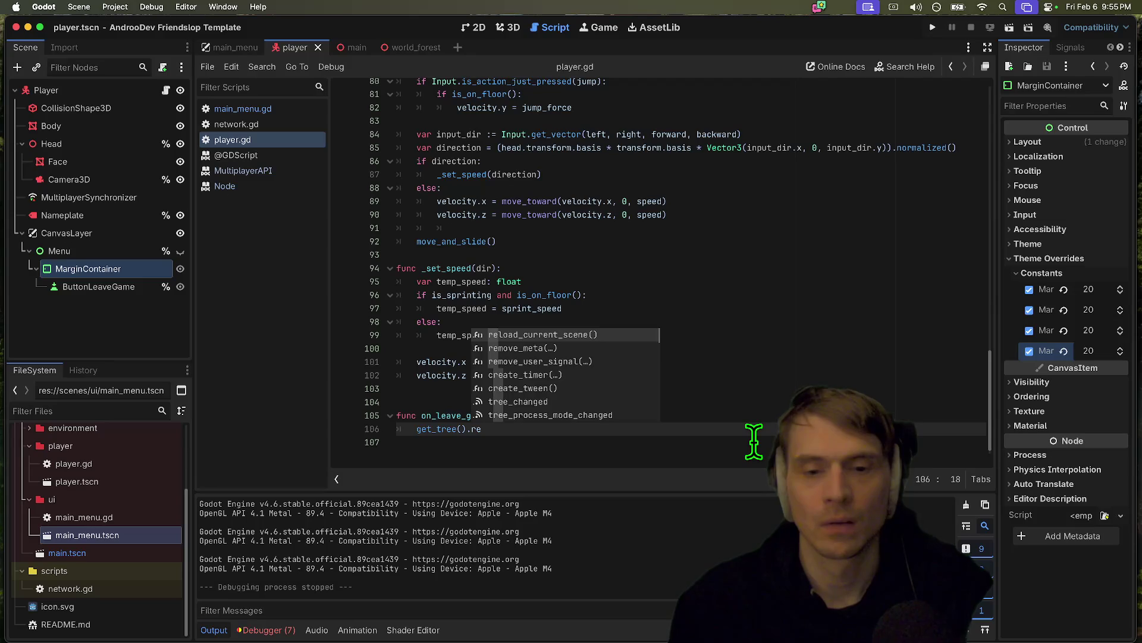
{"action": "key", "text": "Return"}
Step: Run the project, join in the bottom instance, leave via the Esc menu, then stop all instances
{"action": "key", "text": "super+b"}
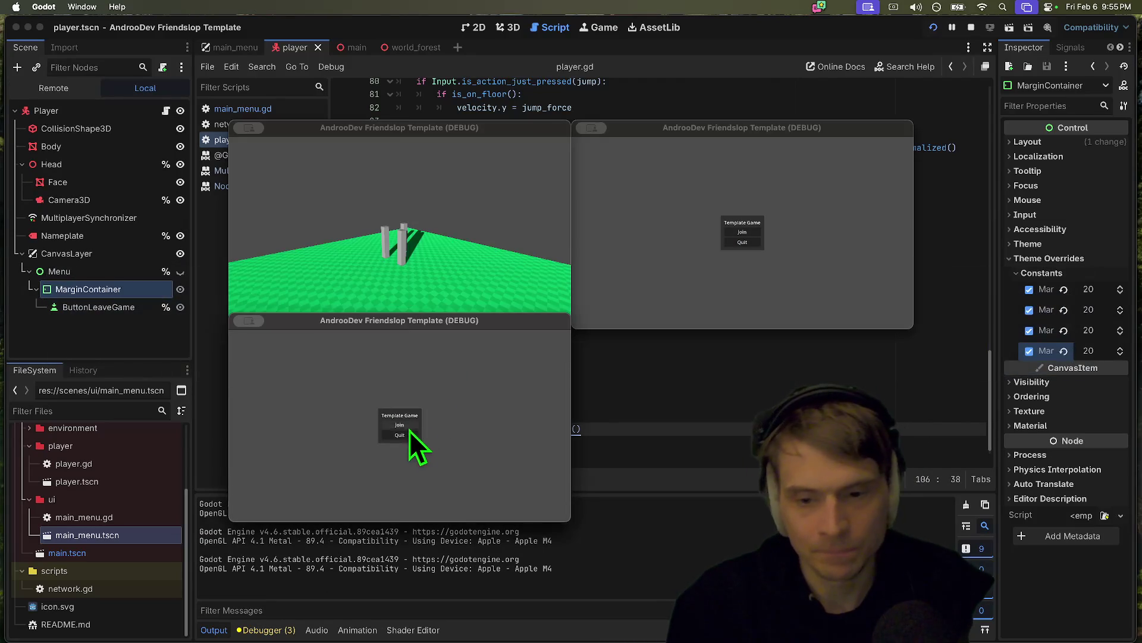
{"action": "left_click", "coordinate": [400, 426]}
{"action": "key", "text": "Escape"}
{"action": "left_click", "coordinate": [249, 342]}
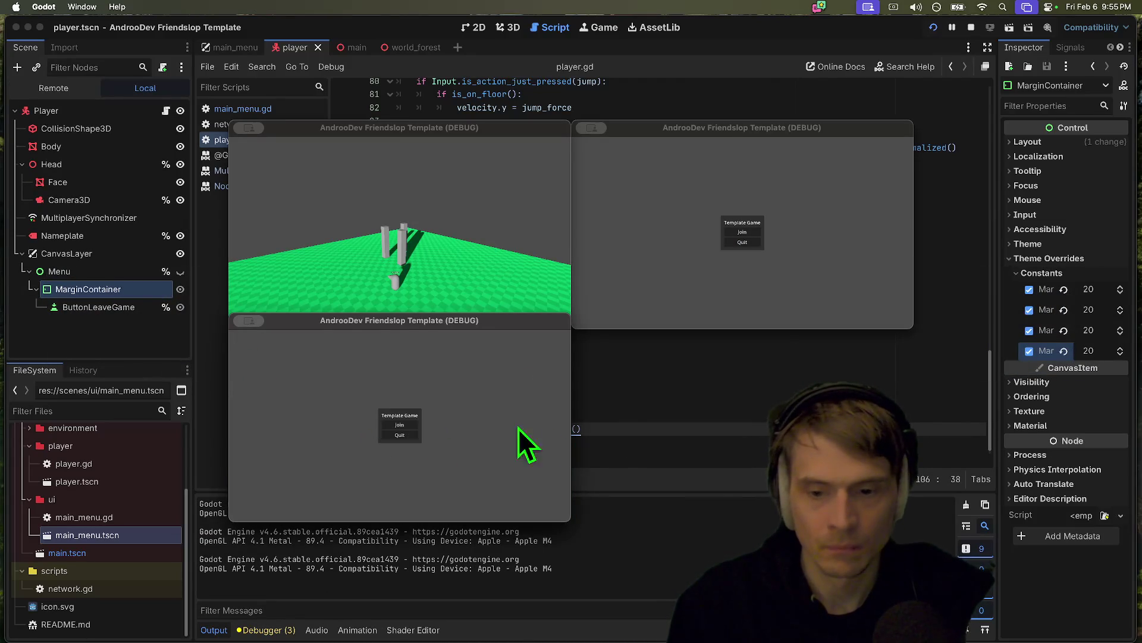
{"action": "key", "text": "super+period"}
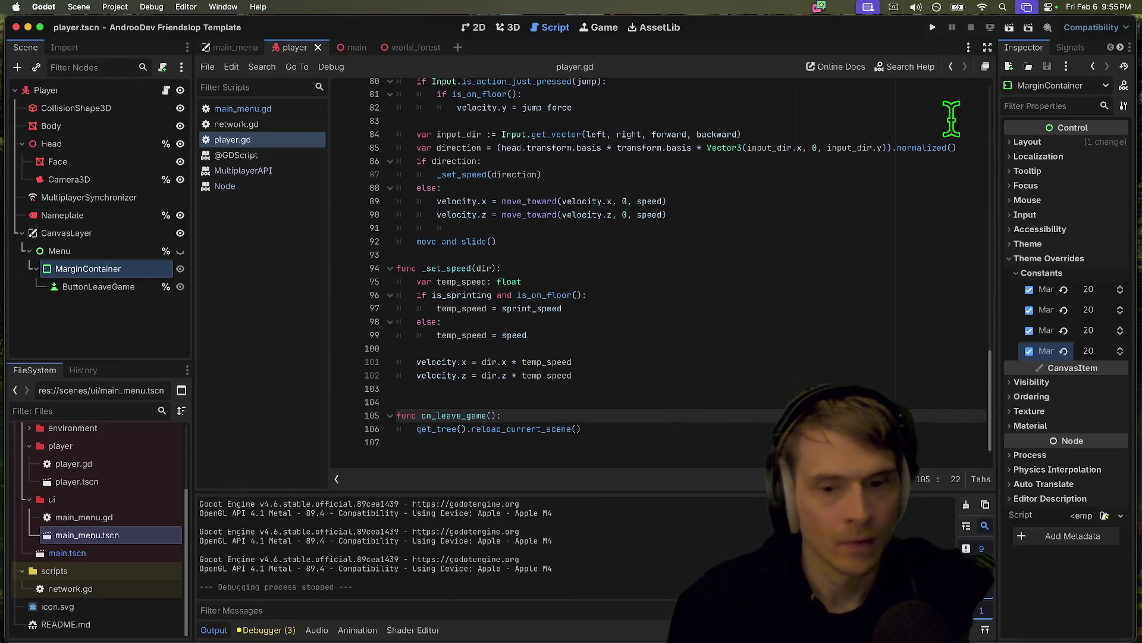
Step: Add multiplayer.multiplayer_peer = null above the reload line in on_leave_game and run the project
{"action": "left_click", "coordinate": [830, 389]}
{"action": "key", "text": "Down"}
{"action": "key", "text": "Down"}
{"action": "key", "text": "End"}
{"action": "type", "text": "u"}
{"action": "key", "text": "Return"}
{"action": "type", "text": ".mu"}
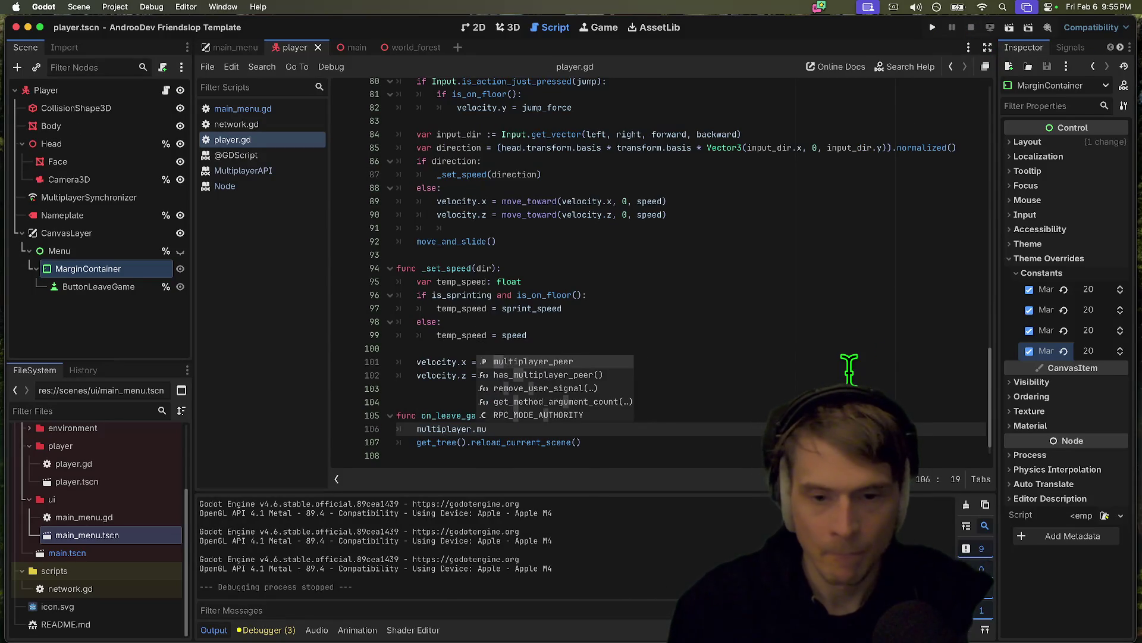
{"action": "key", "text": "Return"}
{"action": "type", "text": "= null"}
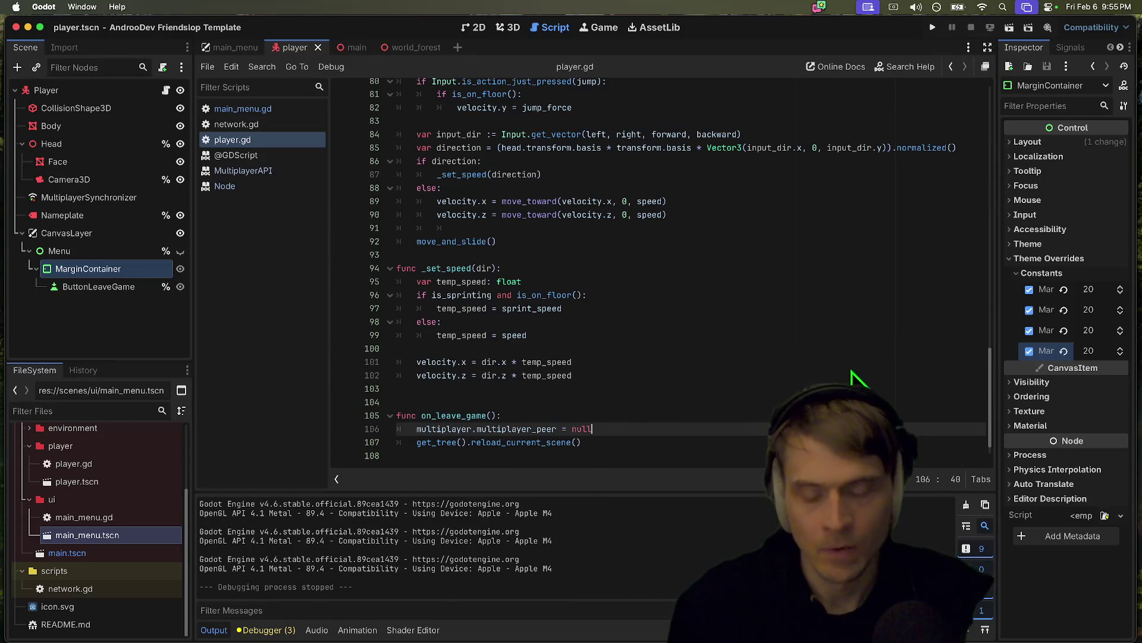
{"action": "key", "text": "super+b"}
{"action": "left_click_drag", "start_coordinate": [539, 320], "coordinate": [440, 219]}
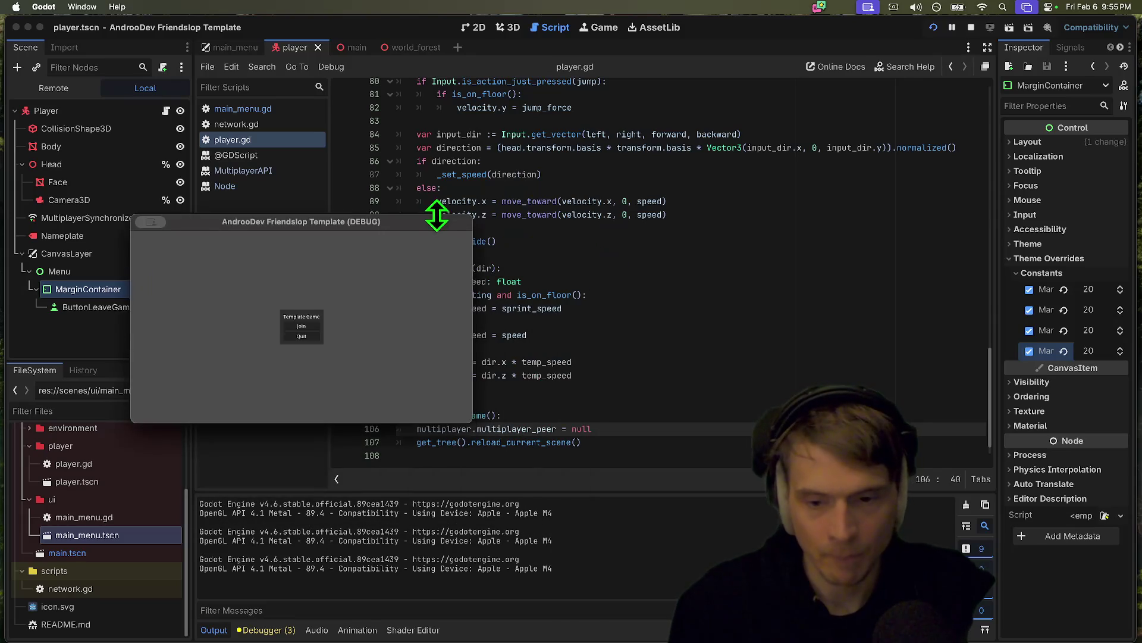
Step: Join and leave the game in the left window, then move the menu window lower
{"action": "left_click", "coordinate": [267, 274]}
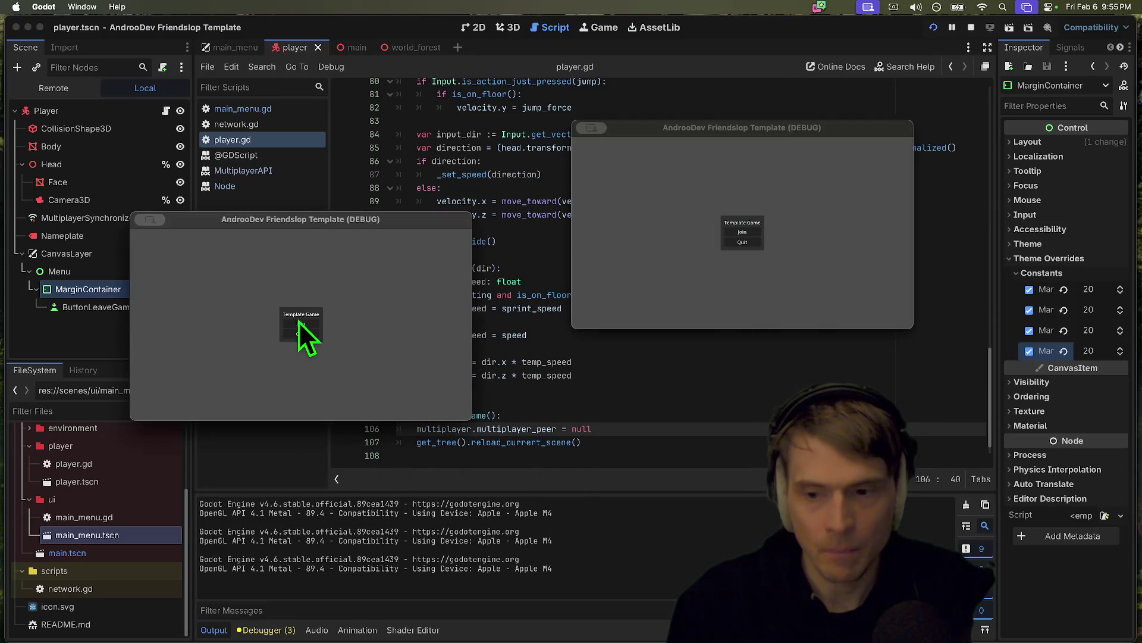
{"action": "left_click", "coordinate": [300, 323]}
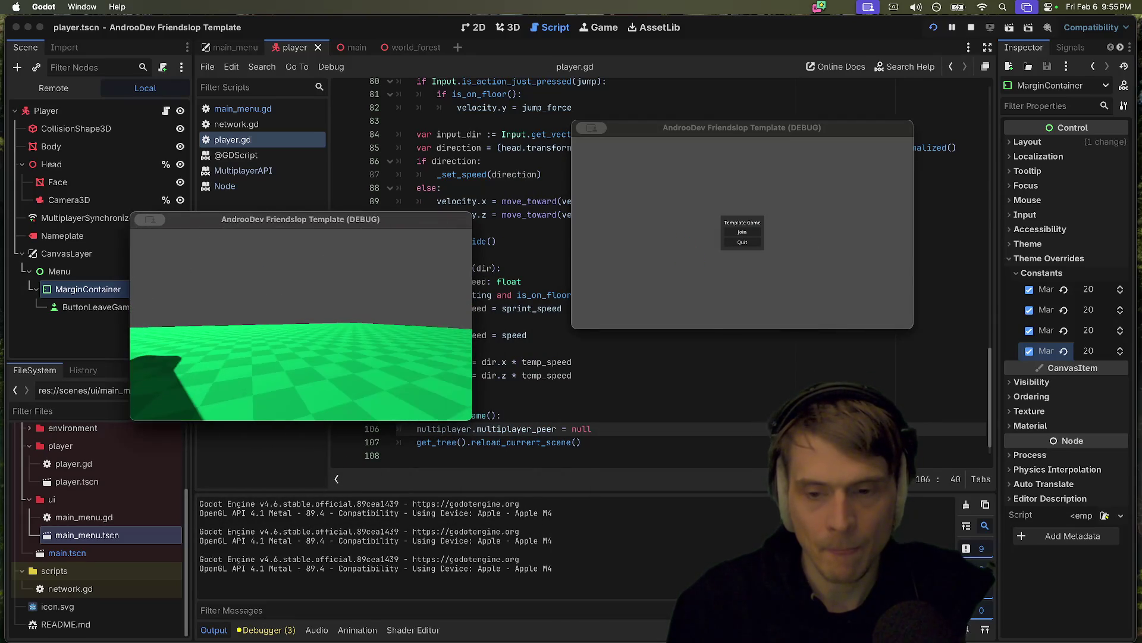
{"action": "key", "text": "super+Tab"}
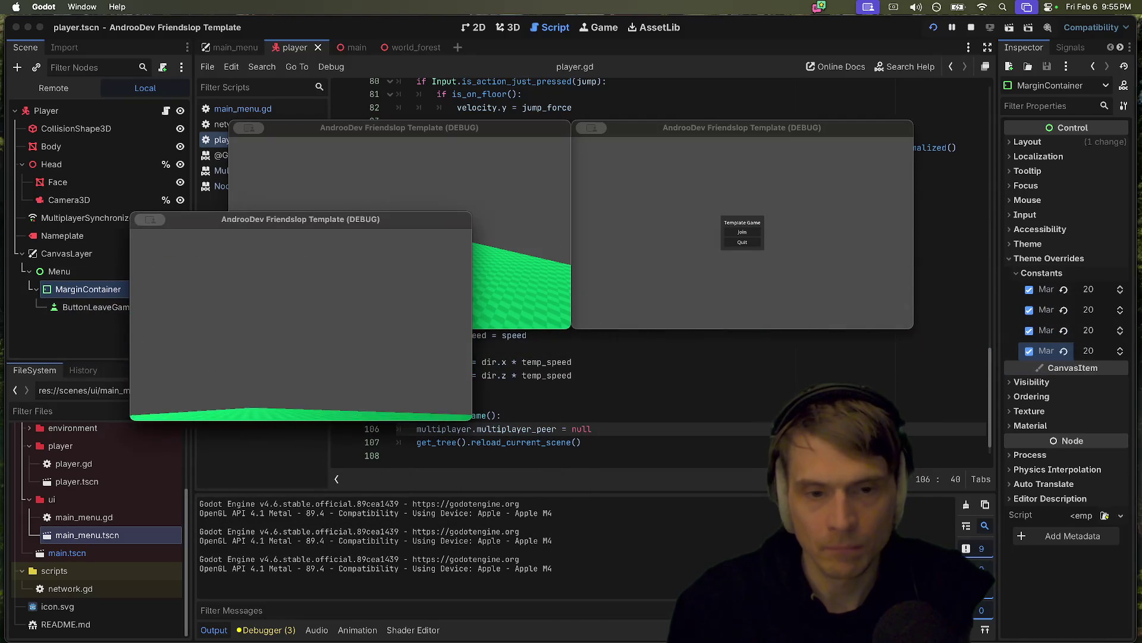
{"action": "left_click", "coordinate": [156, 239]}
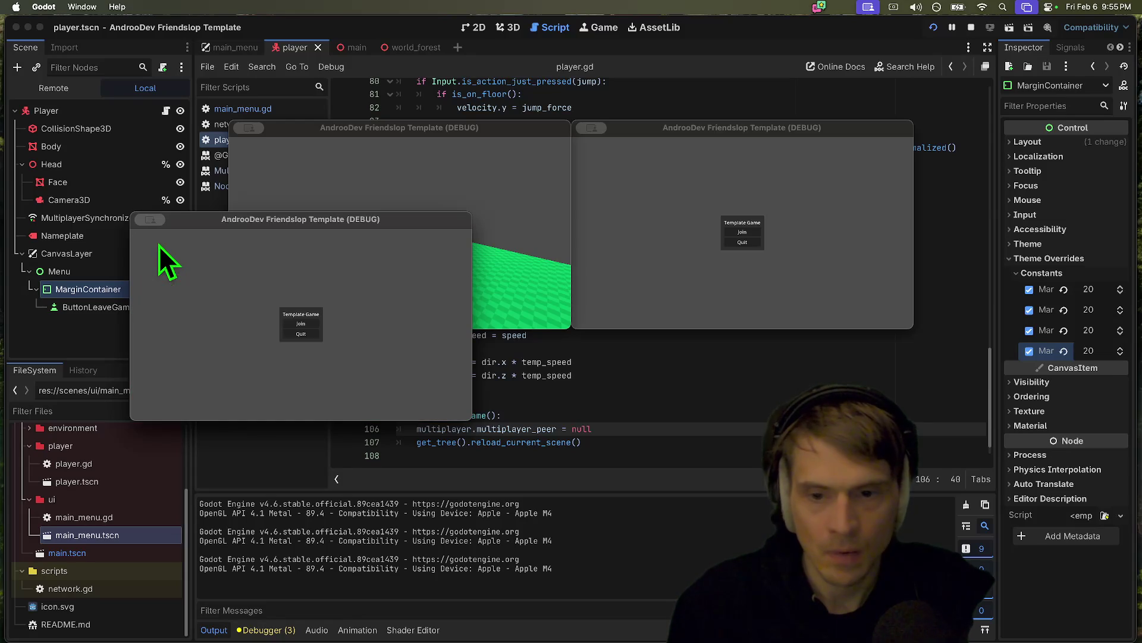
{"action": "mouse_move", "coordinate": [336, 227]}
{"action": "left_mouse_down"}
{"action": "mouse_move", "coordinate": [345, 404]}
{"action": "mouse_move", "coordinate": [420, 349]}
{"action": "left_mouse_up"}
{"action": "left_click", "coordinate": [439, 303]}
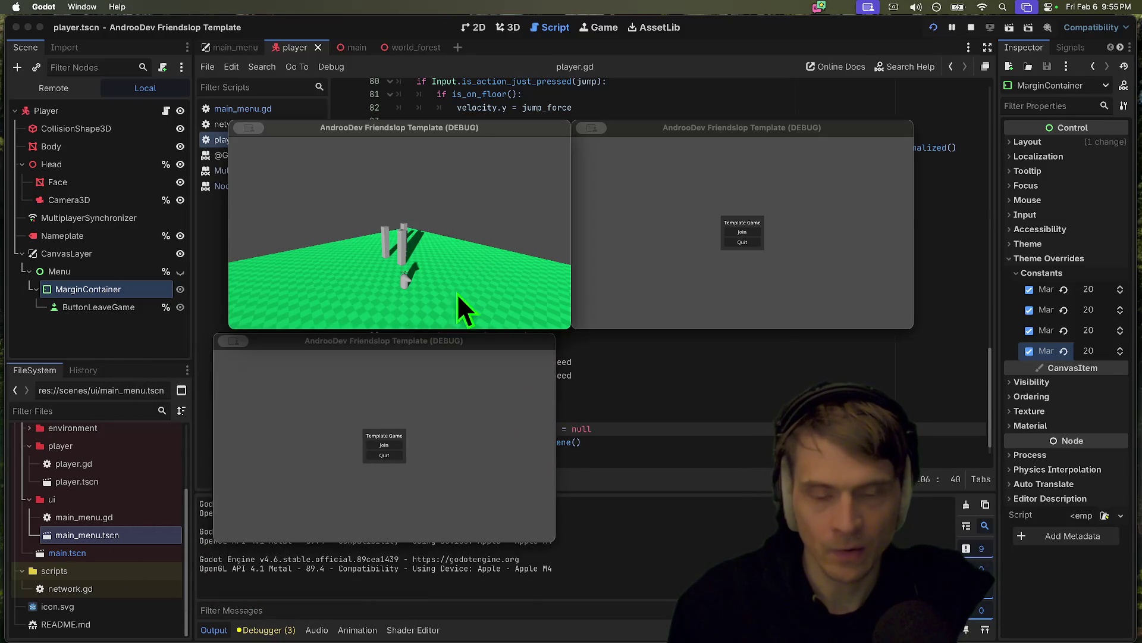
Step: Join the game in the right window, leave it via the Esc menu, and return to the script
{"action": "left_click", "coordinate": [762, 232]}
{"action": "left_click", "coordinate": [750, 234]}
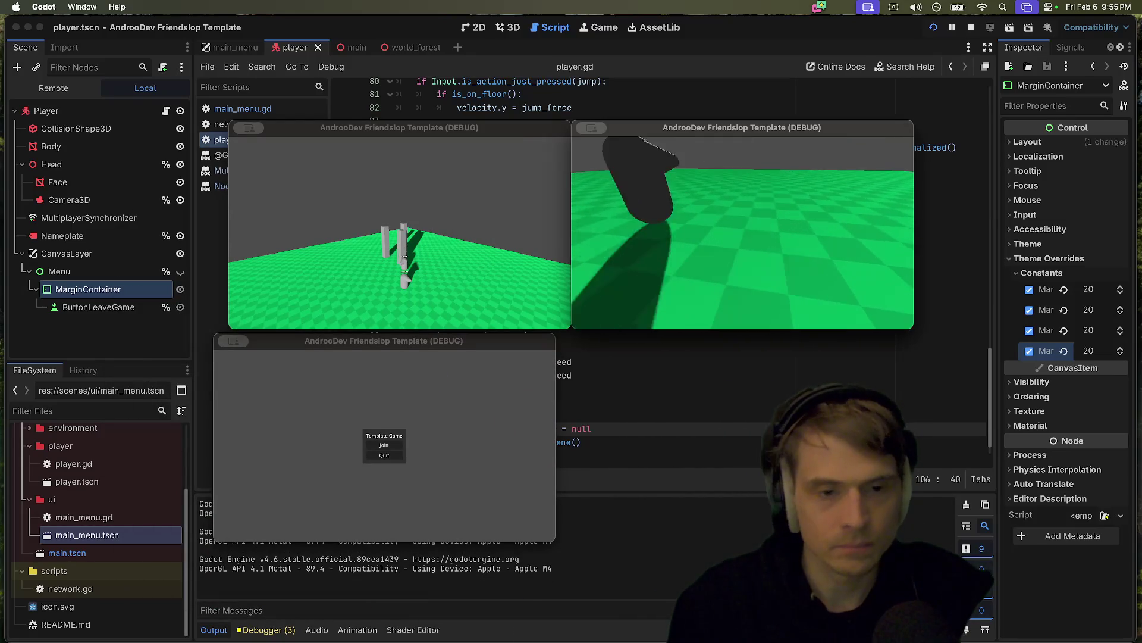
{"action": "key", "text": "Escape"}
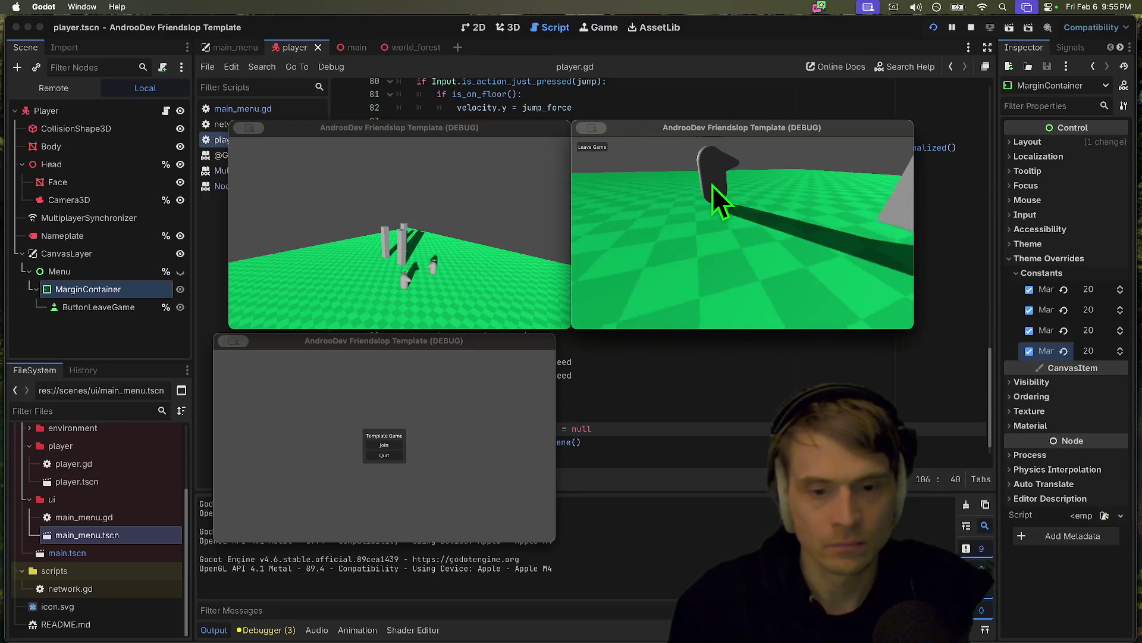
{"action": "left_click", "coordinate": [597, 152]}
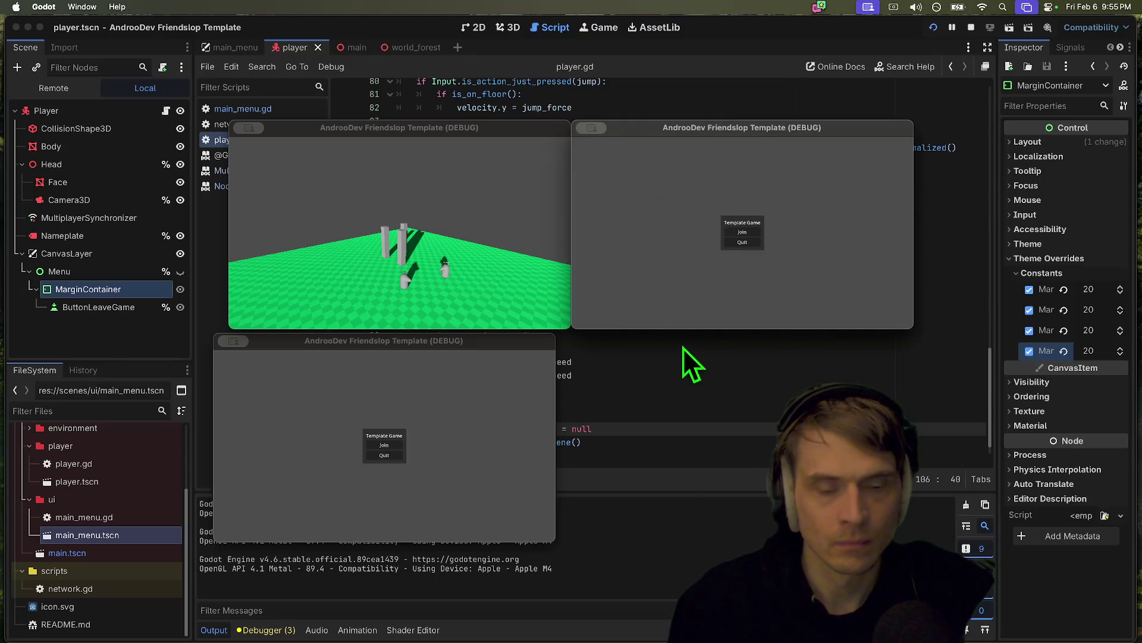
{"action": "left_click", "coordinate": [683, 348]}
{"action": "scroll", "coordinate": [684, 321], "scroll_direction": "up", "scroll_amount": 5}
{"action": "scroll", "coordinate": [699, 291], "scroll_direction": "up", "scroll_amount": 1}
Step: Inspect the ui_cancel handling lines in _process and look up the Input documentation
{"action": "triple_click", "coordinate": [717, 225]}
{"action": "left_click", "coordinate": [753, 254]}
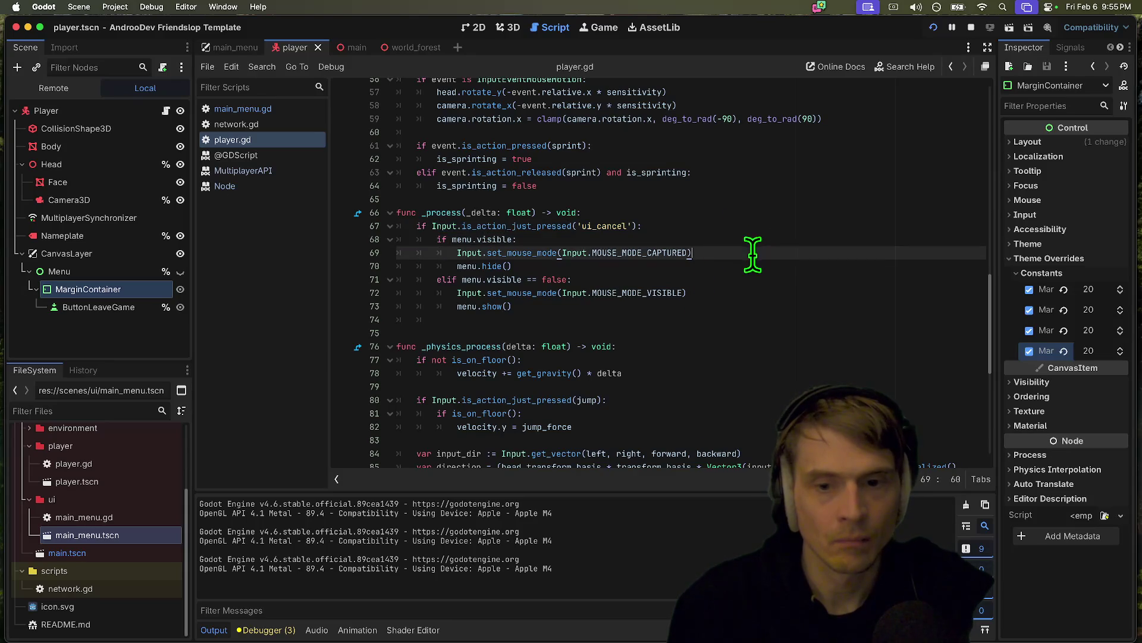
{"action": "left_click_drag", "start_coordinate": [755, 245], "coordinate": [758, 217]}
{"action": "left_click", "coordinate": [757, 215]}
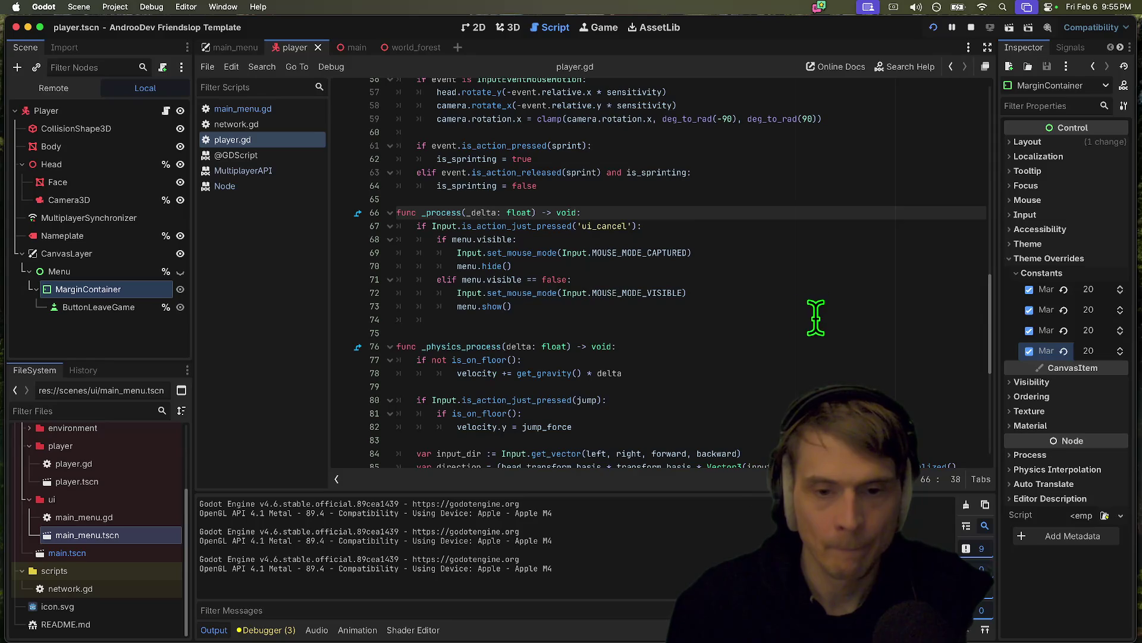
{"action": "left_click_drag", "start_coordinate": [814, 307], "coordinate": [331, 295]}
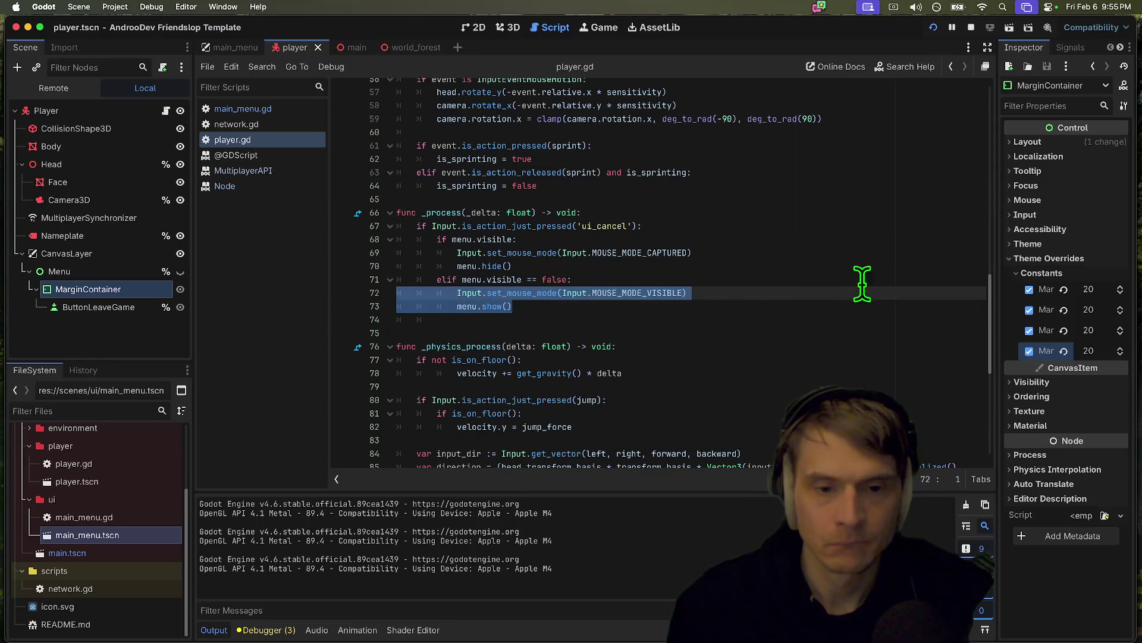
{"action": "left_click", "coordinate": [644, 305]}
{"action": "left_click", "coordinate": [746, 260]}
{"action": "triple_click", "coordinate": [757, 248]}
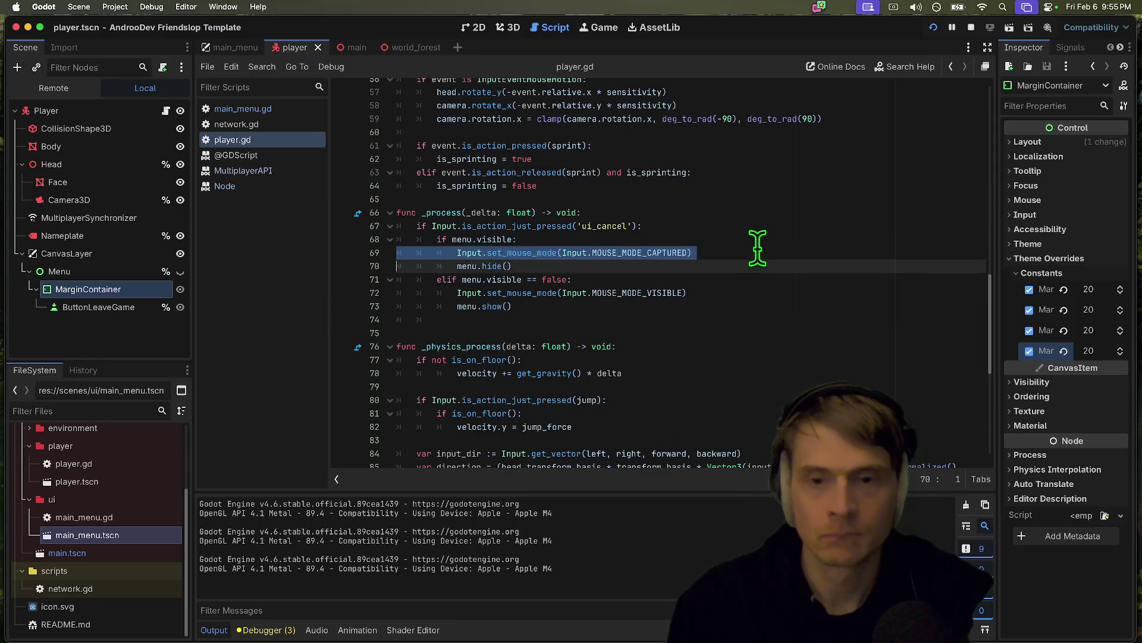
{"action": "scroll", "coordinate": [758, 247], "scroll_direction": "up", "scroll_amount": 3}
{"action": "scroll", "coordinate": [757, 248], "scroll_direction": "down", "scroll_amount": 2}
{"action": "scroll", "coordinate": [742, 258], "scroll_direction": "down", "scroll_amount": 1}
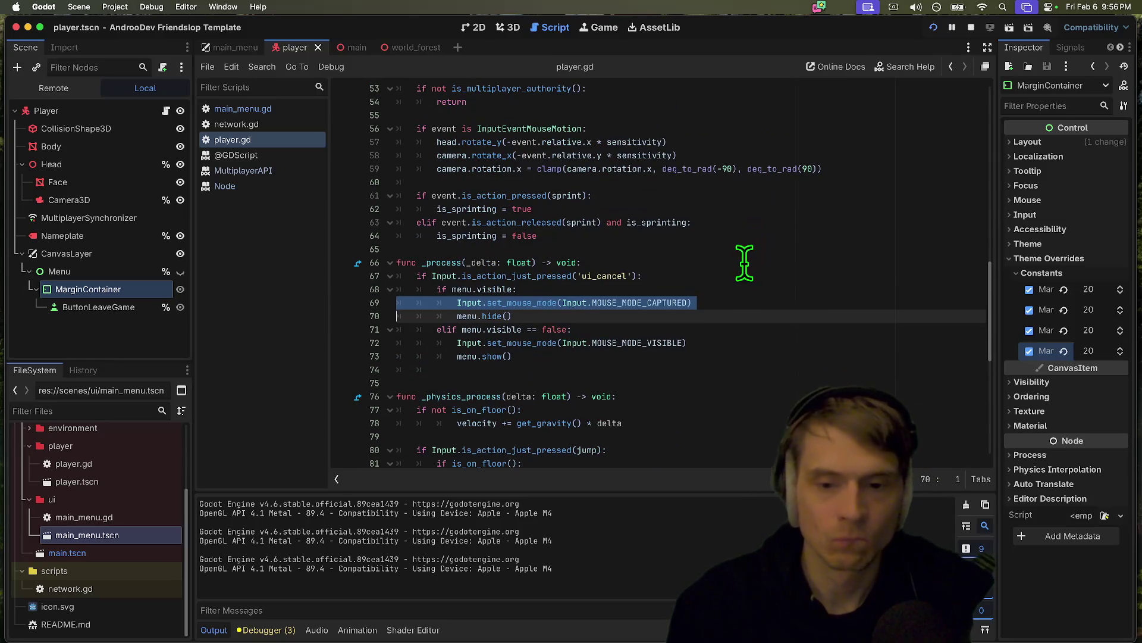
{"action": "left_click", "coordinate": [679, 375]}
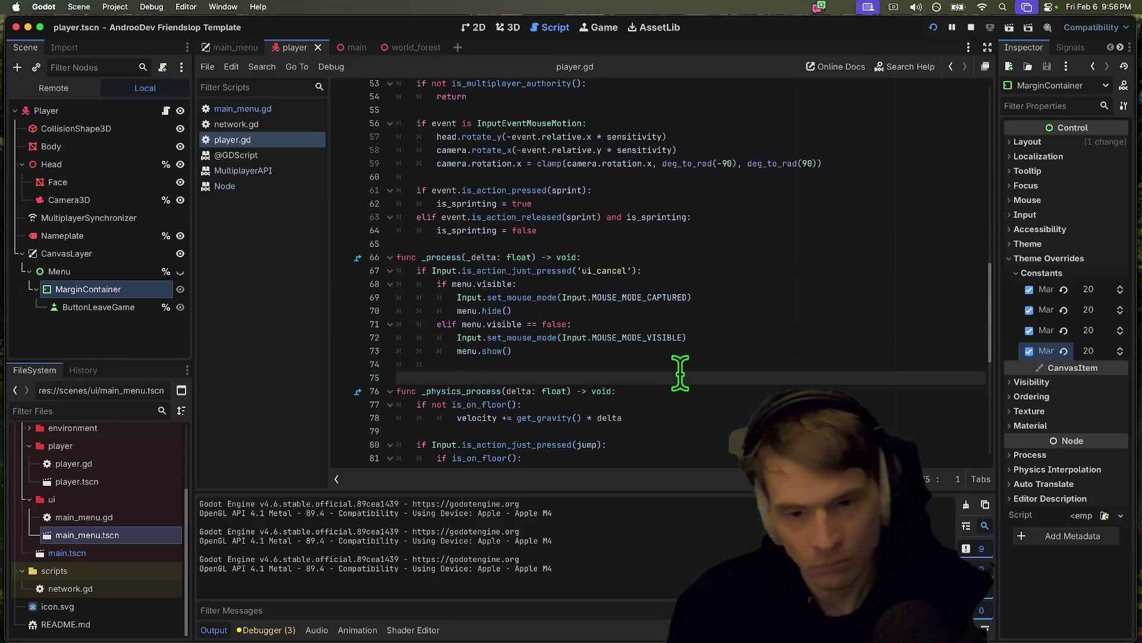
{"action": "left_click", "coordinate": [684, 296], "text": "super"}
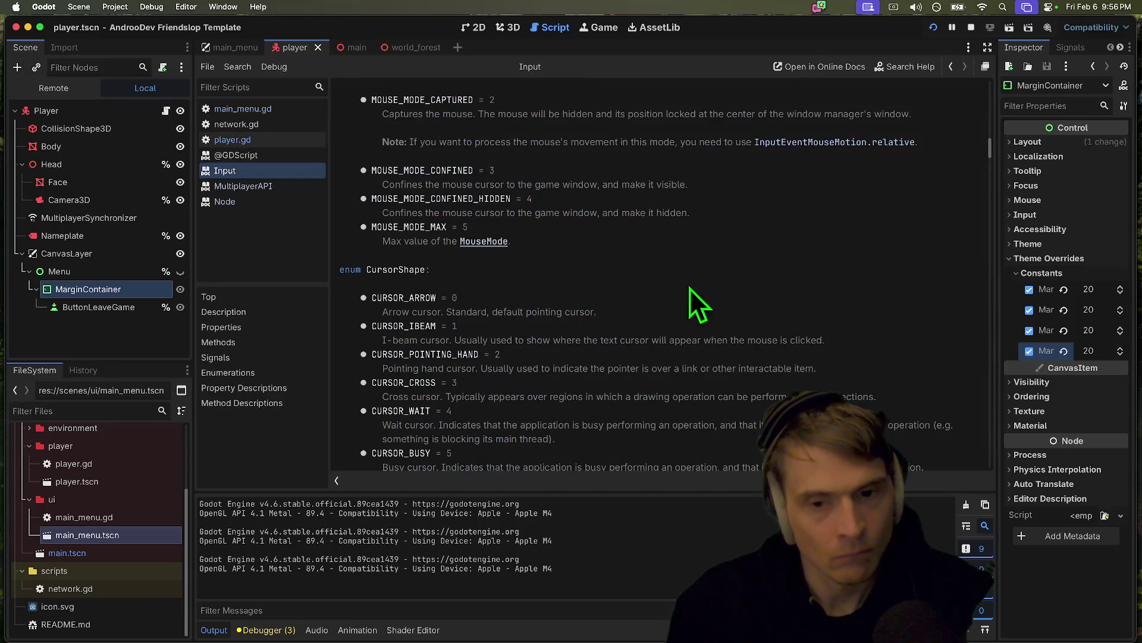
{"action": "key", "text": "alt+Left"}
Step: Move the mouse-capture line below menu.hide() and cut the mouse-visible line
{"action": "key", "text": "super+x"}
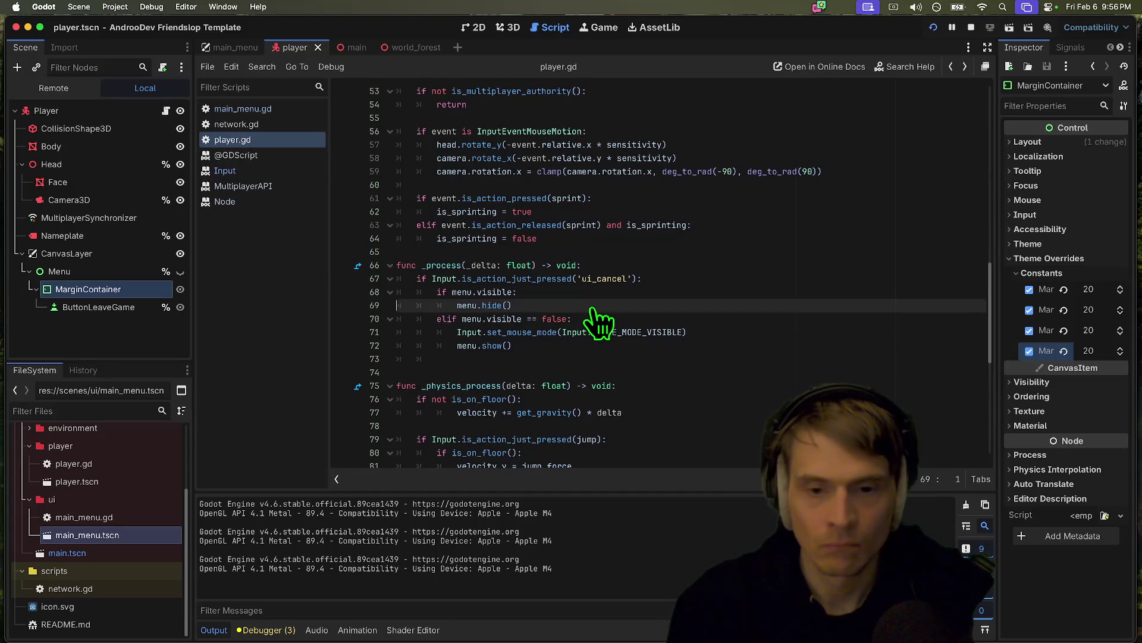
{"action": "key", "text": "Down"}
{"action": "key", "text": "super+v"}
{"action": "key", "text": "Down"}
{"action": "key", "text": "super+x"}
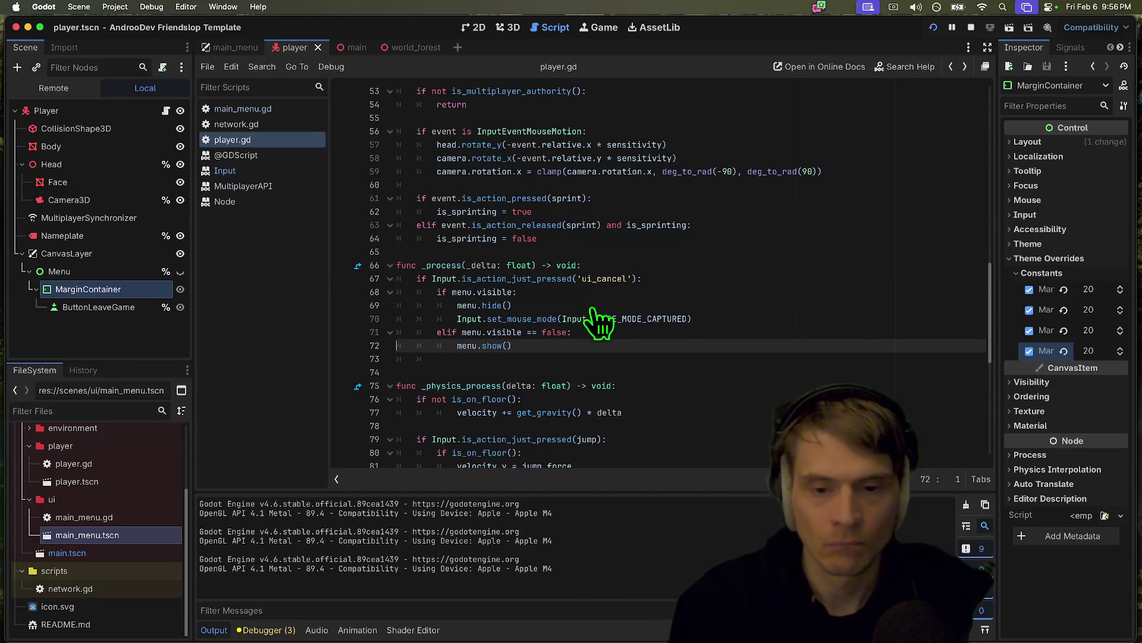
Step: Paste the mouse-visible line below menu.show() and run the project
{"action": "key", "text": "Down"}
{"action": "key", "text": "super+v"}
{"action": "key", "text": "super+b"}
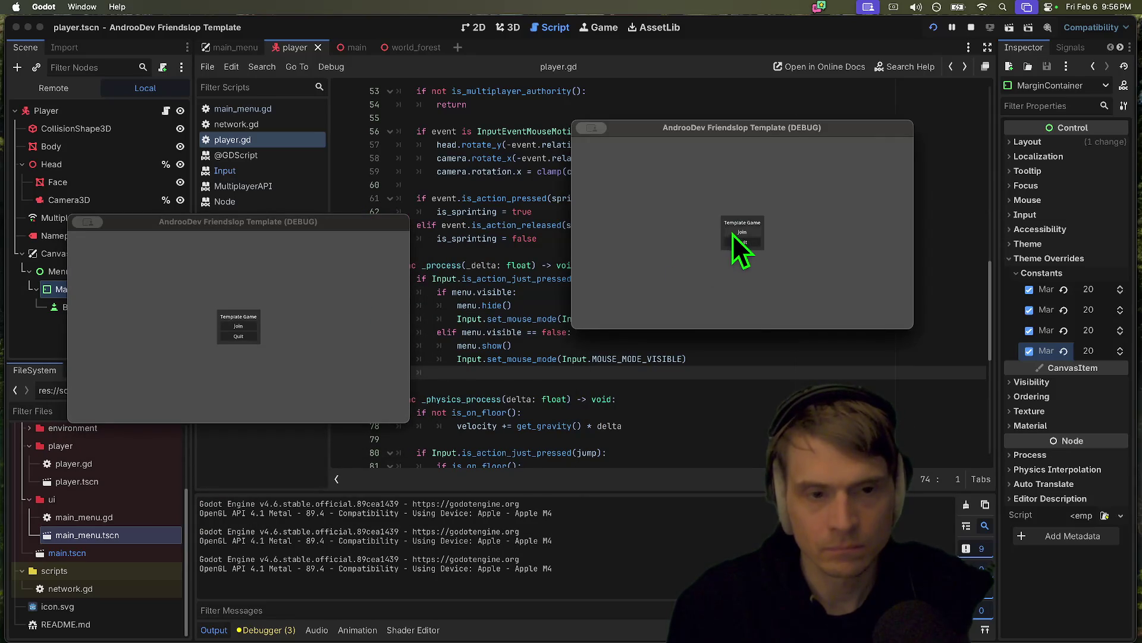
Step: Join and leave the game in both instances, then switch back to the editor
{"action": "left_click", "coordinate": [733, 232]}
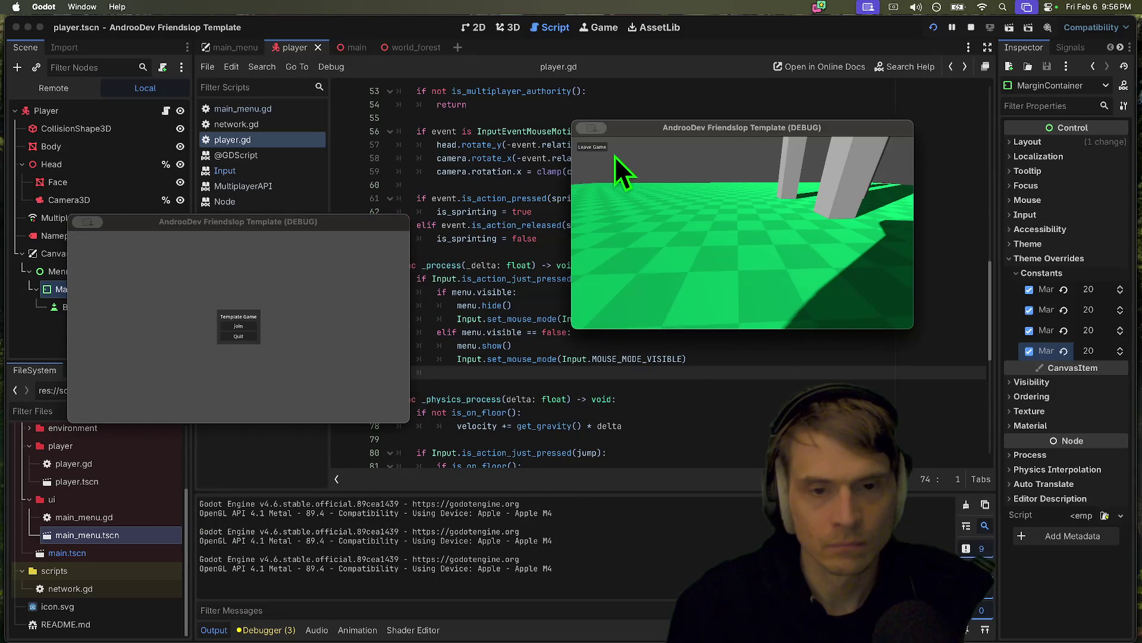
{"action": "left_click", "coordinate": [595, 147]}
{"action": "left_click_drag", "start_coordinate": [284, 229], "coordinate": [386, 319]}
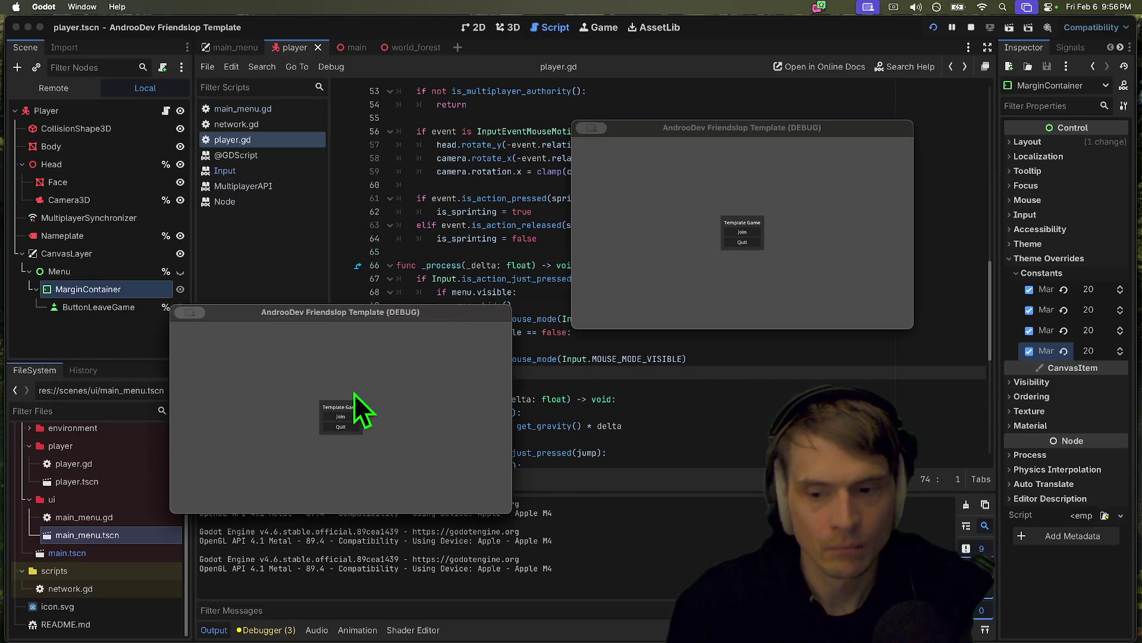
{"action": "left_click", "coordinate": [347, 417]}
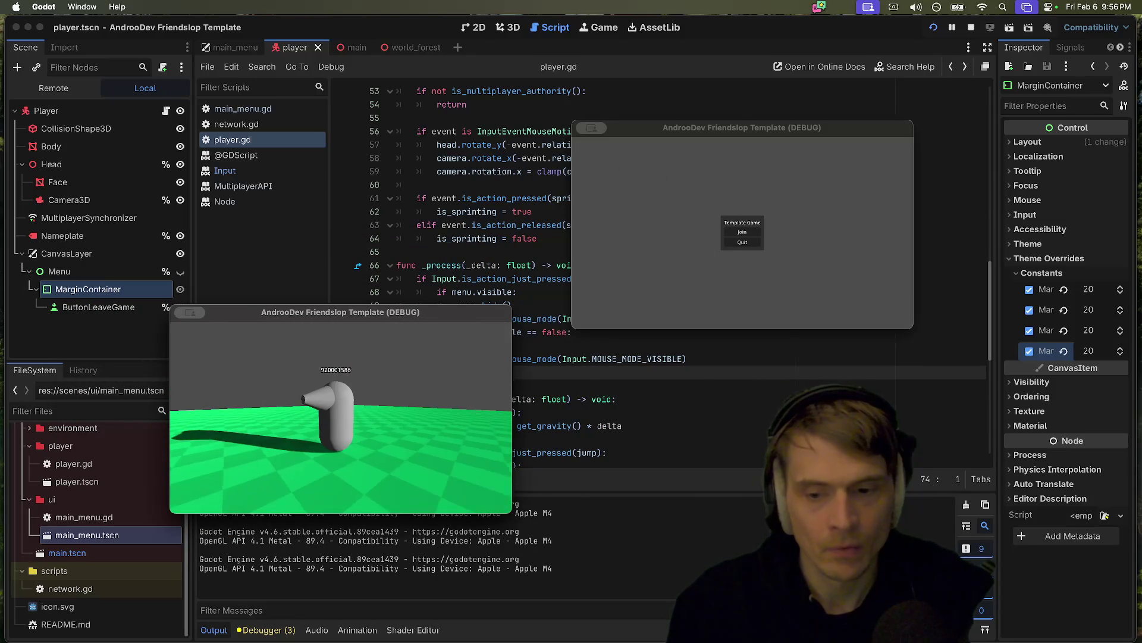
{"action": "key", "text": "Escape"}
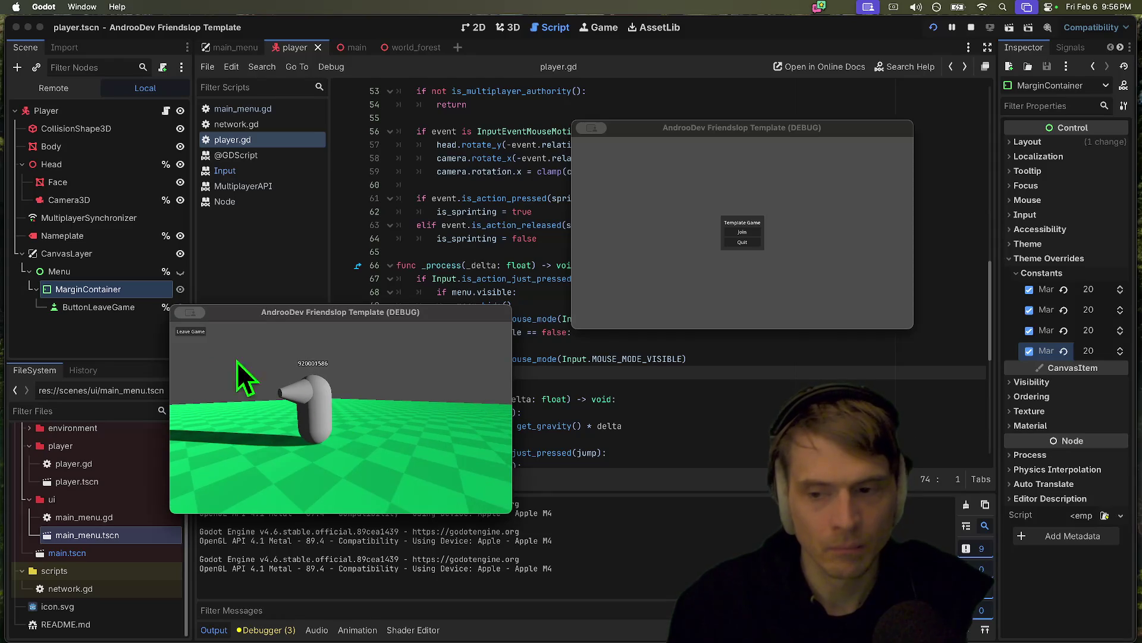
{"action": "left_click", "coordinate": [198, 338]}
{"action": "key", "text": "super+Tab"}
{"action": "key", "text": "super+Tab"}
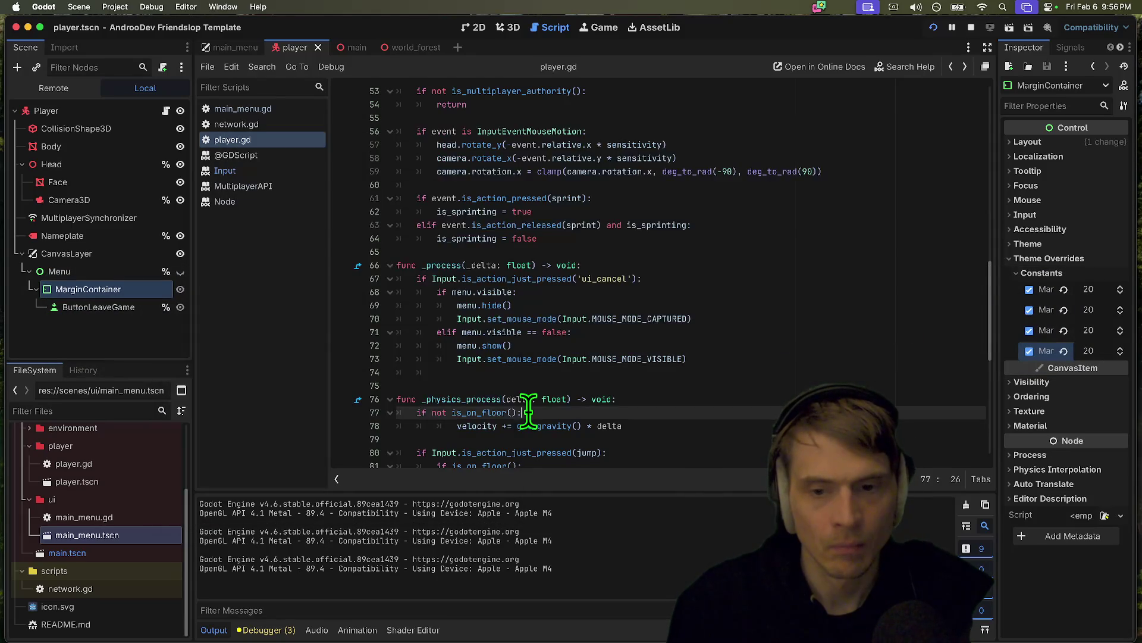
Step: Read the multiplayer_peer documentation and delete the blank line above func on_leave_game
{"action": "left_click", "coordinate": [530, 411]}
{"action": "scroll", "coordinate": [530, 408], "scroll_direction": "down", "scroll_amount": 9}
{"action": "left_click", "coordinate": [583, 443]}
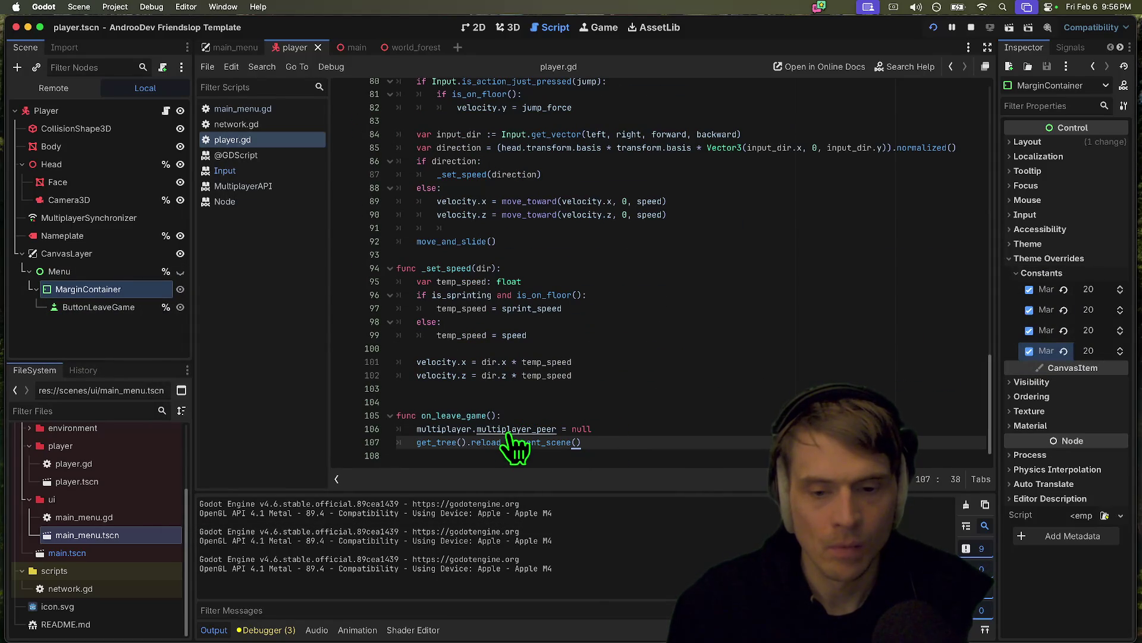
{"action": "left_click", "coordinate": [512, 431], "text": "super"}
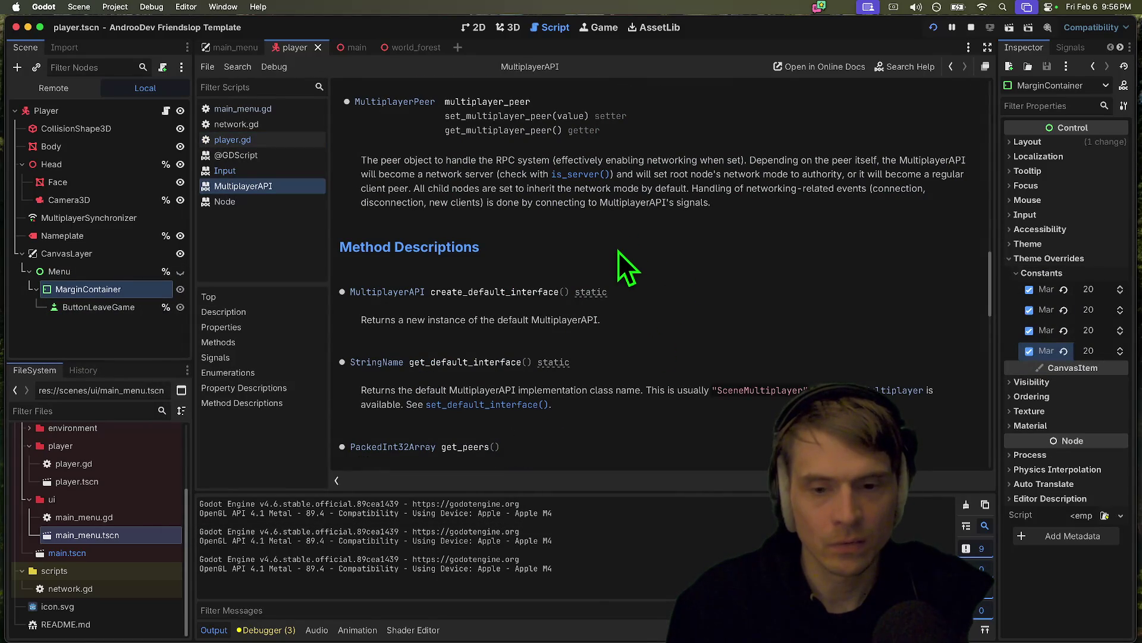
{"action": "key", "text": "alt+Left"}
{"action": "left_click_drag", "start_coordinate": [637, 439], "coordinate": [279, 428]}
{"action": "key", "text": "Left"}
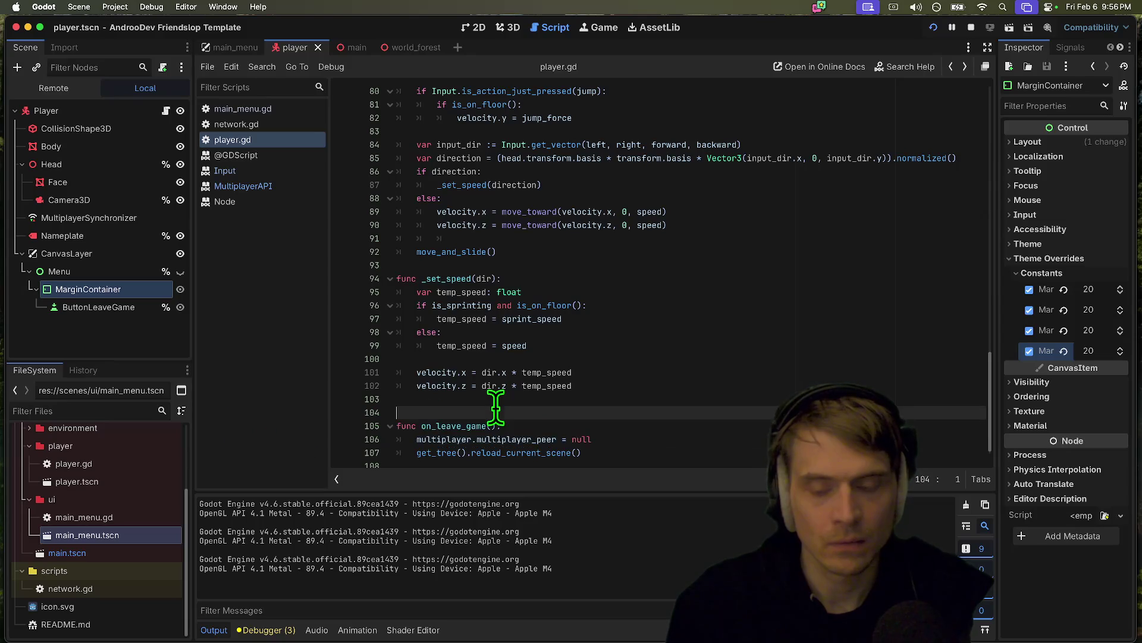
{"action": "key", "text": "BackSpace"}
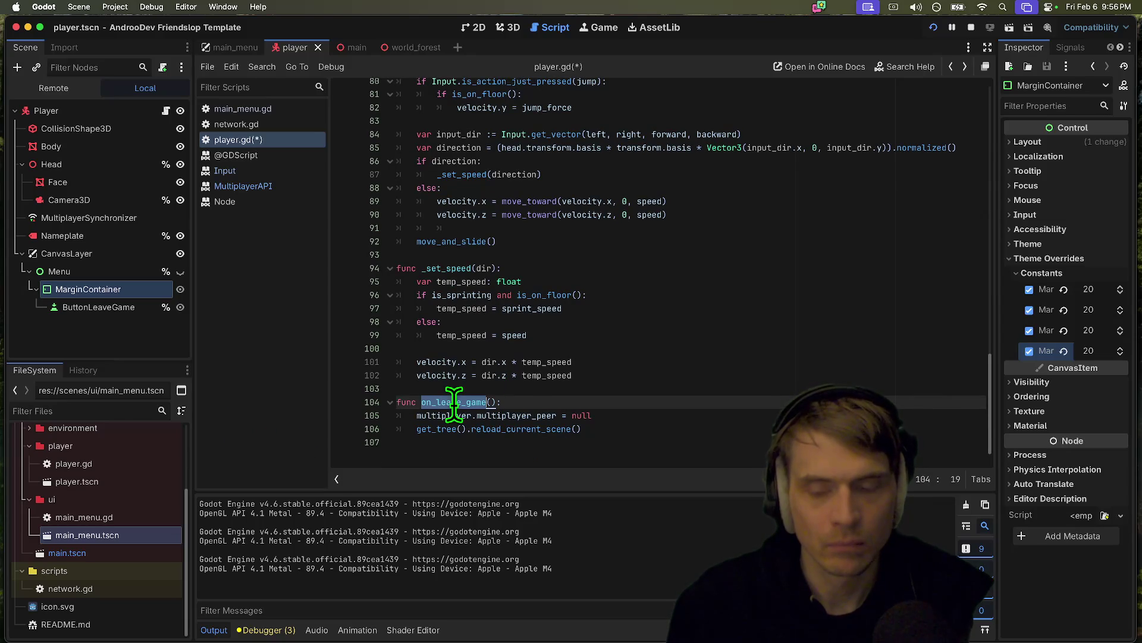
Step: Try a multiplayer.peer line above the peer reset, then undo it
{"action": "left_click", "coordinate": [438, 415]}
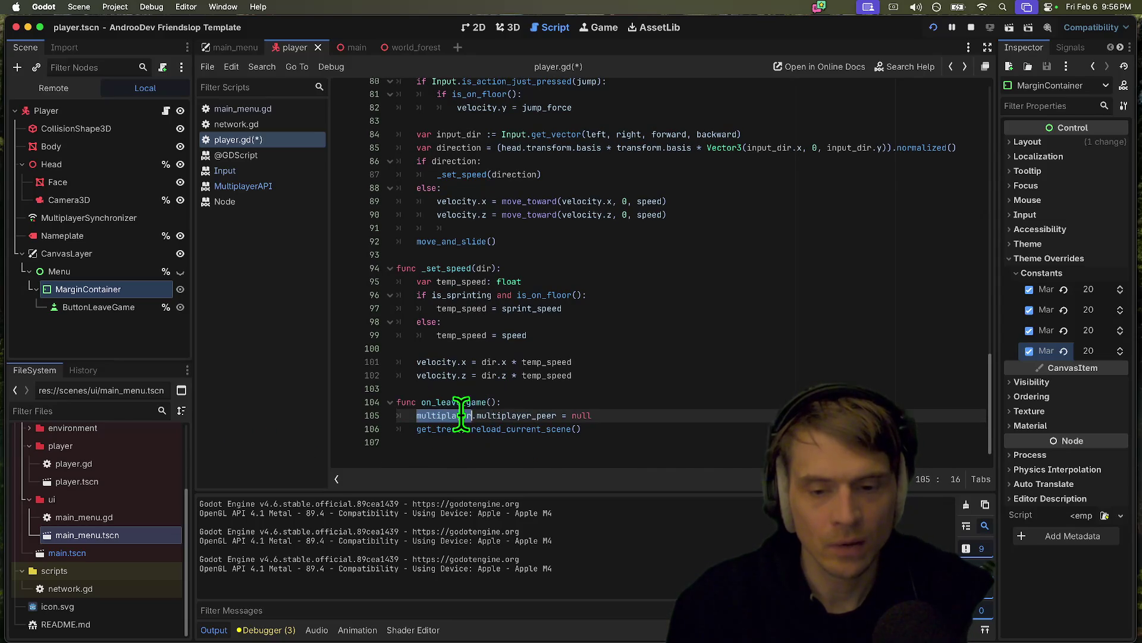
{"action": "key", "text": "Left"}
{"action": "key", "text": "Return"}
{"action": "key", "text": "Up"}
{"action": "type", "text": "multiplayer."}
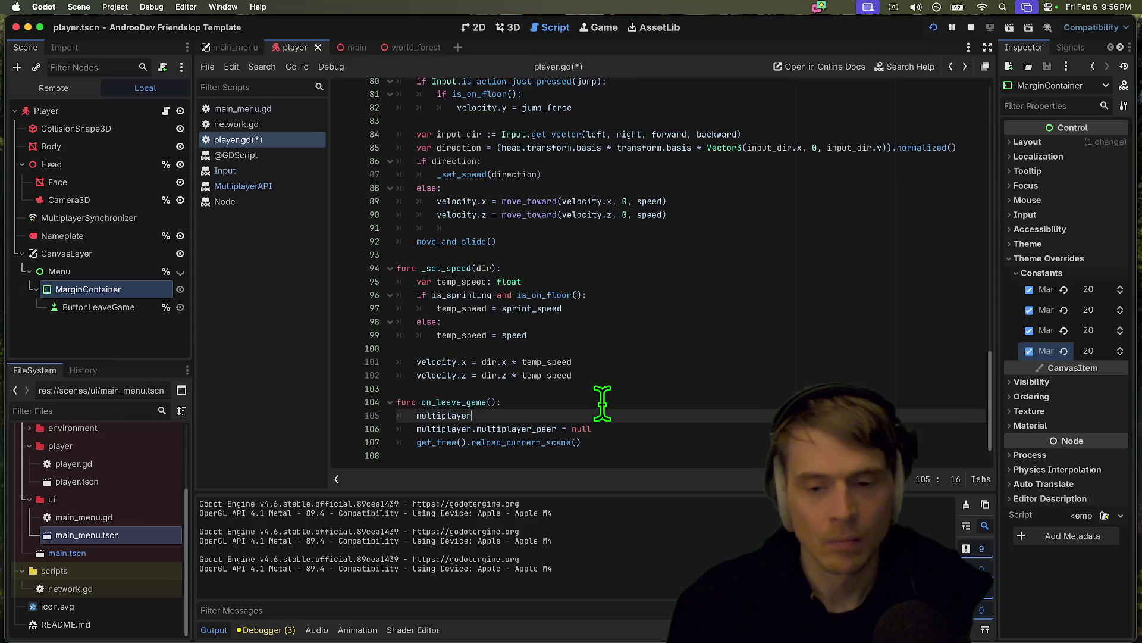
{"action": "type", "text": "pee"}
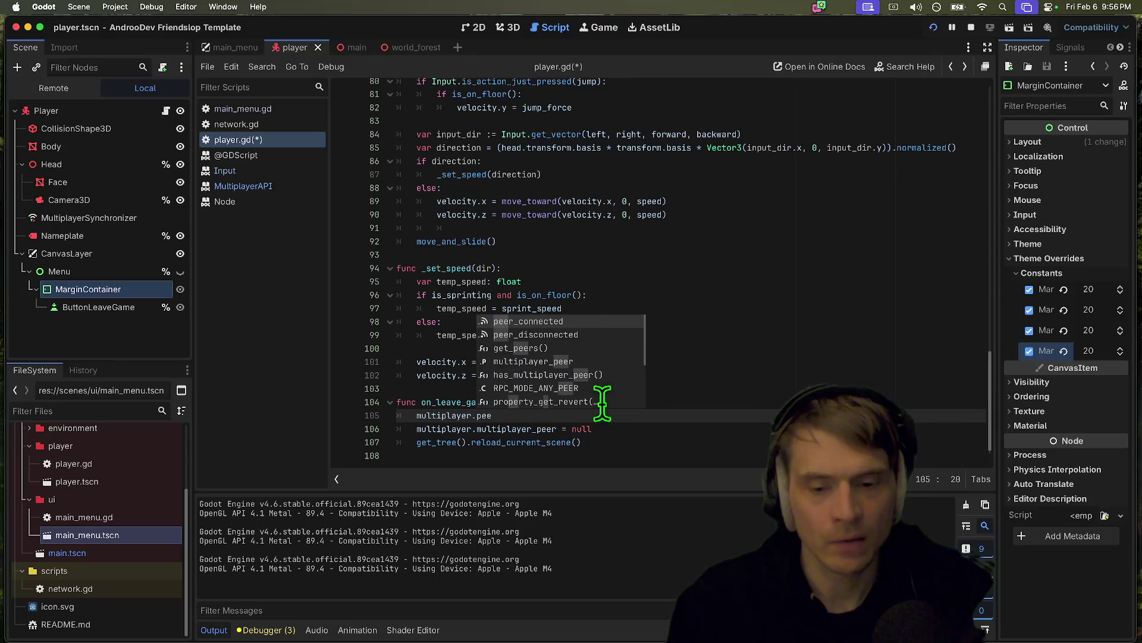
{"action": "type", "text": "r"}
{"action": "key", "text": "Down"}
{"action": "key", "text": "Down"}
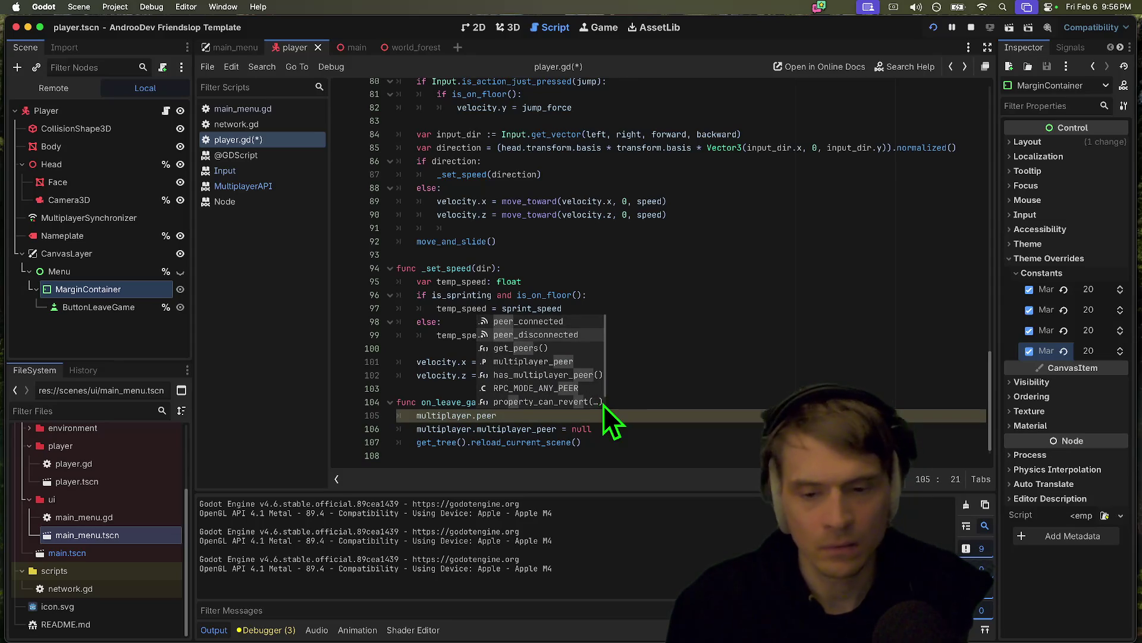
{"action": "key", "text": "Escape"}
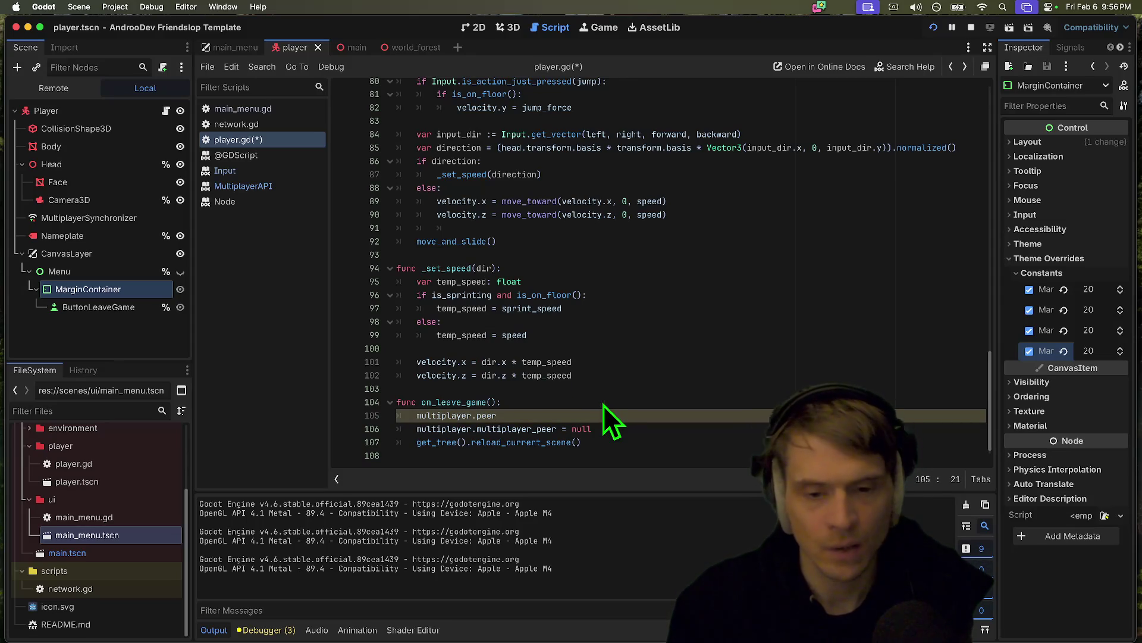
{"action": "key", "text": "ctrl+z"}
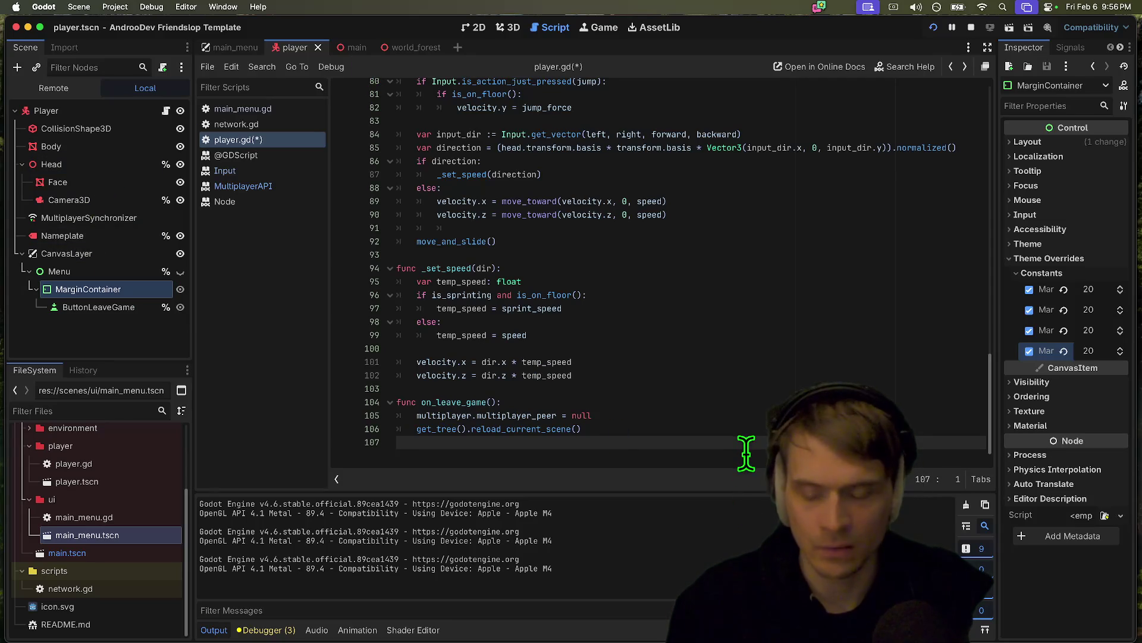
{"action": "key", "text": "super+Tab"}
{"action": "key", "text": "super+Tab"}
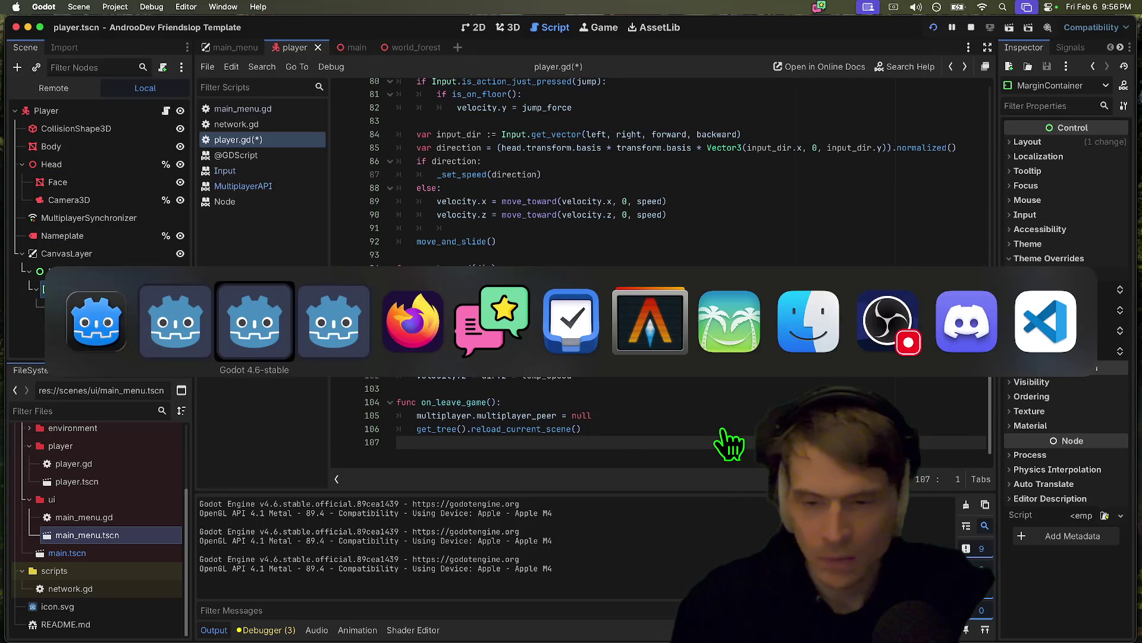
Step: Search the web for 'godot multiplayer disconnect notify' and read the Reddit thread on leaving games
{"action": "key", "text": "super+Tab"}
{"action": "key", "text": "super+Tab"}
{"action": "key", "text": "super+t"}
{"action": "type", "text": "godot "}
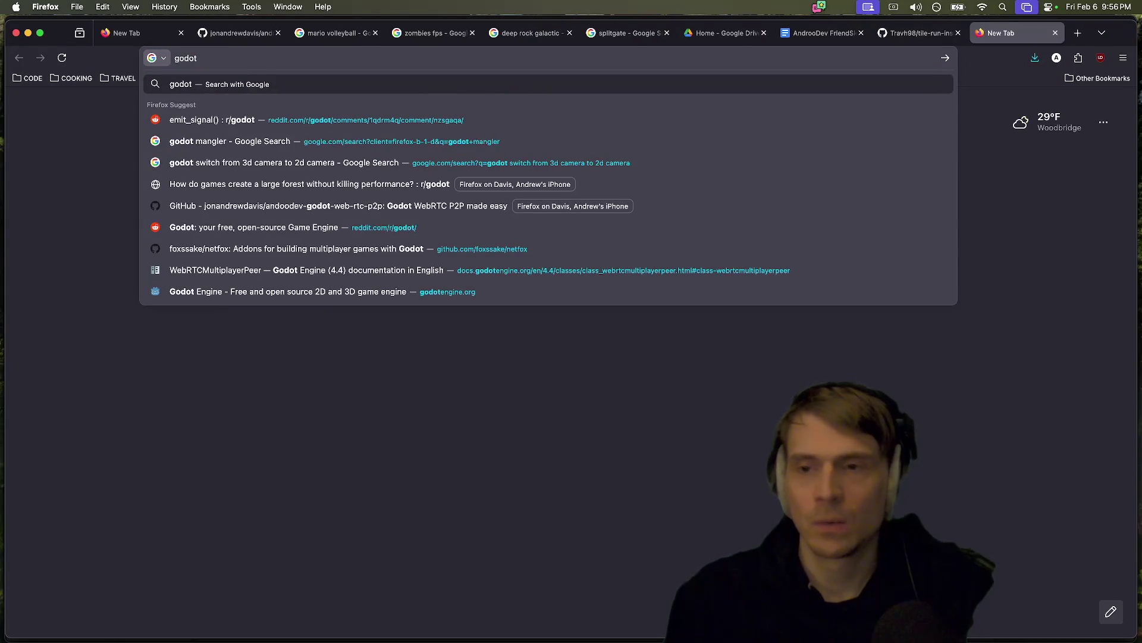
{"action": "type", "text": "u"}
{"action": "key", "text": "BackSpace"}
{"action": "type", "text": "multiplayer disco"}
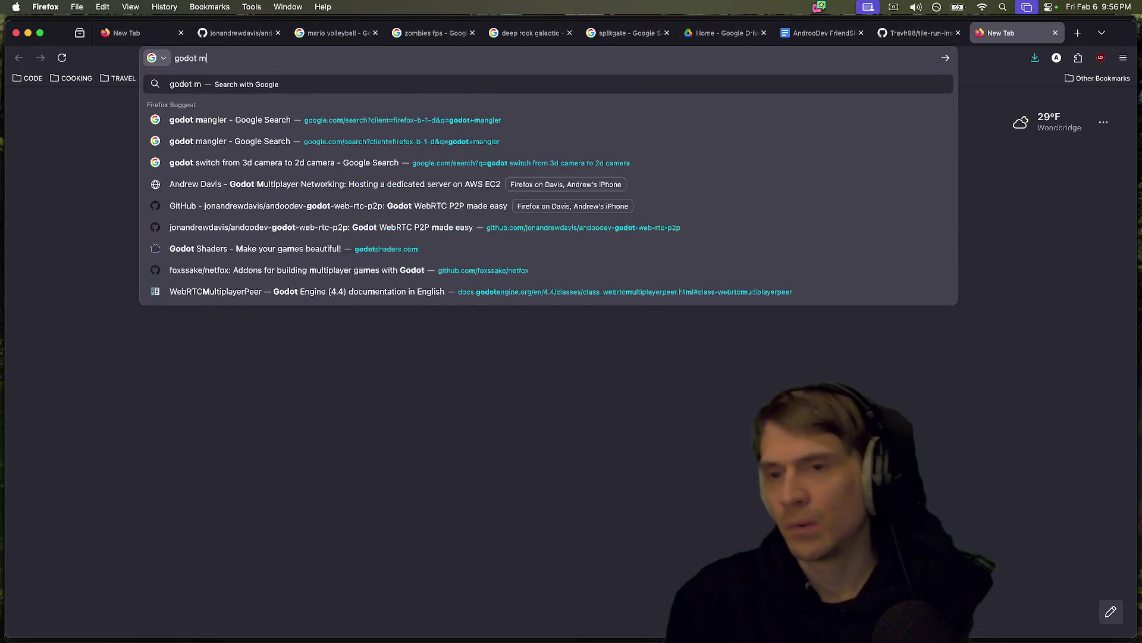
{"action": "type", "text": "nnect nt"}
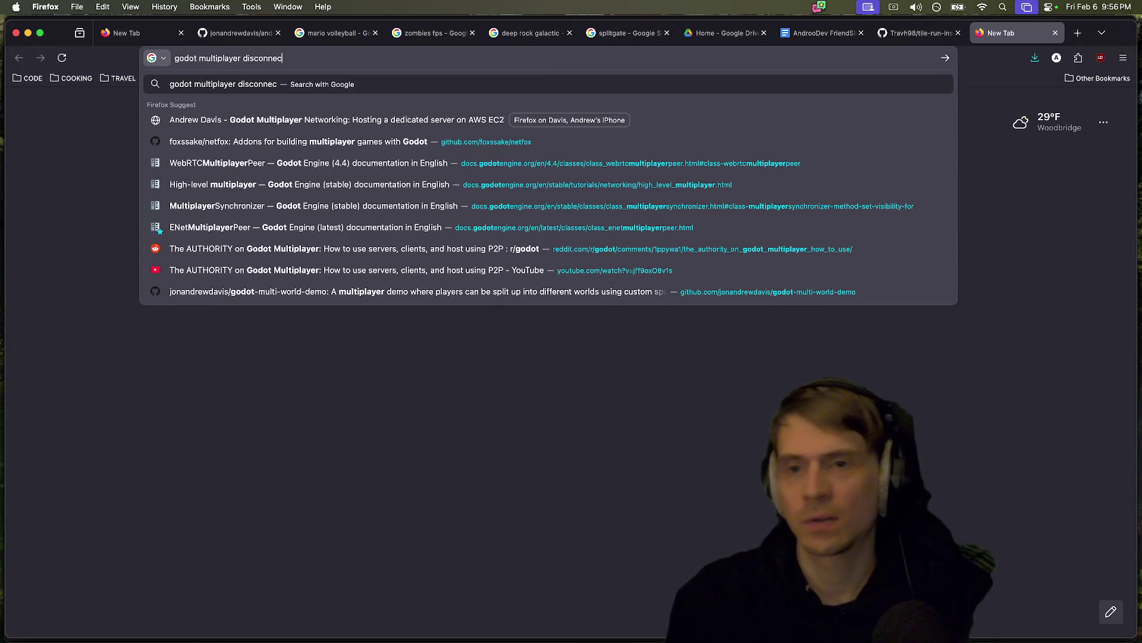
{"action": "key", "text": "BackSpace"}
{"action": "key", "text": "BackSpace"}
{"action": "type", "text": "ify"}
{"action": "key", "text": "Return"}
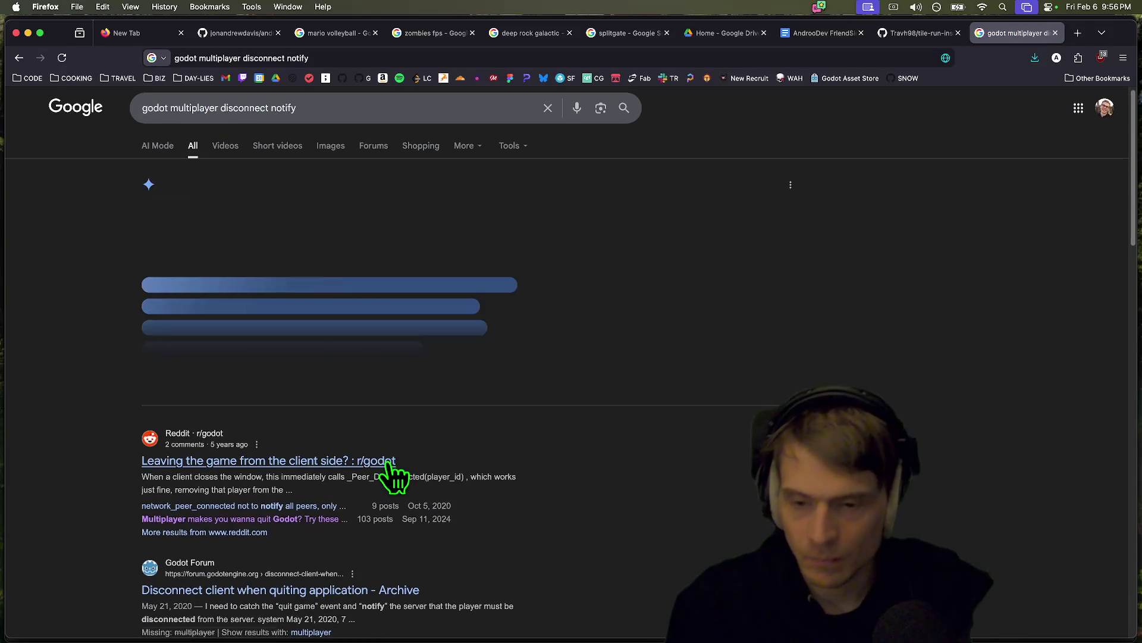
{"action": "left_click", "coordinate": [388, 464]}
{"action": "scroll", "coordinate": [644, 462], "scroll_direction": "down", "scroll_amount": 3}
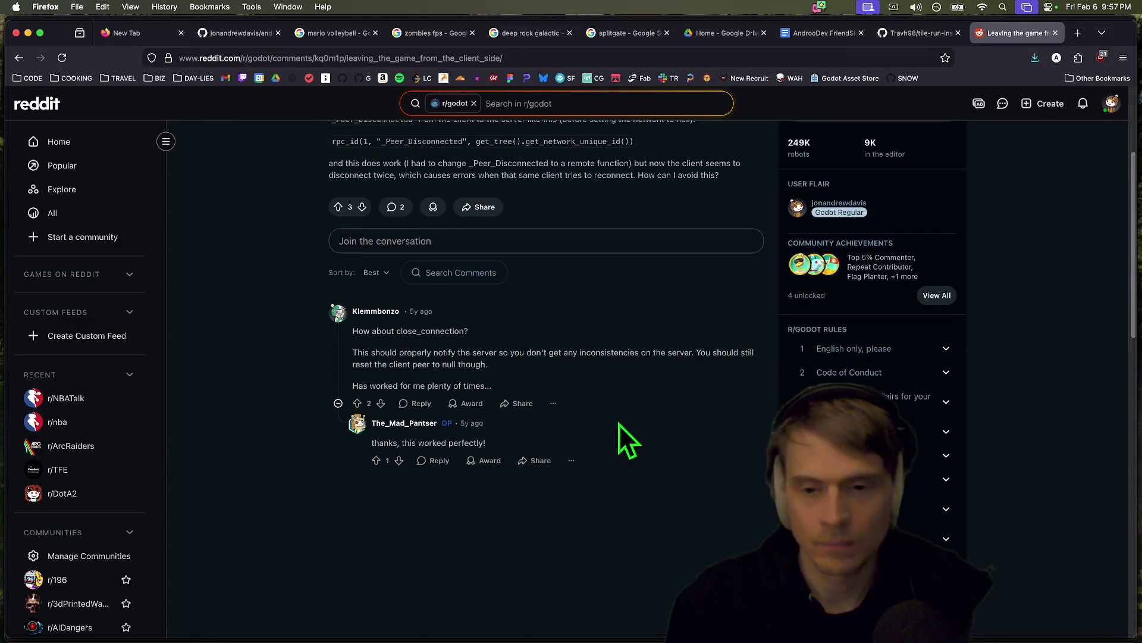
Step: Return to the Godot editor's Node class reference documentation
{"action": "key", "text": "super+Tab"}
{"action": "key", "text": "super+Tab"}
{"action": "key", "text": "super+Tab"}
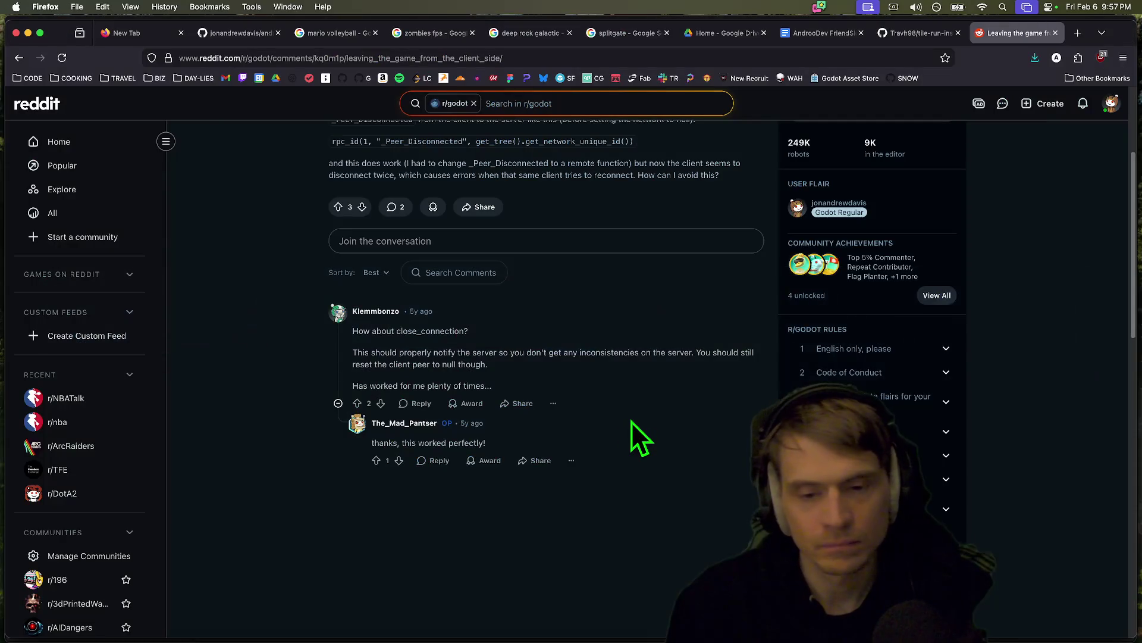
{"action": "key", "text": "super+Tab"}
{"action": "left_click", "coordinate": [464, 418], "text": "super"}
{"action": "scroll", "coordinate": [601, 255], "scroll_direction": "down", "scroll_amount": 20}
{"action": "scroll", "coordinate": [611, 297], "scroll_direction": "up", "scroll_amount": 20}
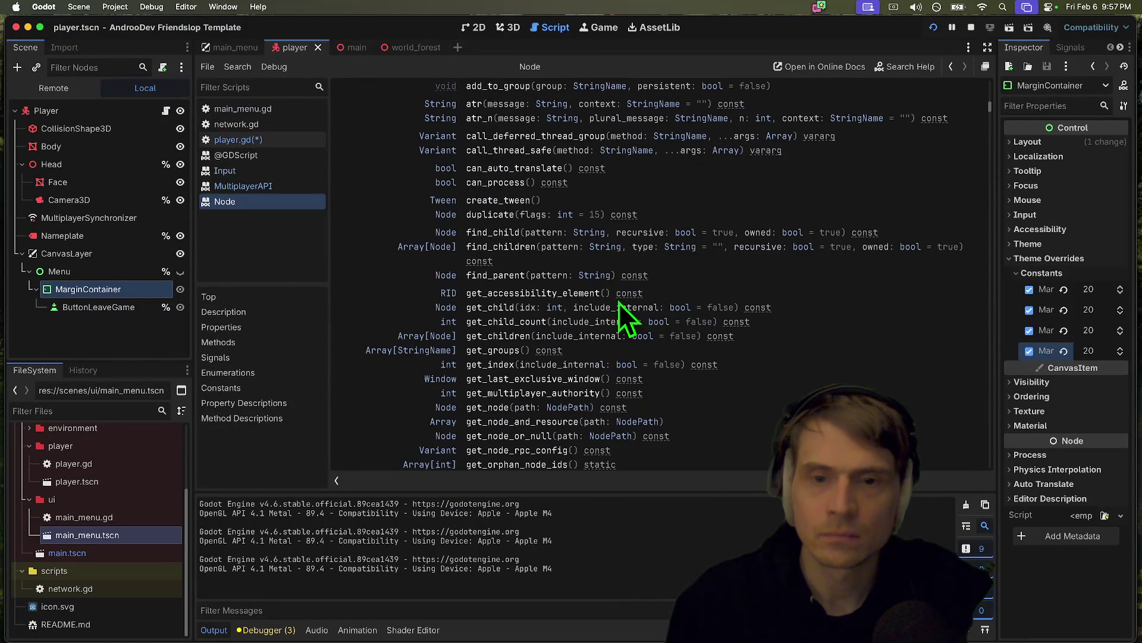
Step: Search the Node documentation for 'close' and then 'enter_tree'
{"action": "key", "text": "super+f"}
{"action": "type", "text": "close_"}
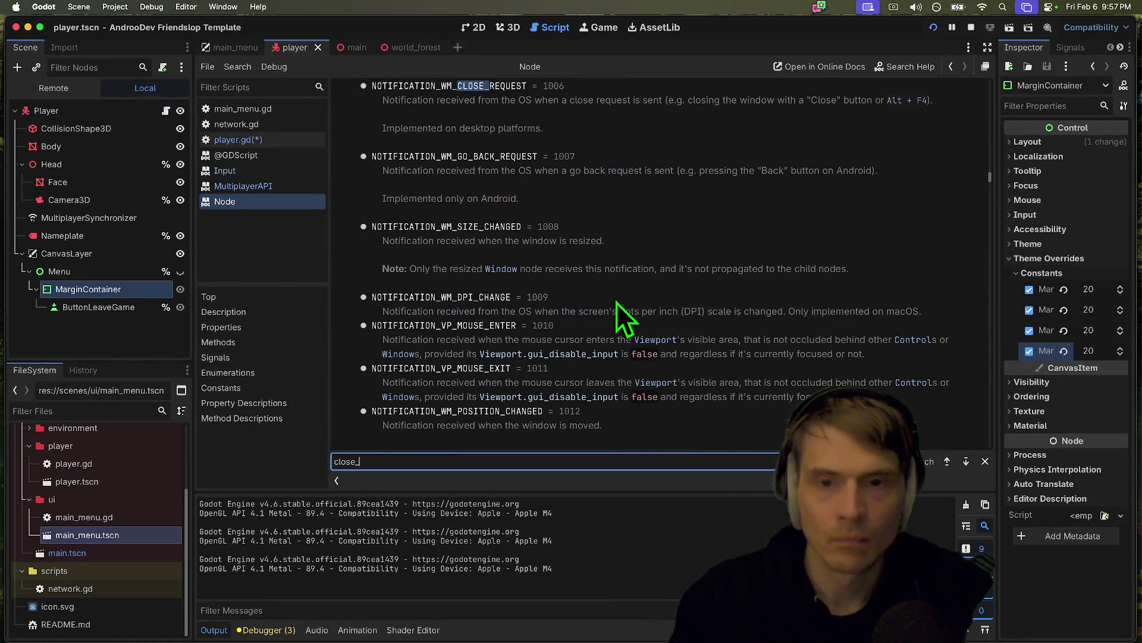
{"action": "key", "text": "super+f"}
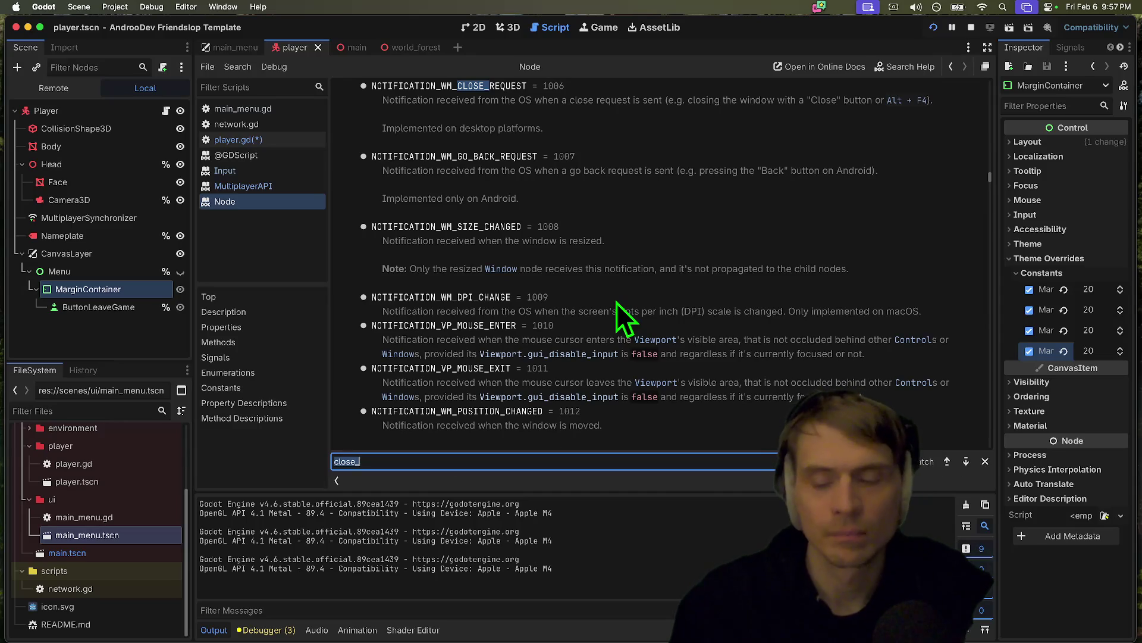
{"action": "type", "text": "enter_tree"}
{"action": "key", "text": "Escape"}
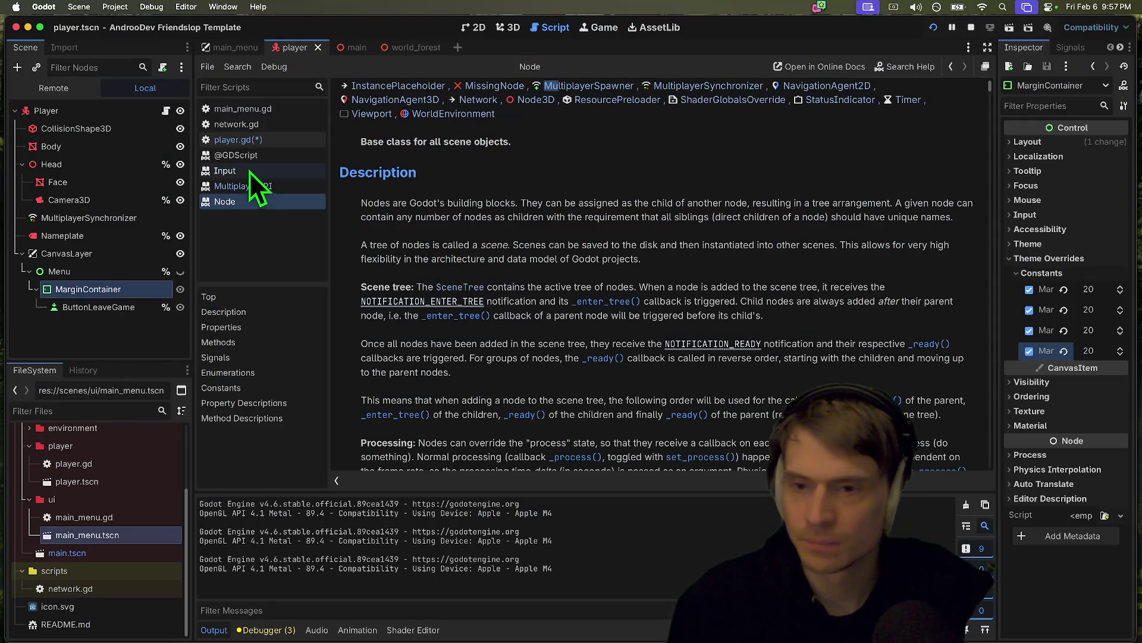
Step: Open the ENetMultiplayerPeer reference from network.gd and follow its link to MultiplayerPeer.close()
{"action": "left_click", "coordinate": [252, 125]}
{"action": "scroll", "coordinate": [408, 158], "scroll_direction": "up", "scroll_amount": 3}
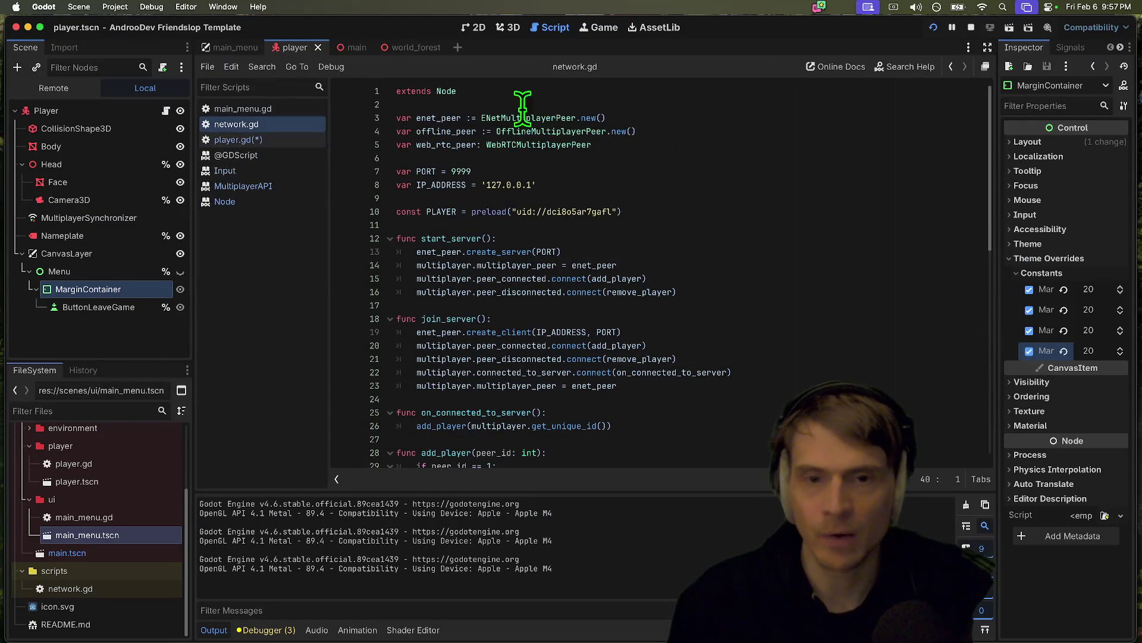
{"action": "left_click", "coordinate": [539, 117], "text": "super"}
{"action": "key", "text": "super+f"}
{"action": "type", "text": "close"}
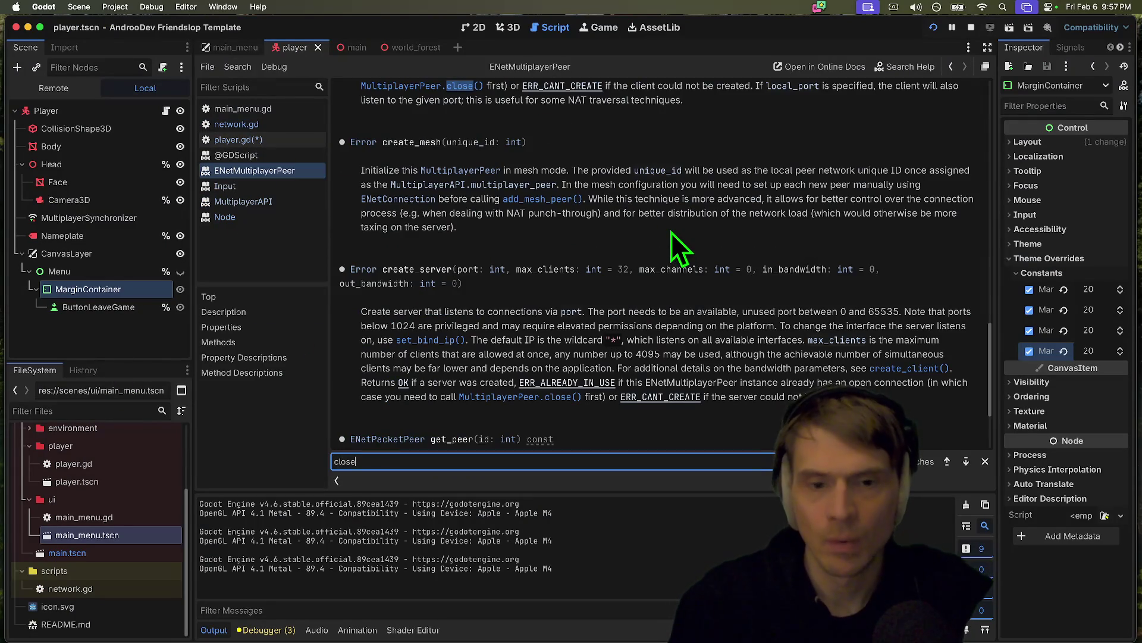
{"action": "scroll", "coordinate": [666, 232], "scroll_direction": "up", "scroll_amount": 5}
{"action": "scroll", "coordinate": [589, 224], "scroll_direction": "up", "scroll_amount": 1}
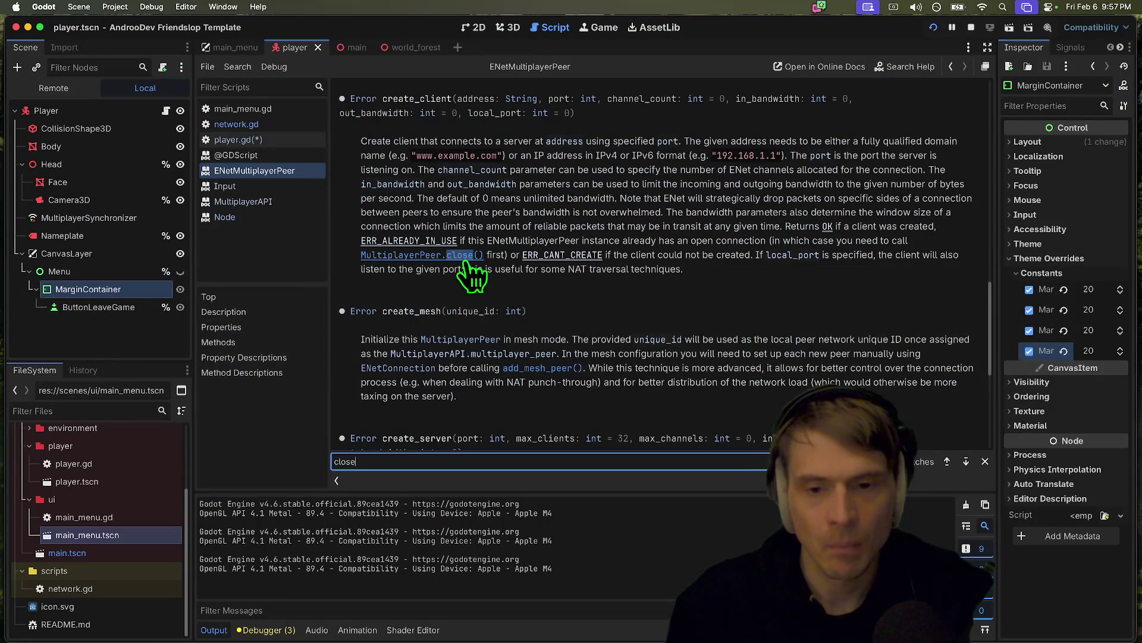
{"action": "left_click", "coordinate": [472, 262]}
Step: Stop the running game and bring the Godot editor back to the front
{"action": "key", "text": "super+Tab"}
{"action": "key", "text": "super+Tab"}
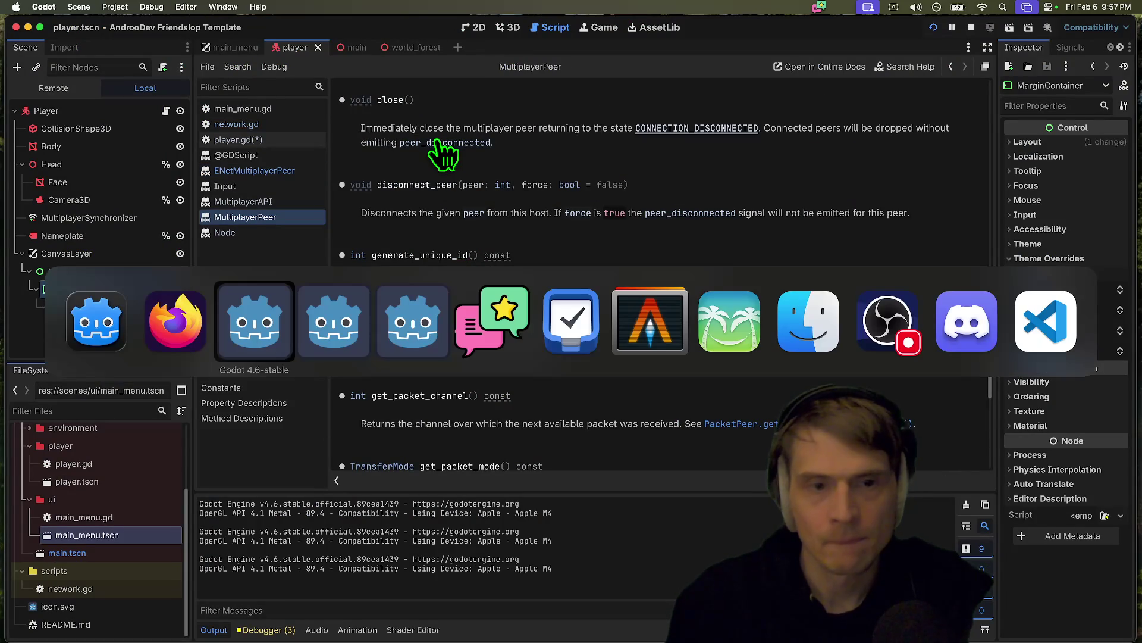
{"action": "key", "text": "super+Tab"}
{"action": "key", "text": "super+Tab"}
{"action": "left_click", "coordinate": [971, 27]}
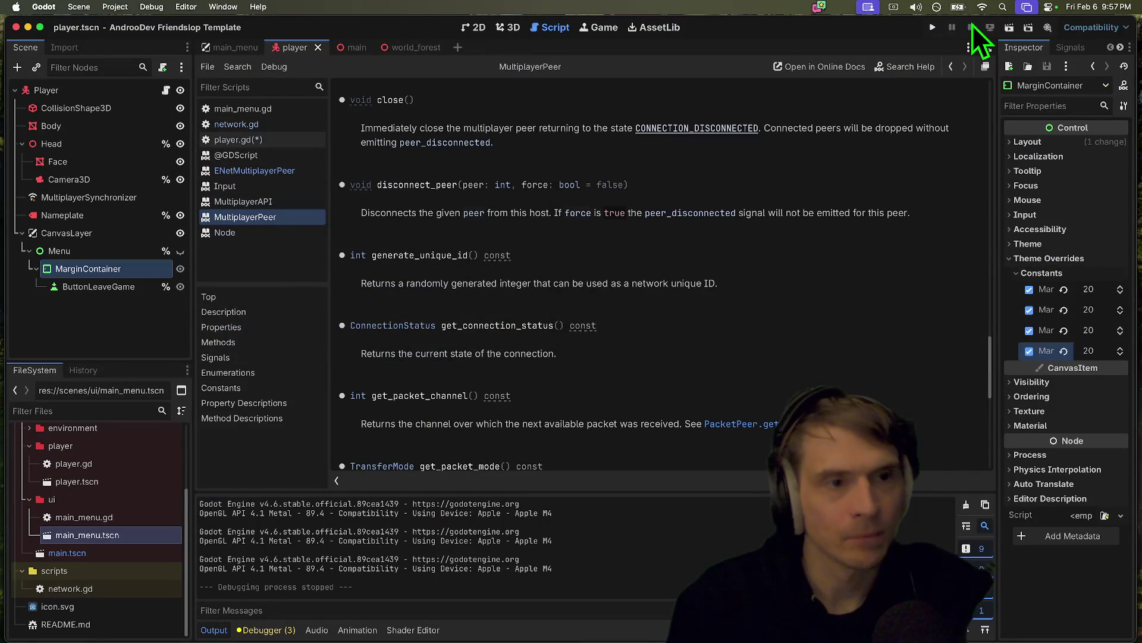
{"action": "key", "text": "super+Tab"}
{"action": "key", "text": "super+Tab"}
{"action": "key", "text": "super+shift+Tab"}
{"action": "key", "text": "super+shift+Tab"}
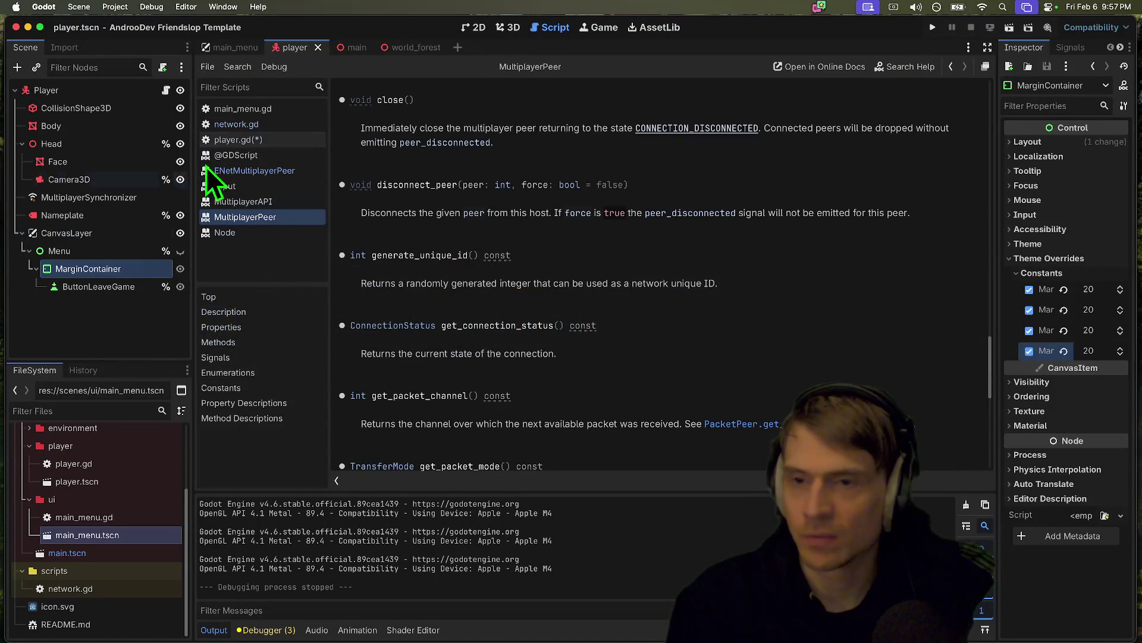
Step: Insert multiplayer.multiplayer_peer.close() as on_leave_game's first line and launch the game
{"action": "left_click", "coordinate": [238, 139]}
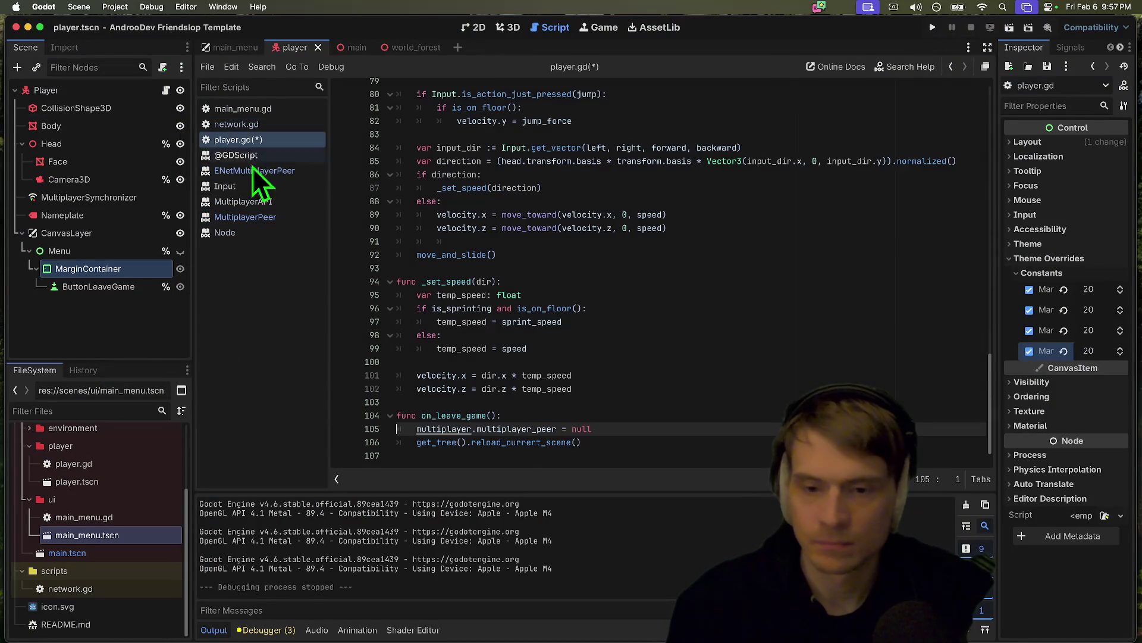
{"action": "triple_click", "coordinate": [661, 429]}
{"action": "left_click", "coordinate": [669, 415]}
{"action": "key", "text": "Return"}
{"action": "type", "text": "multiplayer."}
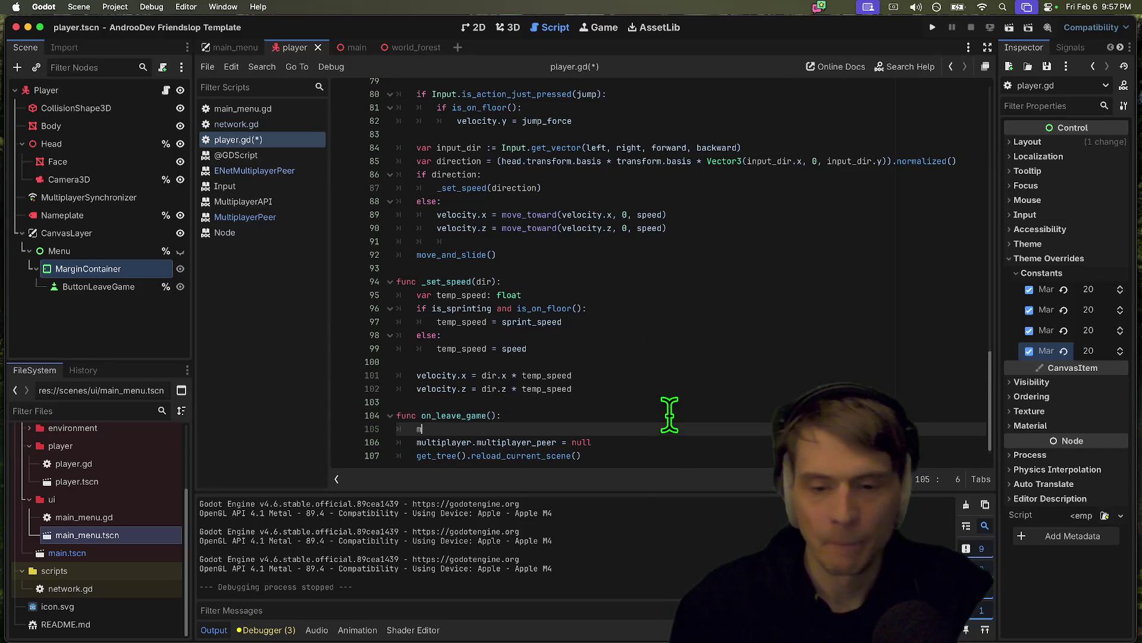
{"action": "type", "text": "close"}
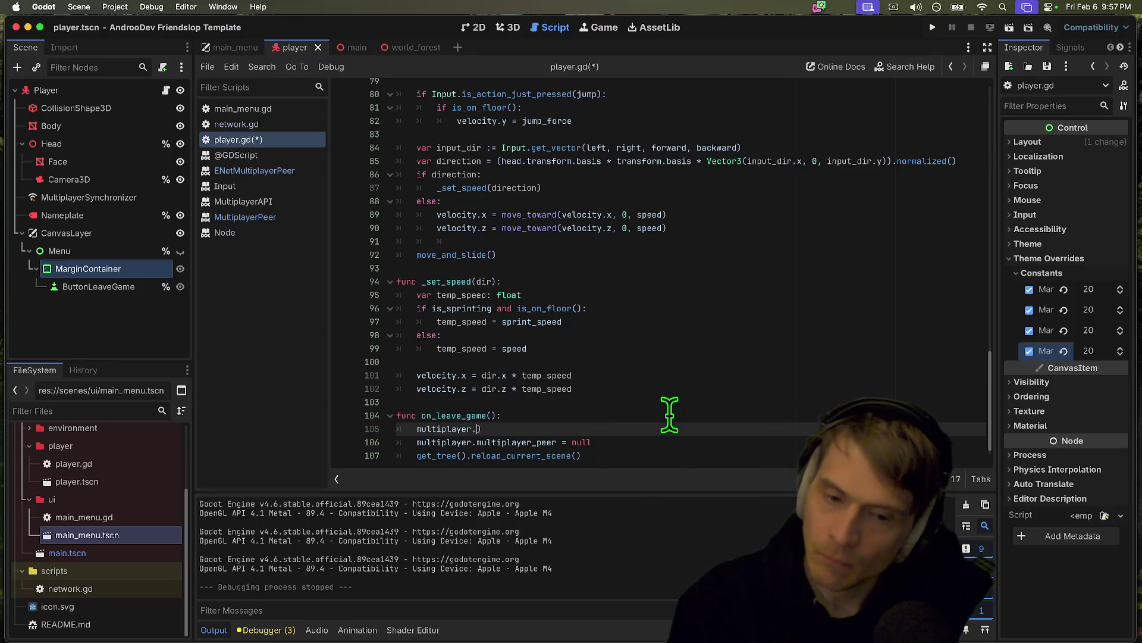
{"action": "type", "text": "mu"}
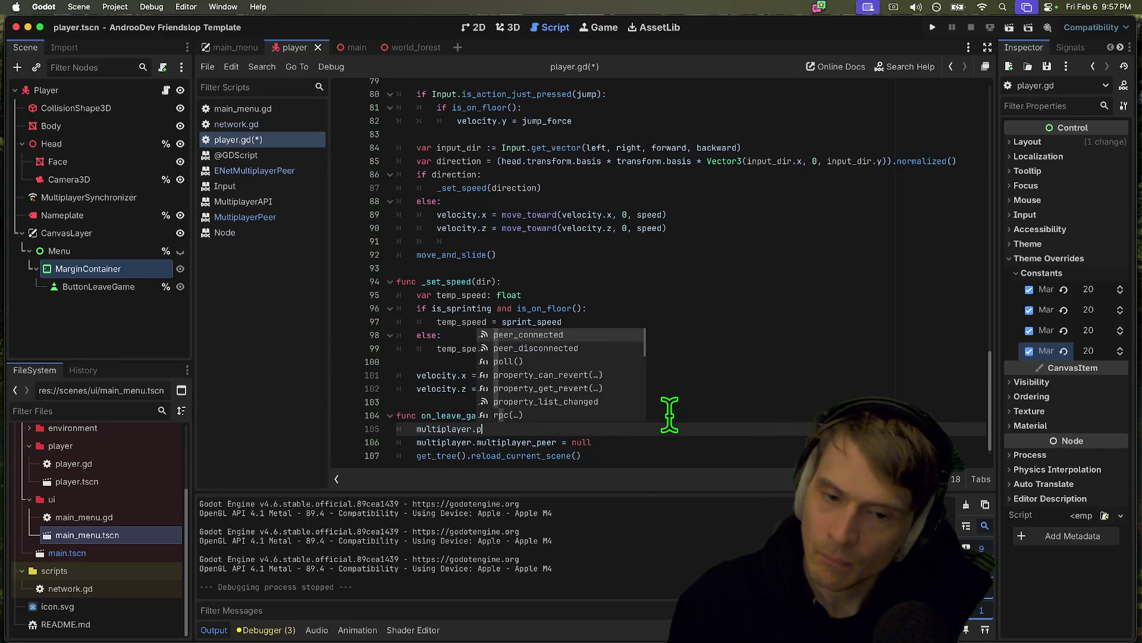
{"action": "key", "text": "Return"}
{"action": "type", "text": ".close"}
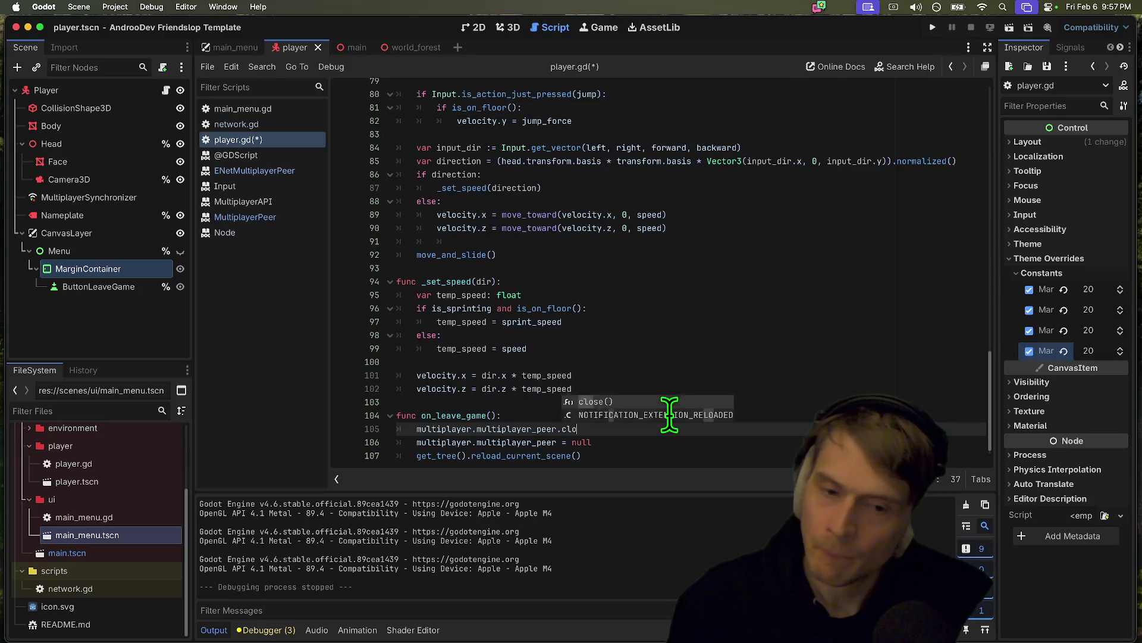
{"action": "key", "text": "Down"}
{"action": "key", "text": "Down"}
{"action": "key", "text": "Down"}
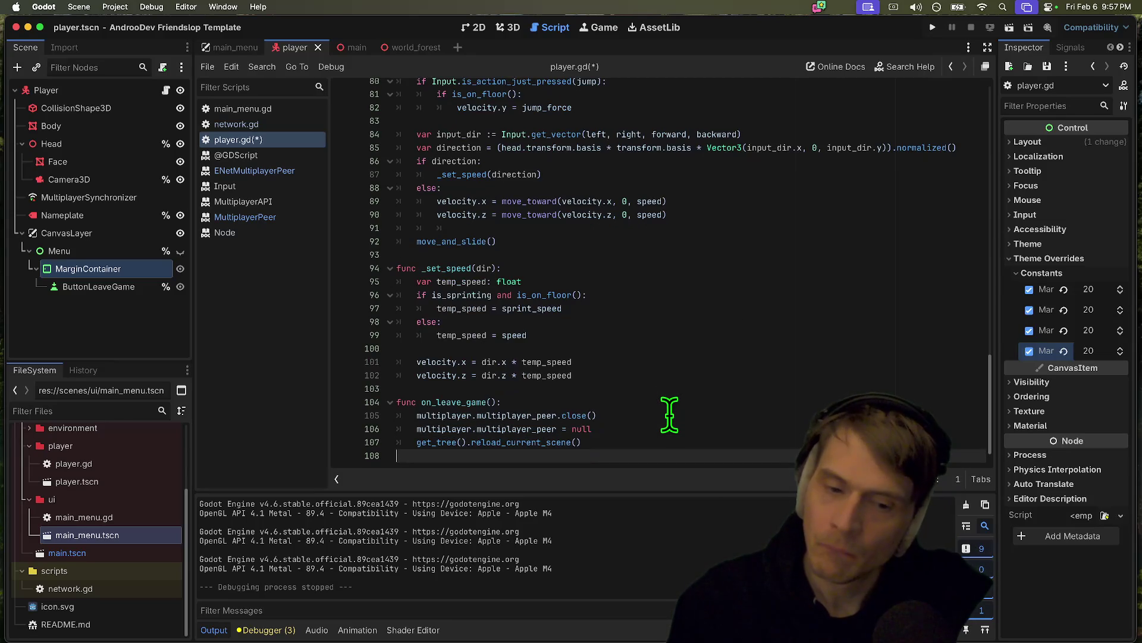
{"action": "key", "text": "super+b"}
{"action": "key", "text": "super+Tab"}
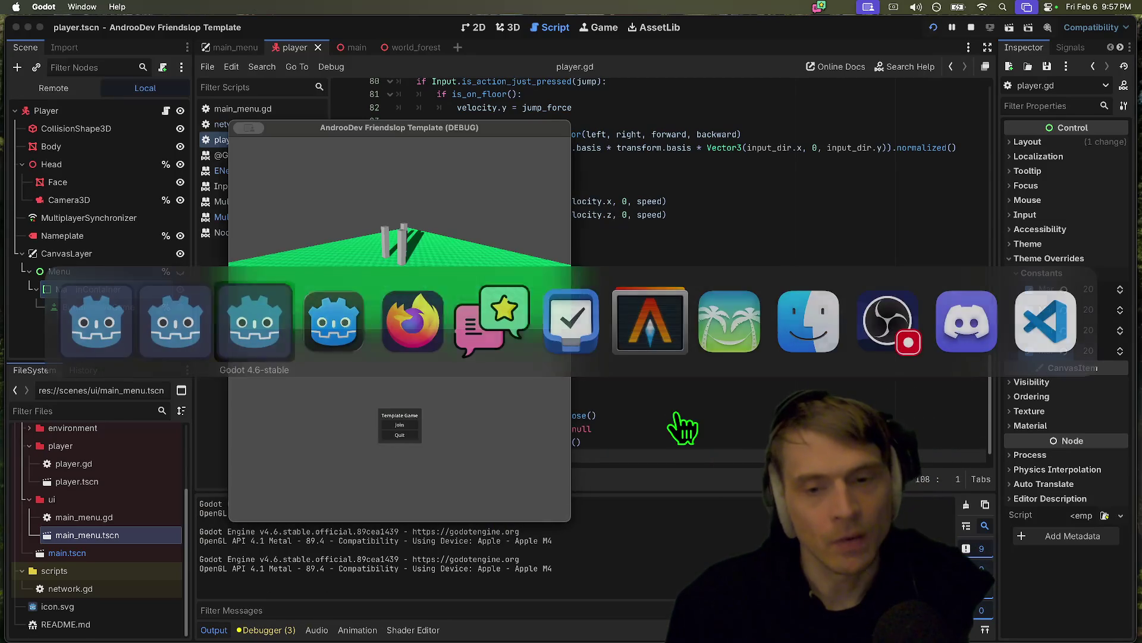
Step: In the bottom debug window, join the game, then leave it back to the Join/Quit menu
{"action": "key", "text": "super+Tab"}
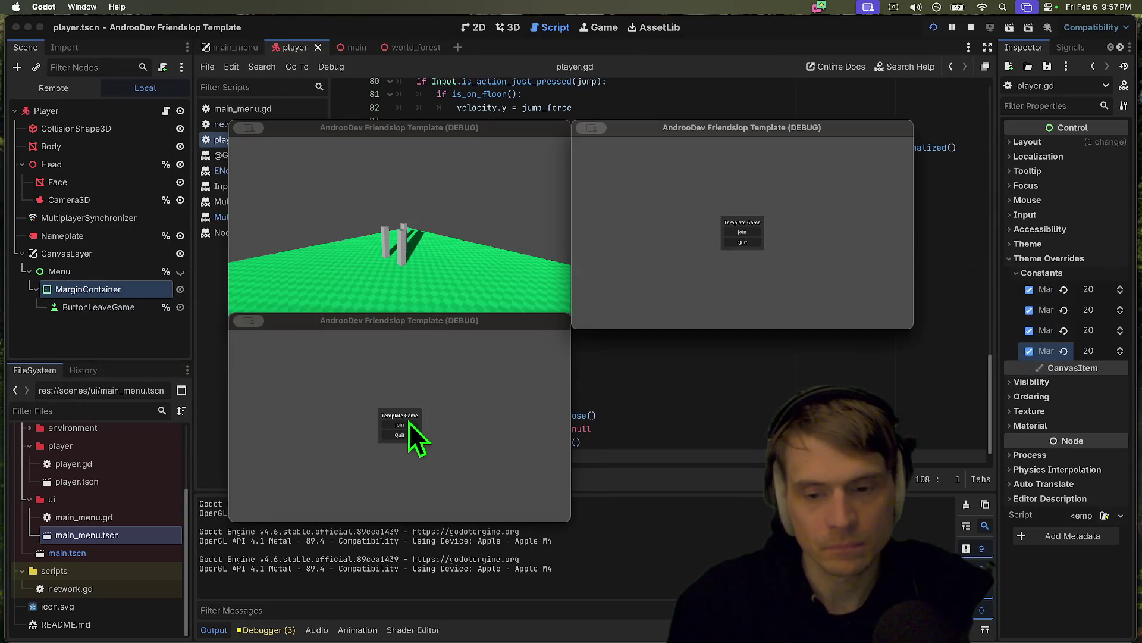
{"action": "left_click", "coordinate": [409, 422]}
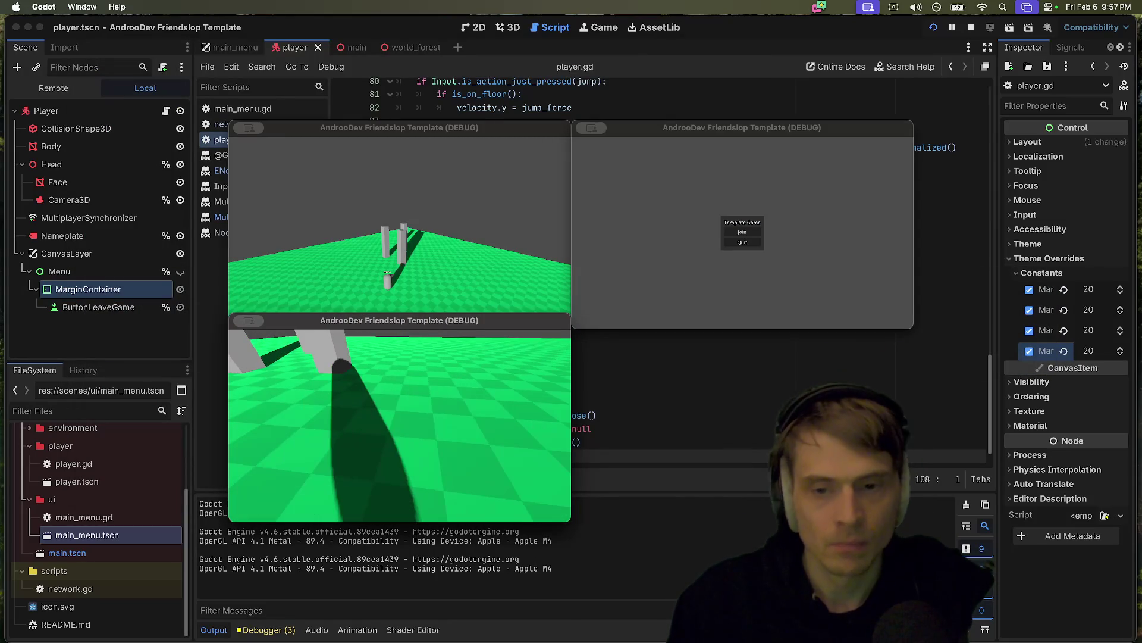
{"action": "left_click", "coordinate": [245, 342]}
Step: Join from the top-right debug window and walk the player toward the pillars
{"action": "left_click", "coordinate": [678, 257]}
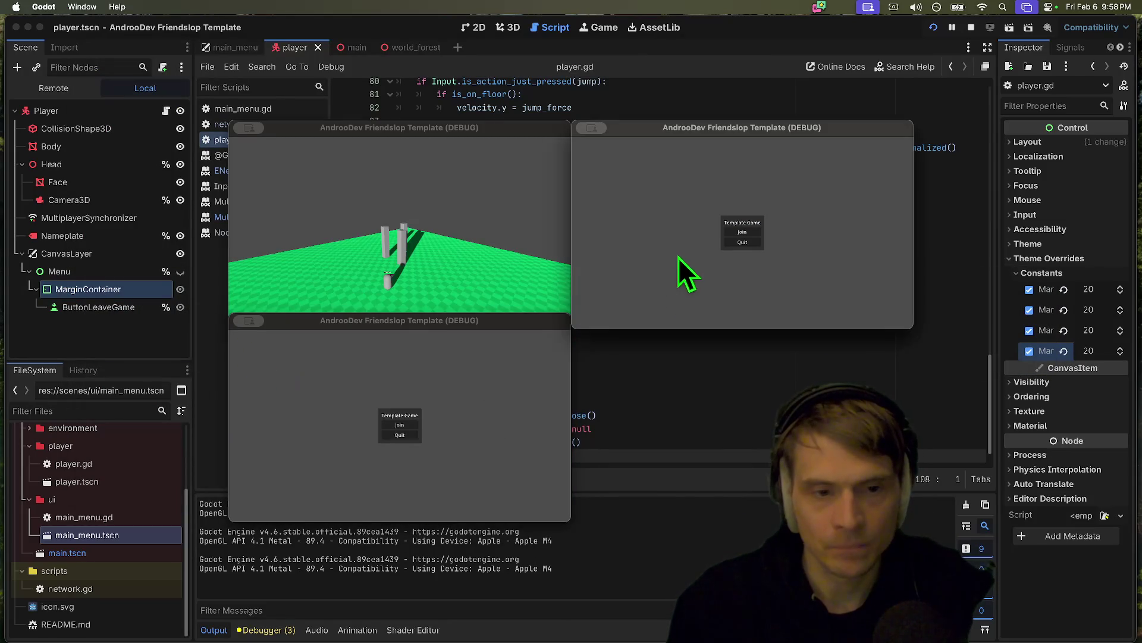
{"action": "left_click", "coordinate": [738, 233]}
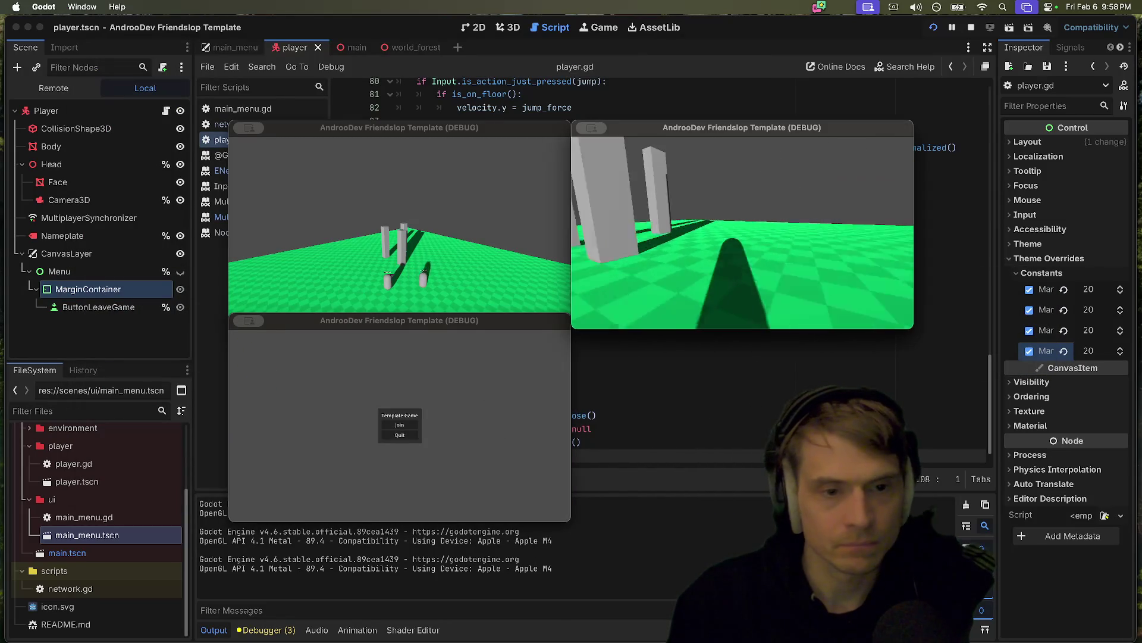
{"action": "key", "text": "w"}
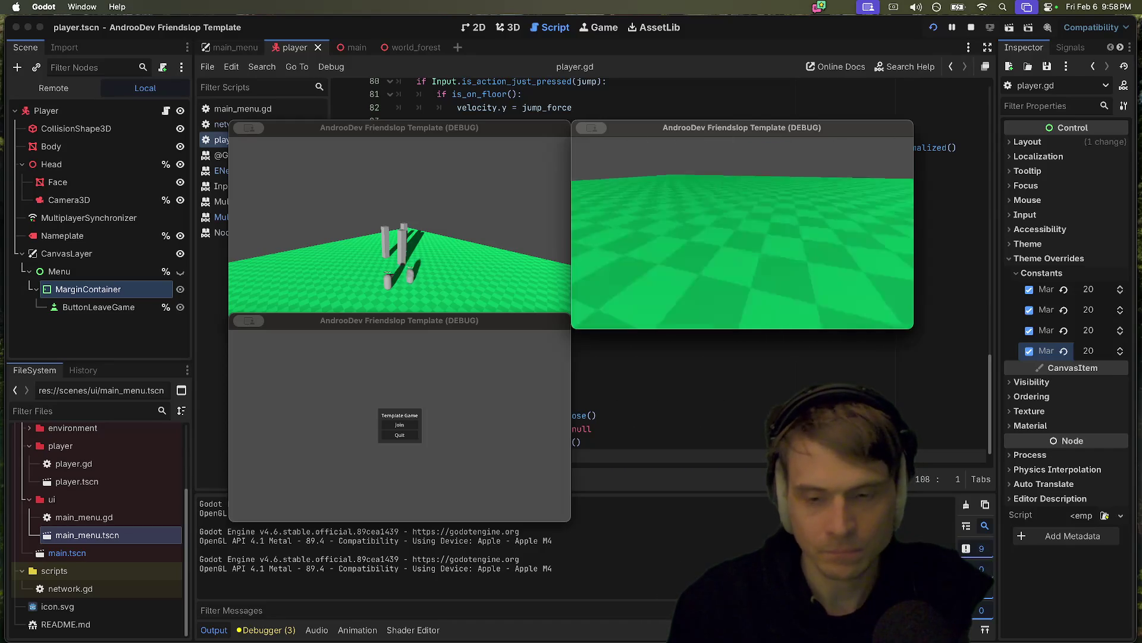
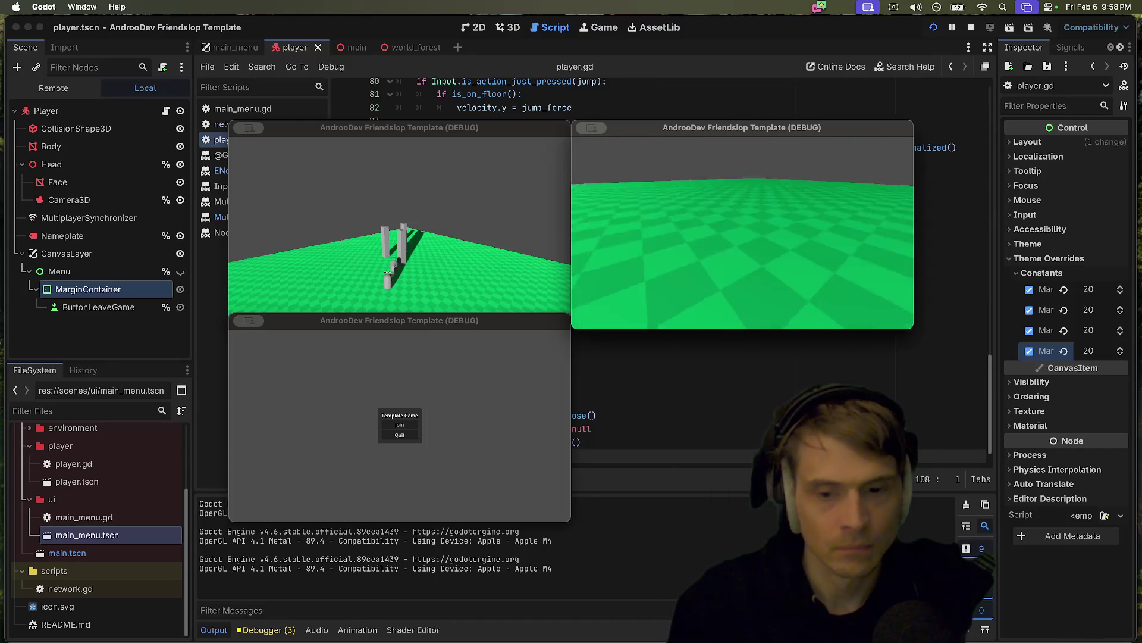
Step: Join the game from the bottom test window and move the player in the right one
{"action": "left_click", "coordinate": [399, 424]}
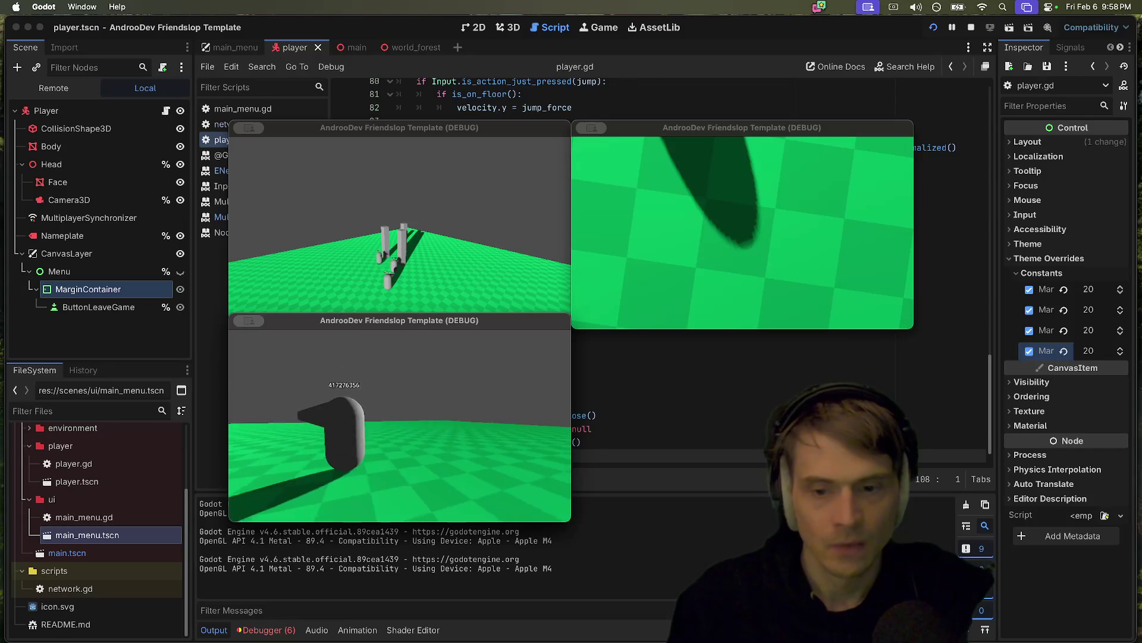
{"action": "key", "text": "super+q"}
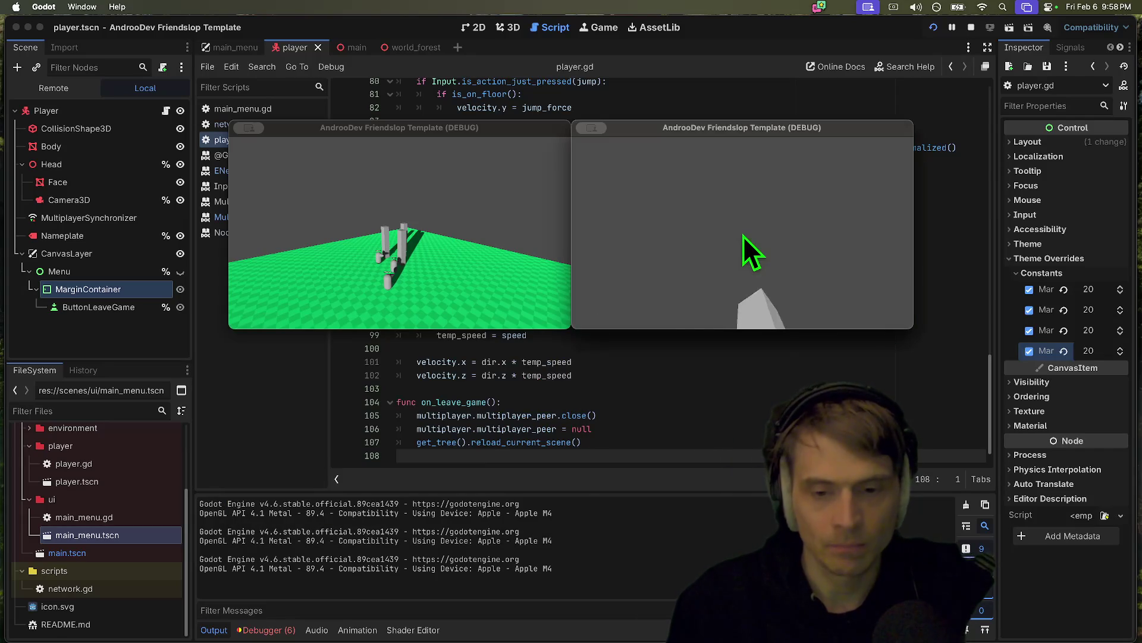
{"action": "key", "text": "a"}
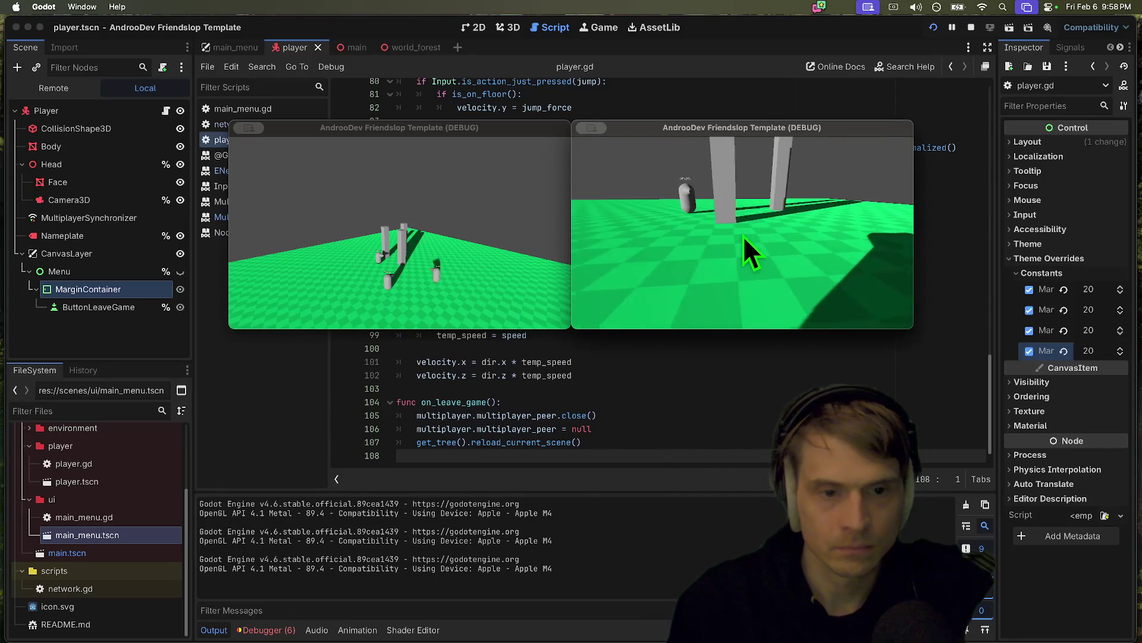
Step: Close the test game windows and show the debugger's Errors list with the godot.log error
{"action": "key", "text": "super+q"}
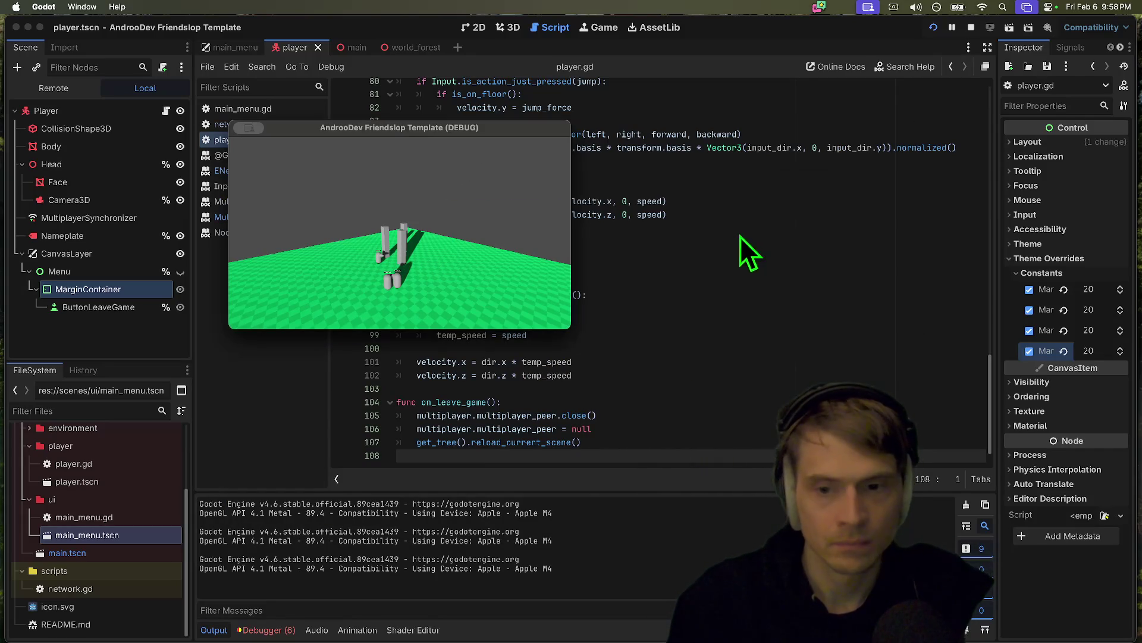
{"action": "key", "text": "super+q"}
{"action": "left_click", "coordinate": [285, 629]}
{"action": "left_click", "coordinate": [285, 479]}
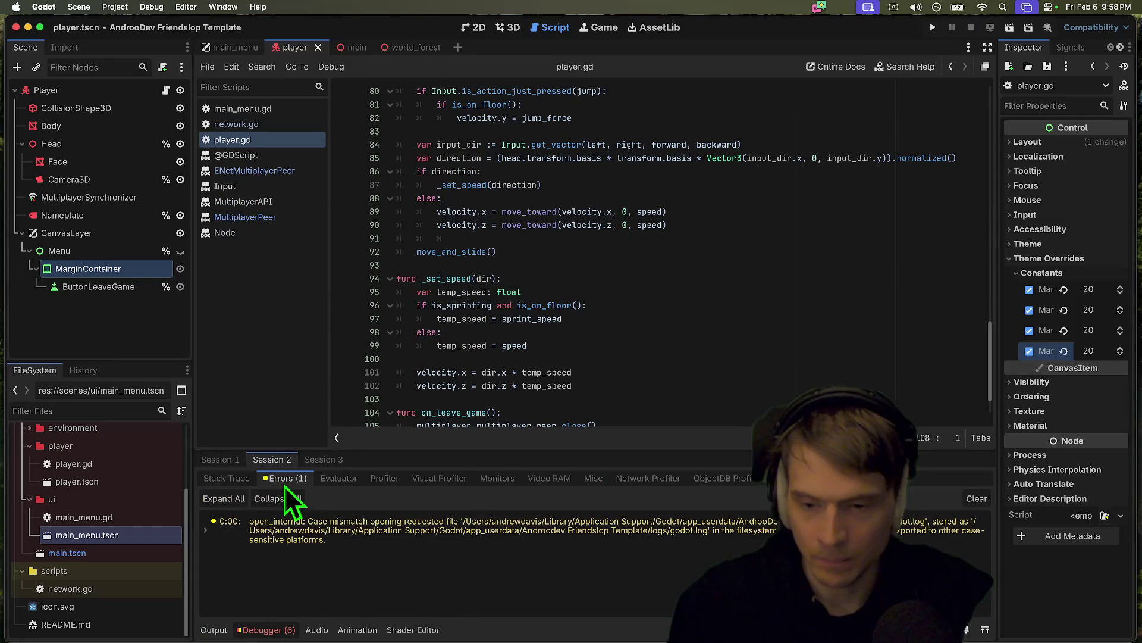
Step: In the latest session's errors, jump to network.gd lines 20, 21 and 22 in join_server
{"action": "left_click", "coordinate": [325, 460]}
{"action": "left_click", "coordinate": [285, 479]}
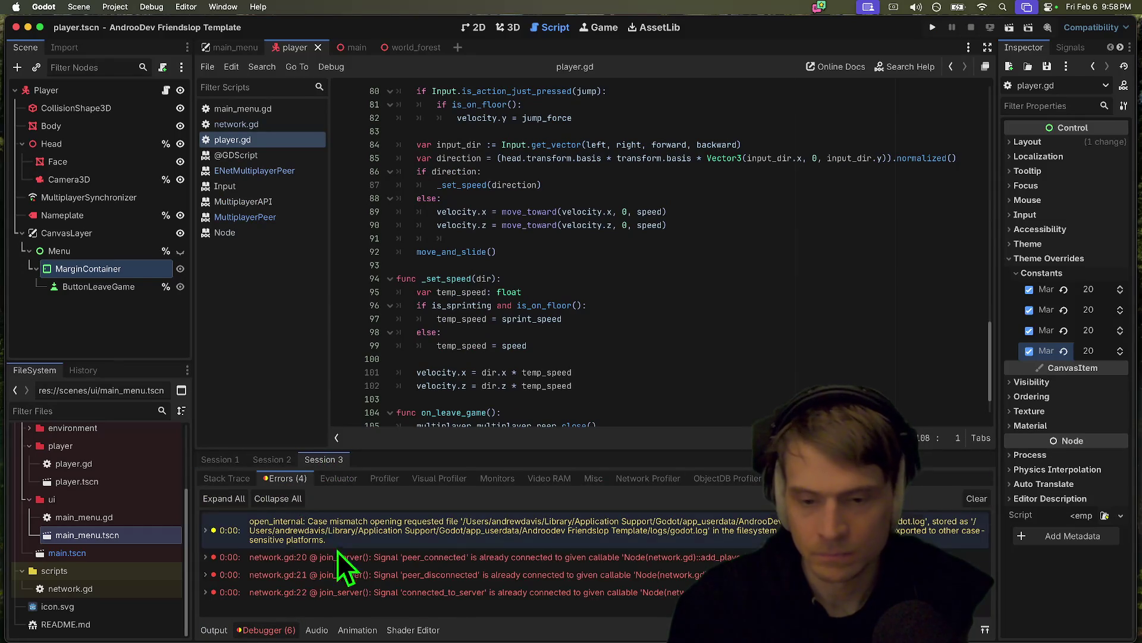
{"action": "left_click", "coordinate": [564, 556]}
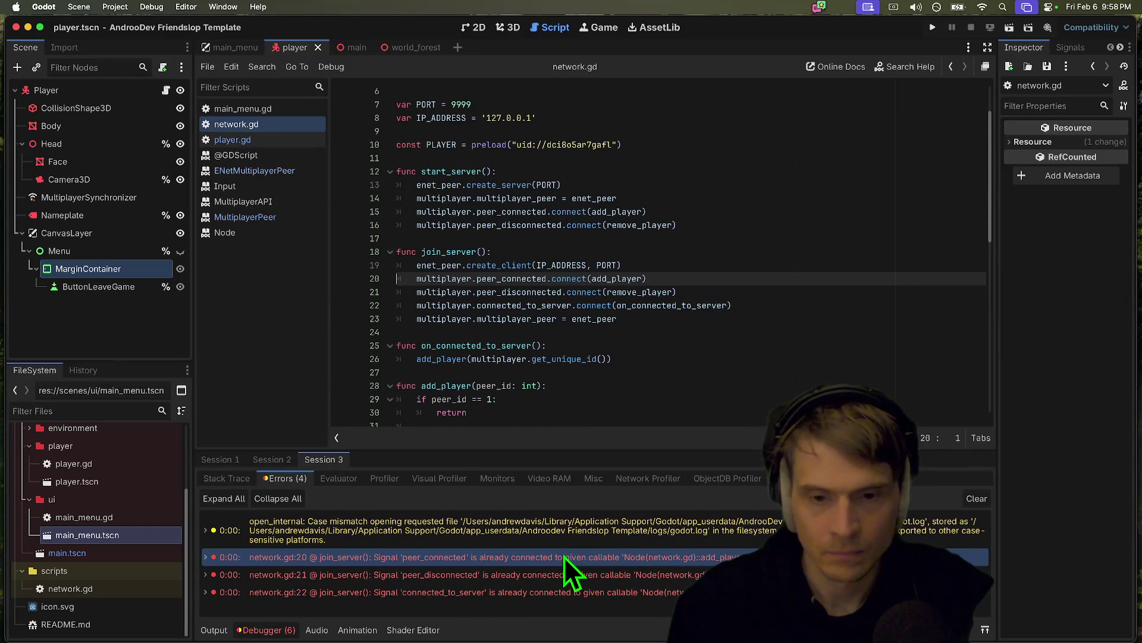
{"action": "left_click", "coordinate": [561, 574]}
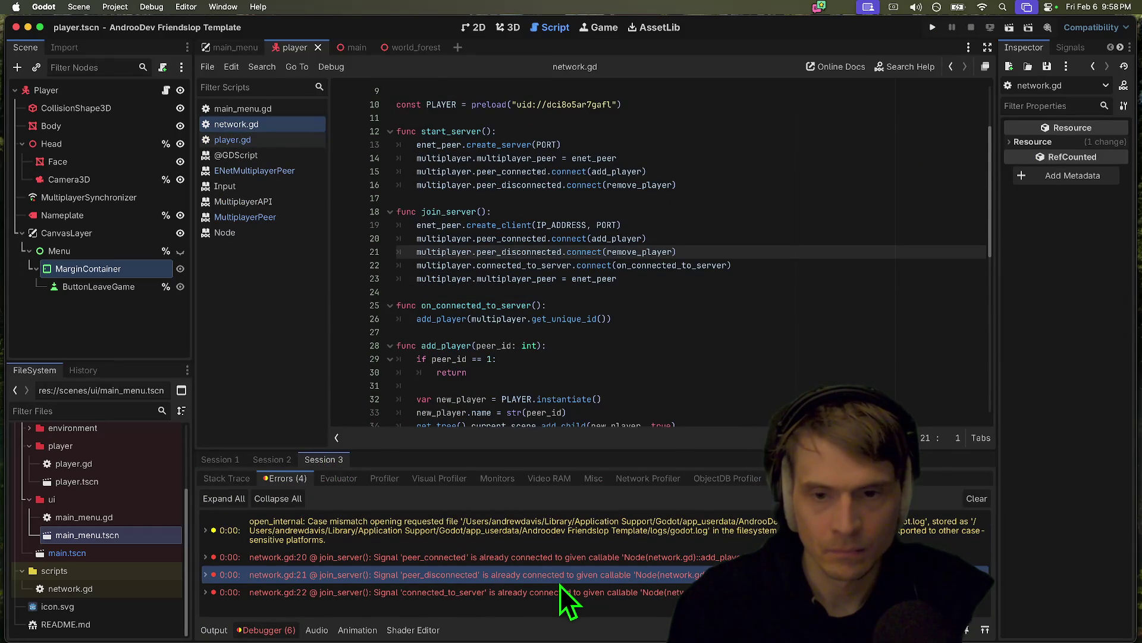
{"action": "left_click", "coordinate": [560, 588]}
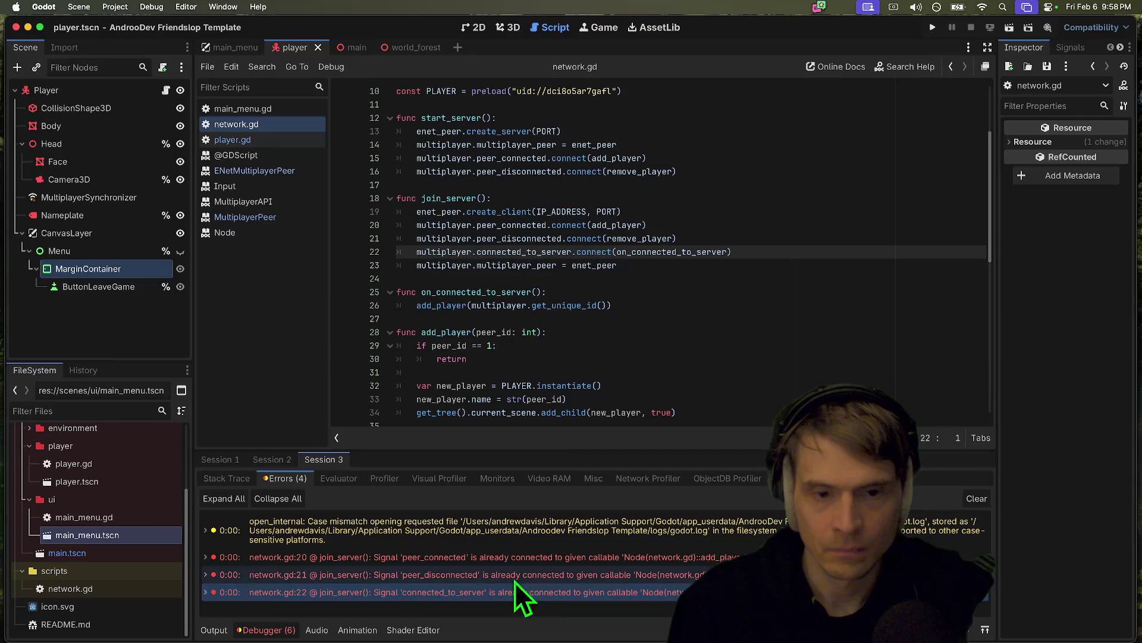
Step: Add blank lines below join_server in network.gd to make room for a new function
{"action": "scroll", "coordinate": [710, 195], "scroll_direction": "down", "scroll_amount": 1}
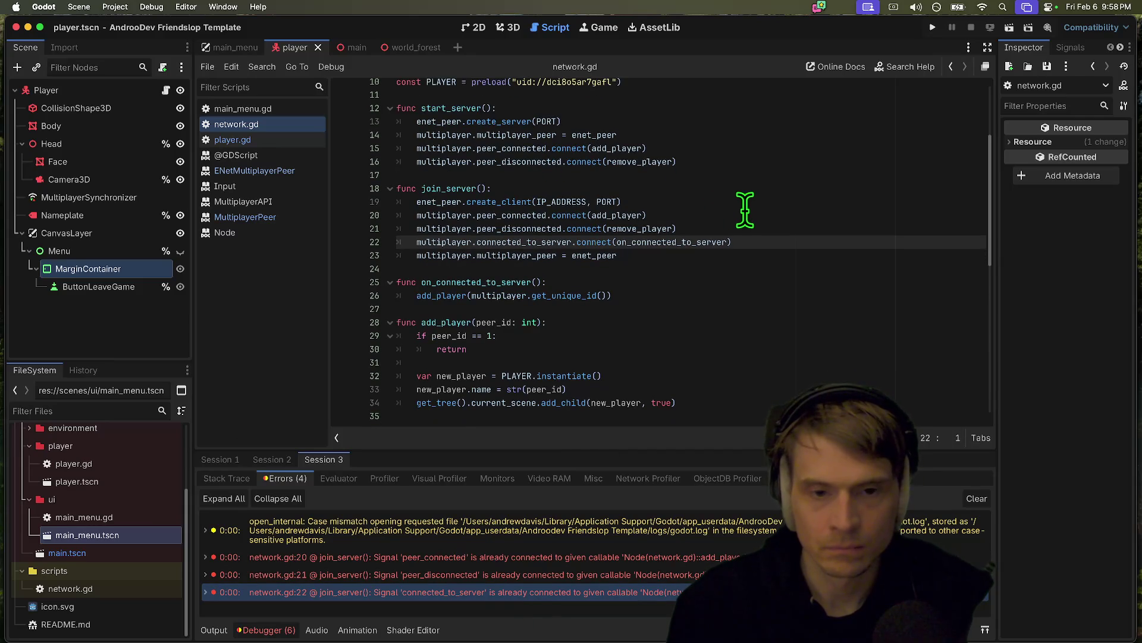
{"action": "scroll", "coordinate": [749, 209], "scroll_direction": "down", "scroll_amount": 3}
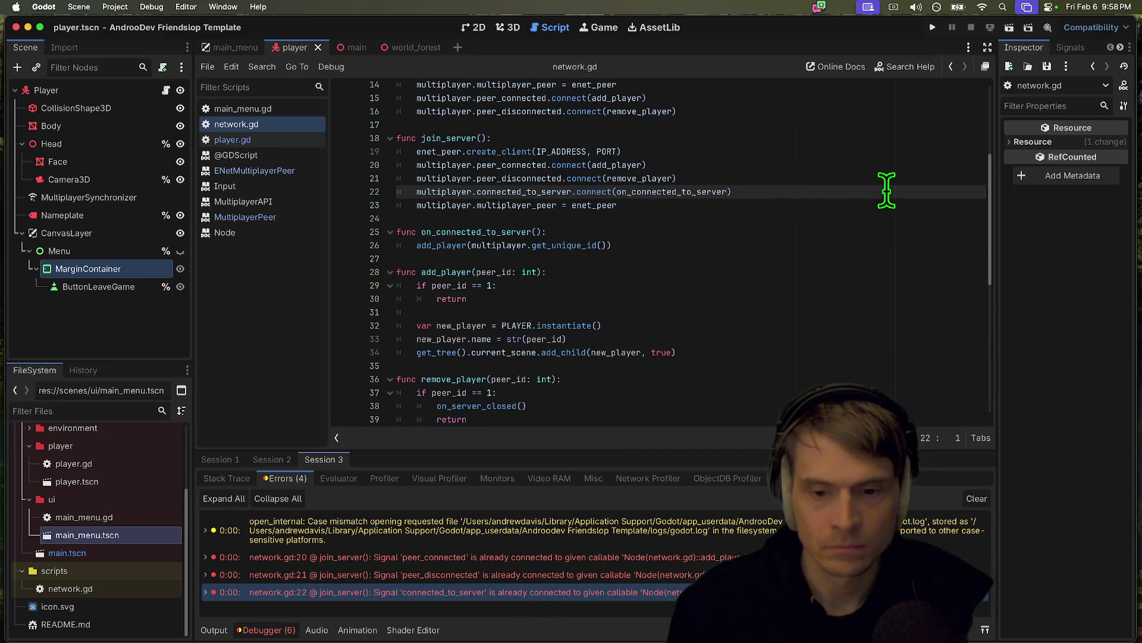
{"action": "left_click_drag", "start_coordinate": [992, 163], "coordinate": [994, 135]}
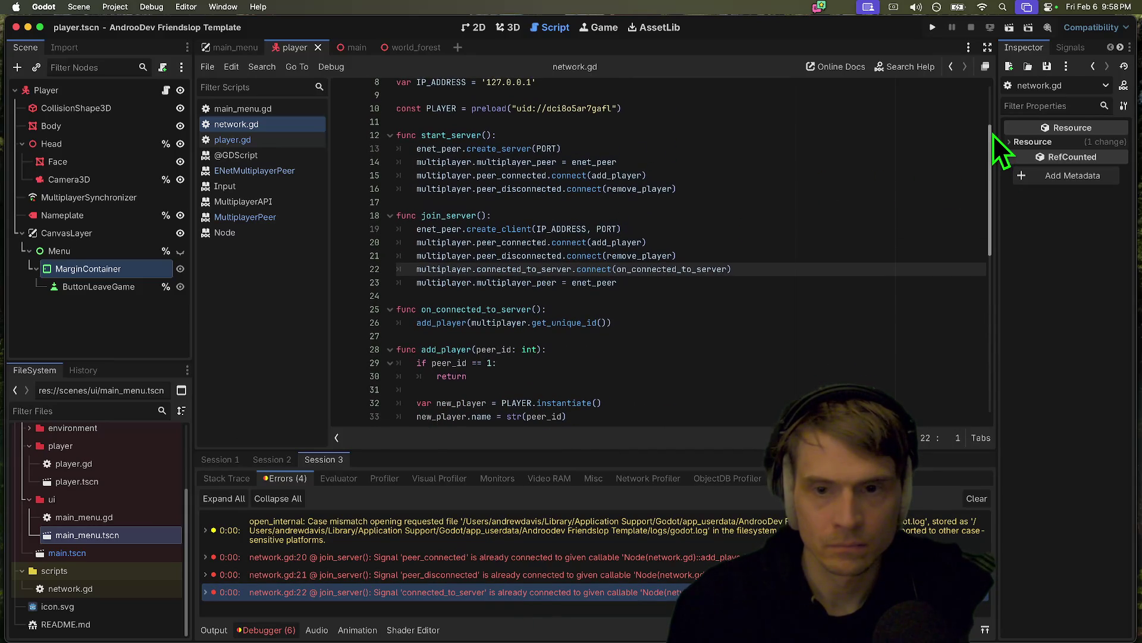
{"action": "left_click", "coordinate": [797, 271]}
{"action": "key", "text": "Return"}
{"action": "key", "text": "Return"}
{"action": "key", "text": "Up"}
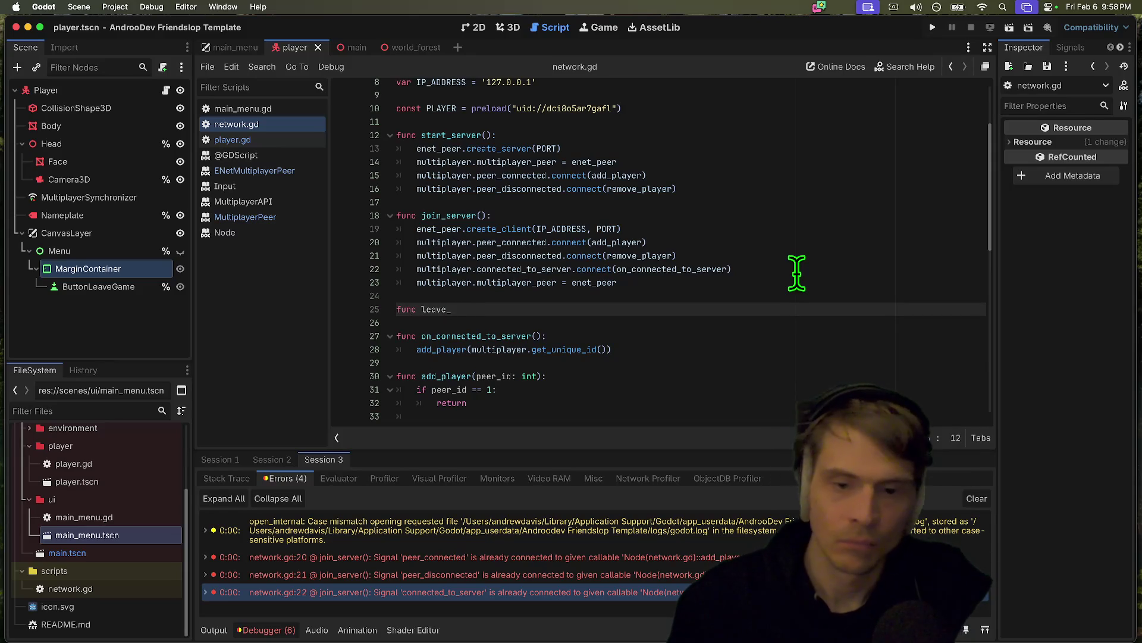
Step: Paste the copied cleanup lines into the body of the new leave_server function
{"action": "scroll", "coordinate": [797, 274], "scroll_direction": "down", "scroll_amount": 11}
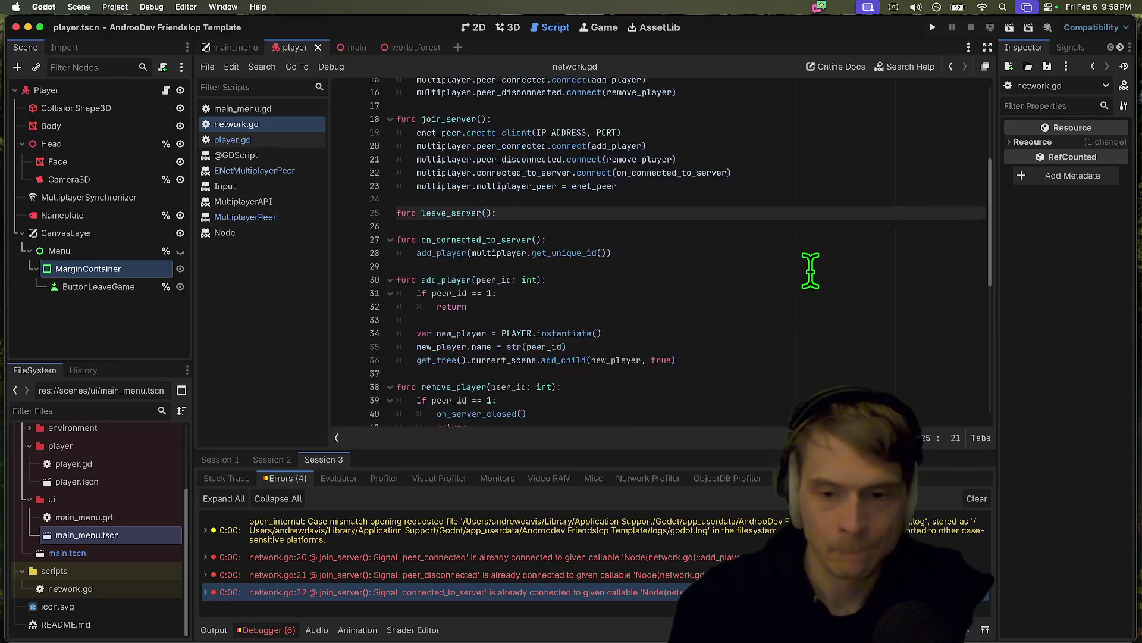
{"action": "left_click_drag", "start_coordinate": [856, 323], "coordinate": [215, 289]}
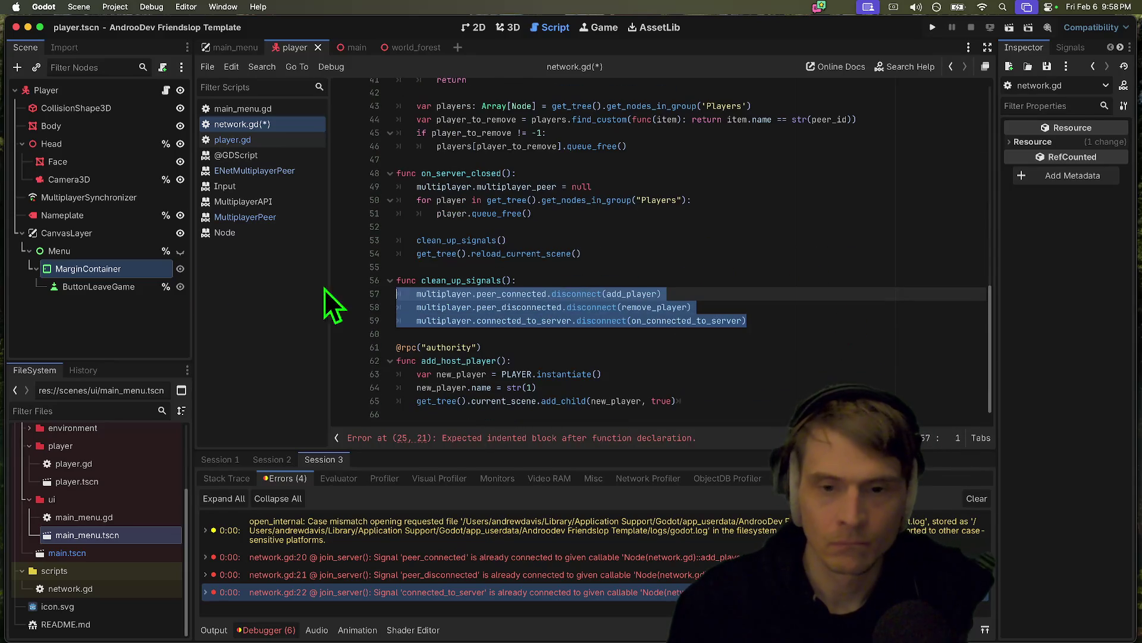
{"action": "double_click", "coordinate": [455, 280]}
{"action": "left_click_drag", "start_coordinate": [706, 253], "coordinate": [331, 247]}
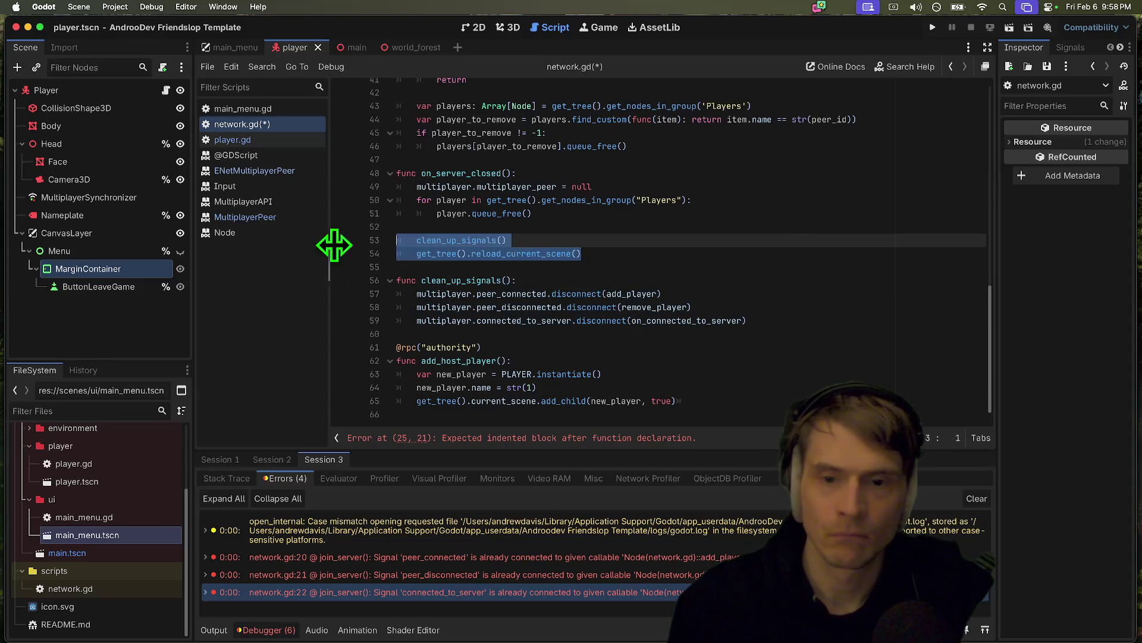
{"action": "left_click", "coordinate": [587, 227]}
{"action": "triple_click", "coordinate": [422, 241]}
{"action": "scroll", "coordinate": [762, 213], "scroll_direction": "up", "scroll_amount": 3}
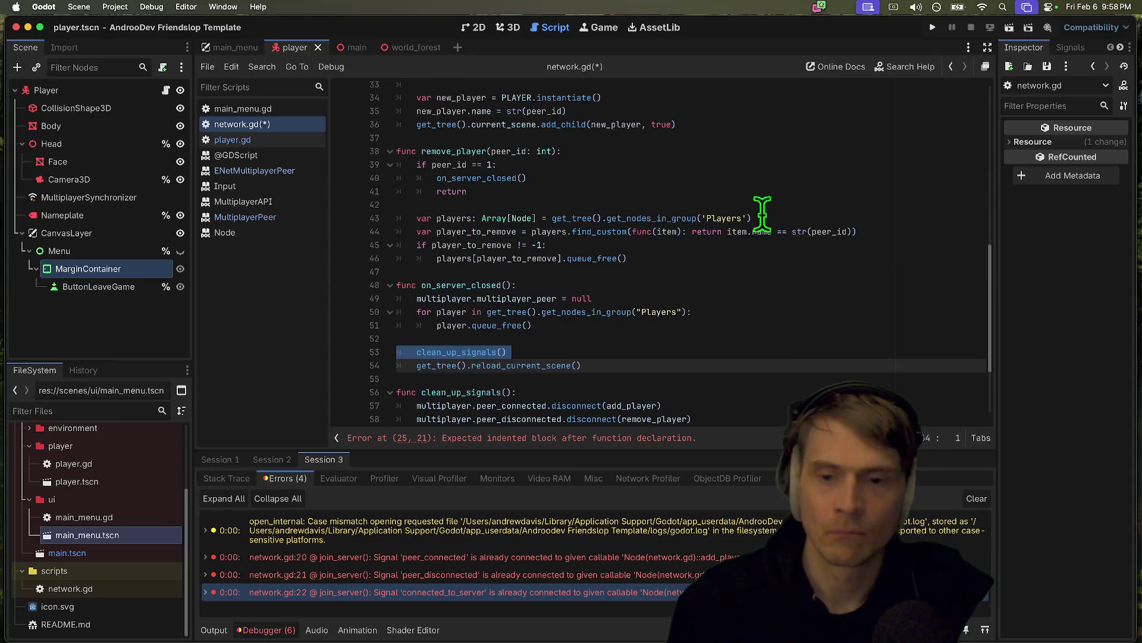
{"action": "scroll", "coordinate": [762, 213], "scroll_direction": "up", "scroll_amount": 5}
{"action": "left_click", "coordinate": [745, 168]}
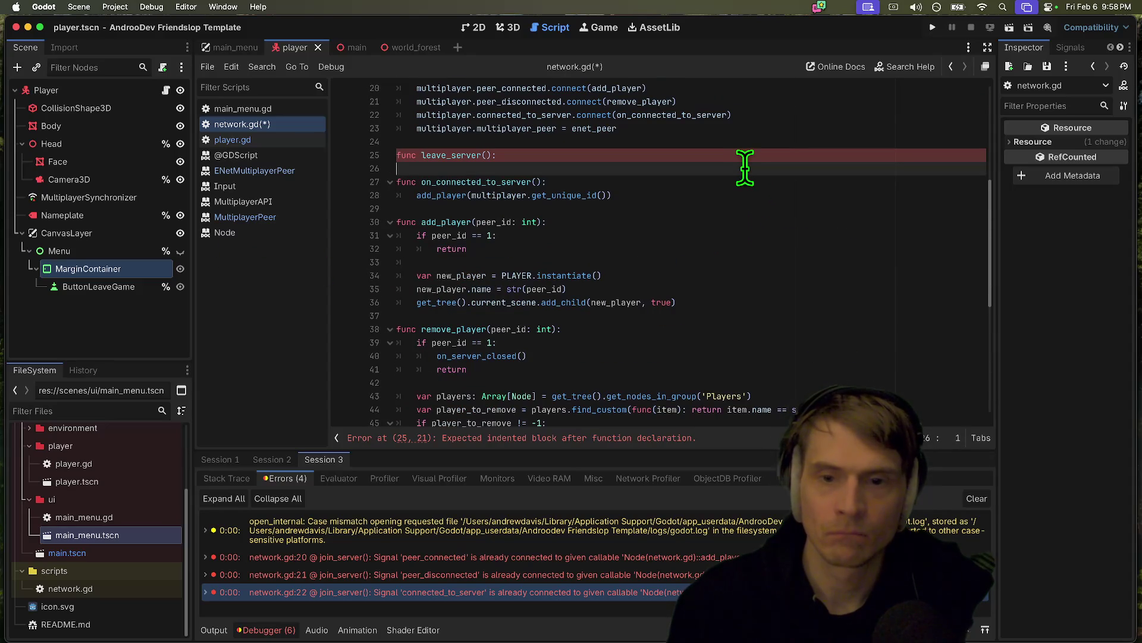
{"action": "key", "text": "ctrl+v"}
Step: Delete the multiplayer_peer = null line from on_server_closed
{"action": "scroll", "coordinate": [738, 173], "scroll_direction": "down", "scroll_amount": 8}
{"action": "left_click", "coordinate": [712, 360]}
{"action": "mouse_move", "coordinate": [708, 333]}
{"action": "left_mouse_down"}
{"action": "mouse_move", "coordinate": [694, 298]}
{"action": "mouse_move", "coordinate": [511, 284]}
{"action": "left_mouse_up"}
{"action": "left_click", "coordinate": [512, 281]}
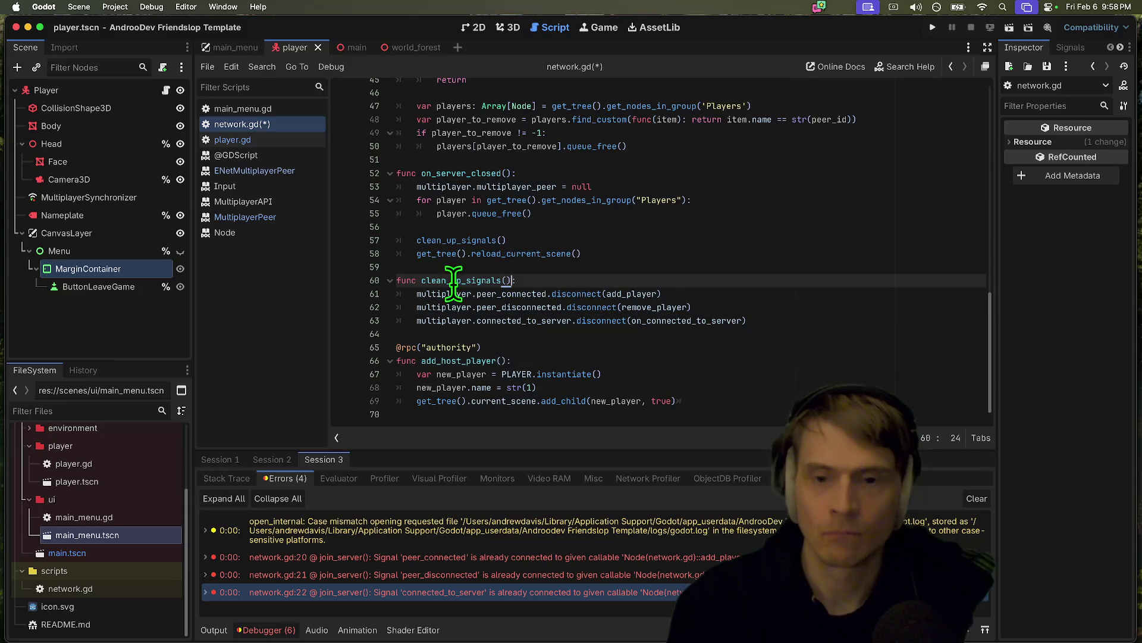
{"action": "left_click_drag", "start_coordinate": [566, 219], "coordinate": [368, 182]}
{"action": "left_click", "coordinate": [570, 186]}
{"action": "key", "text": "ctrl+shift+k"}
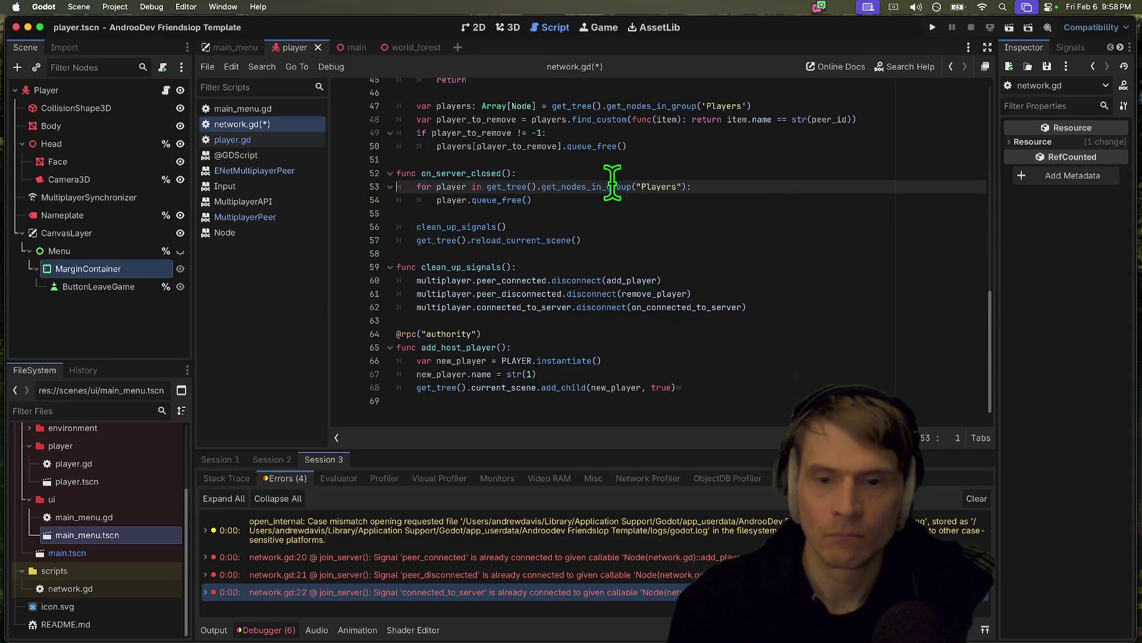
Step: Clear the clean_up_signals() call line from on_server_closed
{"action": "scroll", "coordinate": [717, 189], "scroll_direction": "up", "scroll_amount": 3}
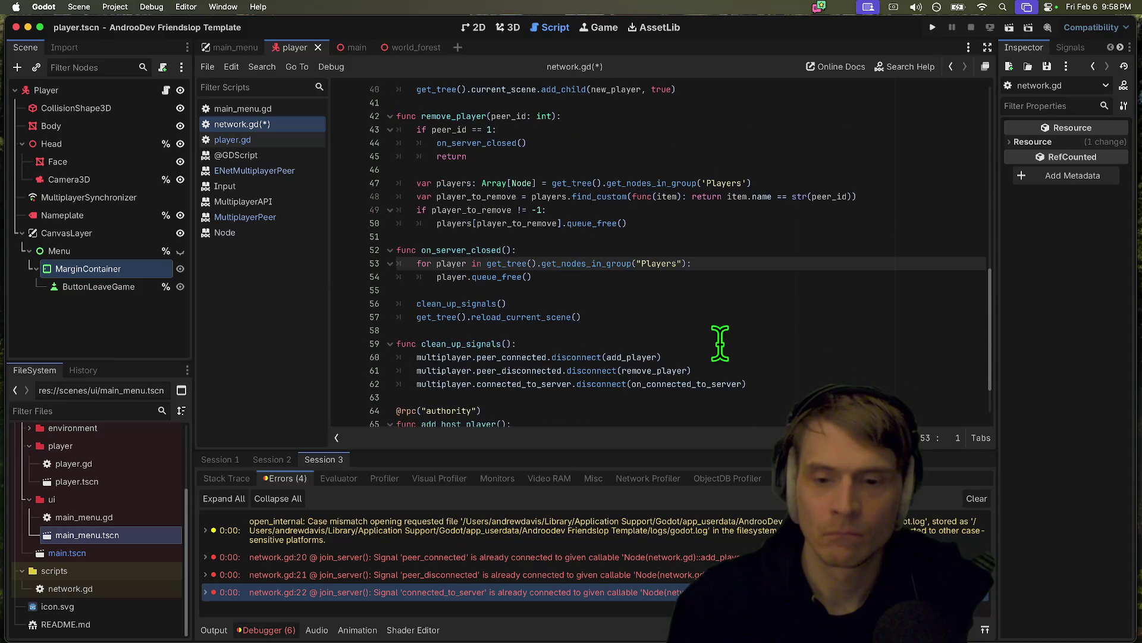
{"action": "double_click", "coordinate": [584, 302]}
{"action": "left_click", "coordinate": [581, 303]}
{"action": "left_click", "coordinate": [573, 305]}
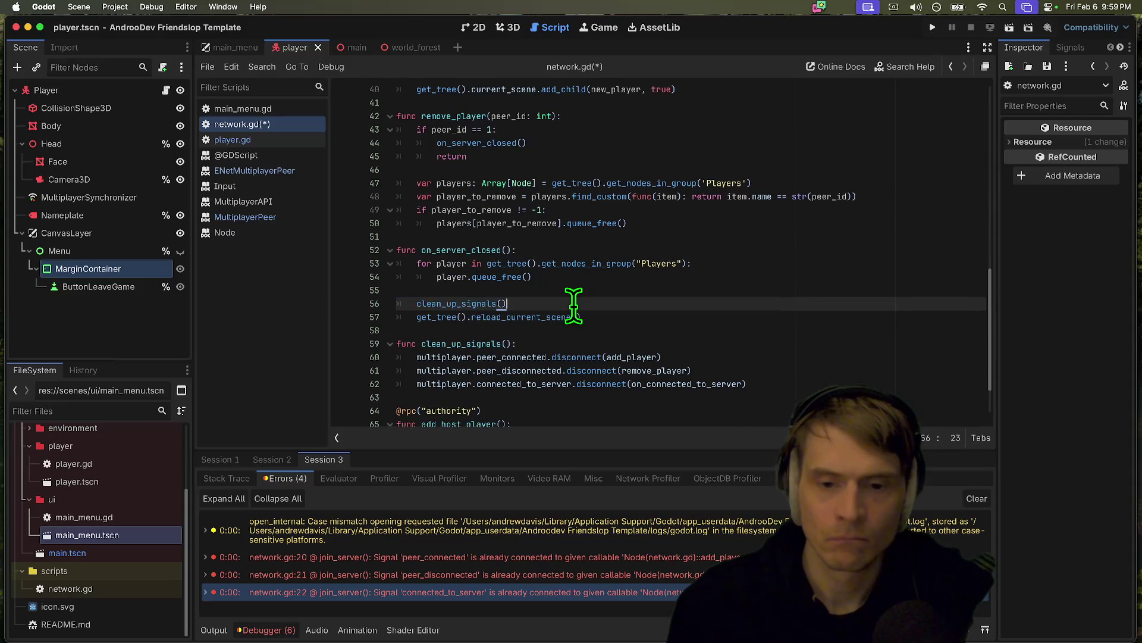
{"action": "triple_click", "coordinate": [574, 305]}
{"action": "key", "text": "BackSpace"}
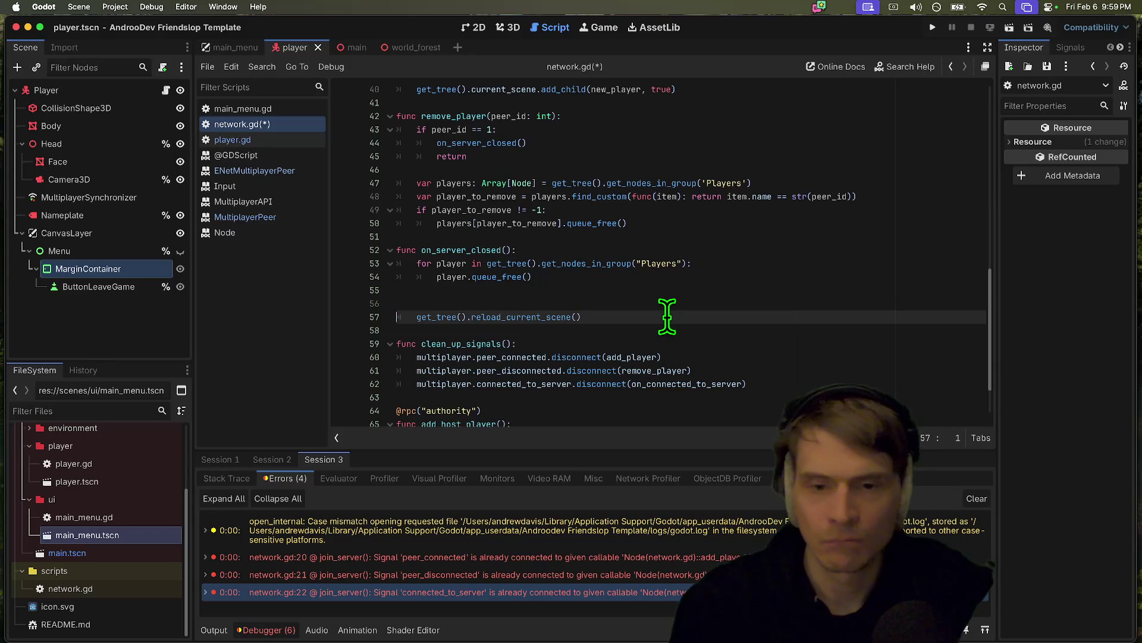
Step: Insert a leave_server() call via autocomplete and remove the reload_current_scene line
{"action": "type", "text": "lea"}
{"action": "key", "text": "Return"}
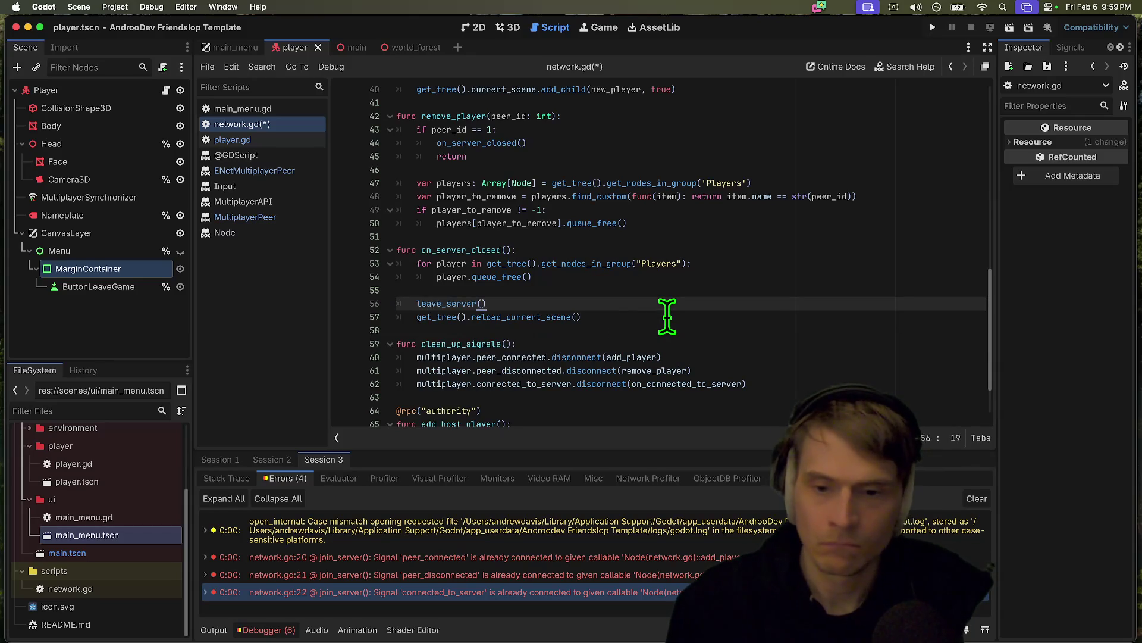
{"action": "key", "text": "Down"}
{"action": "key", "text": "BackSpace"}
{"action": "key", "text": "BackSpace"}
{"action": "key", "text": "BackSpace"}
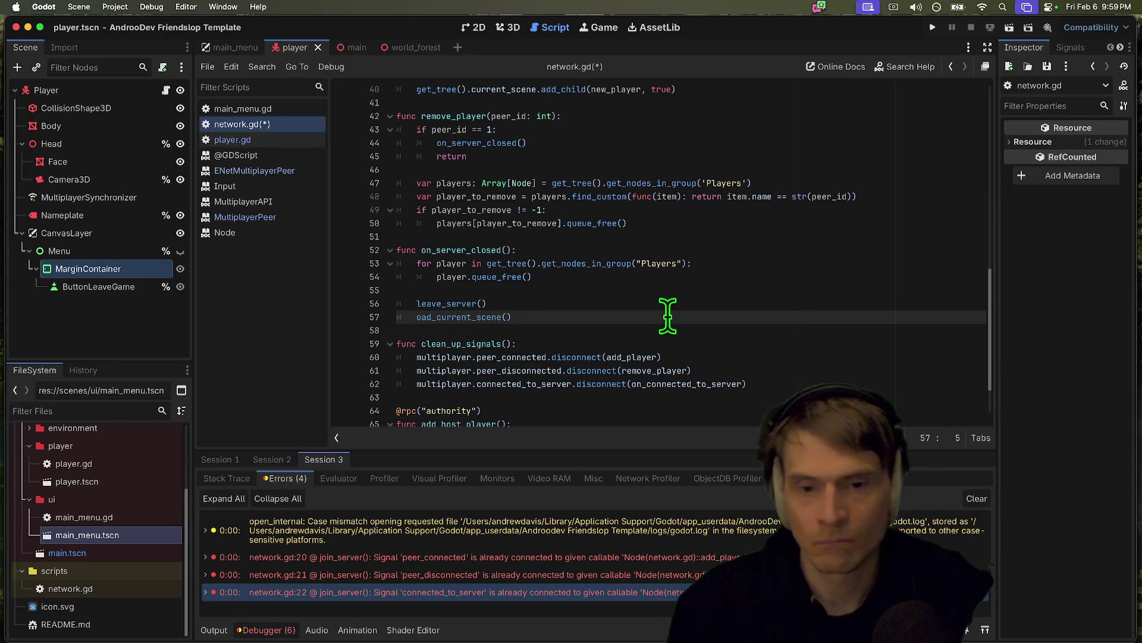
{"action": "key", "text": "shift+Home"}
{"action": "key", "text": "ctrl+shift+k"}
{"action": "key", "text": "Up"}
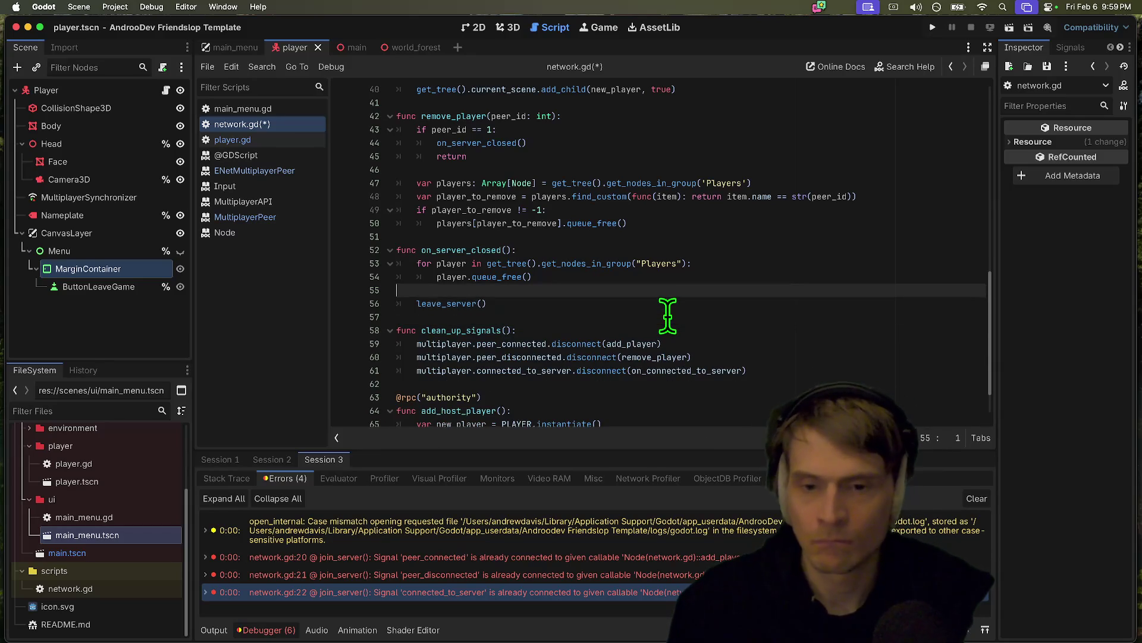
{"action": "key", "text": "Up"}
Step: Cut the leftover leave_server() call from line 56
{"action": "double_click", "coordinate": [446, 249]}
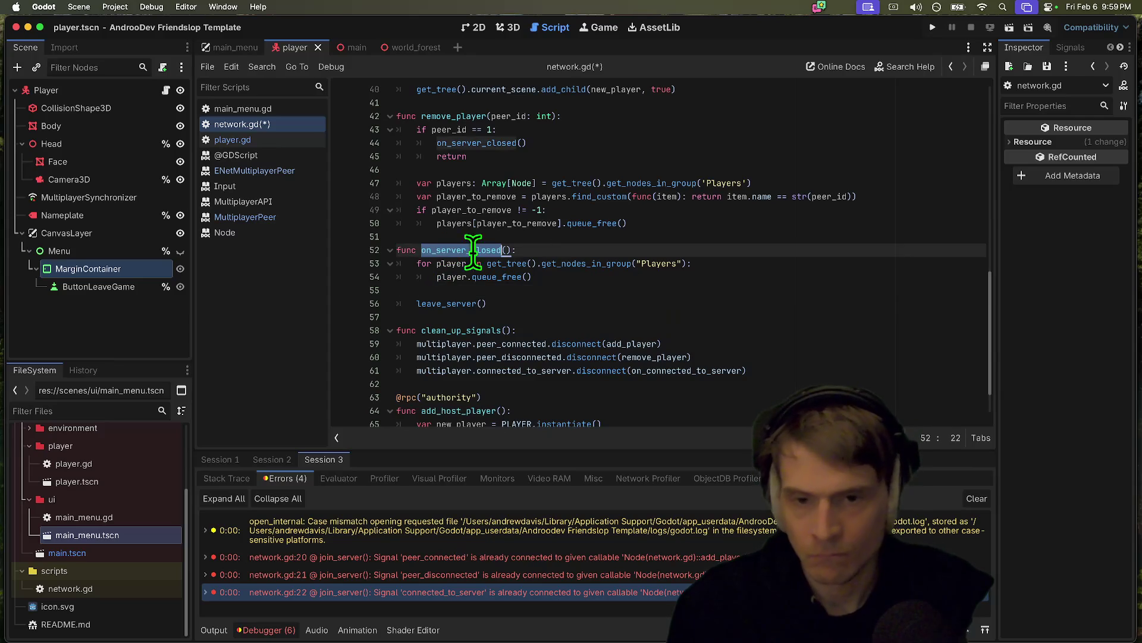
{"action": "scroll", "coordinate": [795, 200], "scroll_direction": "up", "scroll_amount": 2}
{"action": "scroll", "coordinate": [754, 265], "scroll_direction": "down", "scroll_amount": 1}
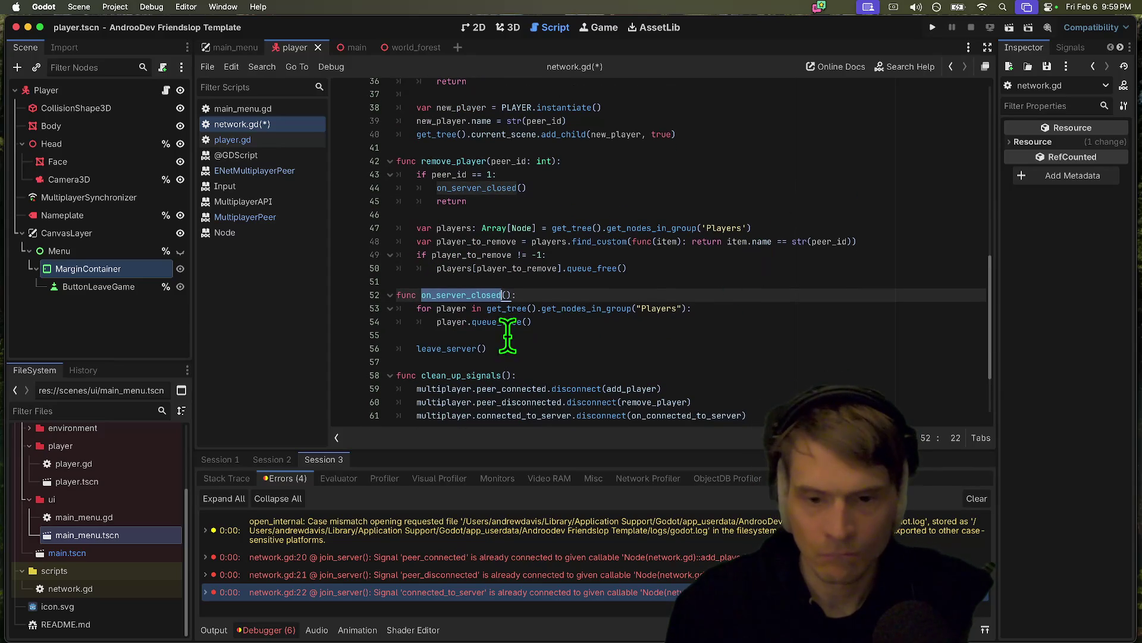
{"action": "left_click", "coordinate": [455, 350]}
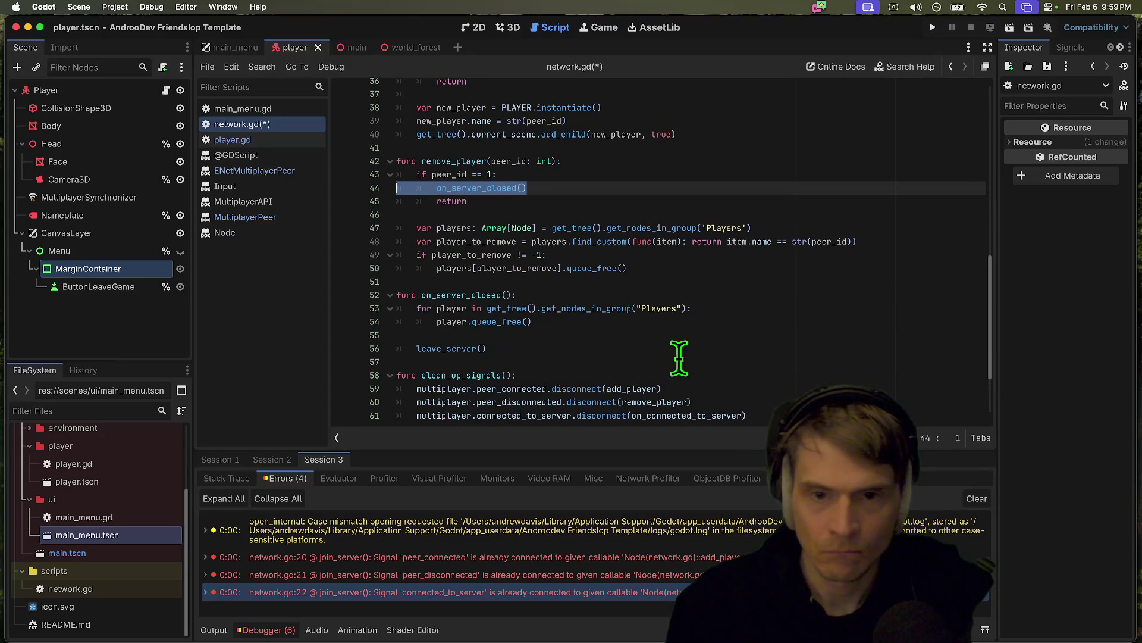
{"action": "left_click", "coordinate": [461, 349]}
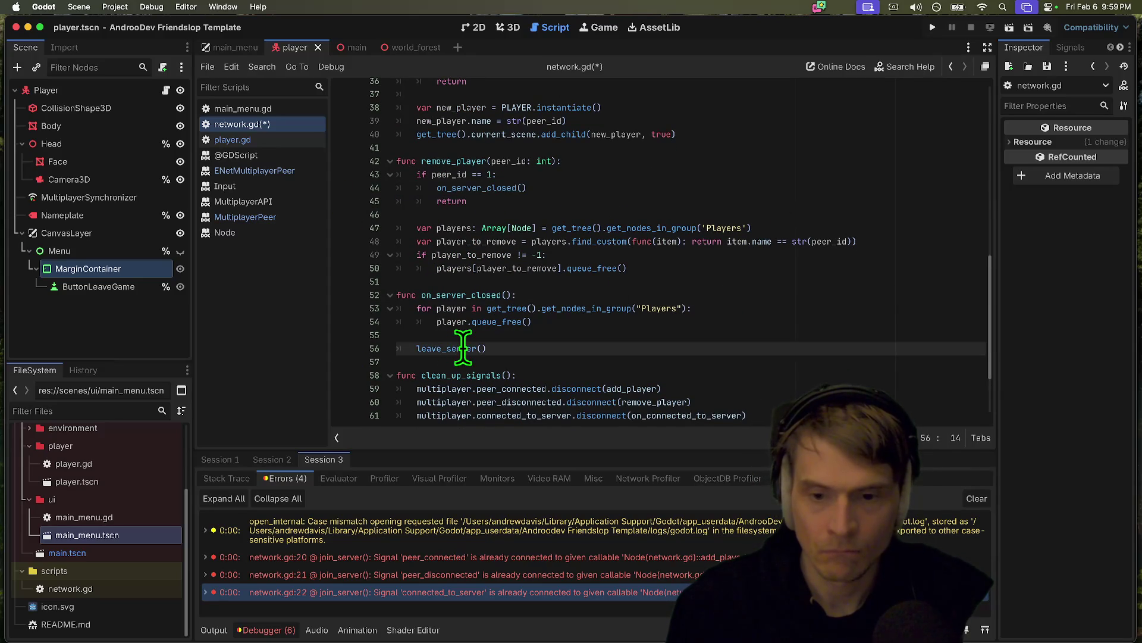
{"action": "left_click", "coordinate": [666, 348]}
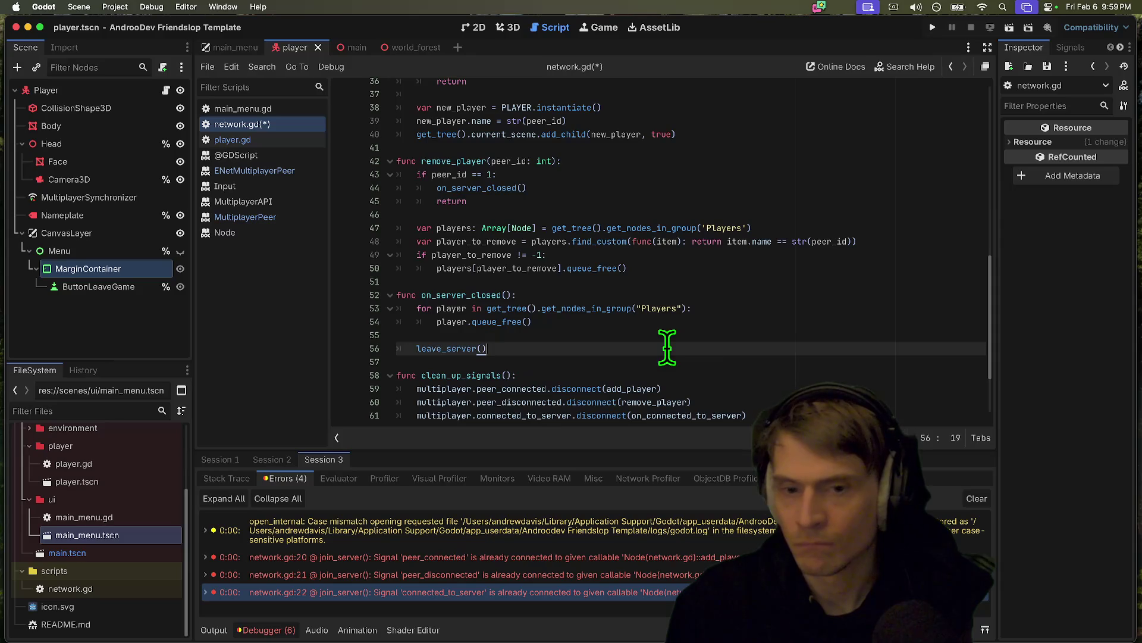
{"action": "key", "text": "super+x"}
Step: Replace the on_server_closed() call on line 44 in remove_player with leave_server()
{"action": "left_click", "coordinate": [641, 187]}
{"action": "double_click", "coordinate": [483, 187]}
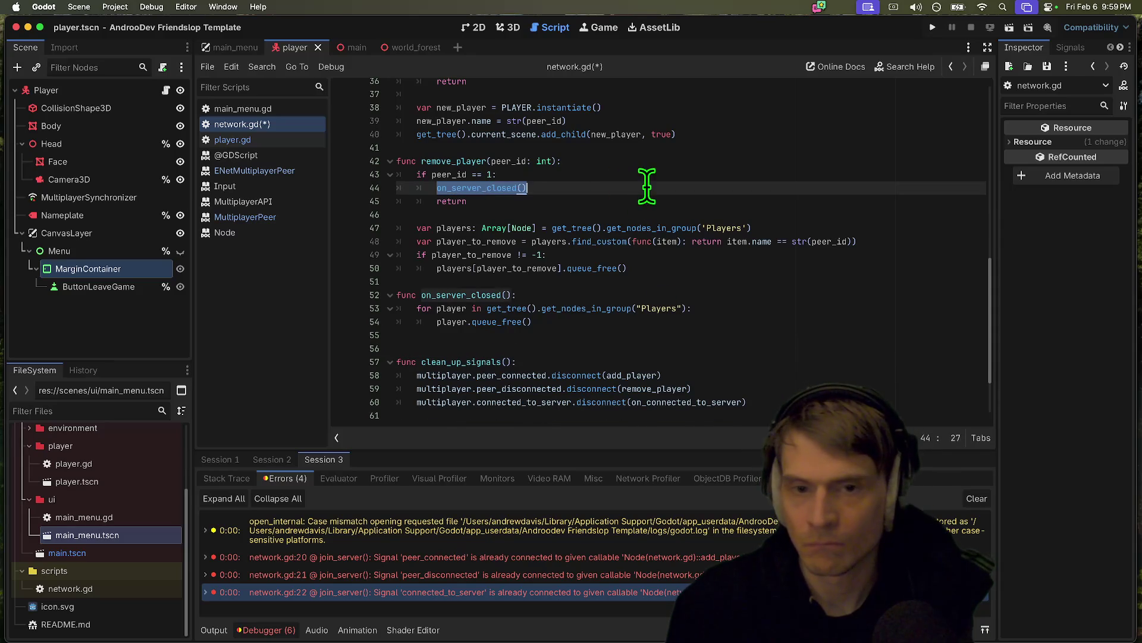
{"action": "key", "text": "super+v"}
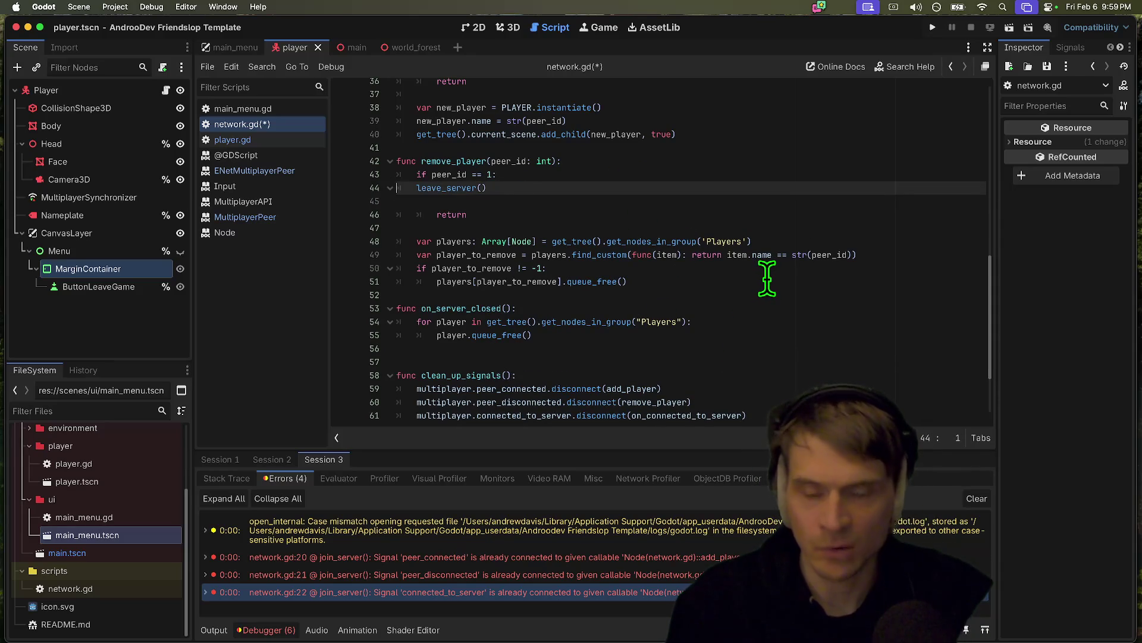
{"action": "key", "text": "Tab"}
{"action": "key", "text": "Down"}
{"action": "key", "text": "Delete"}
Step: Delete the whole on_server_closed function from network.gd
{"action": "double_click", "coordinate": [444, 295]}
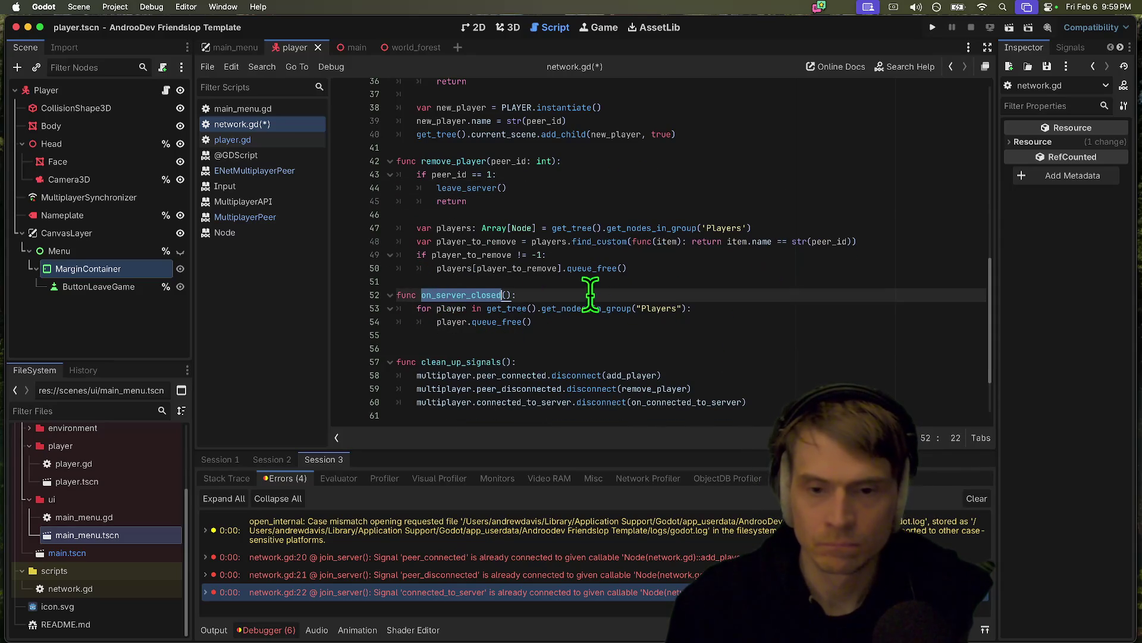
{"action": "left_click_drag", "start_coordinate": [642, 322], "coordinate": [240, 274]}
{"action": "left_click", "coordinate": [485, 295]}
{"action": "left_click_drag", "start_coordinate": [484, 293], "coordinate": [689, 316]}
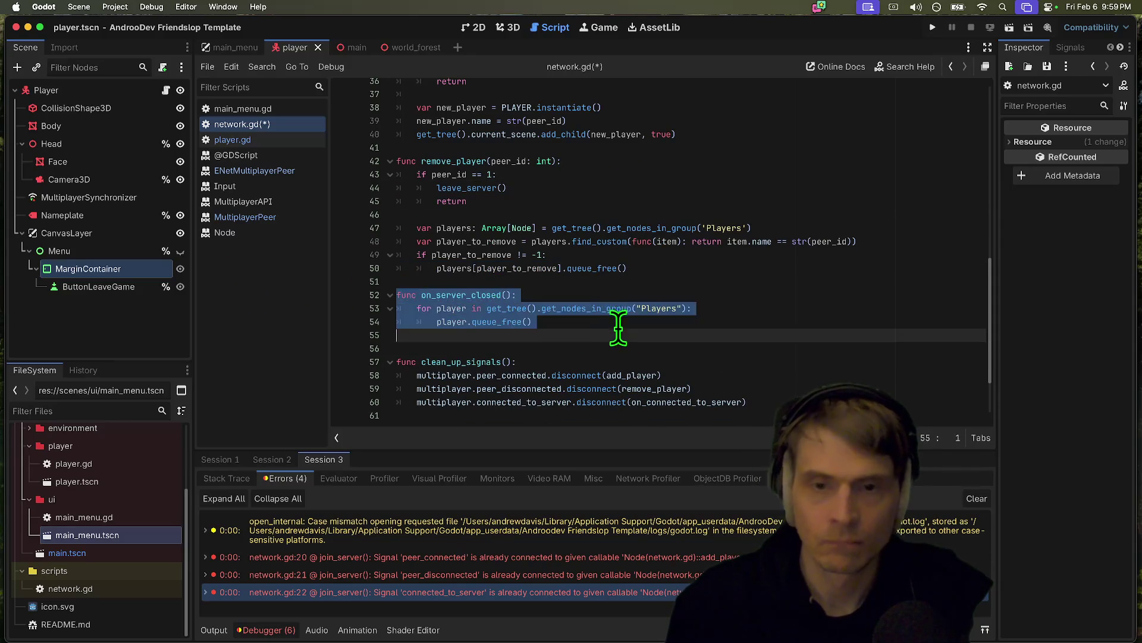
{"action": "key", "text": "super+shift+k"}
{"action": "scroll", "coordinate": [532, 266], "scroll_direction": "up", "scroll_amount": 2}
{"action": "scroll", "coordinate": [532, 266], "scroll_direction": "up", "scroll_amount": 6}
{"action": "left_click", "coordinate": [629, 226]}
{"action": "left_click", "coordinate": [648, 241]}
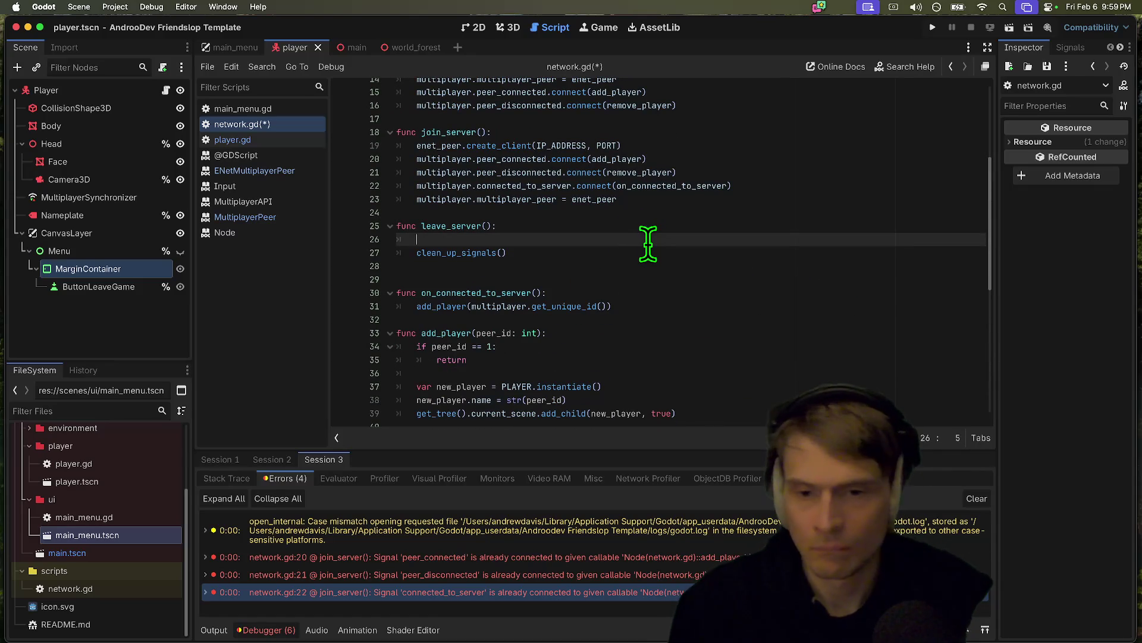
Step: Add multiplayer.multiplayer_peer = null at the top of leave_server, before clean_up_signals()
{"action": "type", "text": "u"}
{"action": "key", "text": "Return"}
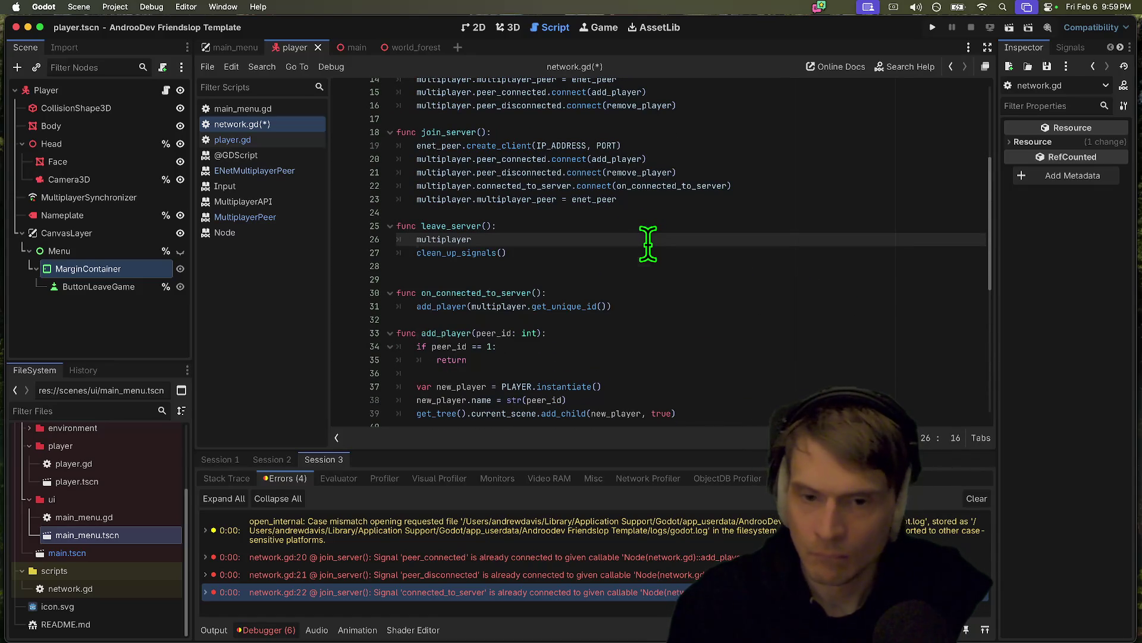
{"action": "type", "text": "p"}
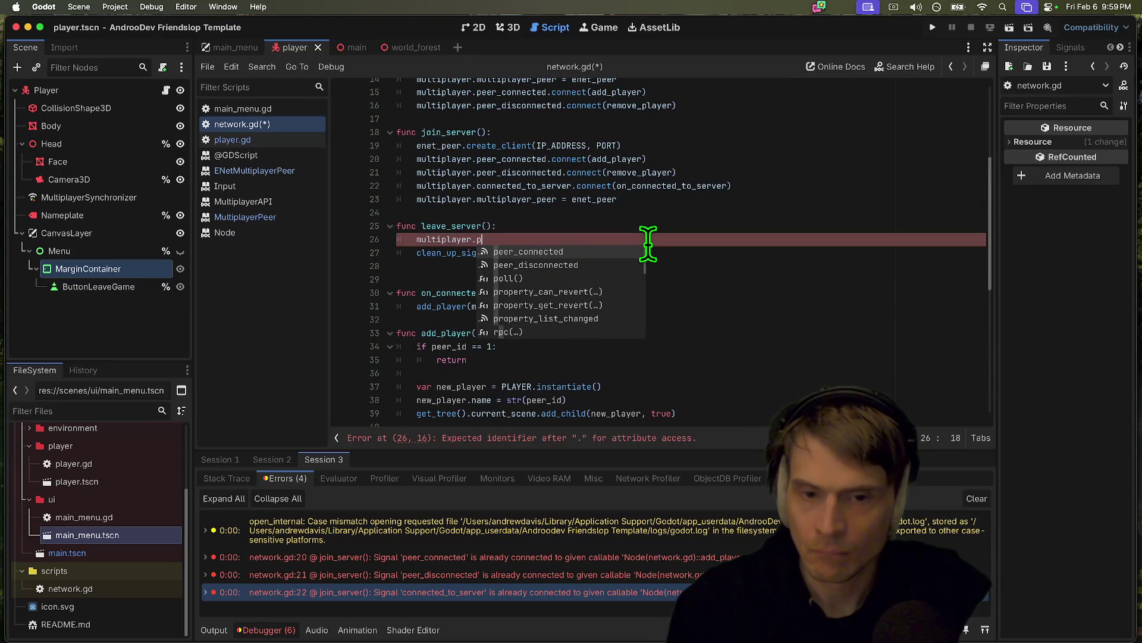
{"action": "type", "text": "eer"}
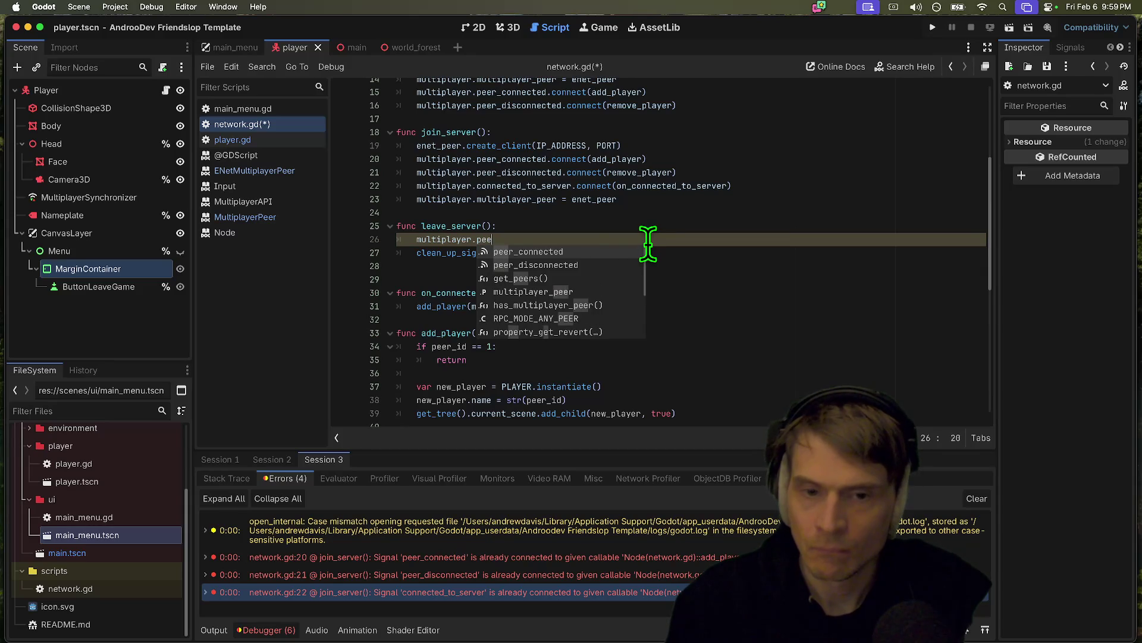
{"action": "key", "text": "BackSpace"}
{"action": "key", "text": "BackSpace"}
{"action": "key", "text": "BackSpace"}
{"action": "type", "text": "mul"}
{"action": "key", "text": "Return"}
{"action": "type", "text": "= null"}
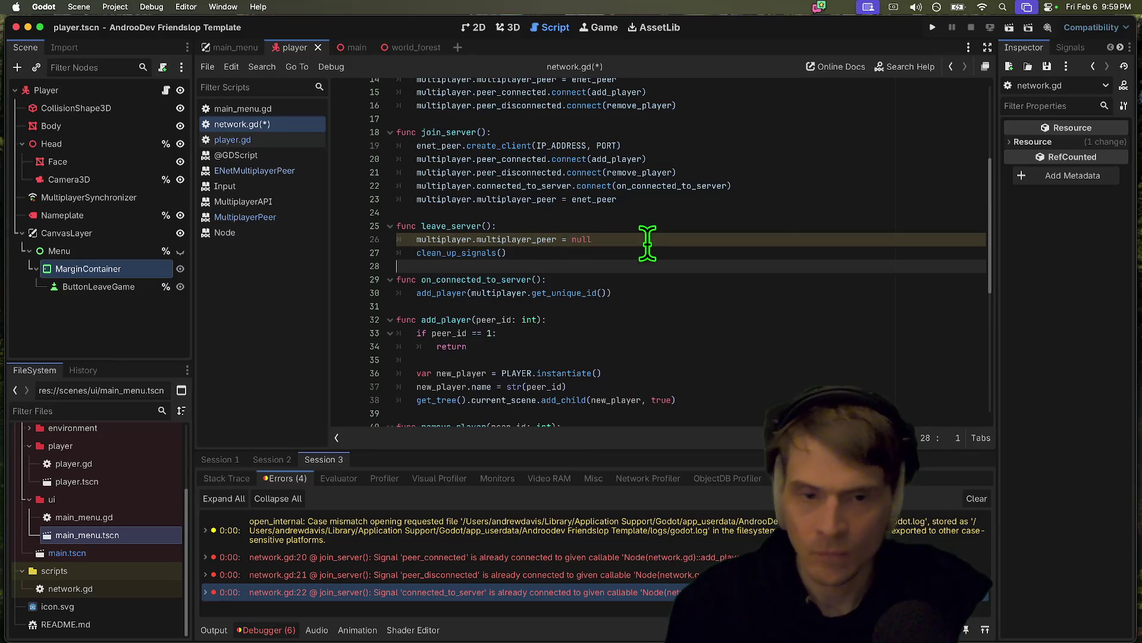
{"action": "left_click", "coordinate": [525, 239]}
{"action": "scroll", "coordinate": [738, 256], "scroll_direction": "down", "scroll_amount": 8}
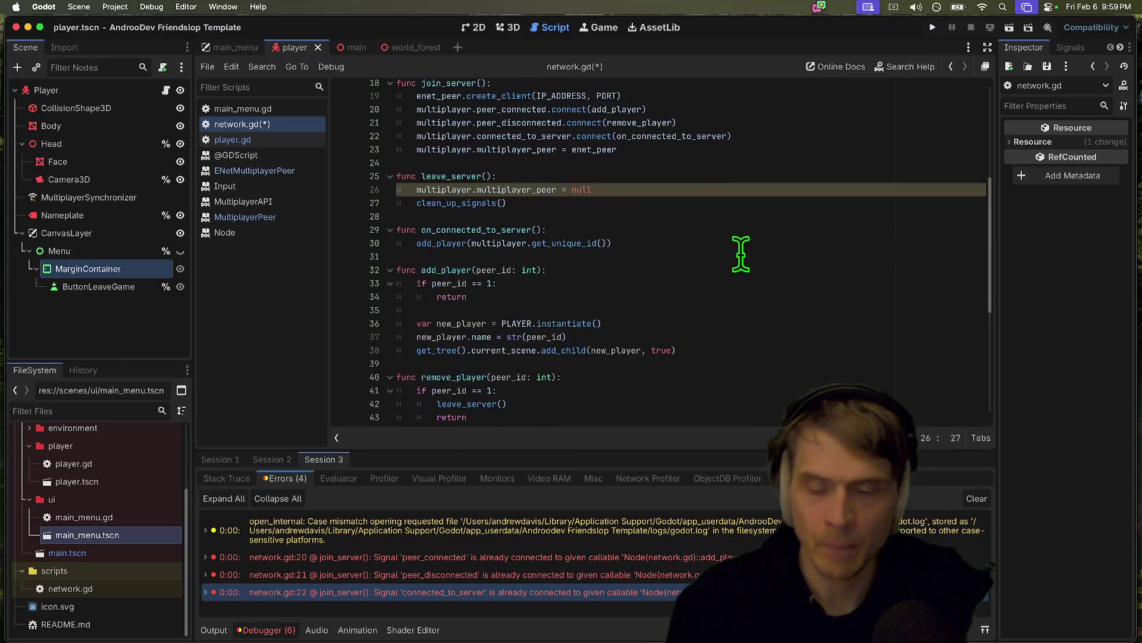
{"action": "scroll", "coordinate": [535, 285], "scroll_direction": "up", "scroll_amount": 10}
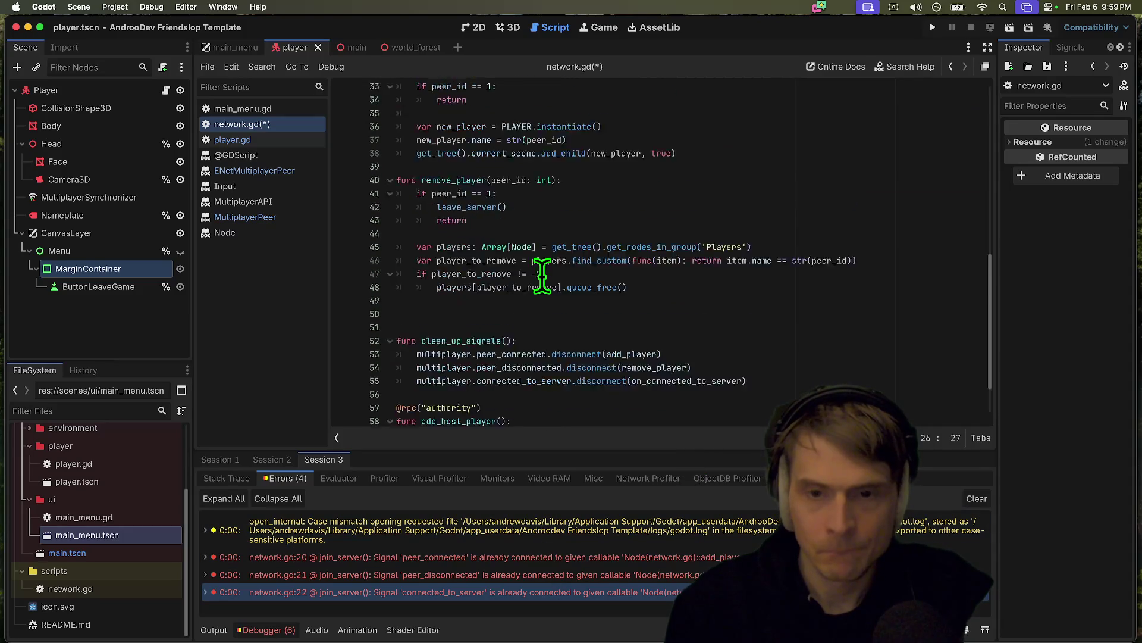
{"action": "left_click", "coordinate": [461, 309]}
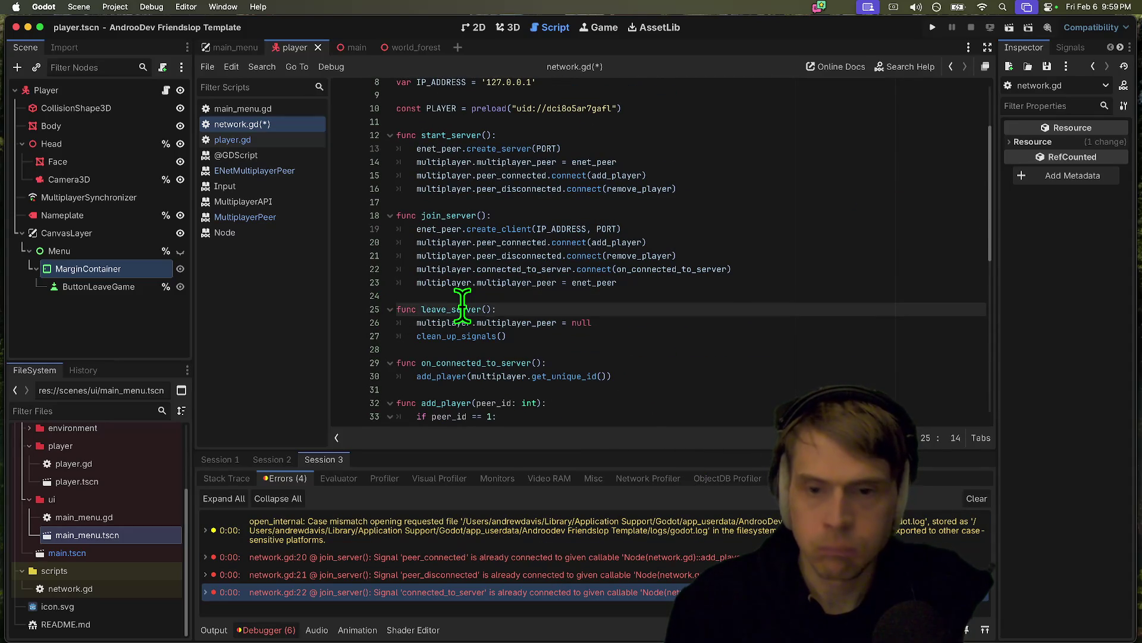
Step: Save network.gd, briefly view other script tabs, and return to network.gd
{"action": "left_click", "coordinate": [726, 349]}
{"action": "key", "text": "super+s"}
{"action": "left_click", "coordinate": [306, 155]}
{"action": "left_click", "coordinate": [297, 141]}
{"action": "left_click", "coordinate": [280, 124]}
{"action": "scroll", "coordinate": [654, 298], "scroll_direction": "down", "scroll_amount": 8}
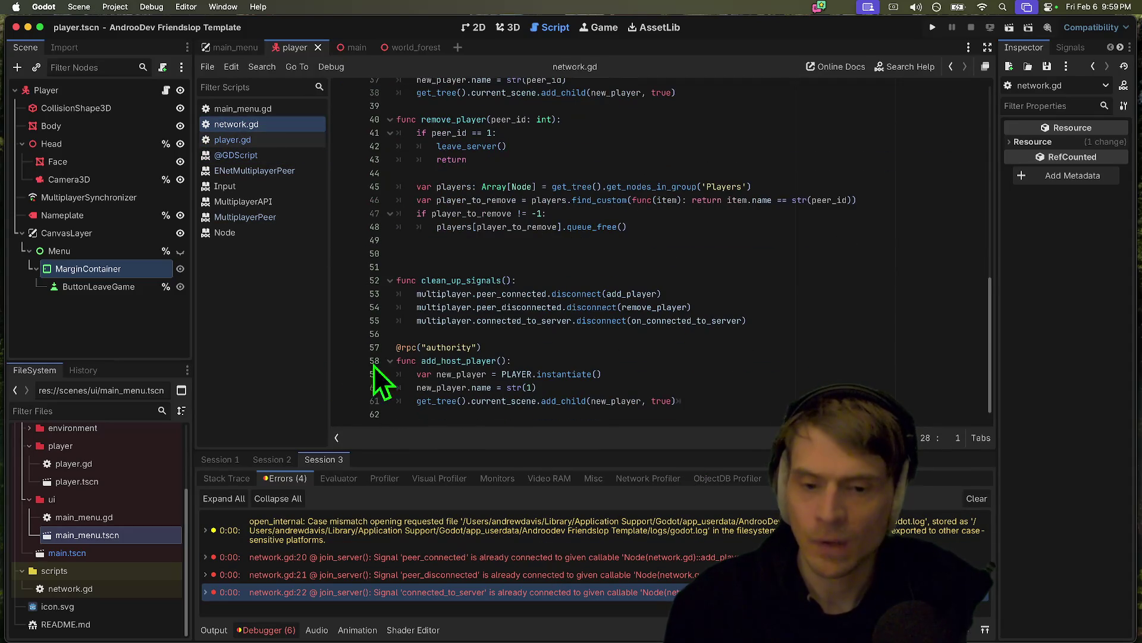
{"action": "double_click", "coordinate": [464, 279]}
{"action": "scroll", "coordinate": [499, 274], "scroll_direction": "up", "scroll_amount": 5}
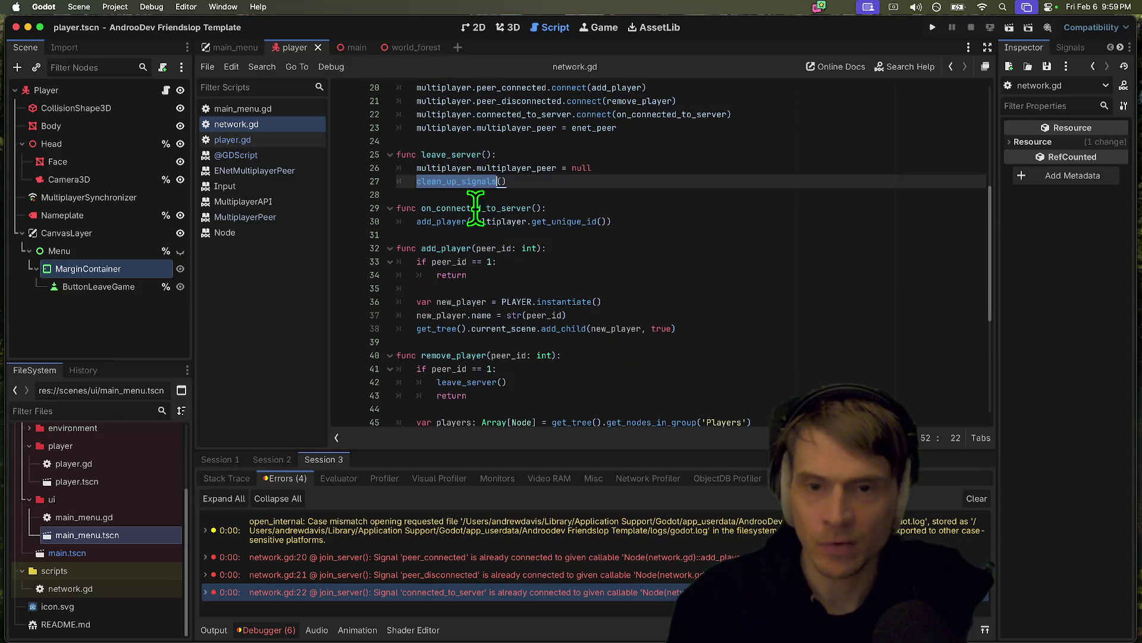
{"action": "scroll", "coordinate": [487, 208], "scroll_direction": "down", "scroll_amount": 6}
Step: Move the clean_up_signals function to just after remove_player
{"action": "mouse_move", "coordinate": [767, 325]}
{"action": "left_mouse_down"}
{"action": "mouse_move", "coordinate": [364, 304]}
{"action": "mouse_move", "coordinate": [398, 293]}
{"action": "left_mouse_up"}
{"action": "left_click", "coordinate": [727, 267]}
{"action": "key", "text": "Delete"}
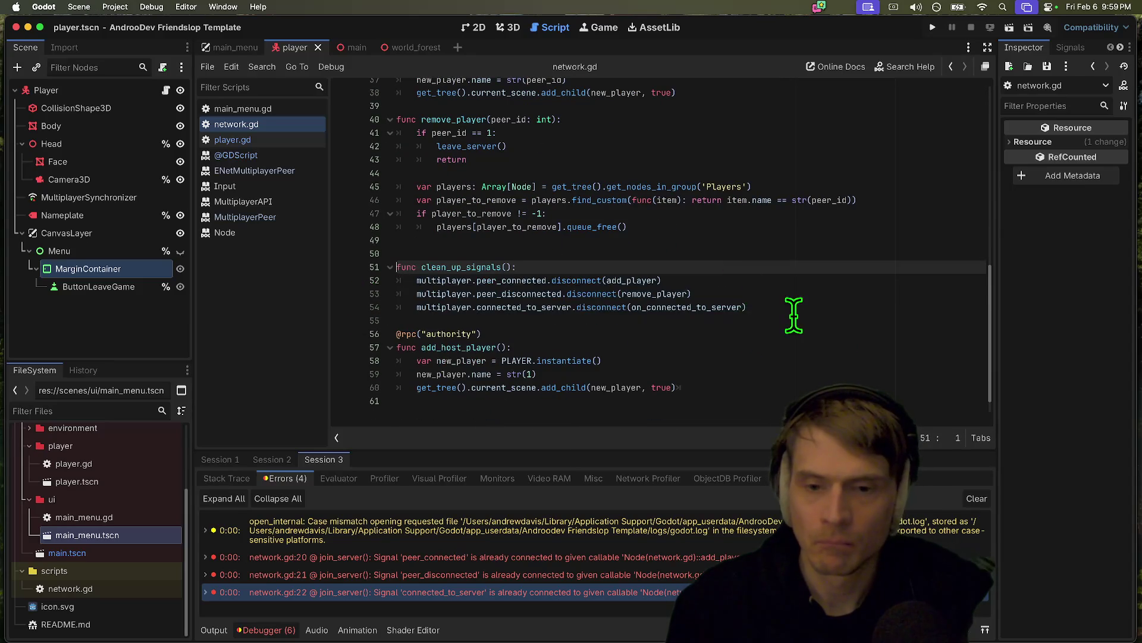
{"action": "left_click_drag", "start_coordinate": [795, 311], "coordinate": [349, 275]}
{"action": "key", "text": "ctrl+c"}
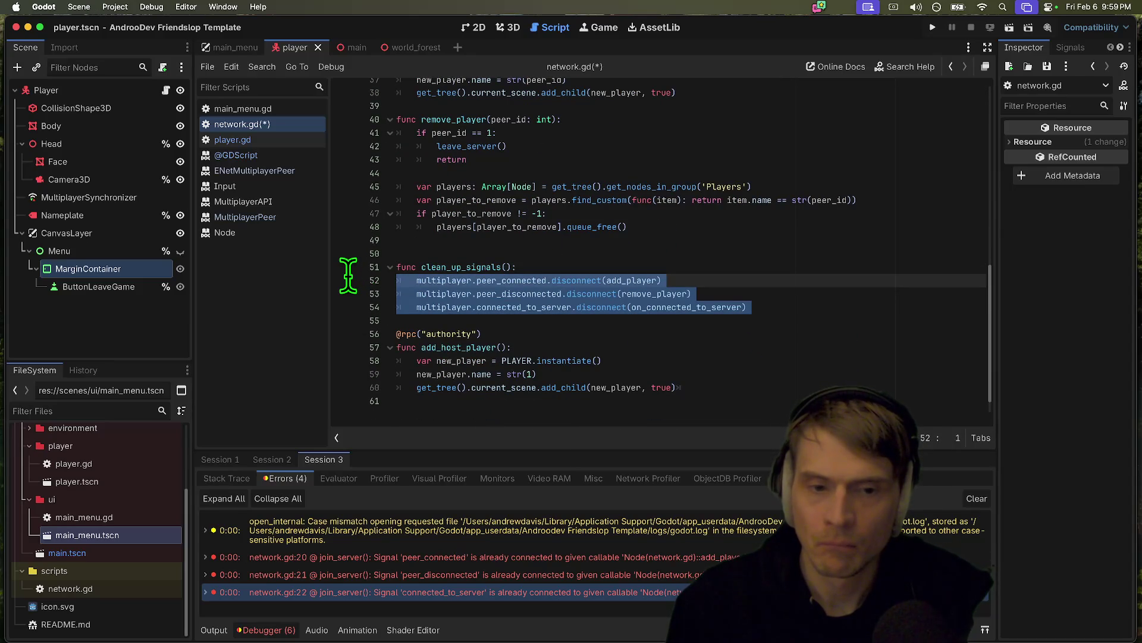
{"action": "key", "text": "BackSpace"}
{"action": "left_click_drag", "start_coordinate": [516, 266], "coordinate": [214, 262]}
{"action": "key", "text": "BackSpace"}
{"action": "key", "text": "BackSpace"}
{"action": "key", "text": "BackSpace"}
{"action": "scroll", "coordinate": [481, 176], "scroll_direction": "up", "scroll_amount": 12}
{"action": "scroll", "coordinate": [480, 176], "scroll_direction": "down", "scroll_amount": 3}
{"action": "mouse_move", "coordinate": [417, 303]}
{"action": "left_mouse_down"}
{"action": "mouse_move", "coordinate": [563, 309]}
{"action": "mouse_move", "coordinate": [411, 306]}
{"action": "left_mouse_up"}
{"action": "key", "text": "ctrl+v"}
{"action": "key", "text": "ctrl+z"}
{"action": "key", "text": "ctrl+z"}
{"action": "key", "text": "ctrl+v"}
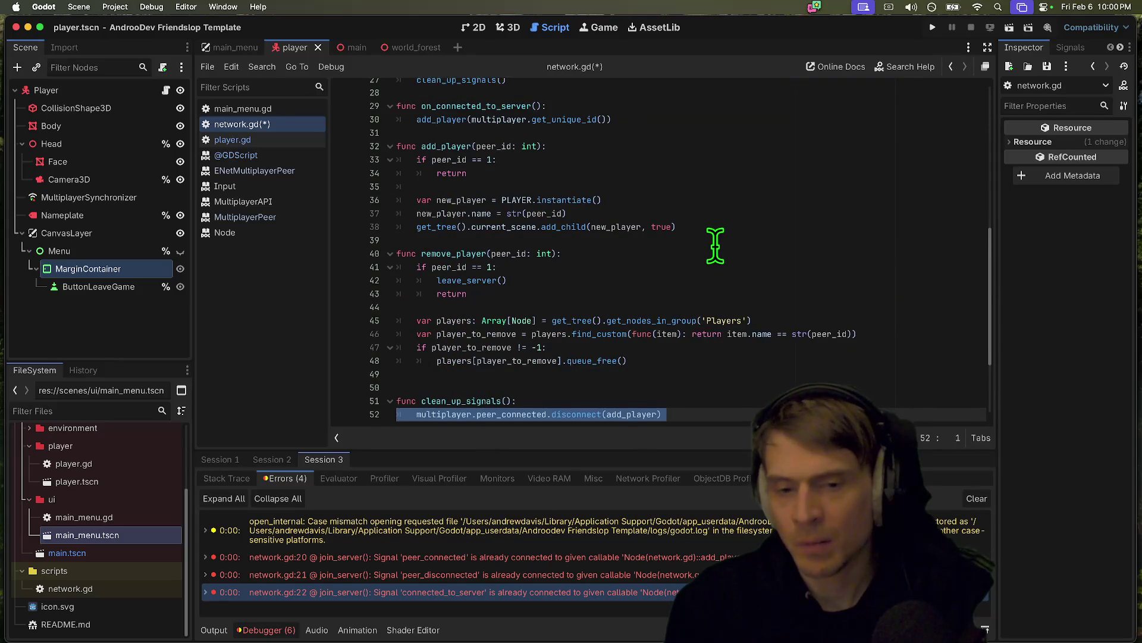
Step: Move the on_connected_to_server function to directly after join_server
{"action": "scroll", "coordinate": [709, 250], "scroll_direction": "up", "scroll_amount": 4}
{"action": "left_click", "coordinate": [733, 218]}
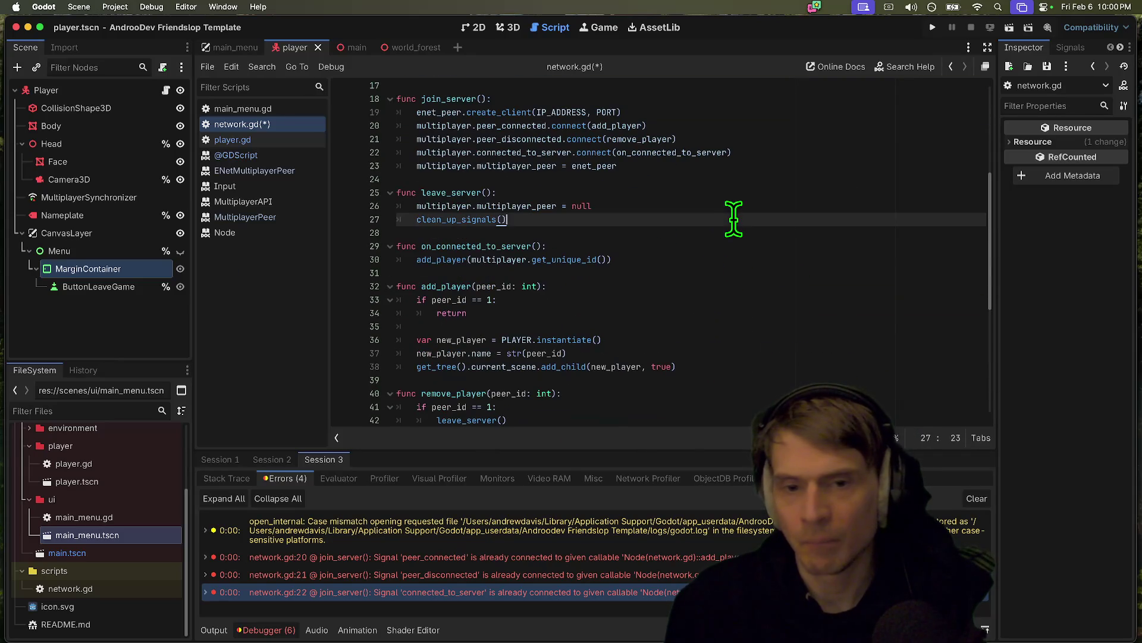
{"action": "double_click", "coordinate": [461, 192]}
{"action": "left_click", "coordinate": [423, 235]}
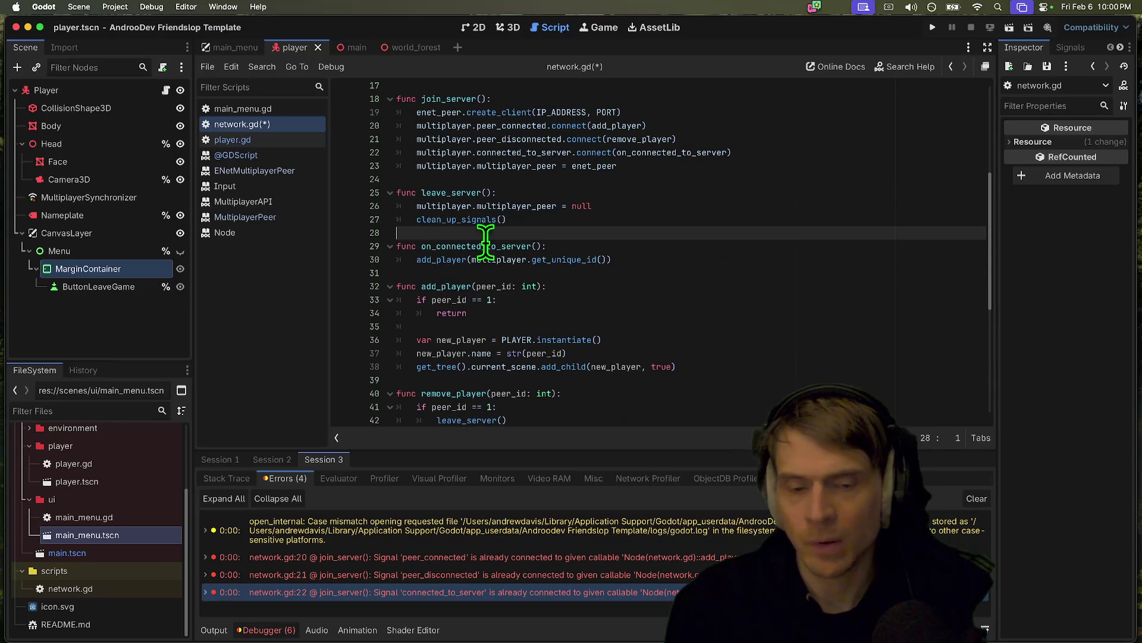
{"action": "scroll", "coordinate": [486, 243], "scroll_direction": "down", "scroll_amount": 1}
{"action": "left_click", "coordinate": [648, 257]}
{"action": "left_click_drag", "start_coordinate": [449, 224], "coordinate": [721, 261]}
{"action": "key", "text": "ctrl+c"}
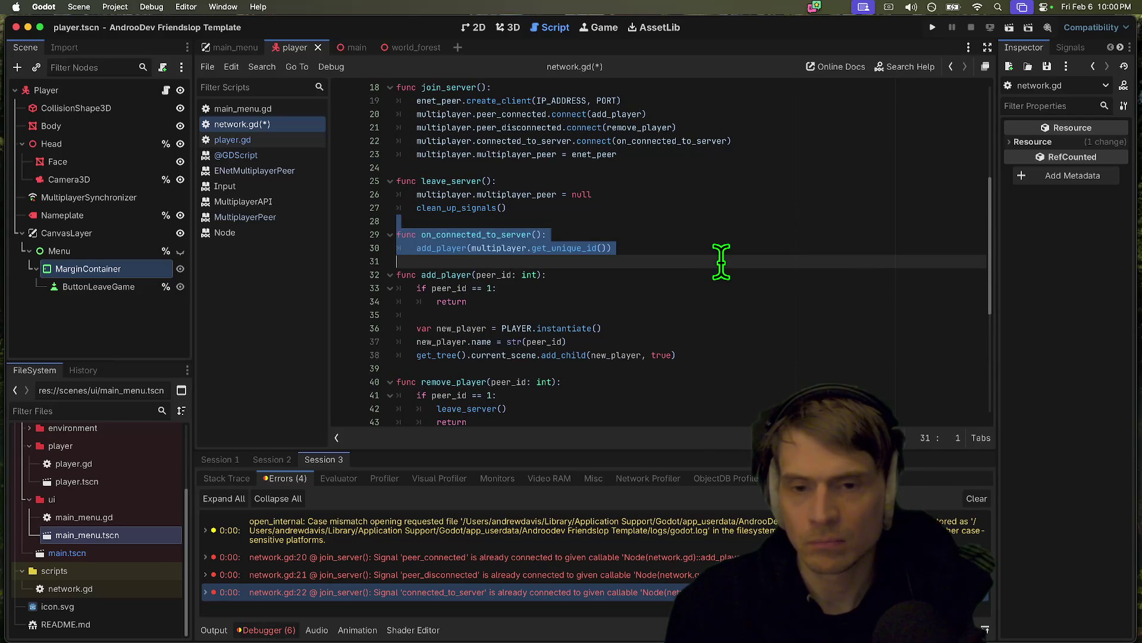
{"action": "key", "text": "BackSpace"}
{"action": "key", "text": "Up"}
{"action": "key", "text": "Up"}
{"action": "key", "text": "Up"}
{"action": "key", "text": "Return"}
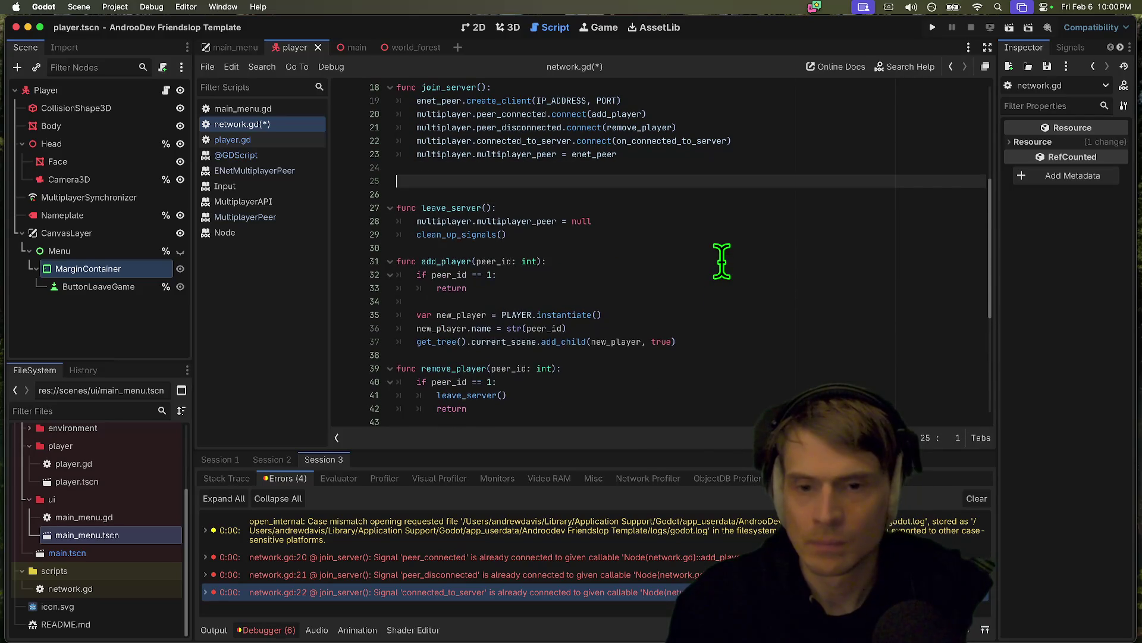
{"action": "key", "text": "ctrl+v"}
Step: Move the leave_server function to just above clean_up_signals
{"action": "left_click_drag", "start_coordinate": [721, 271], "coordinate": [446, 230]}
{"action": "key", "text": "ctrl+c"}
{"action": "key", "text": "BackSpace"}
{"action": "key", "text": "BackSpace"}
{"action": "key", "text": "BackSpace"}
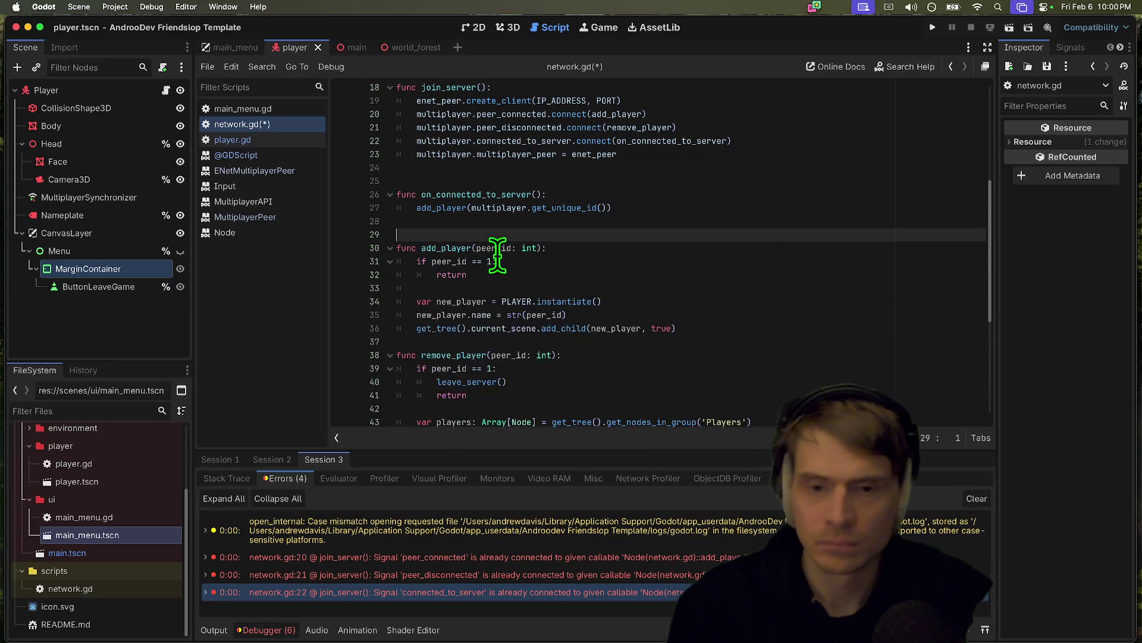
{"action": "key", "text": "Up"}
{"action": "key", "text": "Up"}
{"action": "key", "text": "BackSpace"}
{"action": "scroll", "coordinate": [519, 248], "scroll_direction": "down", "scroll_amount": 5}
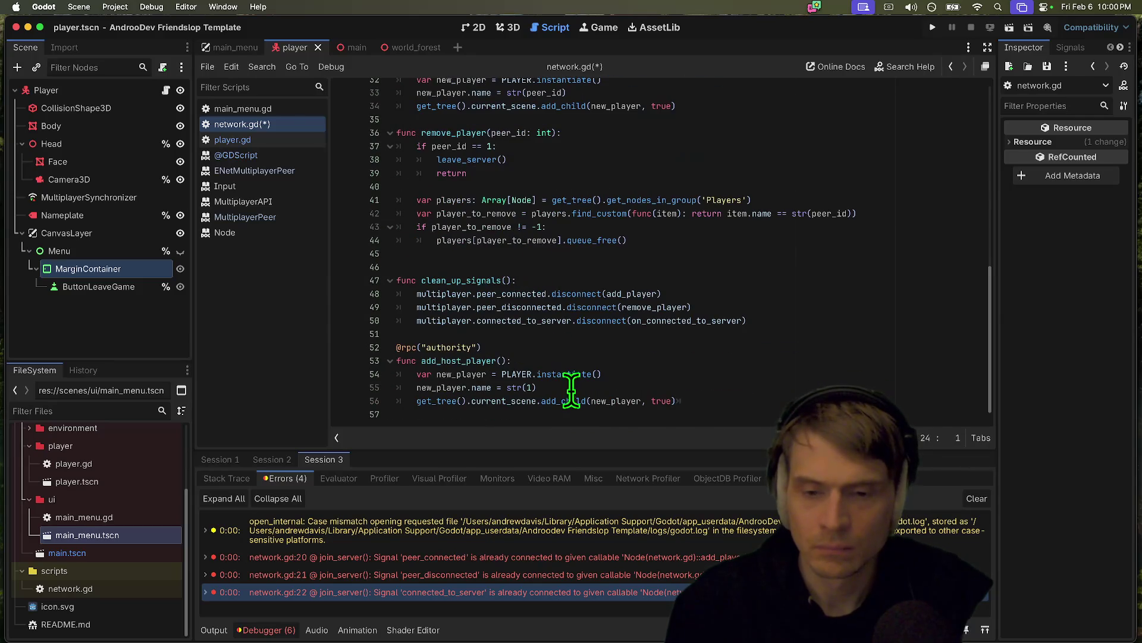
{"action": "left_click", "coordinate": [722, 246]}
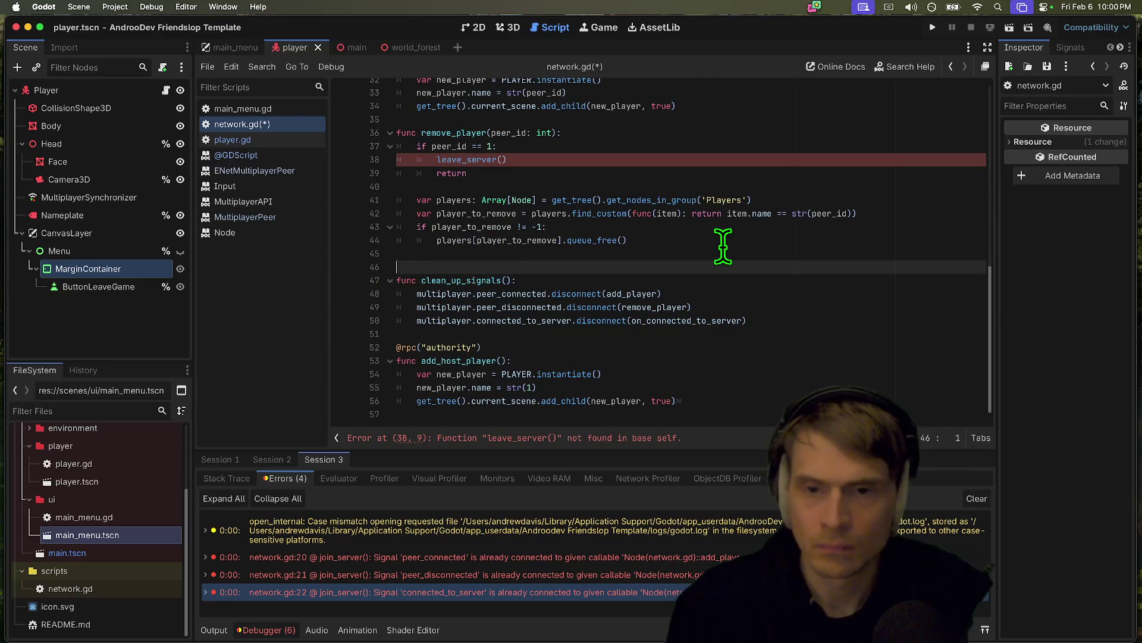
{"action": "key", "text": "Return"}
{"action": "key", "text": "ctrl+v"}
{"action": "scroll", "coordinate": [718, 251], "scroll_direction": "down", "scroll_amount": 1}
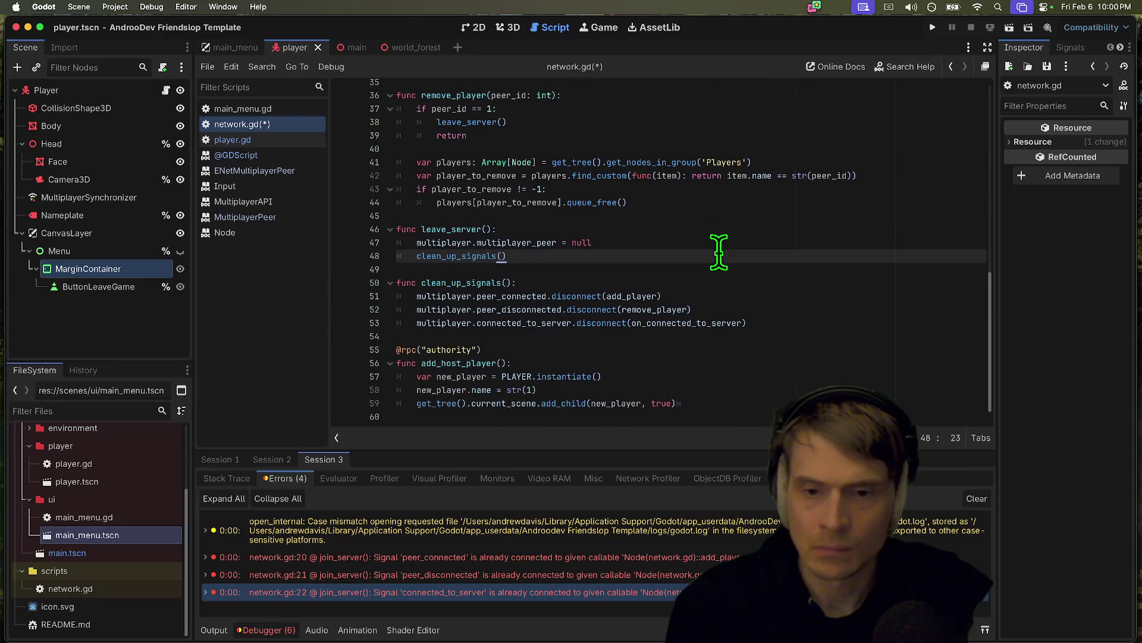
{"action": "left_click", "coordinate": [450, 222]}
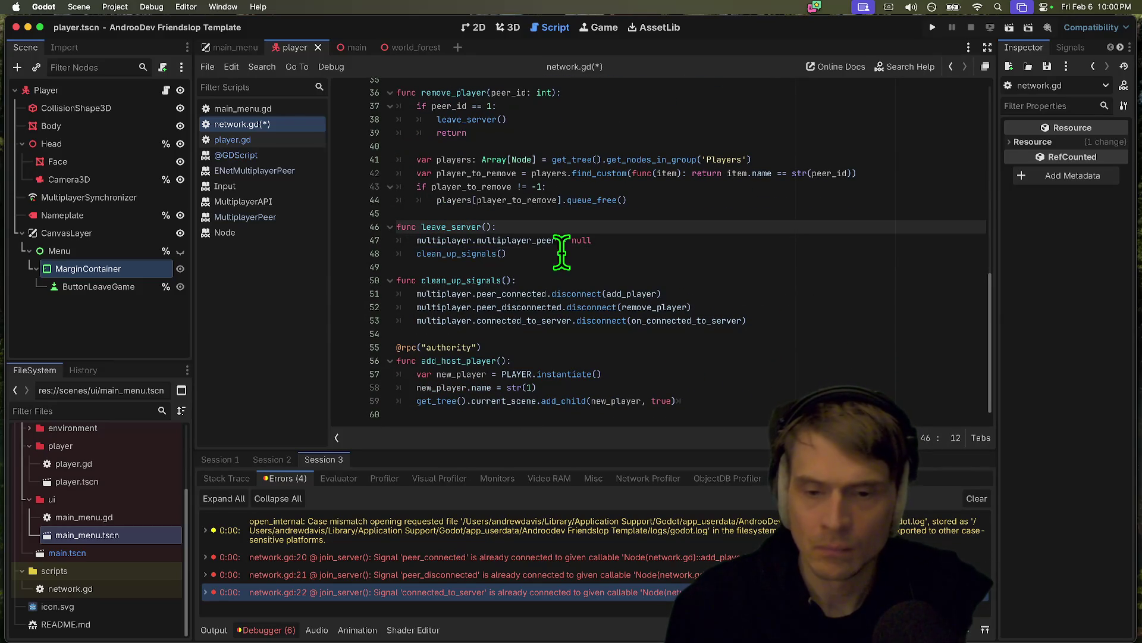
Step: Save network.gd and run the project to start two test game instances
{"action": "left_click", "coordinate": [791, 320]}
{"action": "key", "text": "ctrl+s"}
{"action": "key", "text": "ctrl+b"}
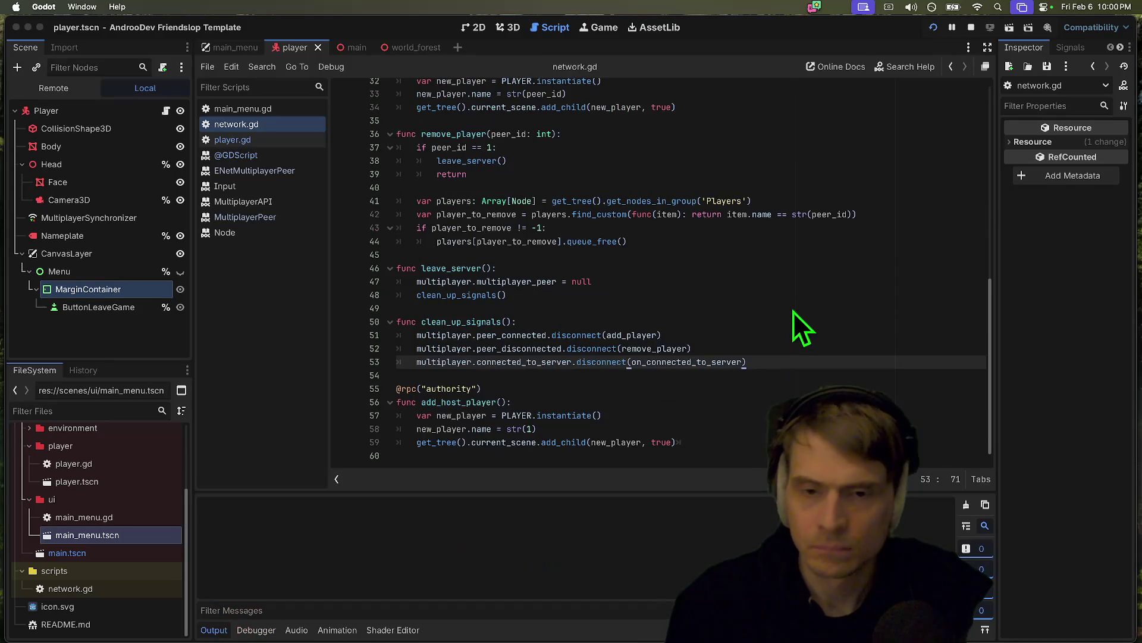
{"action": "left_click", "coordinate": [590, 309]}
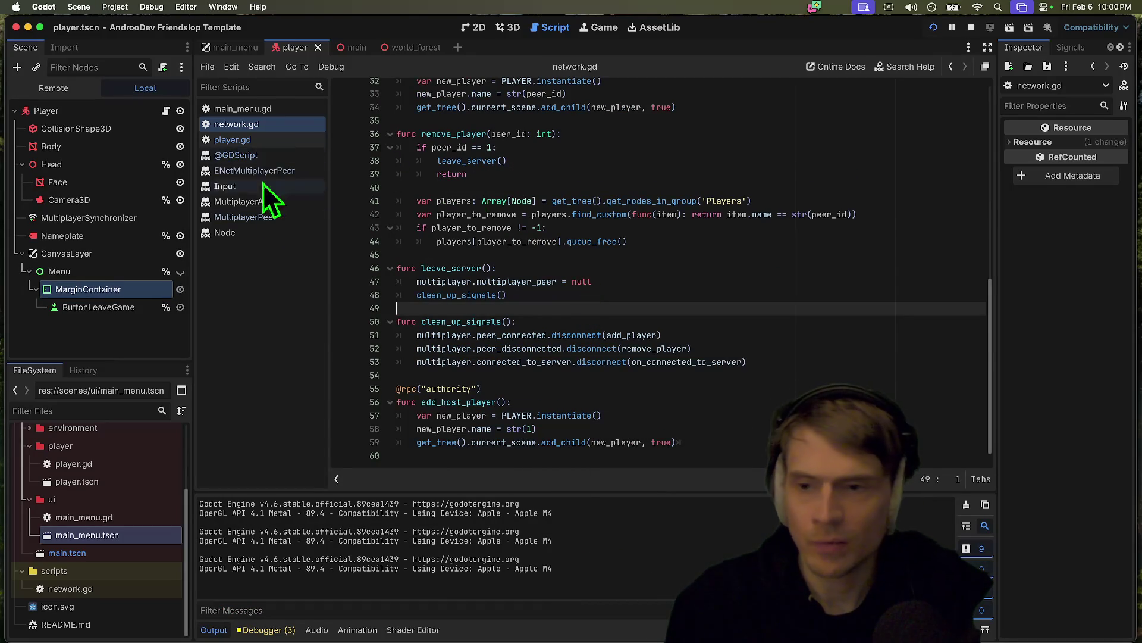
Step: Add get_tree().reload_current_scene() to leave_server in network.gd
{"action": "left_click", "coordinate": [262, 141]}
{"action": "left_click", "coordinate": [676, 443]}
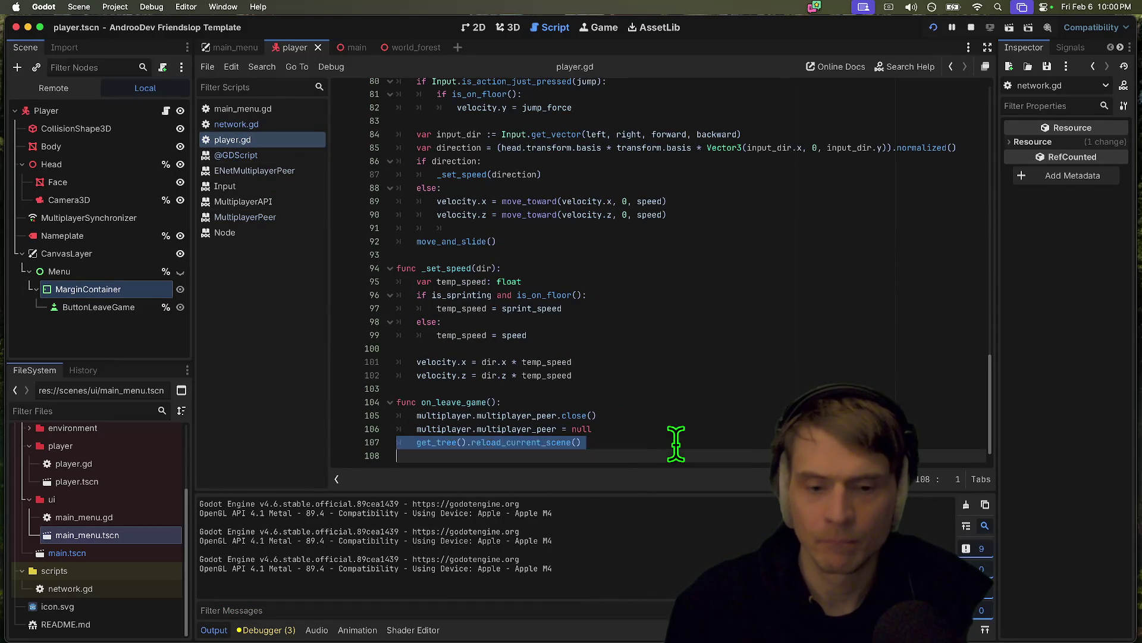
{"action": "key", "text": "alt+Left"}
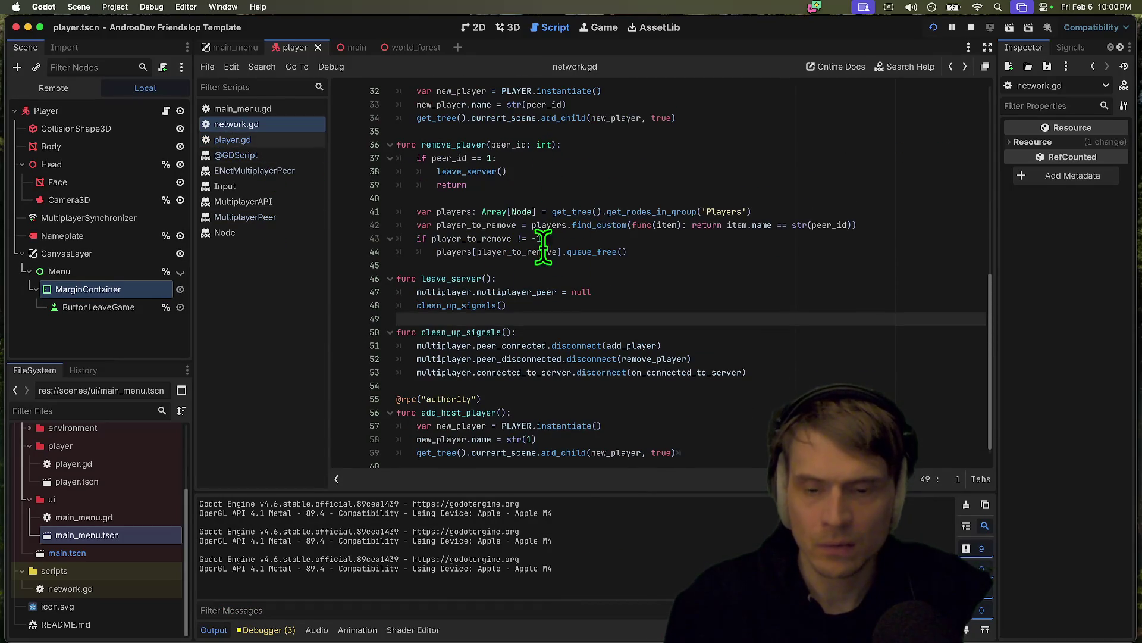
{"action": "left_click", "coordinate": [575, 306]}
{"action": "key", "text": "Return"}
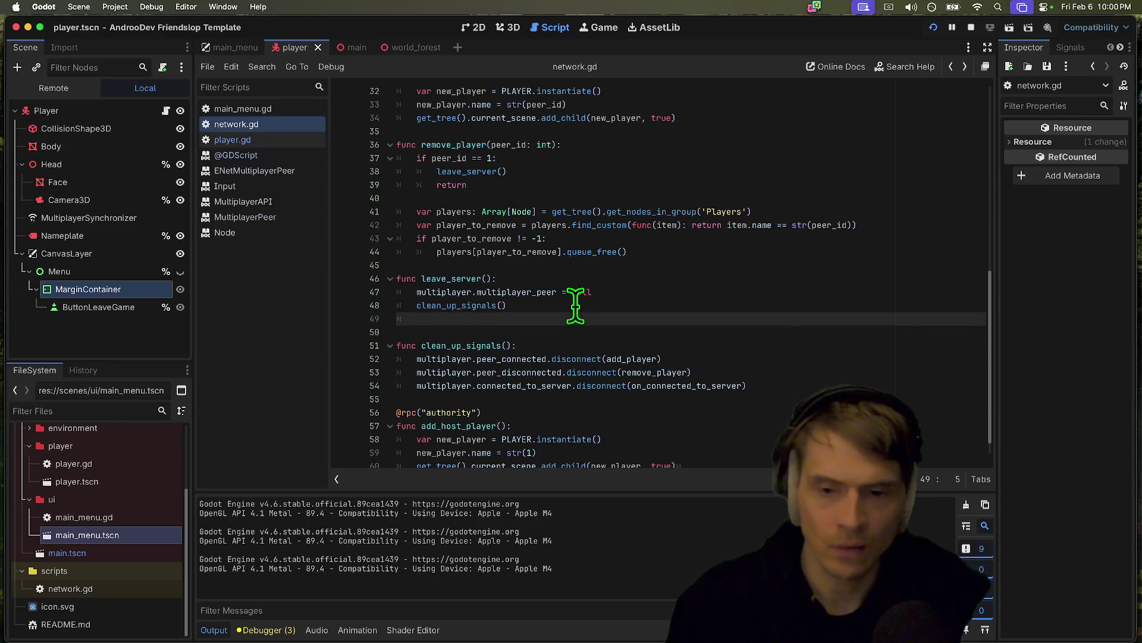
{"action": "key", "text": "Up"}
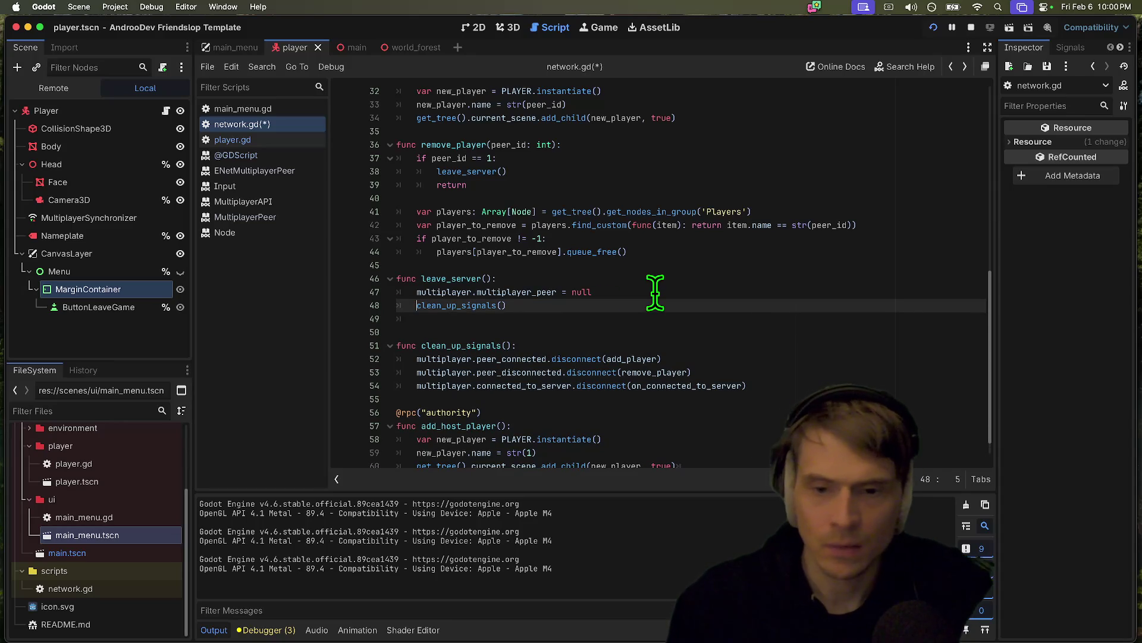
{"action": "key", "text": "Down"}
{"action": "key", "text": "ctrl+space"}
{"action": "key", "text": "Escape"}
{"action": "type", "text": "tree().r"}
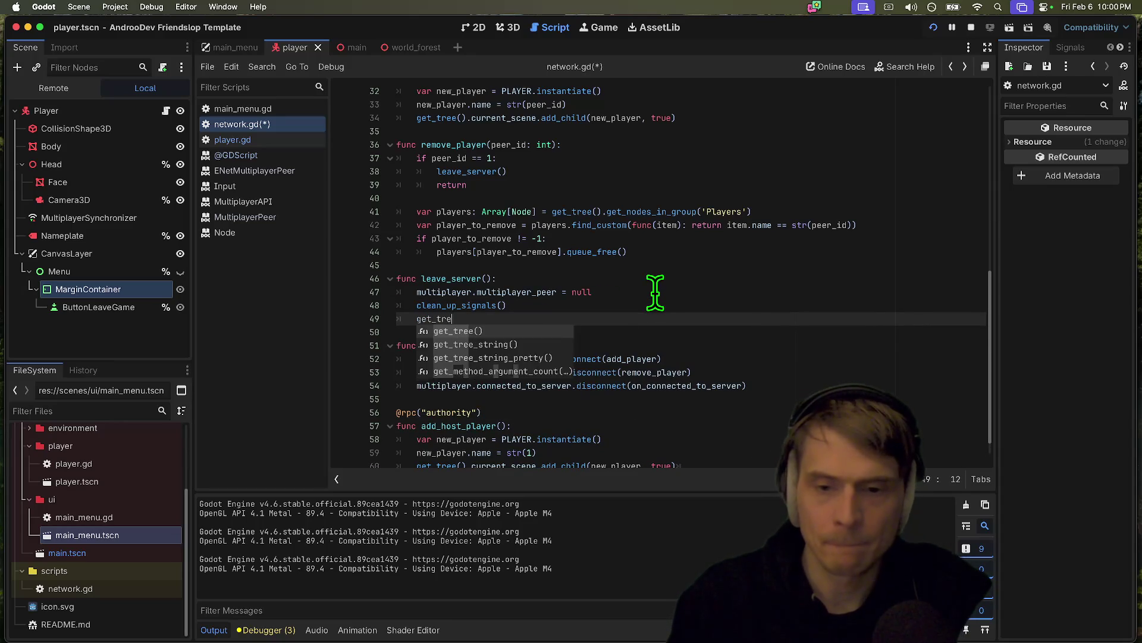
{"action": "key", "text": "Return"}
{"action": "type", "text": ".rel"}
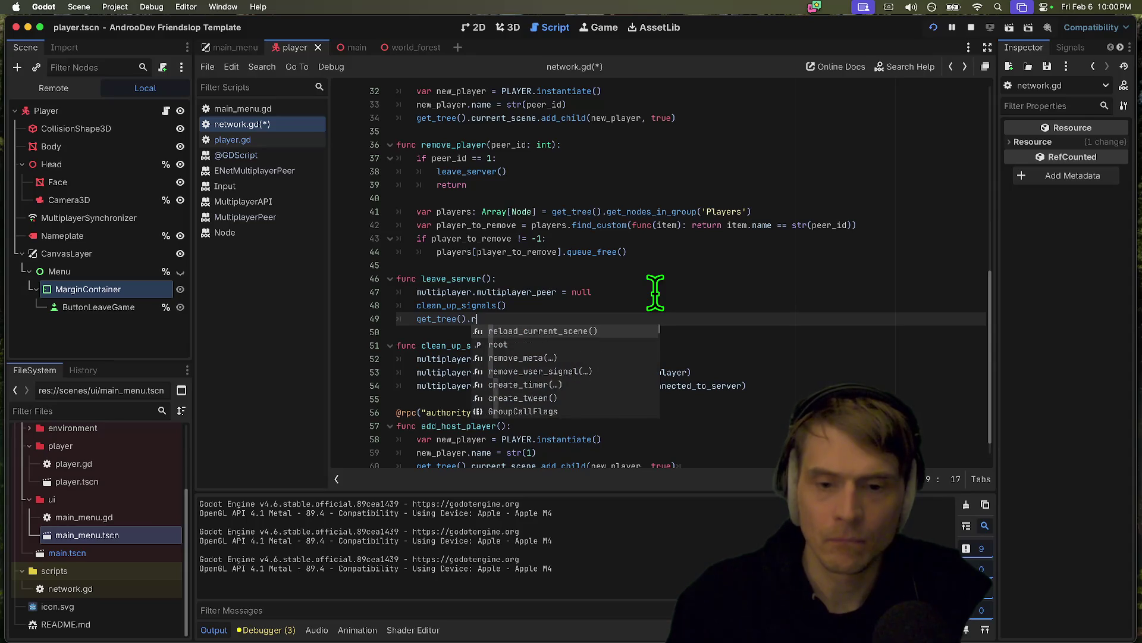
{"action": "key", "text": "Return"}
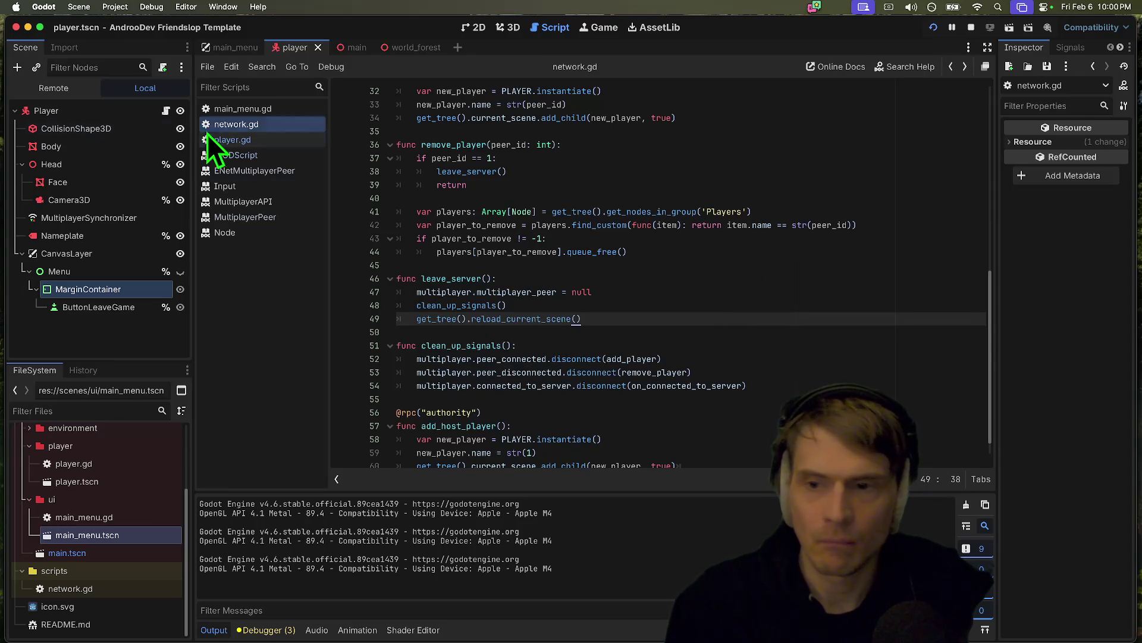
Step: Cut the multiplayer peer close line out of on_leave_game in player.gd
{"action": "left_click", "coordinate": [208, 136]}
{"action": "double_click", "coordinate": [453, 399]}
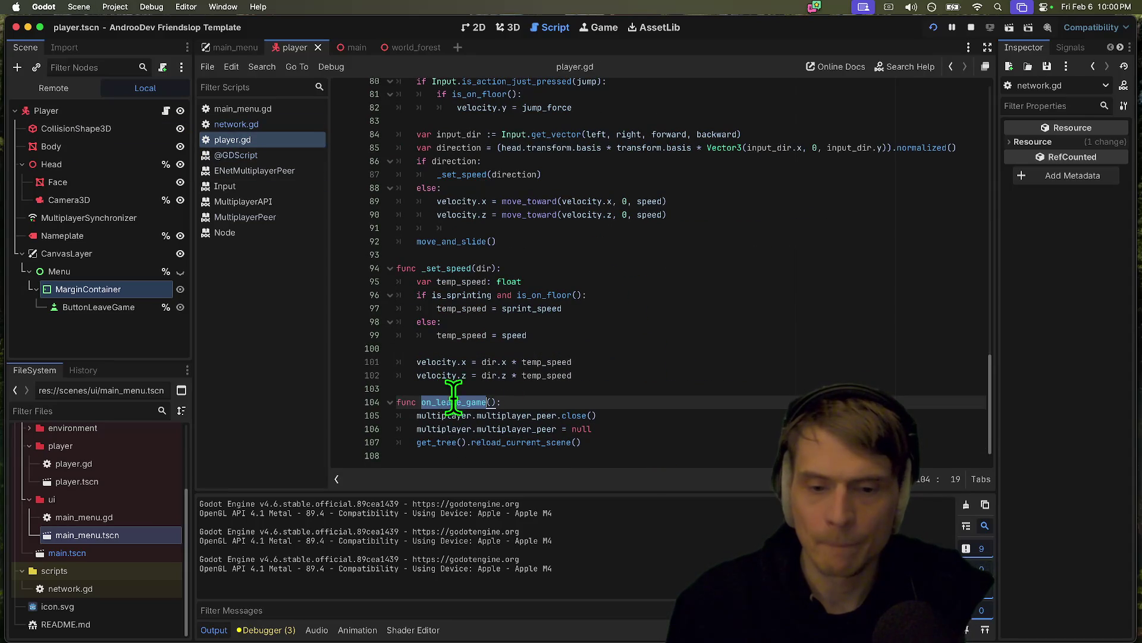
{"action": "double_click", "coordinate": [512, 415]}
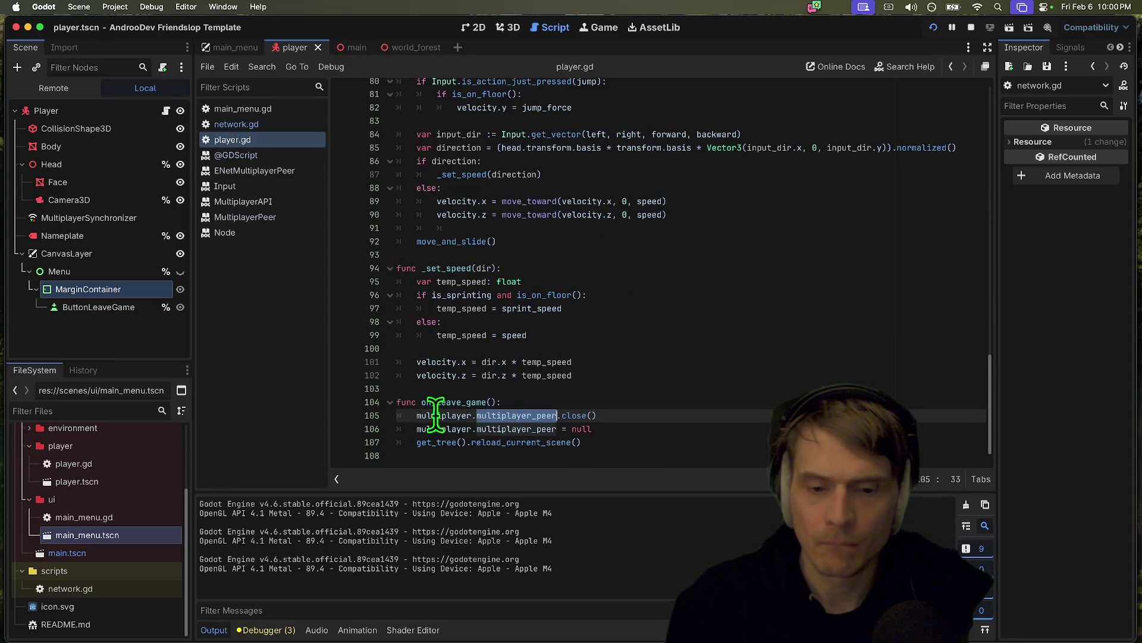
{"action": "double_click", "coordinate": [444, 415]}
{"action": "mouse_move", "coordinate": [452, 415]}
{"action": "left_mouse_down"}
{"action": "mouse_move", "coordinate": [199, 401]}
{"action": "mouse_move", "coordinate": [606, 430]}
{"action": "mouse_move", "coordinate": [352, 407]}
{"action": "left_mouse_up"}
{"action": "left_click", "coordinate": [694, 415]}
{"action": "key", "text": "super+x"}
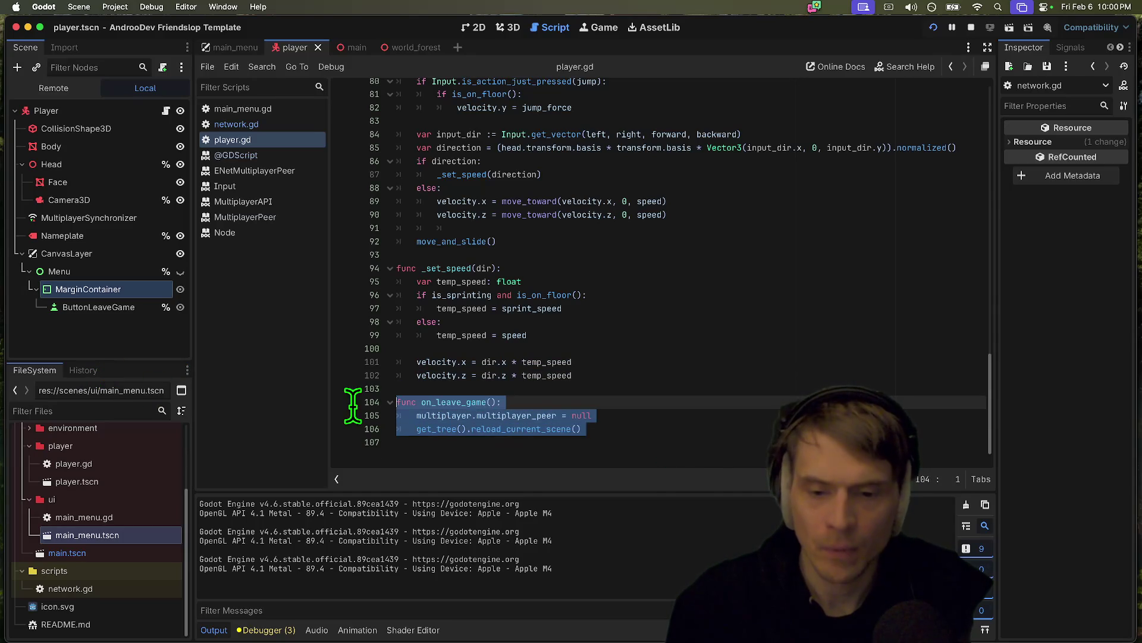
{"action": "key", "text": "super+x"}
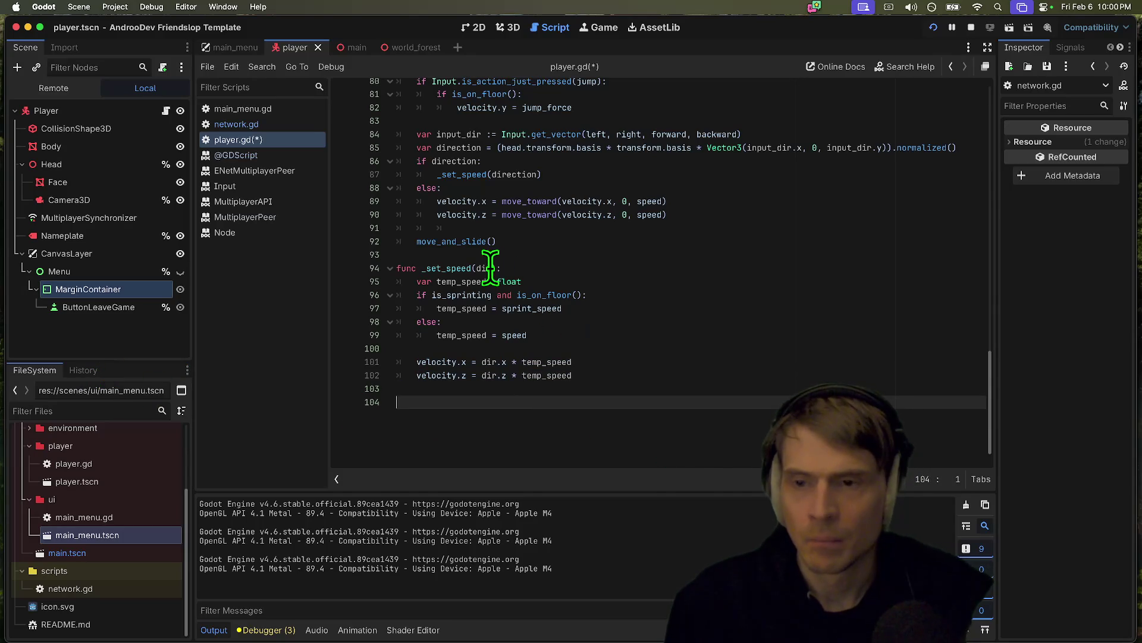
{"action": "key", "text": "super+z"}
Step: Replace the rest of on_leave_game's body with Network.leave_server()
{"action": "left_click_drag", "start_coordinate": [675, 440], "coordinate": [237, 409]}
{"action": "key", "text": "super+x"}
{"action": "type", "text": "Newt"}
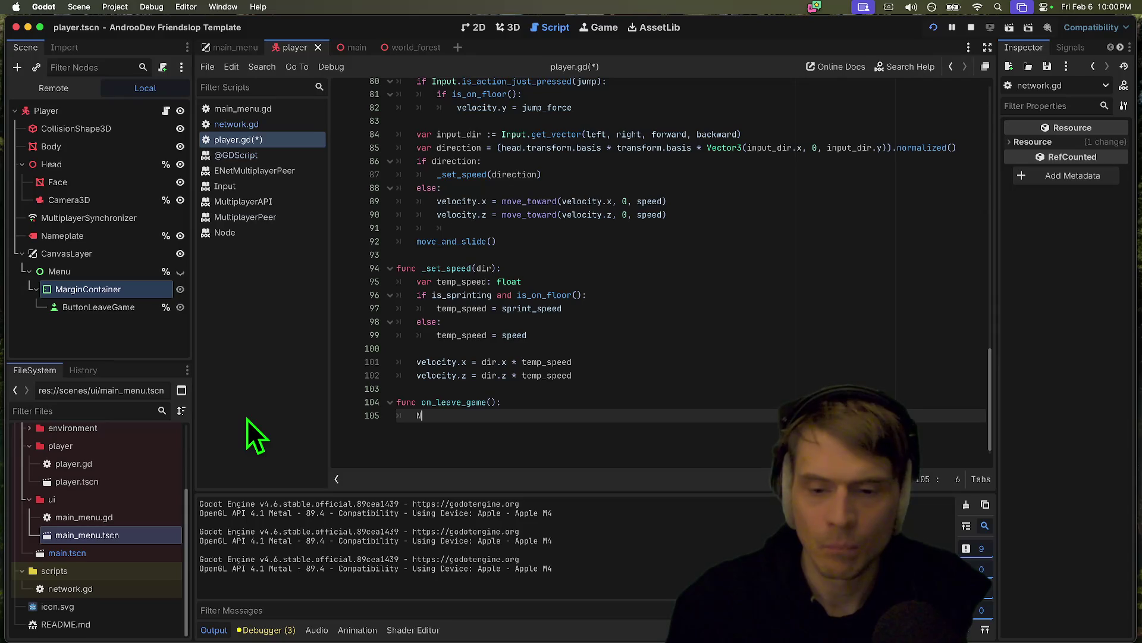
{"action": "type", "text": "t"}
{"action": "key", "text": "Return"}
{"action": "type", "text": ".l"}
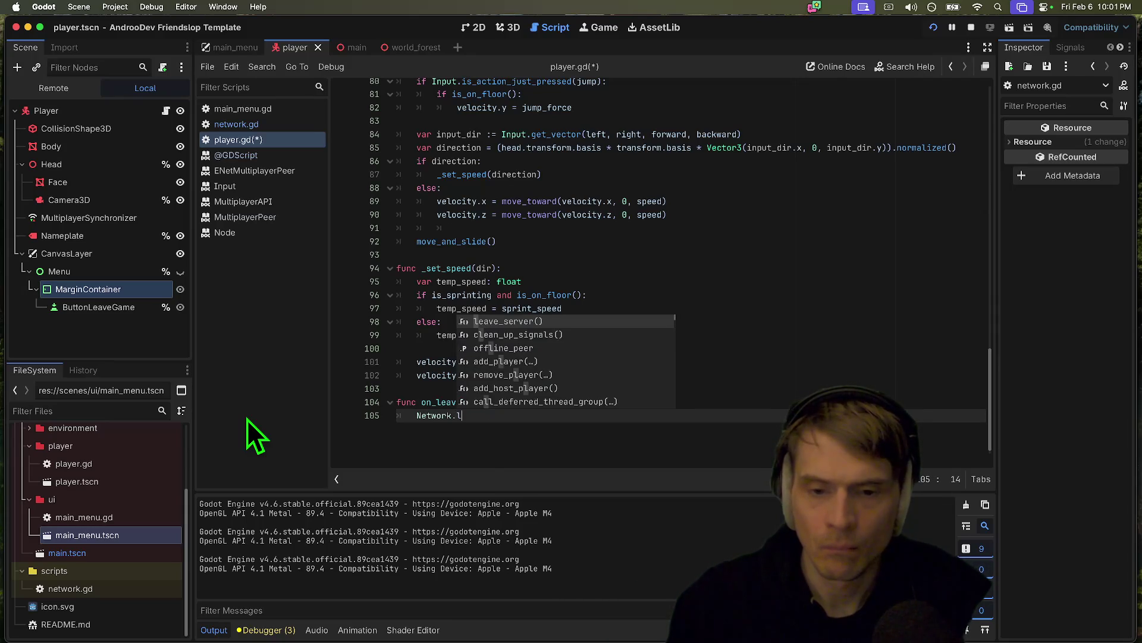
{"action": "key", "text": "Return"}
Step: Paste the multiplayer peer close call into leave_server, then save and run the project
{"action": "left_click", "coordinate": [263, 125]}
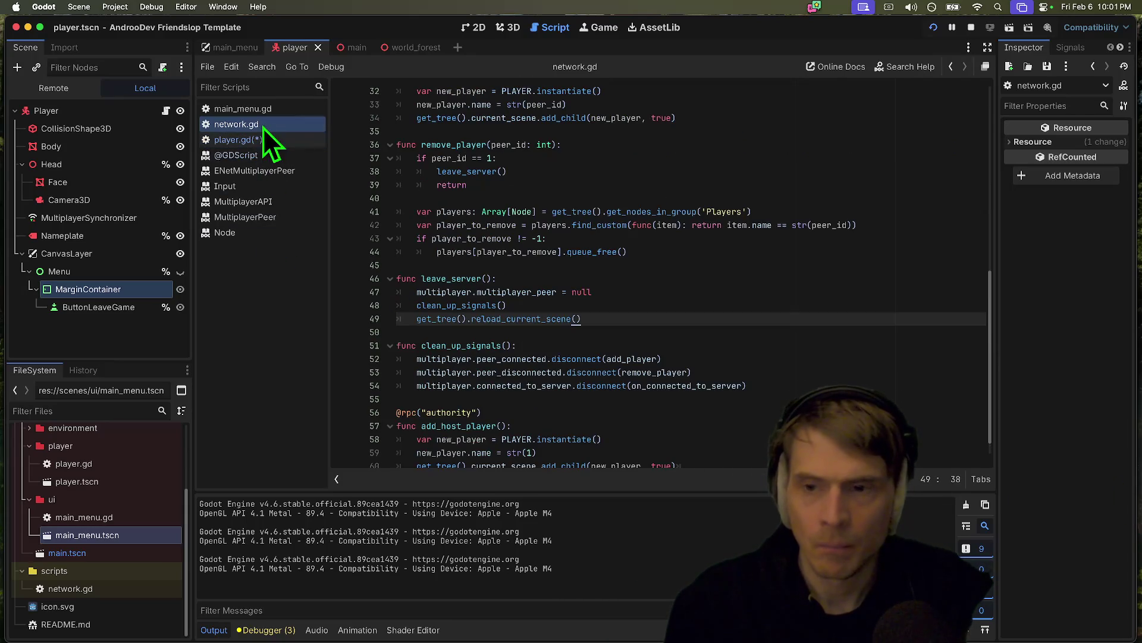
{"action": "left_click", "coordinate": [766, 301]}
{"action": "key", "text": "Down"}
{"action": "key", "text": "Down"}
{"action": "key", "text": "super+v"}
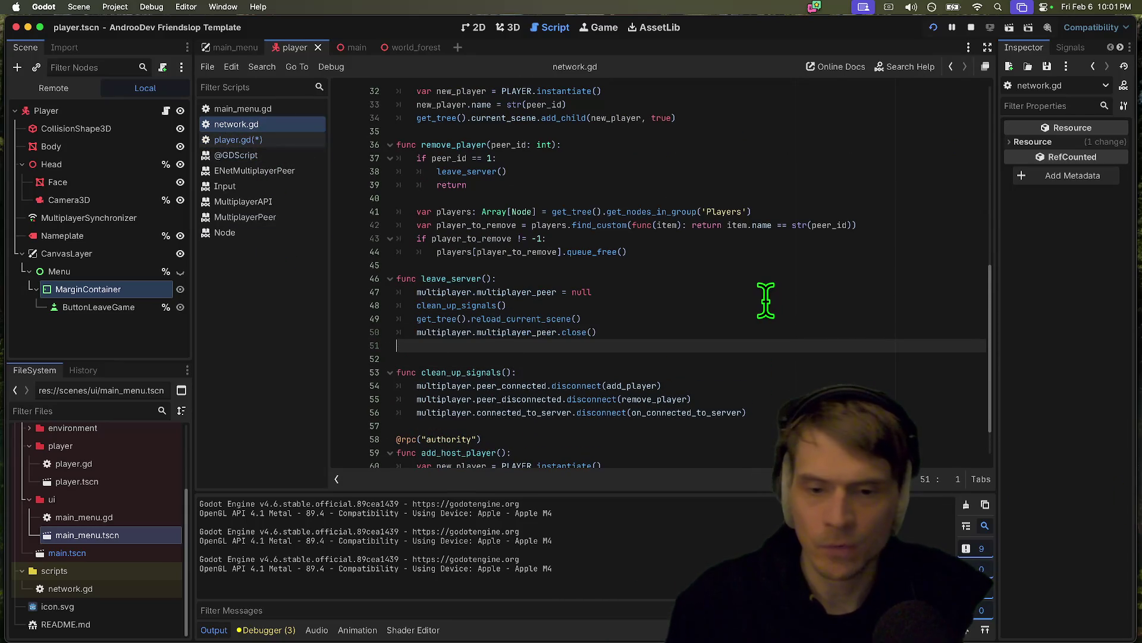
{"action": "key", "text": "super+b"}
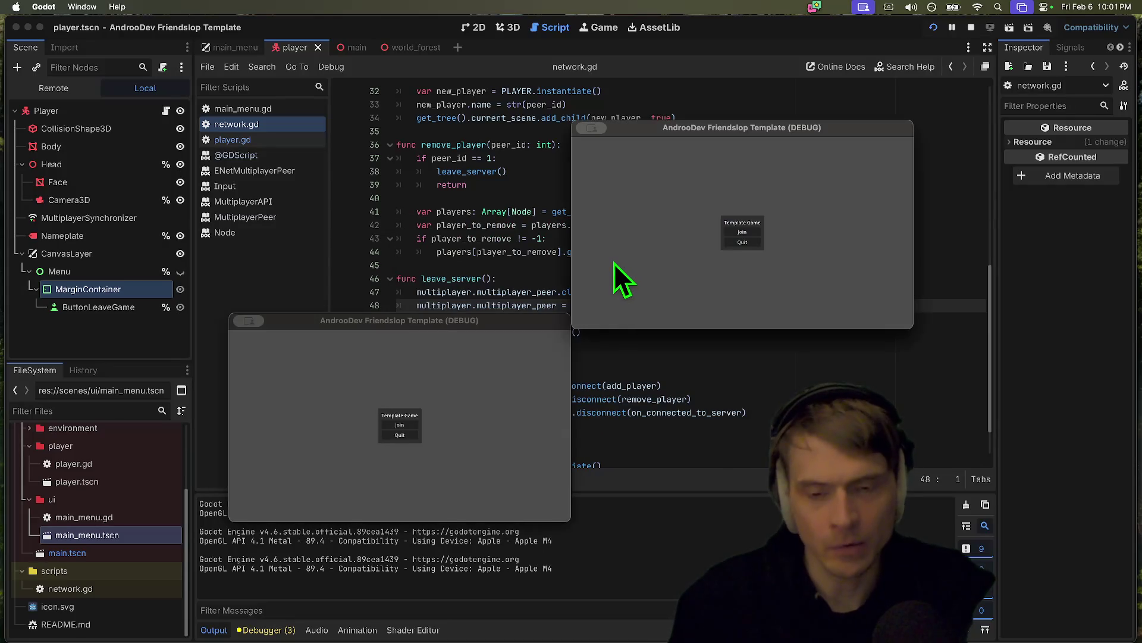
Step: Join from the second game window, walk around with W, then return to network.gd
{"action": "left_click", "coordinate": [731, 233]}
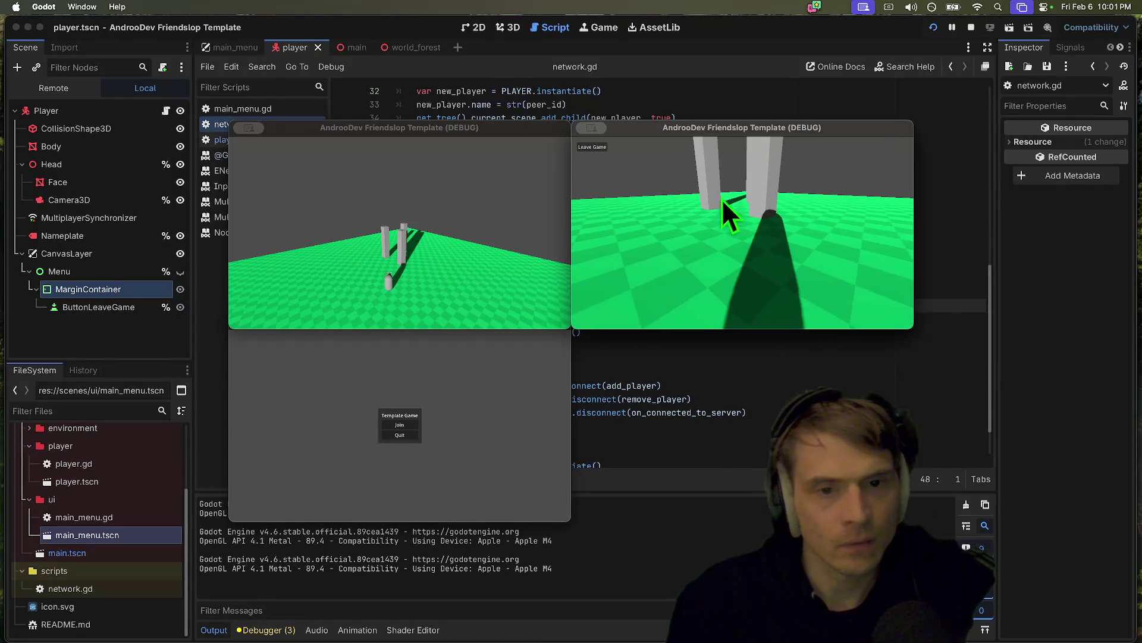
{"action": "key", "text": "w"}
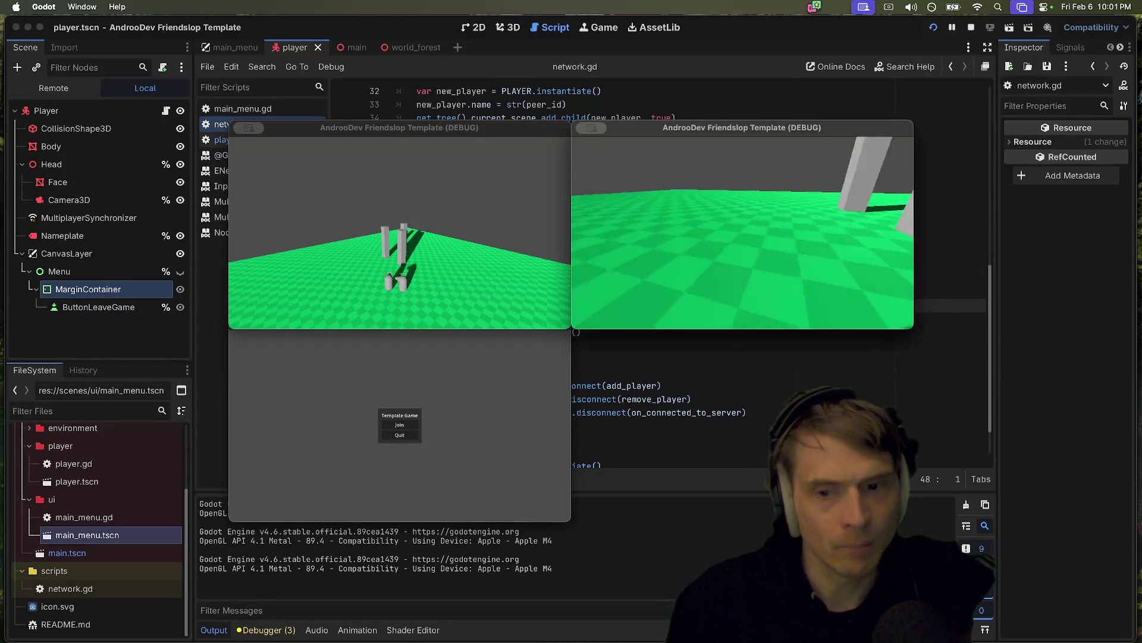
{"action": "key", "text": "Escape"}
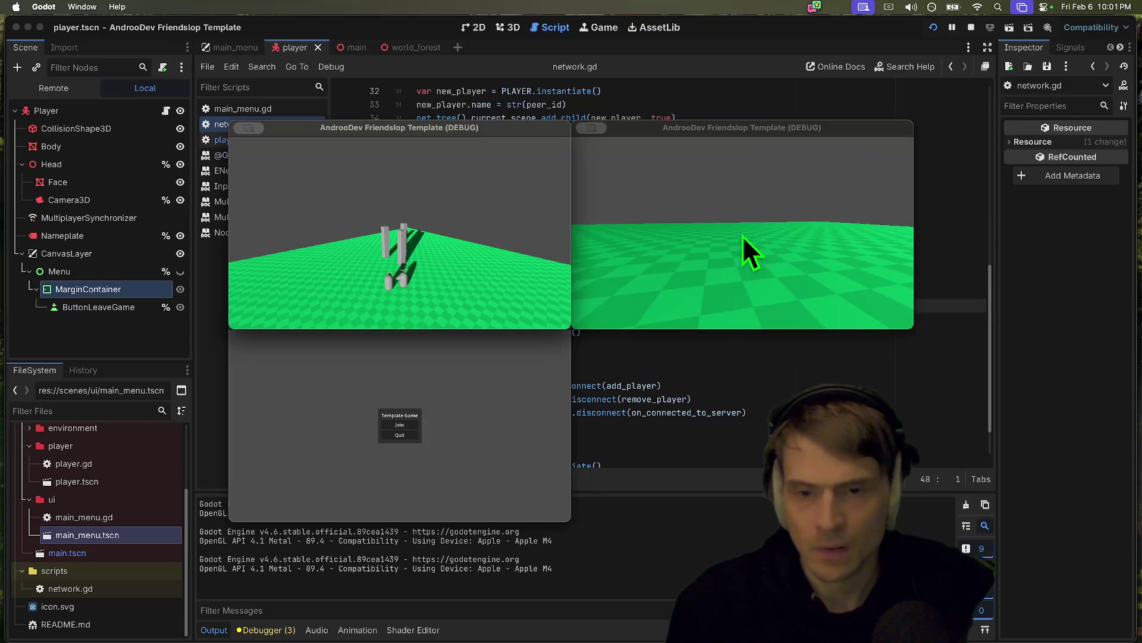
{"action": "left_click", "coordinate": [683, 348]}
{"action": "scroll", "coordinate": [678, 333], "scroll_direction": "up", "scroll_amount": 10}
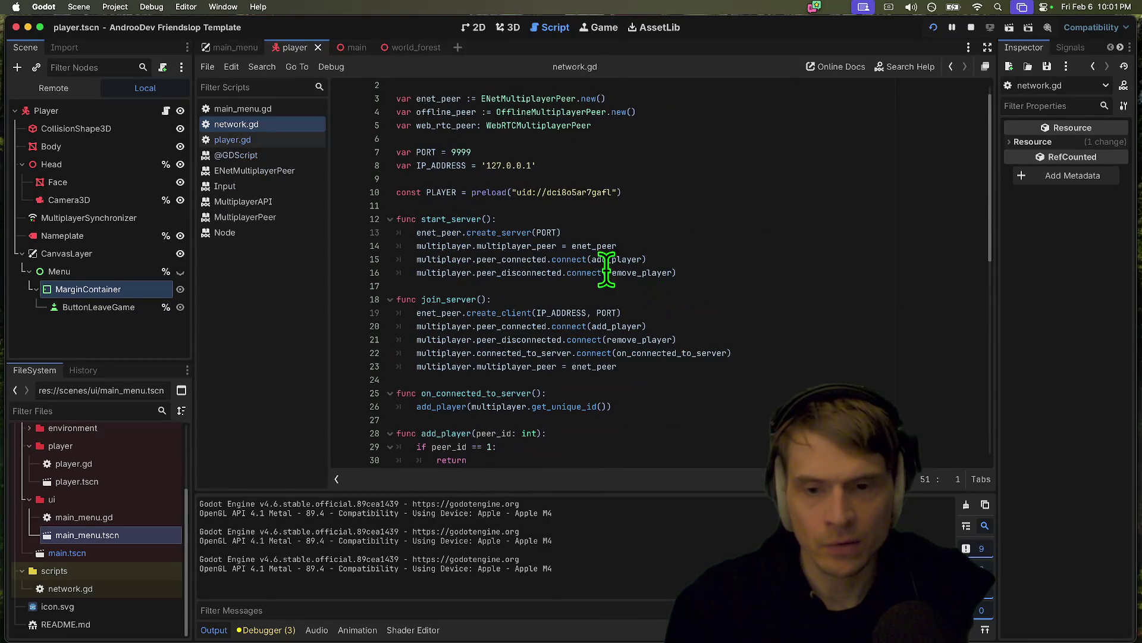
Step: Inspect peer_connected and the group lookup in remove_player in network.gd
{"action": "double_click", "coordinate": [518, 259]}
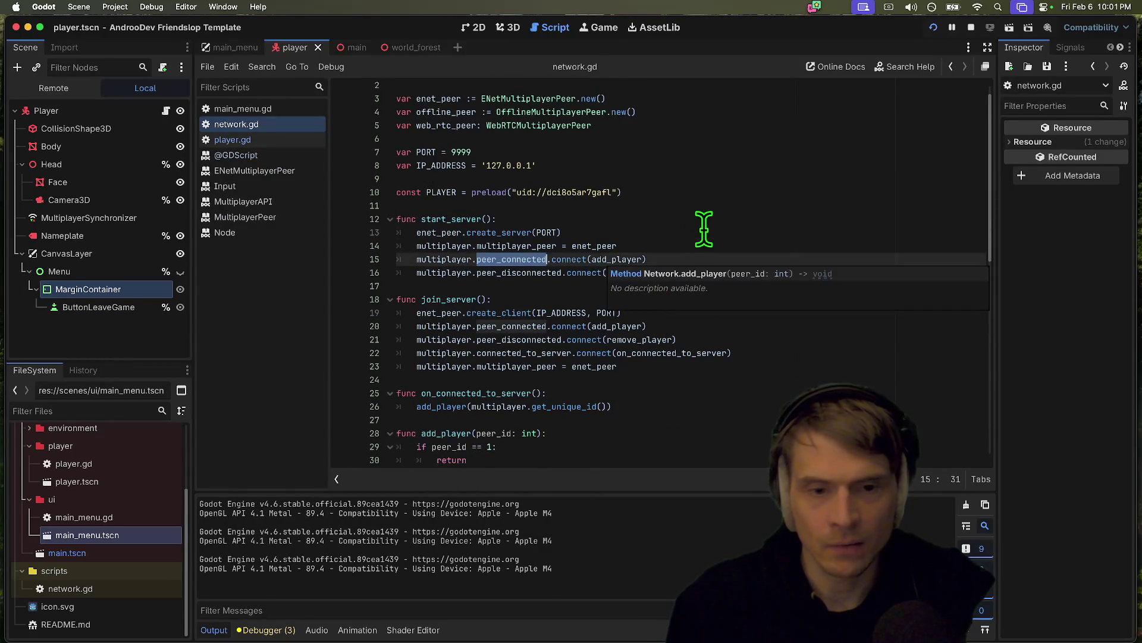
{"action": "double_click", "coordinate": [639, 273]}
{"action": "scroll", "coordinate": [791, 277], "scroll_direction": "down", "scroll_amount": 5}
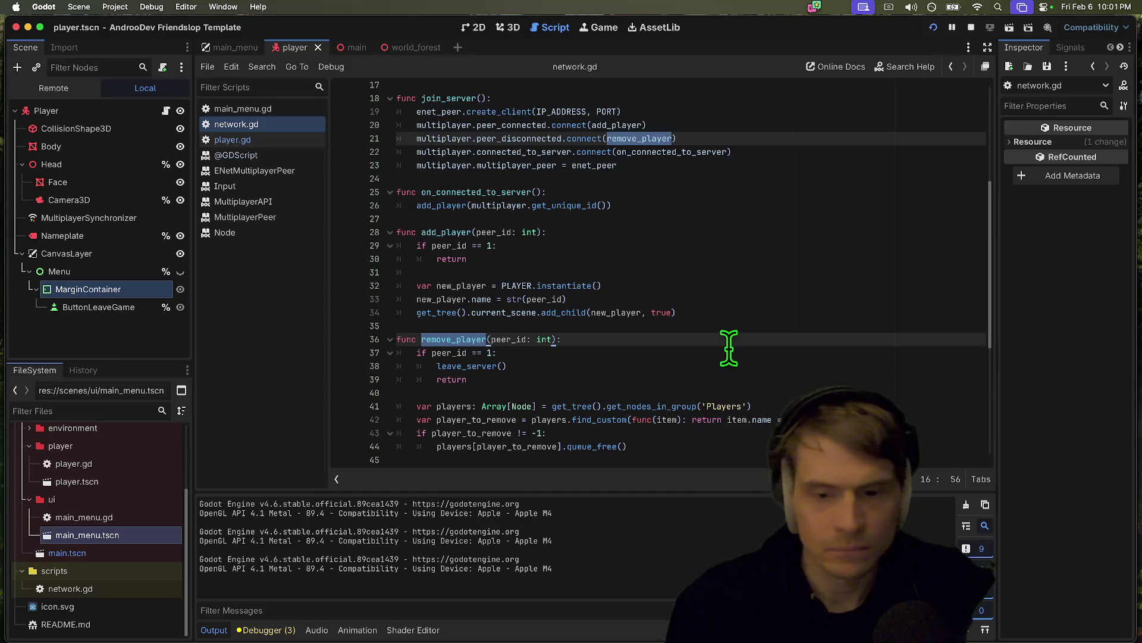
{"action": "scroll", "coordinate": [729, 348], "scroll_direction": "down", "scroll_amount": 2}
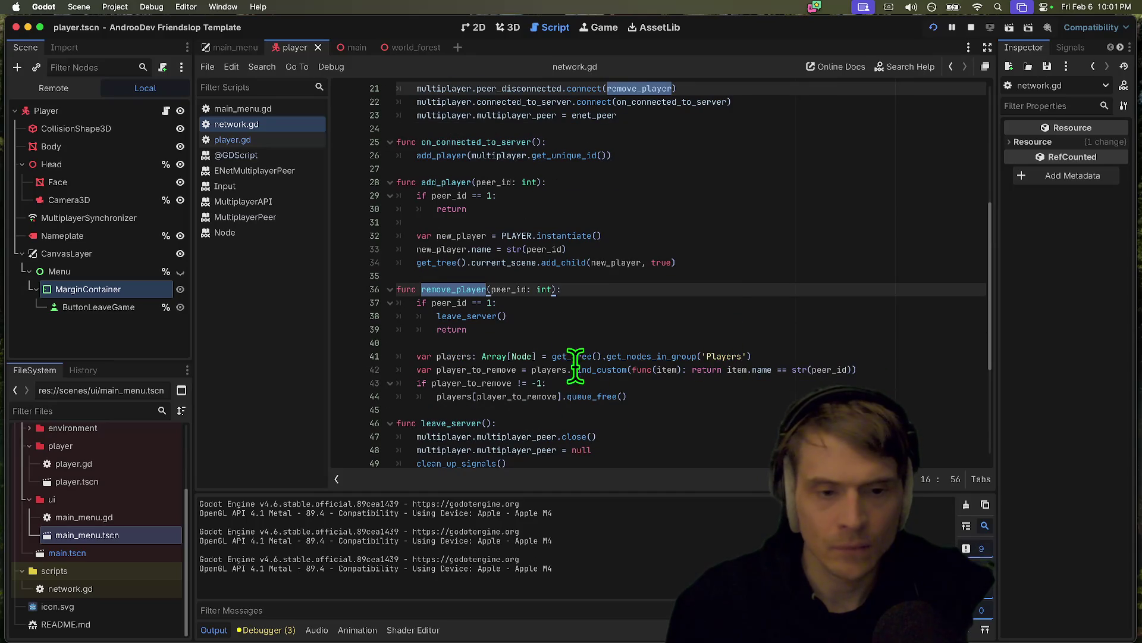
{"action": "double_click", "coordinate": [670, 355]}
Step: Insert an add_to_group call as the first line of _ready() in player.gd
{"action": "left_click", "coordinate": [270, 139]}
{"action": "scroll", "coordinate": [558, 178], "scroll_direction": "up", "scroll_amount": 10}
{"action": "scroll", "coordinate": [558, 179], "scroll_direction": "up", "scroll_amount": 5}
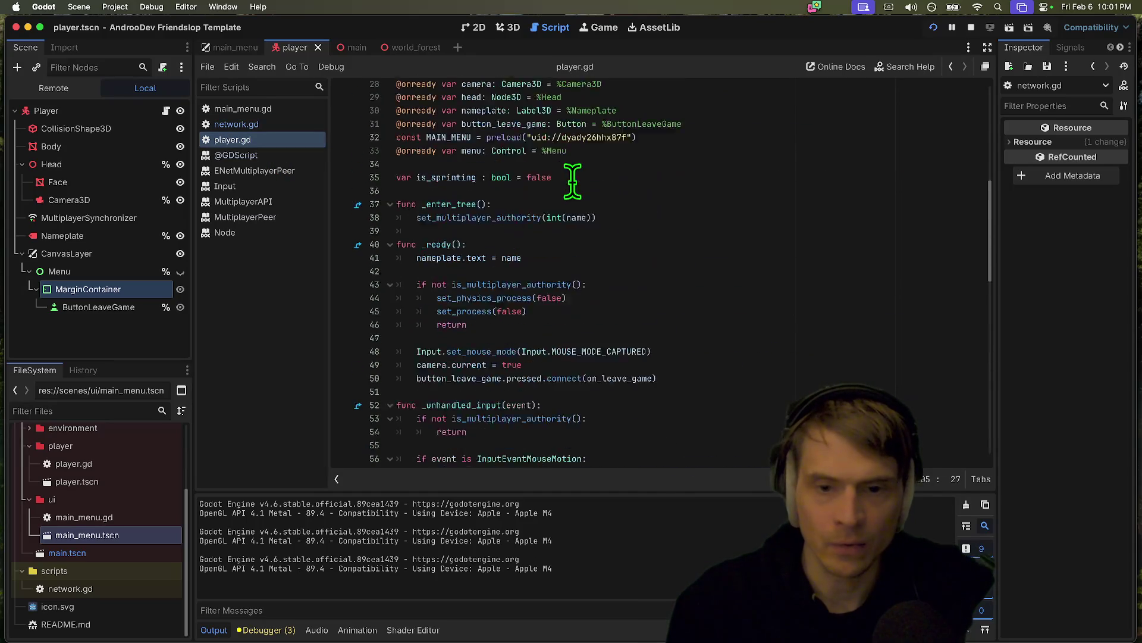
{"action": "left_click", "coordinate": [658, 255]}
{"action": "key", "text": "Return"}
{"action": "key", "text": "Up"}
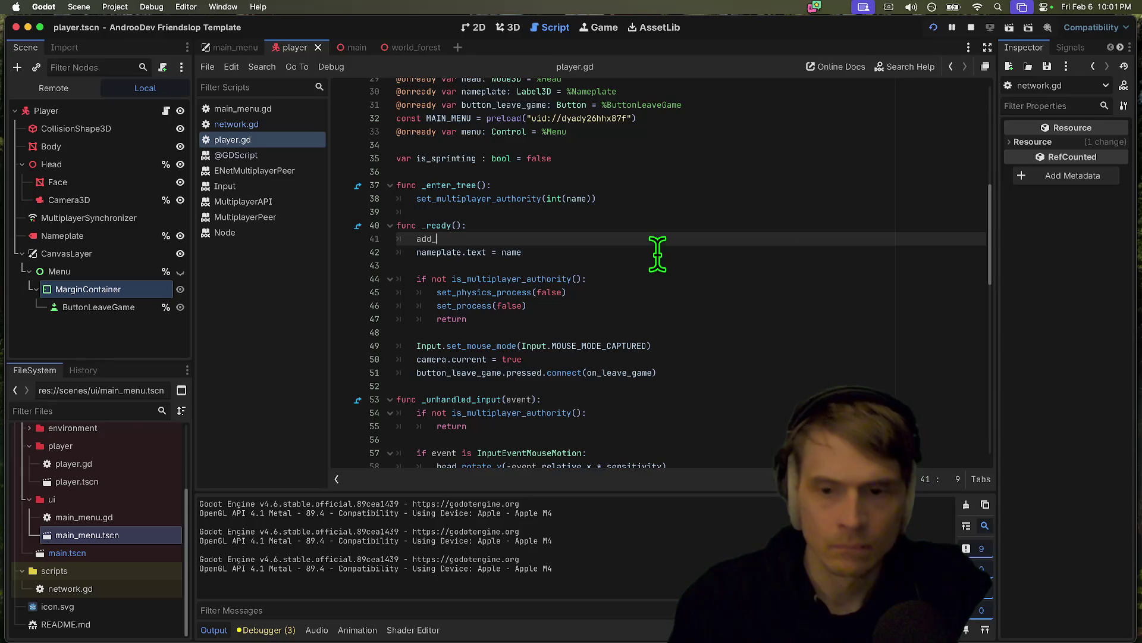
{"action": "type", "text": "to"}
{"action": "key", "text": "Return"}
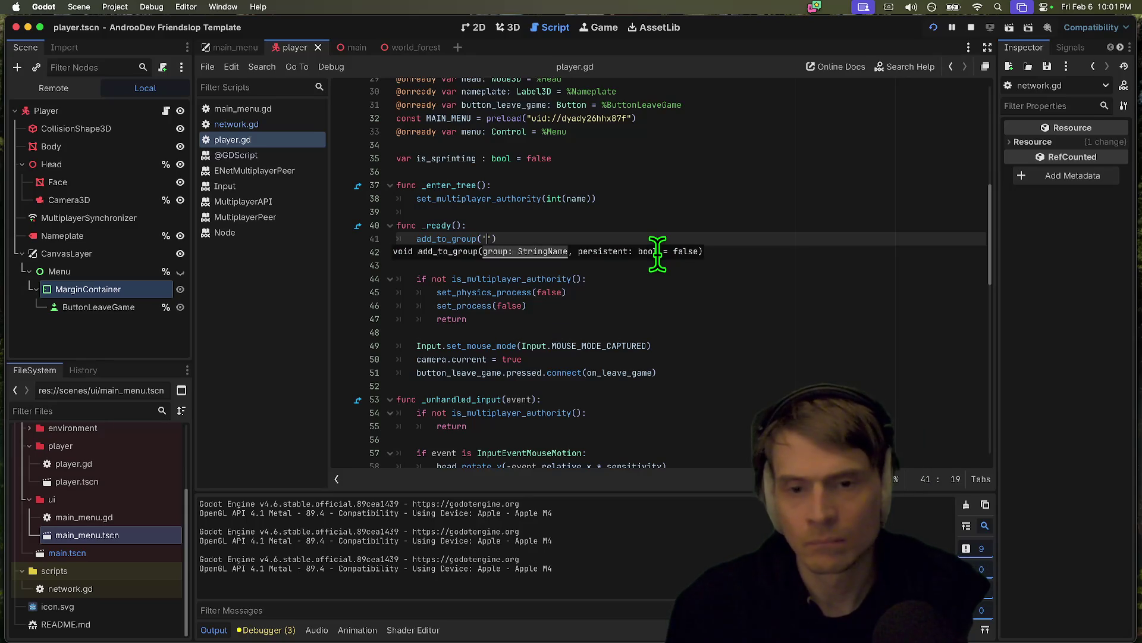
Step: Finish the 'Players' group name, then save and run three instances
{"action": "type", "text": "ers"}
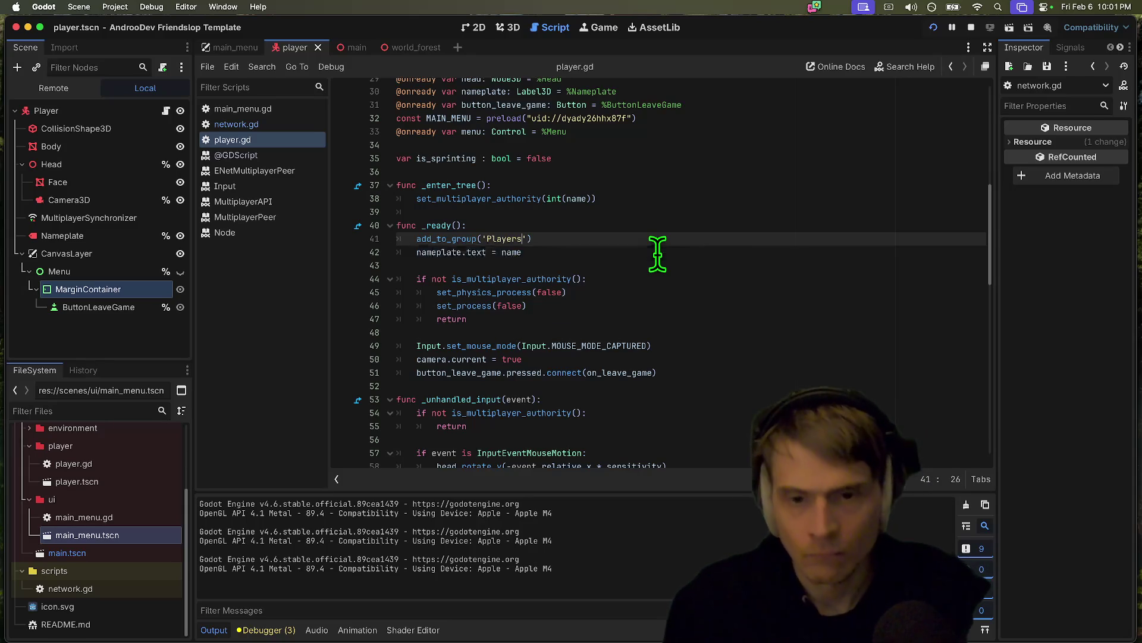
{"action": "left_click", "coordinate": [735, 252]}
{"action": "key", "text": "super+b"}
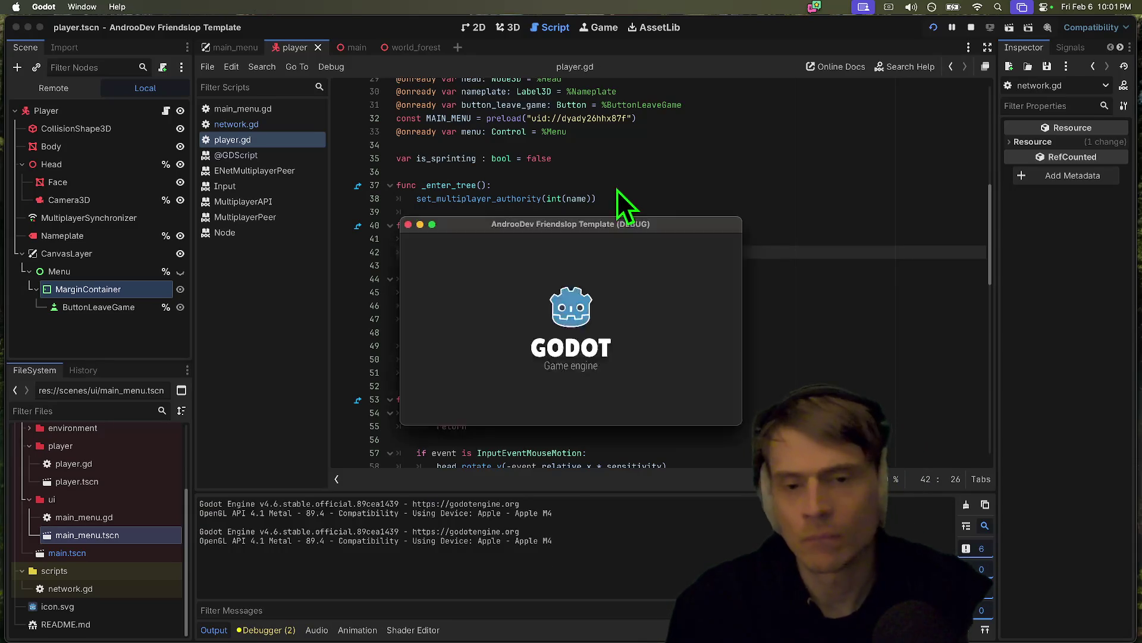
Step: Join from the third window, then leave and rejoin from the bottom instance
{"action": "key", "text": "super+Tab"}
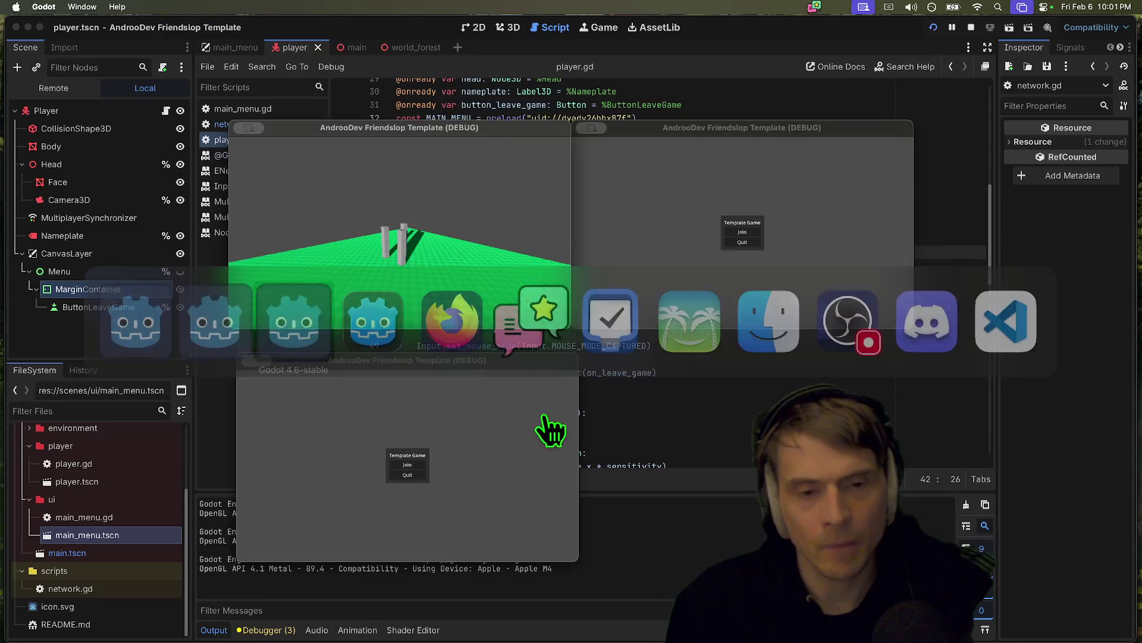
{"action": "left_click", "coordinate": [424, 466]}
{"action": "key", "text": "w"}
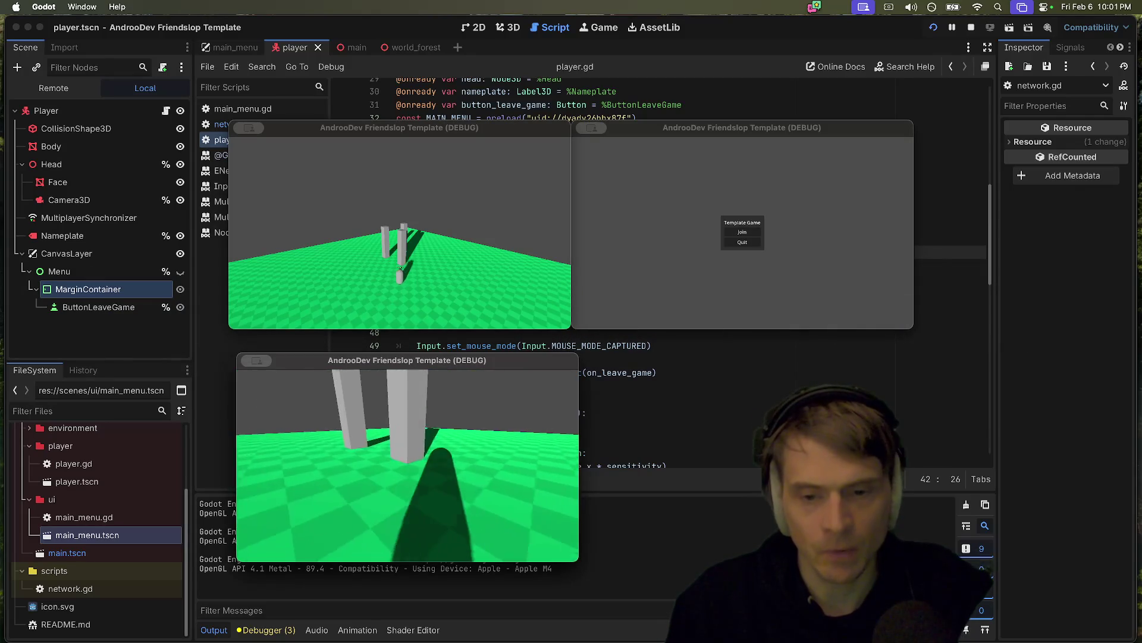
{"action": "key", "text": "Escape"}
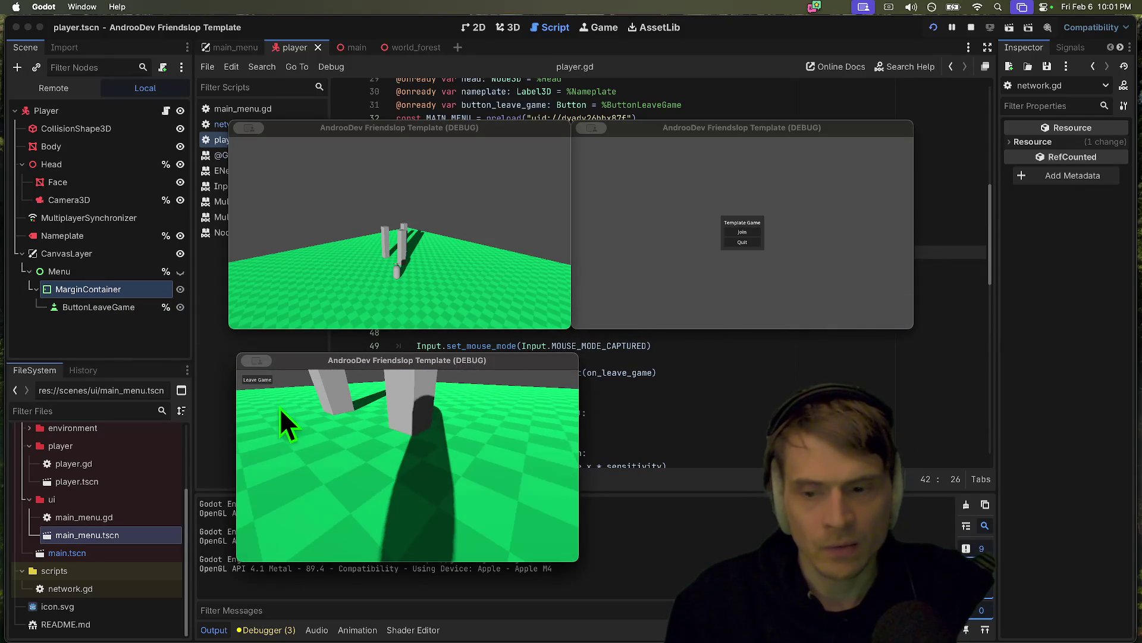
{"action": "left_click", "coordinate": [263, 382]}
{"action": "left_click", "coordinate": [408, 466]}
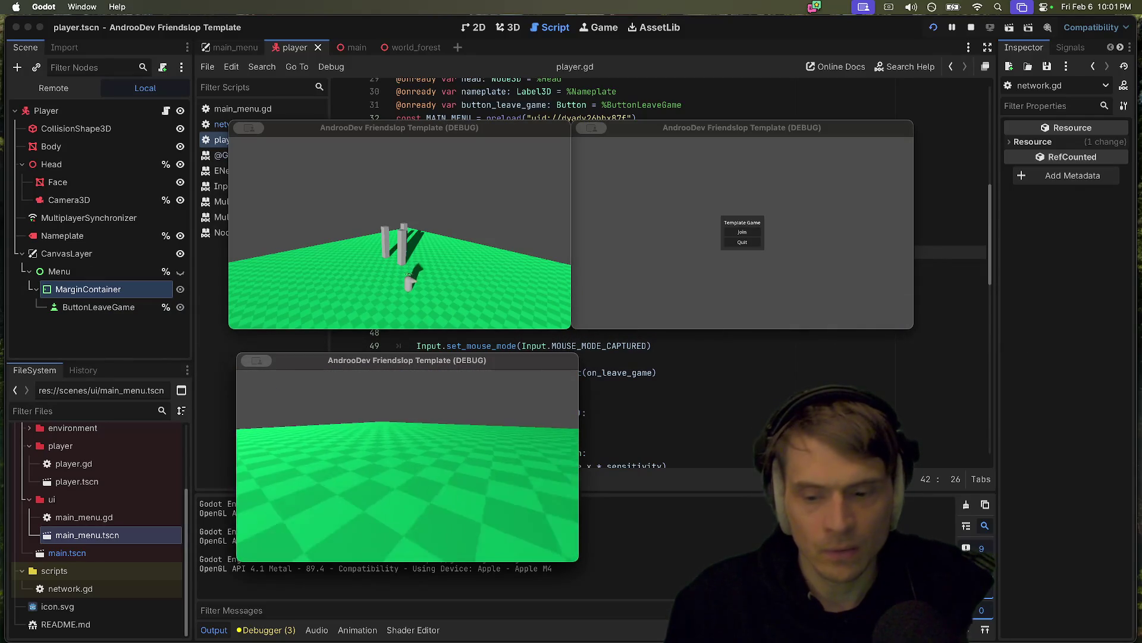
{"action": "key", "text": "Escape"}
{"action": "left_click", "coordinate": [263, 381]}
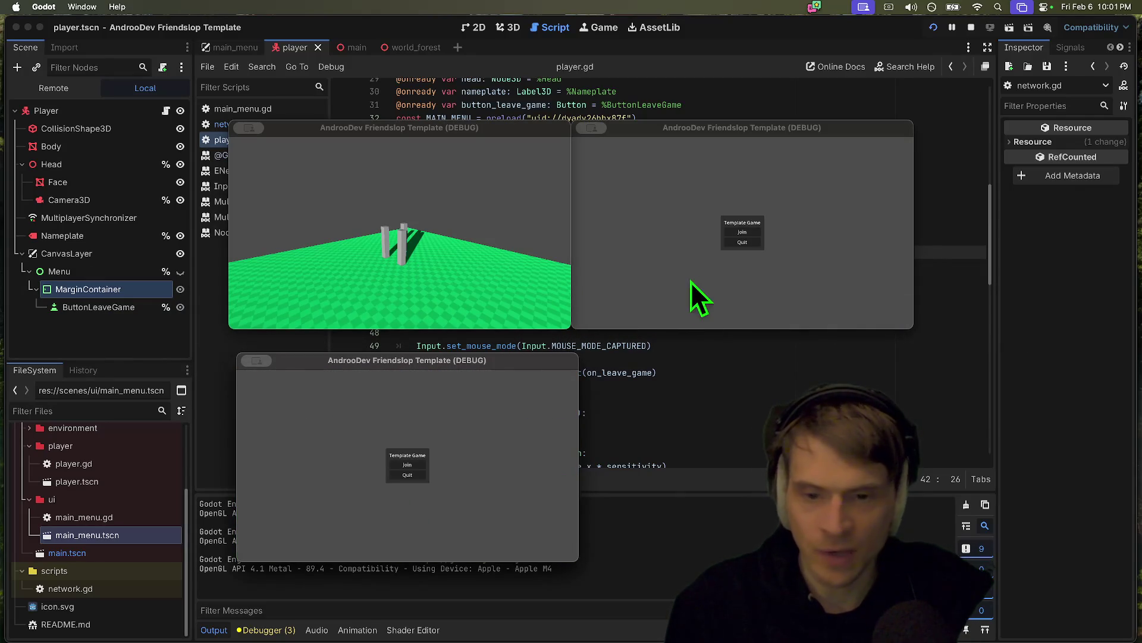
{"action": "left_click", "coordinate": [744, 232]}
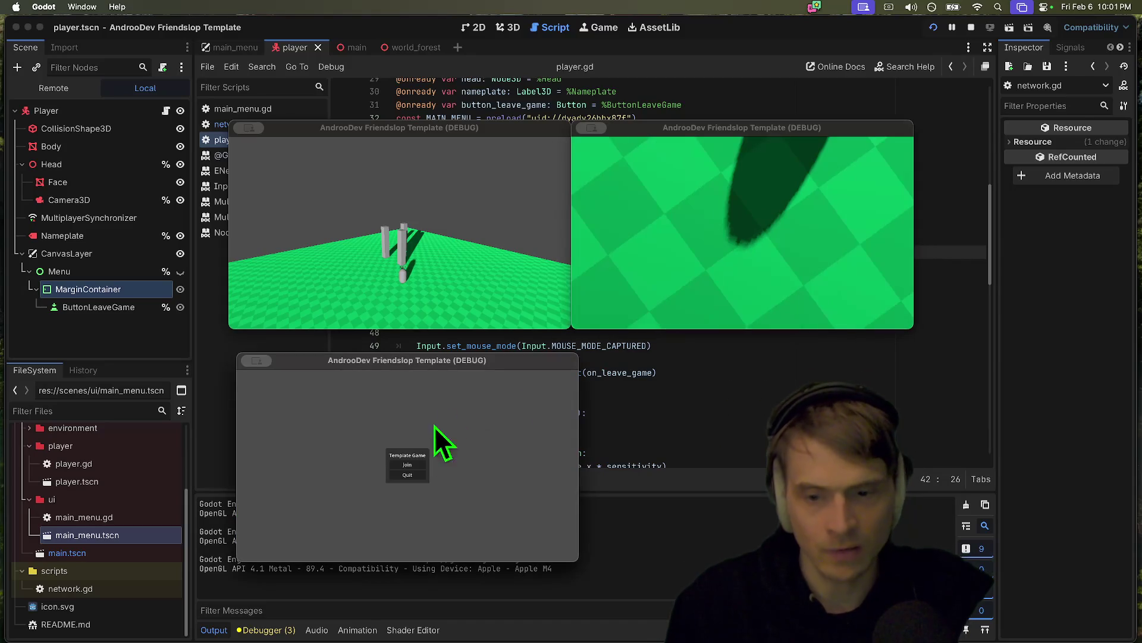
{"action": "left_click", "coordinate": [411, 463]}
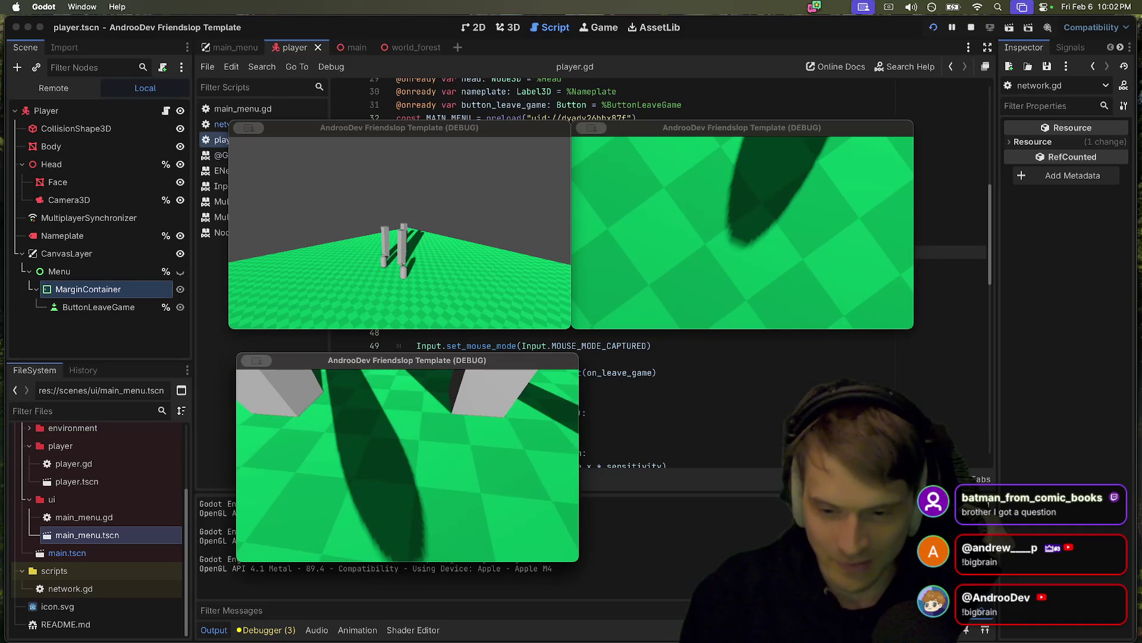
Step: Leave and rejoin the game in both the top-right and bottom instances
{"action": "left_click", "coordinate": [262, 376]}
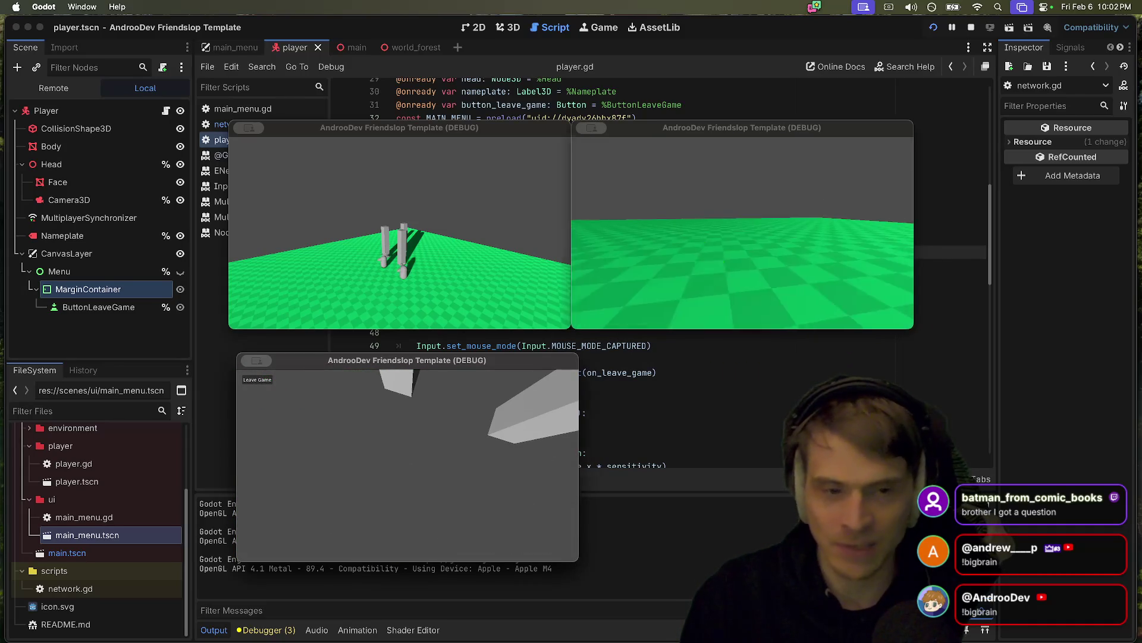
{"action": "left_click", "coordinate": [755, 268]}
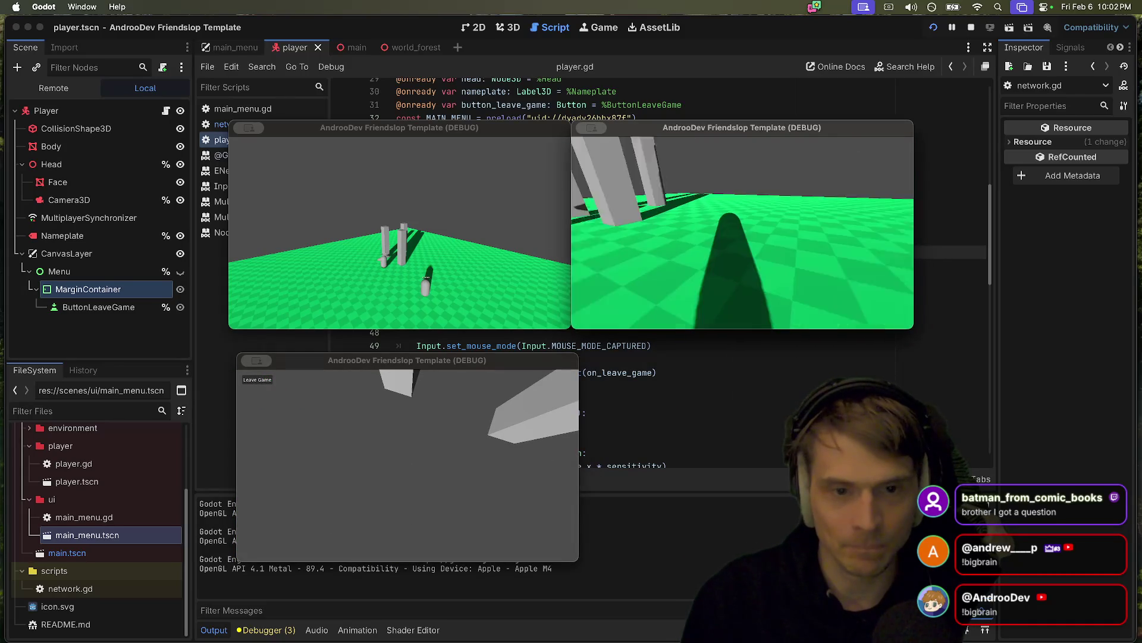
{"action": "key", "text": "Escape"}
{"action": "left_click", "coordinate": [598, 147]}
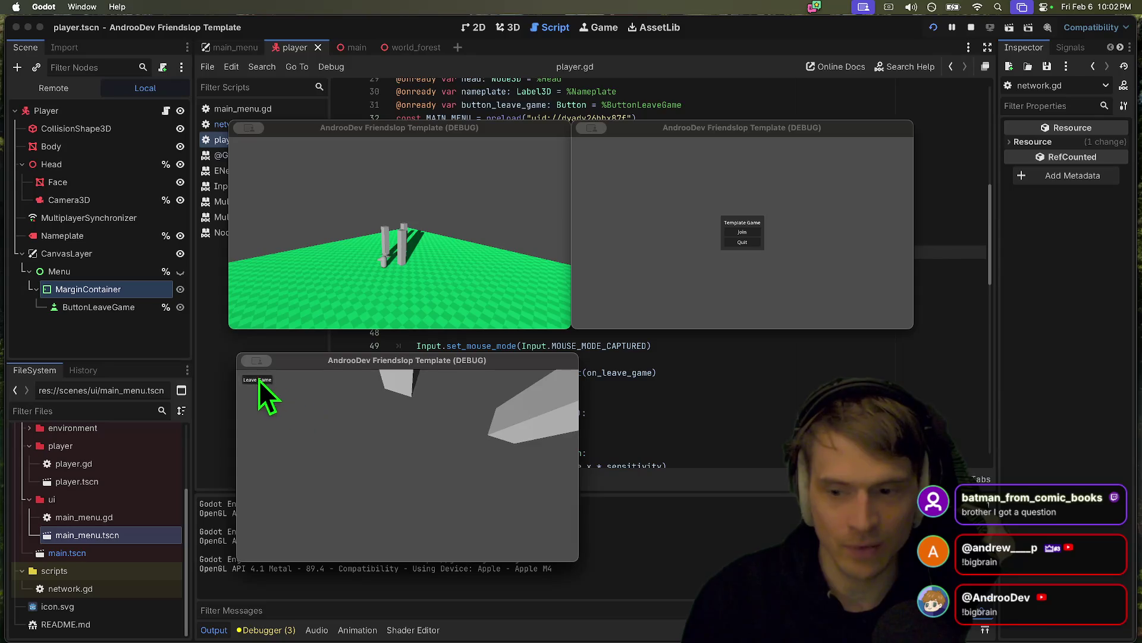
{"action": "left_click", "coordinate": [260, 381]}
{"action": "left_click", "coordinate": [724, 235]}
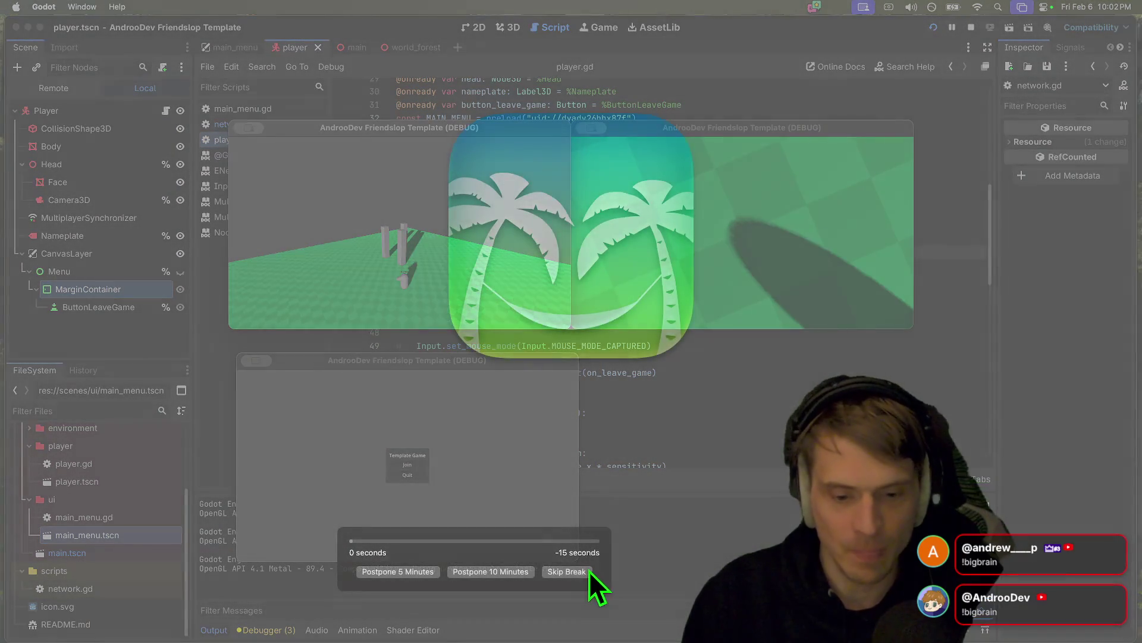
{"action": "left_click", "coordinate": [567, 570]}
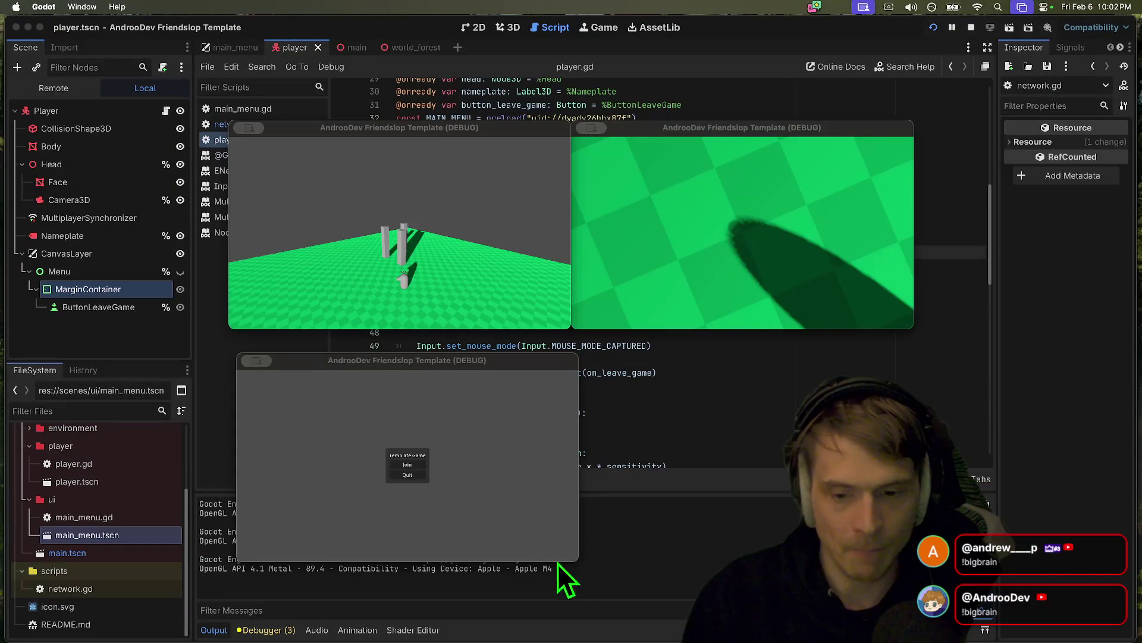
{"action": "left_click", "coordinate": [410, 464]}
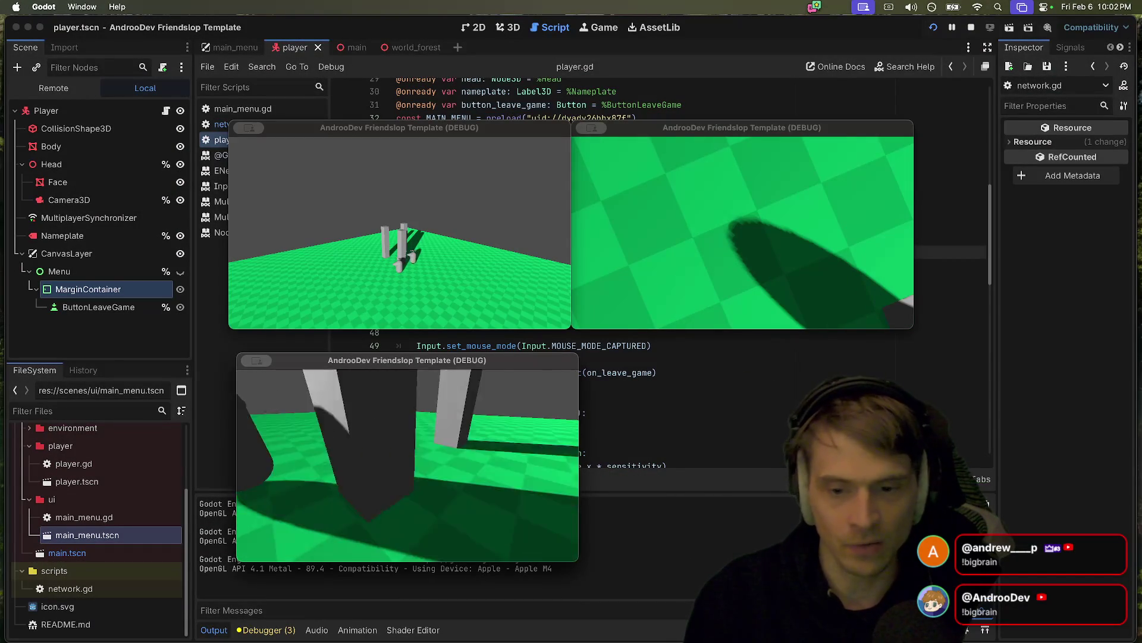
Step: Close the host and lower game instances and stop the running game
{"action": "left_click", "coordinate": [395, 305]}
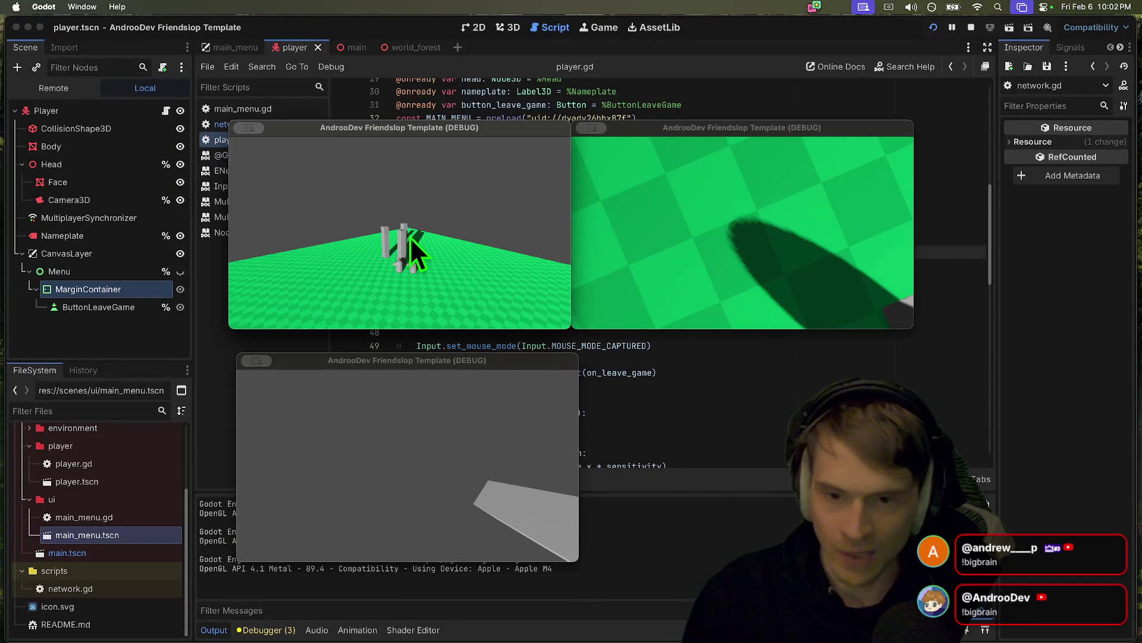
{"action": "key", "text": "Escape"}
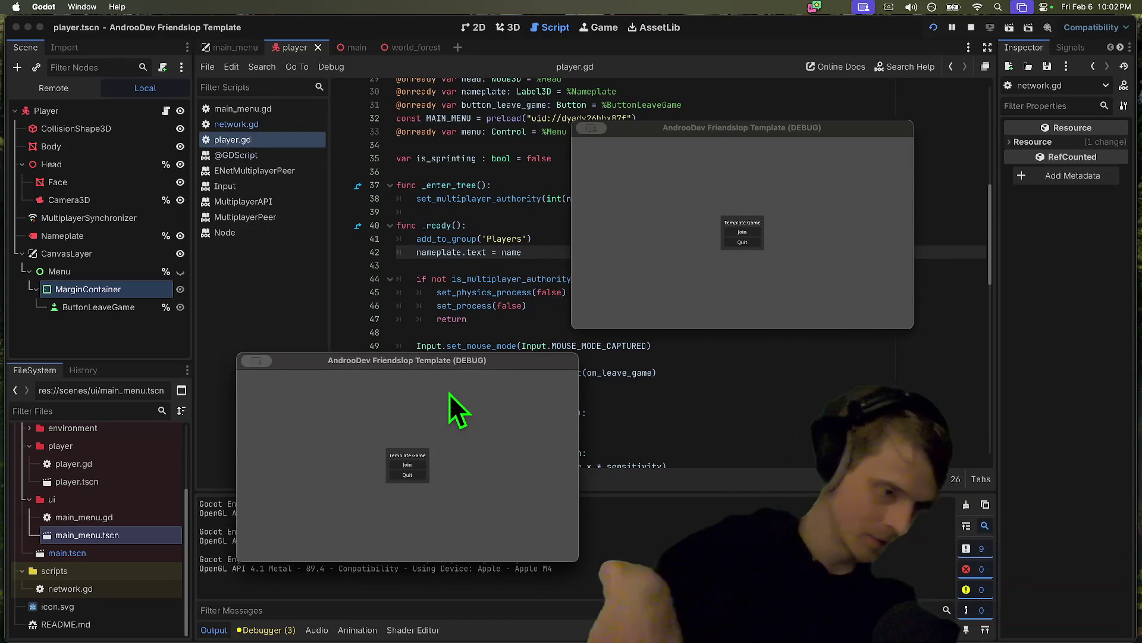
{"action": "left_click", "coordinate": [416, 464]}
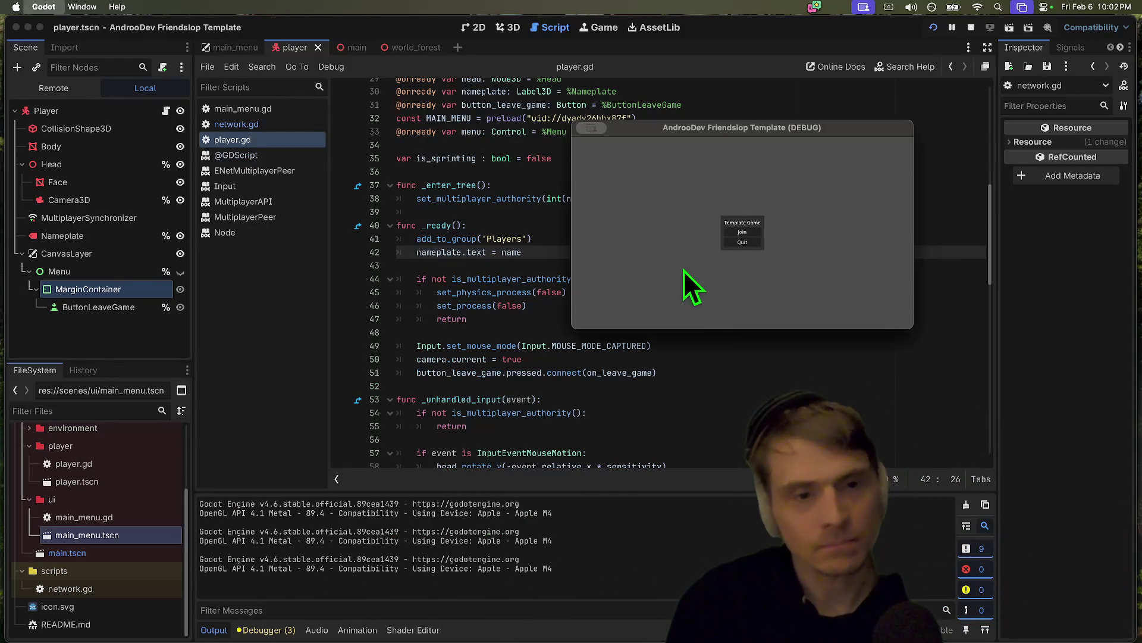
{"action": "left_click", "coordinate": [971, 27]}
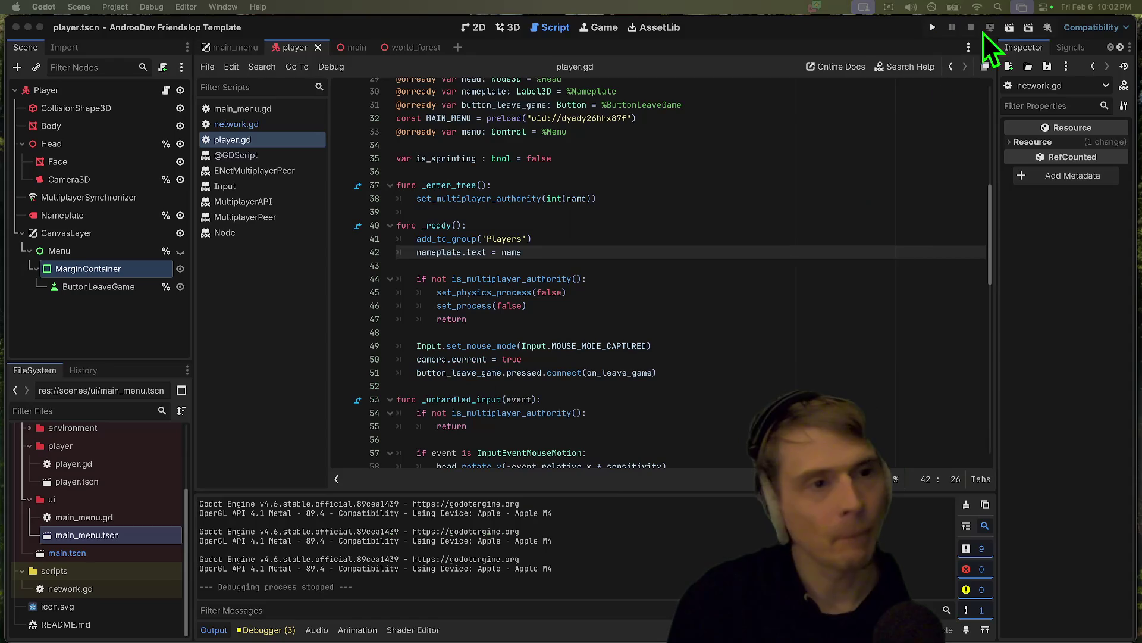
Step: Search network.gd for 'jo' to review join_server and on_connected_to_server, then open main_menu.gd
{"action": "left_click", "coordinate": [254, 125]}
{"action": "key", "text": "ctrl+f"}
{"action": "type", "text": "join"}
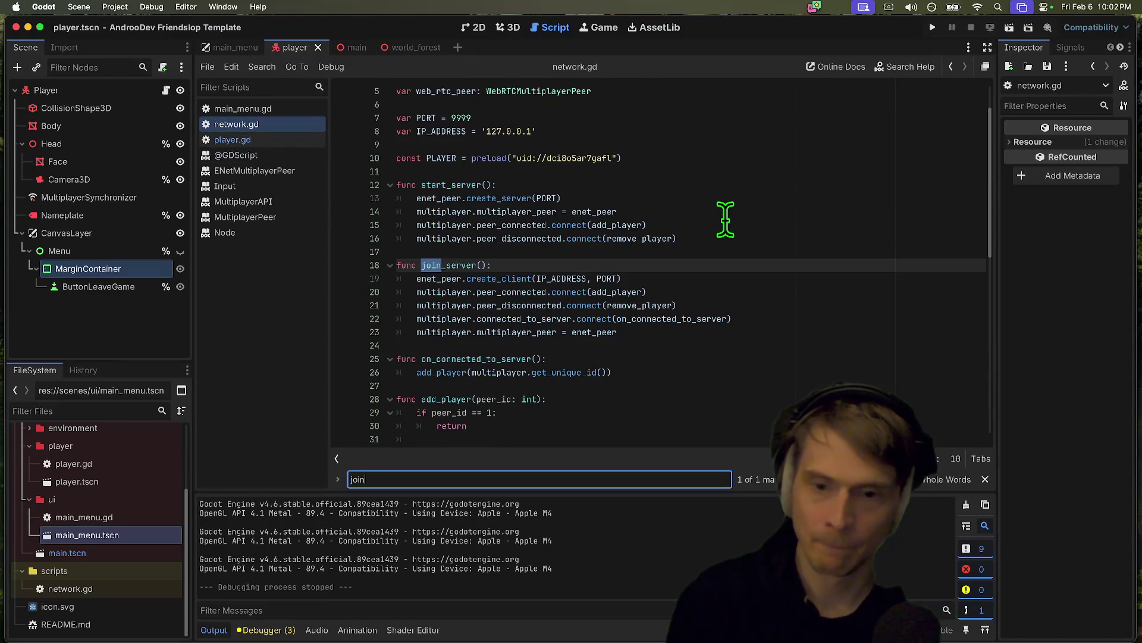
{"action": "key", "text": "Escape"}
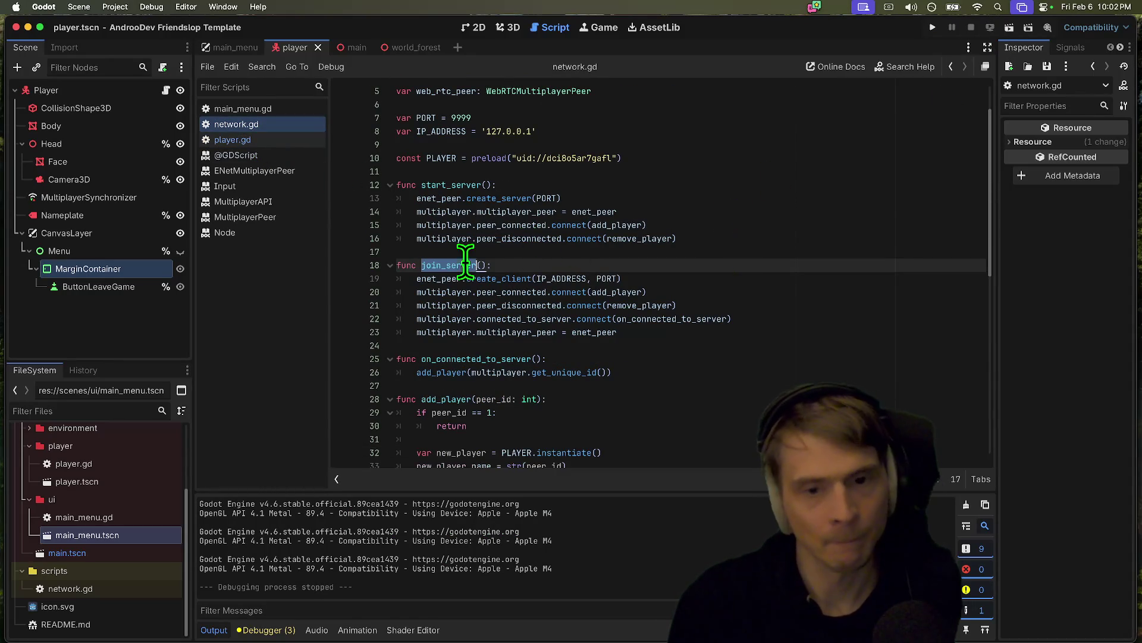
{"action": "scroll", "coordinate": [870, 247], "scroll_direction": "down", "scroll_amount": 1}
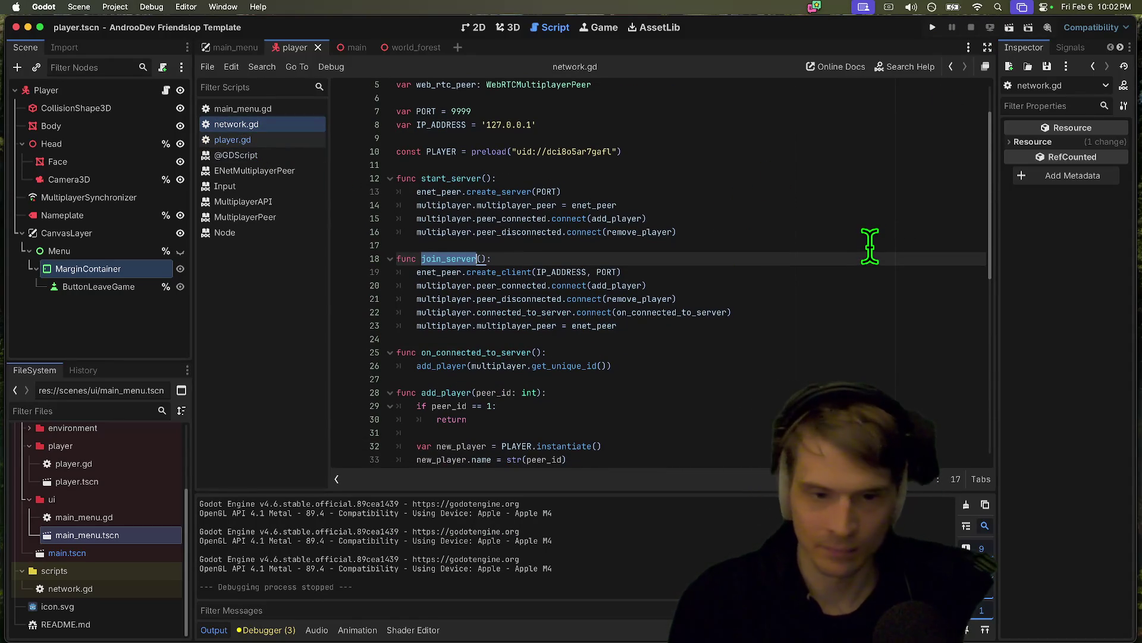
{"action": "double_click", "coordinate": [715, 312]}
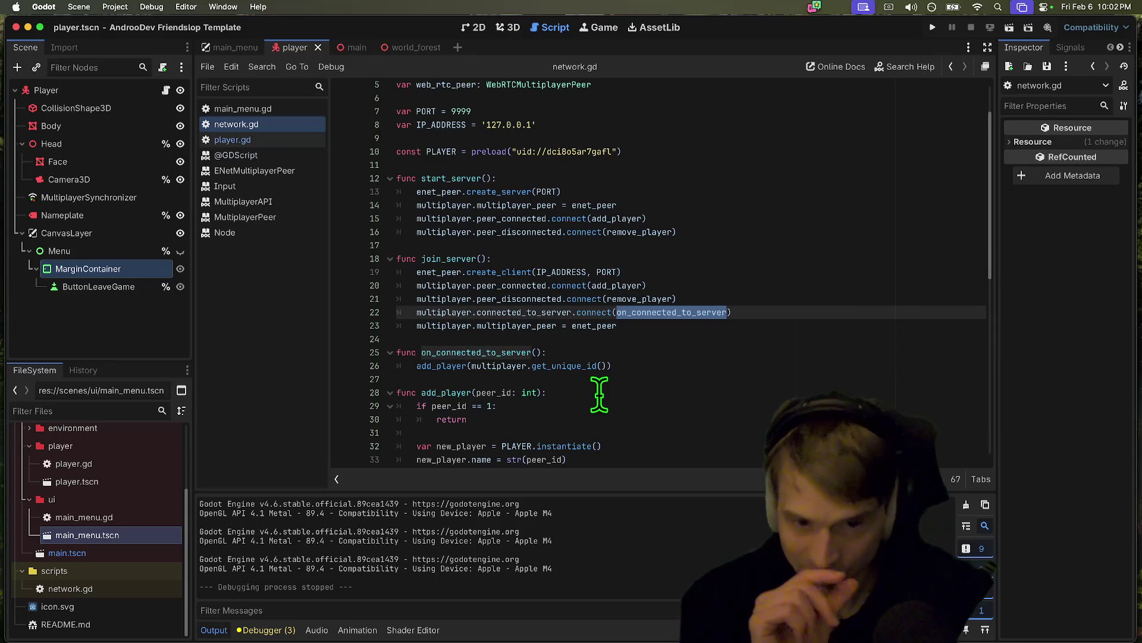
{"action": "scroll", "coordinate": [638, 291], "scroll_direction": "down", "scroll_amount": 2}
{"action": "scroll", "coordinate": [727, 286], "scroll_direction": "up", "scroll_amount": 1}
{"action": "left_click", "coordinate": [293, 111]}
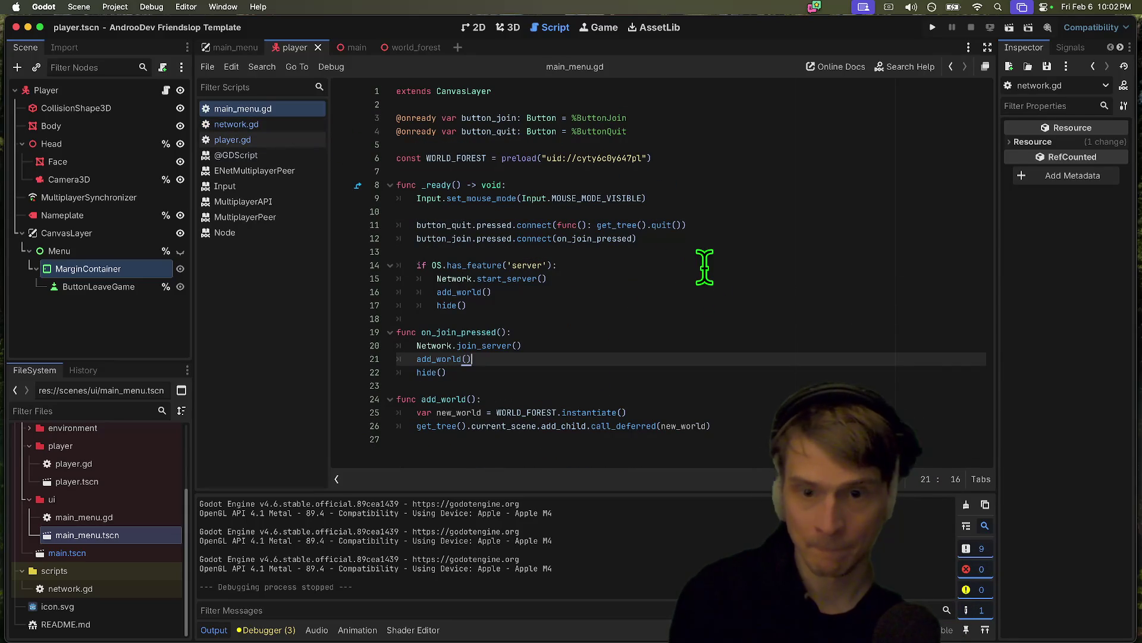
{"action": "triple_click", "coordinate": [540, 353]}
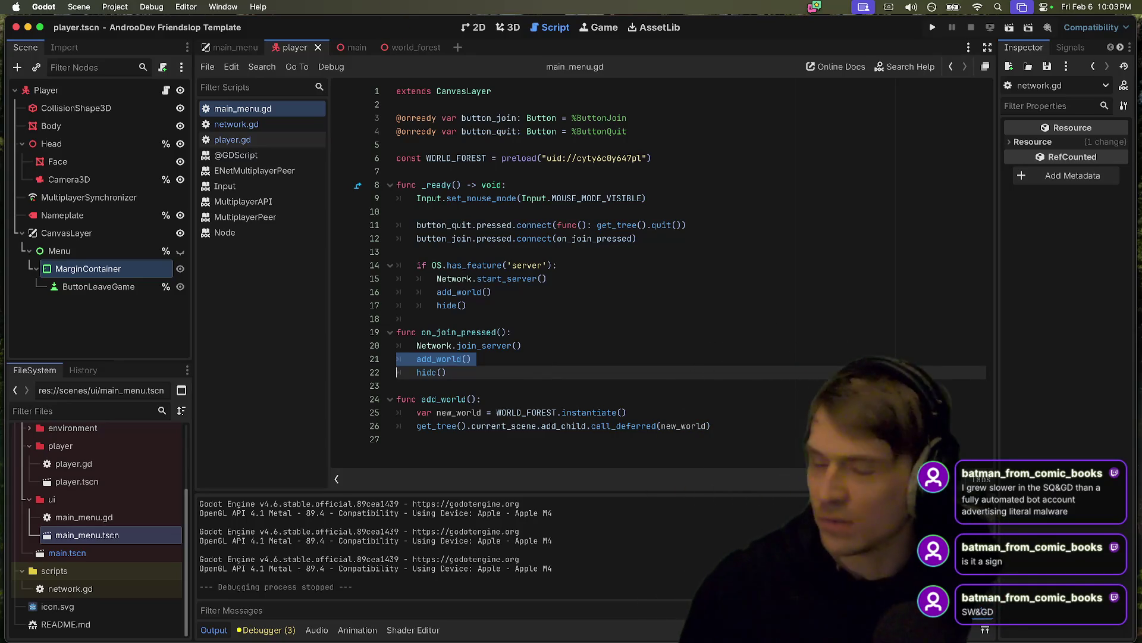
{"action": "left_click", "coordinate": [1022, 7]}
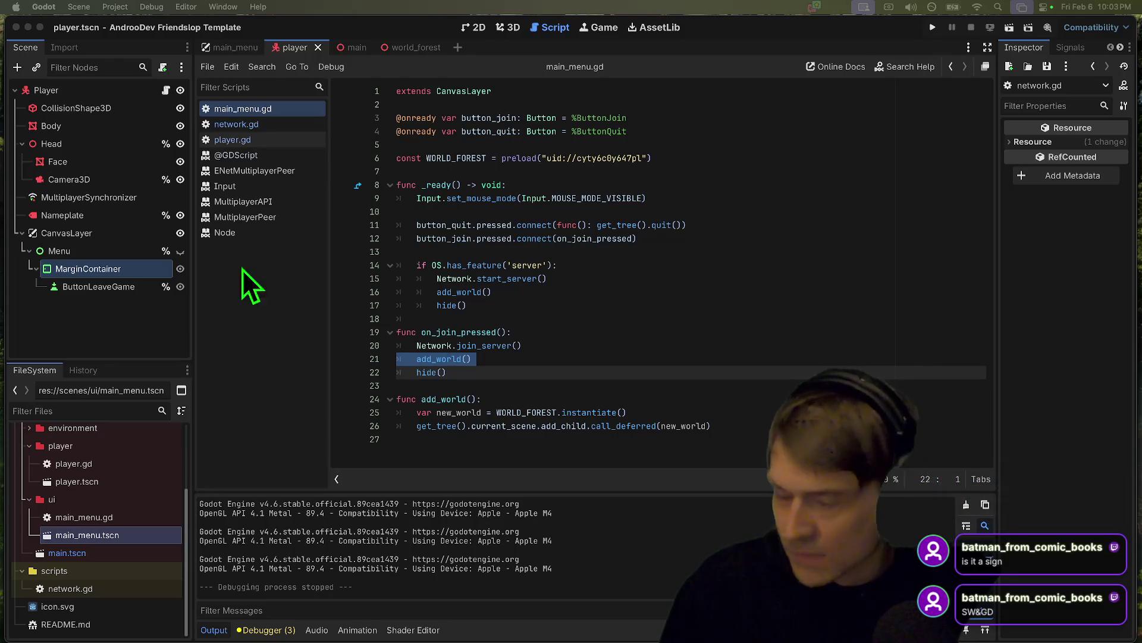
{"action": "left_click", "coordinate": [665, 384]}
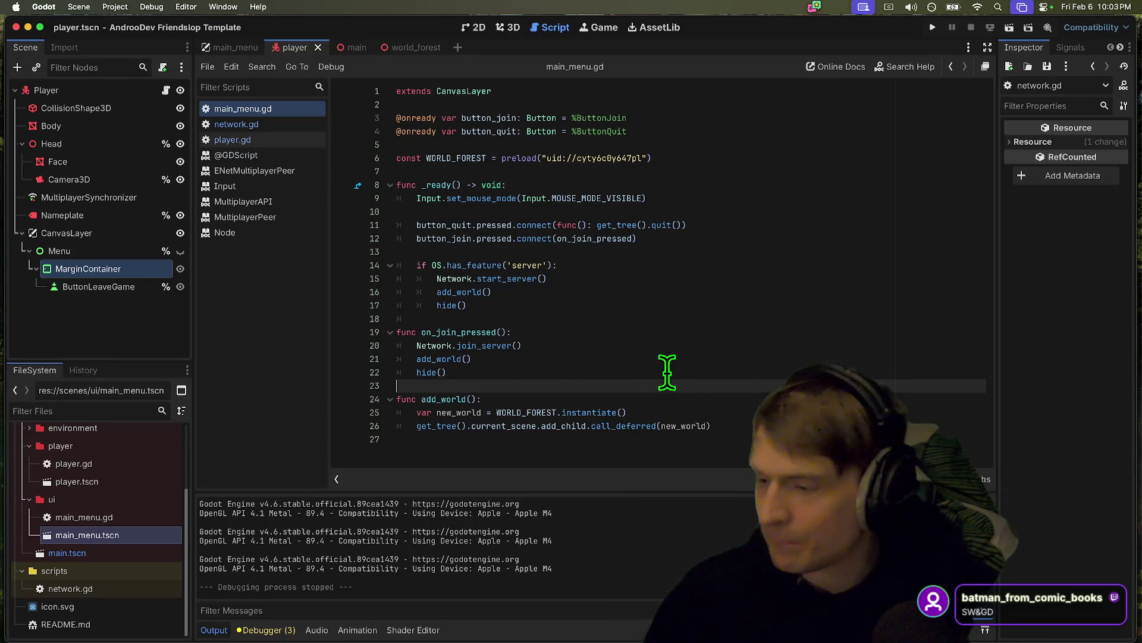
{"action": "left_click", "coordinate": [691, 440]}
Step: Remove the trailing empty lines at the end of main_menu.gd
{"action": "key", "text": "BackSpace"}
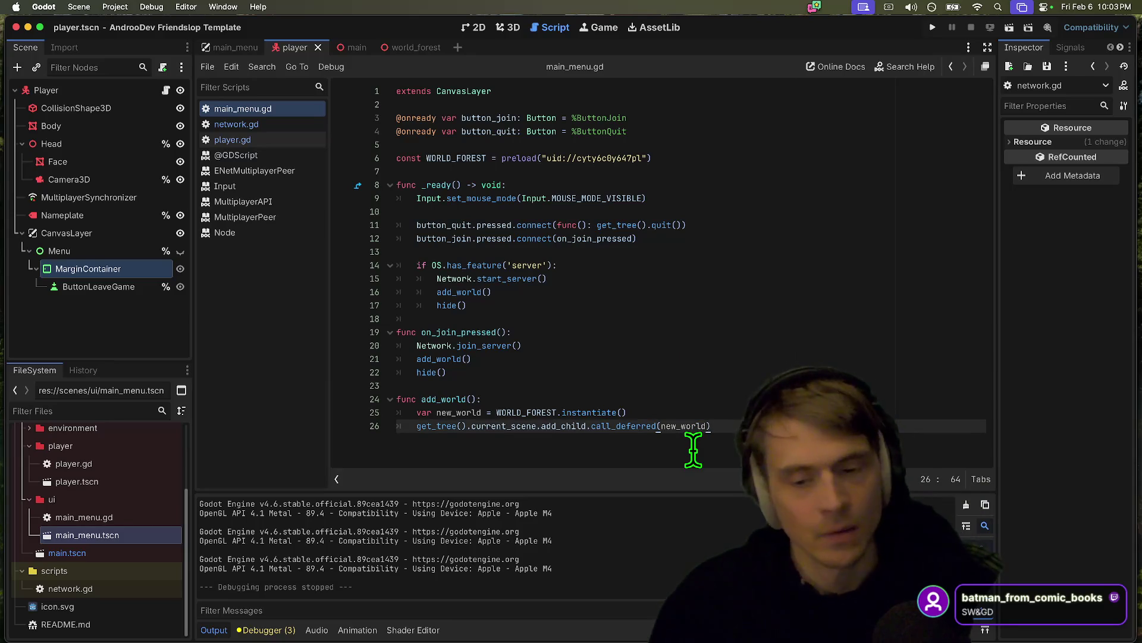
{"action": "left_click", "coordinate": [684, 370]}
{"action": "left_click", "coordinate": [674, 306]}
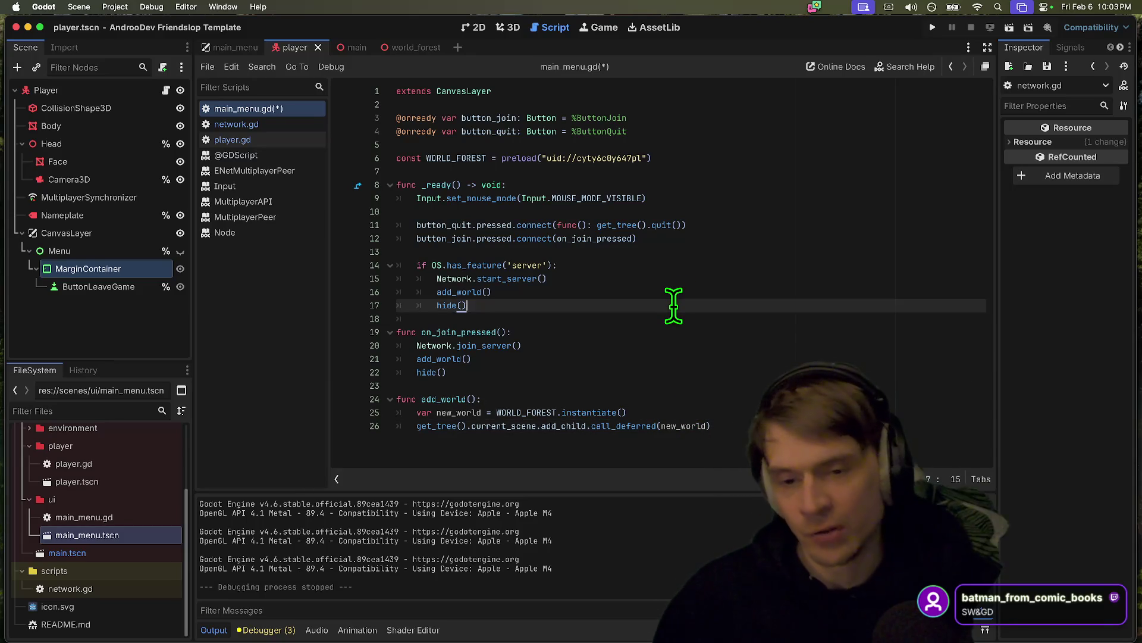
{"action": "left_click", "coordinate": [751, 225]}
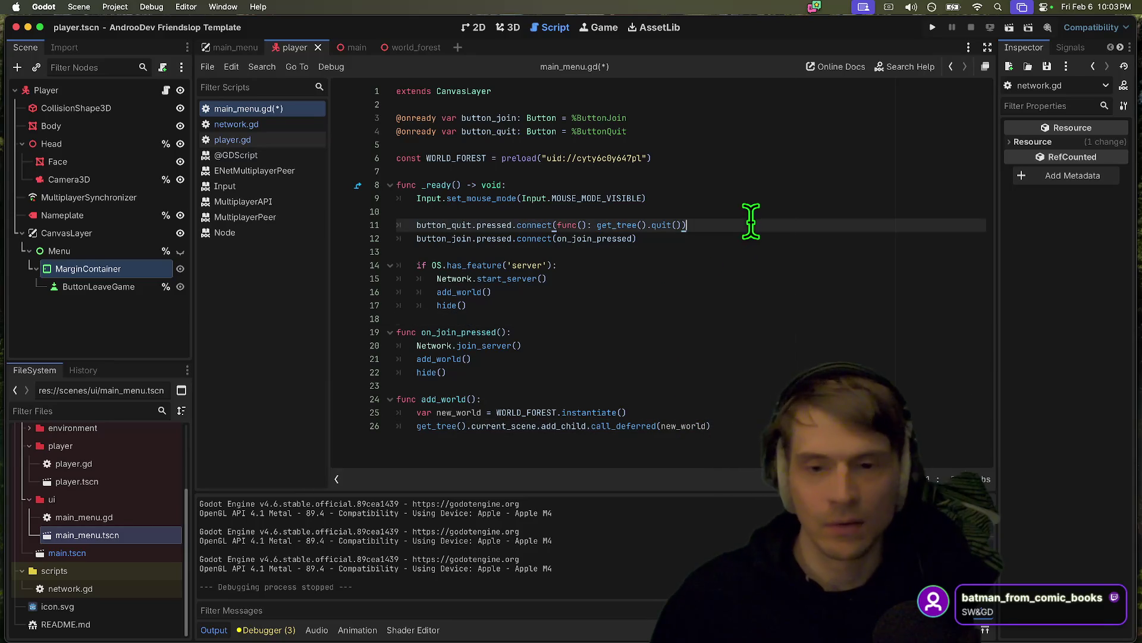
{"action": "left_click", "coordinate": [711, 426]}
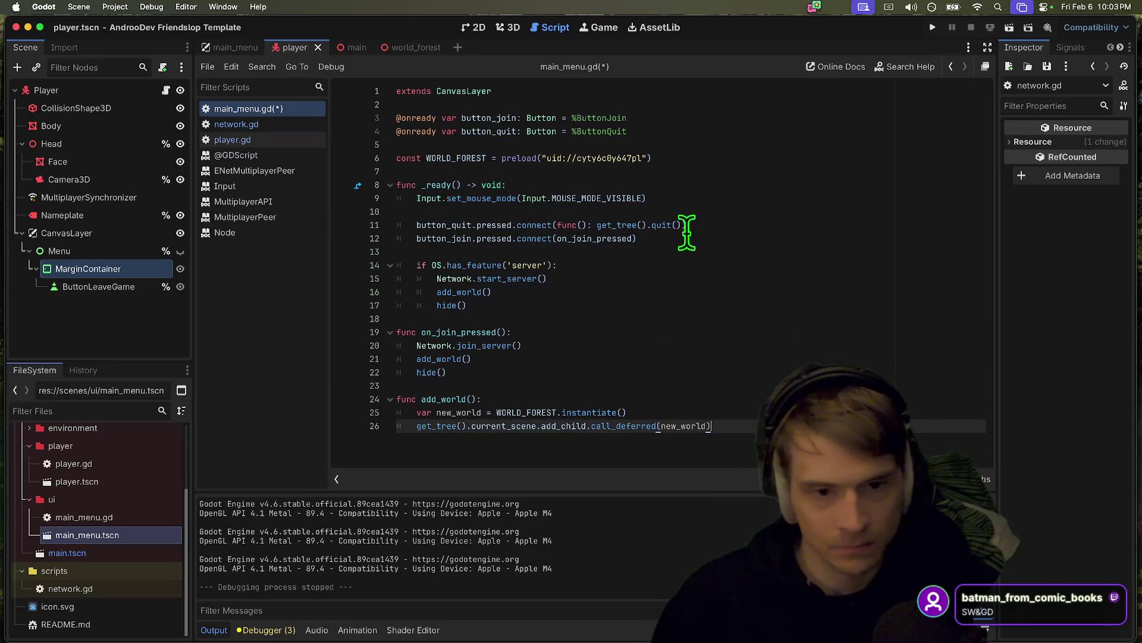
{"action": "left_click", "coordinate": [704, 211]}
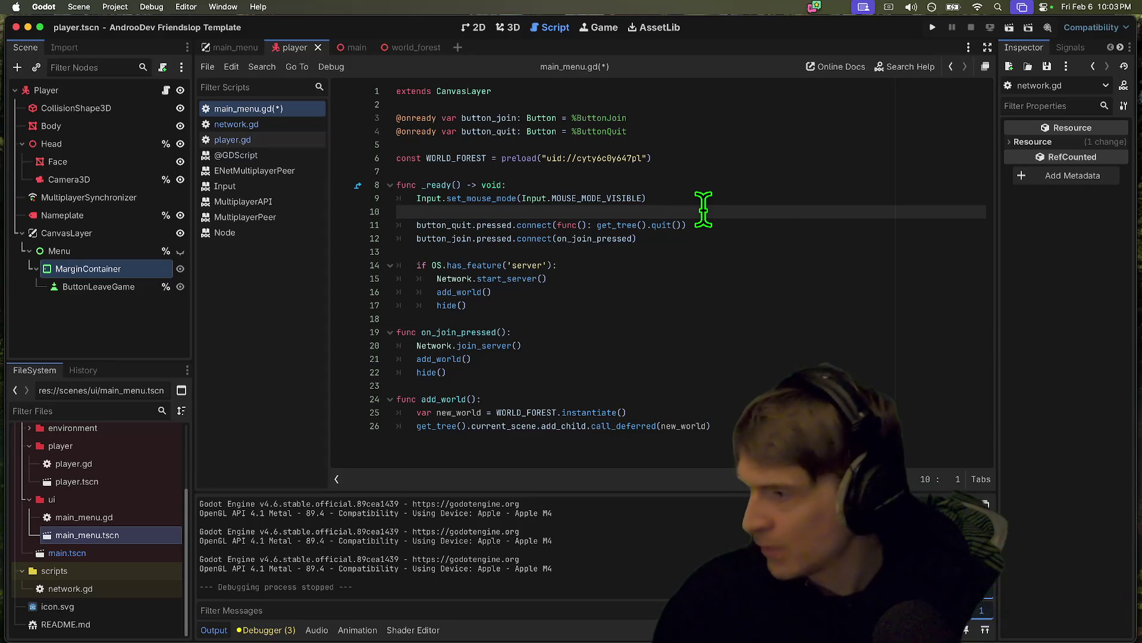
{"action": "left_click", "coordinate": [668, 274]}
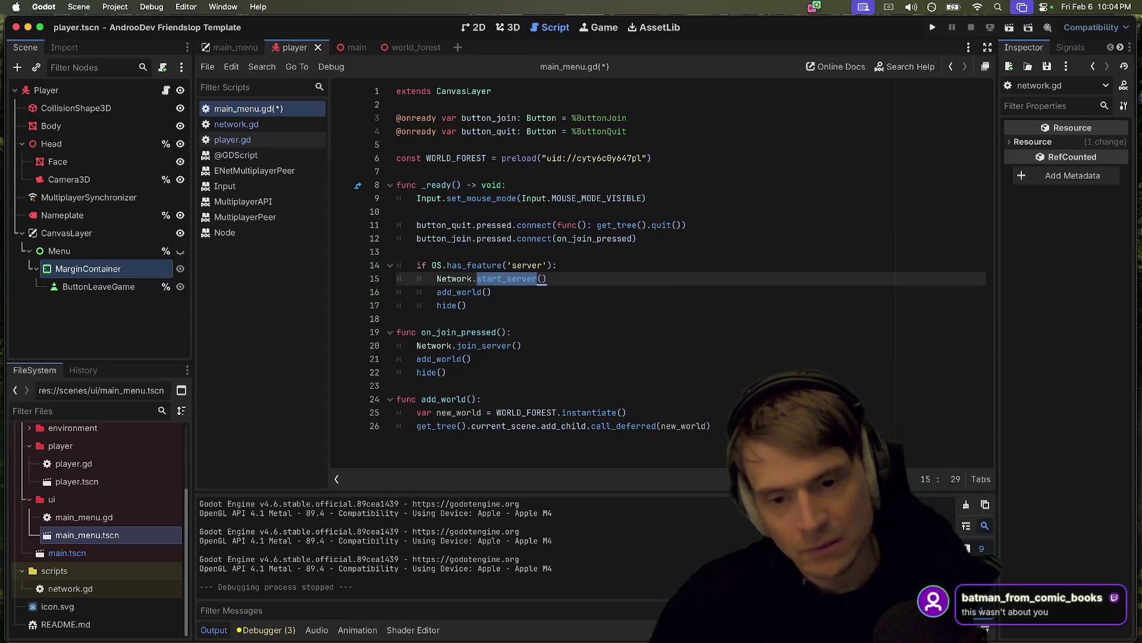
{"action": "left_click", "coordinate": [720, 426]}
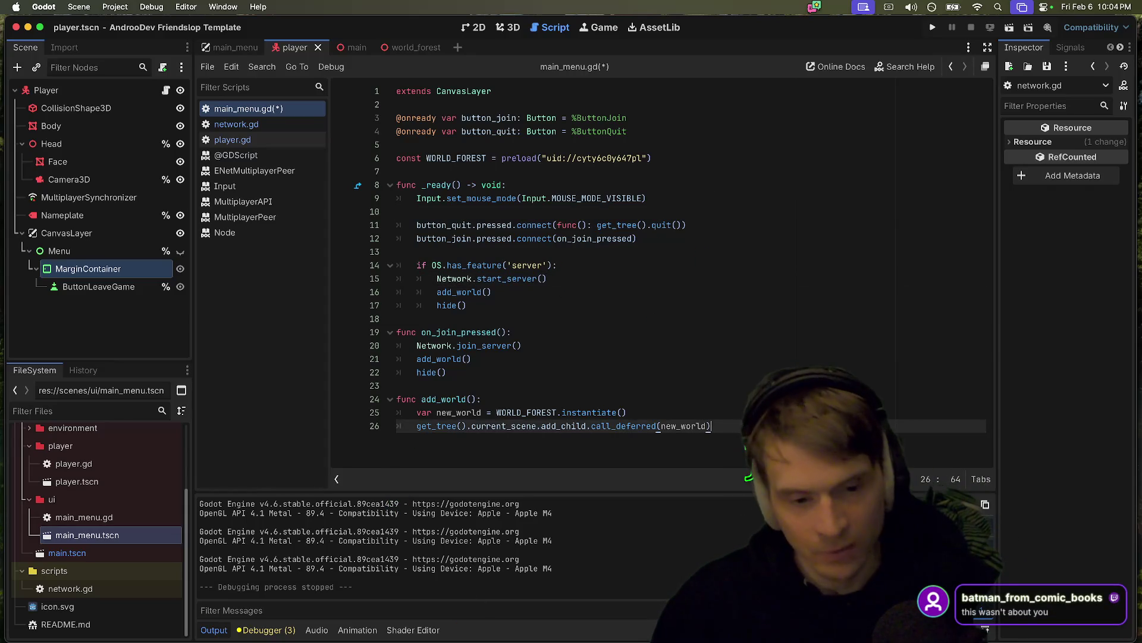
{"action": "key", "text": "Return"}
{"action": "key", "text": "BackSpace"}
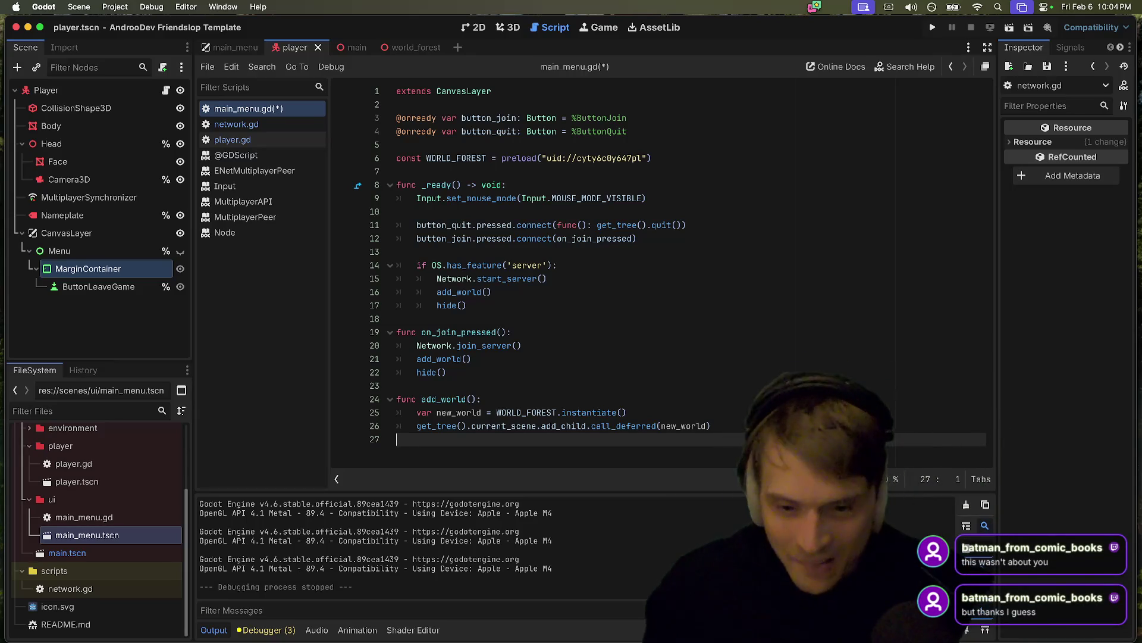
{"action": "key", "text": "BackSpace"}
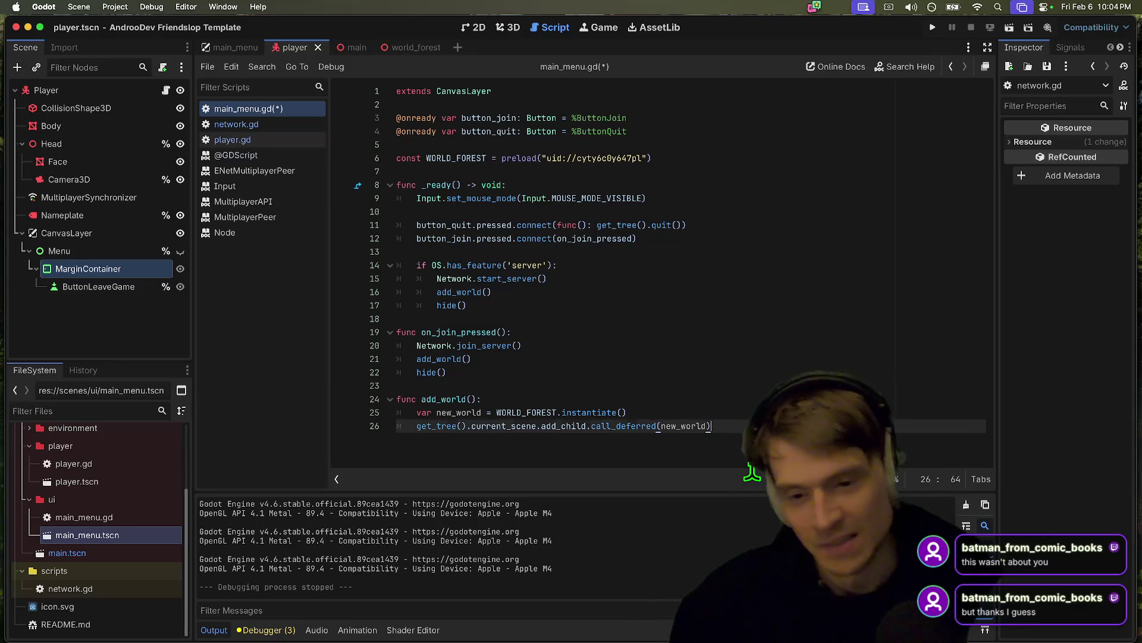
Step: Leave a single empty line 27 at the end, then save and run the project
{"action": "key", "text": "Return"}
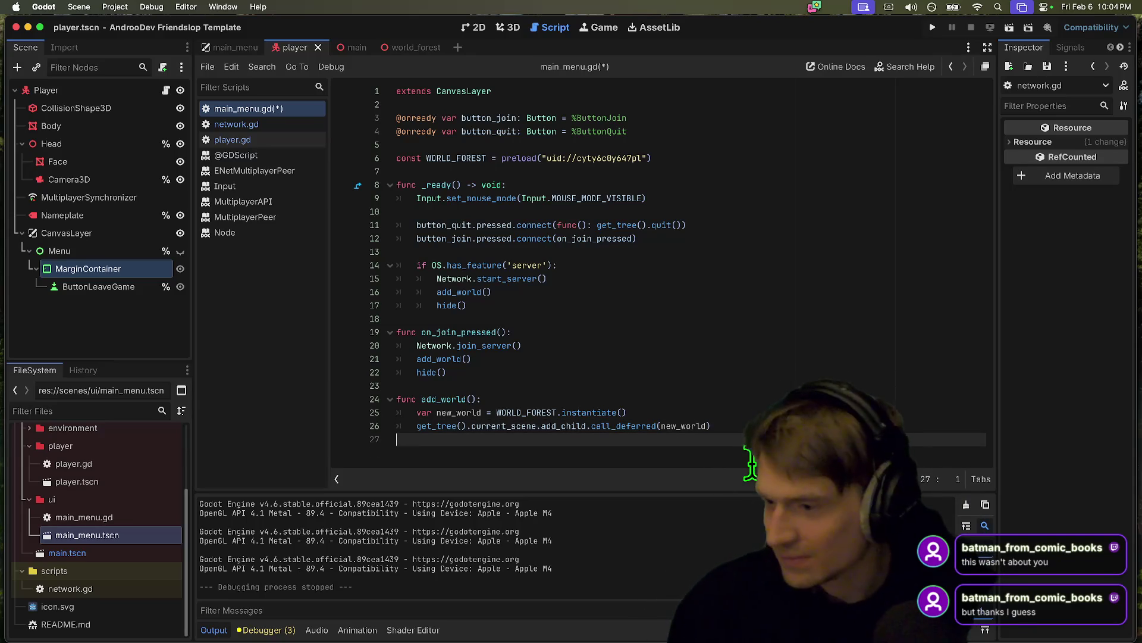
{"action": "key", "text": "Left"}
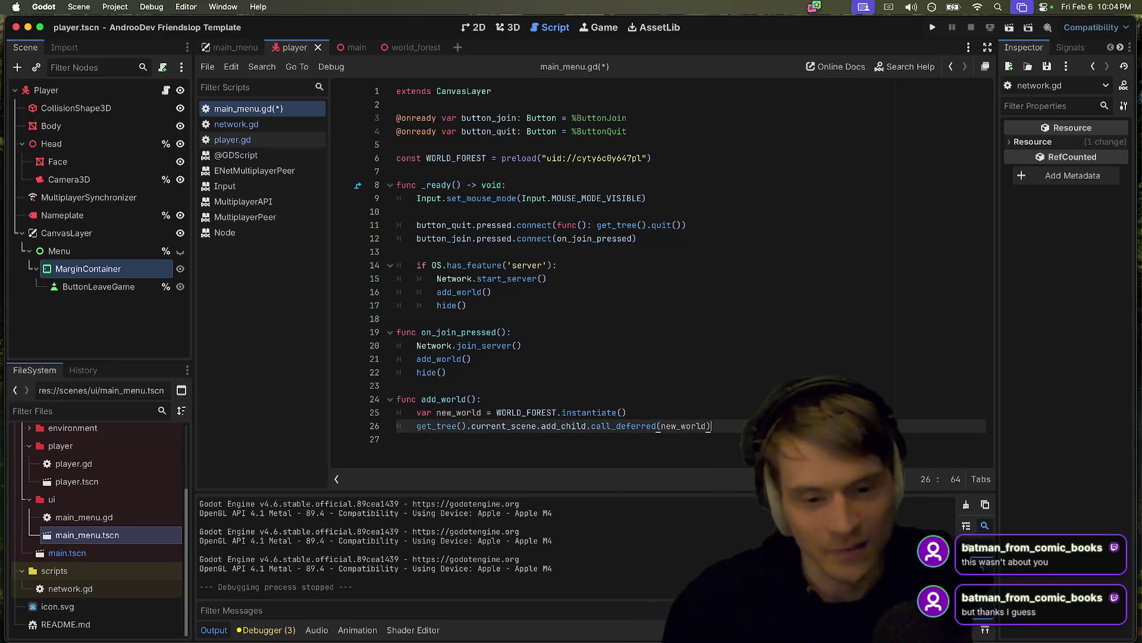
{"action": "key", "text": "Right"}
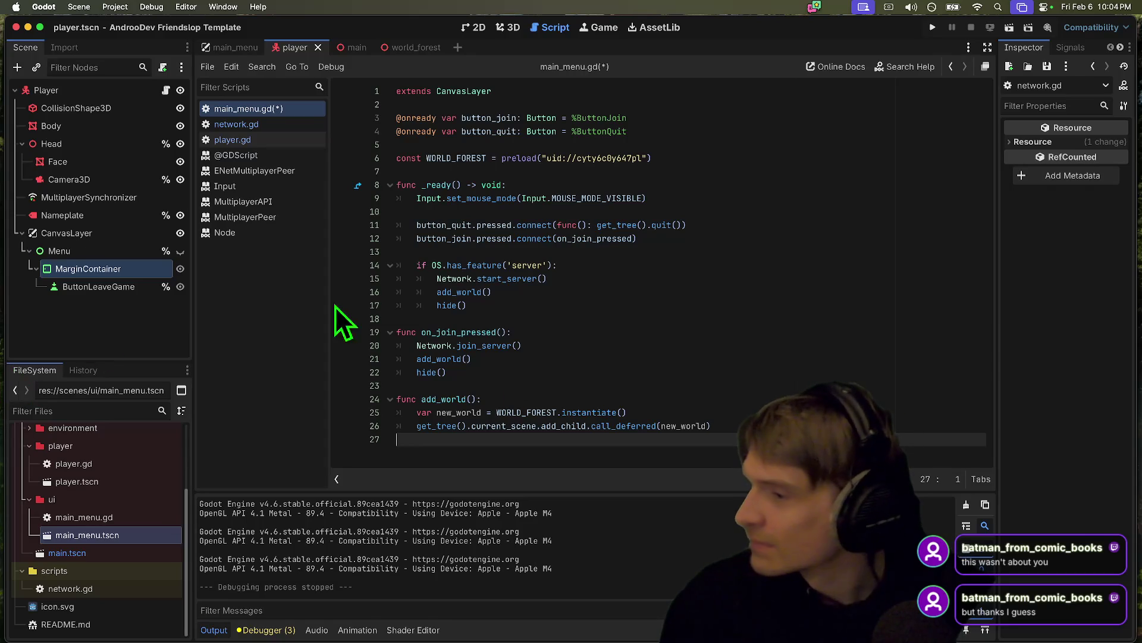
{"action": "key", "text": "super+b"}
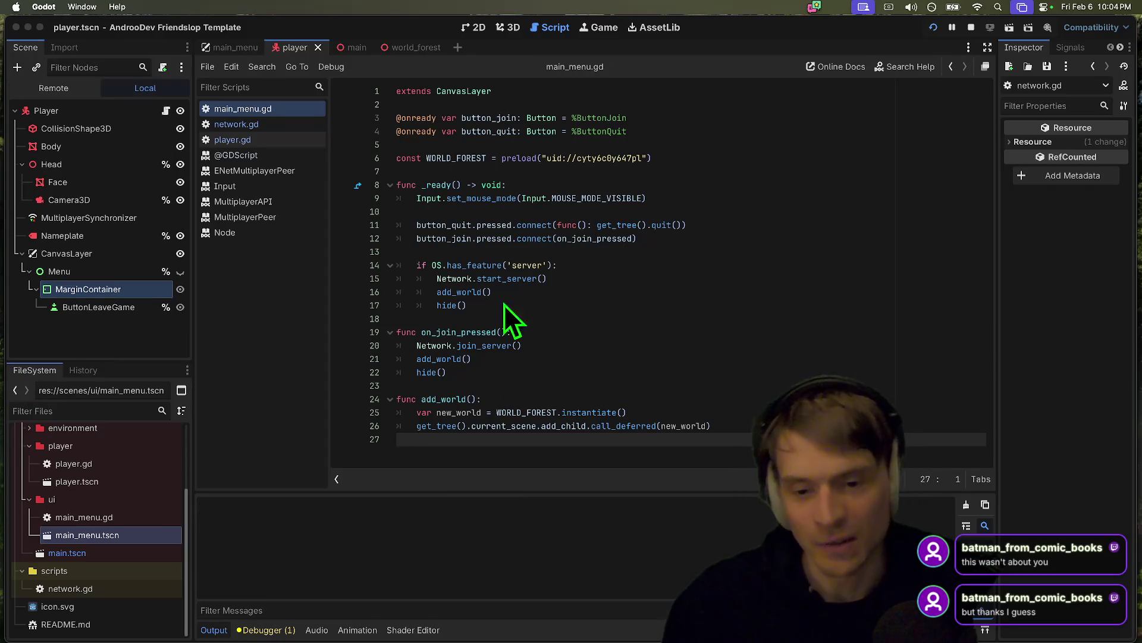
Step: Join as a second player from the menu window, play, then Leave Game back to the menu
{"action": "key", "text": "super+Tab"}
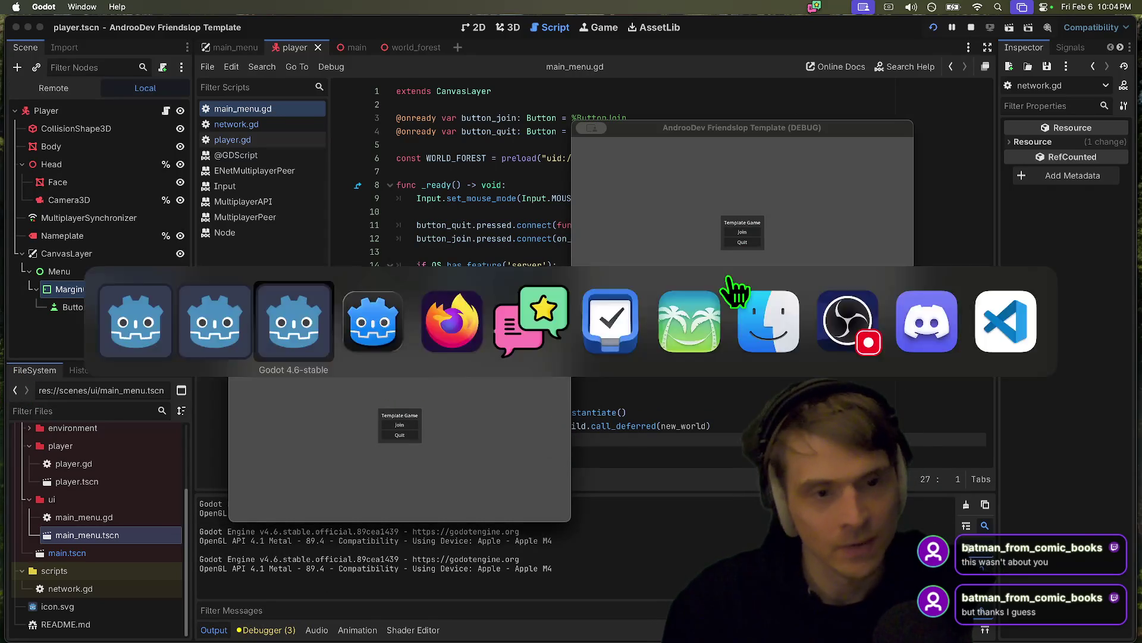
{"action": "left_click", "coordinate": [742, 232]}
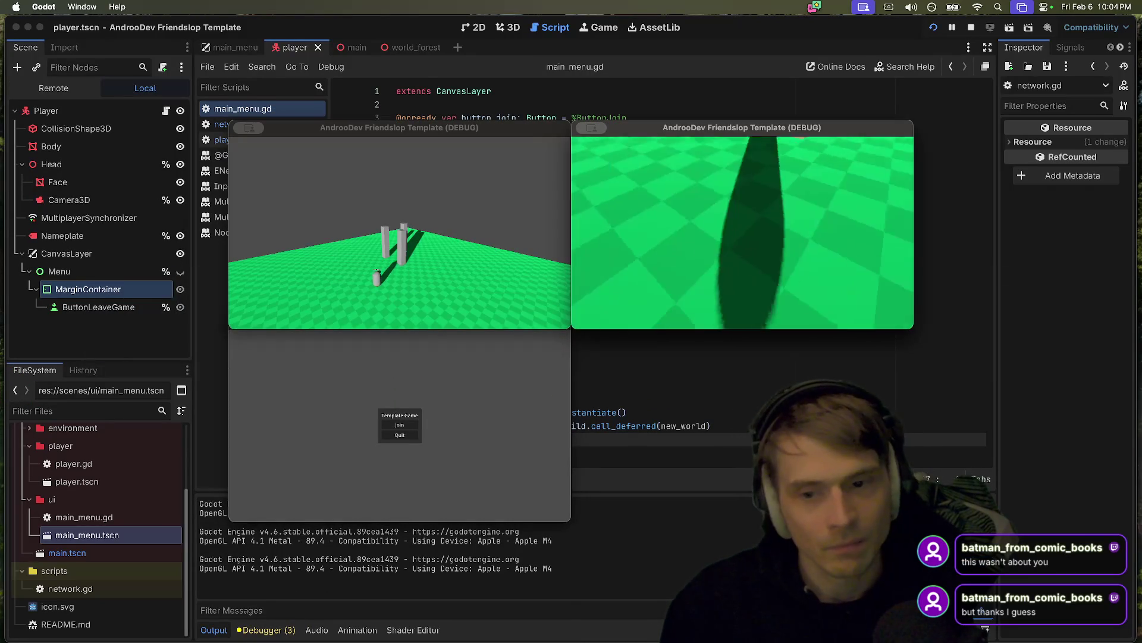
{"action": "left_click", "coordinate": [396, 429]}
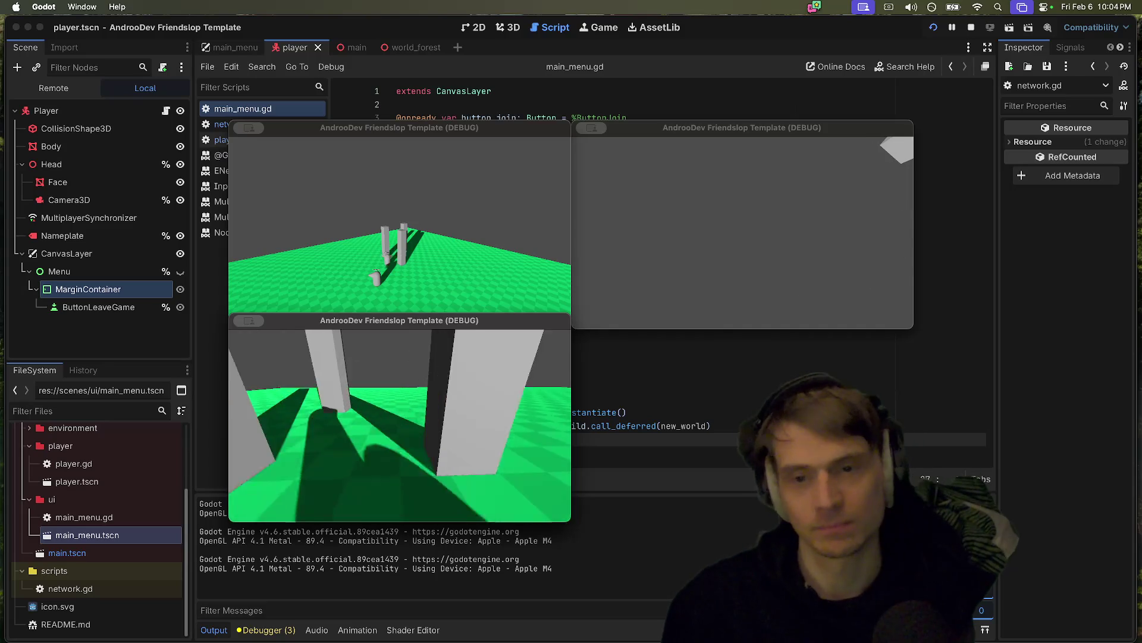
{"action": "left_click", "coordinate": [623, 316]}
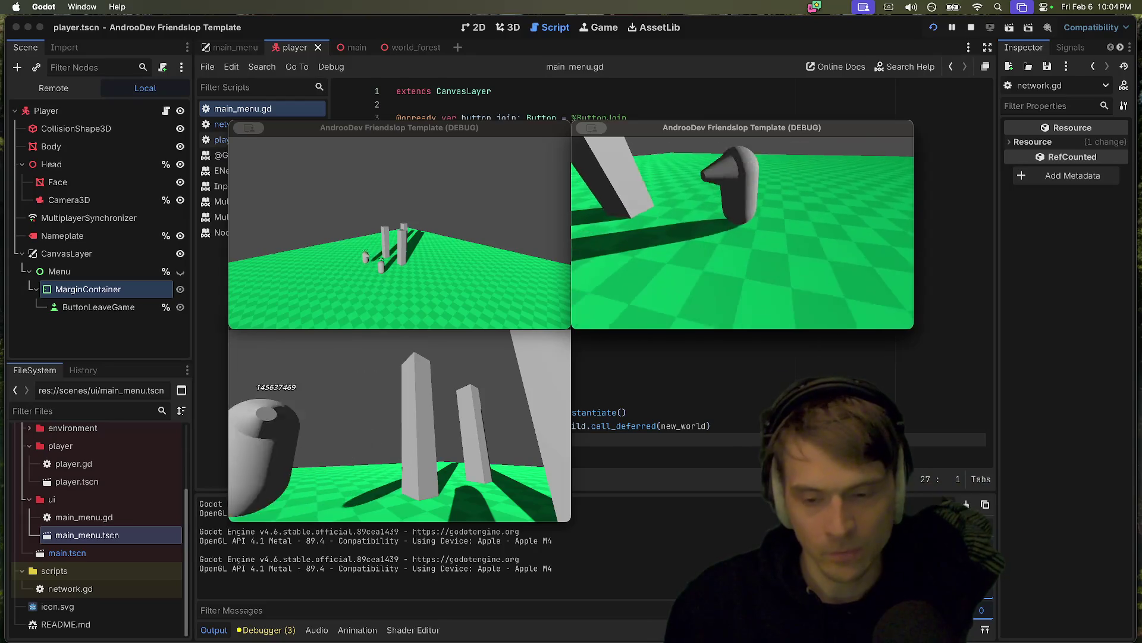
{"action": "key", "text": "Escape"}
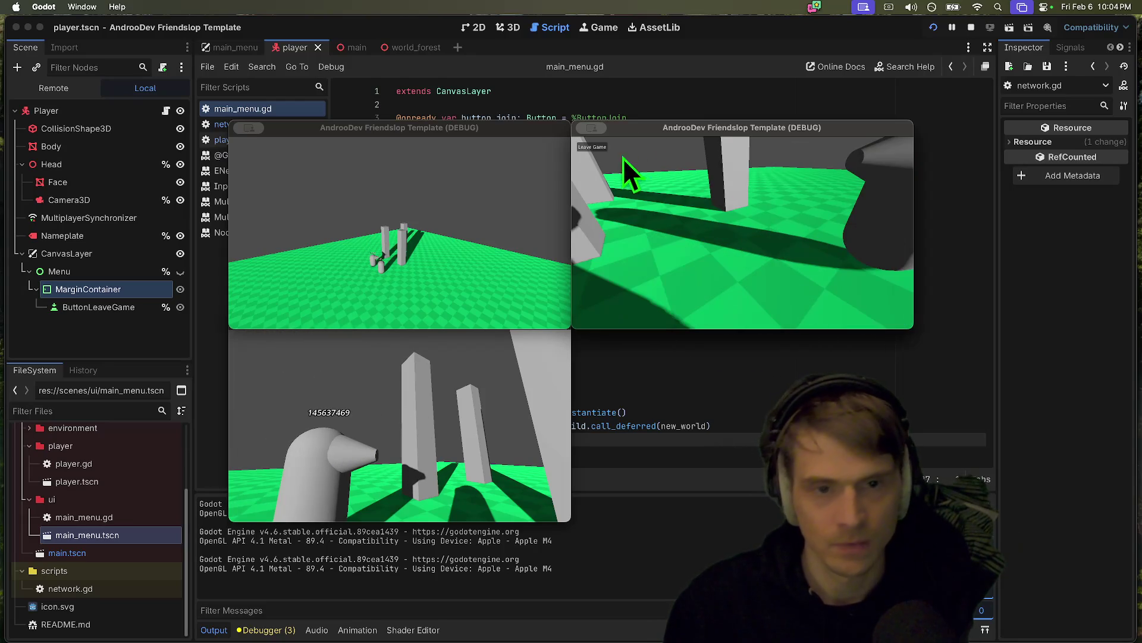
{"action": "left_click", "coordinate": [592, 147]}
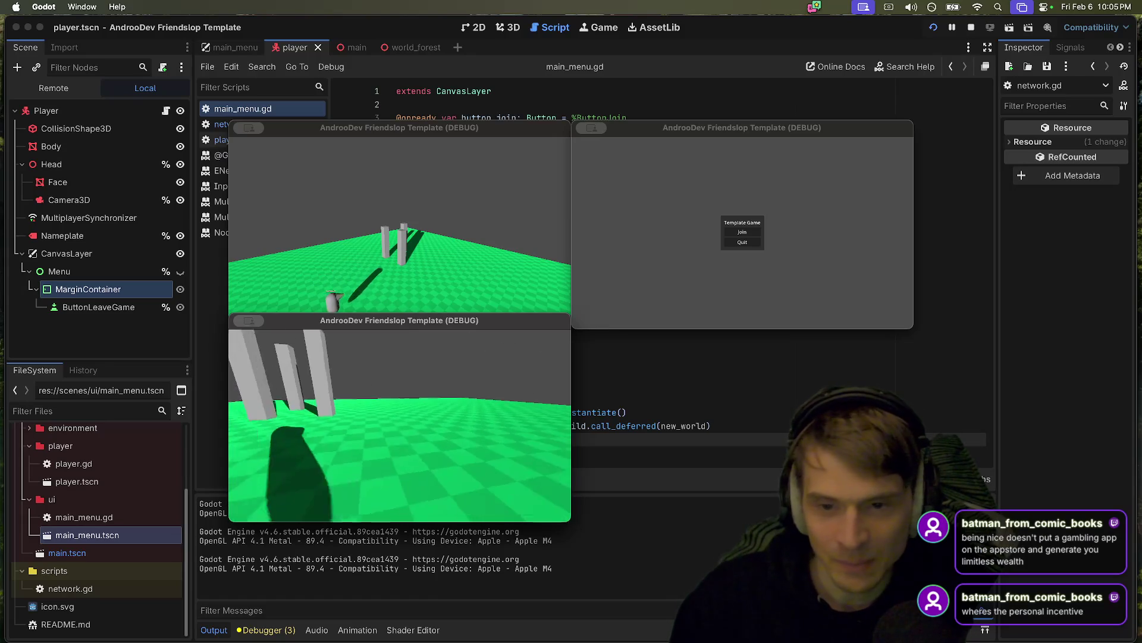
{"action": "left_click", "coordinate": [683, 316]}
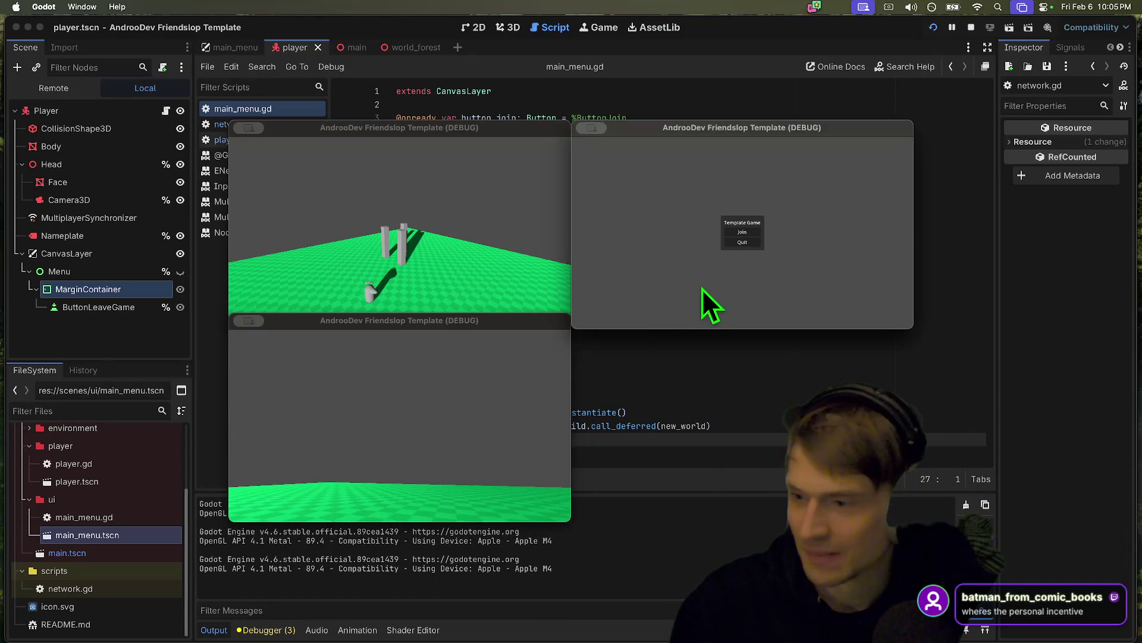
Step: Rejoin from the right window's menu, play, then stop the game and return to main_menu.gd
{"action": "left_click", "coordinate": [741, 232]}
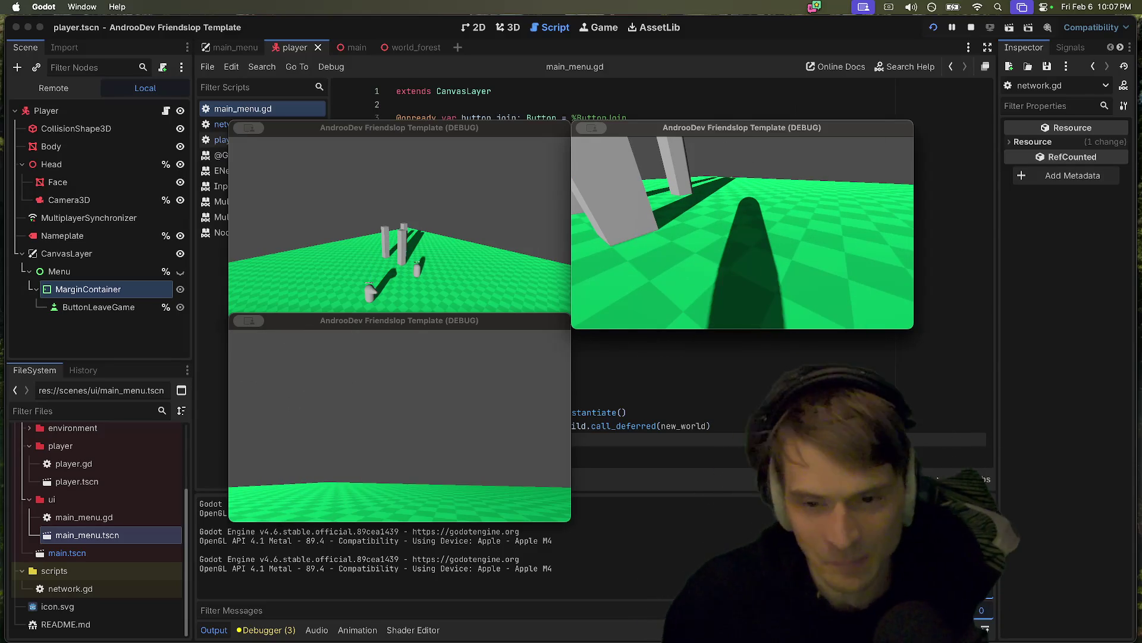
{"action": "key", "text": "super+q"}
{"action": "key", "text": "super+q"}
{"action": "key", "text": "super+q"}
{"action": "left_click", "coordinate": [653, 370]}
{"action": "left_click", "coordinate": [754, 460]}
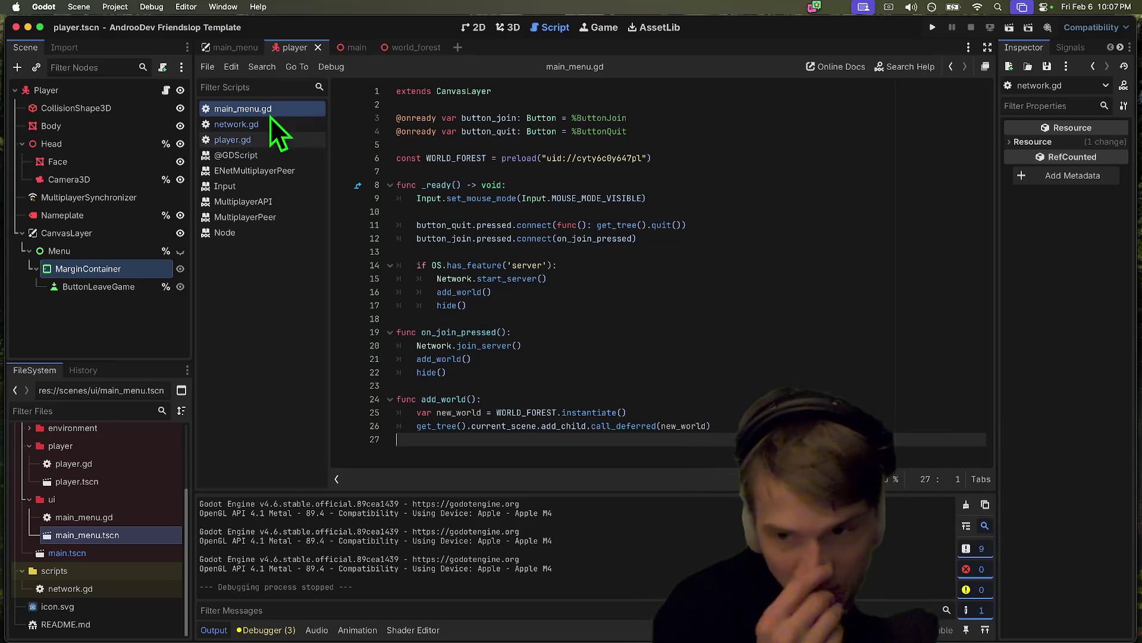
Step: Show player.tscn in the 2D view, toggle the Menu node's visibility, and clear the output log
{"action": "left_click", "coordinate": [270, 139]}
{"action": "left_click", "coordinate": [464, 28]}
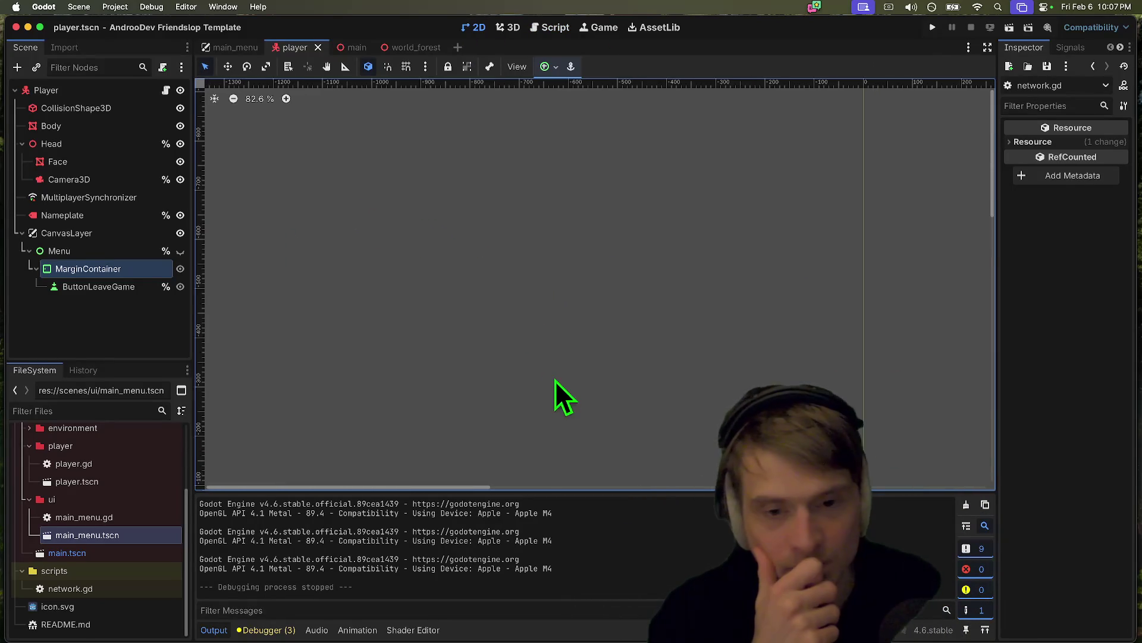
{"action": "scroll", "coordinate": [510, 319], "scroll_direction": "down", "scroll_amount": 10}
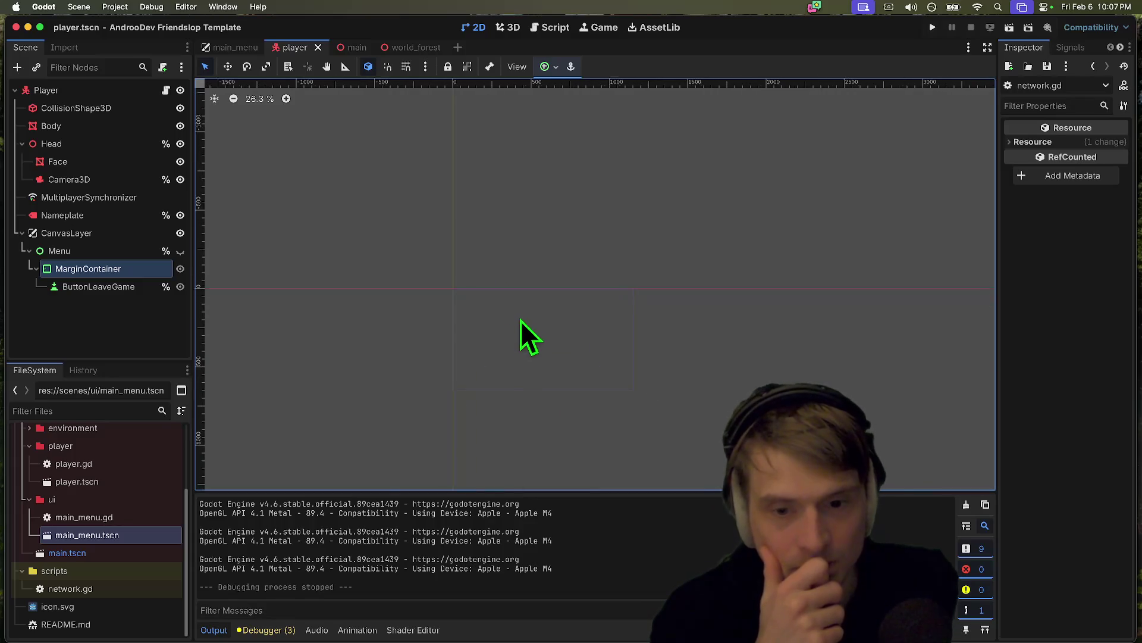
{"action": "scroll", "coordinate": [521, 321], "scroll_direction": "up", "scroll_amount": 10}
{"action": "left_click", "coordinate": [181, 251]}
{"action": "left_click", "coordinate": [180, 251]}
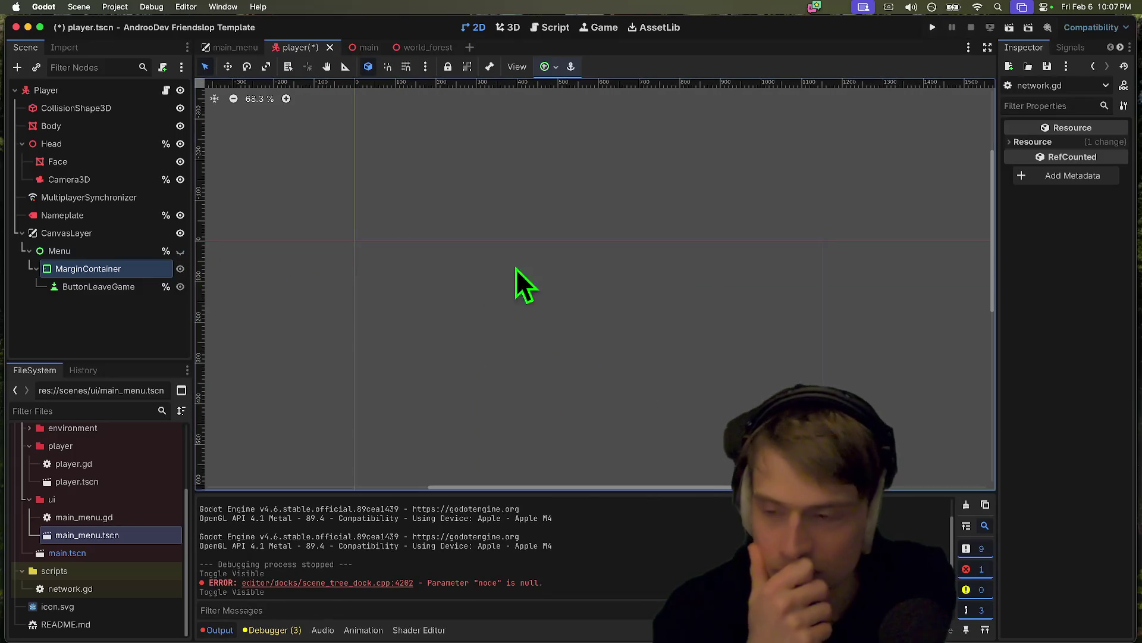
{"action": "left_click", "coordinate": [463, 292]}
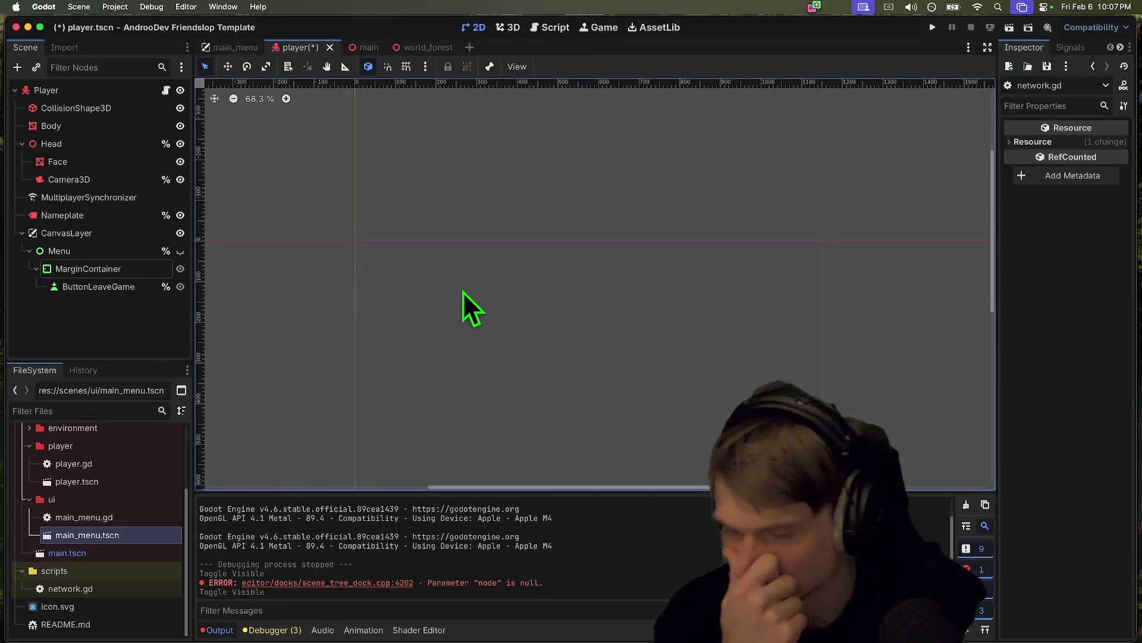
{"action": "left_click", "coordinate": [966, 505]}
Step: Add a MarginContainer, move it directly under CanvasLayer, and anchor it to the screen centre
{"action": "key", "text": "super+a"}
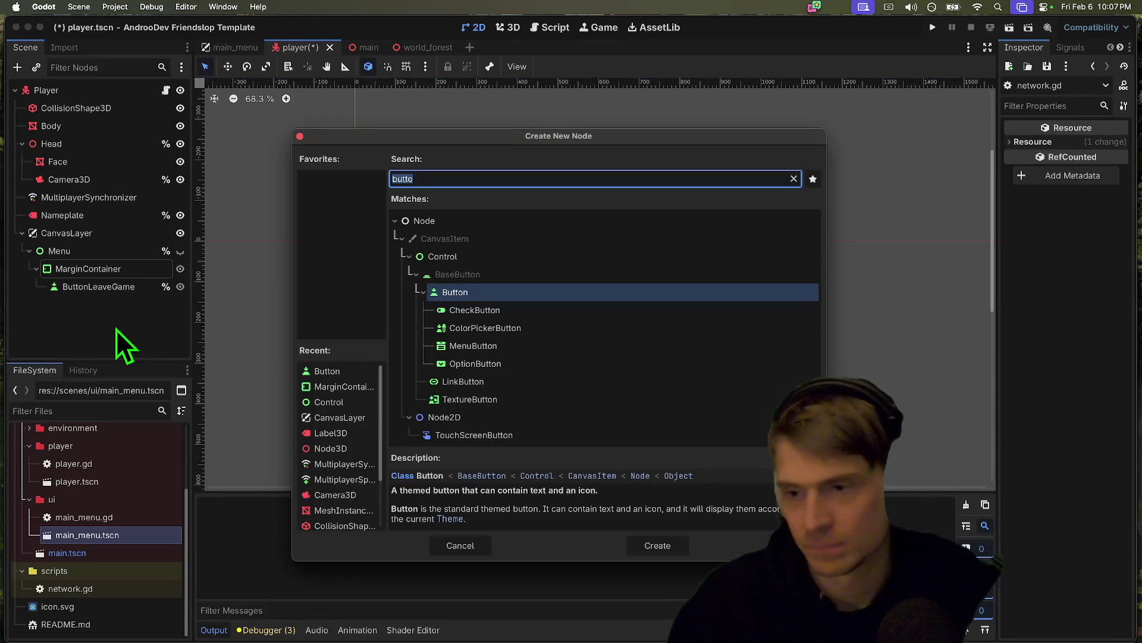
{"action": "type", "text": "margin"}
{"action": "key", "text": "Return"}
{"action": "left_click_drag", "start_coordinate": [113, 305], "coordinate": [115, 256]}
{"action": "left_click_drag", "start_coordinate": [104, 310], "coordinate": [107, 232]}
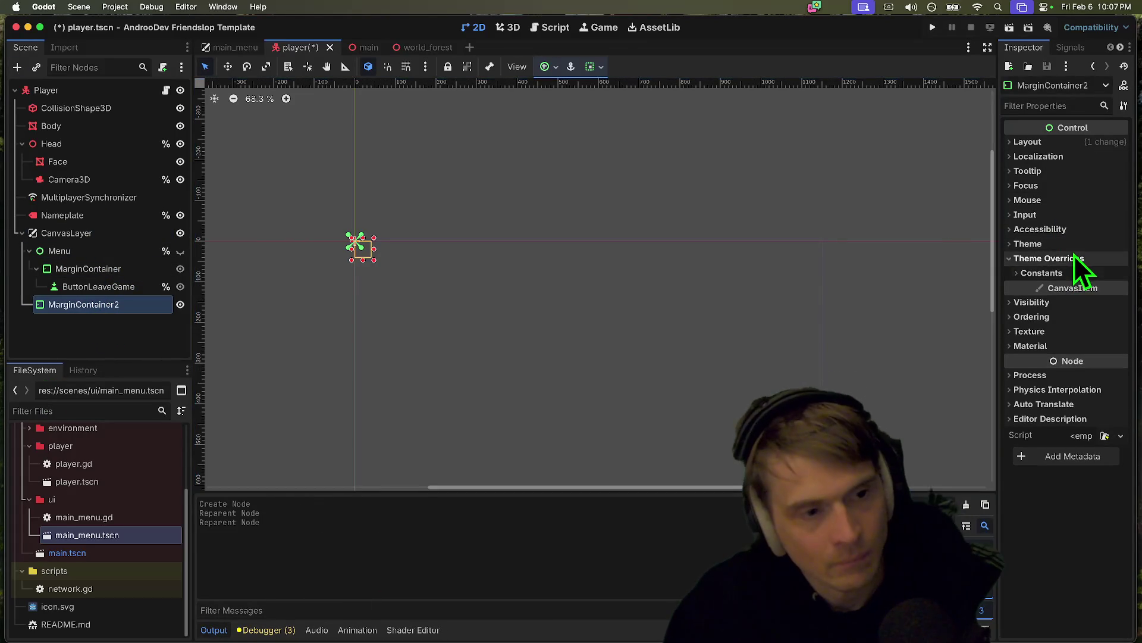
{"action": "left_click", "coordinate": [1068, 143]}
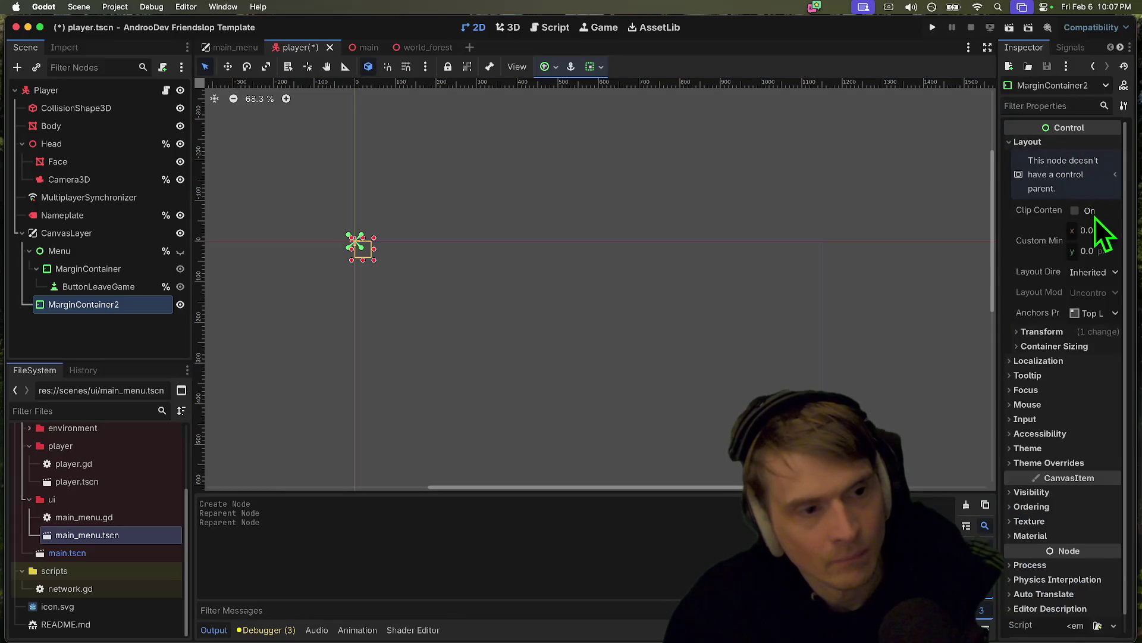
{"action": "left_click", "coordinate": [1095, 314]}
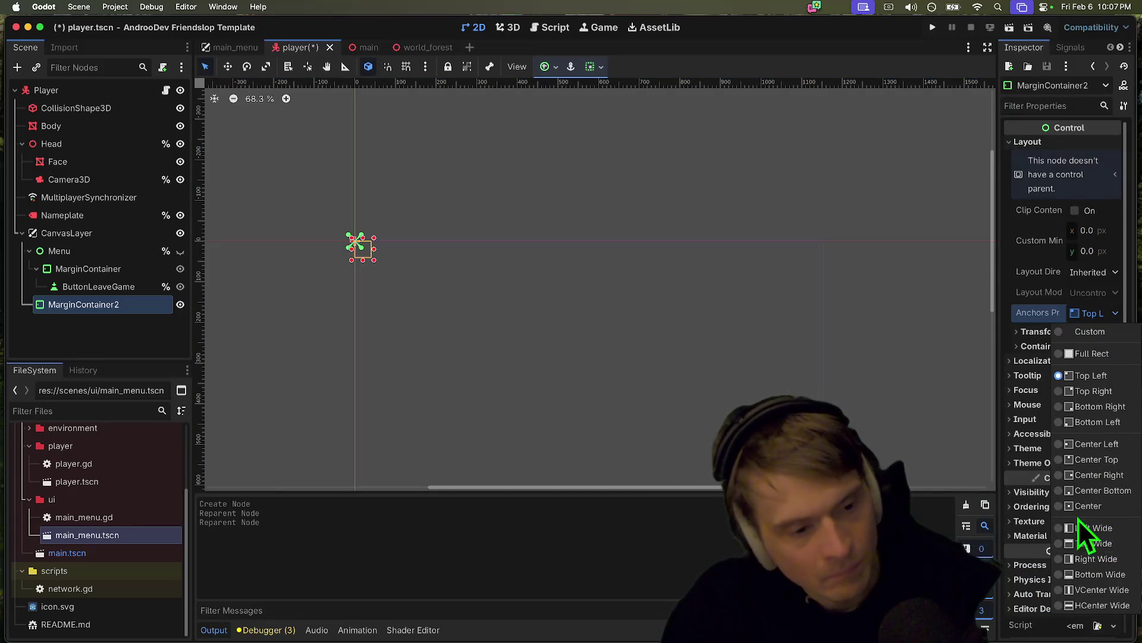
{"action": "left_click", "coordinate": [1092, 505]}
{"action": "scroll", "coordinate": [556, 383], "scroll_direction": "up", "scroll_amount": 5}
{"action": "scroll", "coordinate": [538, 247], "scroll_direction": "down", "scroll_amount": 3}
Step: Reset MarginContainer2's anchors to top left, then re-anchor it to the screen centre
{"action": "left_click", "coordinate": [135, 307]}
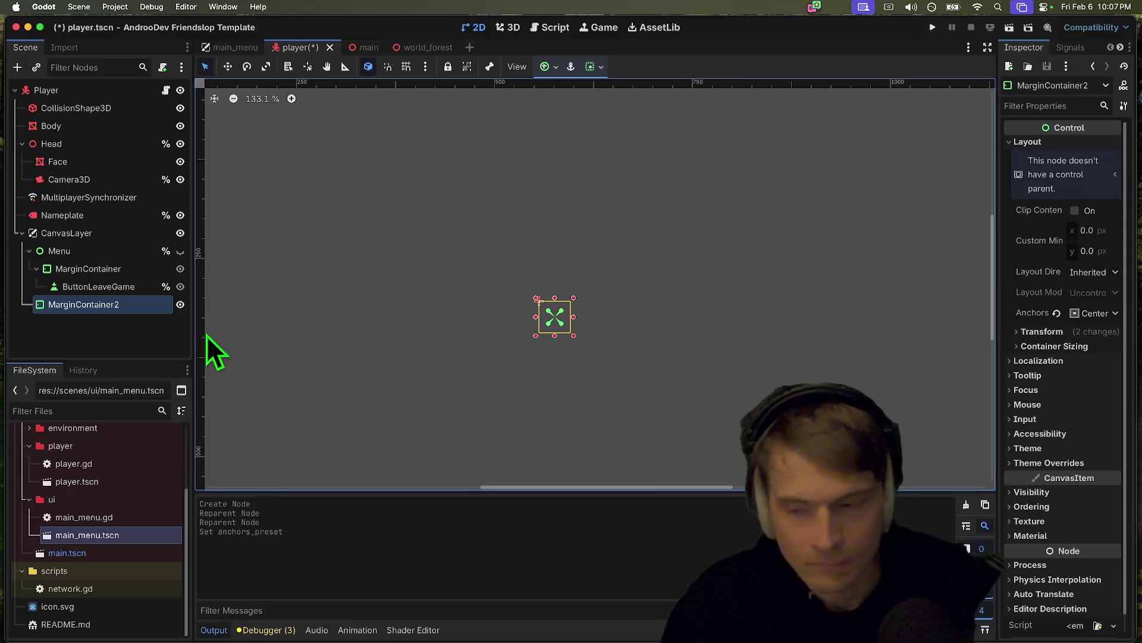
{"action": "left_click", "coordinate": [128, 333]}
{"action": "left_click", "coordinate": [128, 305]}
{"action": "right_click", "coordinate": [128, 305]}
{"action": "left_click", "coordinate": [316, 408]}
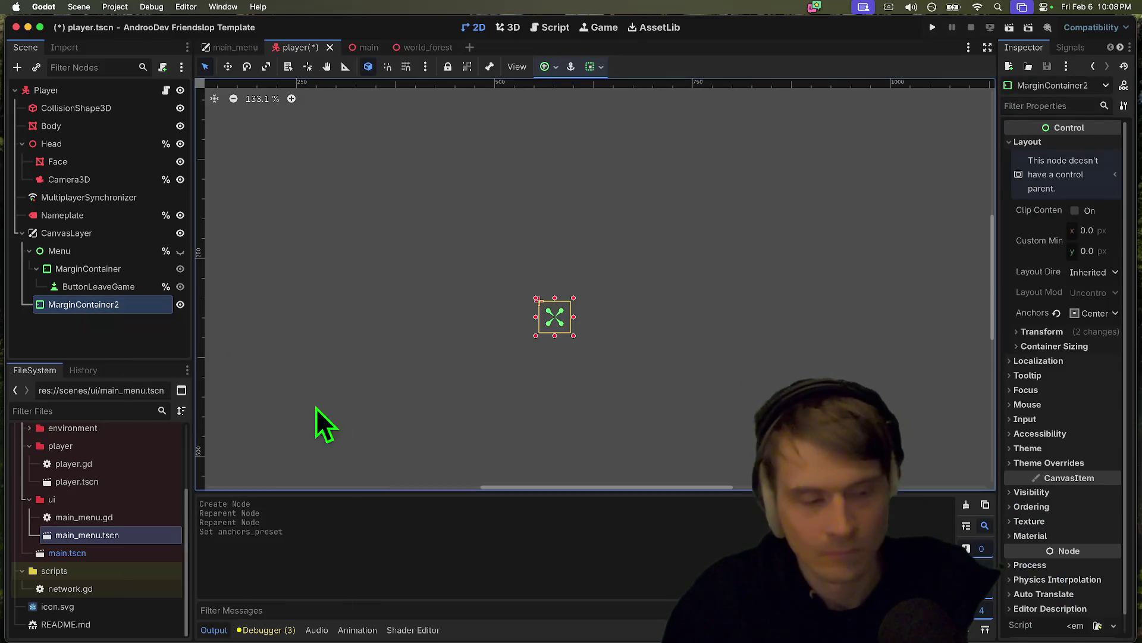
{"action": "left_click", "coordinate": [1057, 314]}
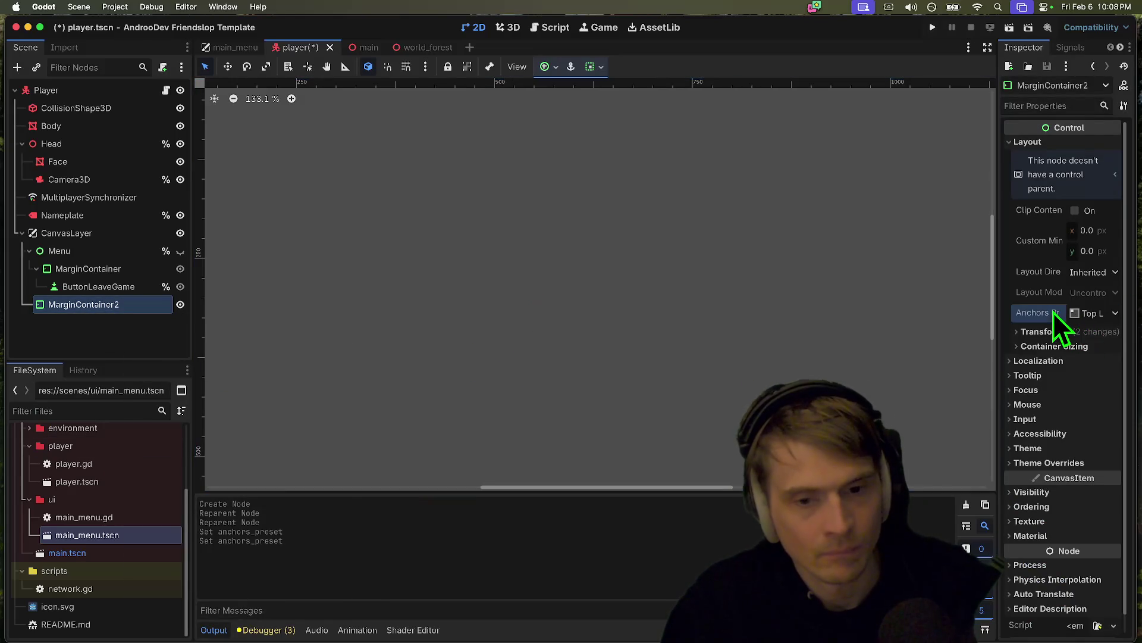
{"action": "left_click", "coordinate": [1075, 313]}
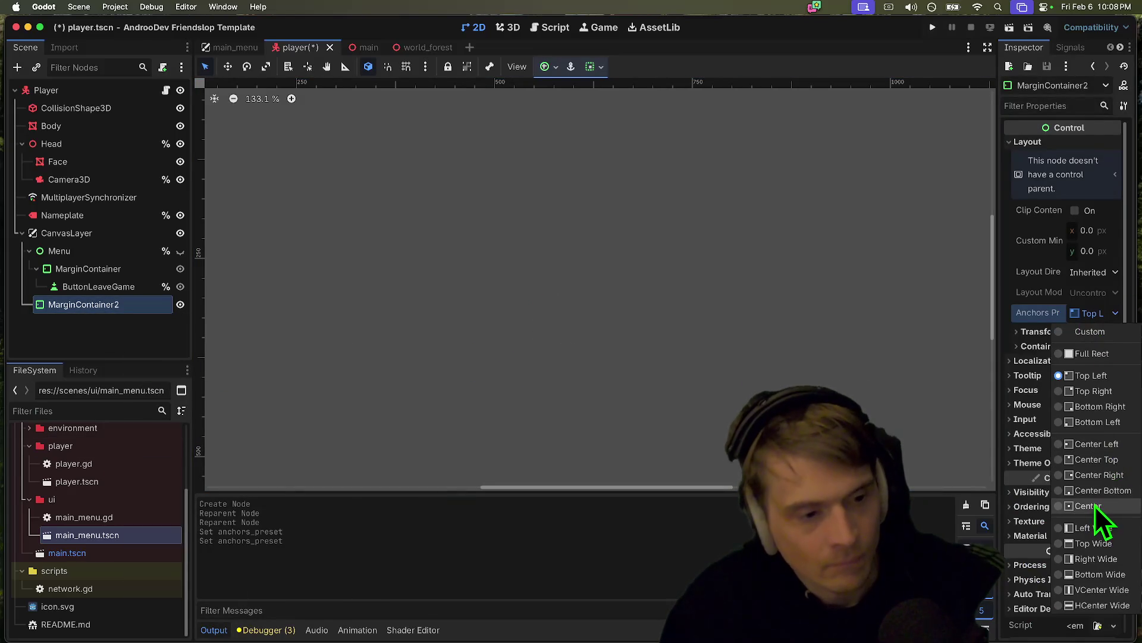
{"action": "left_click", "coordinate": [1105, 503]}
{"action": "left_click", "coordinate": [1072, 332]}
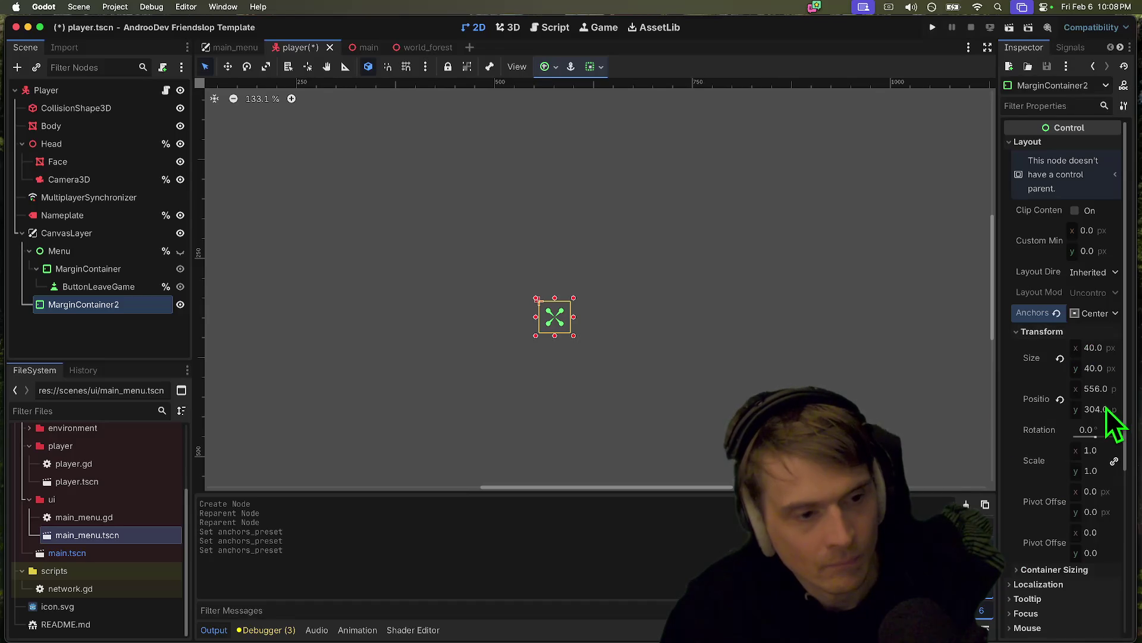
{"action": "left_click", "coordinate": [88, 349]}
{"action": "left_click", "coordinate": [100, 303]}
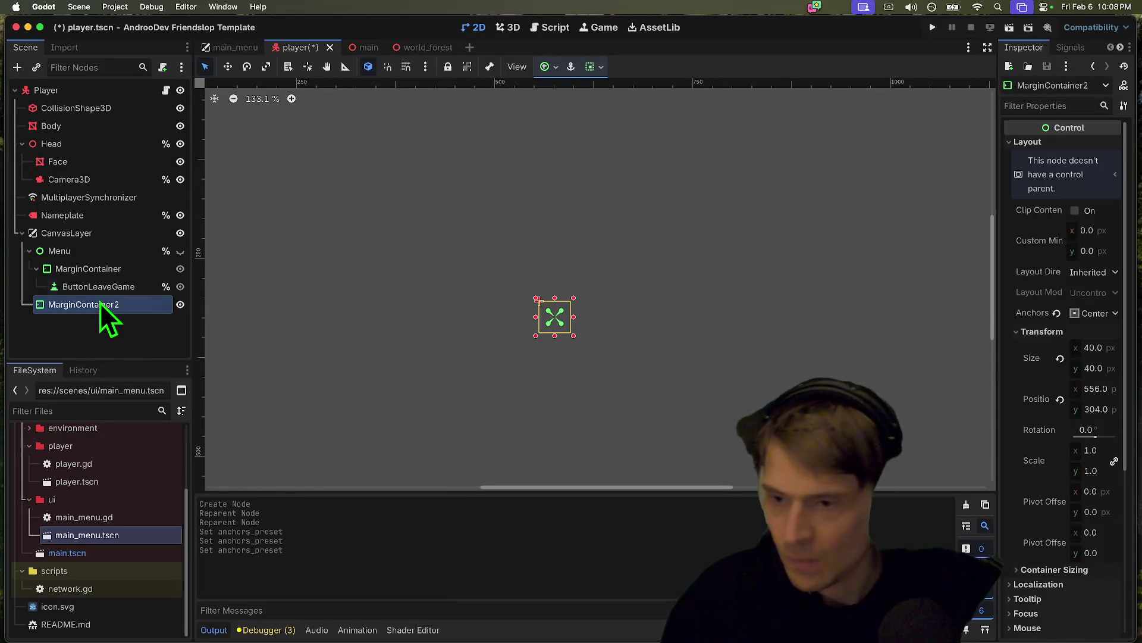
Step: Add a TextureRect child to CanvasLayer and set its anchors preset to Center
{"action": "left_click", "coordinate": [134, 233]}
{"action": "key", "text": "ctrl+a"}
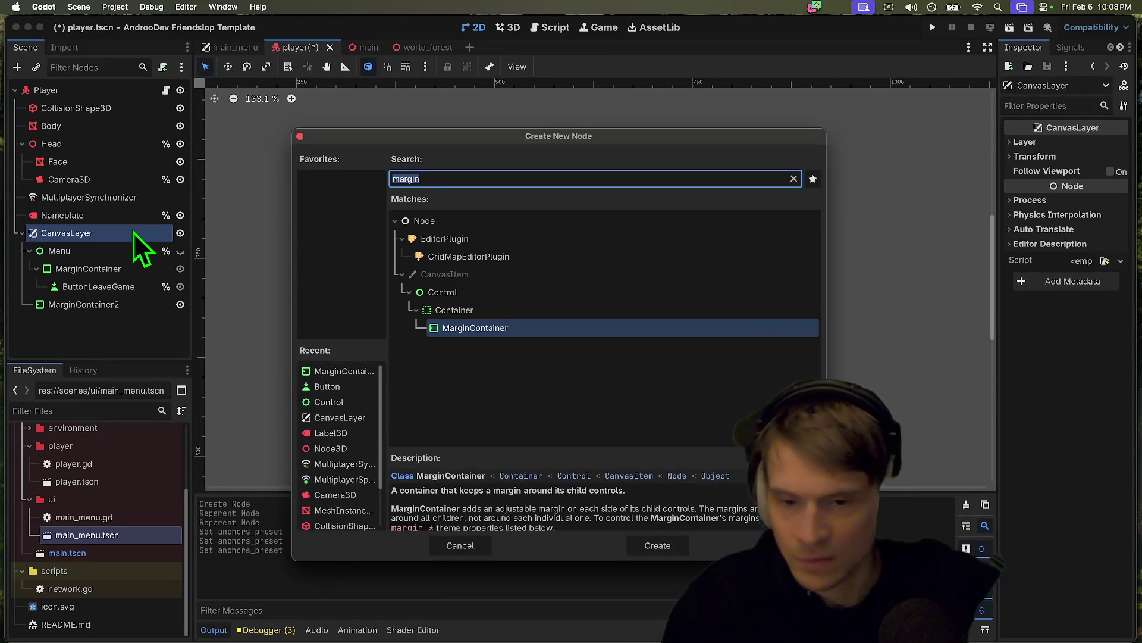
{"action": "type", "text": "texture"}
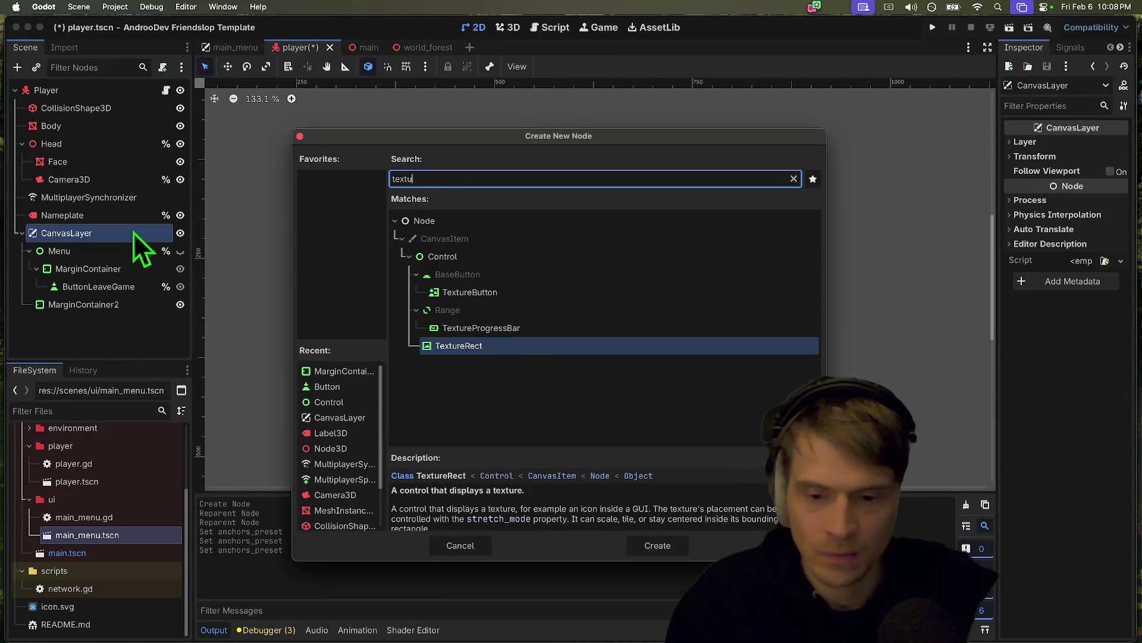
{"action": "key", "text": "Return"}
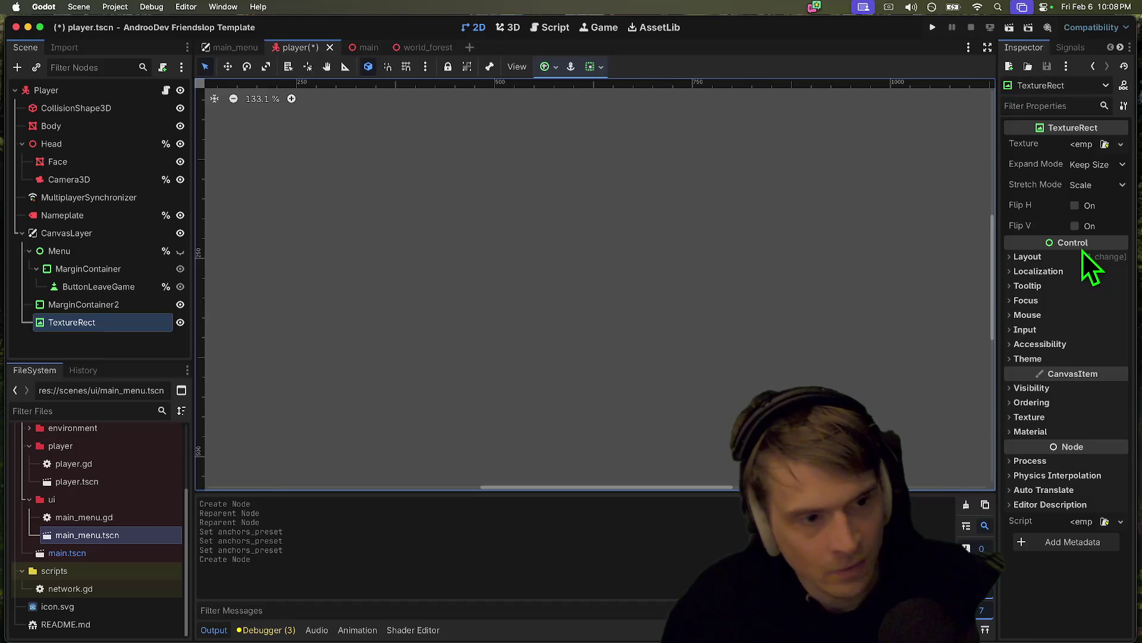
{"action": "left_click", "coordinate": [1083, 257]}
{"action": "left_click", "coordinate": [1095, 429]}
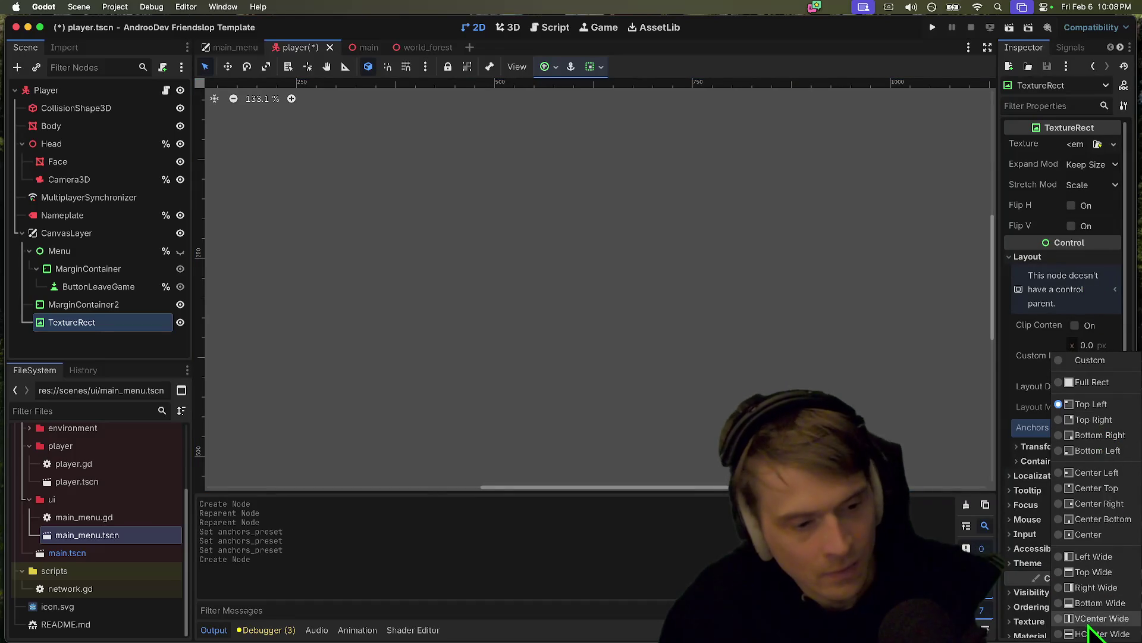
{"action": "left_click", "coordinate": [1100, 535]}
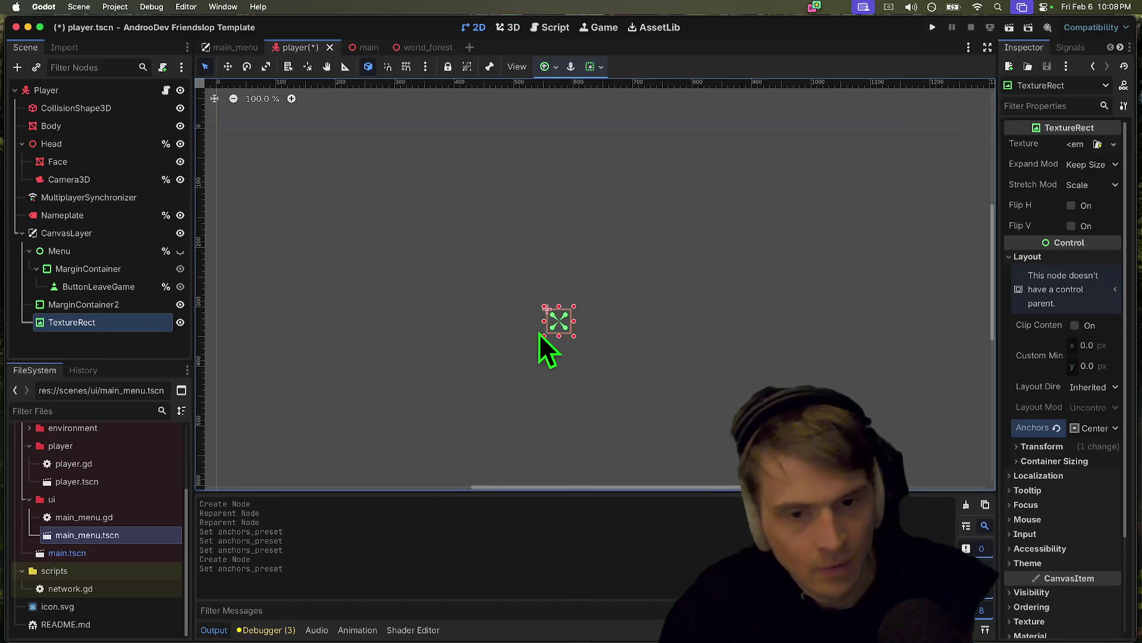
{"action": "scroll", "coordinate": [539, 327], "scroll_direction": "up", "scroll_amount": 2}
Step: Delete MarginContainer2 and select the new TextureRect, widening the Inspector
{"action": "right_click", "coordinate": [150, 301]}
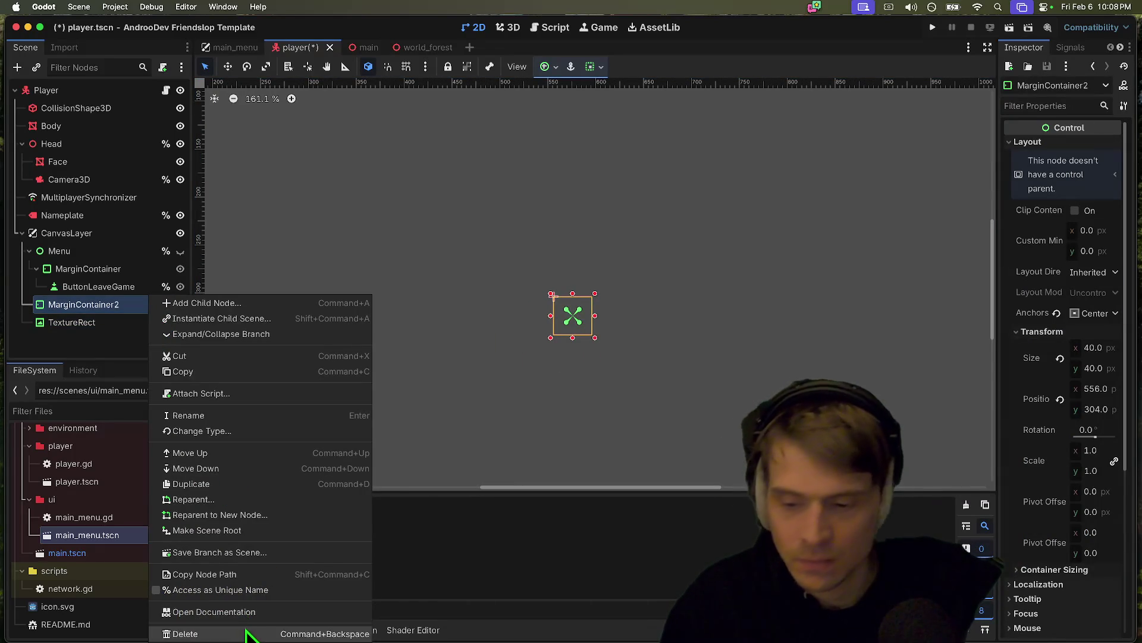
{"action": "left_click", "coordinate": [238, 633]}
{"action": "left_click", "coordinate": [608, 332]}
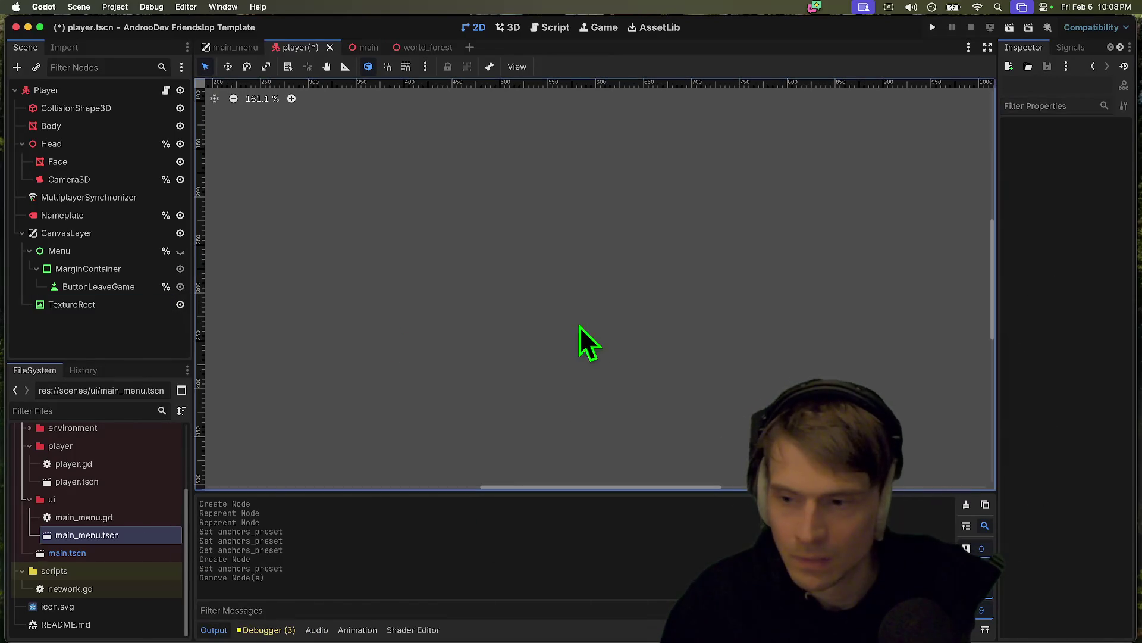
{"action": "left_click", "coordinate": [82, 302]}
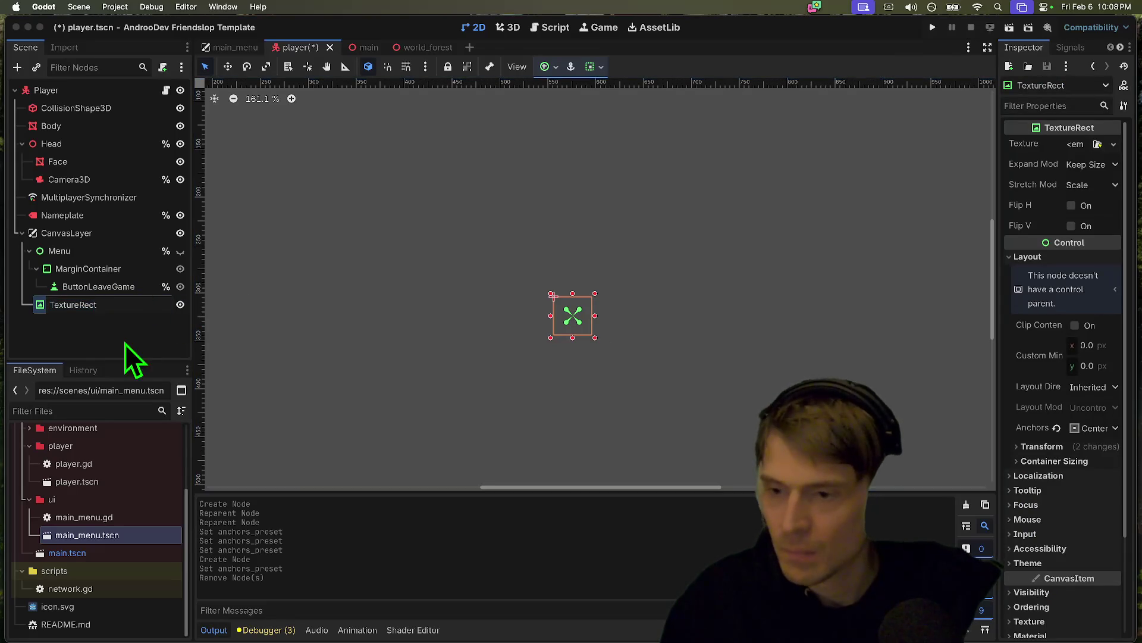
{"action": "left_click", "coordinate": [568, 312]}
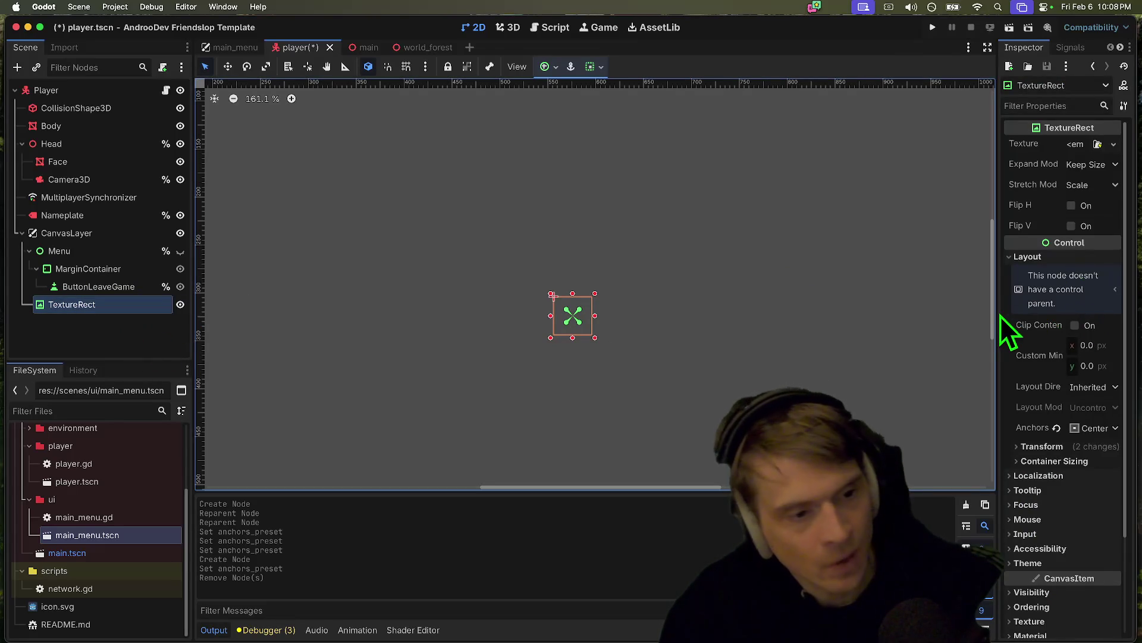
{"action": "left_click_drag", "start_coordinate": [997, 314], "coordinate": [738, 293]}
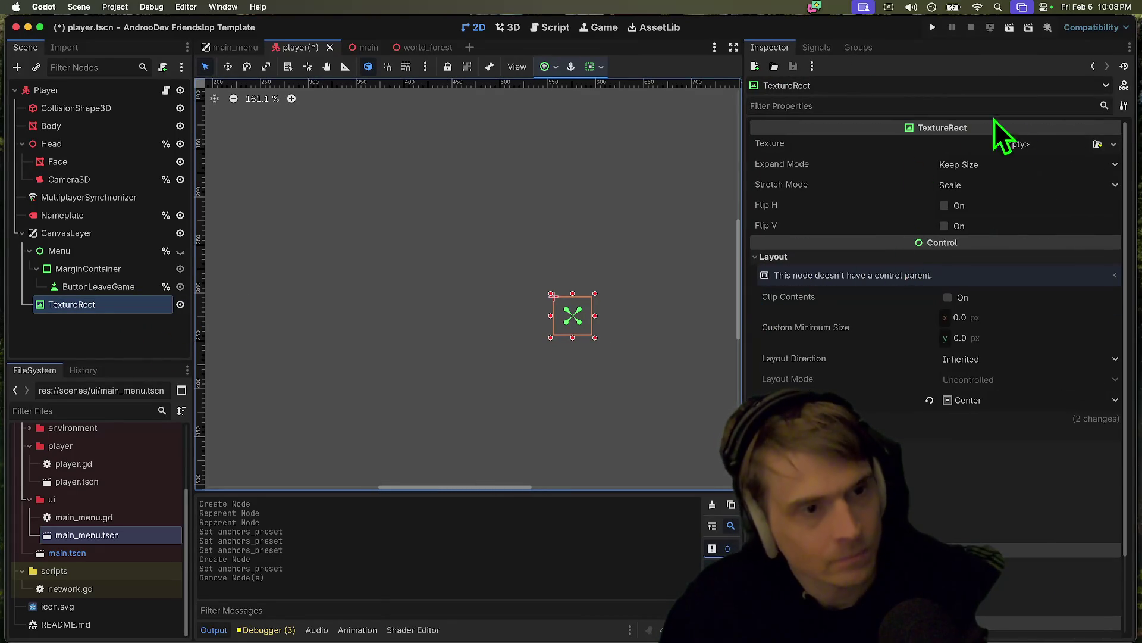
Step: Give the TextureRect a new GradientTexture2D with Radial fill
{"action": "left_click", "coordinate": [1018, 145]}
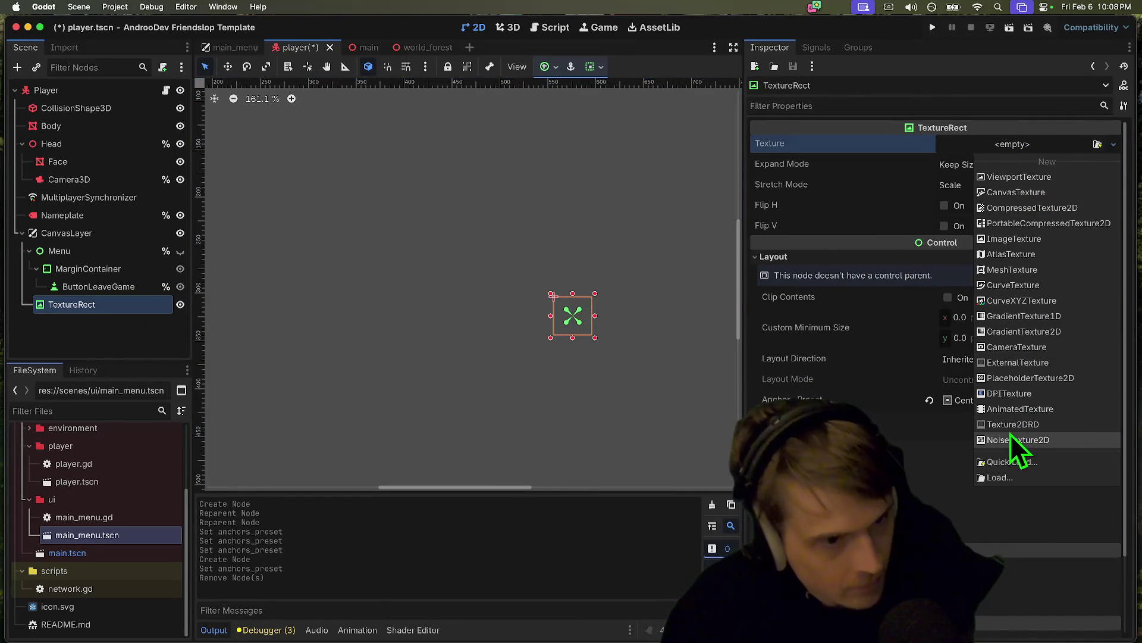
{"action": "left_click", "coordinate": [1021, 331]}
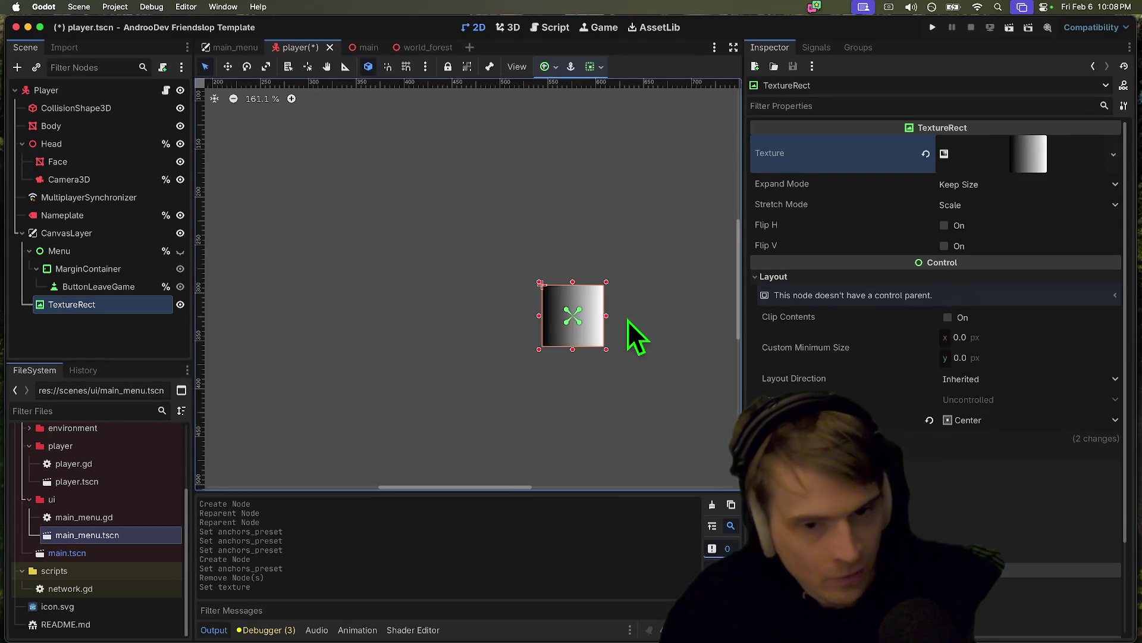
{"action": "scroll", "coordinate": [630, 336], "scroll_direction": "up", "scroll_amount": 2}
{"action": "left_click", "coordinate": [1038, 154]}
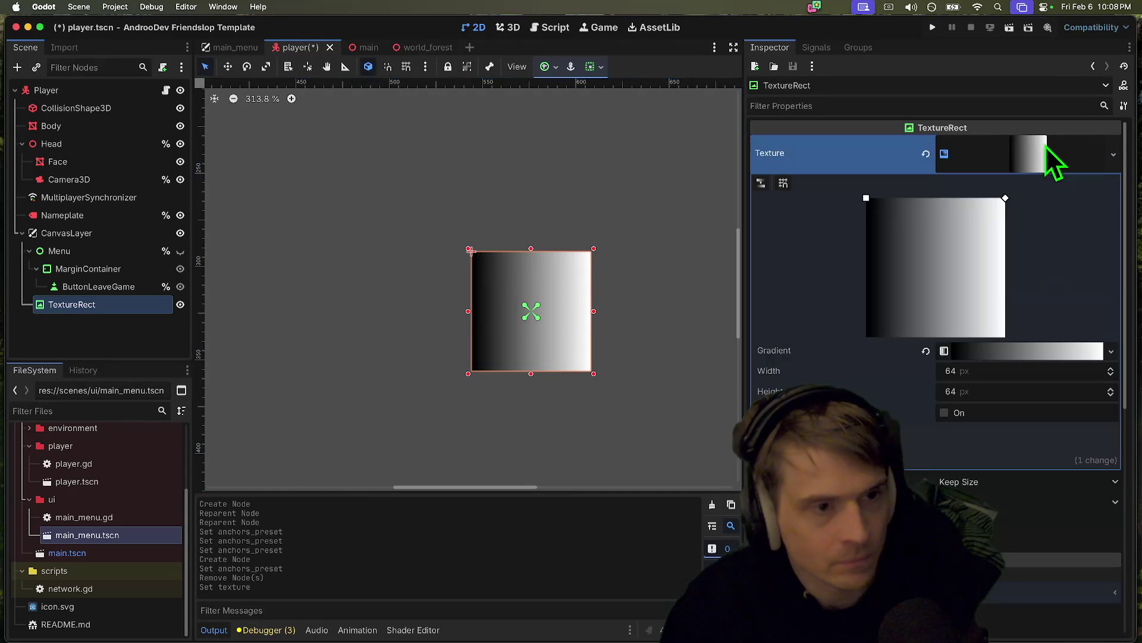
{"action": "scroll", "coordinate": [928, 416], "scroll_direction": "down", "scroll_amount": 1}
{"action": "left_click", "coordinate": [1019, 440]}
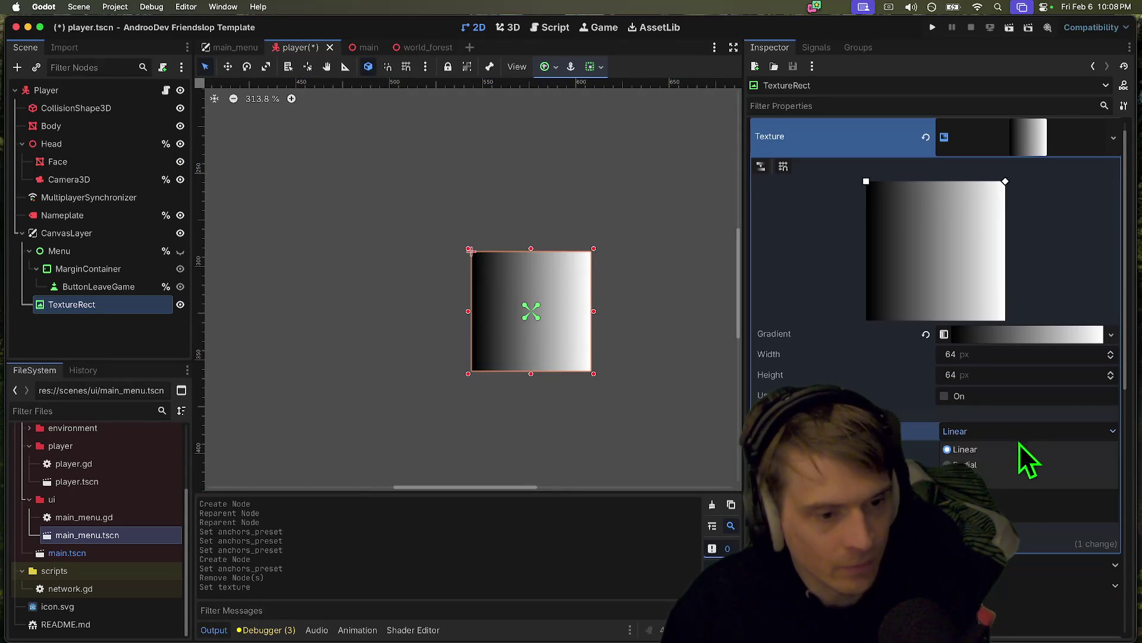
{"action": "left_click", "coordinate": [1020, 470]}
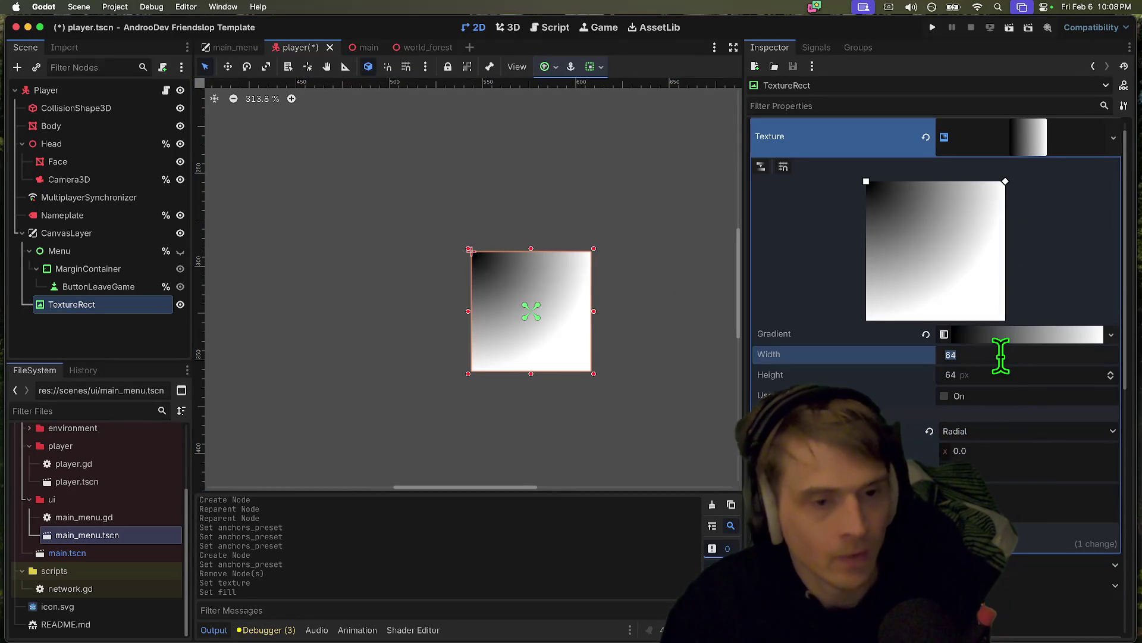
Step: Enter 0.5, 0.5 gradient position values and drag the fill end point to the top-right corner
{"action": "left_click", "coordinate": [1015, 470]}
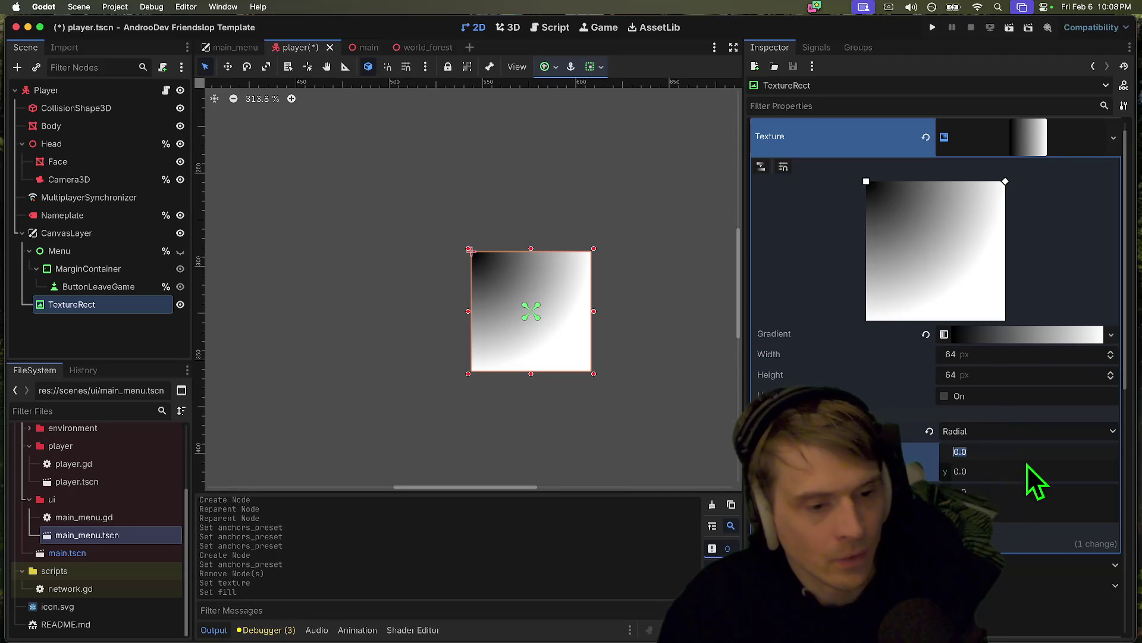
{"action": "type", "text": "0."}
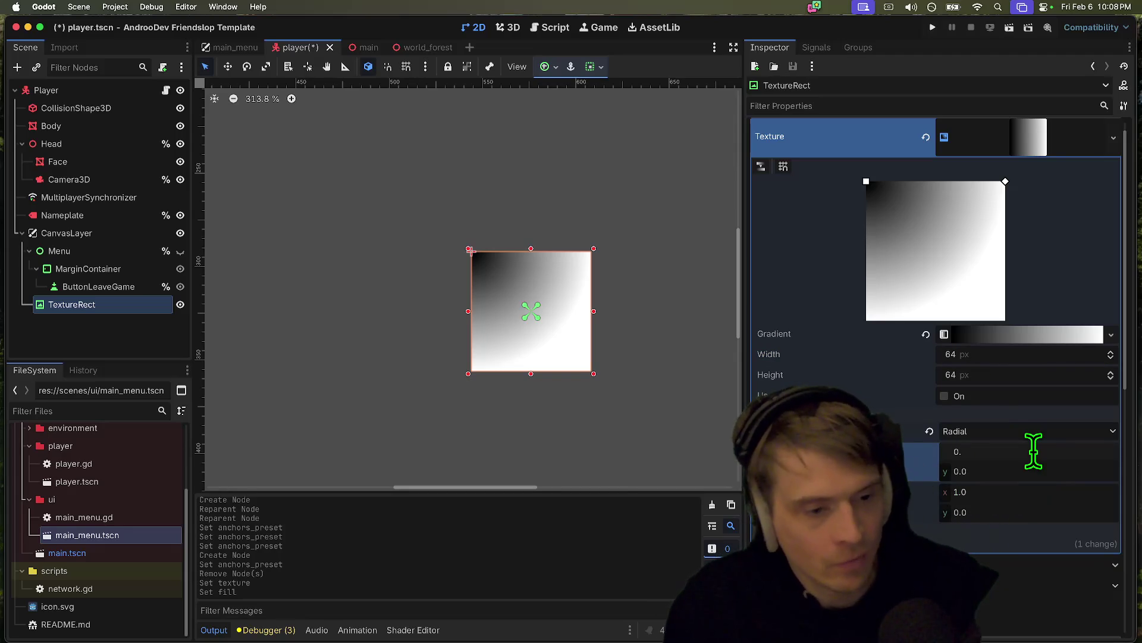
{"action": "key", "text": "Tab"}
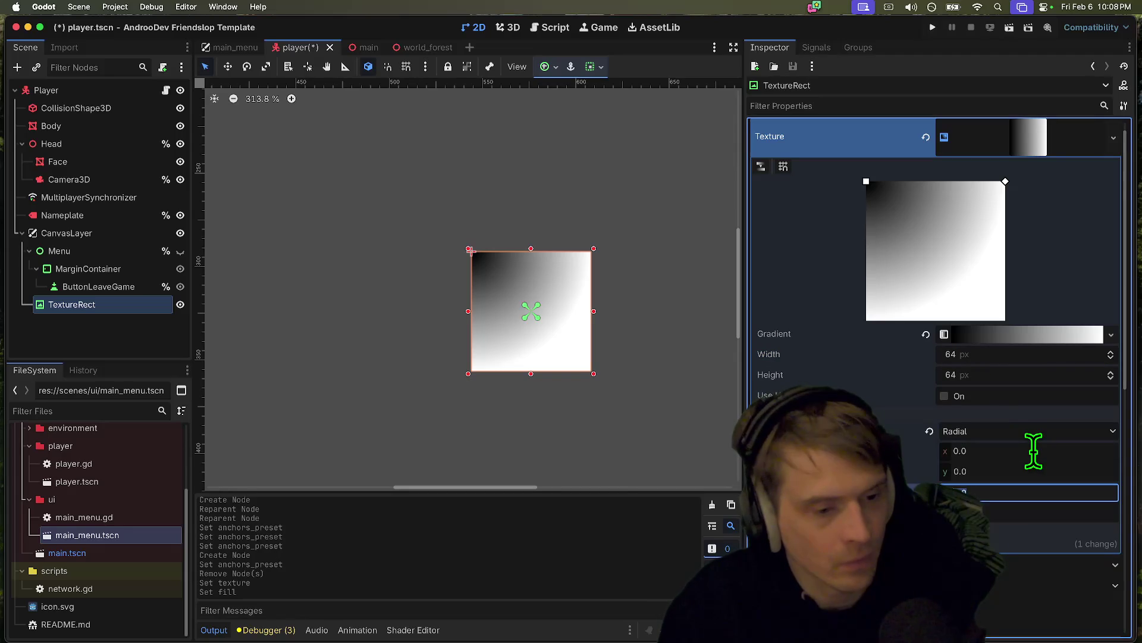
{"action": "type", "text": "5"}
{"action": "key", "text": "Tab"}
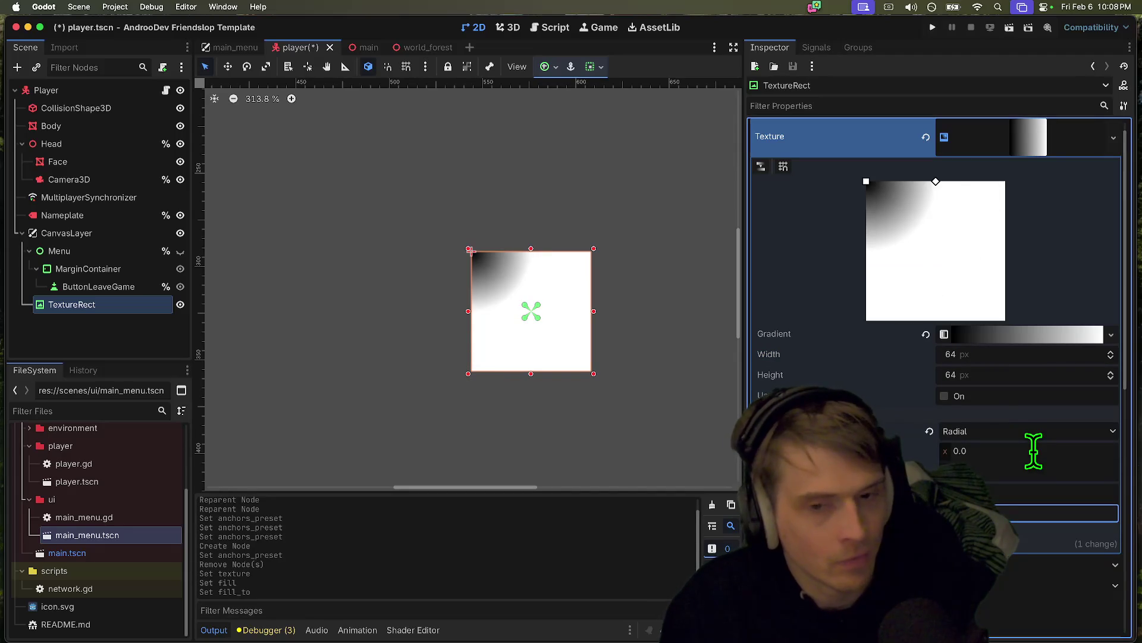
{"action": "type", "text": "5"}
{"action": "key", "text": "Tab"}
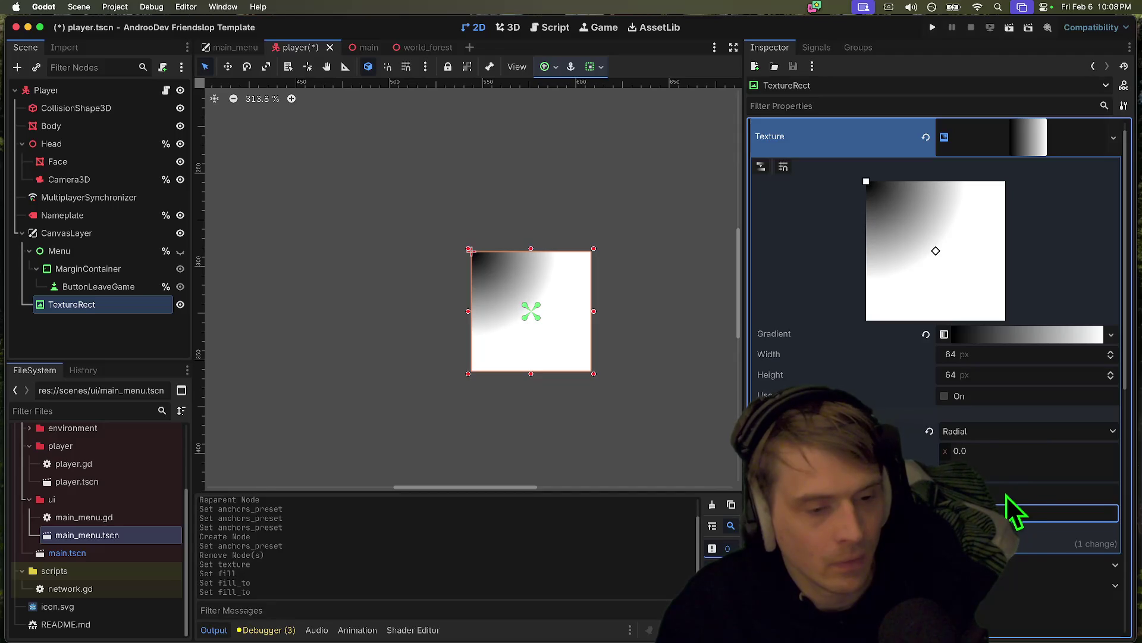
{"action": "left_click", "coordinate": [998, 504]}
{"action": "left_click_drag", "start_coordinate": [936, 251], "coordinate": [1006, 182]}
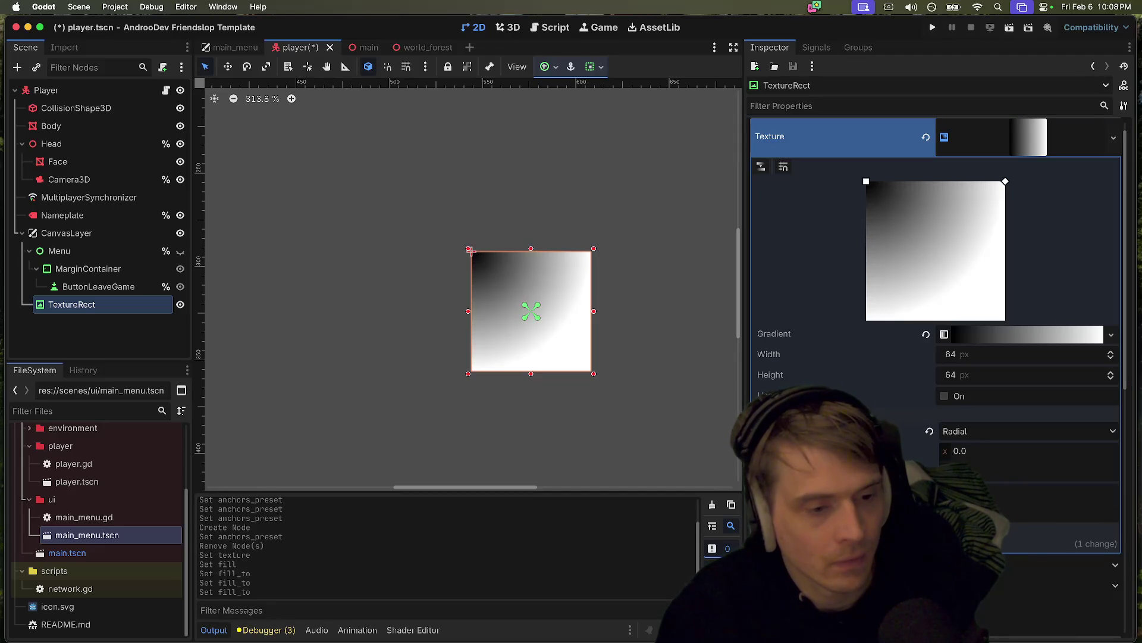
{"action": "scroll", "coordinate": [617, 382], "scroll_direction": "up", "scroll_amount": 4}
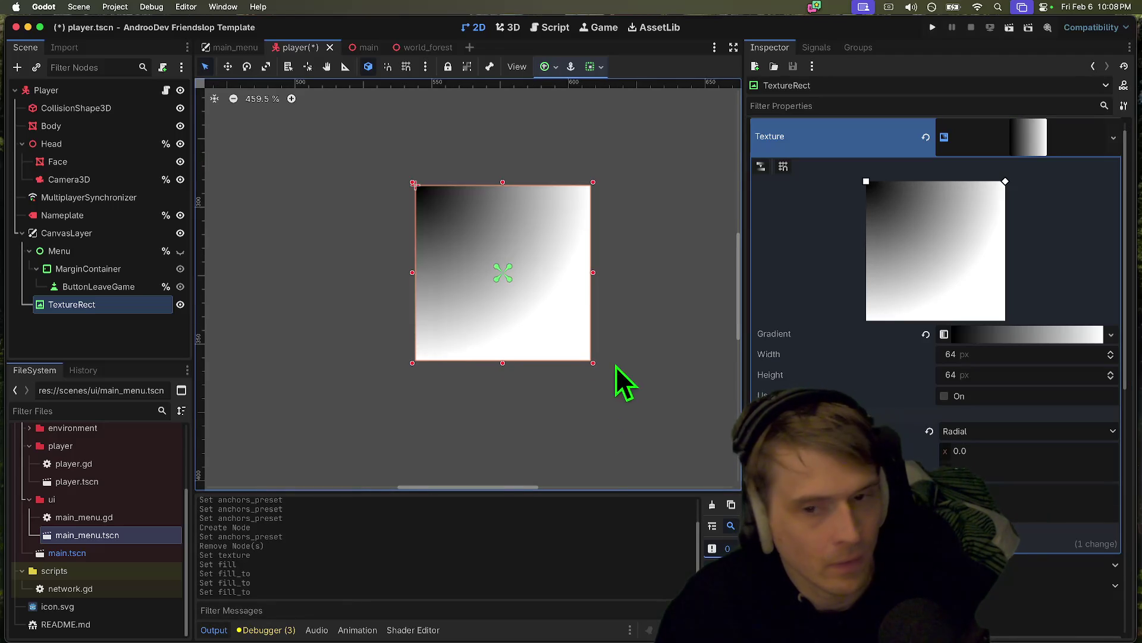
Step: Set Fill From to 0.5, 0.5 to centre the gradient, keeping Fill To at the corner
{"action": "left_click", "coordinate": [1003, 458]}
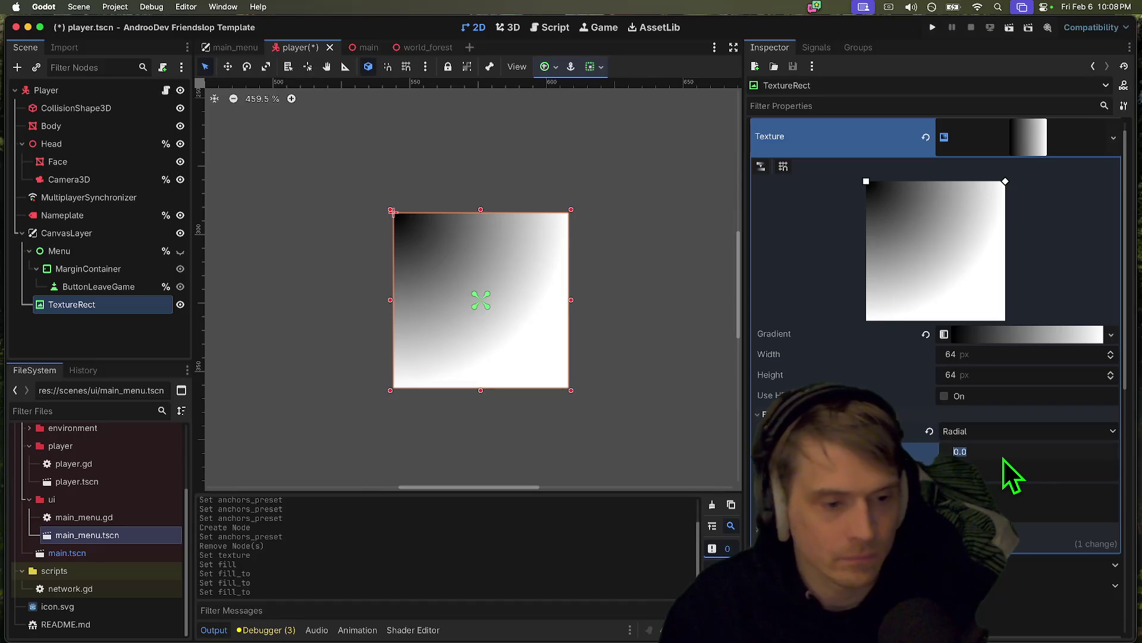
{"action": "key", "text": "Tab"}
{"action": "key", "text": "Tab"}
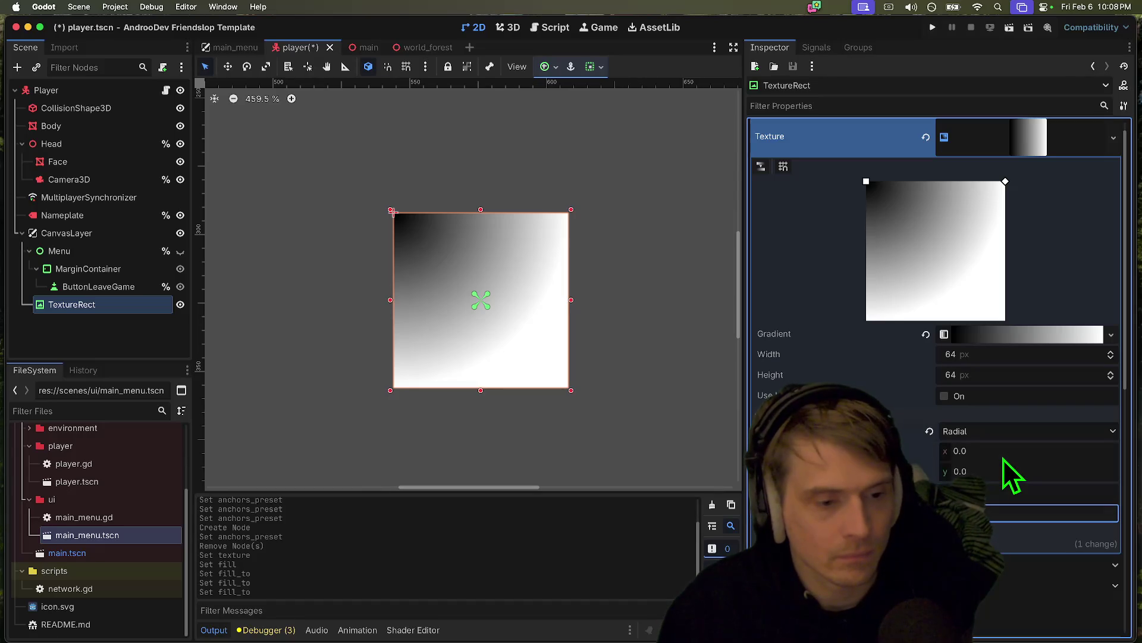
{"action": "key", "text": "super+z"}
{"action": "key", "text": "shift+Tab"}
{"action": "key", "text": "shift+Tab"}
{"action": "type", "text": "0.5"}
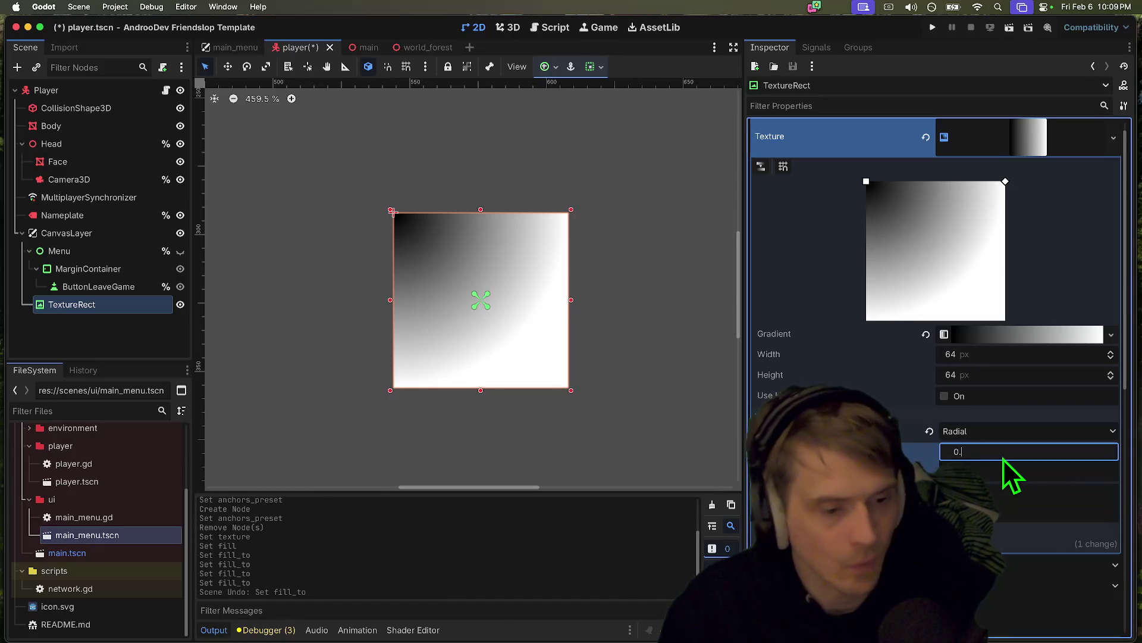
{"action": "key", "text": "Tab"}
{"action": "type", "text": "0.5"}
{"action": "key", "text": "Return"}
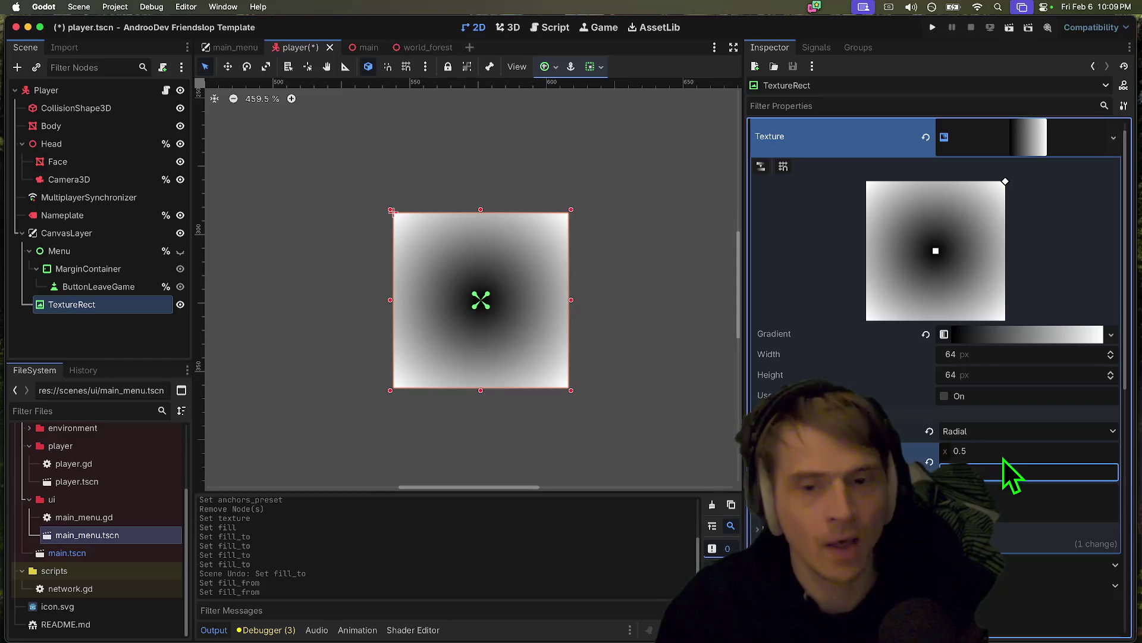
{"action": "left_click", "coordinate": [658, 453]}
{"action": "left_click", "coordinate": [476, 306]}
{"action": "left_click", "coordinate": [1003, 333]}
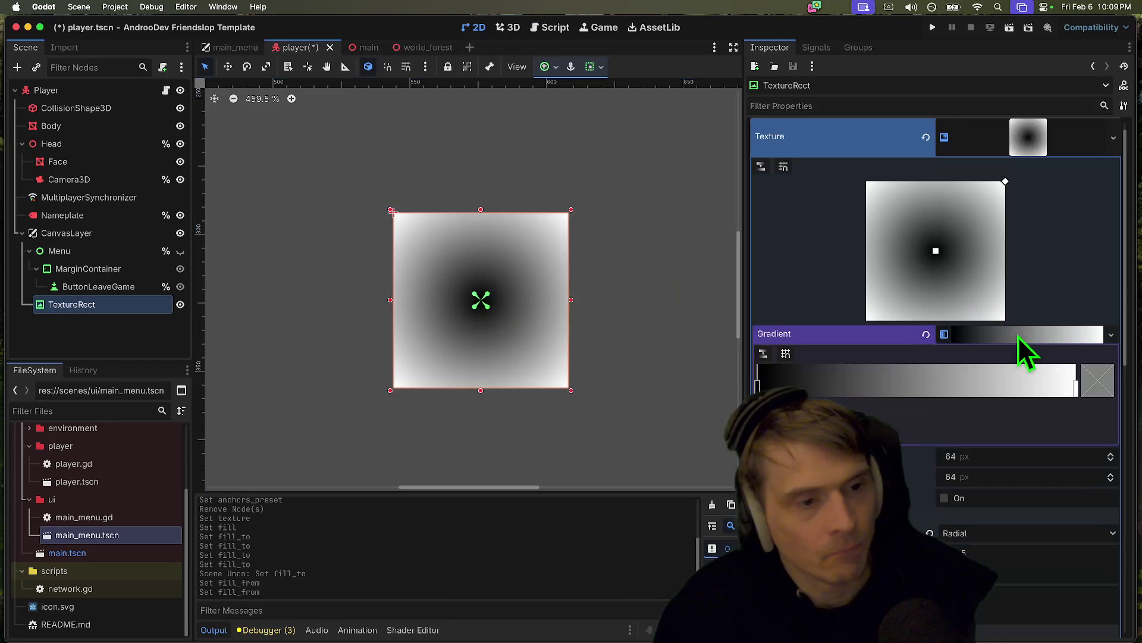
Step: Sharpen the gradient into a hard-edged circle and set the dark stop's alpha to 0
{"action": "left_click_drag", "start_coordinate": [765, 384], "coordinate": [916, 408]}
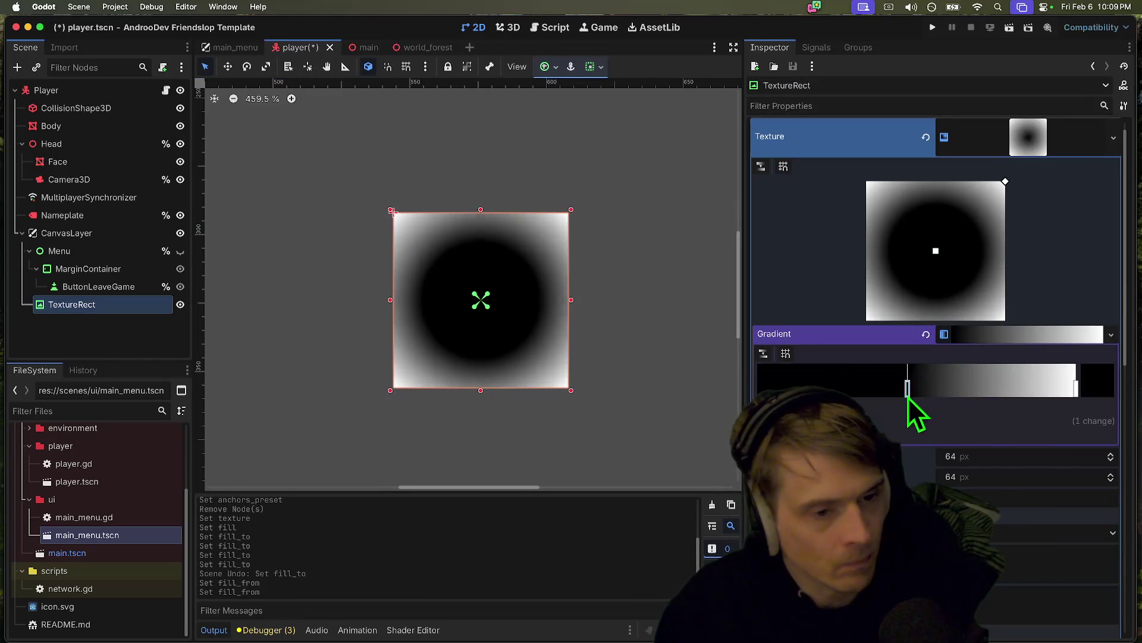
{"action": "left_click_drag", "start_coordinate": [1085, 408], "coordinate": [912, 399]}
{"action": "left_click", "coordinate": [908, 399]}
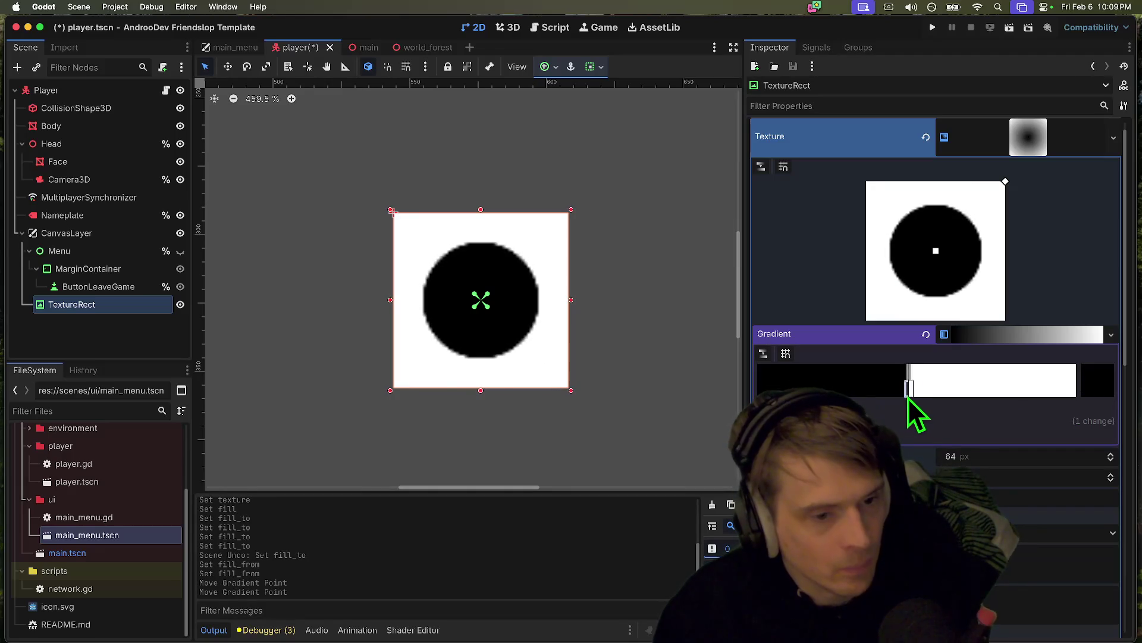
{"action": "left_click_drag", "start_coordinate": [908, 397], "coordinate": [912, 396]}
{"action": "double_click", "coordinate": [912, 397]}
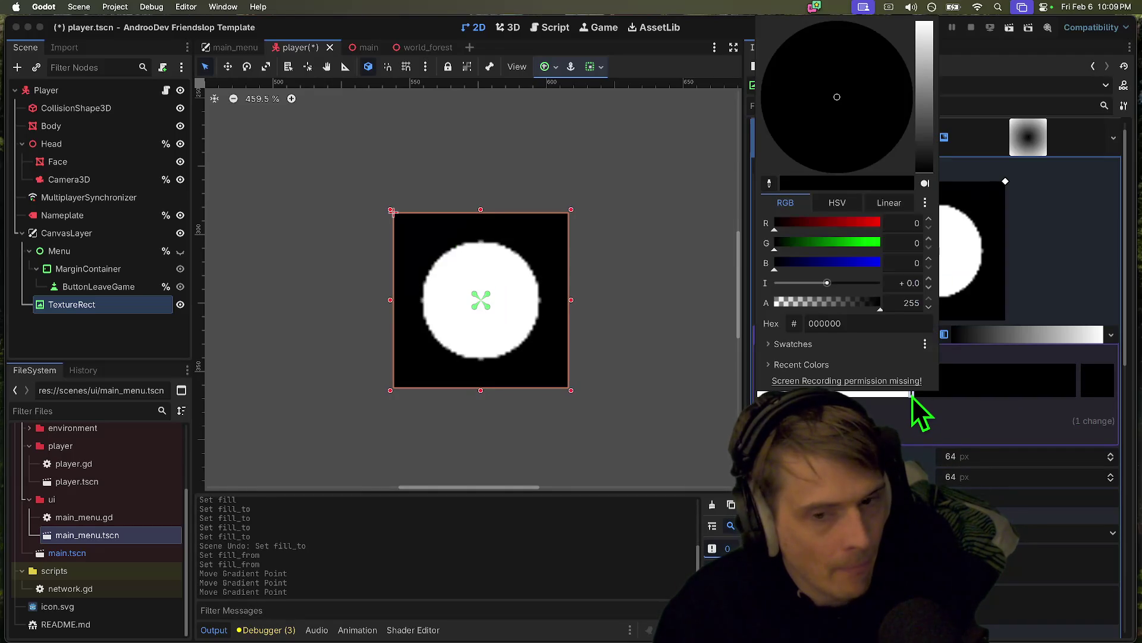
{"action": "left_click", "coordinate": [905, 303]}
{"action": "type", "text": "0"}
{"action": "key", "text": "Return"}
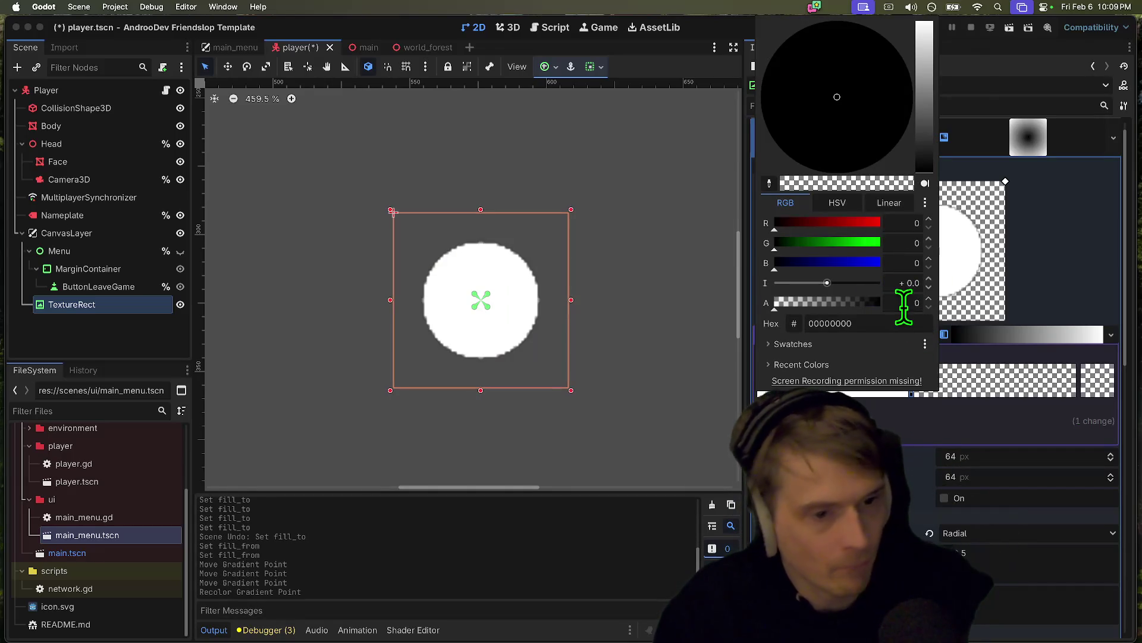
{"action": "left_click", "coordinate": [941, 416]}
{"action": "double_click", "coordinate": [911, 394]}
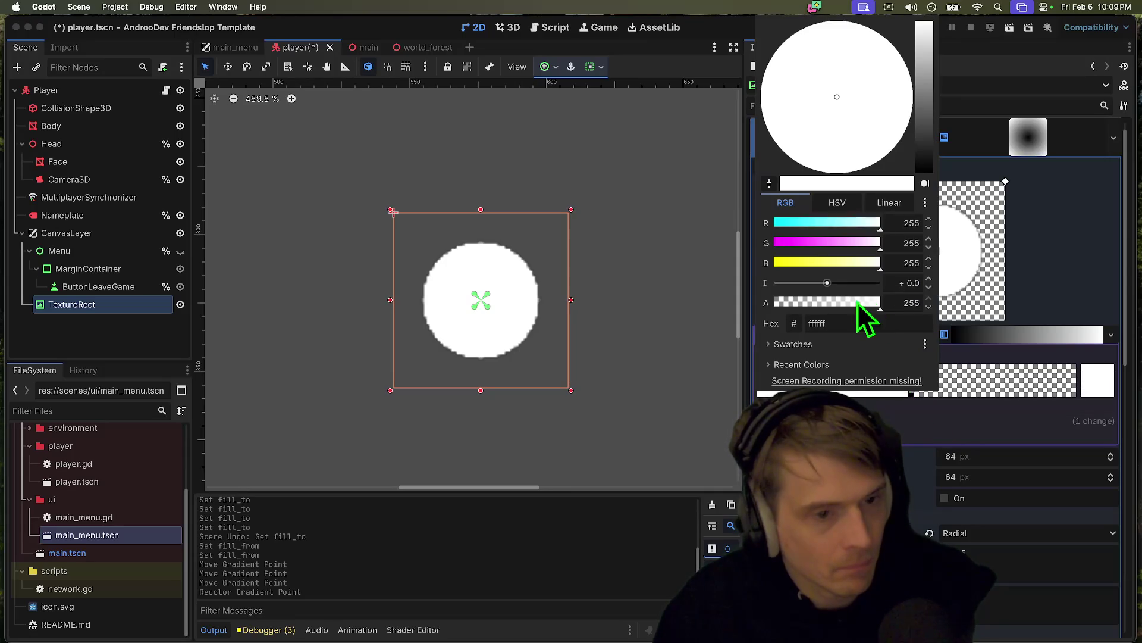
{"action": "left_click", "coordinate": [914, 426]}
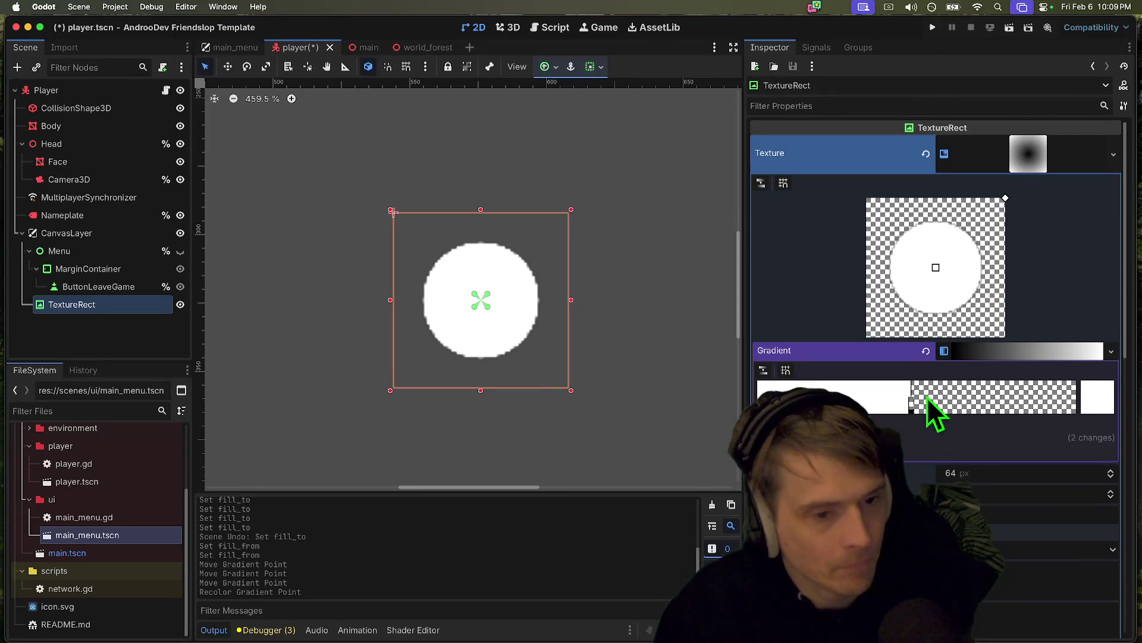
Step: Make the outer stop white (fff) with alpha 0, then nudge it to refine the circle's edge
{"action": "left_click", "coordinate": [913, 402]}
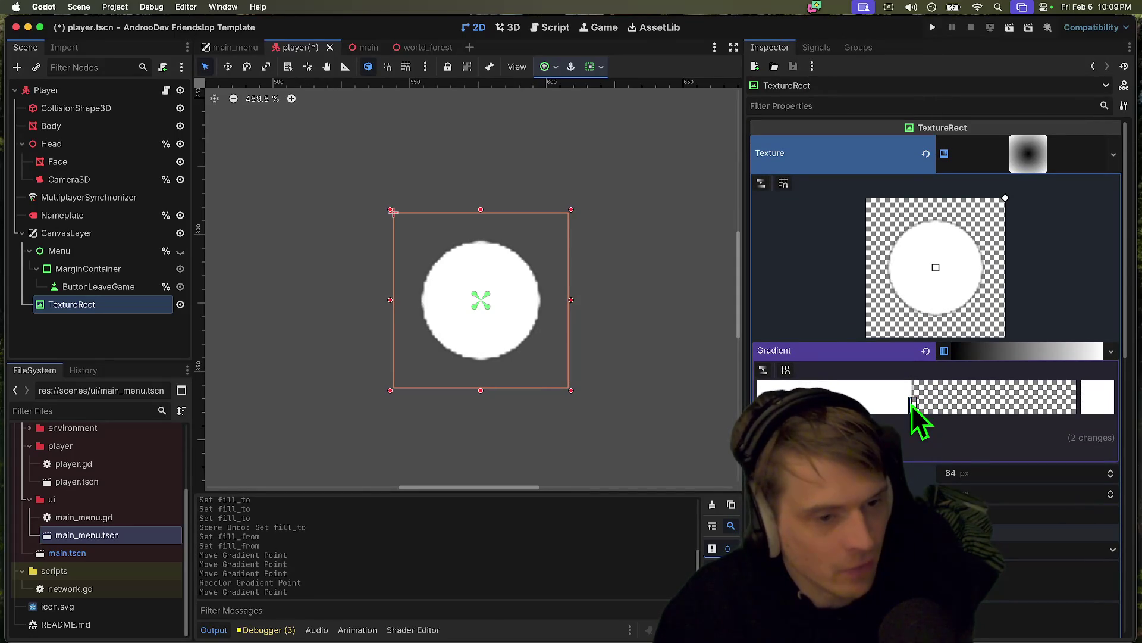
{"action": "double_click", "coordinate": [912, 404]}
{"action": "left_click", "coordinate": [883, 323]}
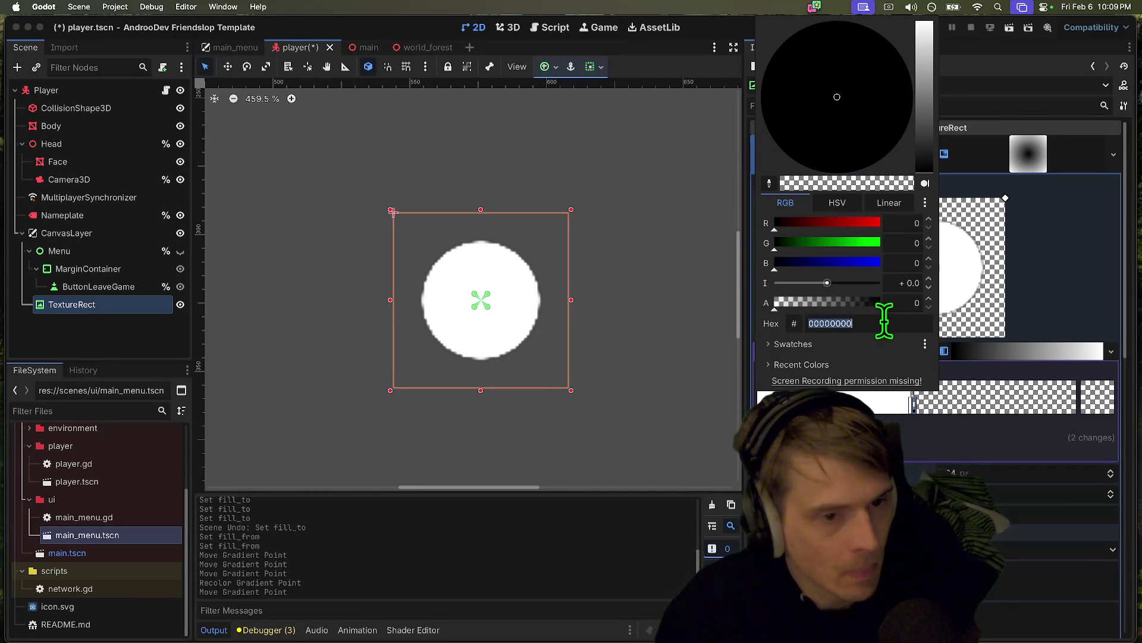
{"action": "type", "text": "fff"}
{"action": "key", "text": "Return"}
{"action": "left_click", "coordinate": [954, 434]}
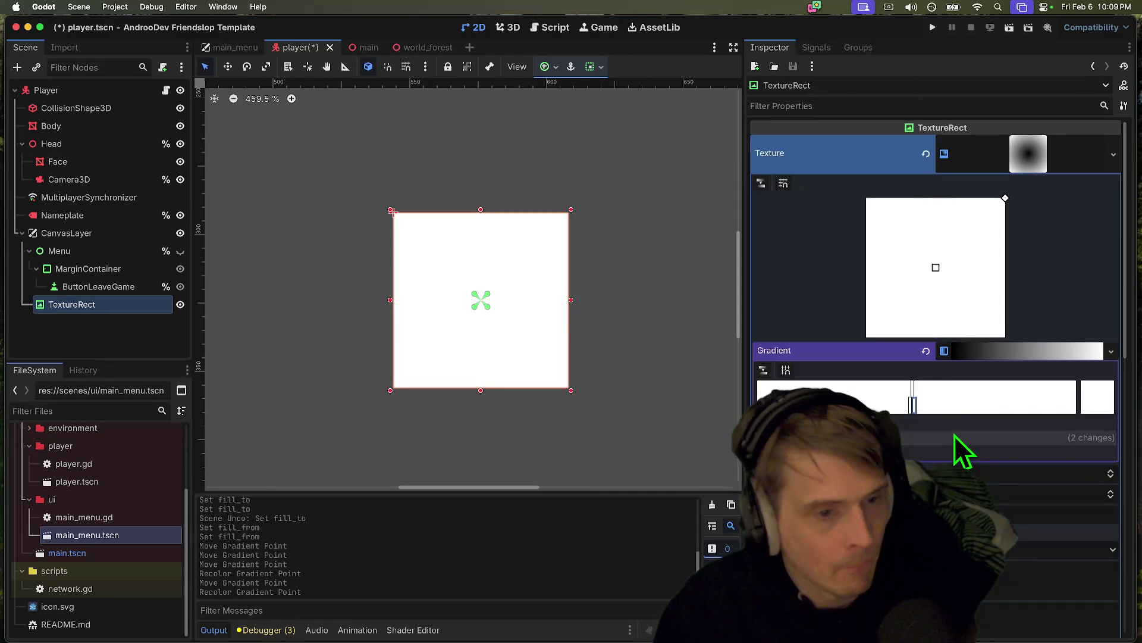
{"action": "double_click", "coordinate": [914, 409]}
{"action": "left_click", "coordinate": [887, 302]}
{"action": "type", "text": "0"}
{"action": "key", "text": "Return"}
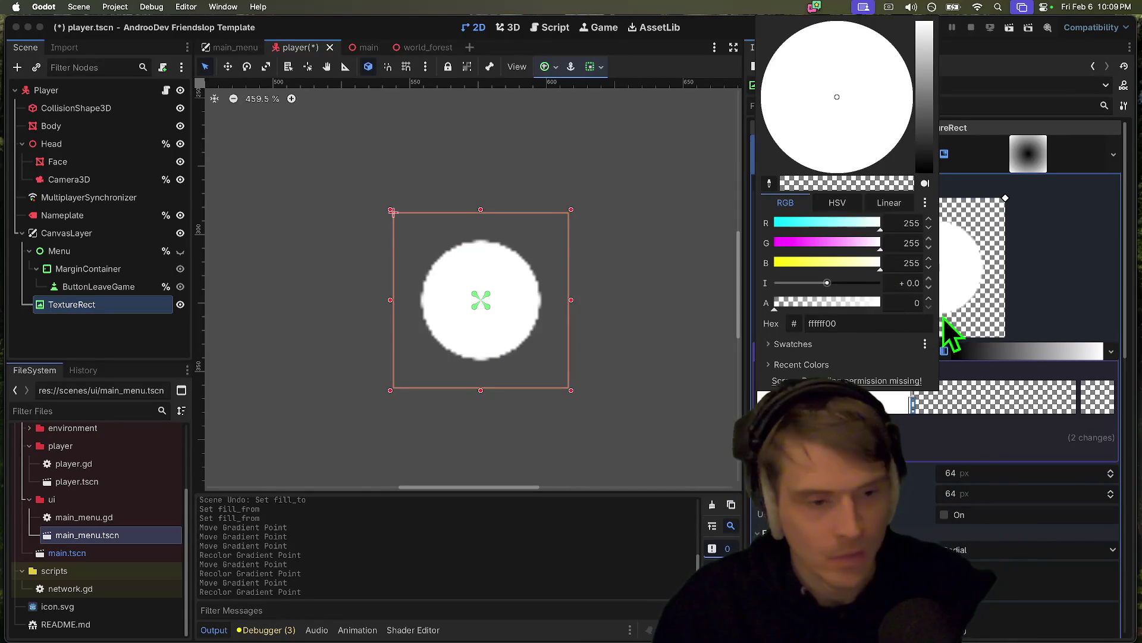
{"action": "left_click", "coordinate": [927, 430]}
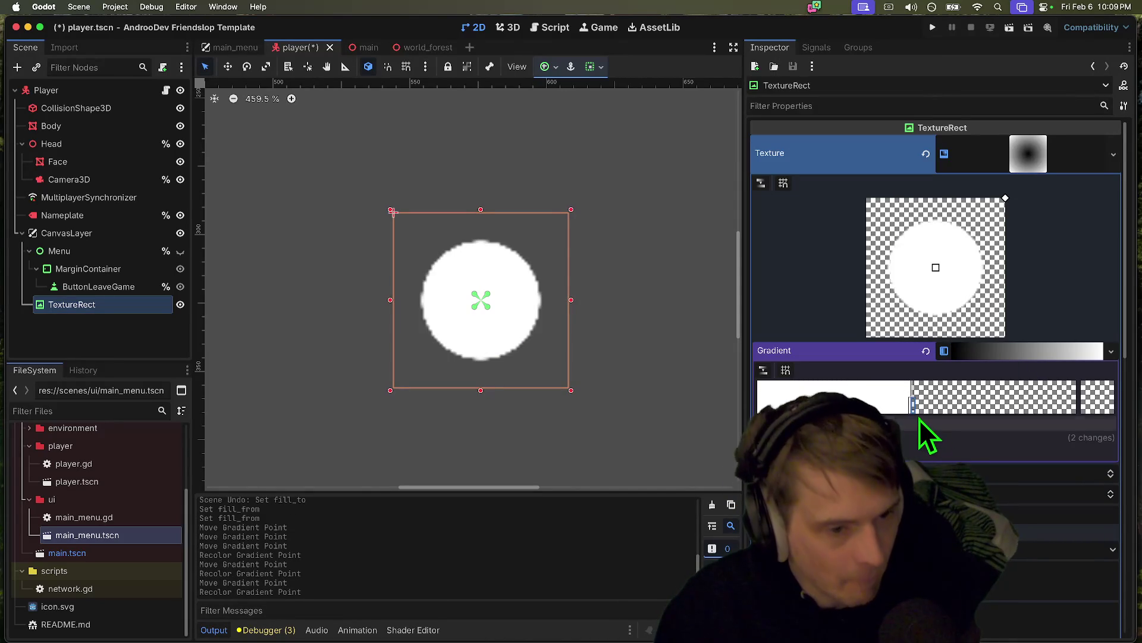
{"action": "left_click_drag", "start_coordinate": [913, 414], "coordinate": [913, 415]}
{"action": "scroll", "coordinate": [595, 333], "scroll_direction": "down", "scroll_amount": 10}
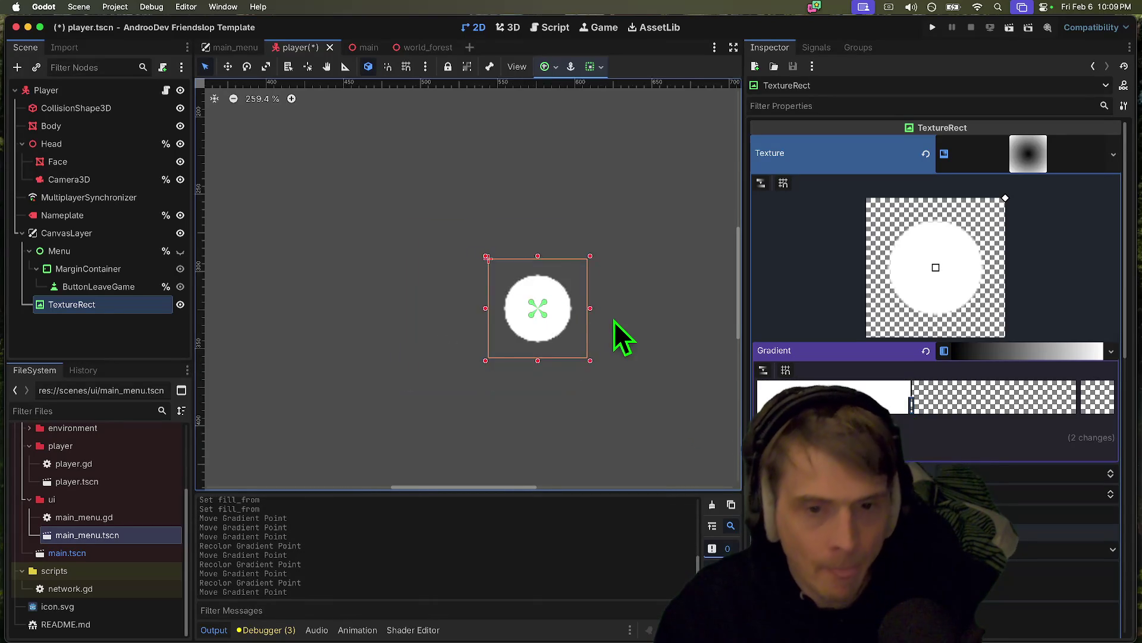
Step: Collapse the texture details and set the TextureRect's Texture Filter to Nearest Mipmap
{"action": "left_click", "coordinate": [641, 344]}
{"action": "scroll", "coordinate": [642, 344], "scroll_direction": "up", "scroll_amount": 6}
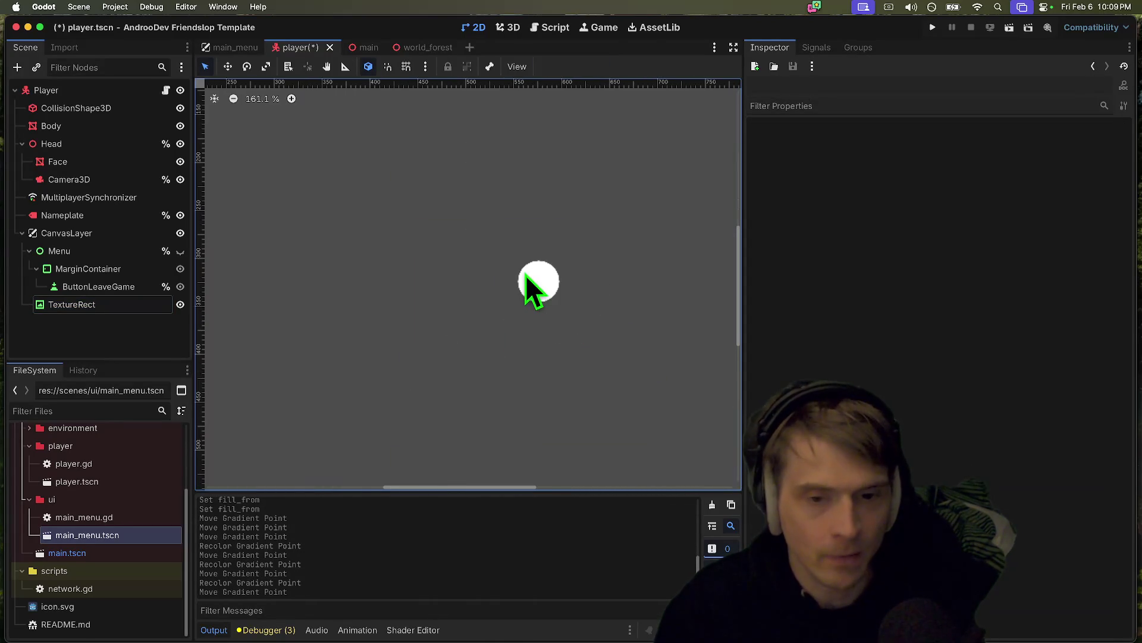
{"action": "left_click", "coordinate": [530, 287]}
{"action": "left_click", "coordinate": [1029, 156]}
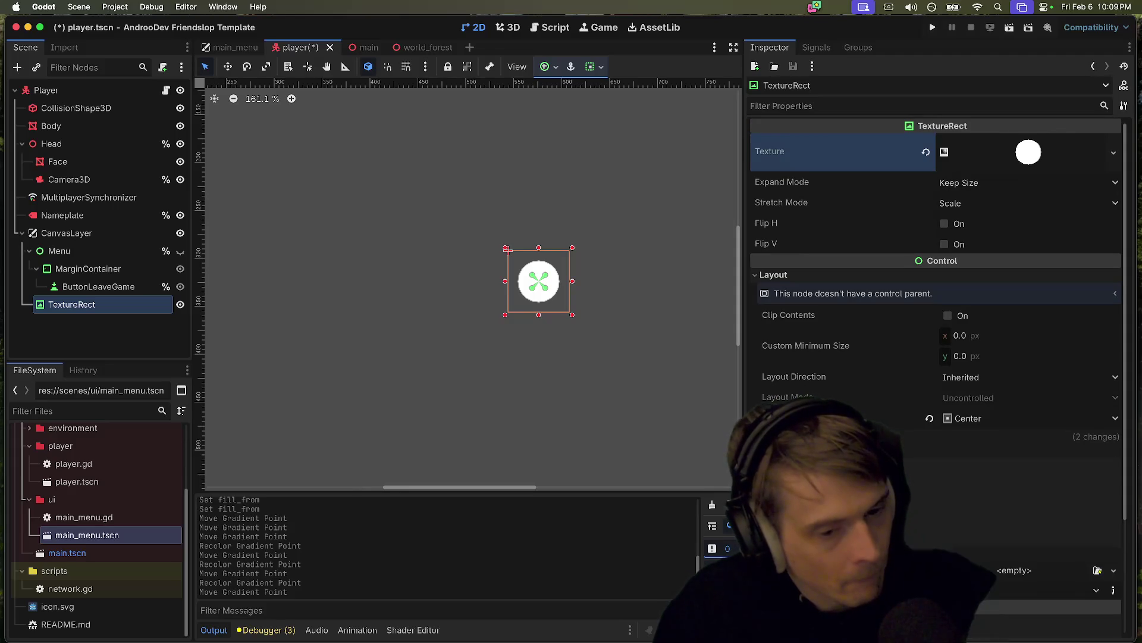
{"action": "scroll", "coordinate": [994, 512], "scroll_direction": "down", "scroll_amount": 3}
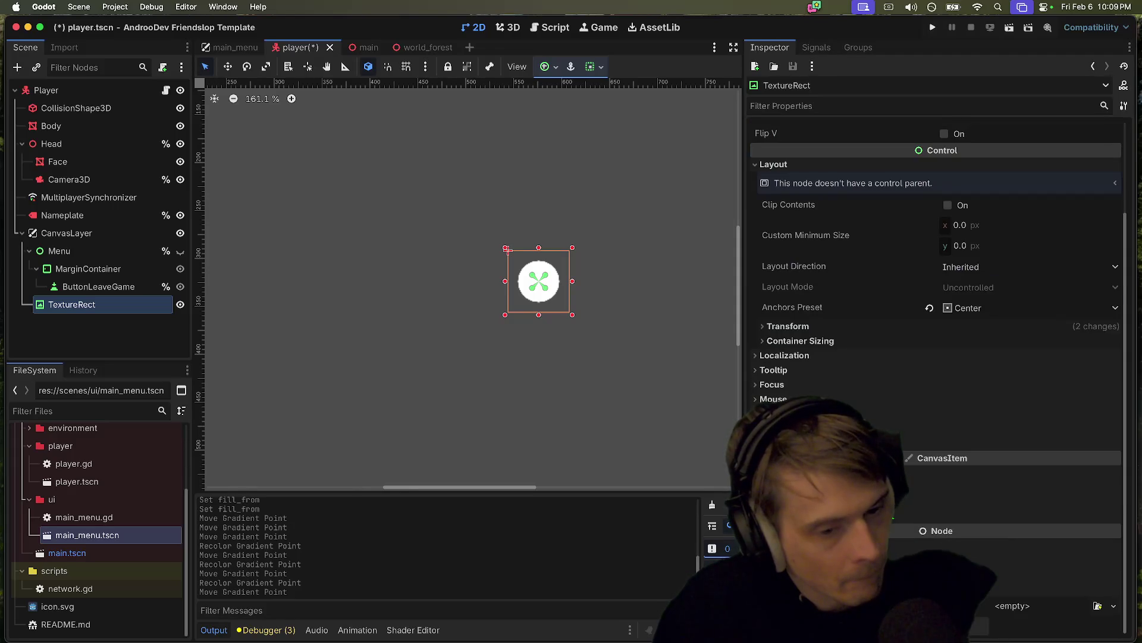
{"action": "left_click", "coordinate": [994, 518]}
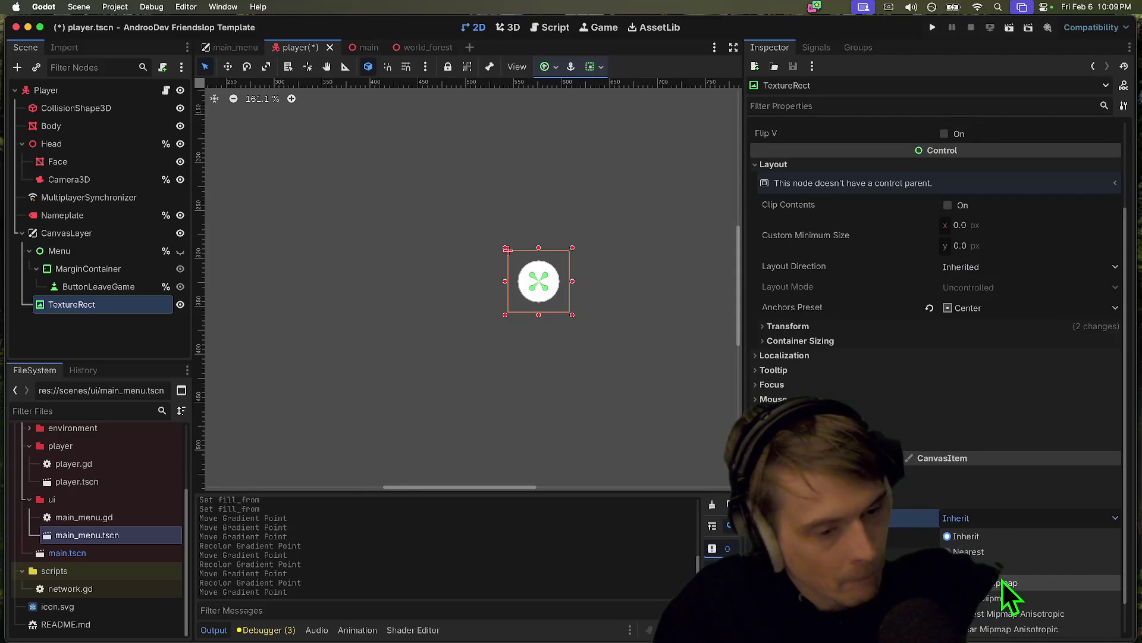
{"action": "left_click", "coordinate": [1002, 582]}
Step: Try Linear Mipmap, then settle on an anisotropic mipmap texture filter
{"action": "left_click", "coordinate": [1004, 520]}
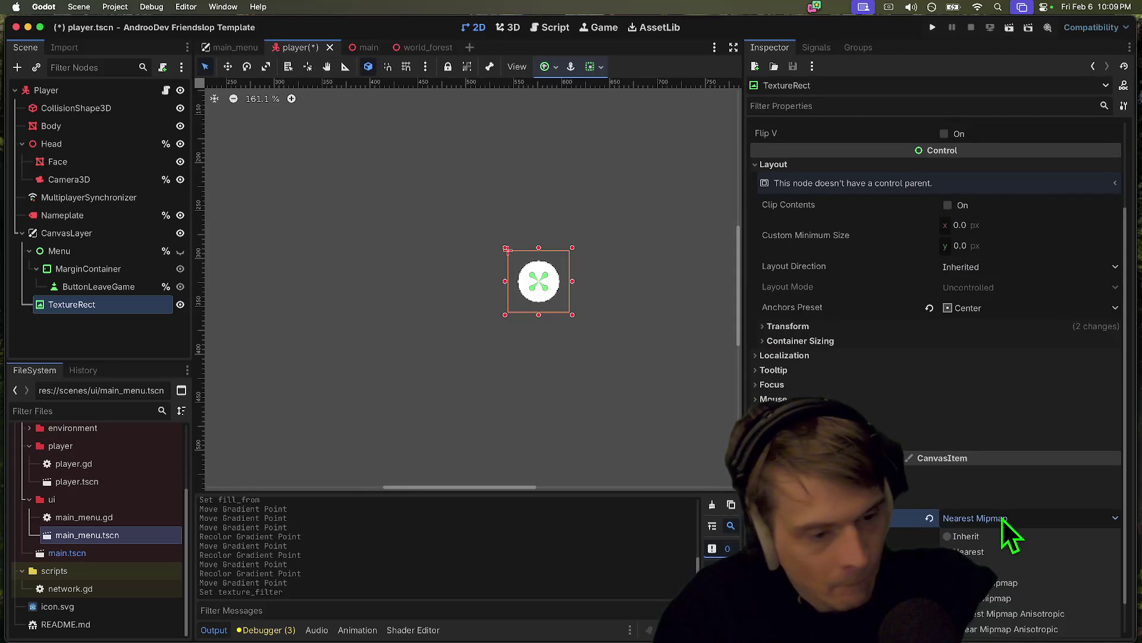
{"action": "left_click", "coordinate": [999, 599]}
{"action": "left_click", "coordinate": [972, 518]}
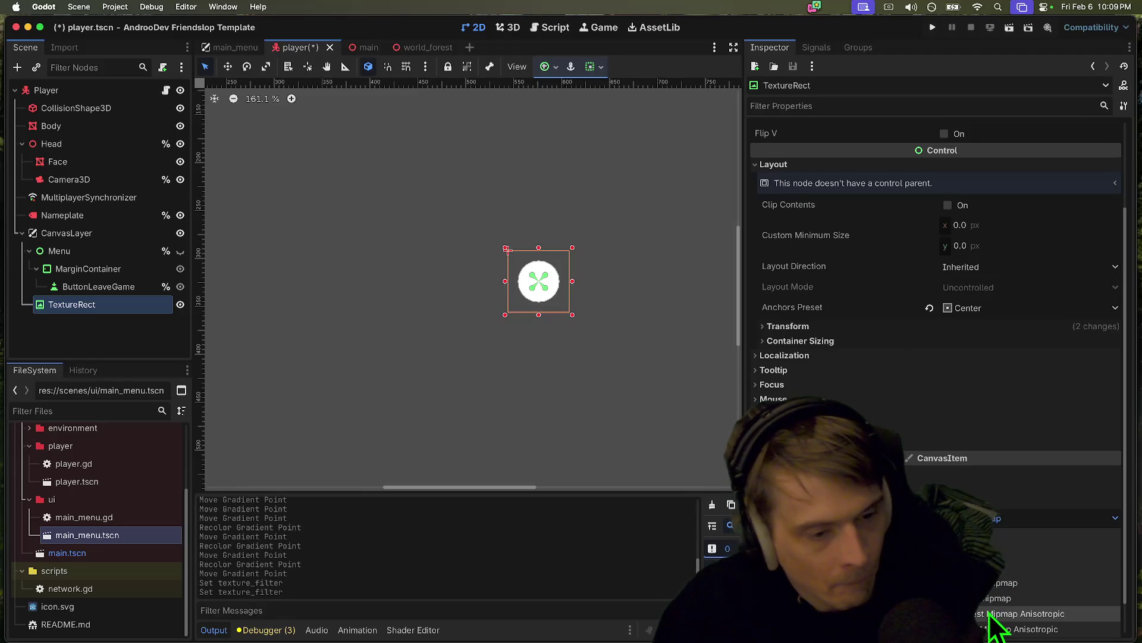
{"action": "left_click", "coordinate": [1000, 631]}
{"action": "left_click", "coordinate": [1004, 519]}
{"action": "left_click", "coordinate": [1005, 535]}
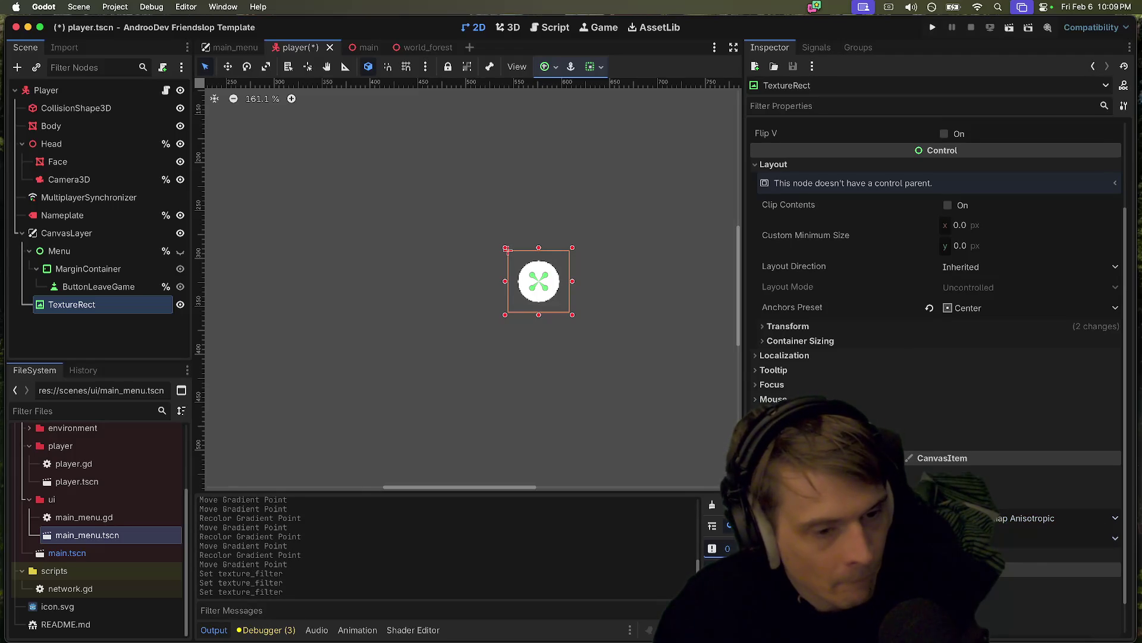
{"action": "scroll", "coordinate": [1015, 407], "scroll_direction": "up", "scroll_amount": 3}
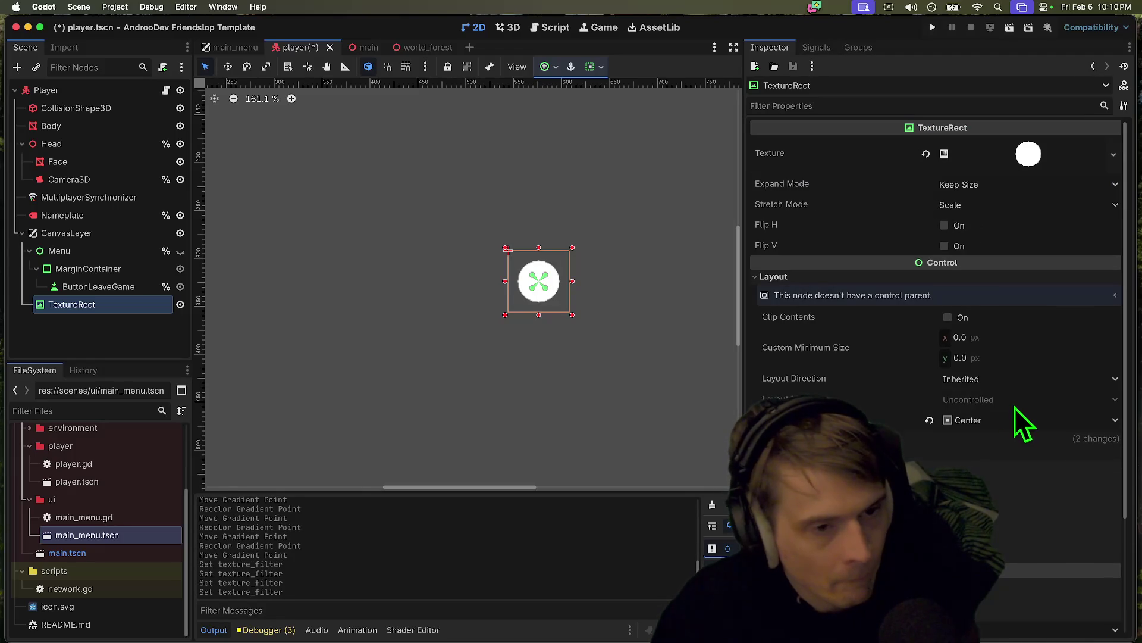
{"action": "left_click", "coordinate": [976, 440]}
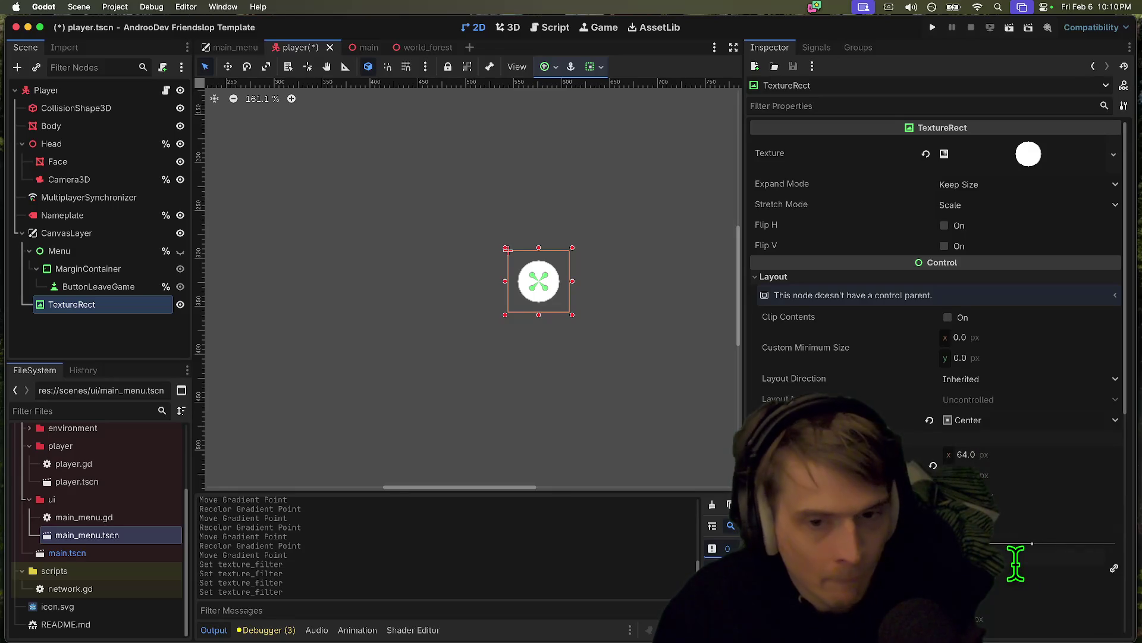
Step: Anchor the crosshair TextureRect to the screen centre after briefly trying Center Right
{"action": "left_click_drag", "start_coordinate": [1016, 562], "coordinate": [1015, 555]}
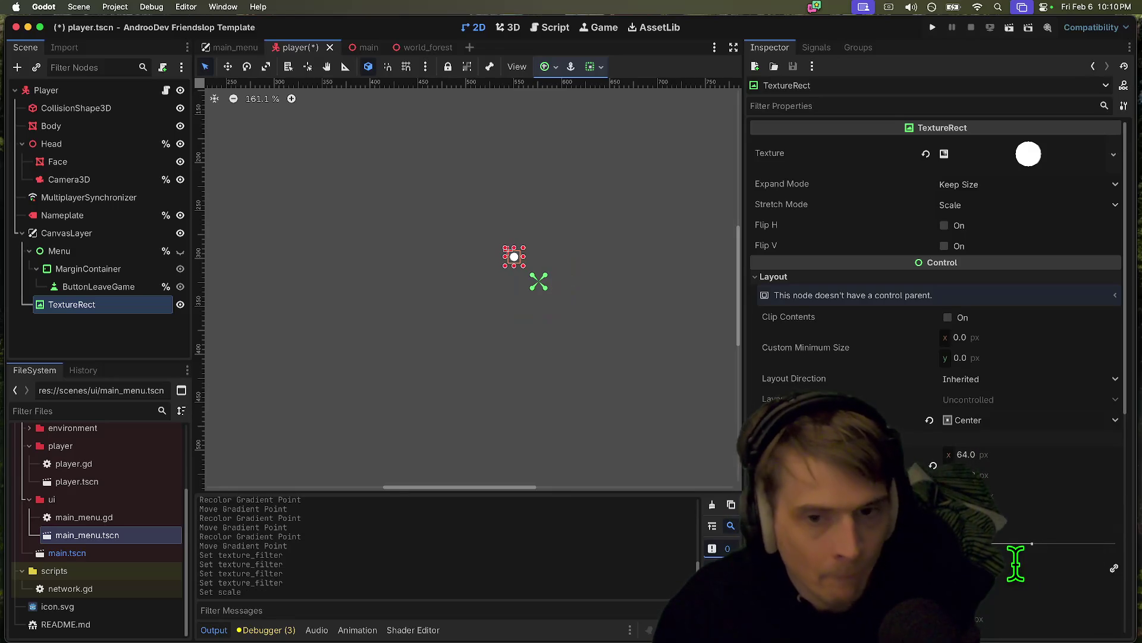
{"action": "left_click", "coordinate": [80, 289]}
{"action": "left_click", "coordinate": [84, 303]}
{"action": "scroll", "coordinate": [971, 362], "scroll_direction": "down", "scroll_amount": 1}
{"action": "left_click", "coordinate": [1001, 400]}
{"action": "left_click", "coordinate": [977, 506]}
{"action": "left_click", "coordinate": [993, 399]}
{"action": "left_click", "coordinate": [976, 535]}
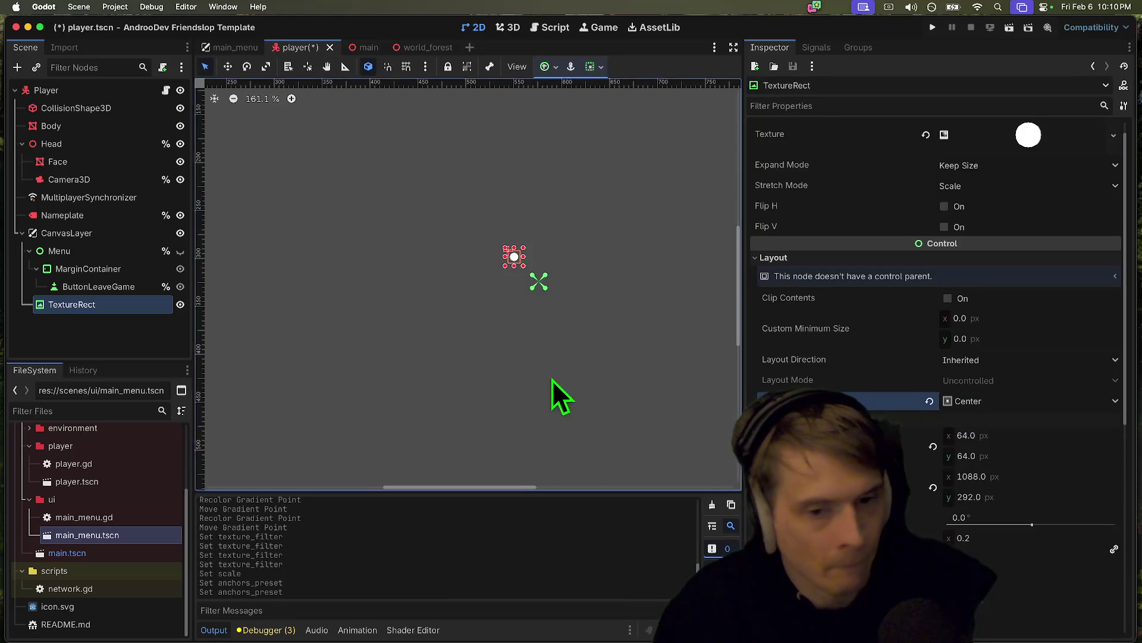
{"action": "scroll", "coordinate": [554, 375], "scroll_direction": "down", "scroll_amount": 5}
{"action": "scroll", "coordinate": [565, 345], "scroll_direction": "up", "scroll_amount": 13}
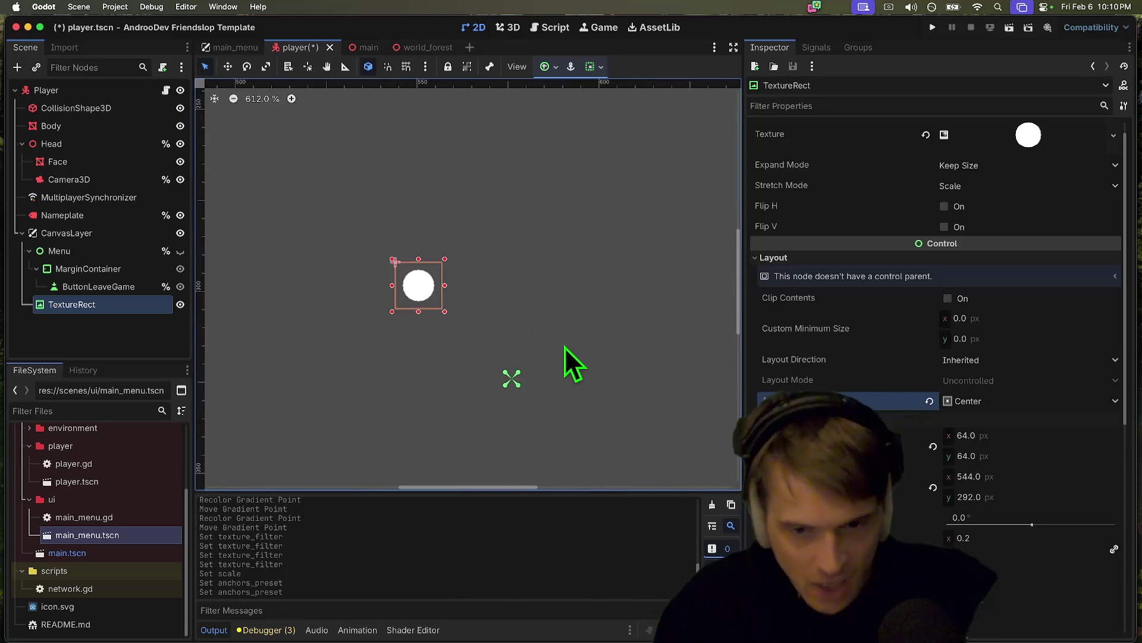
{"action": "left_click", "coordinate": [438, 337]}
{"action": "left_click", "coordinate": [323, 237]}
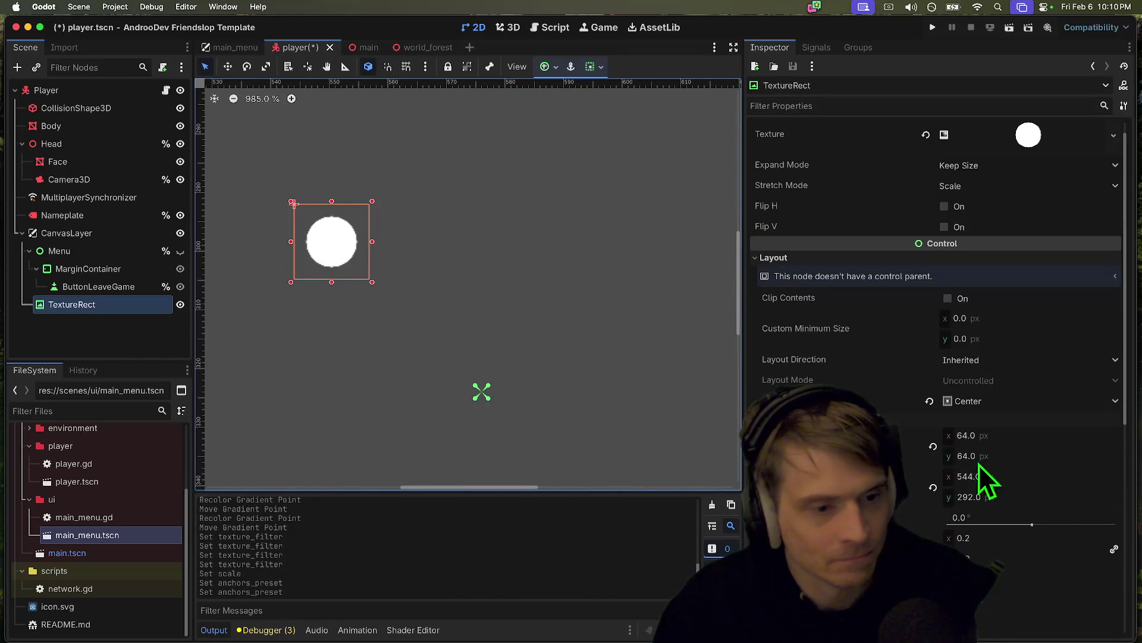
Step: Set scale to 0.1 and pivot offset to 35 px, save player.tscn, and run the game
{"action": "scroll", "coordinate": [989, 464], "scroll_direction": "down", "scroll_amount": 3}
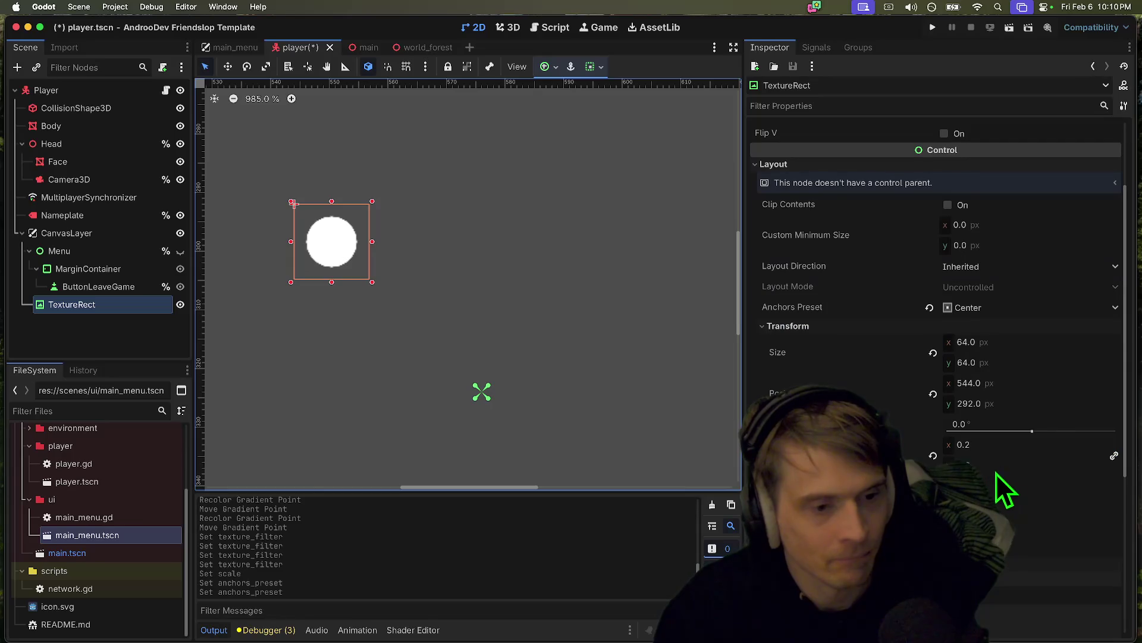
{"action": "left_click", "coordinate": [1034, 443]}
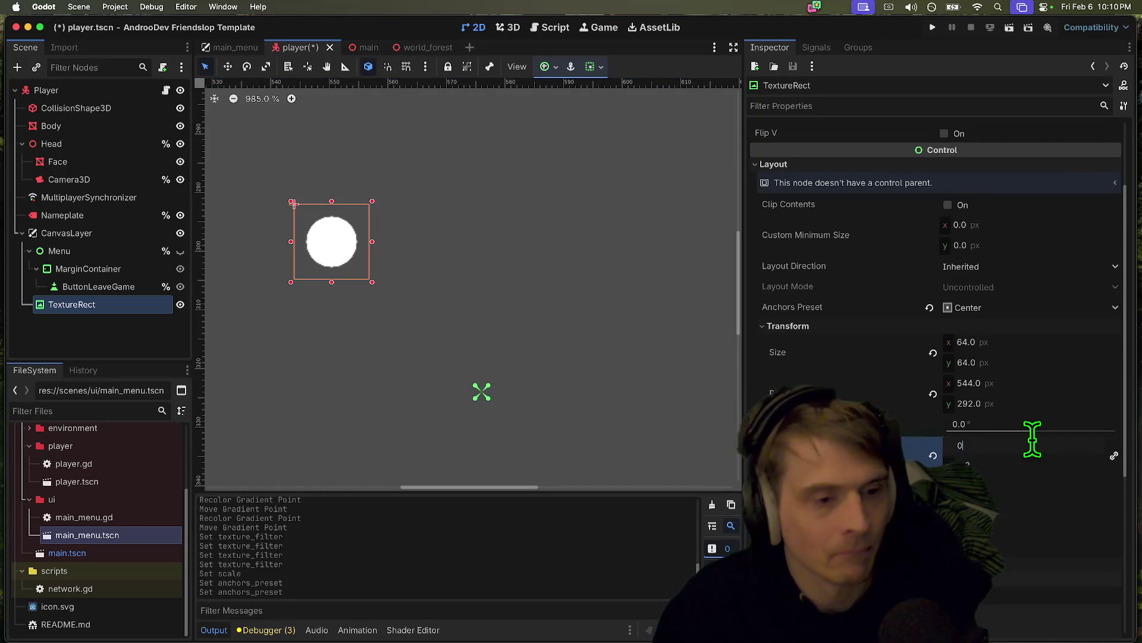
{"action": "type", "text": ".1"}
{"action": "key", "text": "Tab"}
{"action": "key", "text": "Tab"}
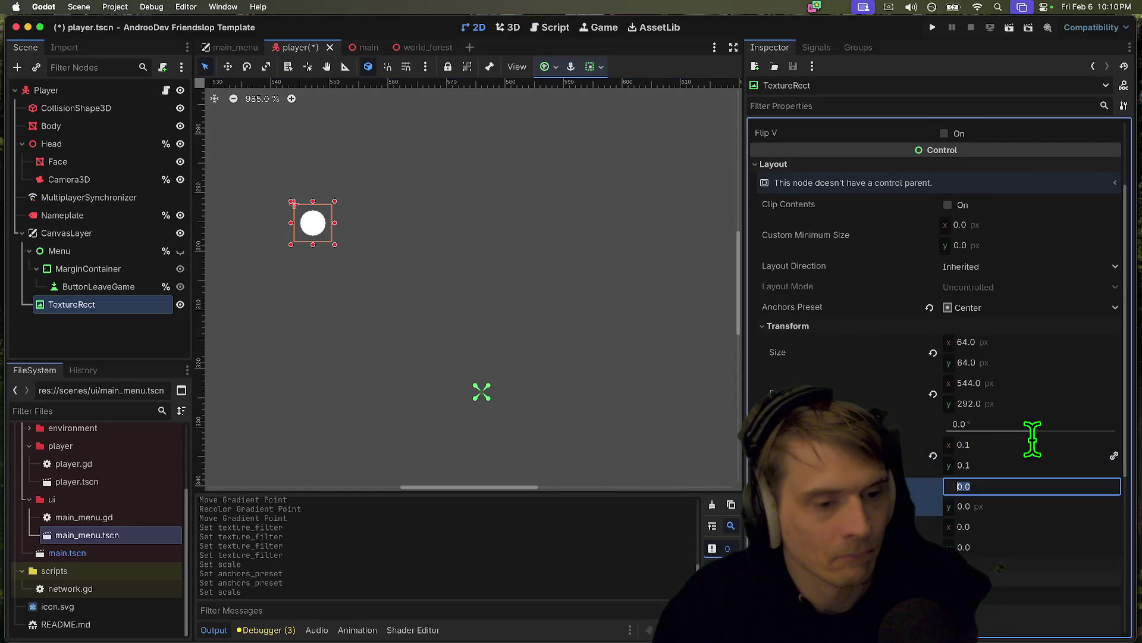
{"action": "type", "text": "0"}
{"action": "key", "text": "Tab"}
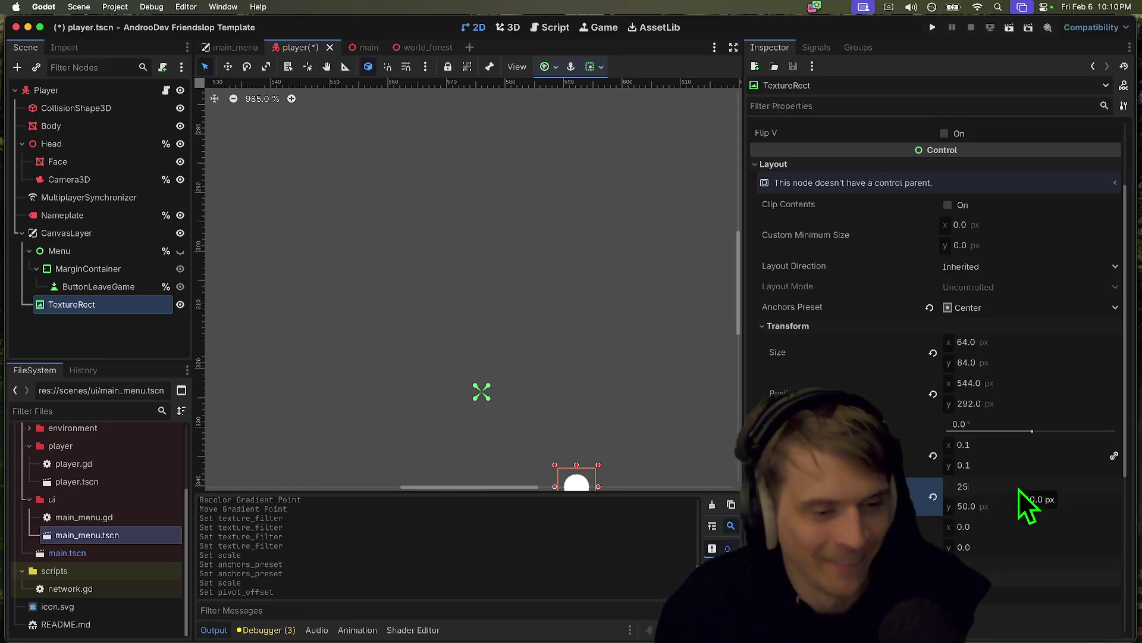
{"action": "key", "text": "Return"}
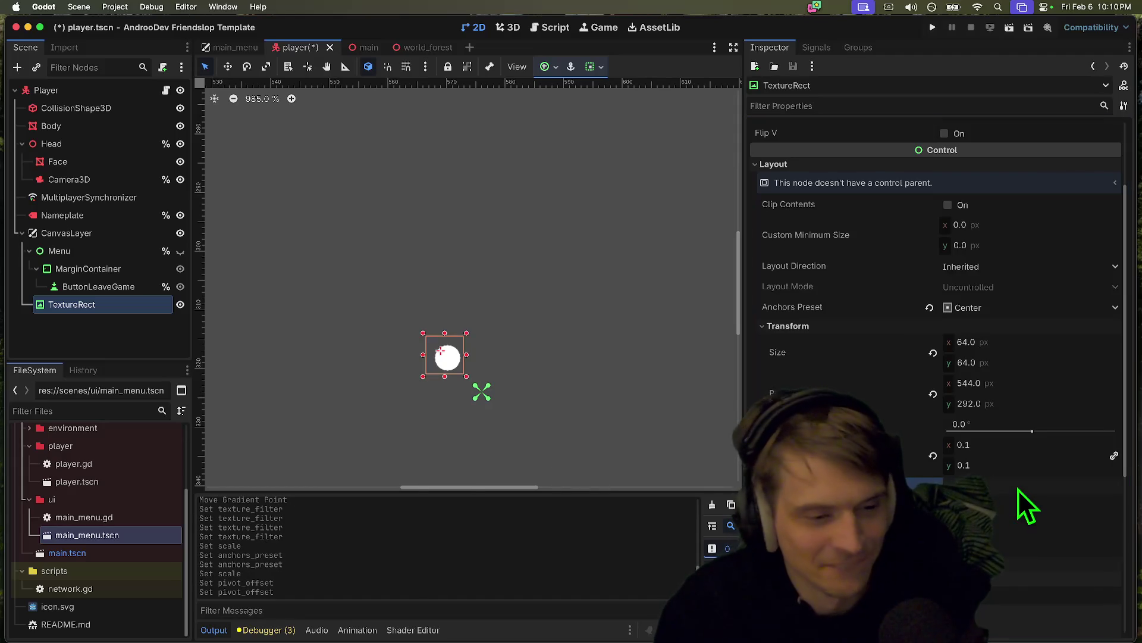
{"action": "key", "text": "Return"}
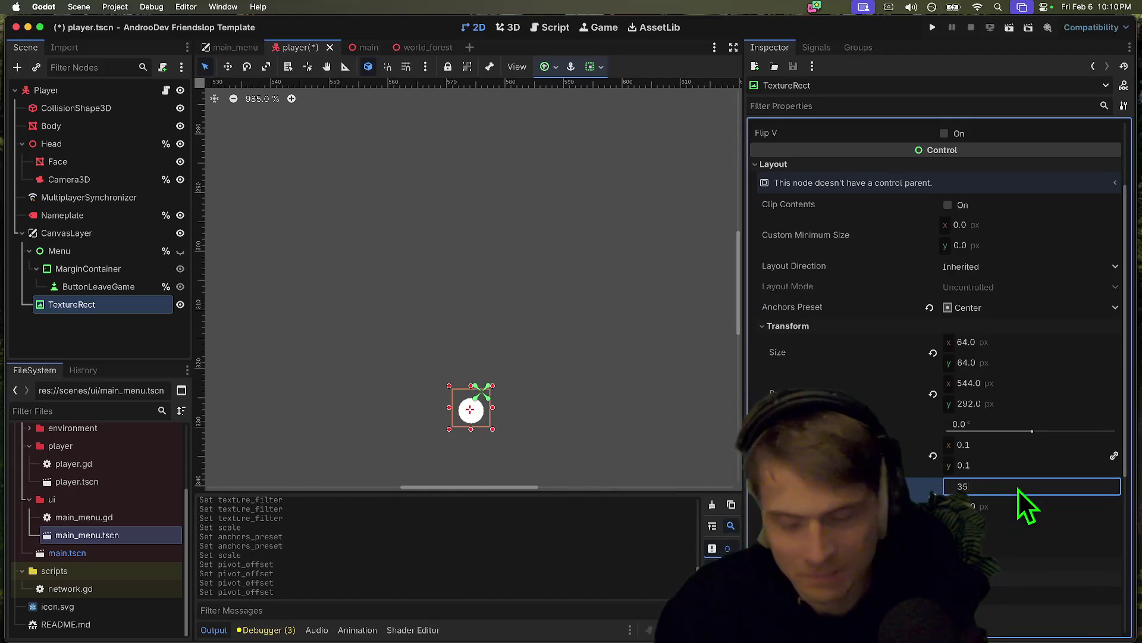
{"action": "key", "text": "Return"}
{"action": "key", "text": "ctrl+s"}
{"action": "key", "text": "super+b"}
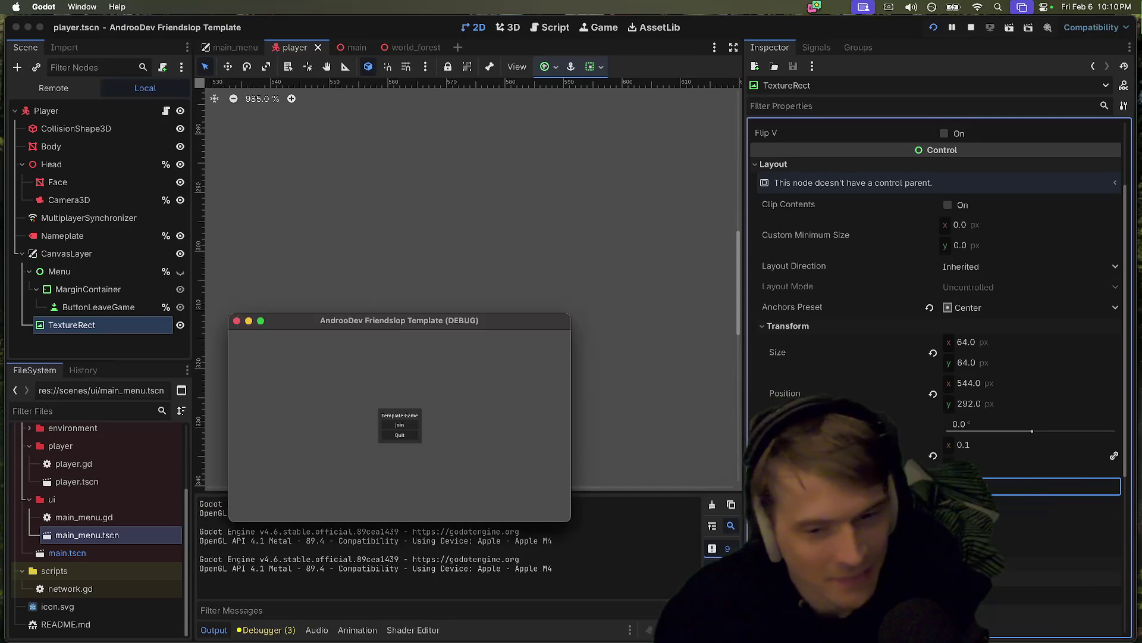
Step: Join the game to view the crosshair, stop the run, then undo the scale and pivot changes
{"action": "left_click", "coordinate": [405, 429]}
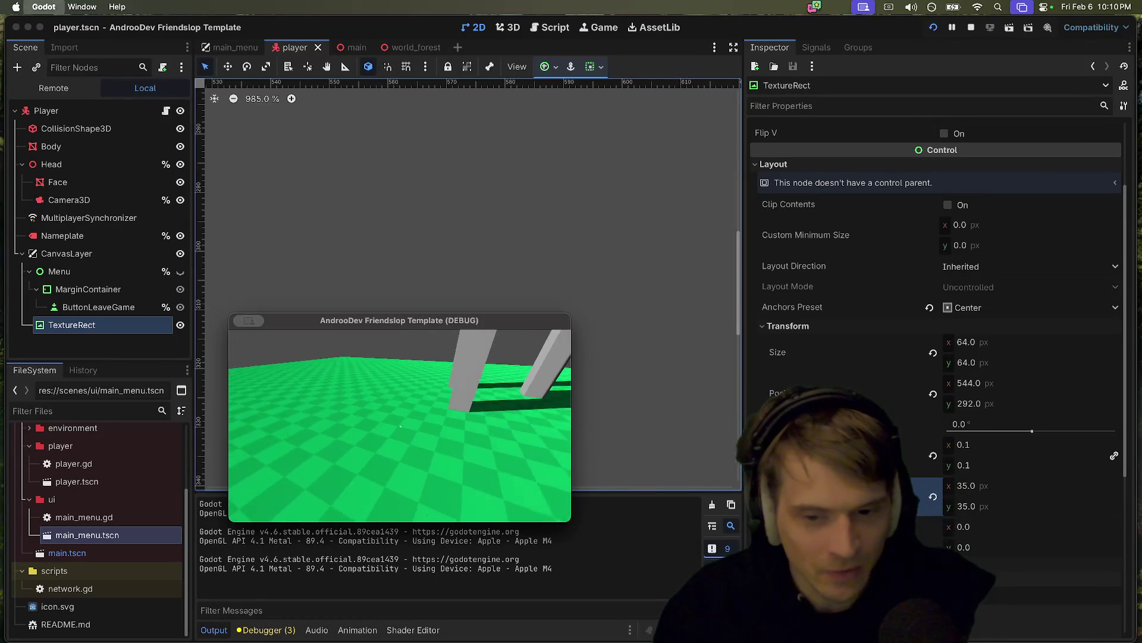
{"action": "key", "text": "Escape"}
{"action": "key", "text": "super+q"}
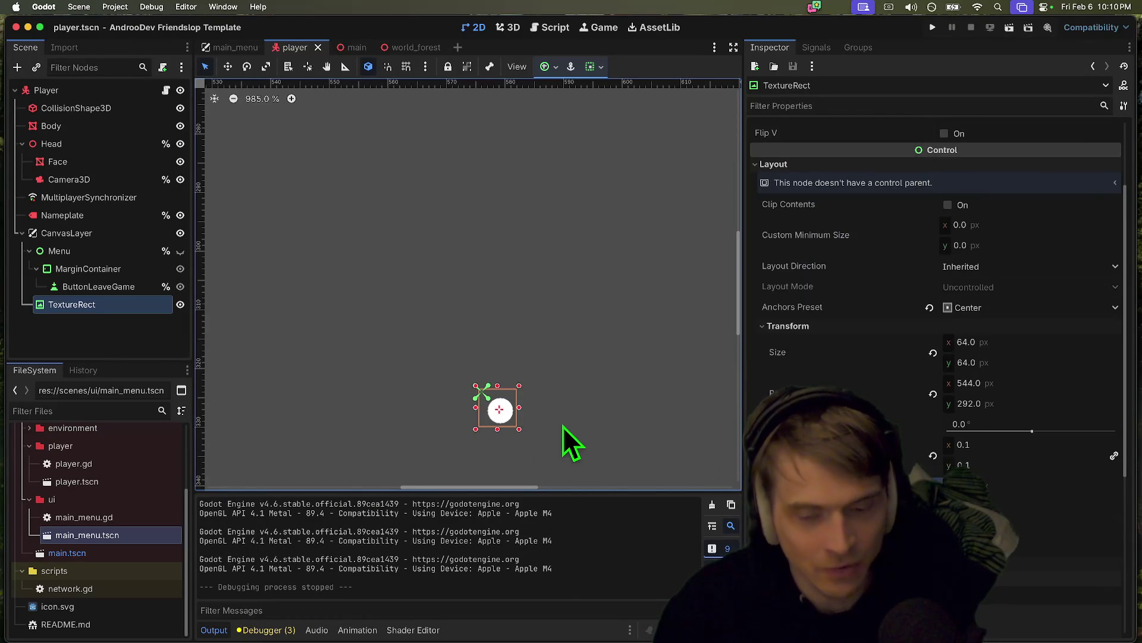
{"action": "key", "text": "super+z"}
{"action": "scroll", "coordinate": [564, 426], "scroll_direction": "down", "scroll_amount": 2}
{"action": "key", "text": "super+z"}
{"action": "key", "text": "super+z"}
{"action": "key", "text": "super+z"}
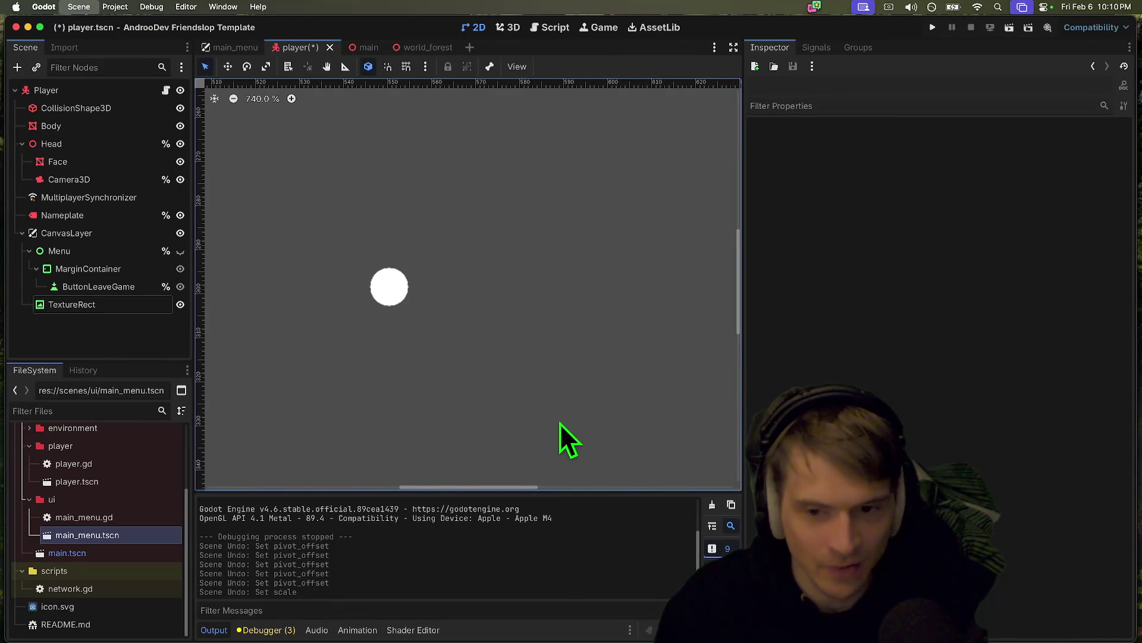
Step: Revert the crosshair TextureRect's scale to 1 and check its size stays 64 × 64
{"action": "left_click", "coordinate": [401, 309]}
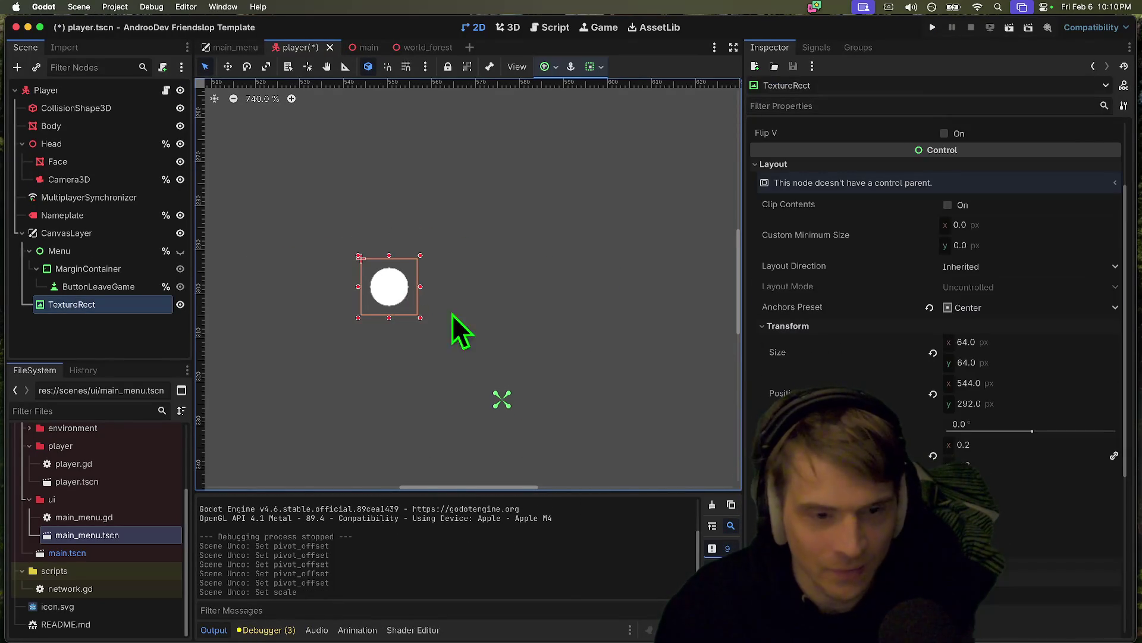
{"action": "left_click", "coordinate": [932, 454]}
{"action": "scroll", "coordinate": [466, 365], "scroll_direction": "right", "scroll_amount": 2}
{"action": "scroll", "coordinate": [467, 366], "scroll_direction": "down", "scroll_amount": 2}
{"action": "left_click", "coordinate": [1029, 338]}
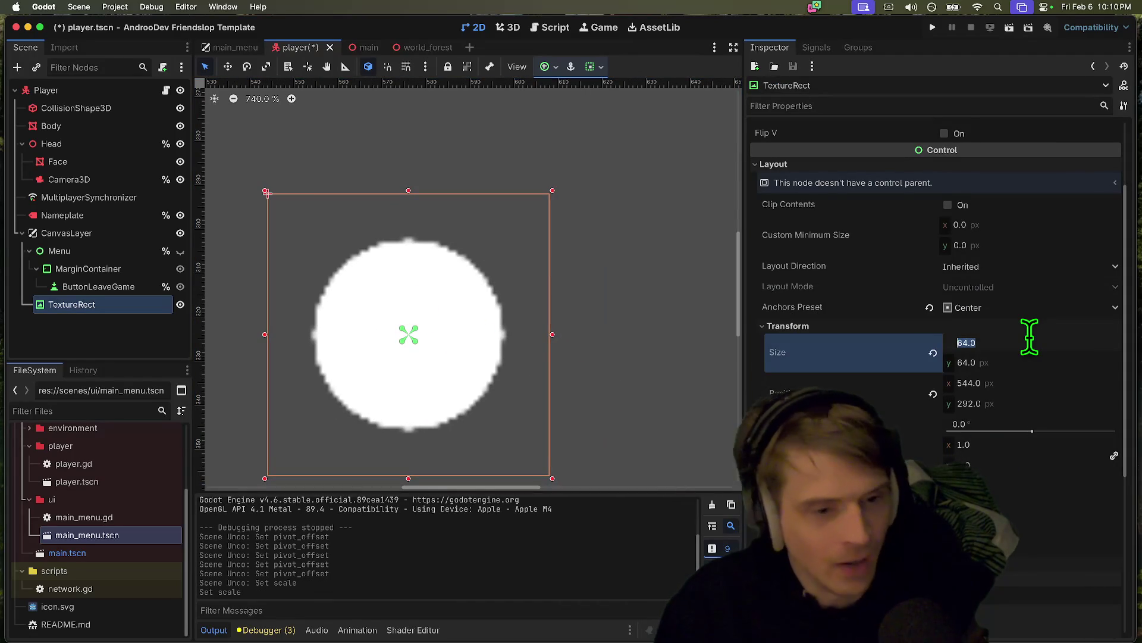
{"action": "type", "text": "*8"}
{"action": "key", "text": "Tab"}
{"action": "key", "text": "Tab"}
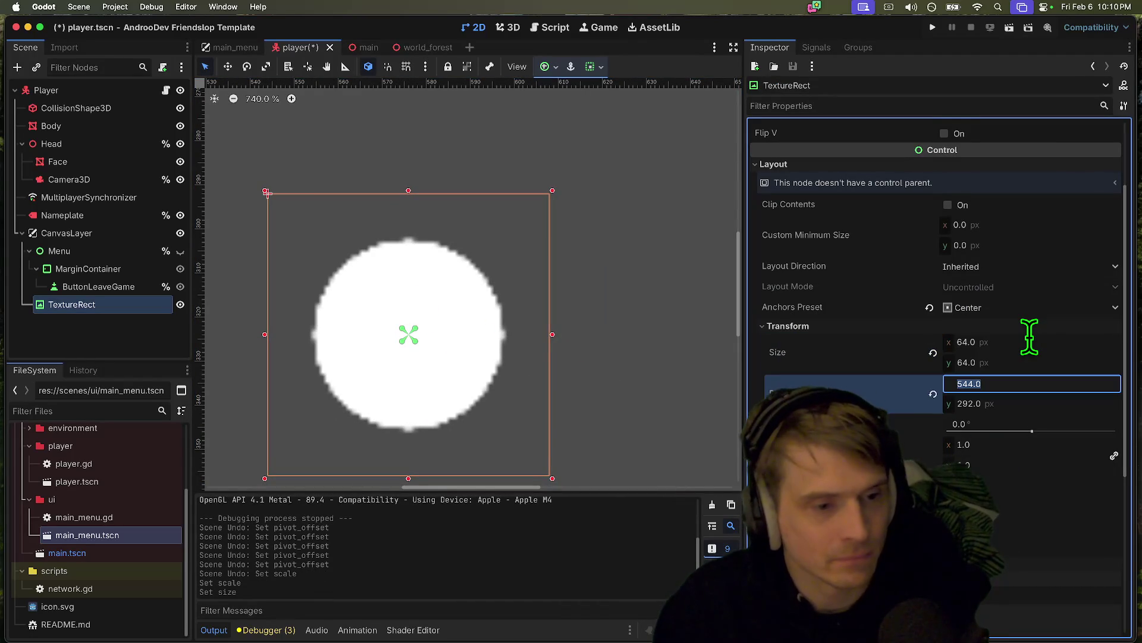
{"action": "key", "text": "shift+Tab"}
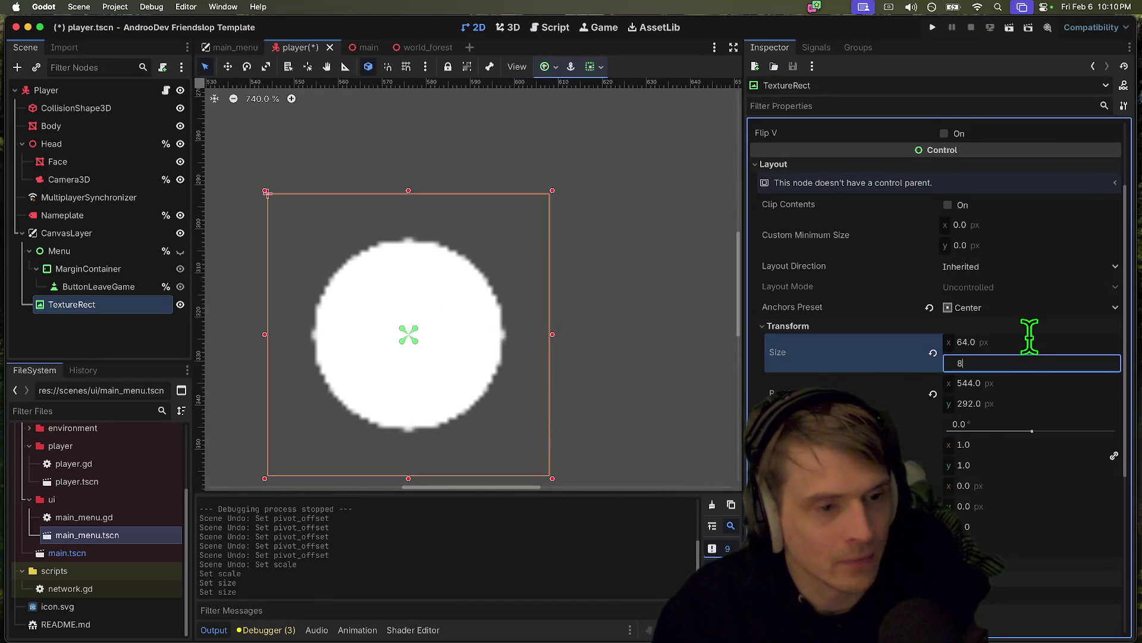
{"action": "key", "text": "shift+Tab"}
{"action": "scroll", "coordinate": [988, 381], "scroll_direction": "down", "scroll_amount": 5}
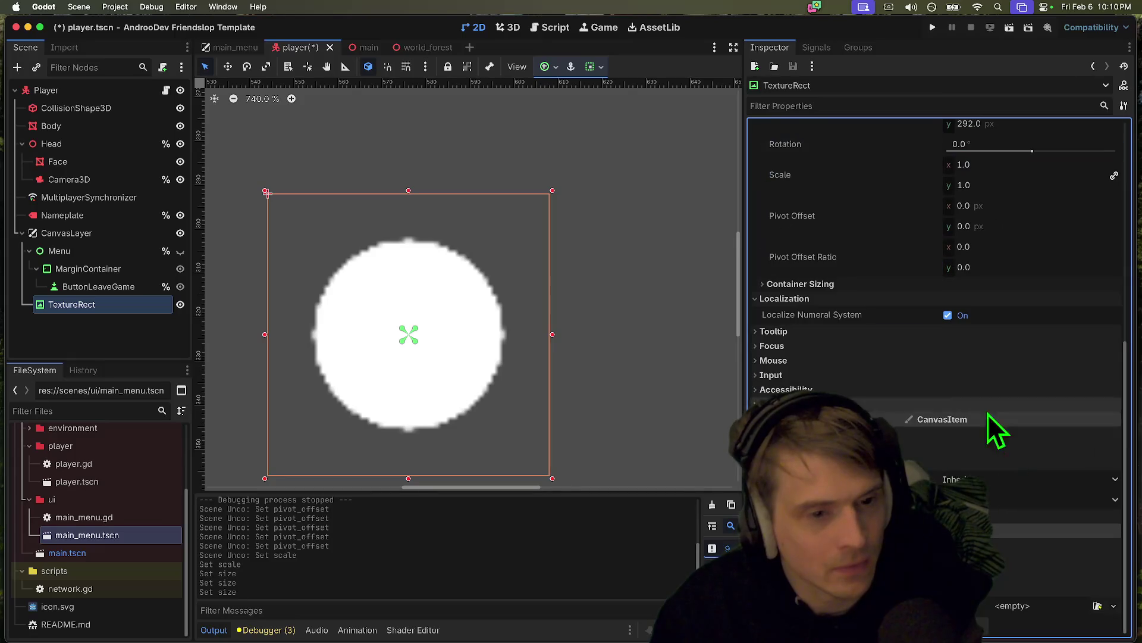
Step: Set the GradientTexture2D width and height to 8 and revert the rect size to match
{"action": "scroll", "coordinate": [1071, 238], "scroll_direction": "up", "scroll_amount": 10}
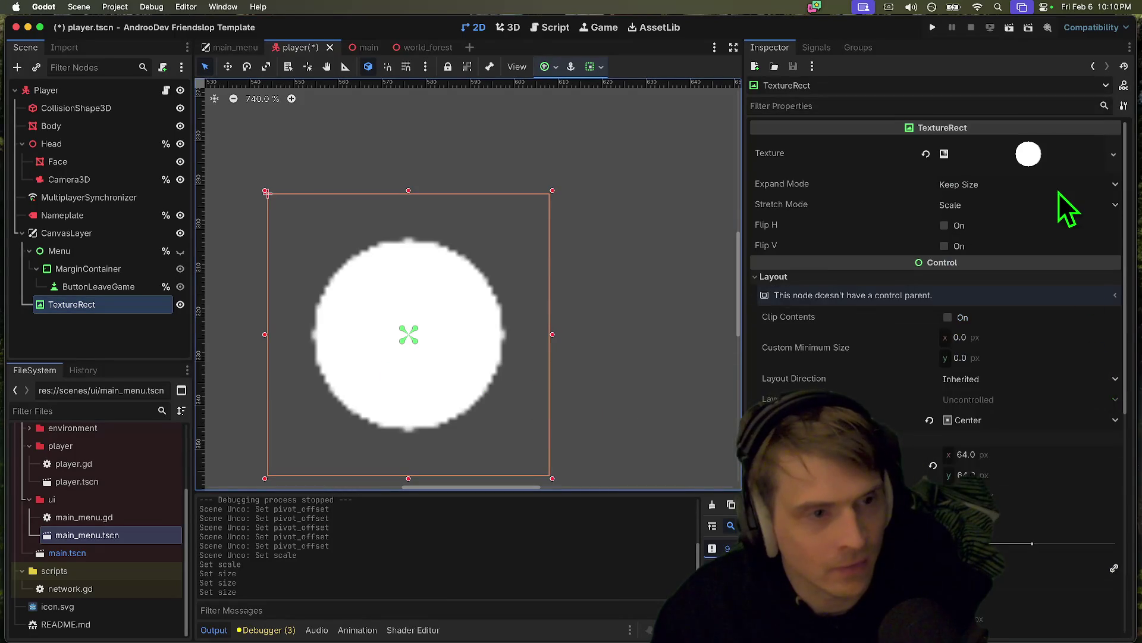
{"action": "left_click", "coordinate": [1055, 154]}
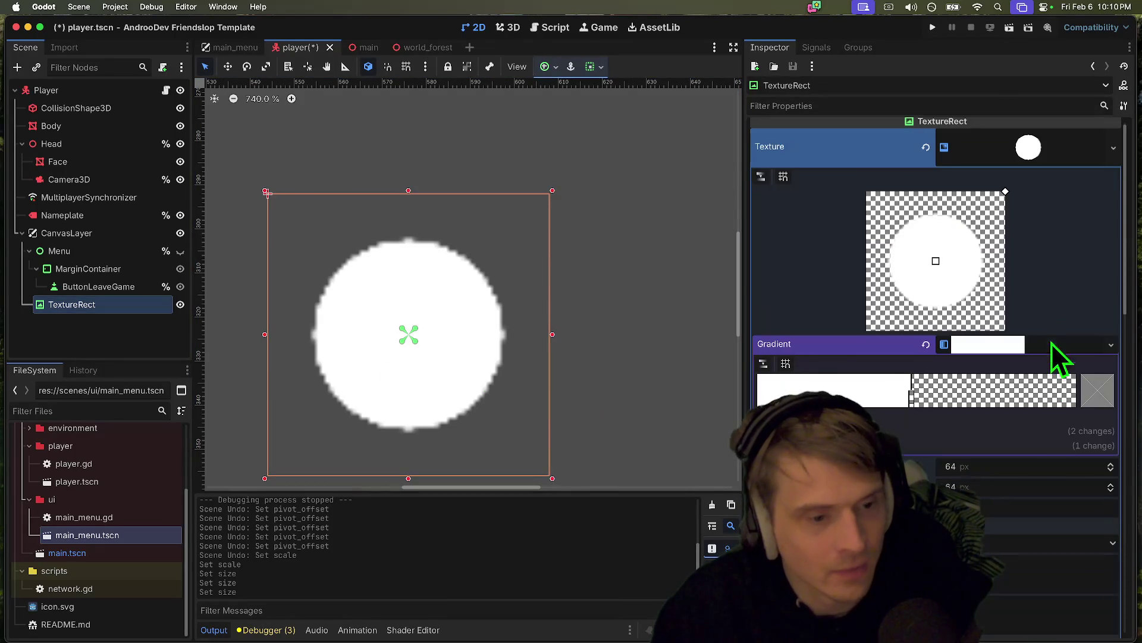
{"action": "scroll", "coordinate": [1050, 342], "scroll_direction": "down", "scroll_amount": 8}
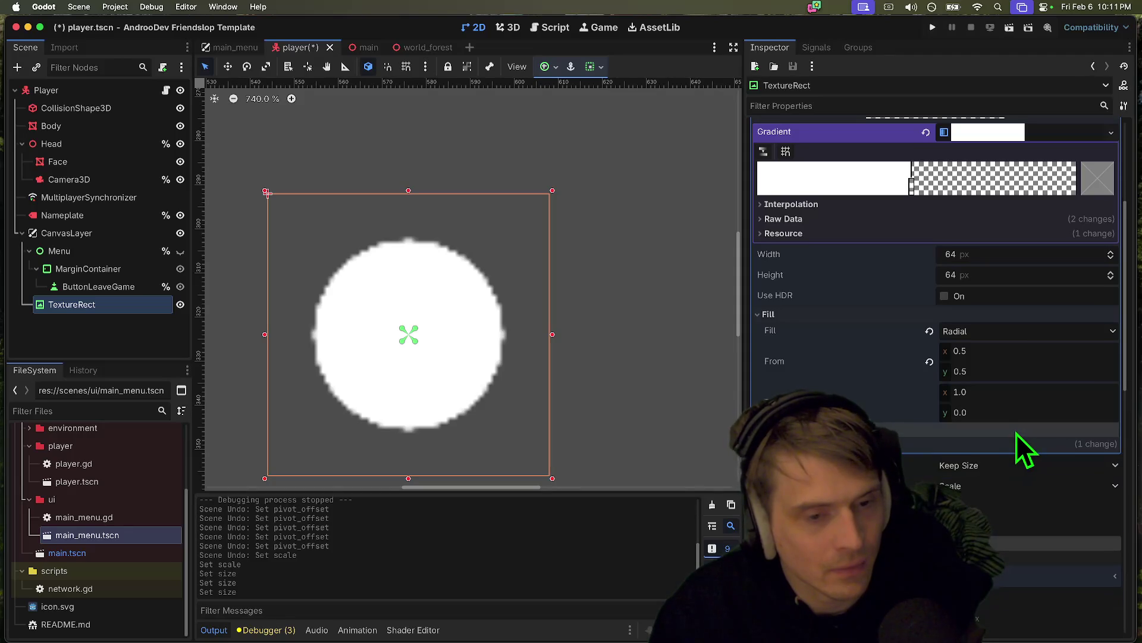
{"action": "left_click", "coordinate": [1019, 266]}
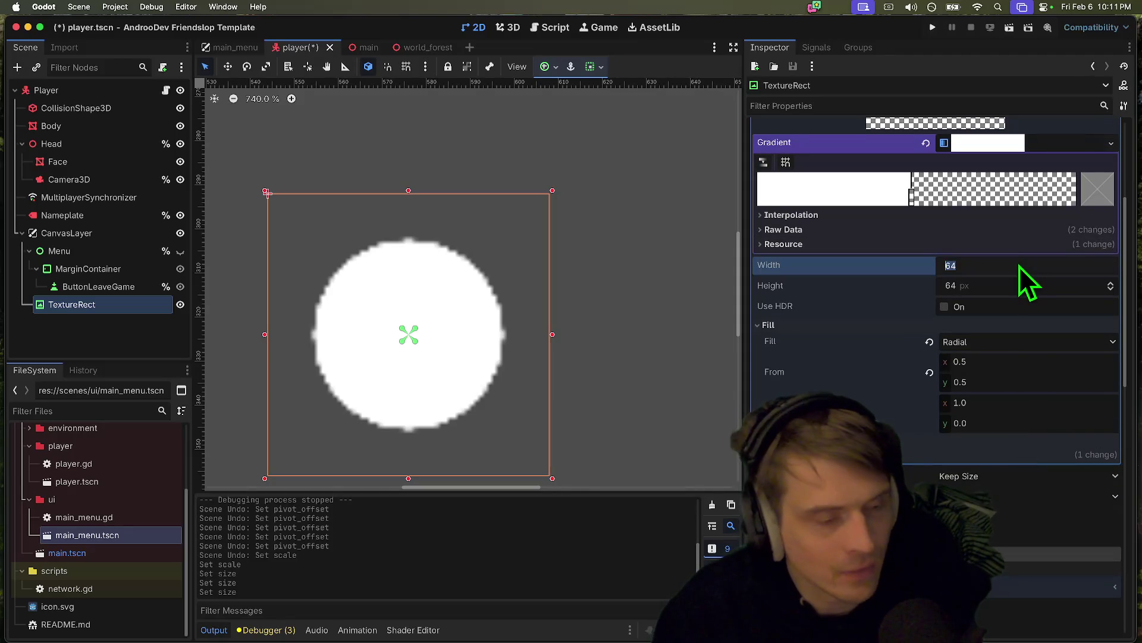
{"action": "type", "text": "8"}
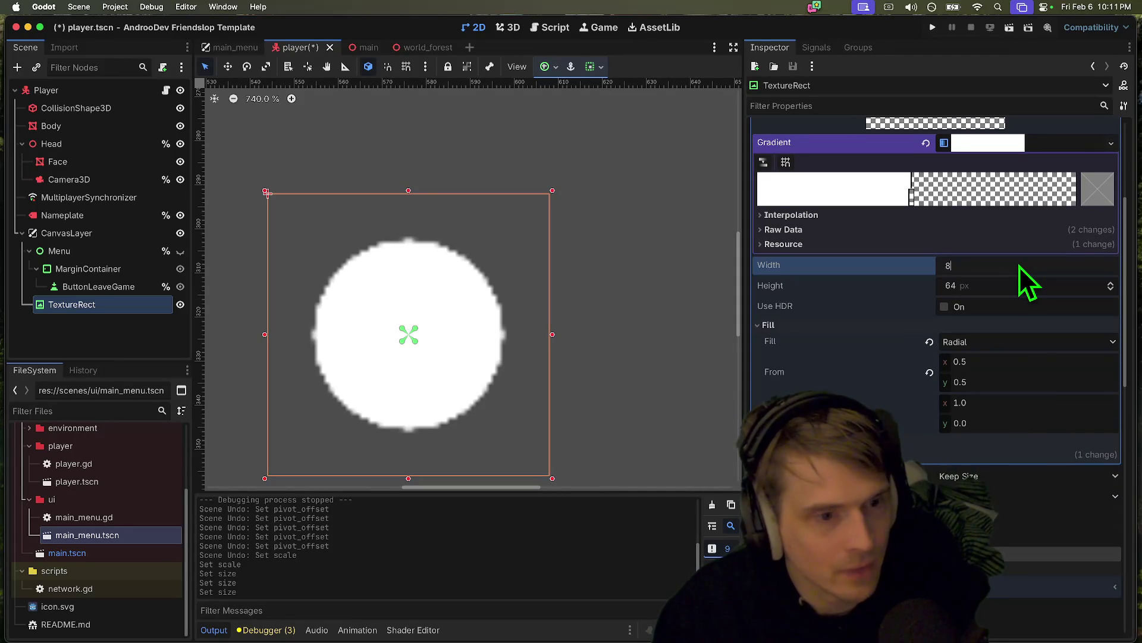
{"action": "key", "text": "Tab"}
{"action": "type", "text": "8"}
{"action": "key", "text": "Tab"}
{"action": "key", "text": "shift+Tab"}
{"action": "key", "text": "shift+Tab"}
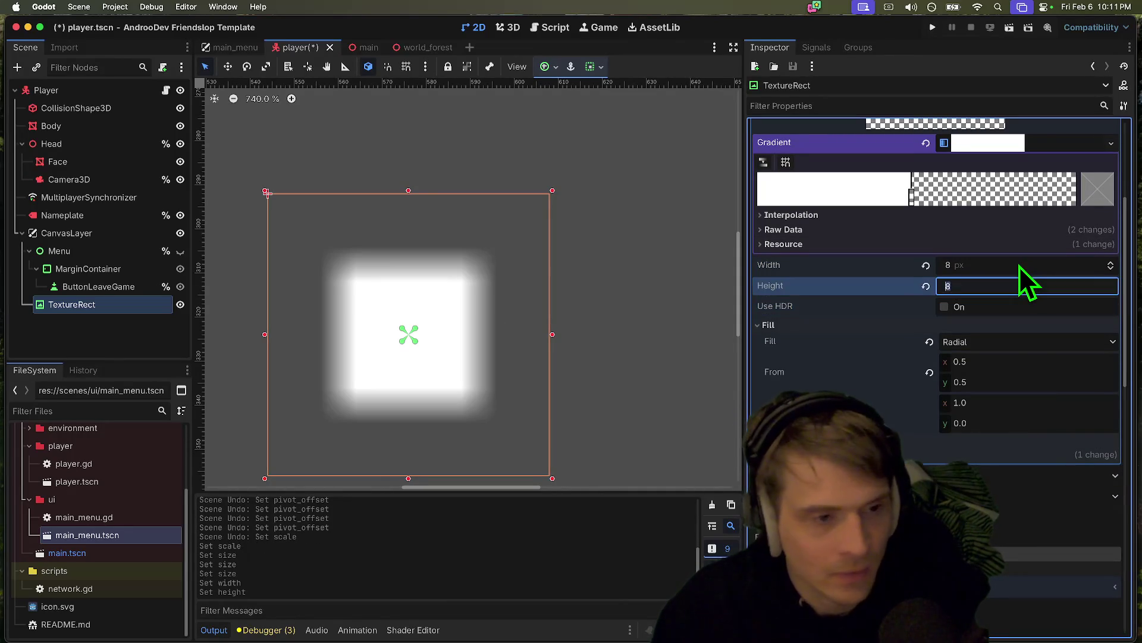
{"action": "scroll", "coordinate": [1010, 416], "scroll_direction": "down", "scroll_amount": 10}
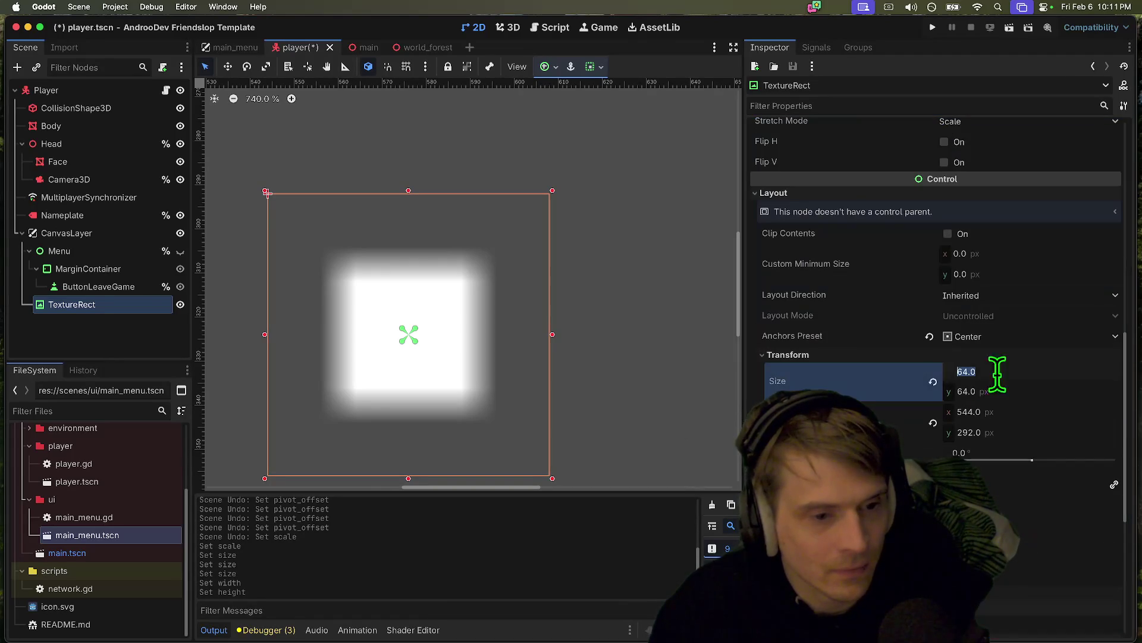
{"action": "left_click", "coordinate": [933, 381]}
{"action": "left_click", "coordinate": [465, 340]}
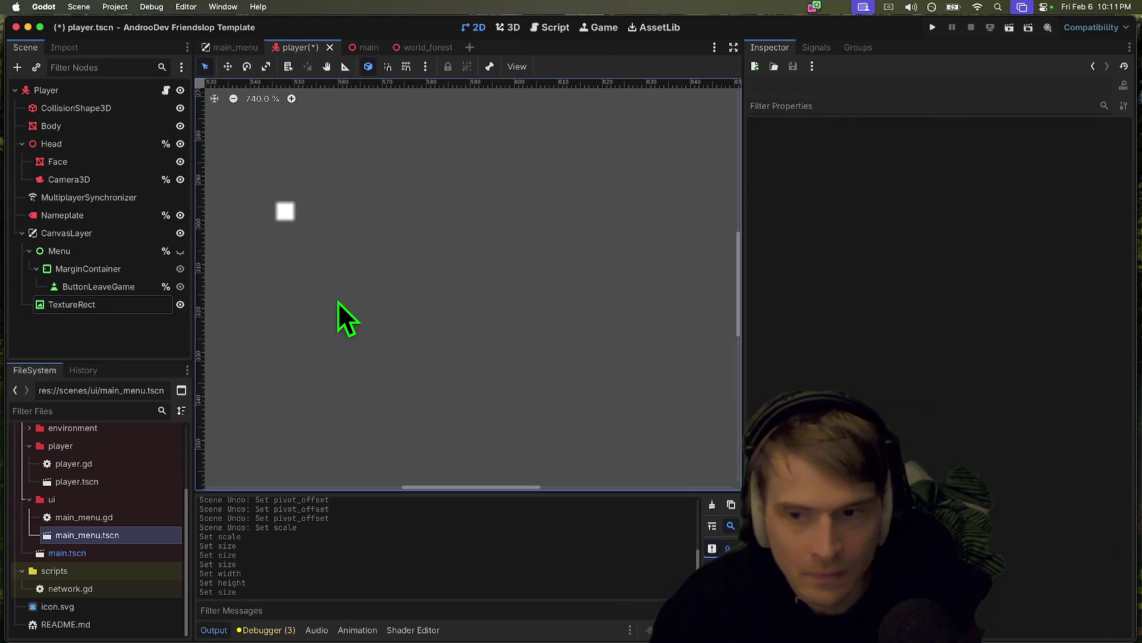
Step: Set the crosshair's gradient texture width and height to 16 px
{"action": "left_click", "coordinate": [302, 206]}
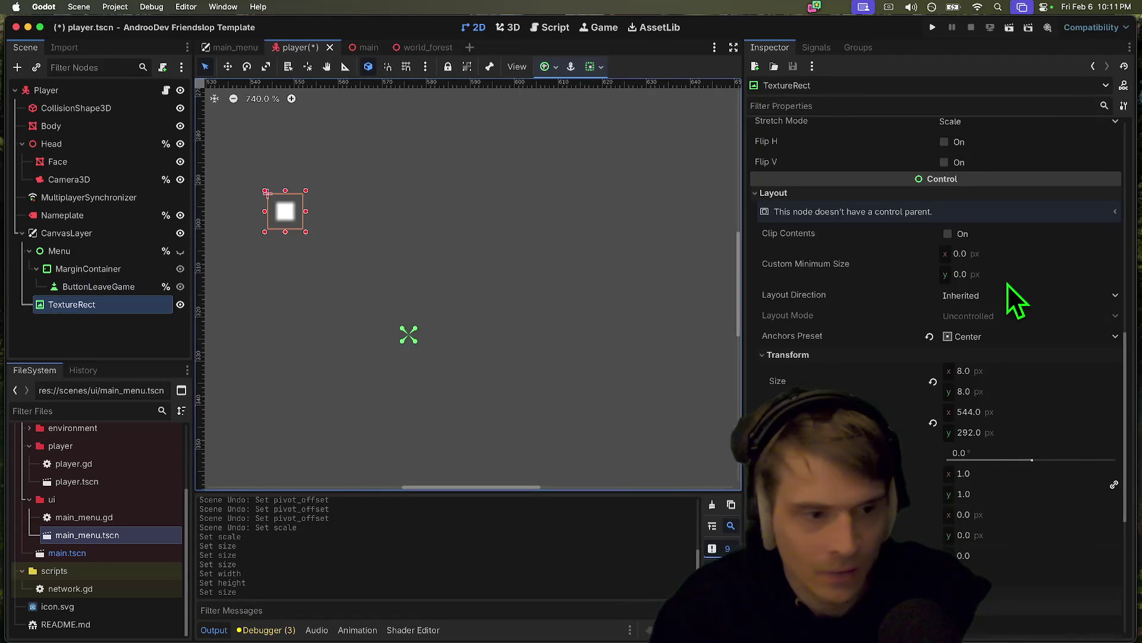
{"action": "scroll", "coordinate": [1010, 286], "scroll_direction": "up", "scroll_amount": 4}
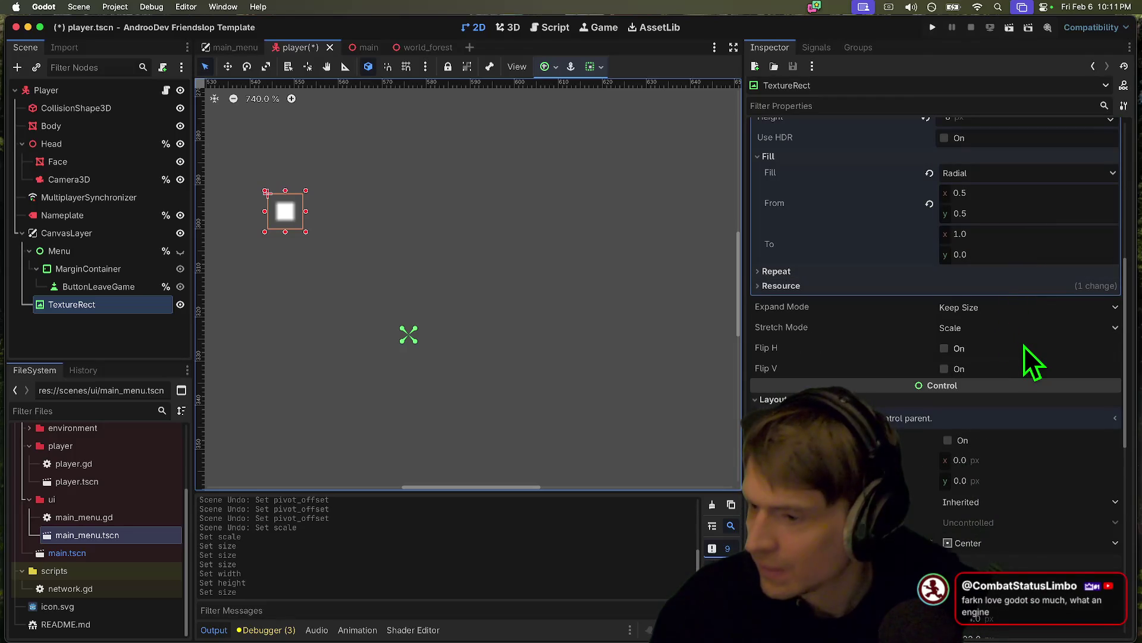
{"action": "scroll", "coordinate": [1023, 345], "scroll_direction": "up", "scroll_amount": 4}
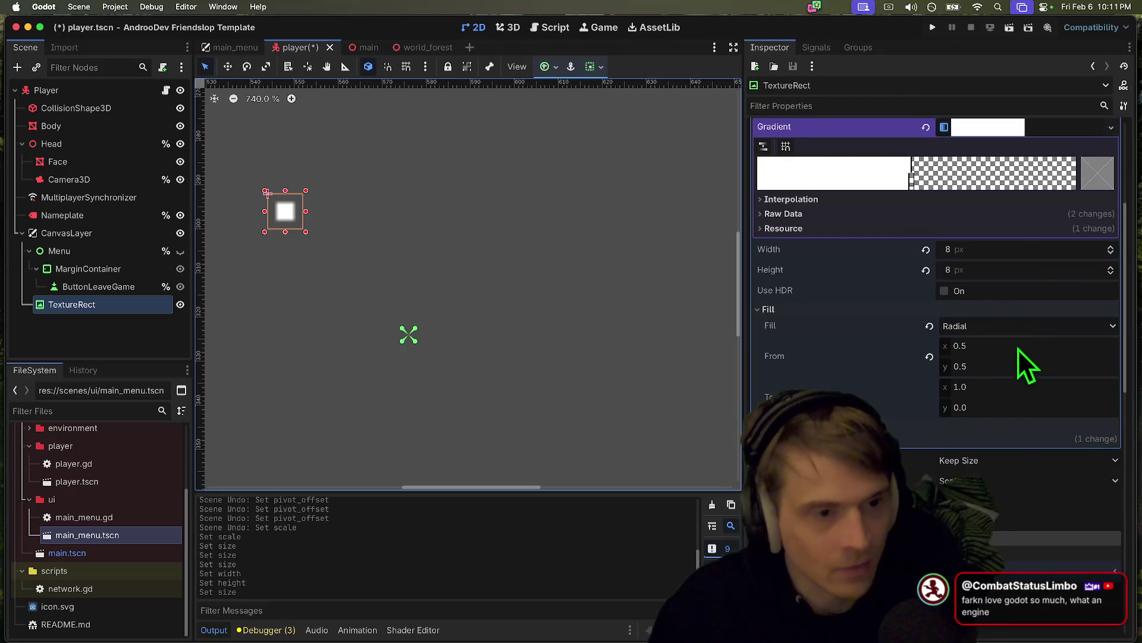
{"action": "left_click", "coordinate": [1030, 245]}
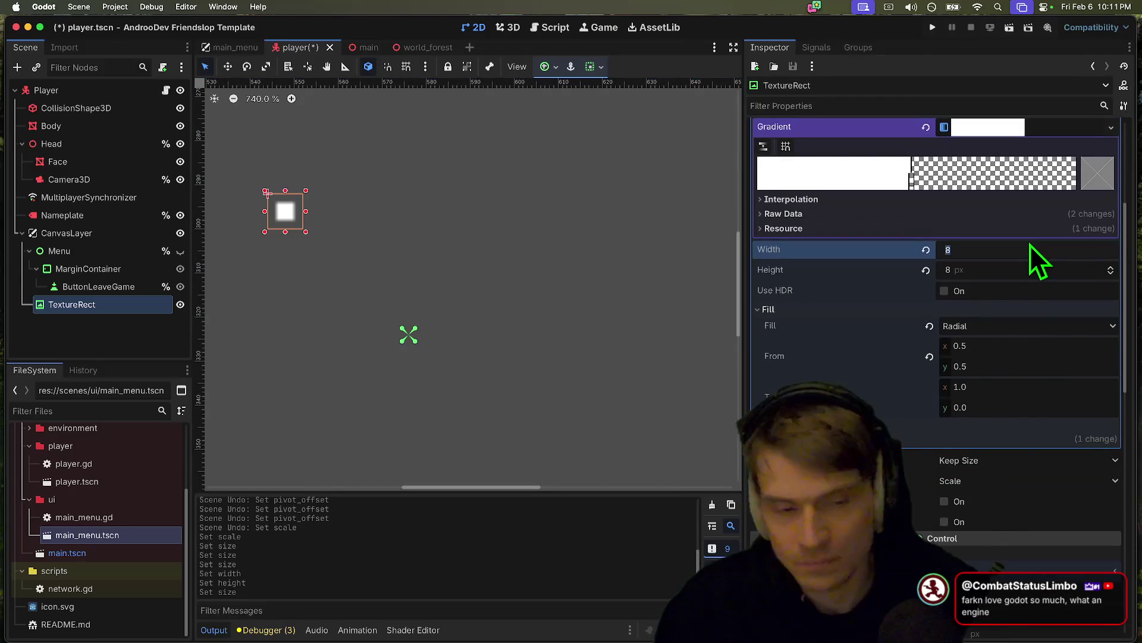
{"action": "type", "text": "16"}
{"action": "key", "text": "Tab"}
{"action": "type", "text": "16"}
{"action": "key", "text": "Return"}
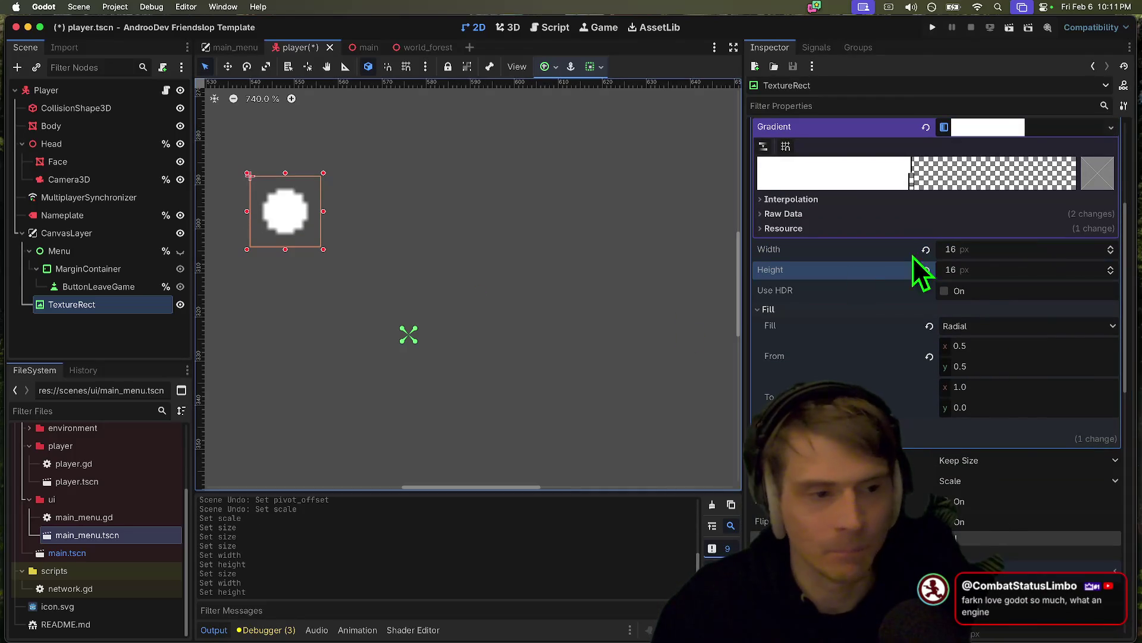
Step: Enlarge the gradient texture to 24 × 24 px
{"action": "left_click", "coordinate": [976, 250]}
{"action": "type", "text": "24"}
{"action": "key", "text": "Return"}
{"action": "key", "text": "Tab"}
{"action": "type", "text": "24"}
{"action": "key", "text": "Return"}
{"action": "scroll", "coordinate": [470, 287], "scroll_direction": "down", "scroll_amount": 3}
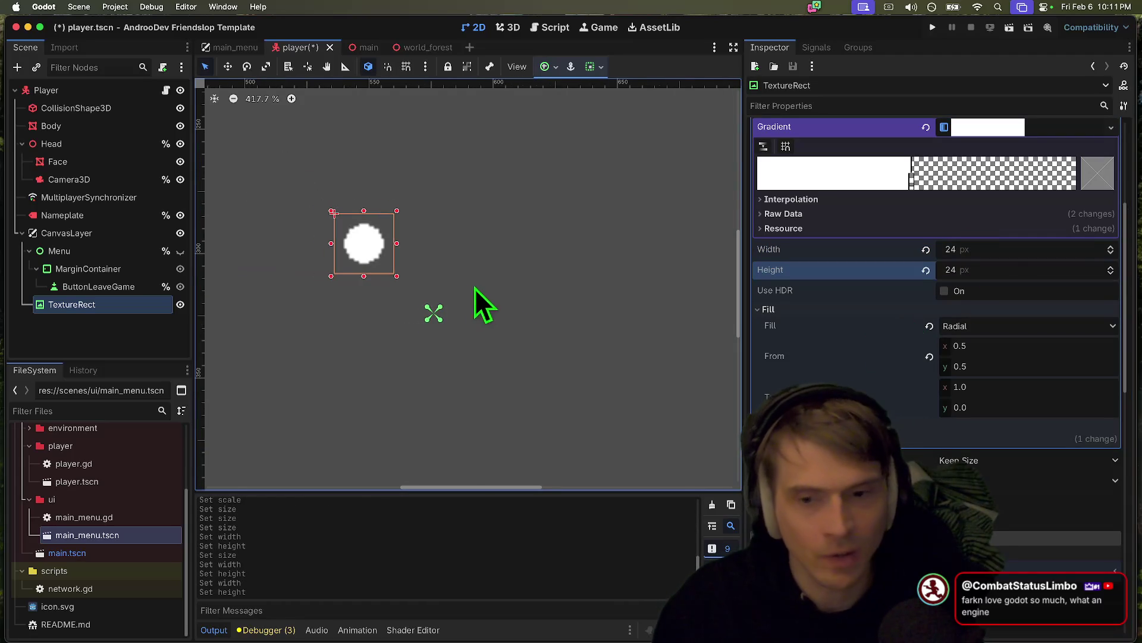
Step: Revert the TextureRect's Transform position to 0, 0
{"action": "left_click", "coordinate": [580, 340]}
{"action": "left_click", "coordinate": [65, 304]}
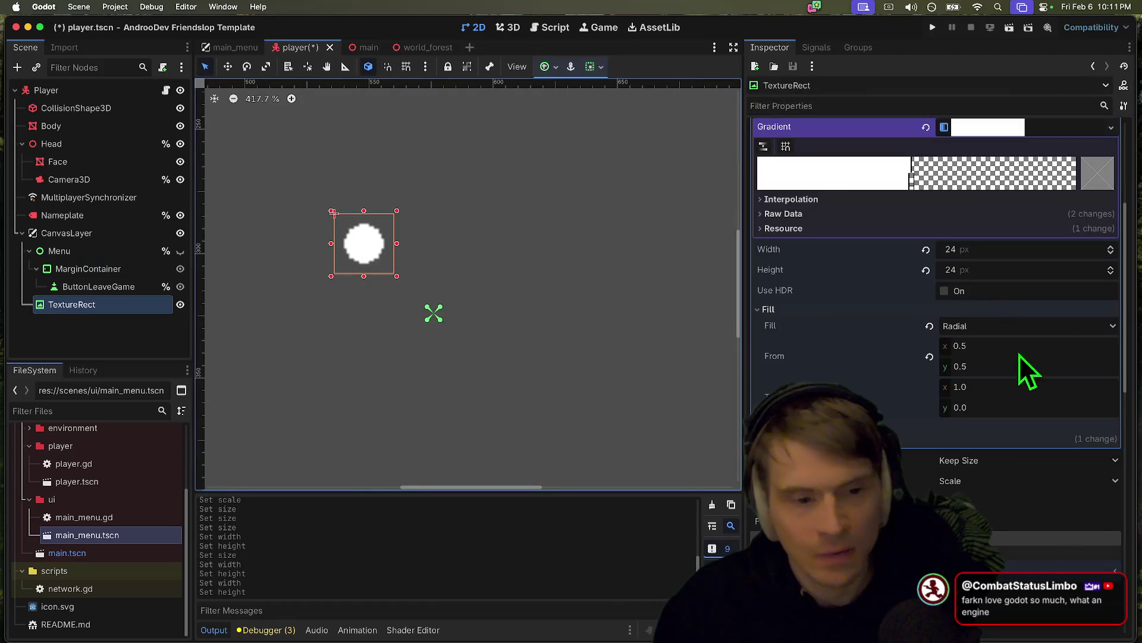
{"action": "scroll", "coordinate": [1013, 448], "scroll_direction": "down", "scroll_amount": 1}
{"action": "scroll", "coordinate": [1044, 425], "scroll_direction": "up", "scroll_amount": 5}
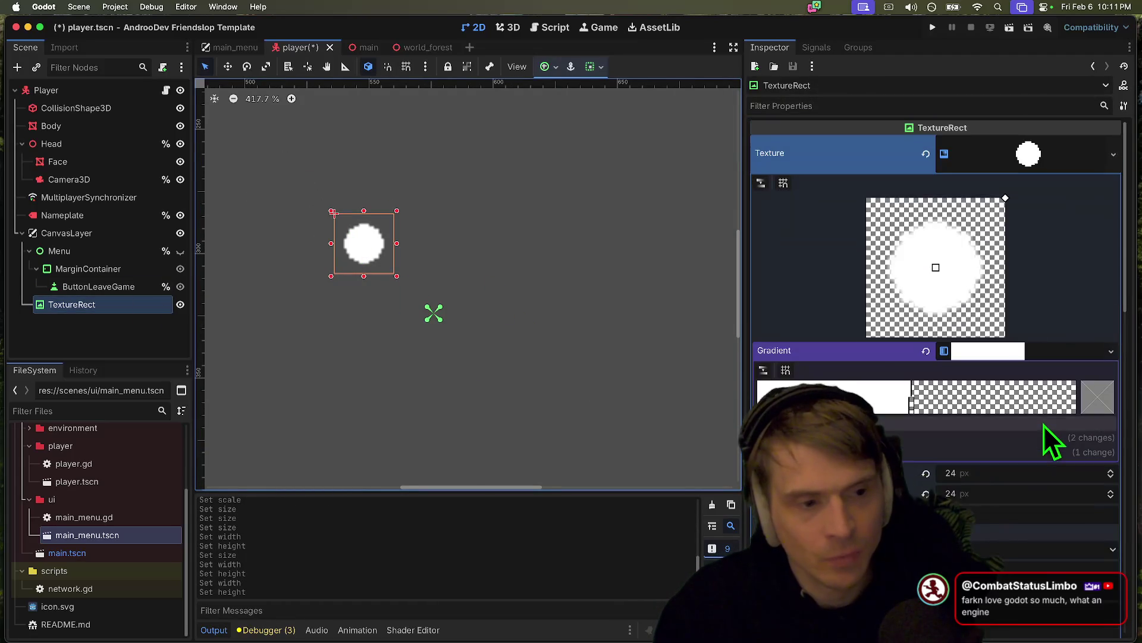
{"action": "scroll", "coordinate": [1043, 425], "scroll_direction": "down", "scroll_amount": 10}
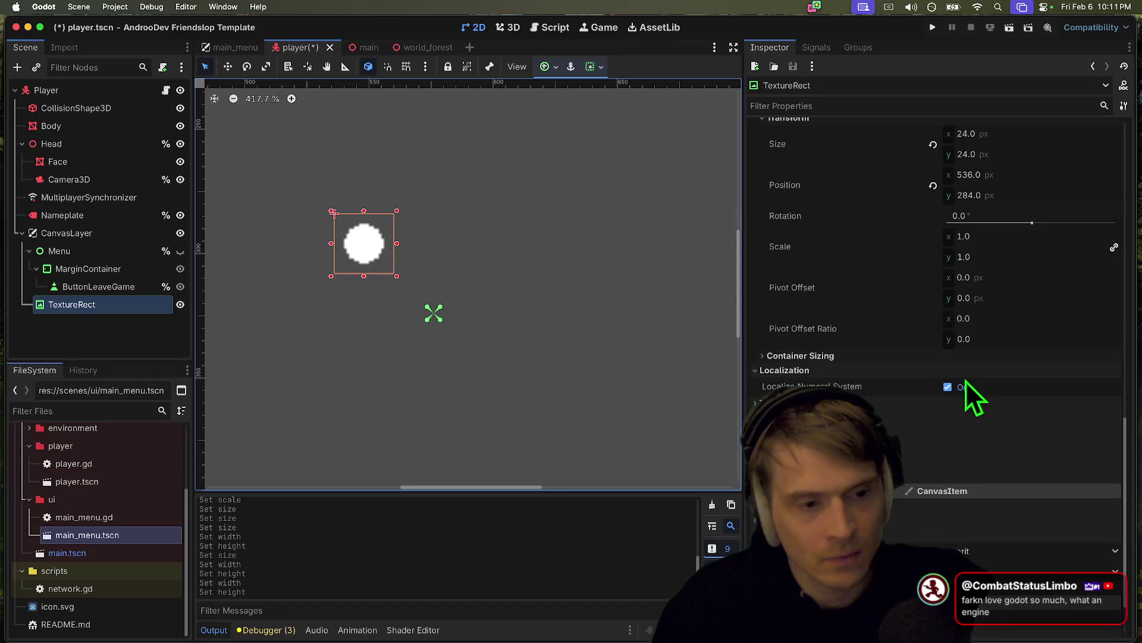
{"action": "scroll", "coordinate": [966, 381], "scroll_direction": "up", "scroll_amount": 4}
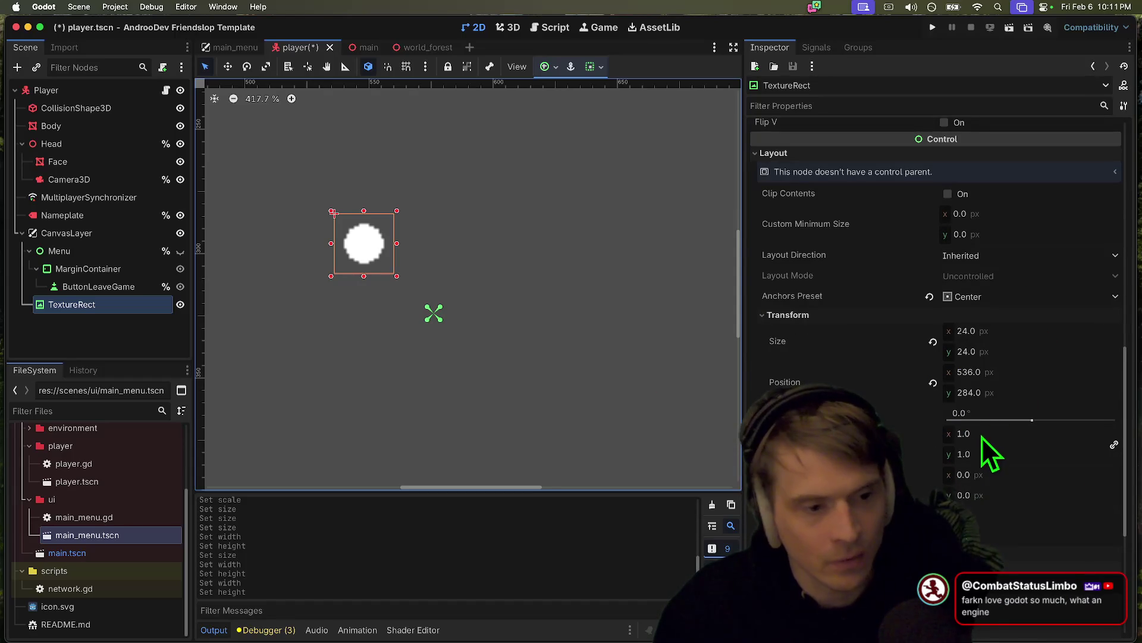
{"action": "left_click", "coordinate": [939, 390]}
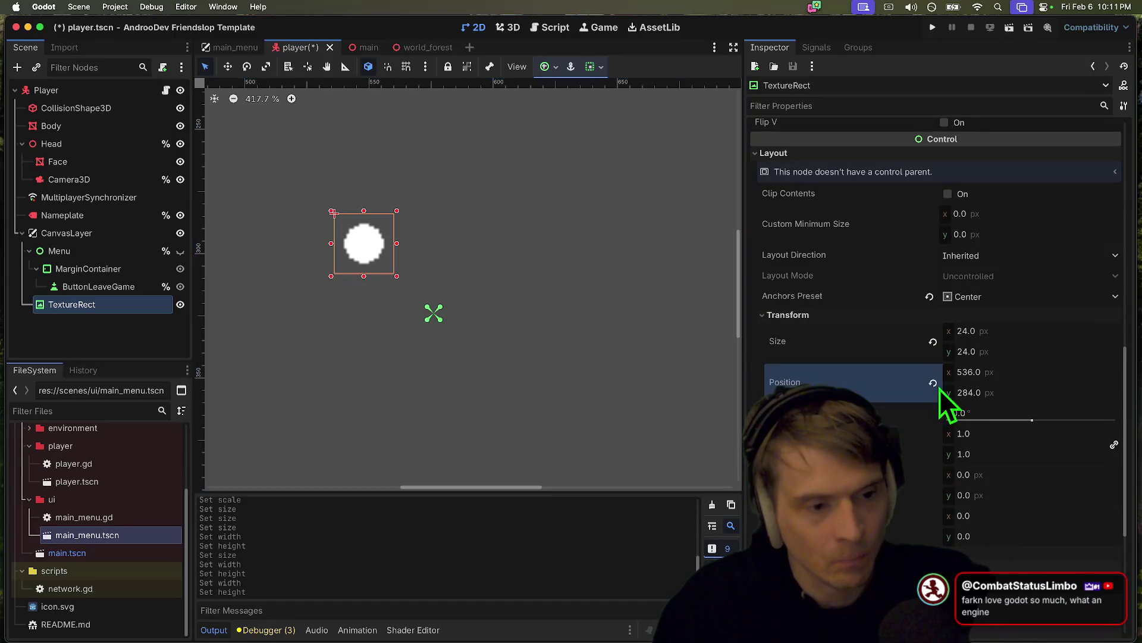
{"action": "left_click", "coordinate": [933, 383]}
{"action": "scroll", "coordinate": [500, 321], "scroll_direction": "down", "scroll_amount": 10}
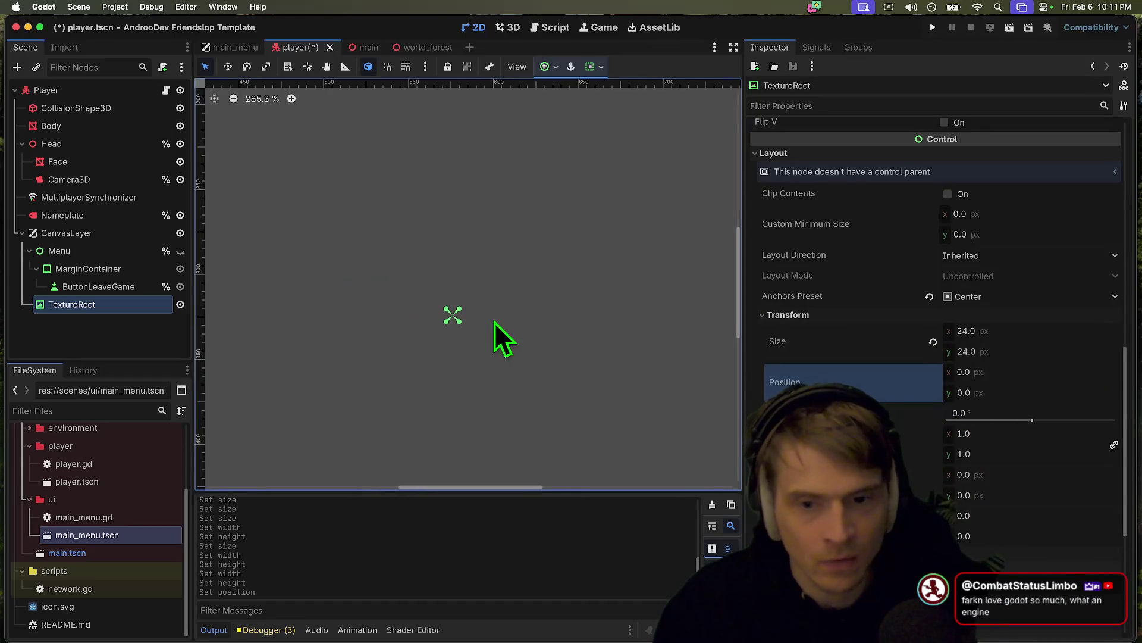
Step: Try the Full Rect anchor preset on the crosshair, then return it to Center
{"action": "left_click", "coordinate": [511, 321]}
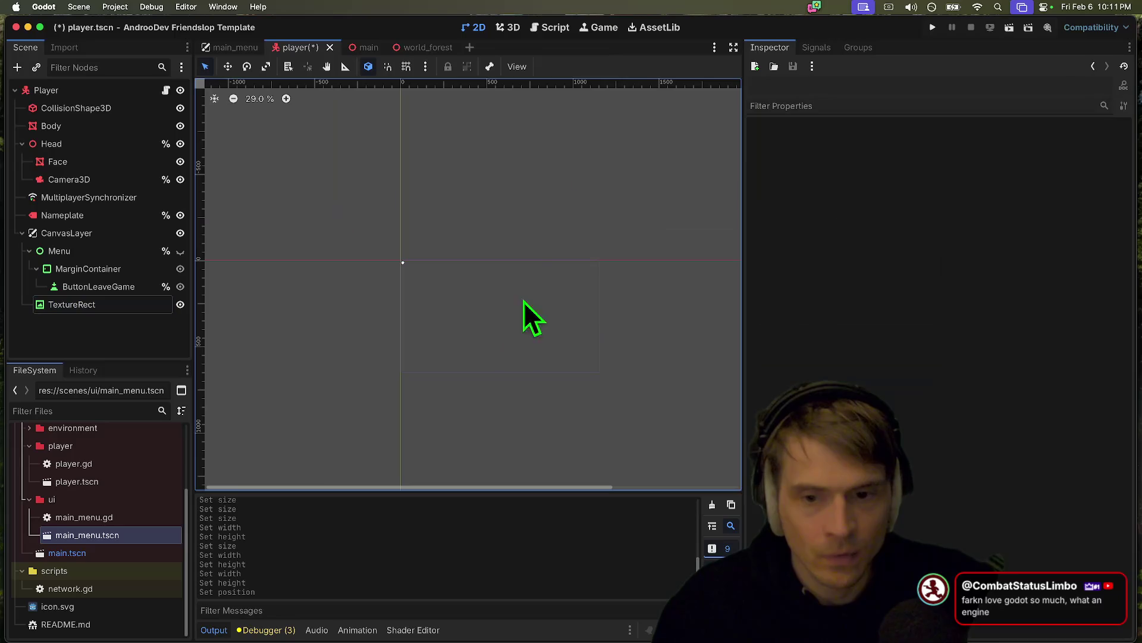
{"action": "left_click", "coordinate": [95, 305]}
{"action": "scroll", "coordinate": [1053, 321], "scroll_direction": "up", "scroll_amount": 10}
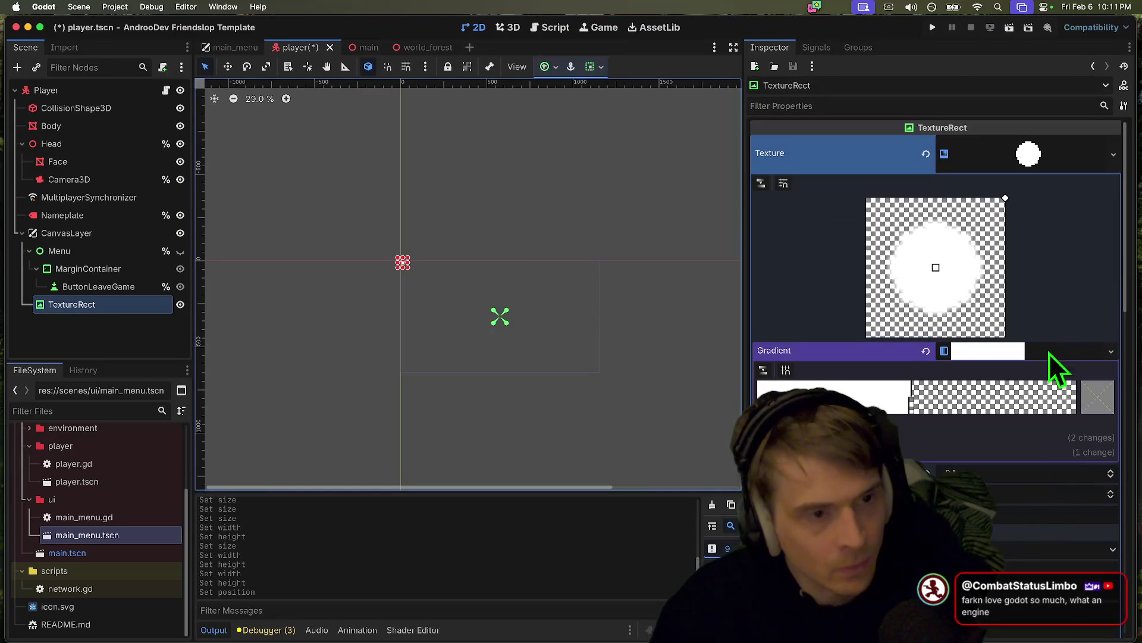
{"action": "left_click", "coordinate": [1043, 158]}
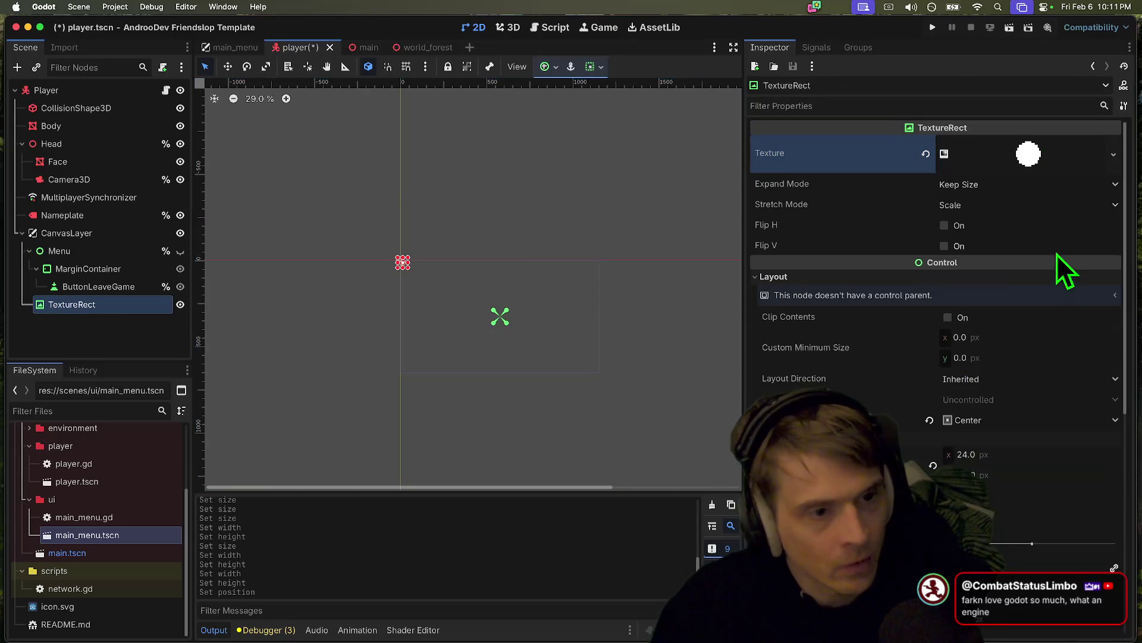
{"action": "left_click", "coordinate": [1017, 423]}
{"action": "left_click", "coordinate": [1003, 380]}
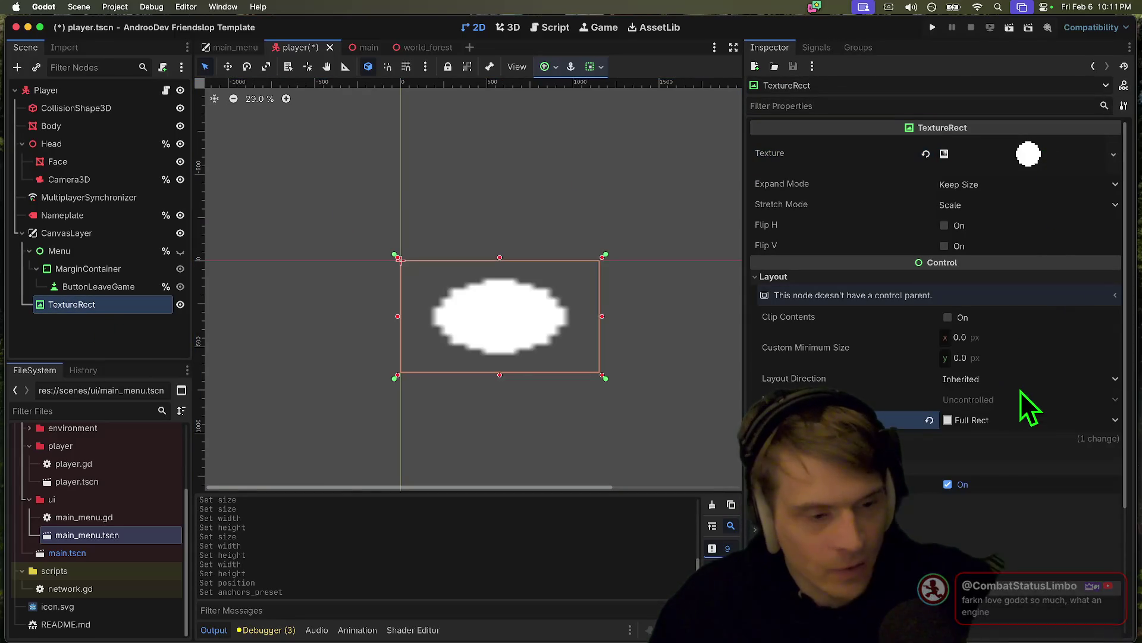
{"action": "left_click", "coordinate": [1012, 423]}
{"action": "left_click", "coordinate": [1038, 534]}
{"action": "scroll", "coordinate": [517, 331], "scroll_direction": "up", "scroll_amount": 10}
{"action": "left_click", "coordinate": [450, 286]}
{"action": "left_click", "coordinate": [486, 300]}
{"action": "scroll", "coordinate": [517, 333], "scroll_direction": "down", "scroll_amount": 8}
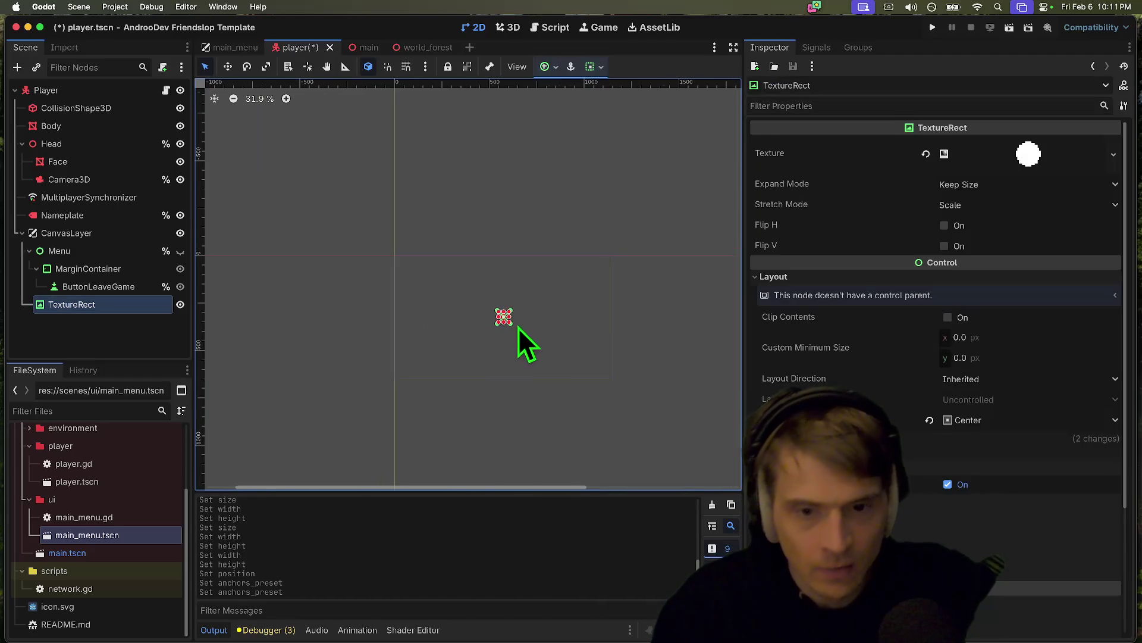
{"action": "left_click", "coordinate": [538, 375]}
{"action": "left_click", "coordinate": [127, 306]}
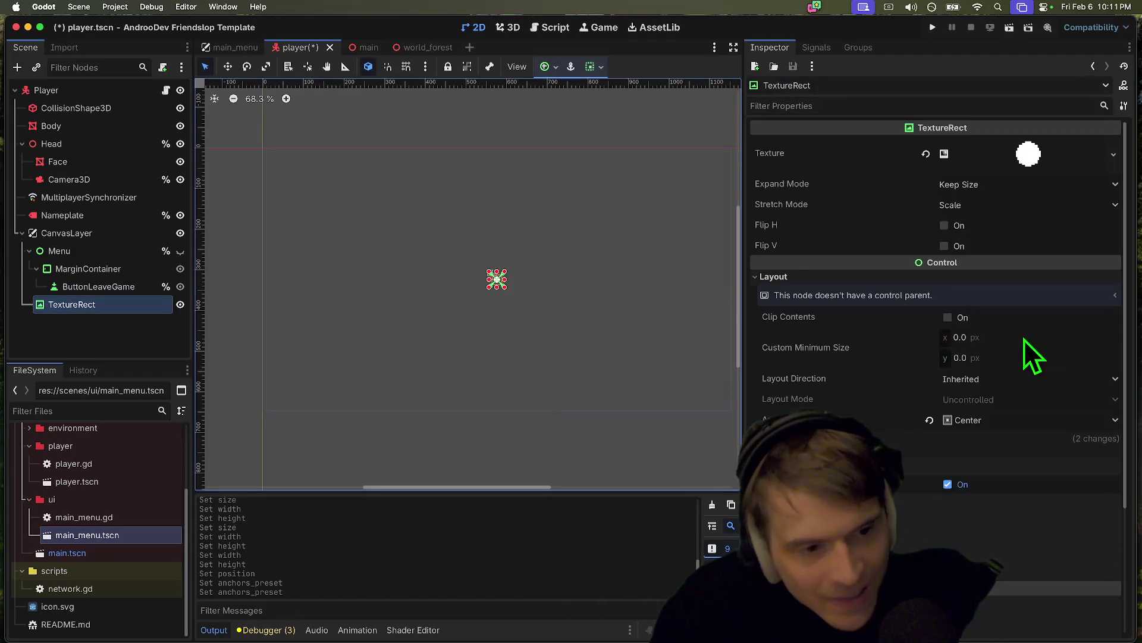
{"action": "scroll", "coordinate": [1026, 342], "scroll_direction": "down", "scroll_amount": 3}
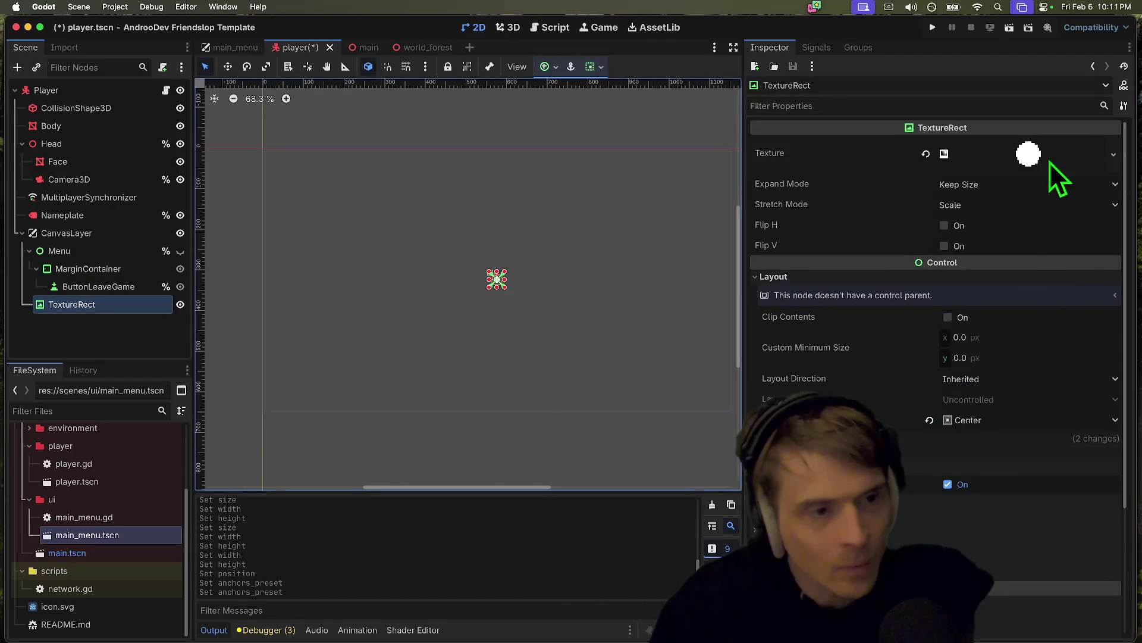
Step: Set the GradientTexture2D width and height to 16 px
{"action": "left_click", "coordinate": [1029, 154]}
{"action": "scroll", "coordinate": [1071, 324], "scroll_direction": "down", "scroll_amount": 5}
{"action": "scroll", "coordinate": [1043, 300], "scroll_direction": "up", "scroll_amount": 5}
{"action": "left_click", "coordinate": [1029, 318]}
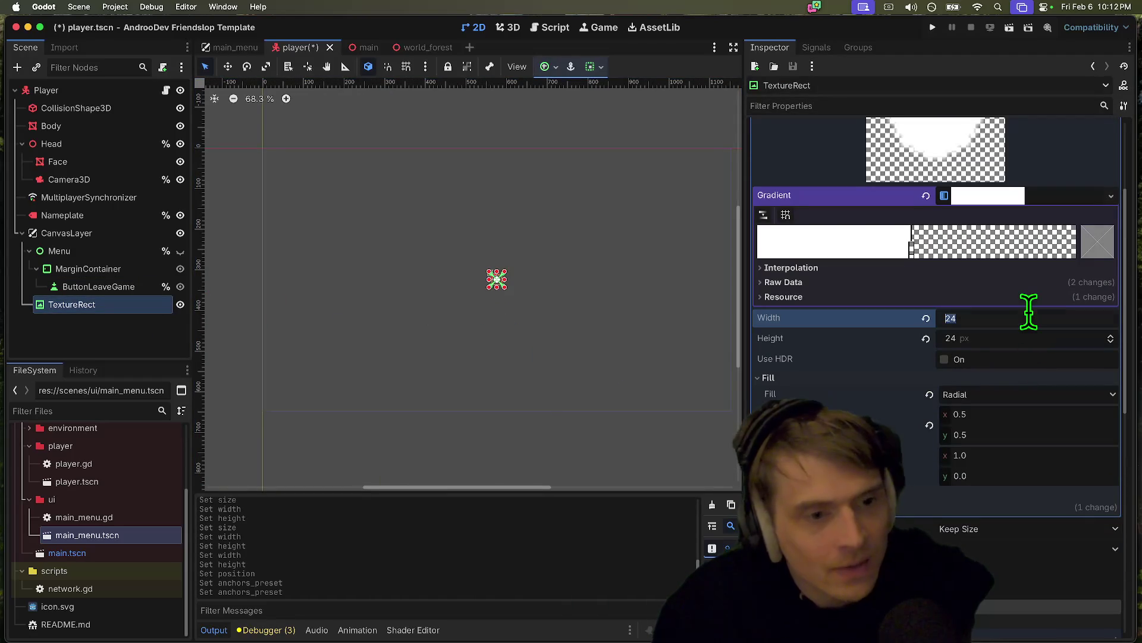
{"action": "type", "text": "6"}
{"action": "key", "text": "Tab"}
{"action": "type", "text": "1"}
{"action": "key", "text": "Return"}
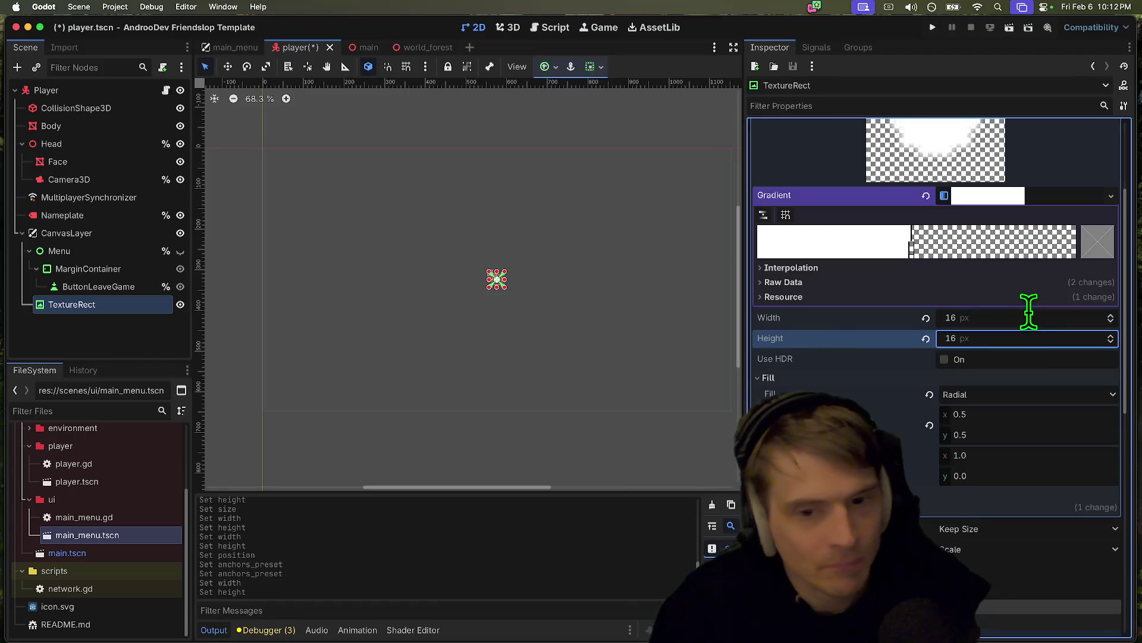
Step: Run the game and join to view the current crosshair in-game
{"action": "left_click", "coordinate": [627, 461]}
{"action": "scroll", "coordinate": [476, 300], "scroll_direction": "up", "scroll_amount": 6}
{"action": "key", "text": "super+b"}
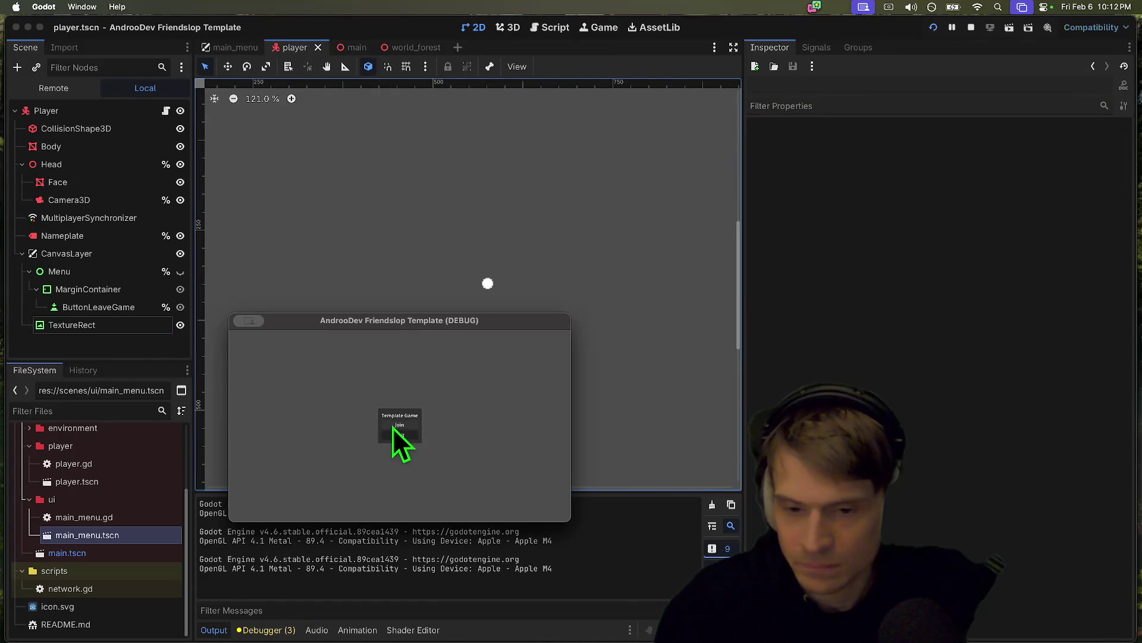
{"action": "left_click", "coordinate": [399, 424]}
{"action": "key", "text": "Escape"}
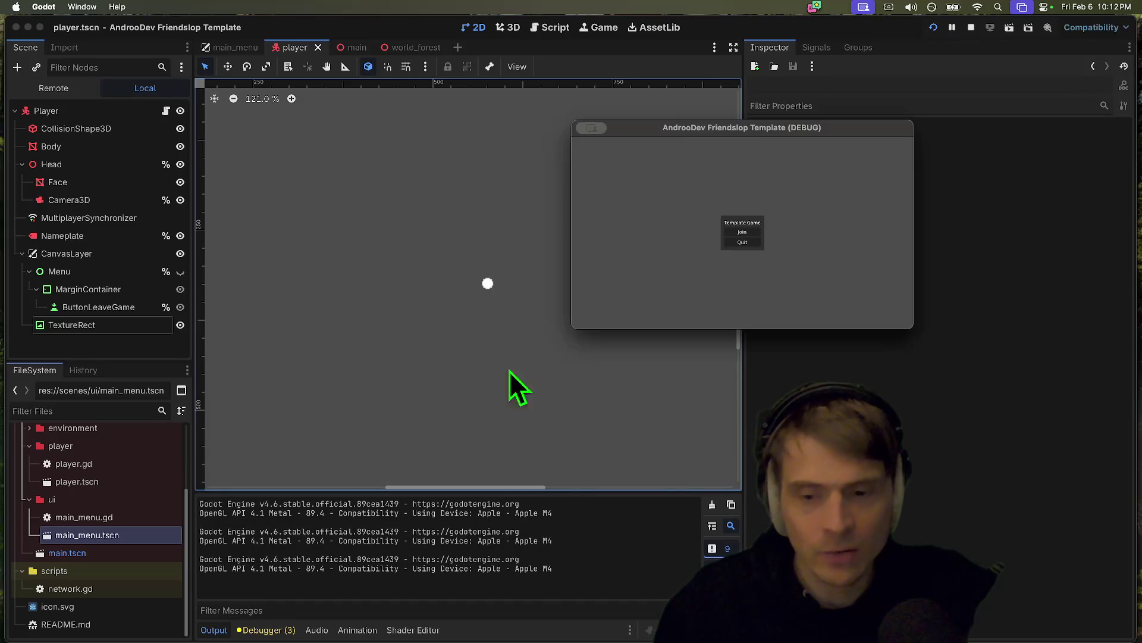
{"action": "left_click", "coordinate": [75, 324]}
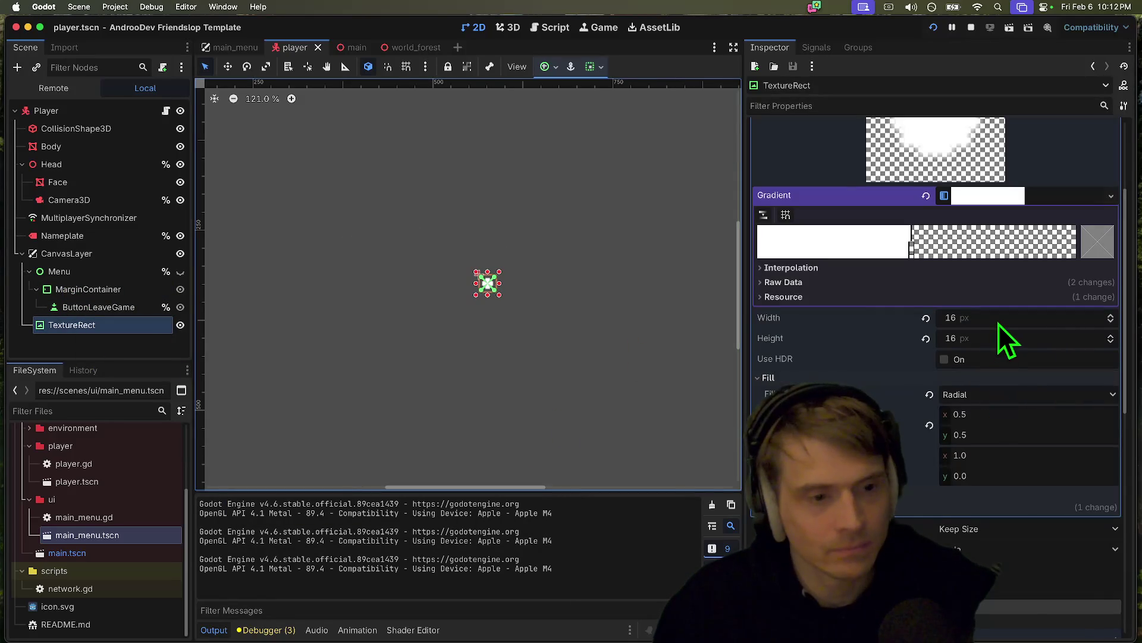
Step: Set the texture to 12 × 12 px and test it in a fresh game run
{"action": "left_click", "coordinate": [998, 323]}
{"action": "type", "text": "12"}
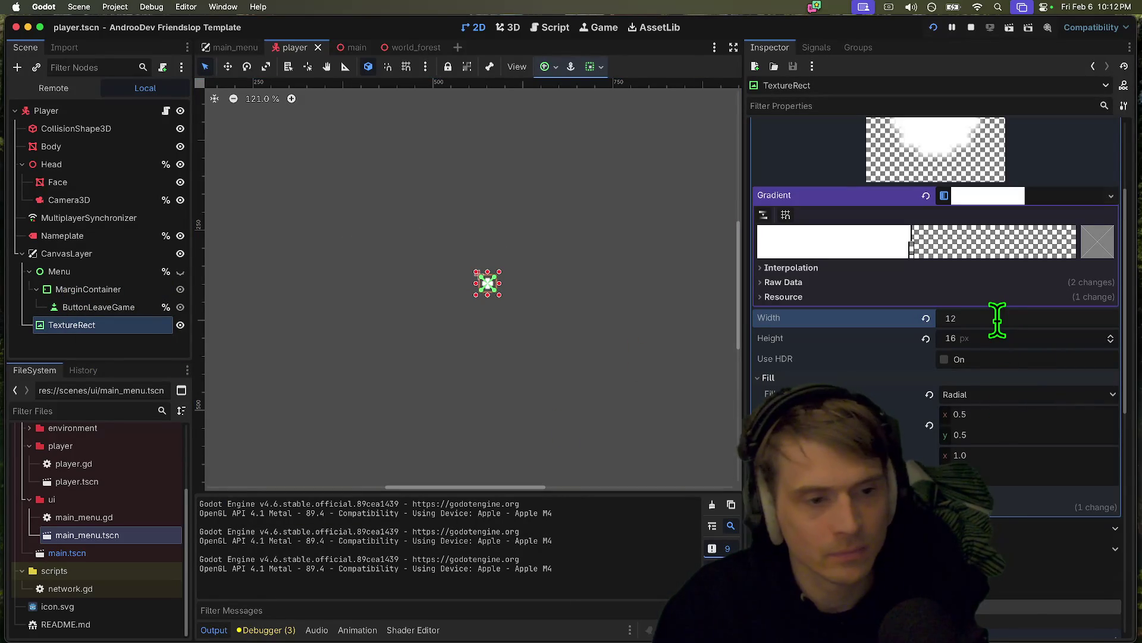
{"action": "key", "text": "Tab"}
{"action": "type", "text": "12"}
{"action": "left_click", "coordinate": [593, 338]}
{"action": "key", "text": "super+b"}
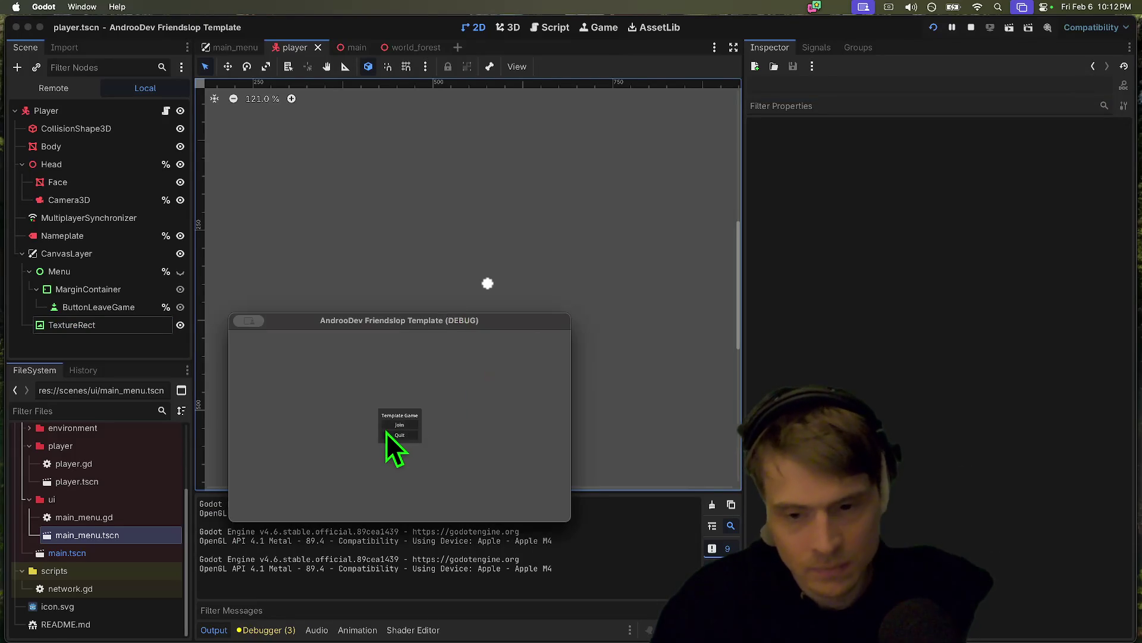
{"action": "left_click", "coordinate": [391, 426]}
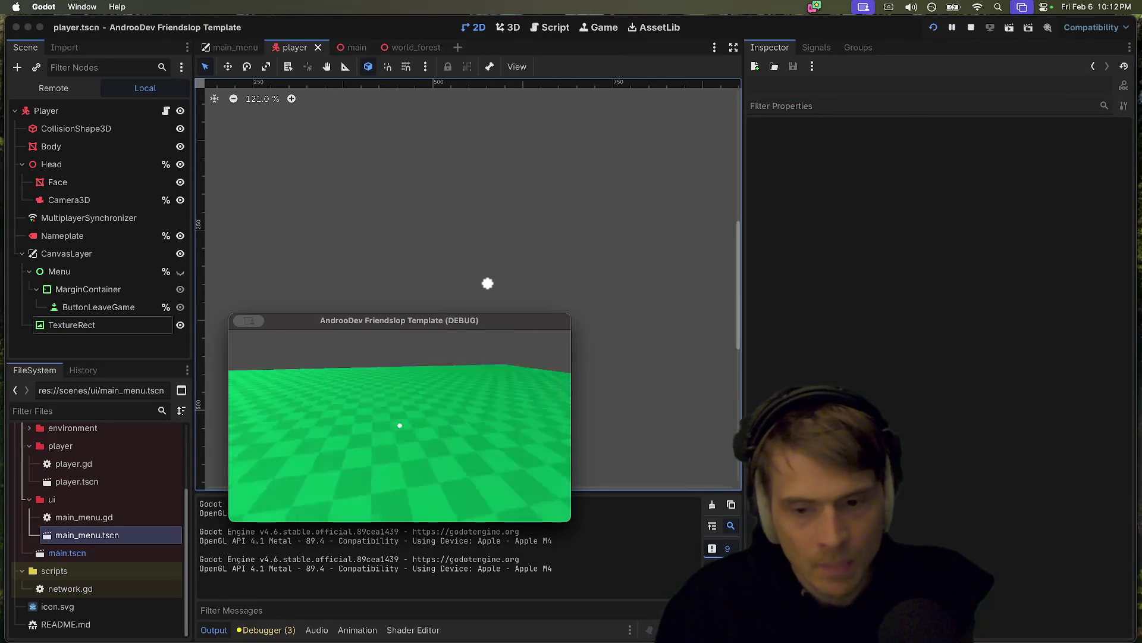
{"action": "key", "text": "Escape"}
{"action": "left_click", "coordinate": [90, 325]}
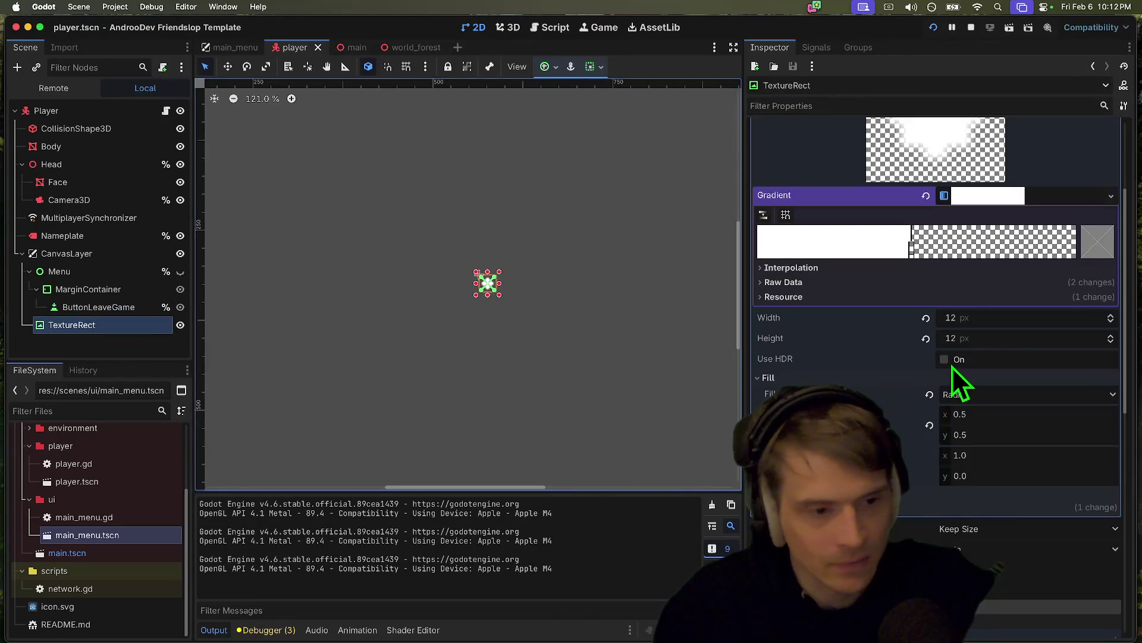
Step: Set the texture to 32 × 32 px, save the scene, and test it in-game
{"action": "left_click", "coordinate": [987, 322]}
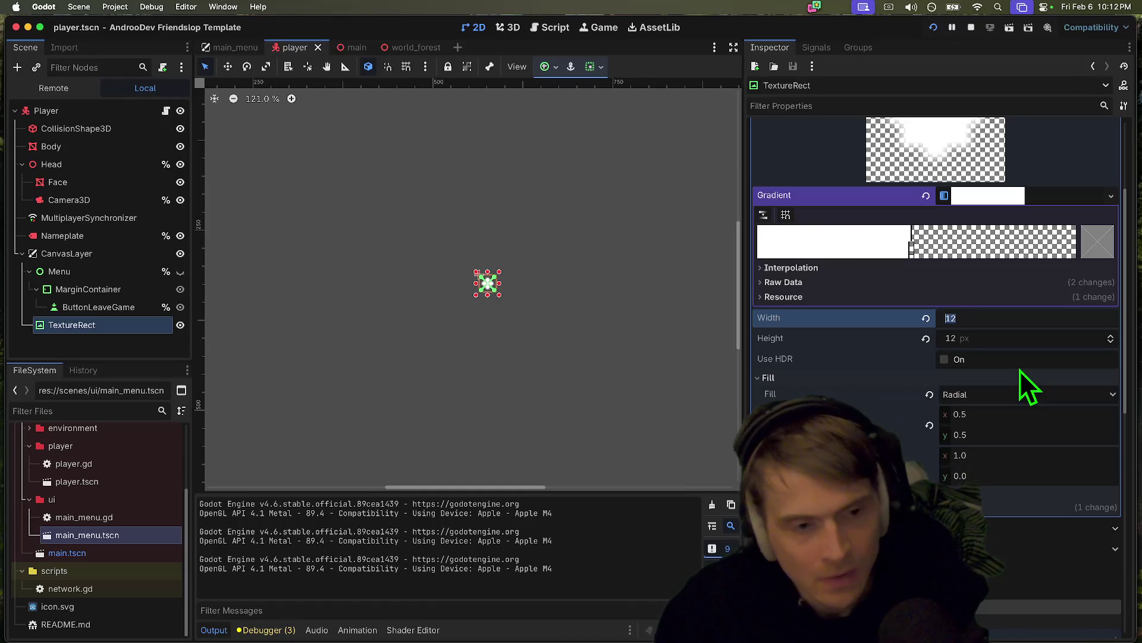
{"action": "type", "text": "6"}
{"action": "key", "text": "BackSpace"}
{"action": "type", "text": "32"}
{"action": "key", "text": "Tab"}
{"action": "type", "text": "32"}
{"action": "key", "text": "Return"}
{"action": "left_click", "coordinate": [498, 335]}
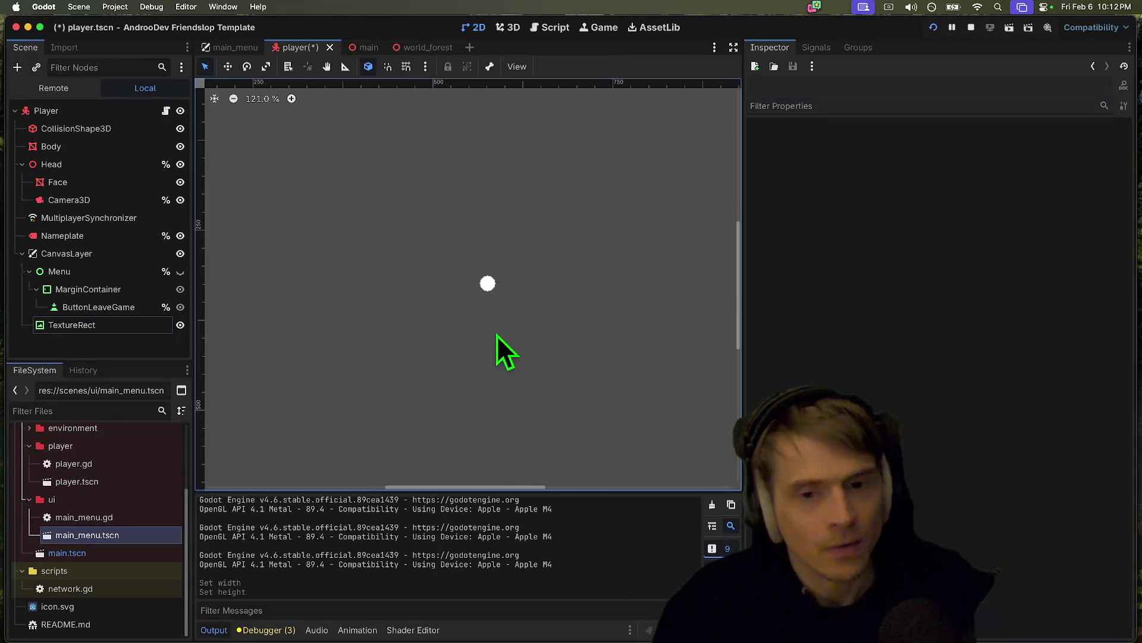
{"action": "key", "text": "super+s"}
{"action": "key", "text": "super+b"}
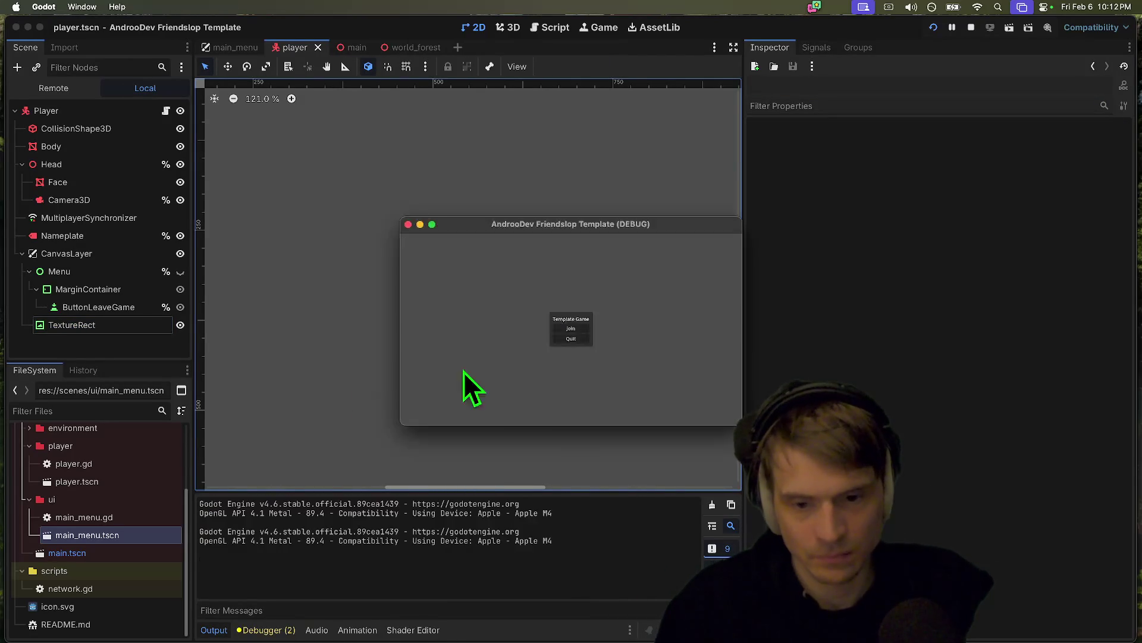
{"action": "left_click", "coordinate": [399, 424]}
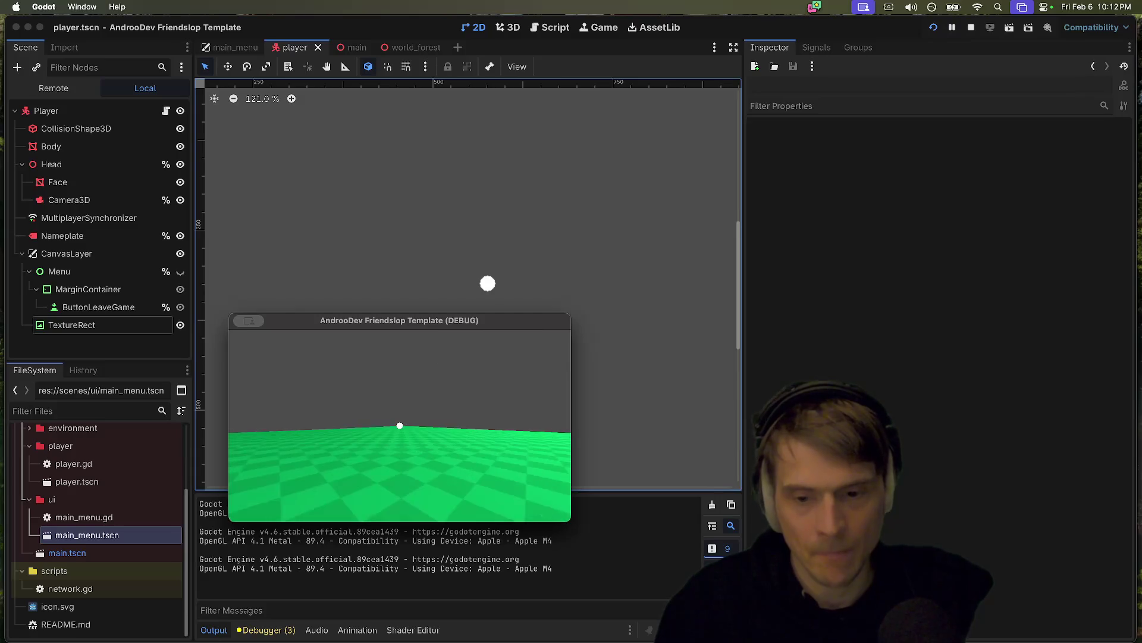
Step: Stop the game and set Display > Window Stretch Mode to canvas_items in Project Settings
{"action": "left_click", "coordinate": [79, 6]}
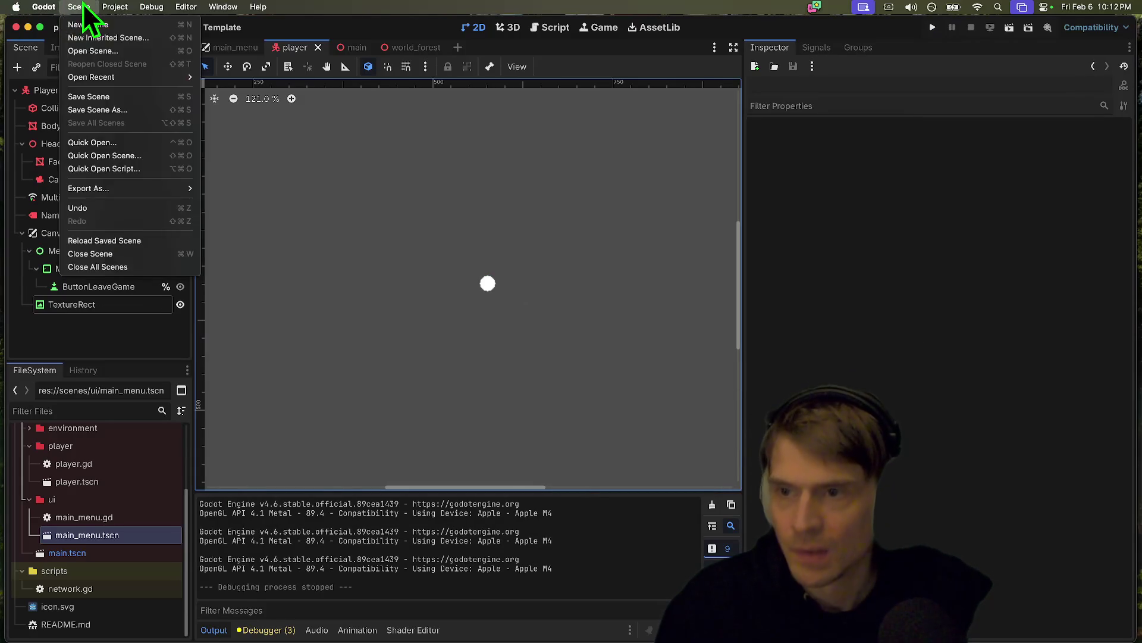
{"action": "left_click", "coordinate": [137, 23]}
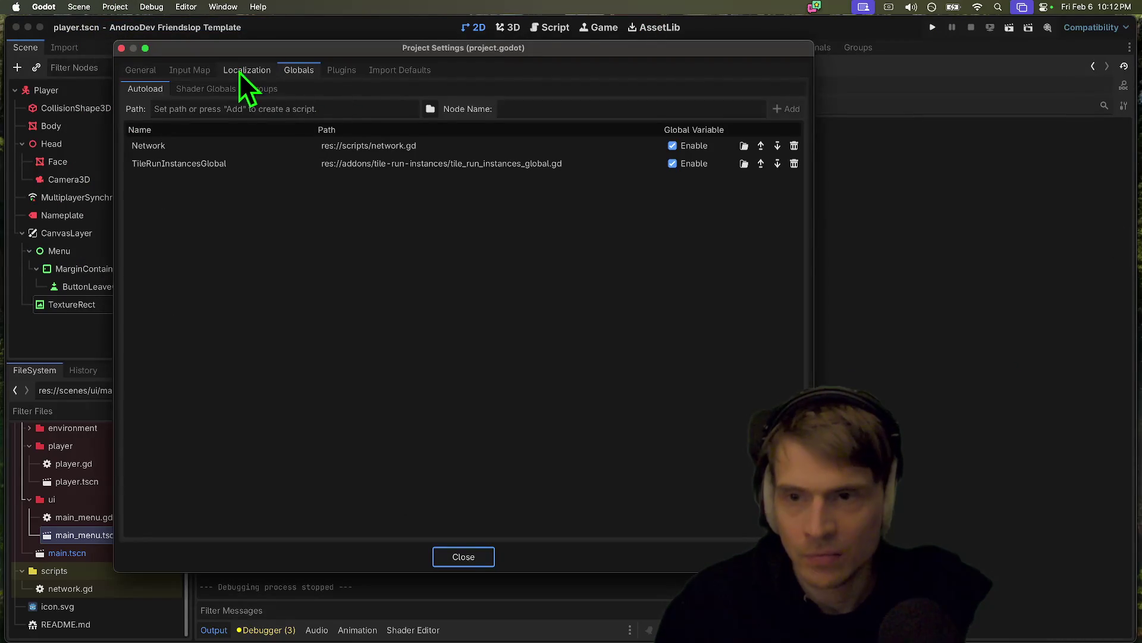
{"action": "left_click", "coordinate": [155, 69]}
{"action": "left_click", "coordinate": [205, 257]}
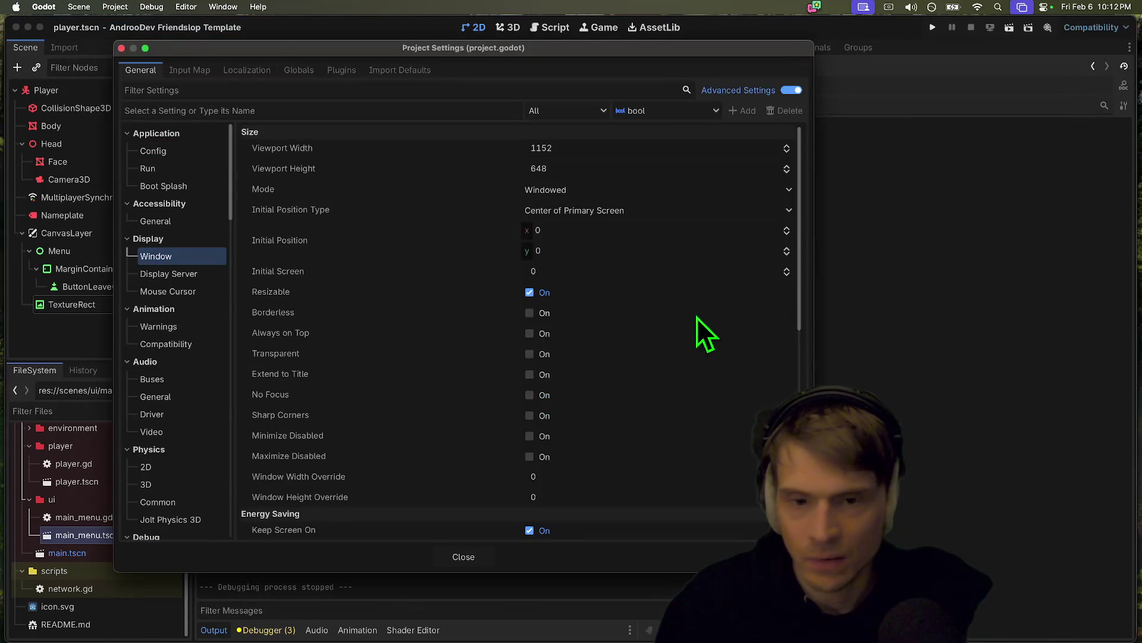
{"action": "scroll", "coordinate": [661, 258], "scroll_direction": "down", "scroll_amount": 3}
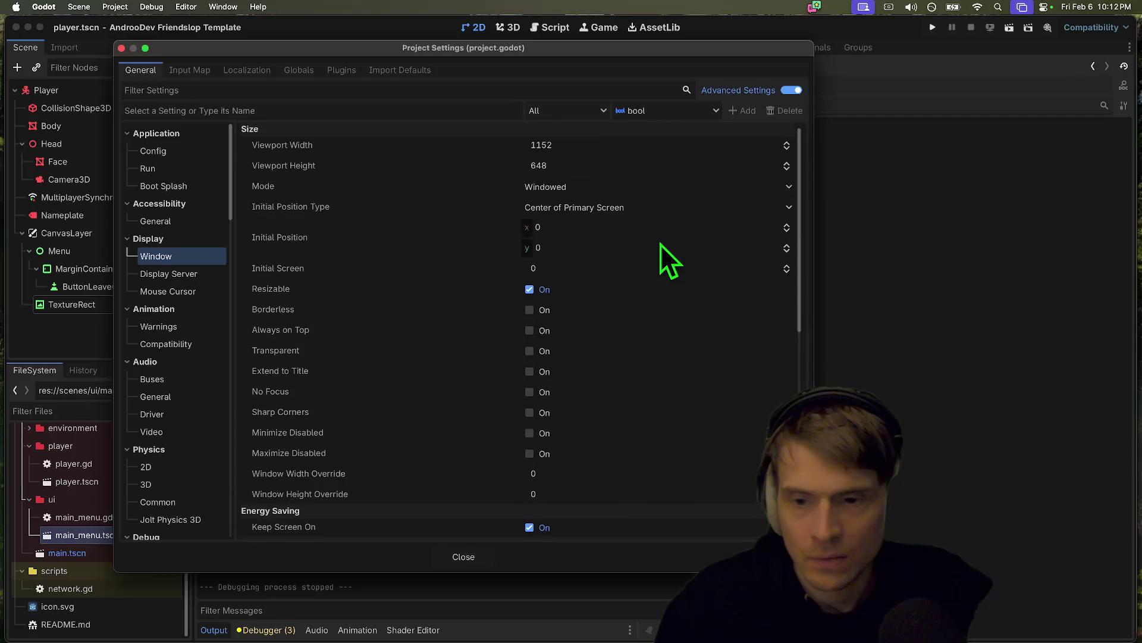
{"action": "scroll", "coordinate": [660, 244], "scroll_direction": "down", "scroll_amount": 8}
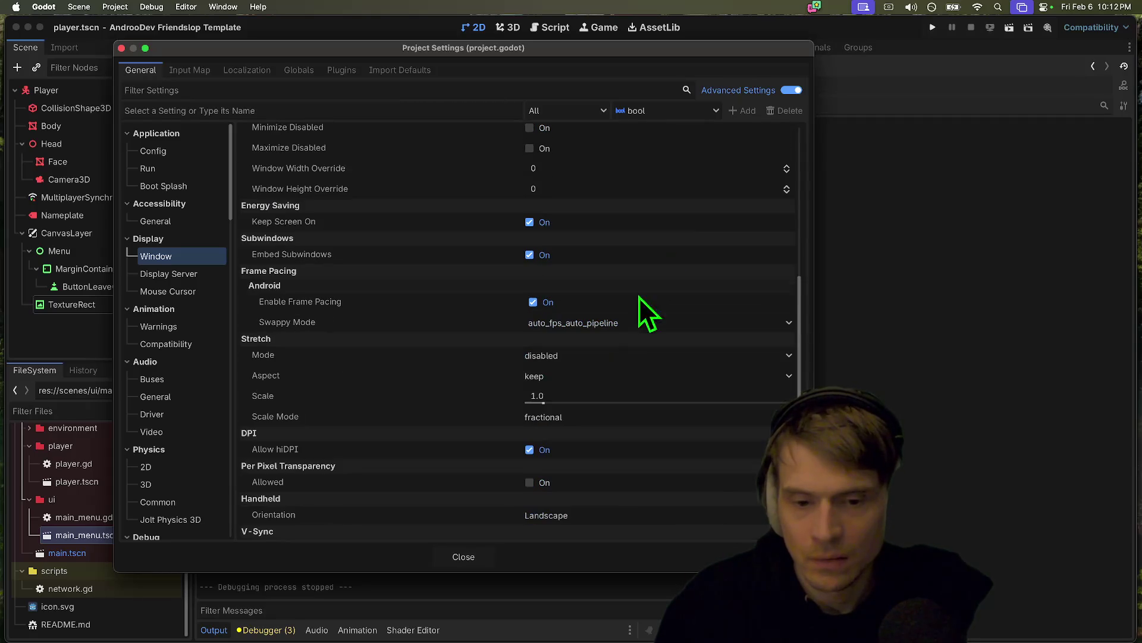
{"action": "left_click", "coordinate": [615, 400]}
{"action": "left_click", "coordinate": [619, 413]}
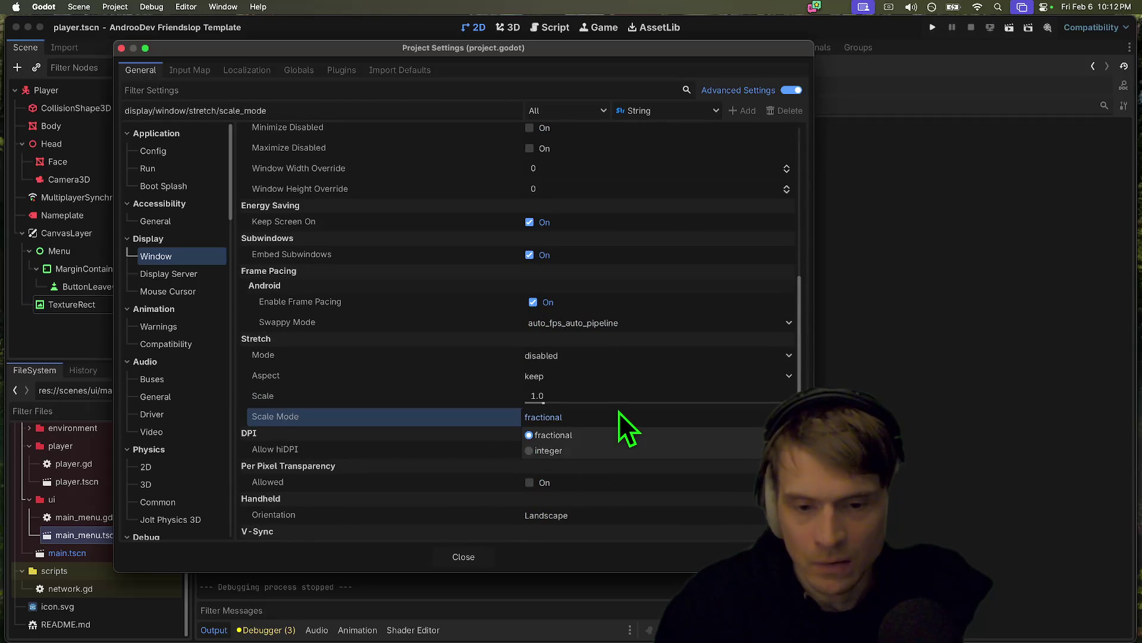
{"action": "left_click", "coordinate": [590, 416]}
{"action": "left_click", "coordinate": [595, 356]}
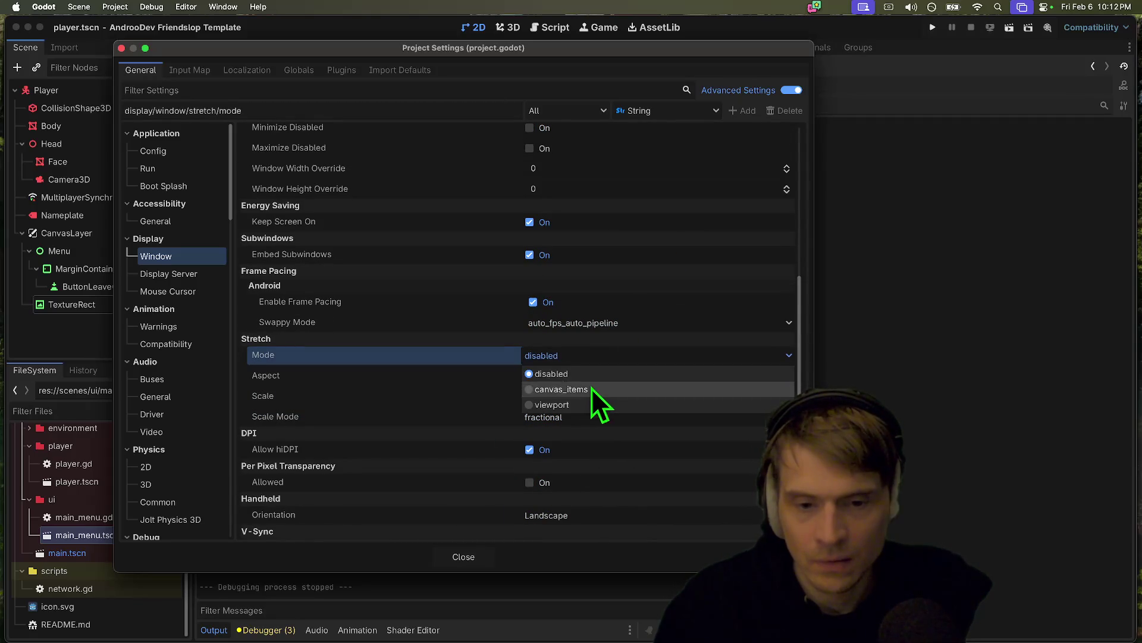
{"action": "left_click", "coordinate": [592, 388]}
{"action": "left_click", "coordinate": [606, 355]}
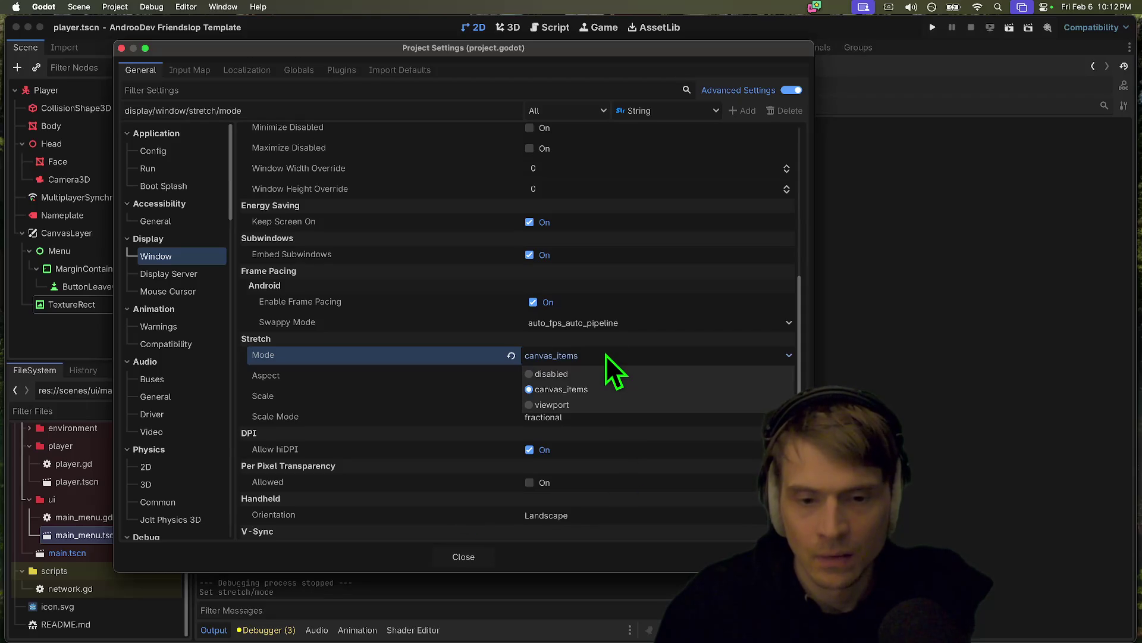
{"action": "left_click", "coordinate": [606, 354]}
{"action": "left_click", "coordinate": [464, 556]}
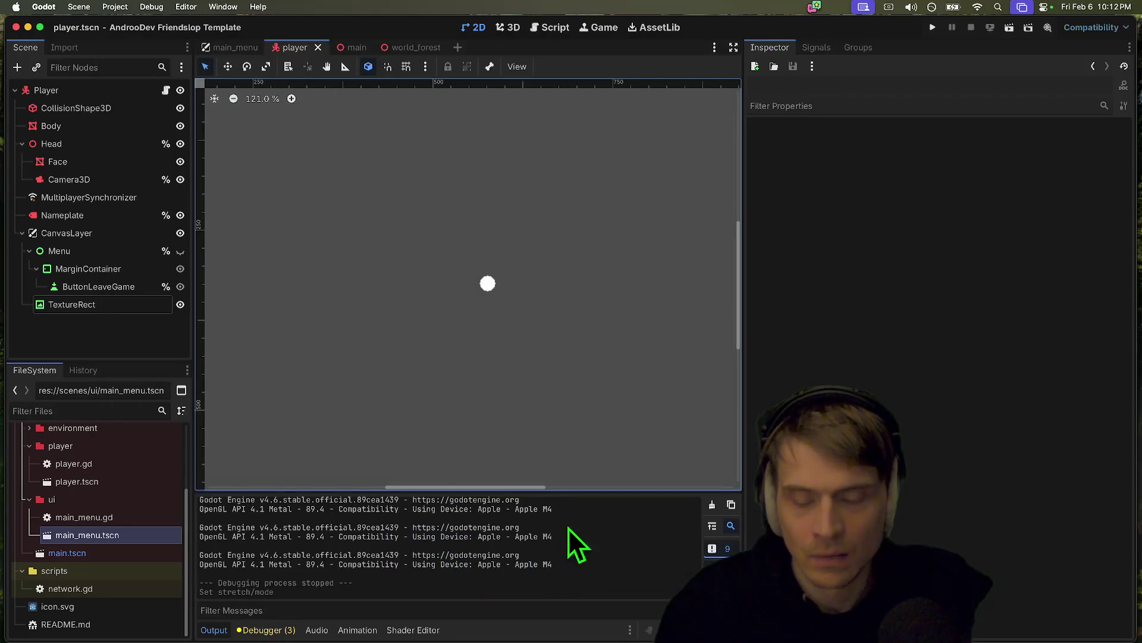
Step: Run and join the game to test the canvas_items scaling, then stop it
{"action": "key", "text": "super+b"}
{"action": "left_click", "coordinate": [398, 432]}
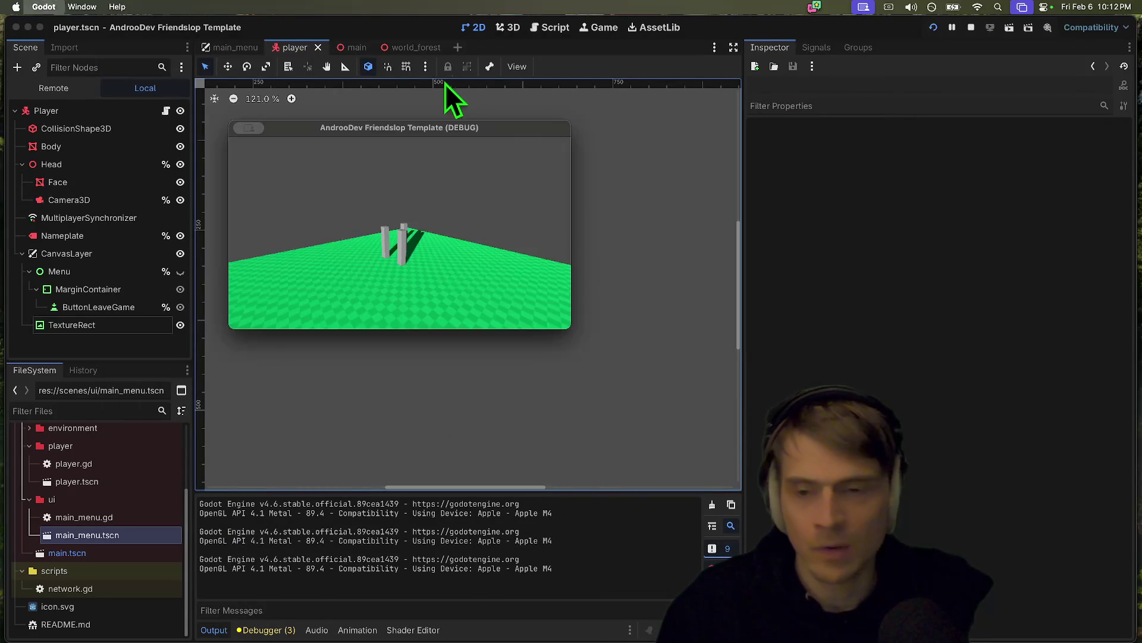
{"action": "key", "text": "super+period"}
Step: Select the crosshair TextureRect and expand its Inspector layout sections
{"action": "left_click", "coordinate": [95, 304]}
{"action": "scroll", "coordinate": [964, 399], "scroll_direction": "up", "scroll_amount": 3}
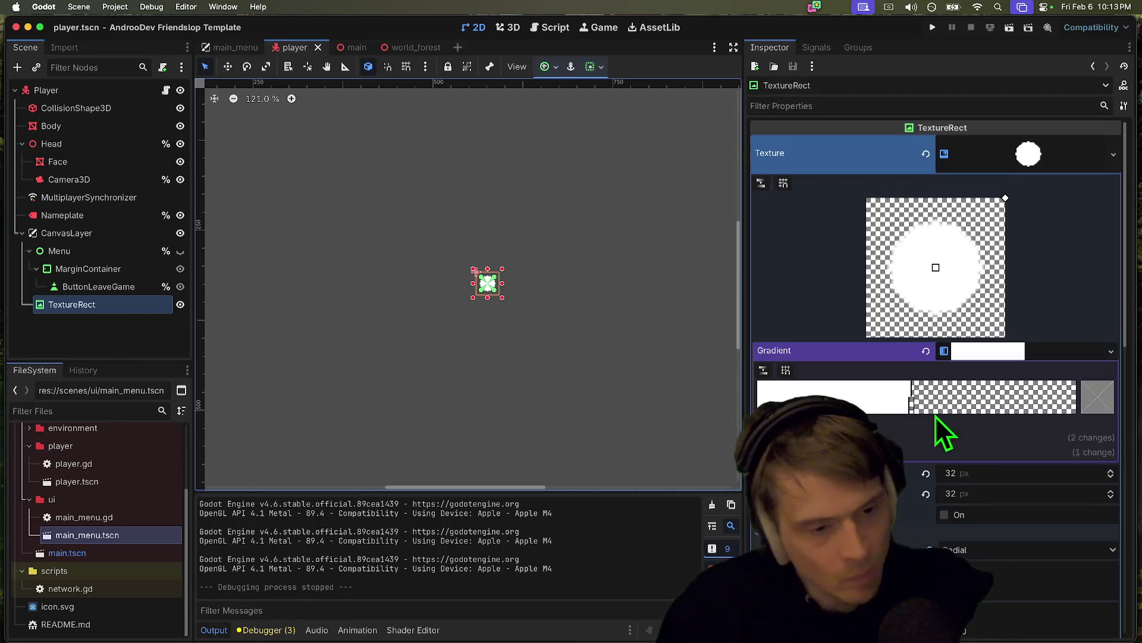
{"action": "scroll", "coordinate": [936, 416], "scroll_direction": "down", "scroll_amount": 5}
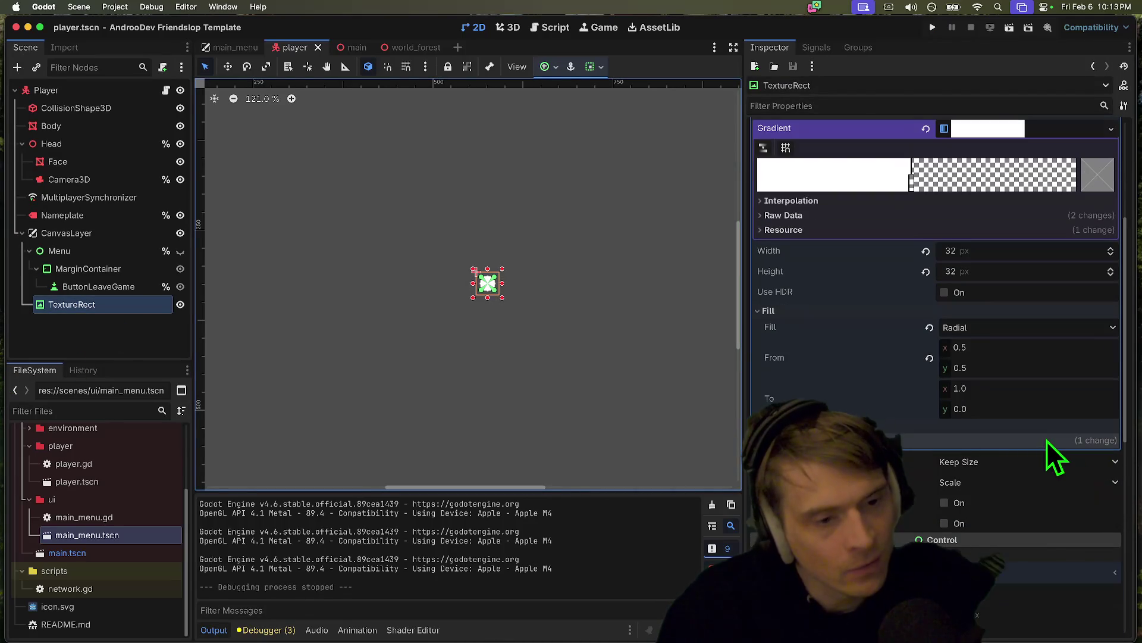
{"action": "scroll", "coordinate": [1050, 369], "scroll_direction": "down", "scroll_amount": 1}
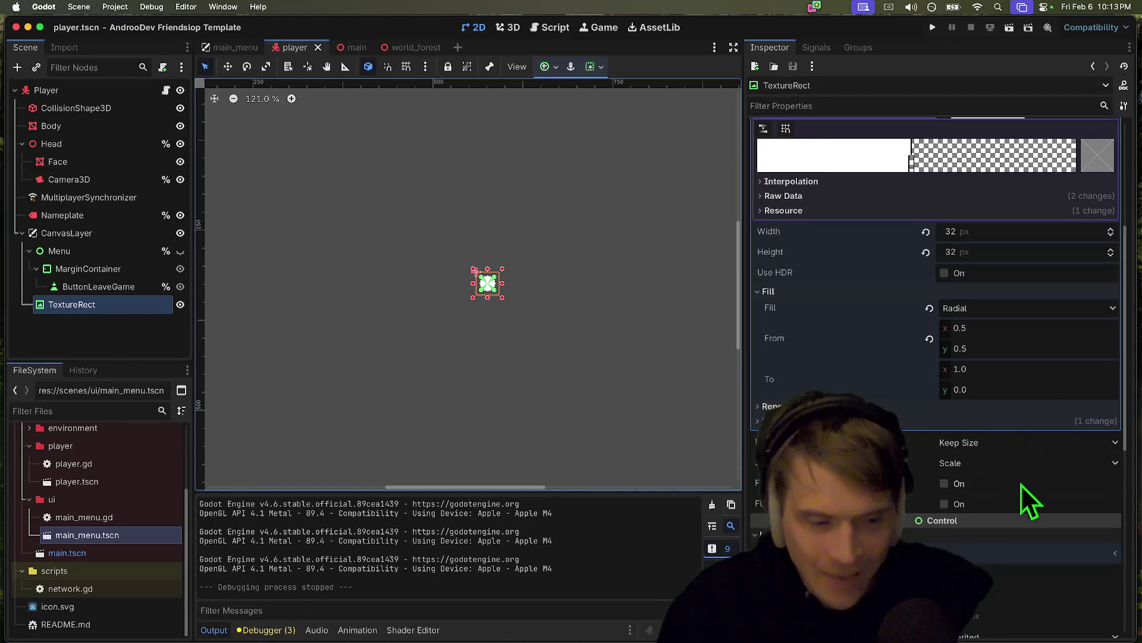
{"action": "left_click", "coordinate": [1025, 466]}
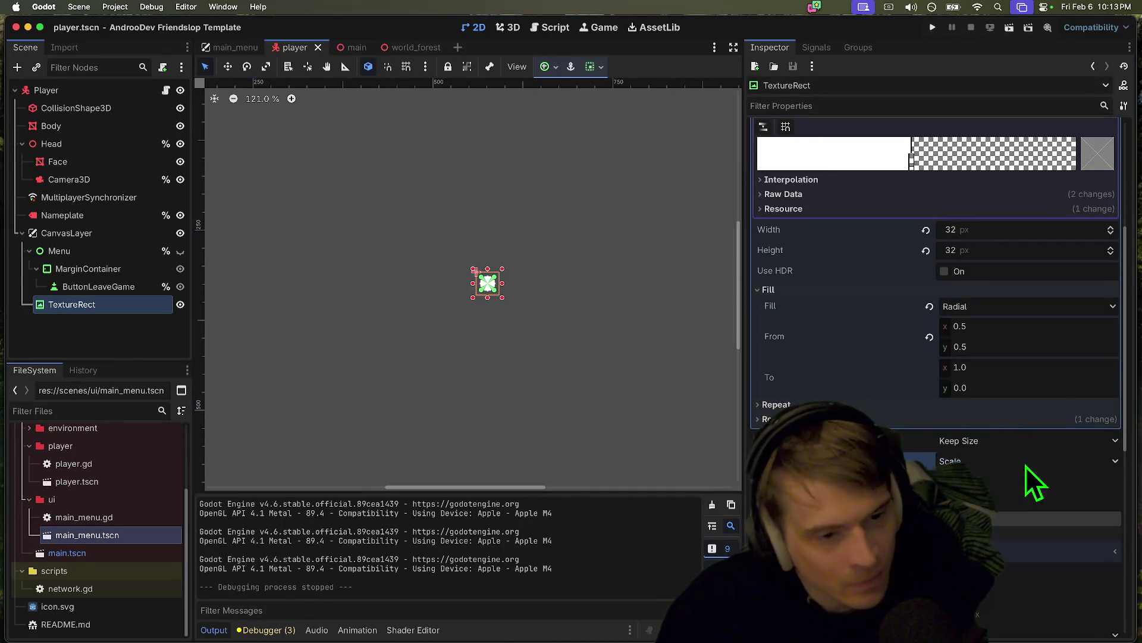
{"action": "left_click", "coordinate": [1028, 445]}
{"action": "scroll", "coordinate": [1028, 445], "scroll_direction": "down", "scroll_amount": 4}
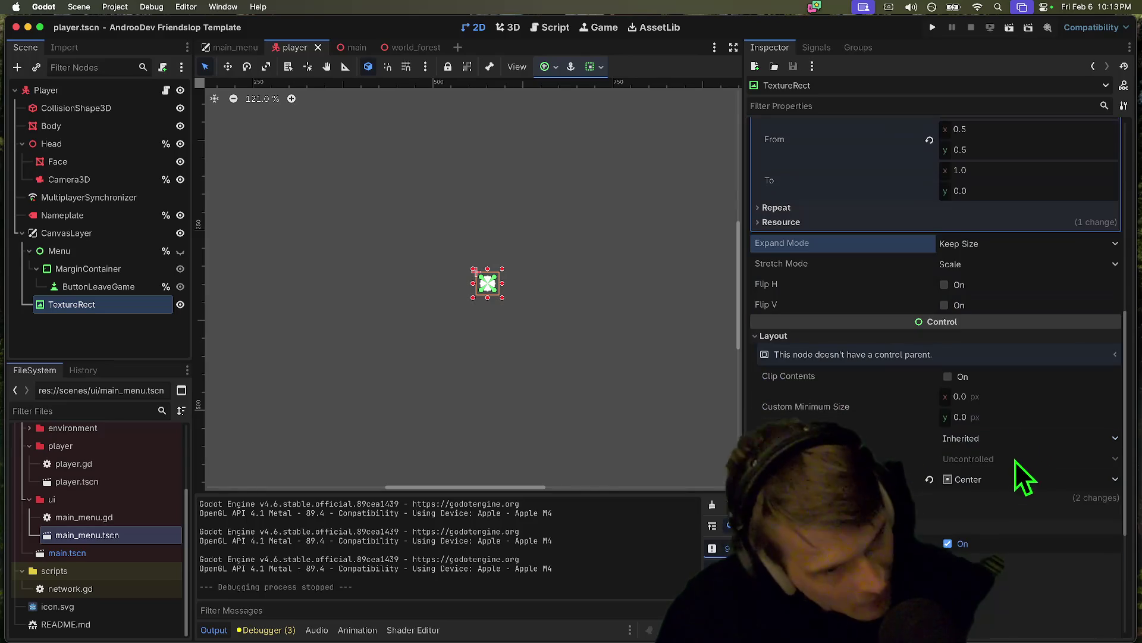
{"action": "left_click", "coordinate": [949, 513]}
{"action": "scroll", "coordinate": [949, 513], "scroll_direction": "down", "scroll_amount": 3}
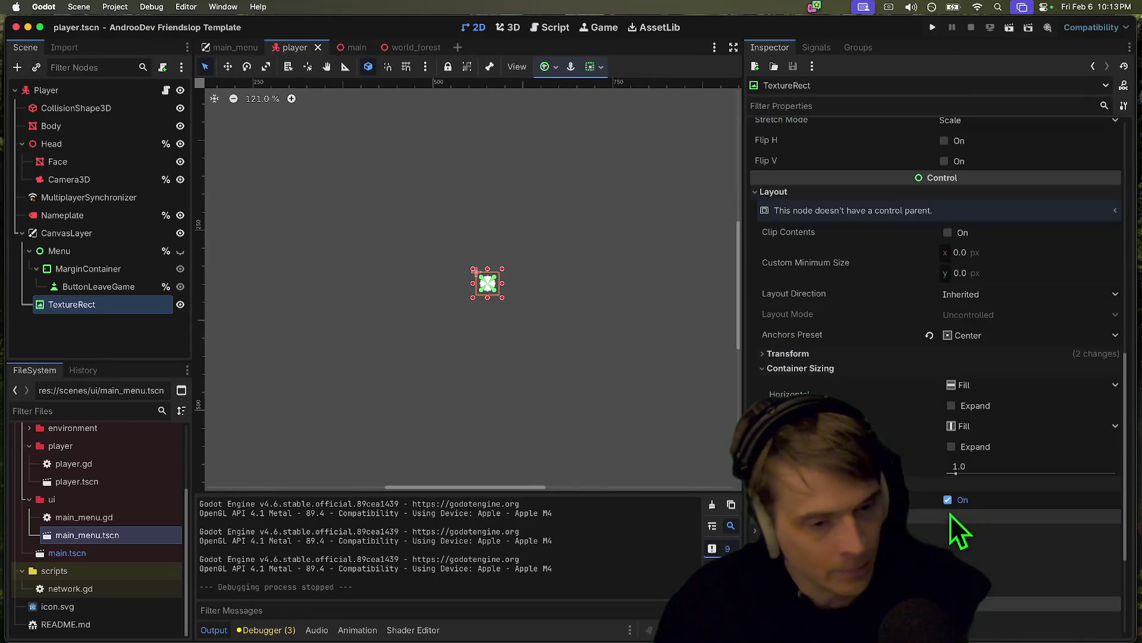
Step: Set the crosshair's Transform scale to 0.5 on both axes
{"action": "left_click", "coordinate": [994, 357]}
{"action": "left_click", "coordinate": [993, 356]}
{"action": "left_click", "coordinate": [995, 358]}
{"action": "left_click", "coordinate": [1013, 473]}
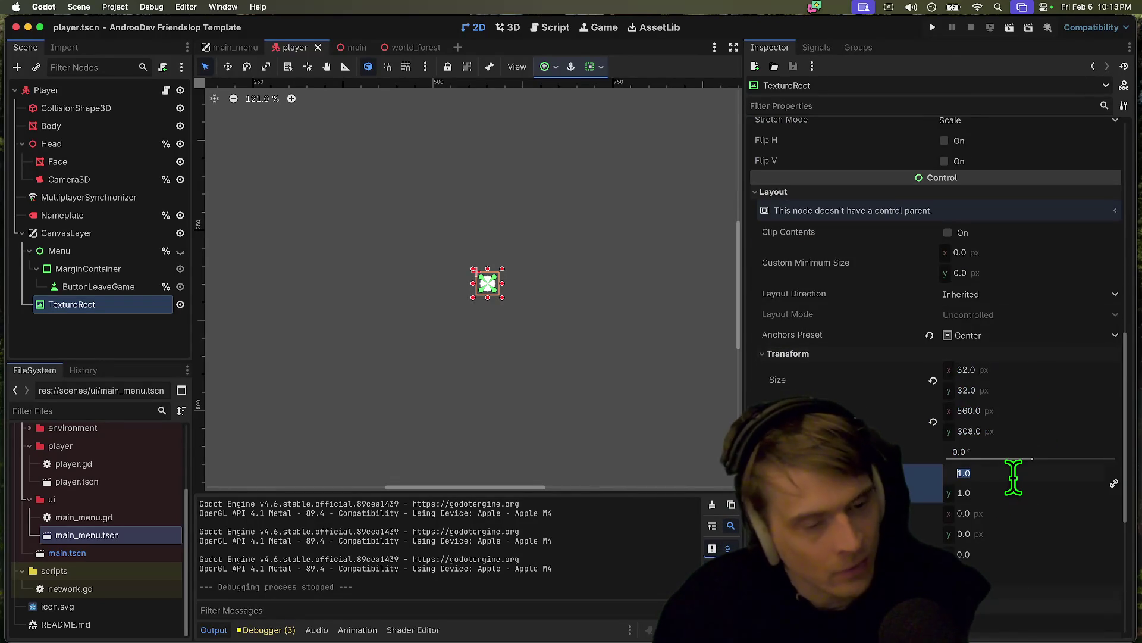
{"action": "type", "text": "0."}
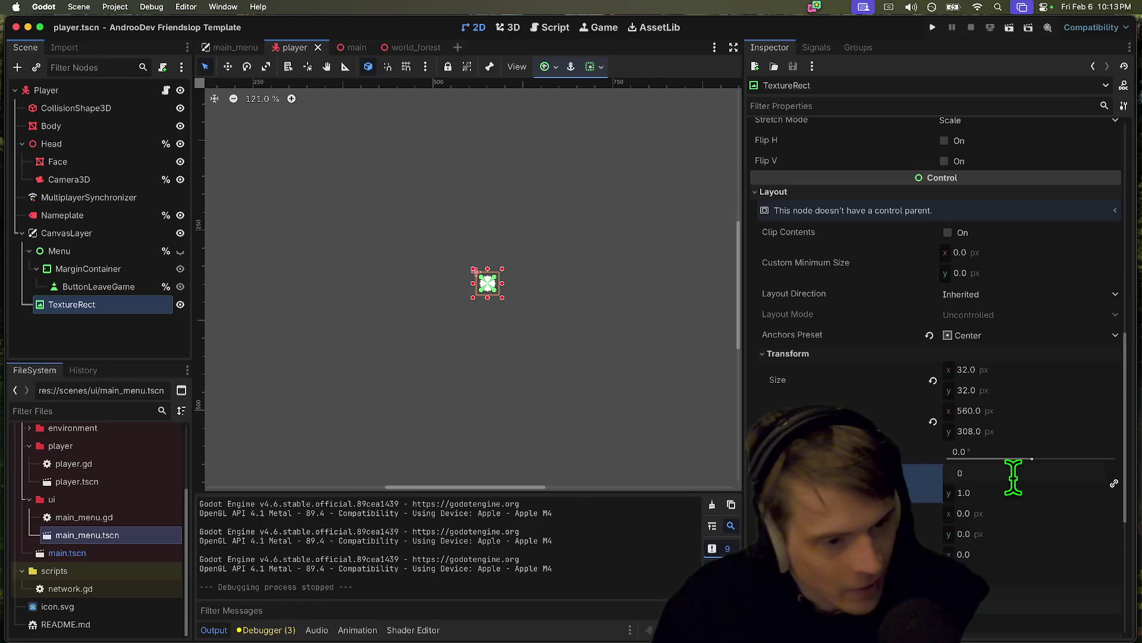
{"action": "type", "text": "5"}
{"action": "key", "text": "Tab"}
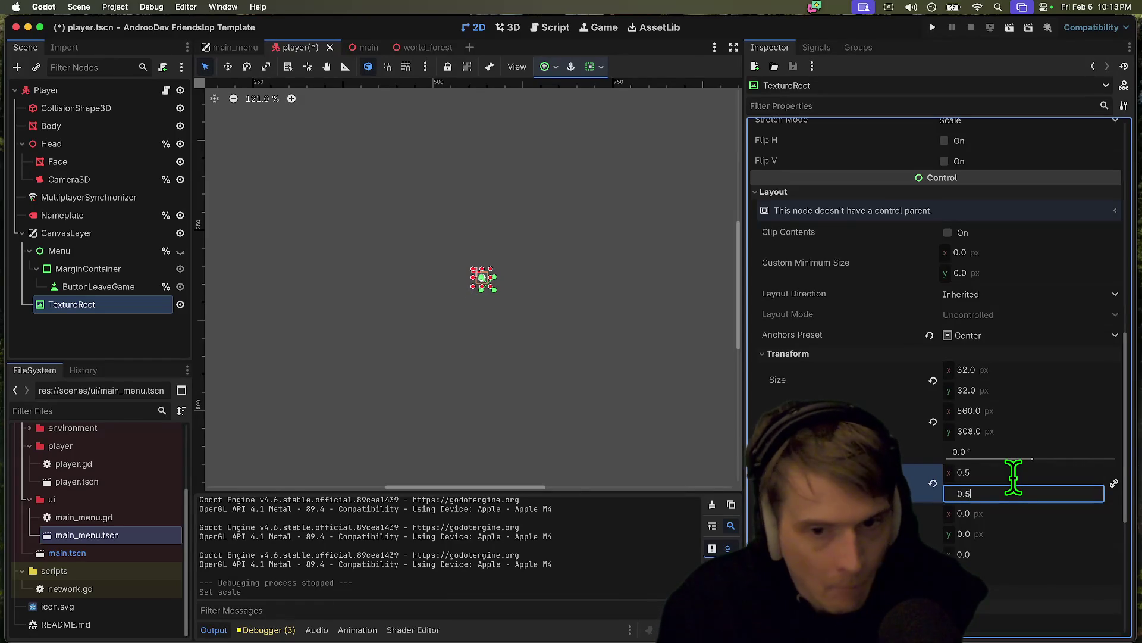
{"action": "scroll", "coordinate": [590, 234], "scroll_direction": "up", "scroll_amount": 10}
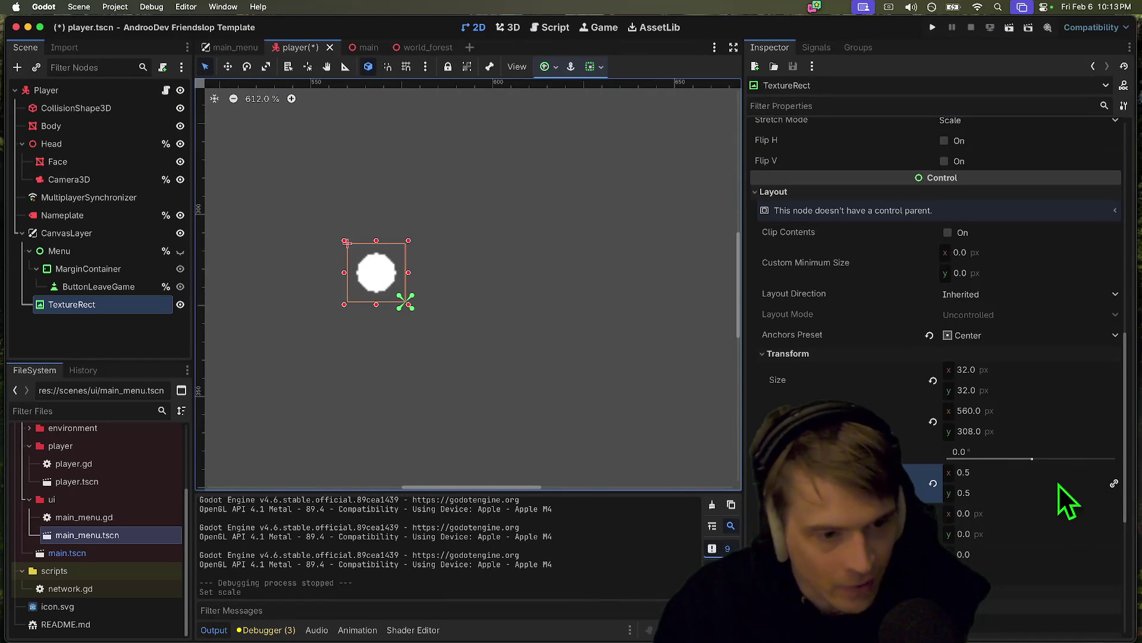
{"action": "scroll", "coordinate": [1058, 484], "scroll_direction": "up", "scroll_amount": 1}
{"action": "left_click", "coordinate": [1049, 515]}
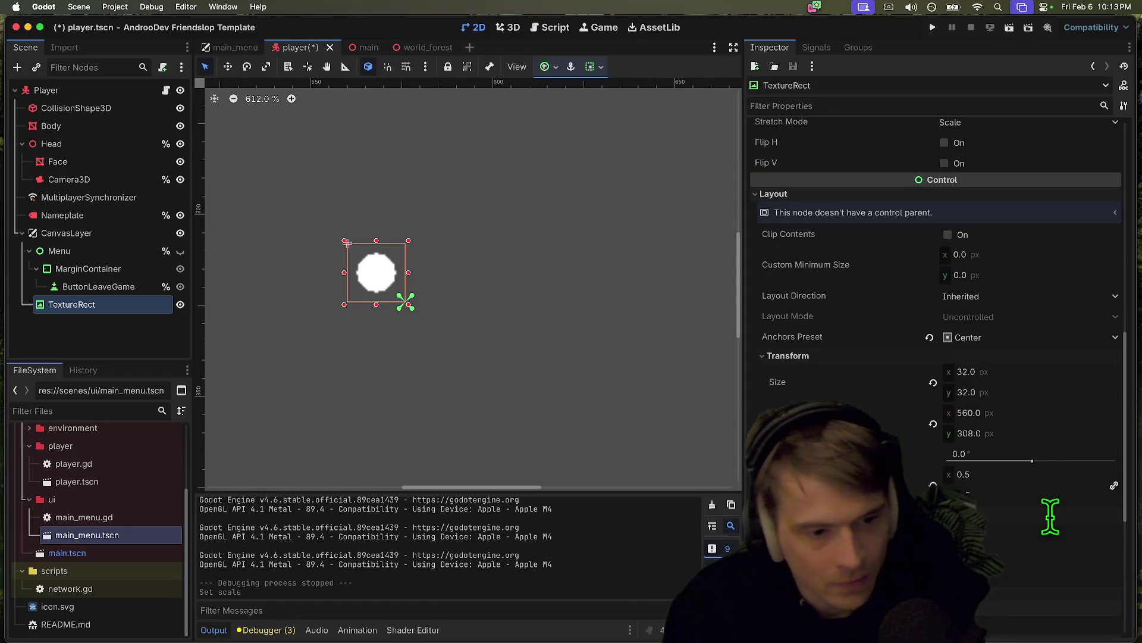
{"action": "left_click", "coordinate": [685, 395]}
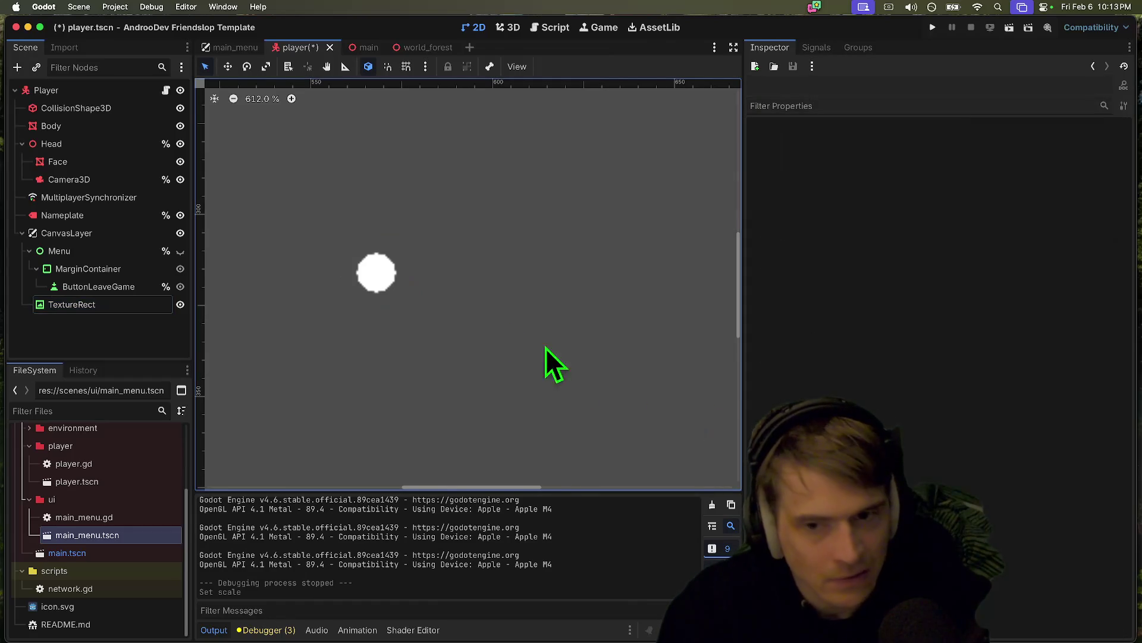
Step: Set the crosshair TextureRect's anchor preset back to Center after briefly trying Full Rect
{"action": "left_click", "coordinate": [381, 295]}
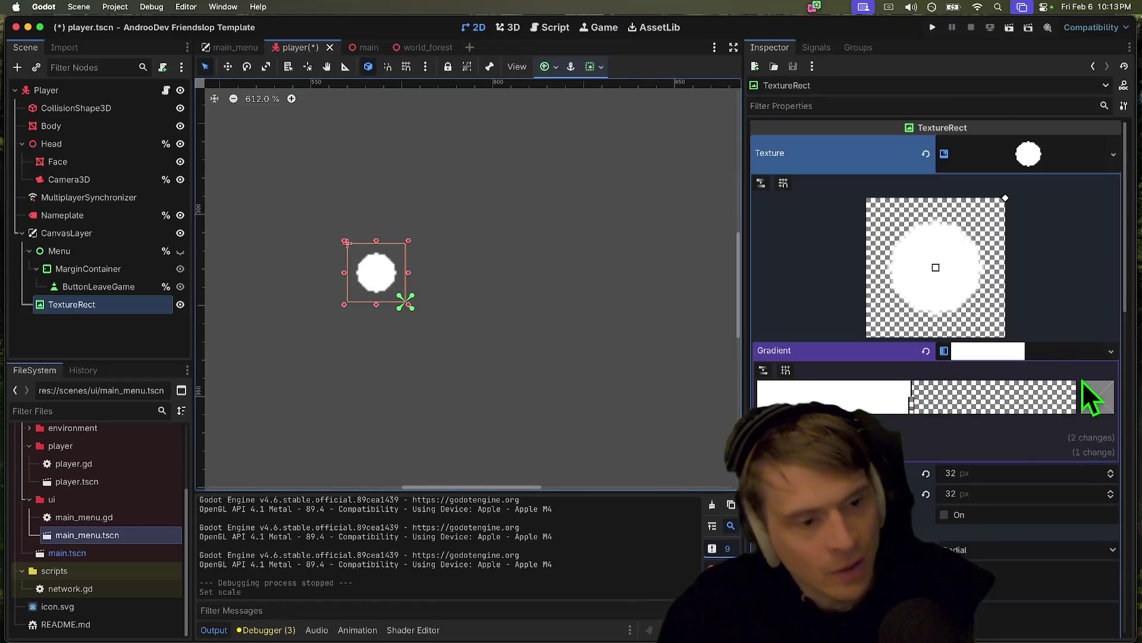
{"action": "scroll", "coordinate": [1092, 372], "scroll_direction": "down", "scroll_amount": 5}
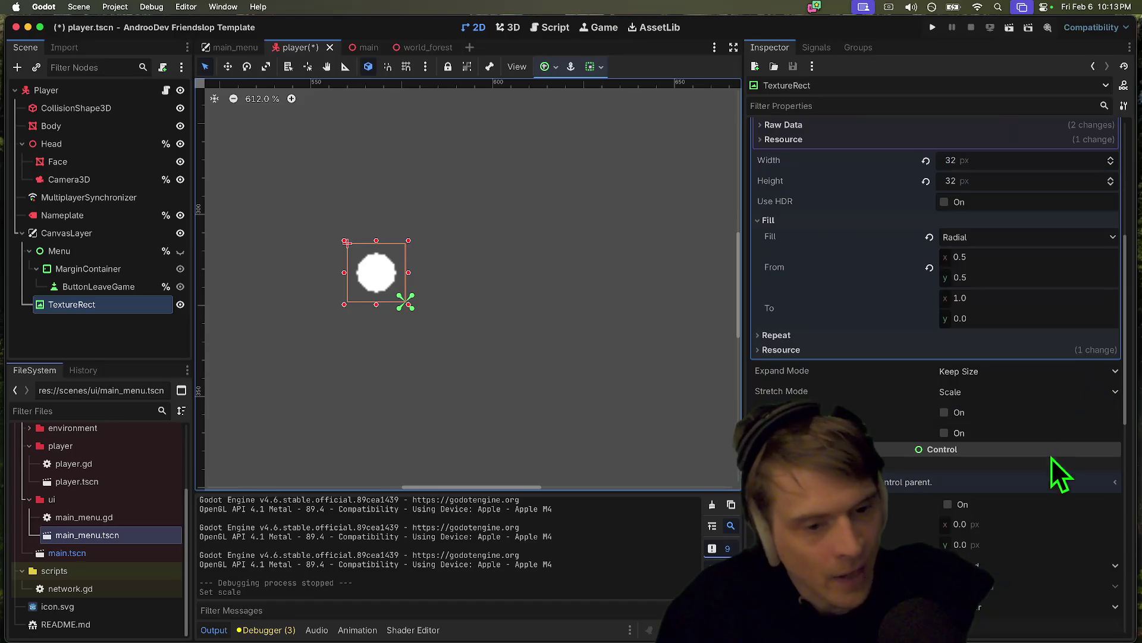
{"action": "scroll", "coordinate": [1052, 462], "scroll_direction": "down", "scroll_amount": 2}
{"action": "left_click", "coordinate": [1049, 504]}
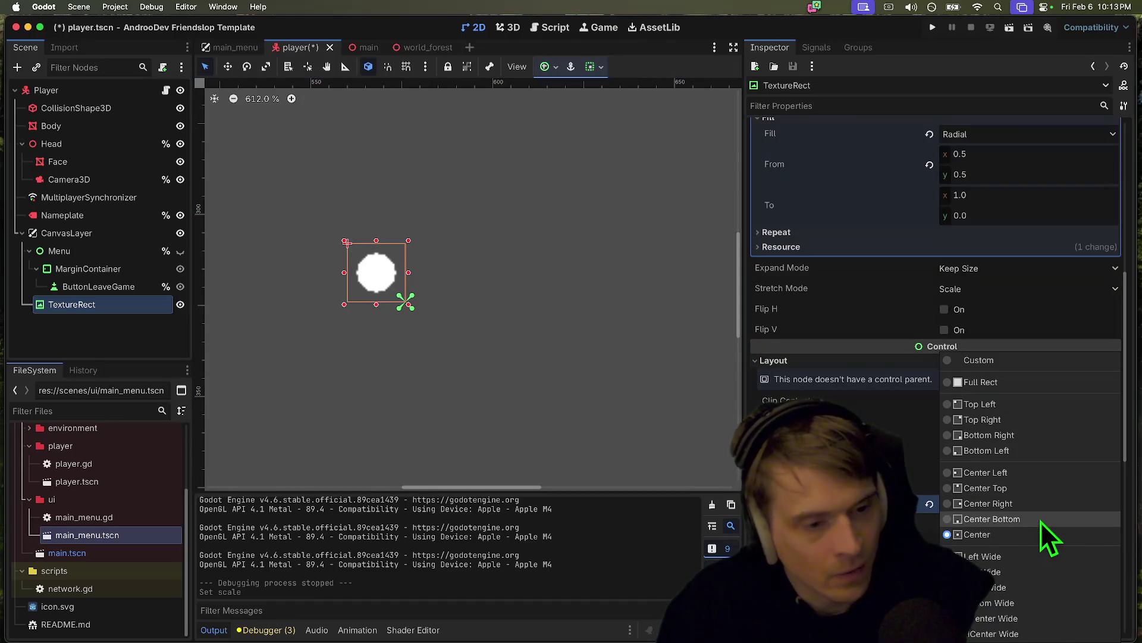
{"action": "left_click", "coordinate": [1048, 382]}
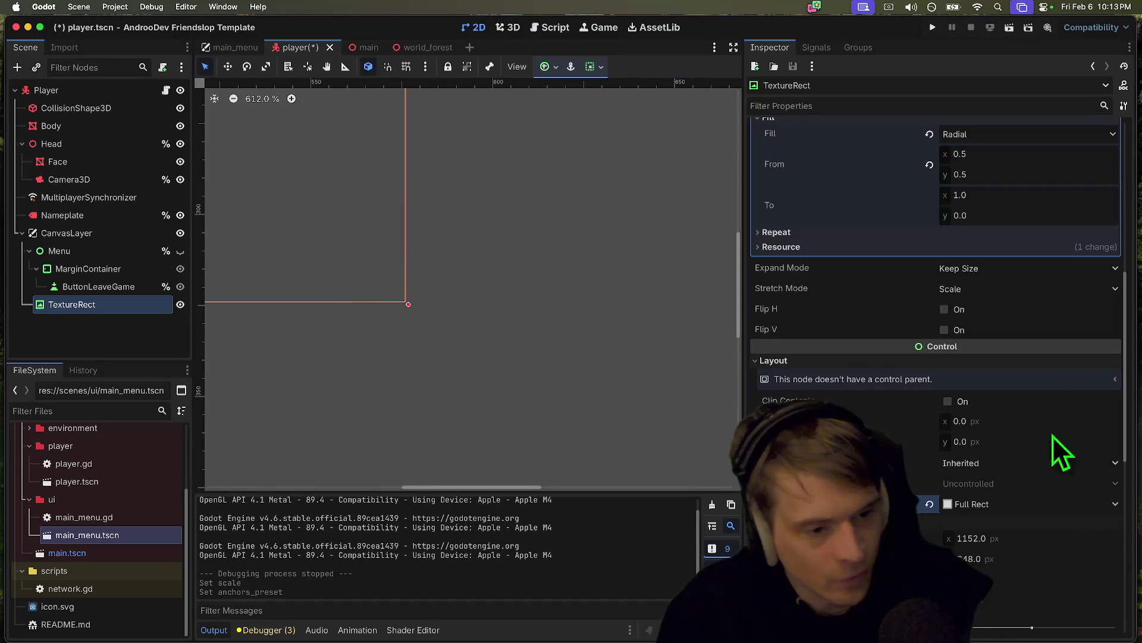
{"action": "left_click", "coordinate": [1028, 502]}
{"action": "left_click", "coordinate": [1019, 533]}
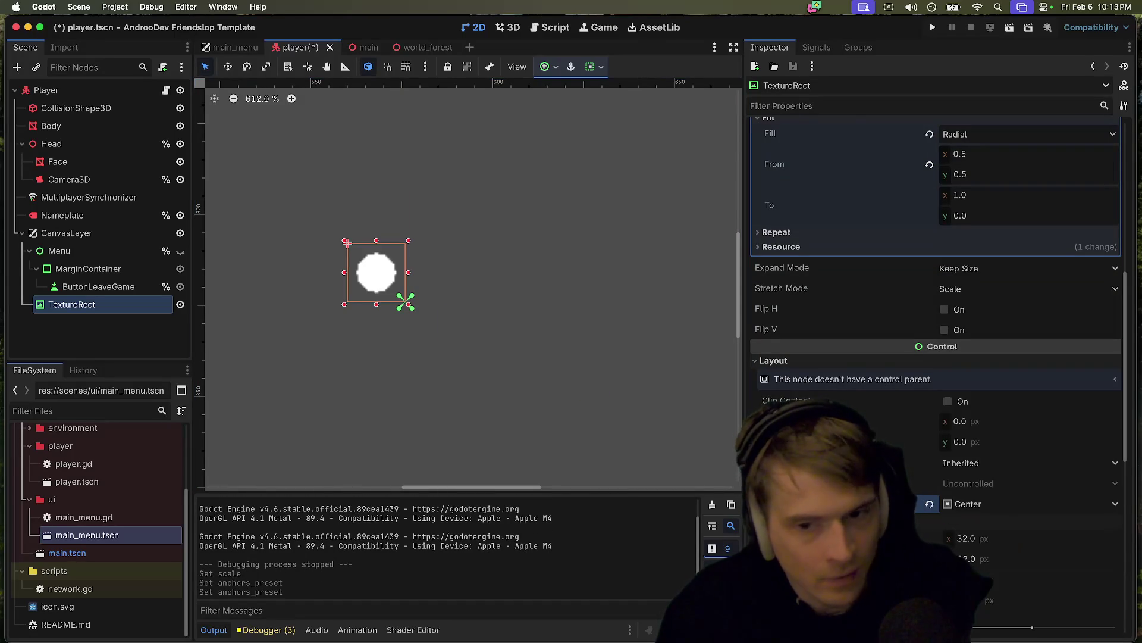
Step: Undo the accidental crosshair move, save player.tscn and run the project
{"action": "scroll", "coordinate": [1065, 476], "scroll_direction": "down", "scroll_amount": 1}
{"action": "left_click_drag", "start_coordinate": [371, 270], "coordinate": [400, 300]}
{"action": "left_click", "coordinate": [684, 474]}
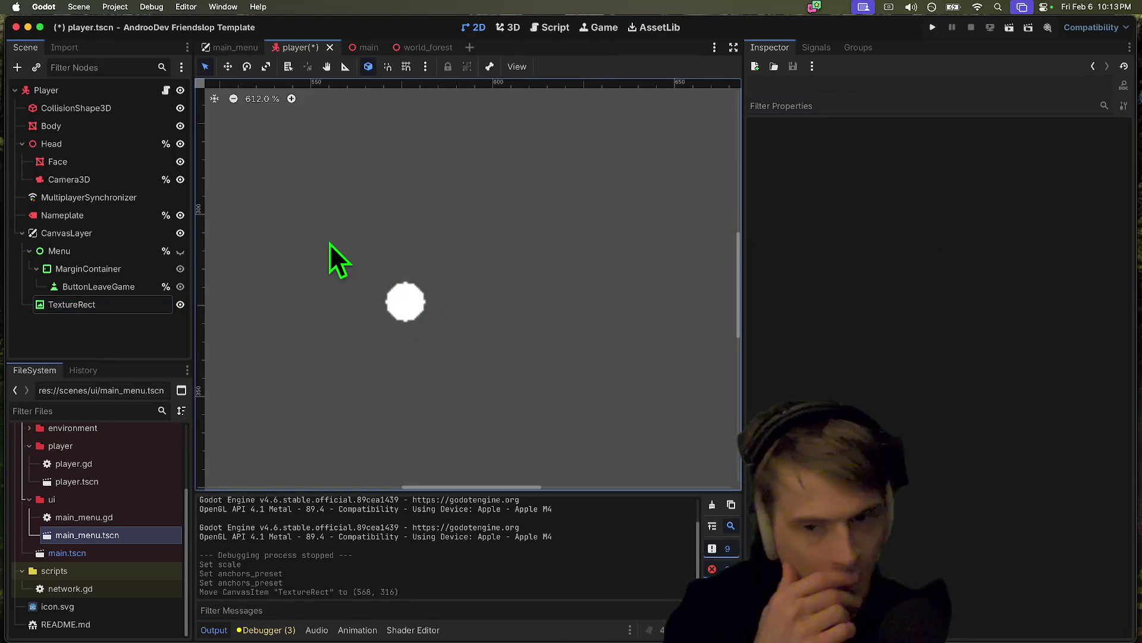
{"action": "left_click", "coordinate": [405, 302]}
{"action": "key", "text": "ctrl+z"}
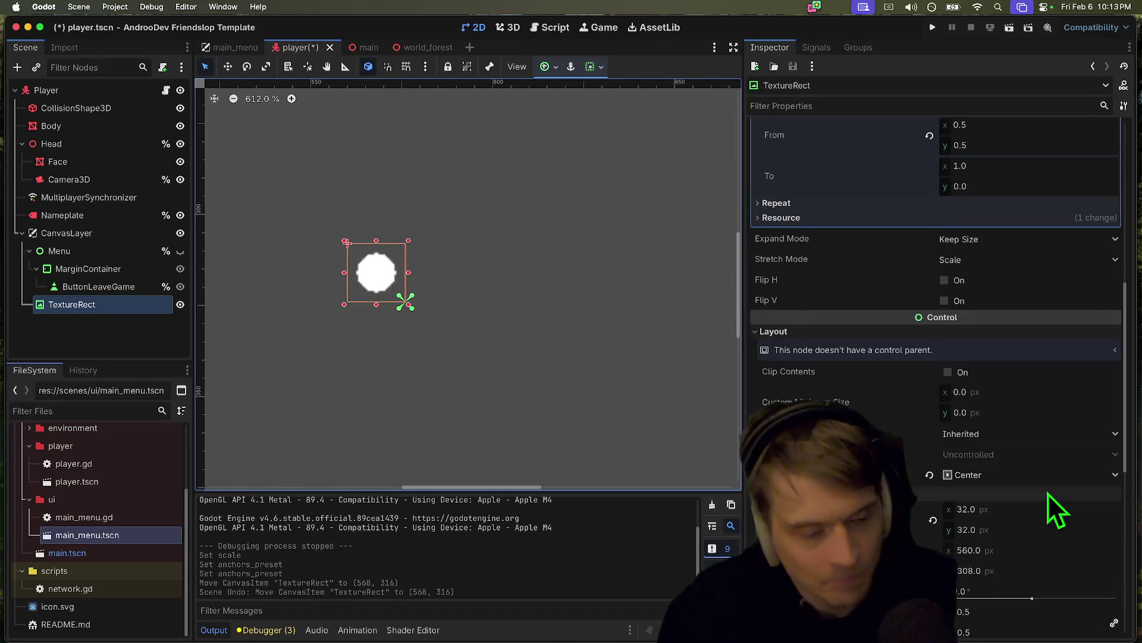
{"action": "scroll", "coordinate": [1049, 495], "scroll_direction": "down", "scroll_amount": 4}
{"action": "key", "text": "ctrl+s"}
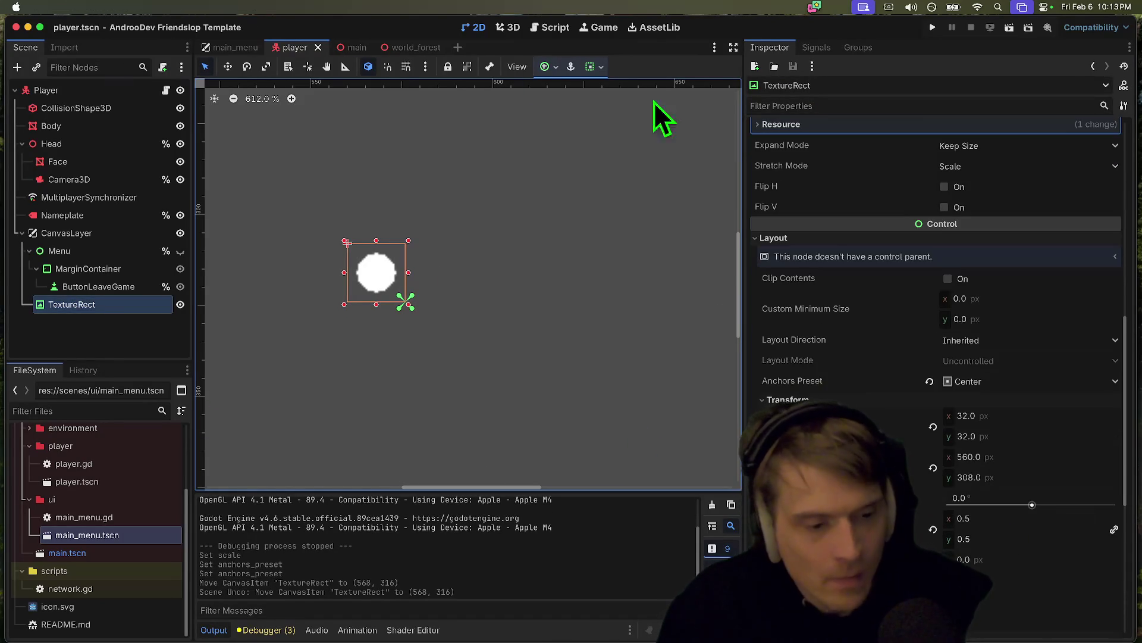
{"action": "key", "text": "super+b"}
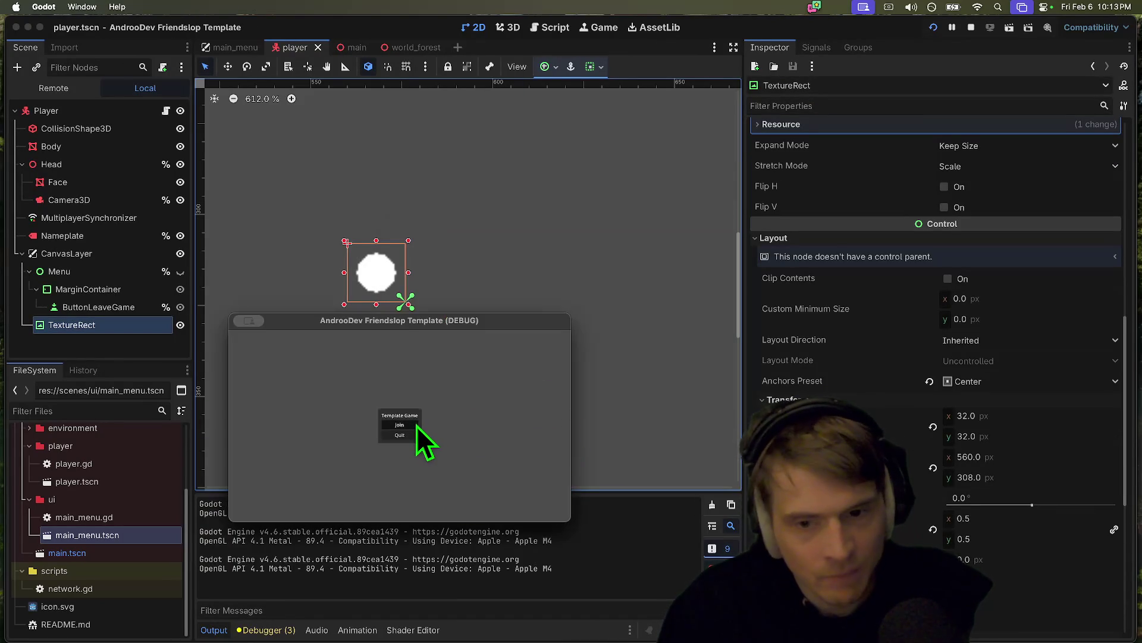
Step: Join the game, view the centred crosshair dot in the 3D world, then stop the run
{"action": "left_click", "coordinate": [416, 425]}
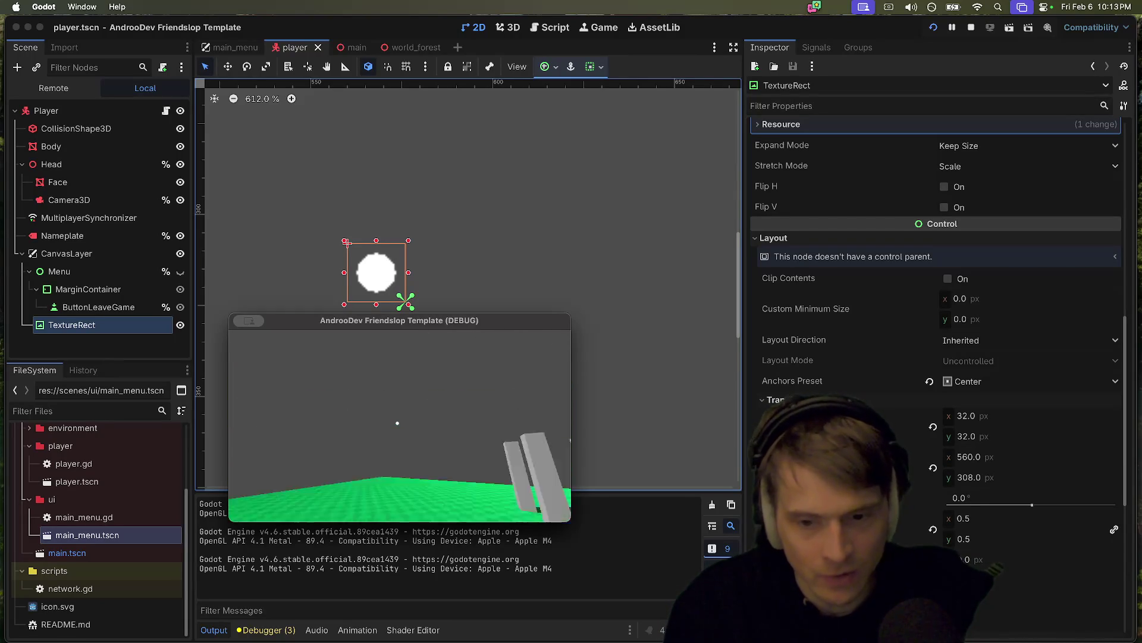
{"action": "key", "text": "super+Tab"}
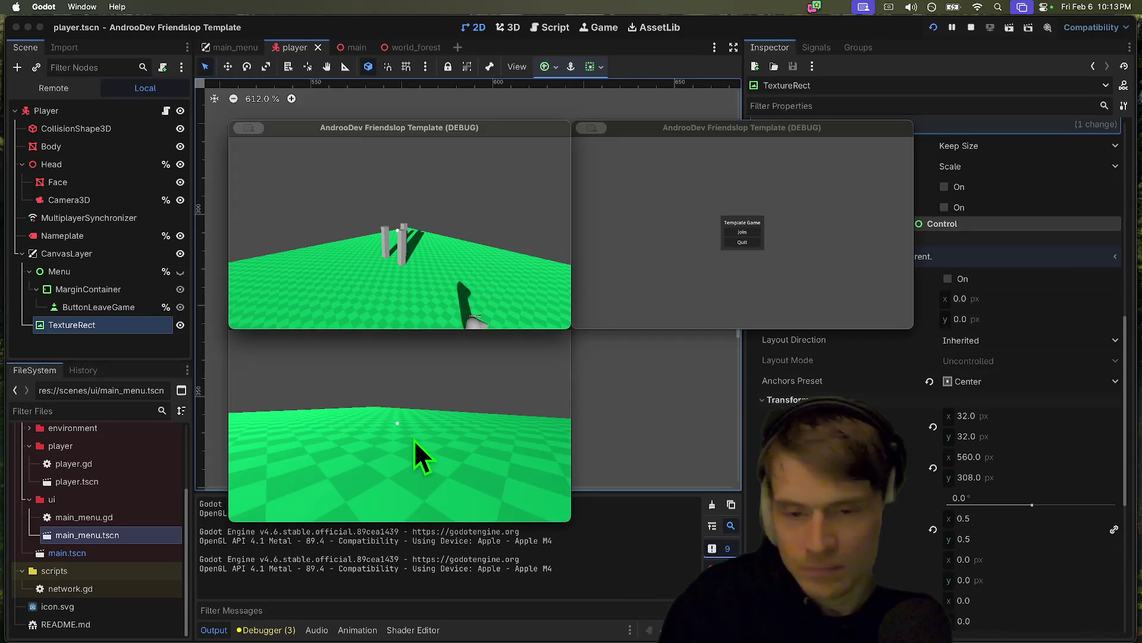
{"action": "key", "text": "super+period"}
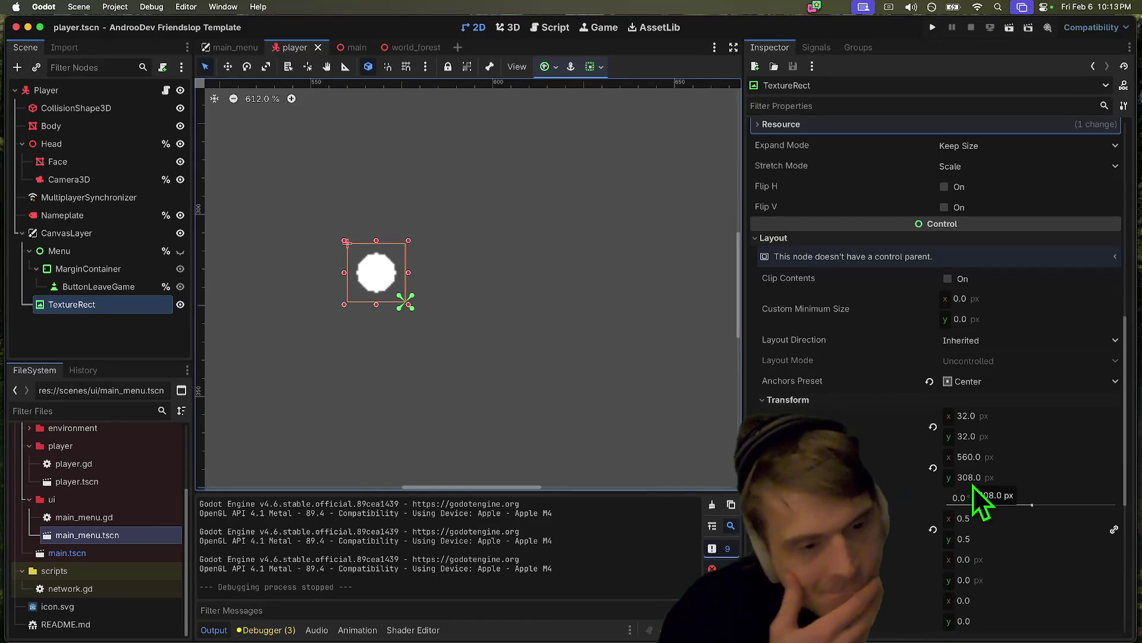
Step: Set the crosshair's pivot offset ratio to 0.5, 0.5, then save and run the game again
{"action": "scroll", "coordinate": [898, 501], "scroll_direction": "down", "scroll_amount": 1}
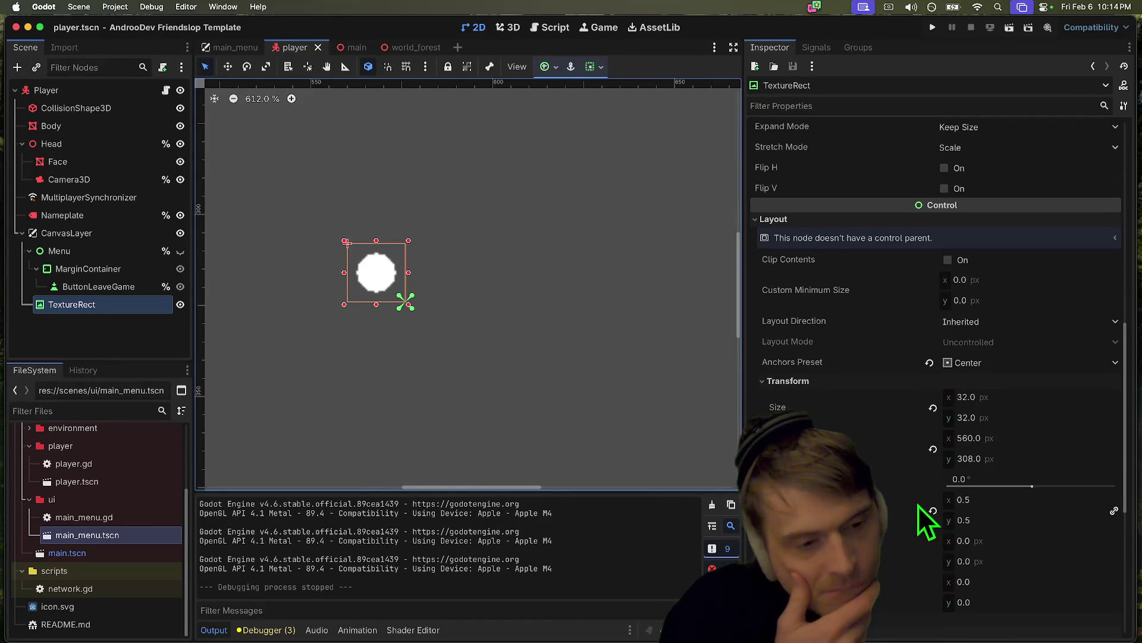
{"action": "scroll", "coordinate": [1015, 523], "scroll_direction": "down", "scroll_amount": 3}
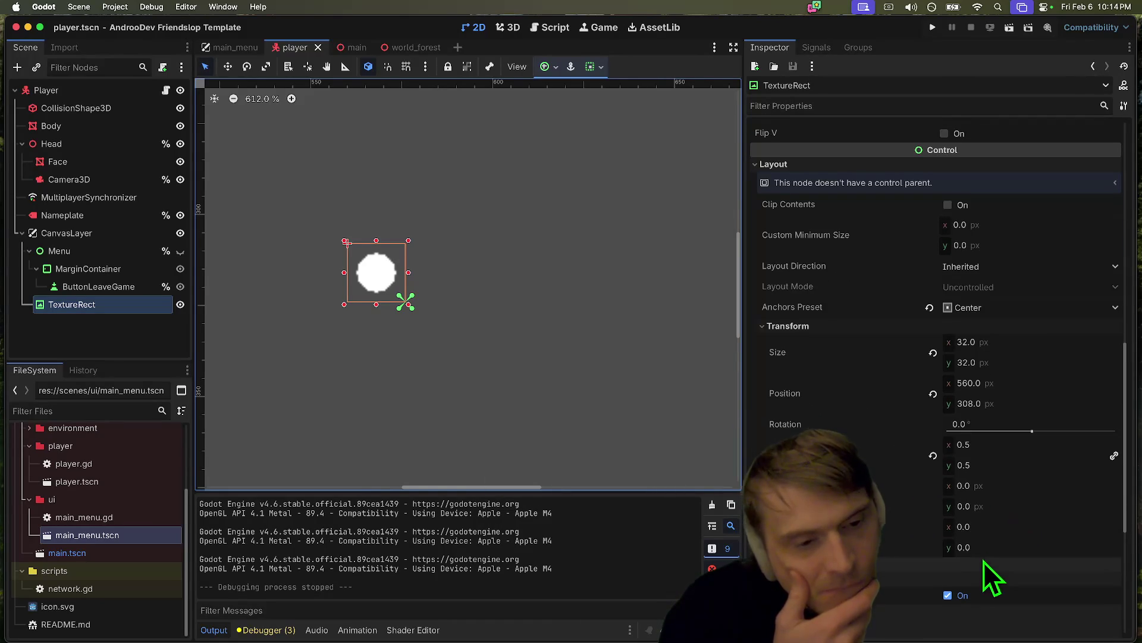
{"action": "left_click", "coordinate": [1032, 527]}
{"action": "type", "text": "0.5"}
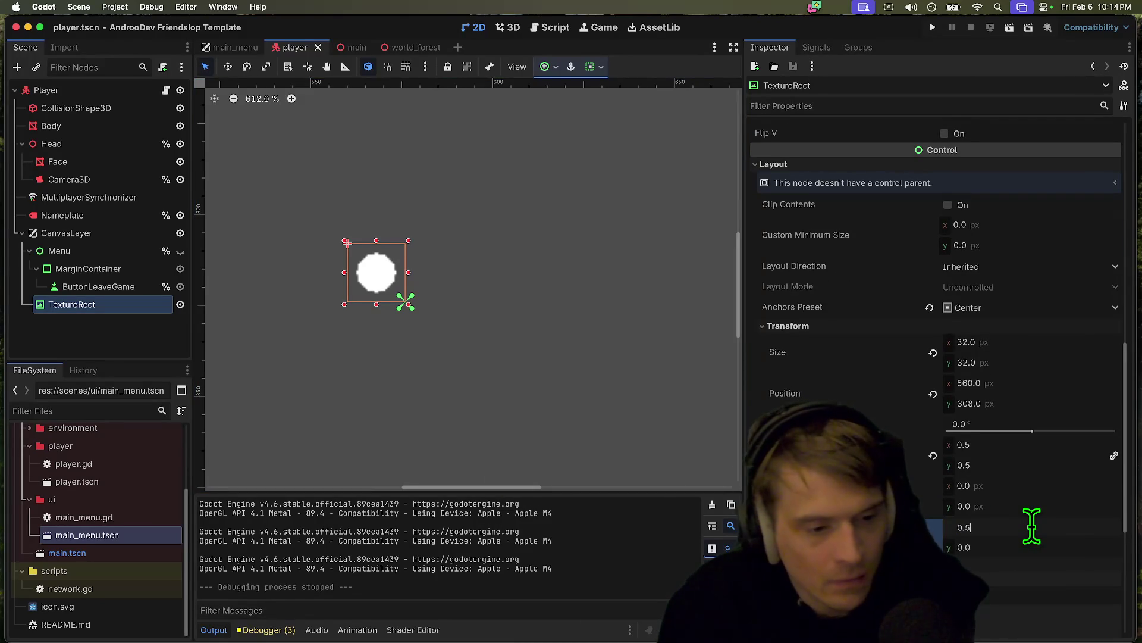
{"action": "key", "text": "Tab"}
{"action": "type", "text": "0.5"}
{"action": "key", "text": "Return"}
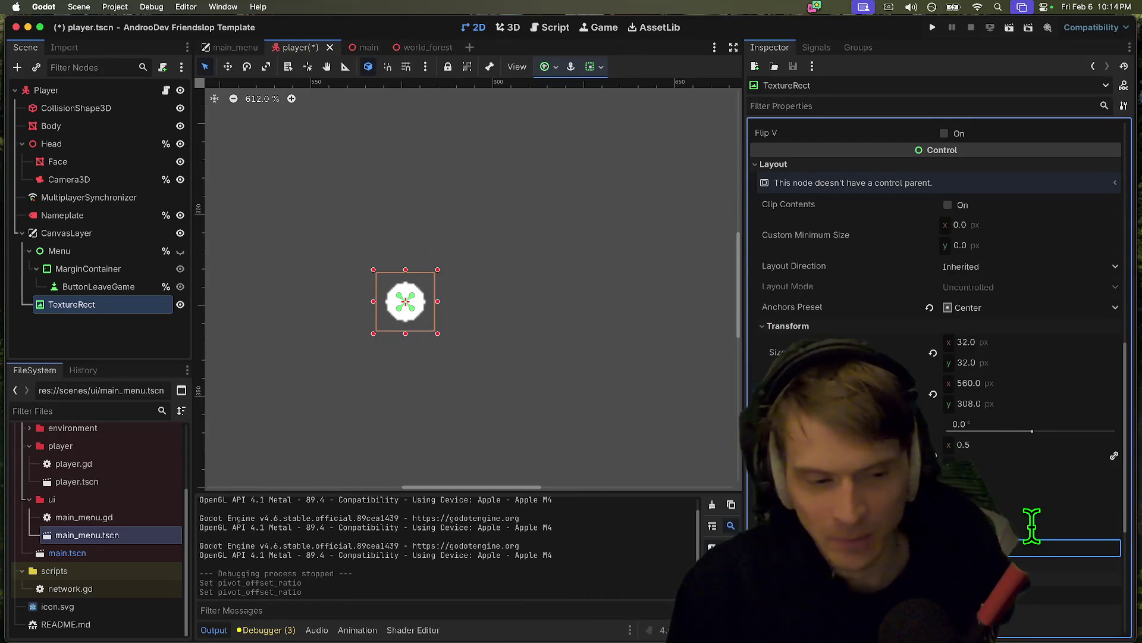
{"action": "key", "text": "super+b"}
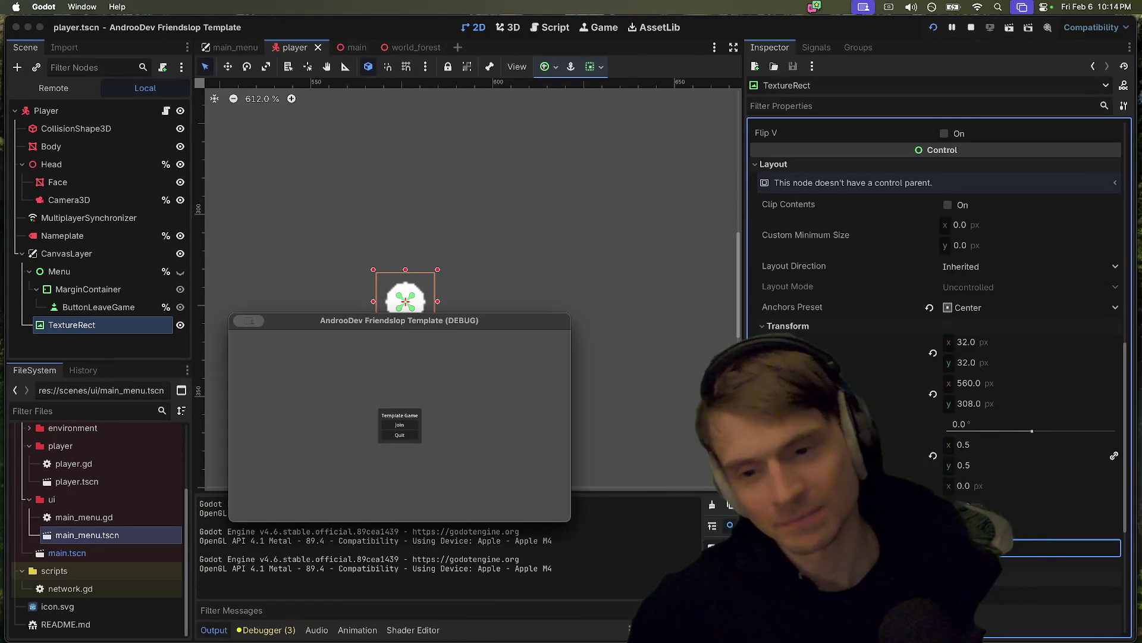
Step: Join the game, check the centred crosshair, return to the menu and stop the run
{"action": "left_click", "coordinate": [400, 425]}
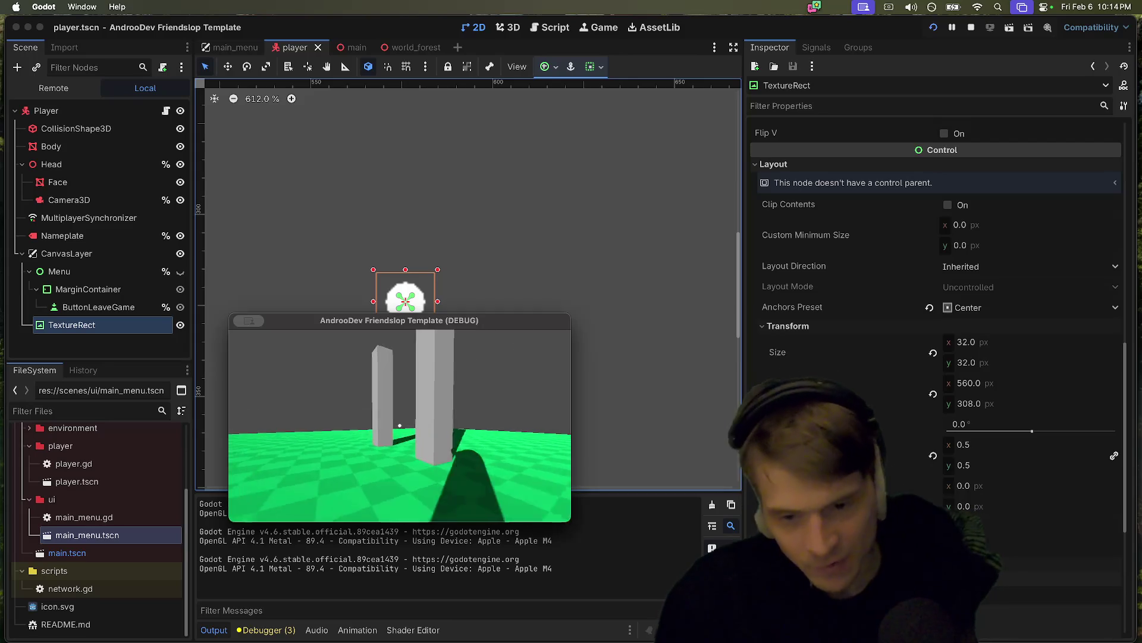
{"action": "key", "text": "Escape"}
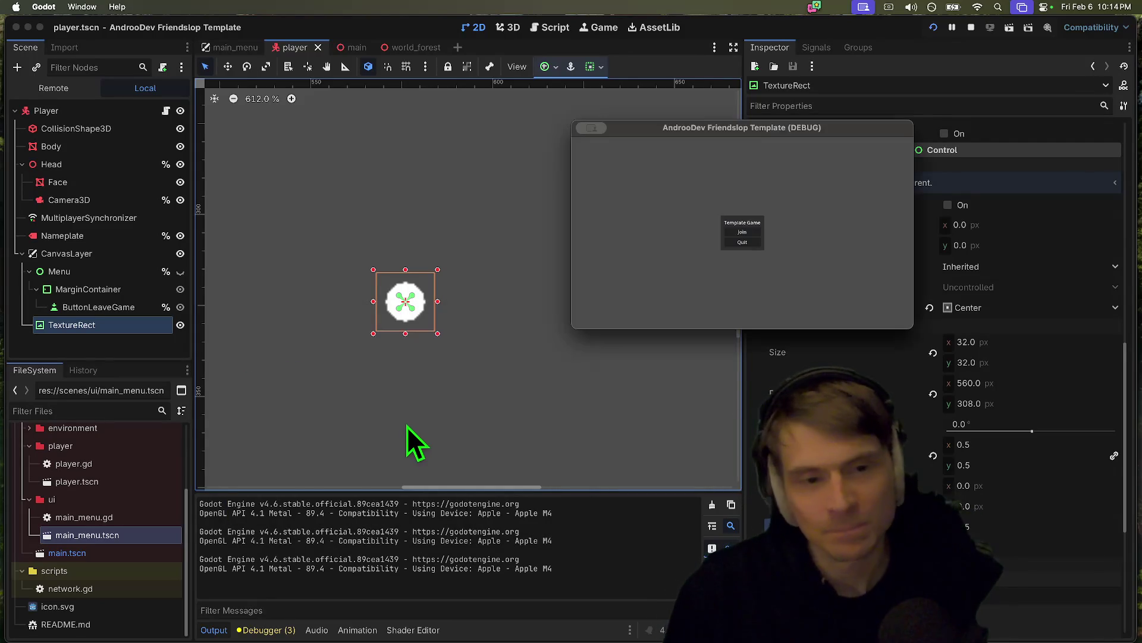
{"action": "key", "text": "super+Tab"}
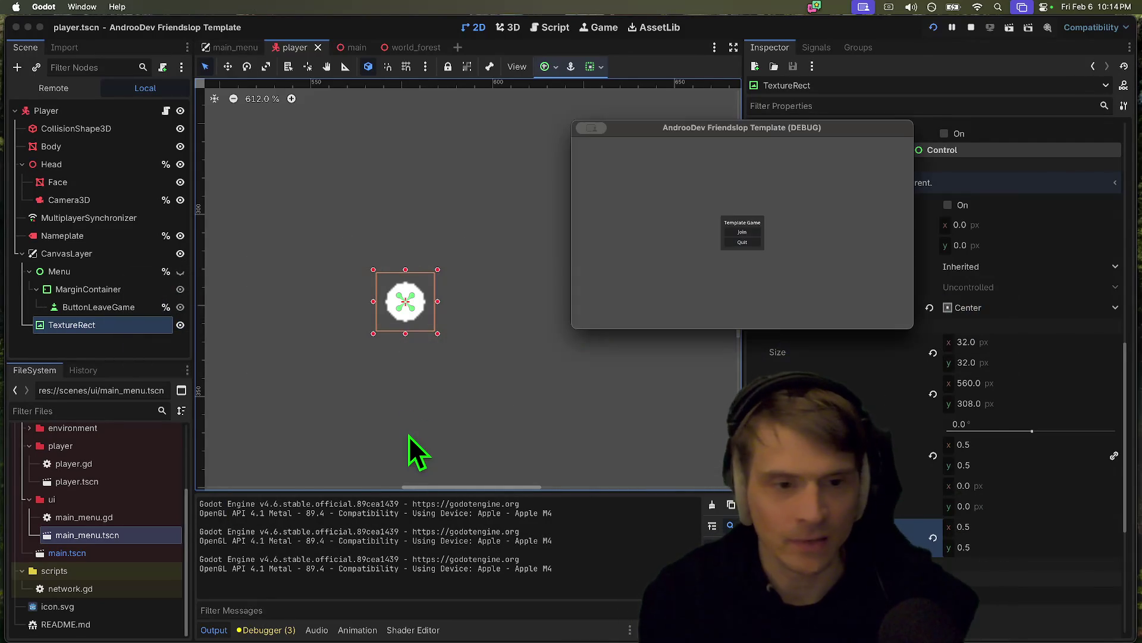
{"action": "key", "text": "super+Tab"}
{"action": "key", "text": "super+Tab"}
{"action": "key", "text": "super+q"}
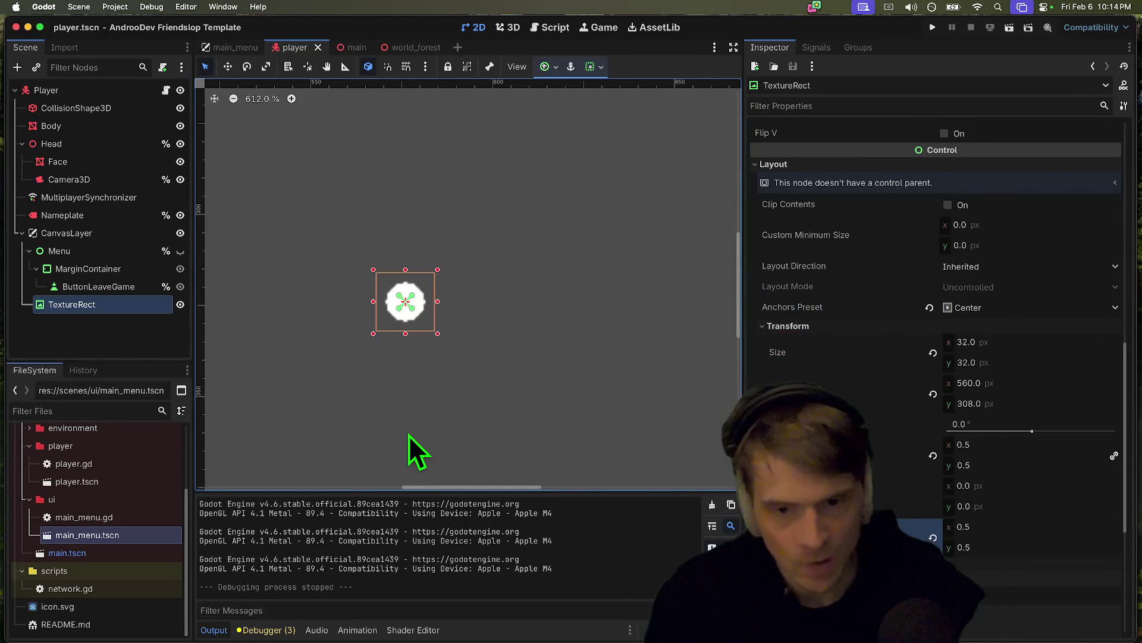
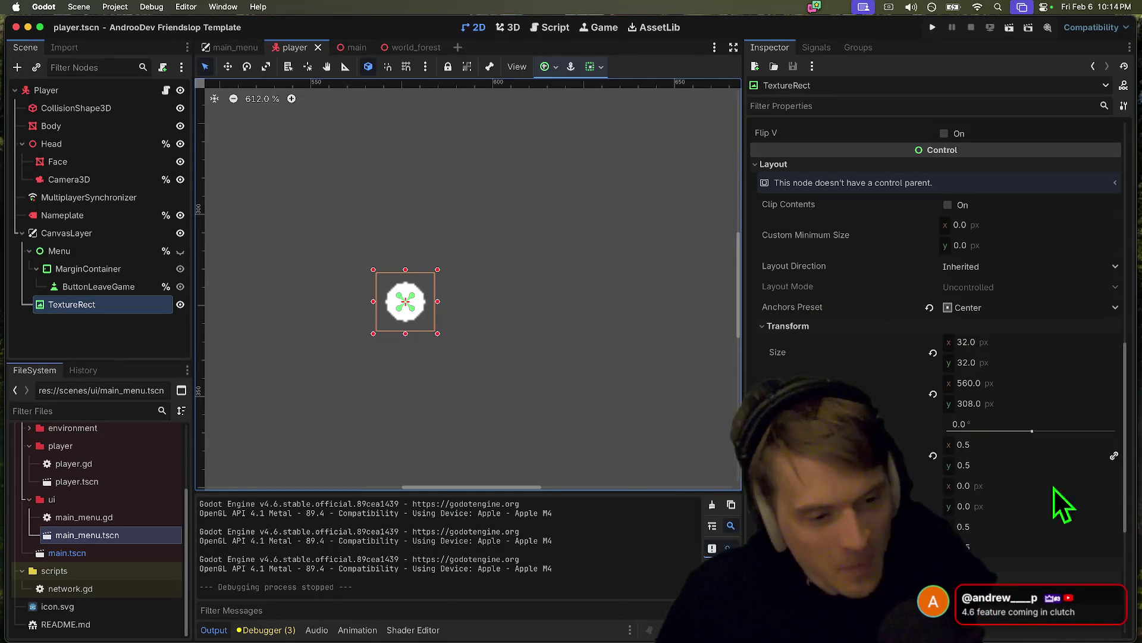
Step: Enter a pivot offset of 16 on the TextureRect, undo it, and cut the node
{"action": "left_click", "coordinate": [1022, 487]}
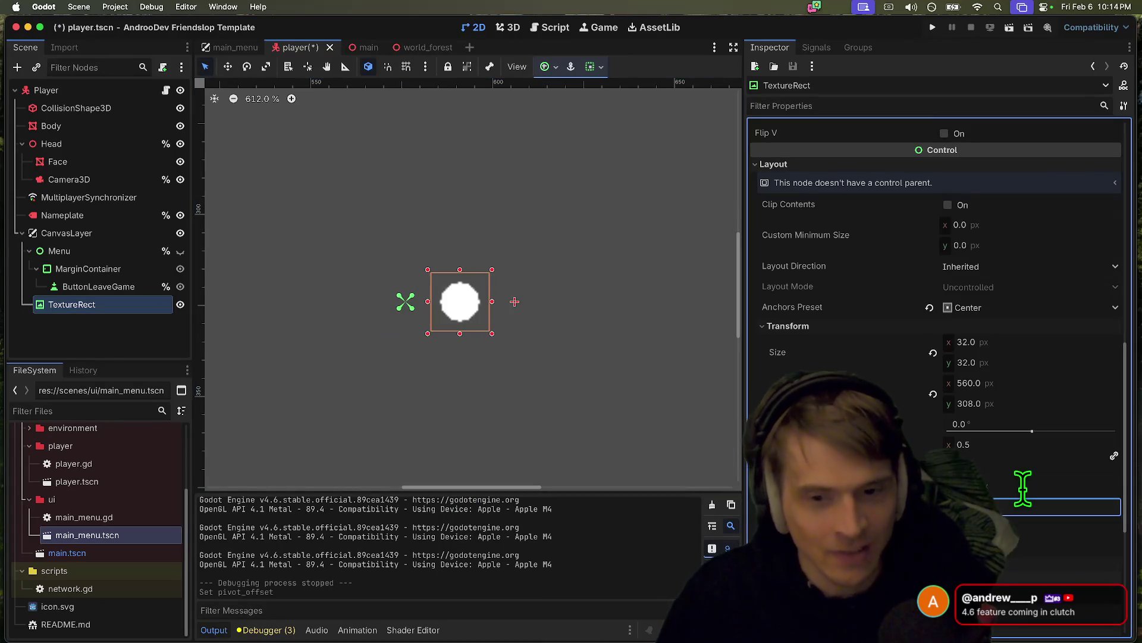
{"action": "type", "text": "16"}
{"action": "key", "text": "Tab"}
{"action": "key", "text": "super+z"}
{"action": "key", "text": "super+x"}
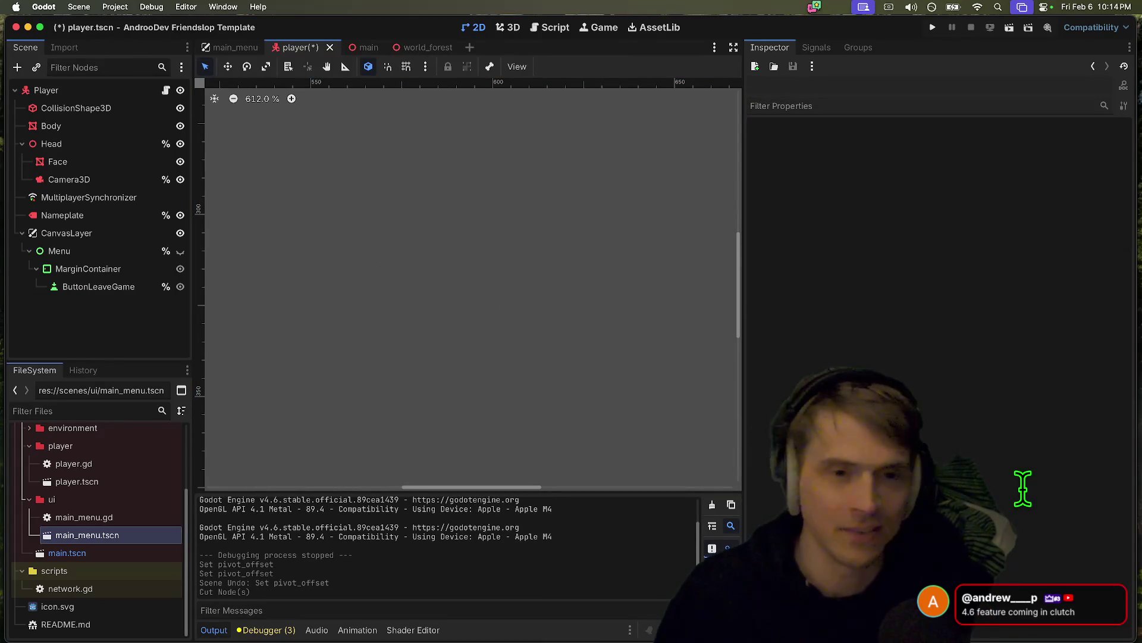
Step: Paste the TextureRect back under CanvasLayer and commit its pivot offset to centre the crosshair
{"action": "left_click", "coordinate": [93, 95]}
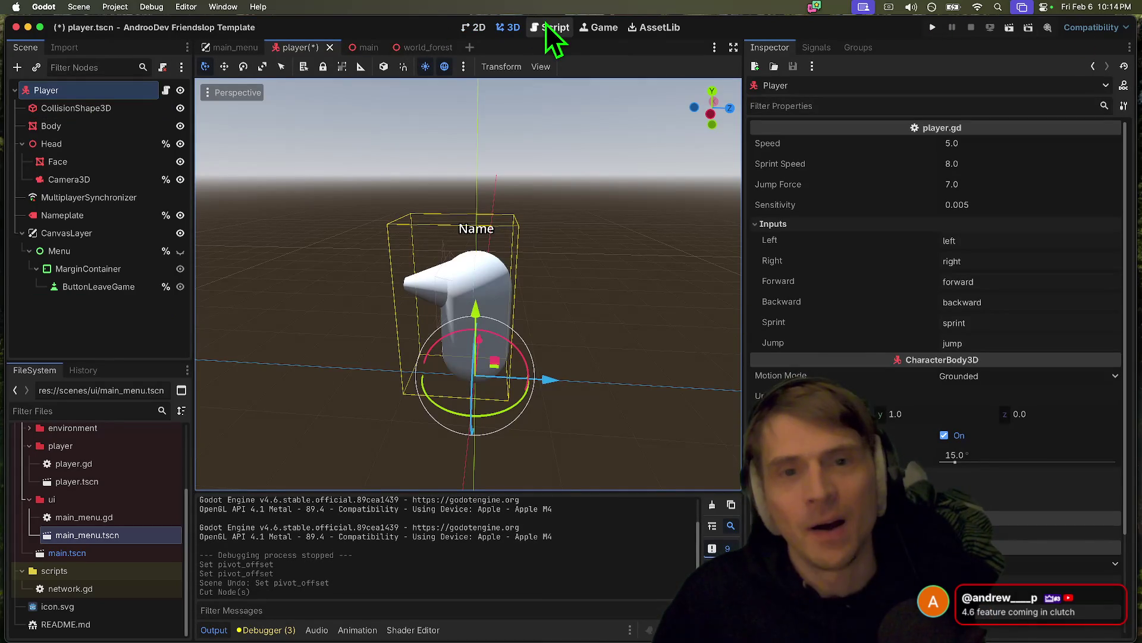
{"action": "left_click", "coordinate": [91, 287]}
{"action": "left_click", "coordinate": [98, 266]}
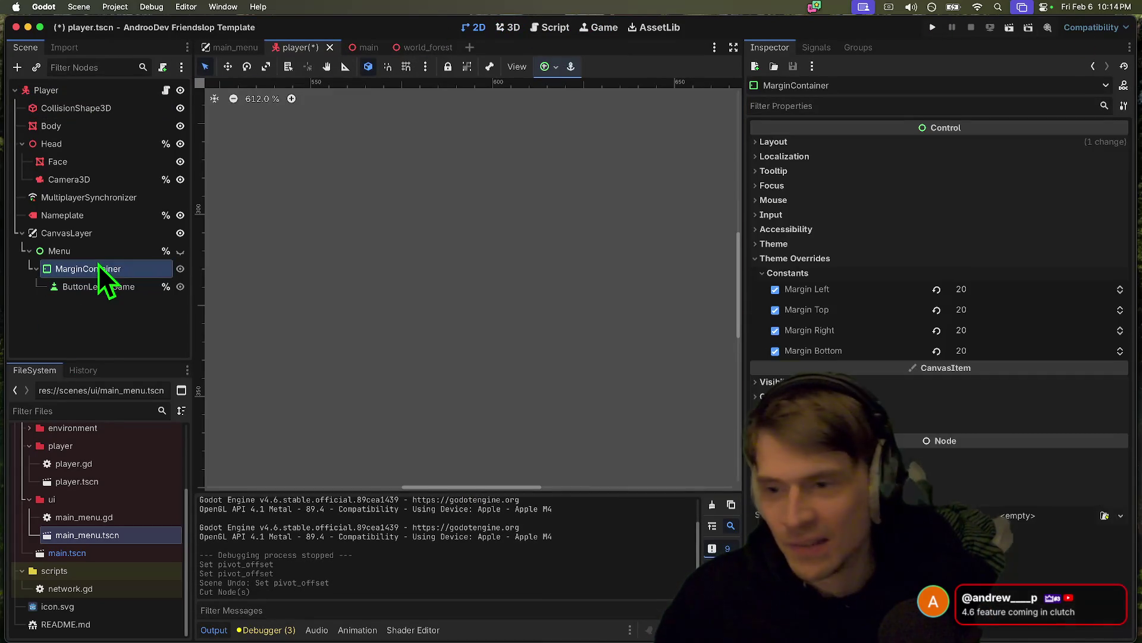
{"action": "left_click", "coordinate": [99, 250]}
{"action": "key", "text": "super+shift+v"}
{"action": "left_click", "coordinate": [122, 306]}
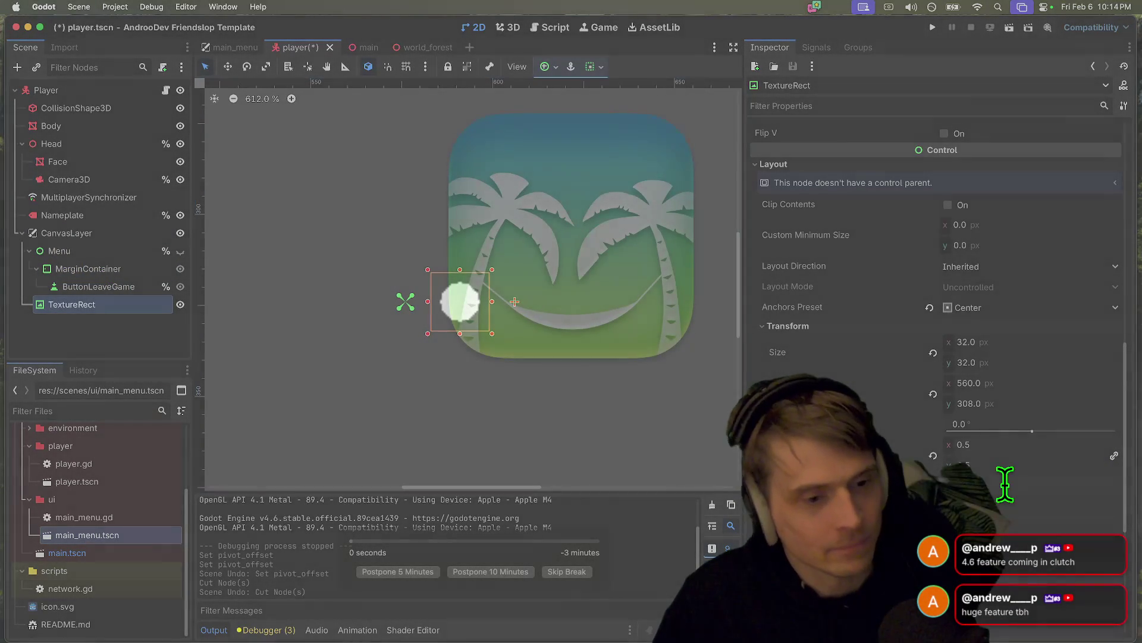
{"action": "key", "text": "Return"}
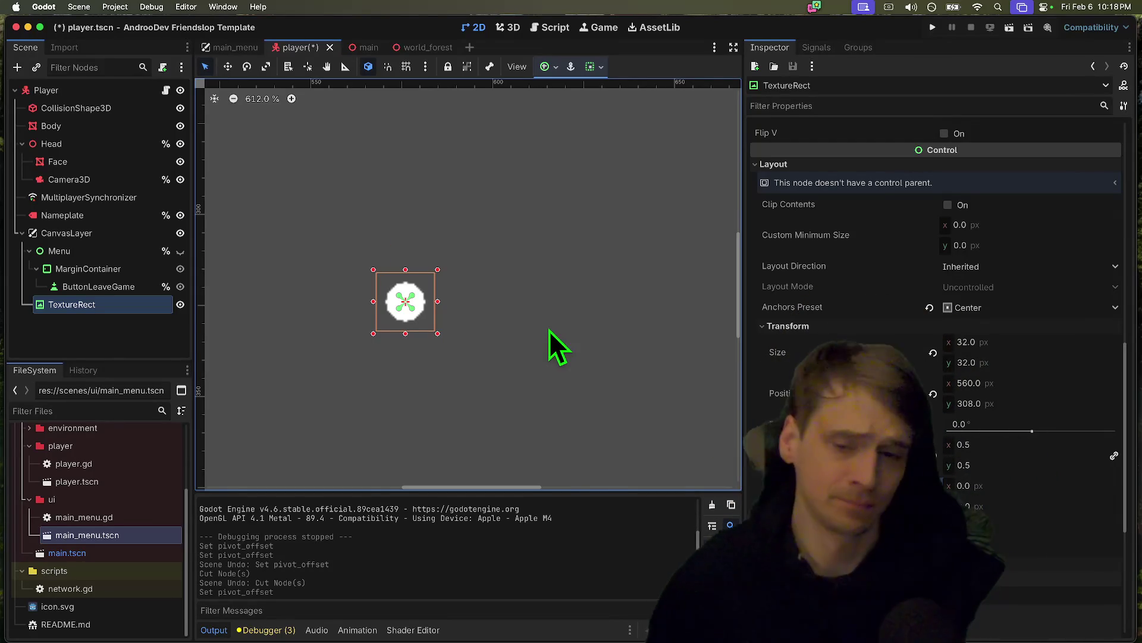
Step: Zoom out of the 2D layout, then open the world_forest scene tab in the 3D workspace
{"action": "scroll", "coordinate": [541, 310], "scroll_direction": "down", "scroll_amount": 1}
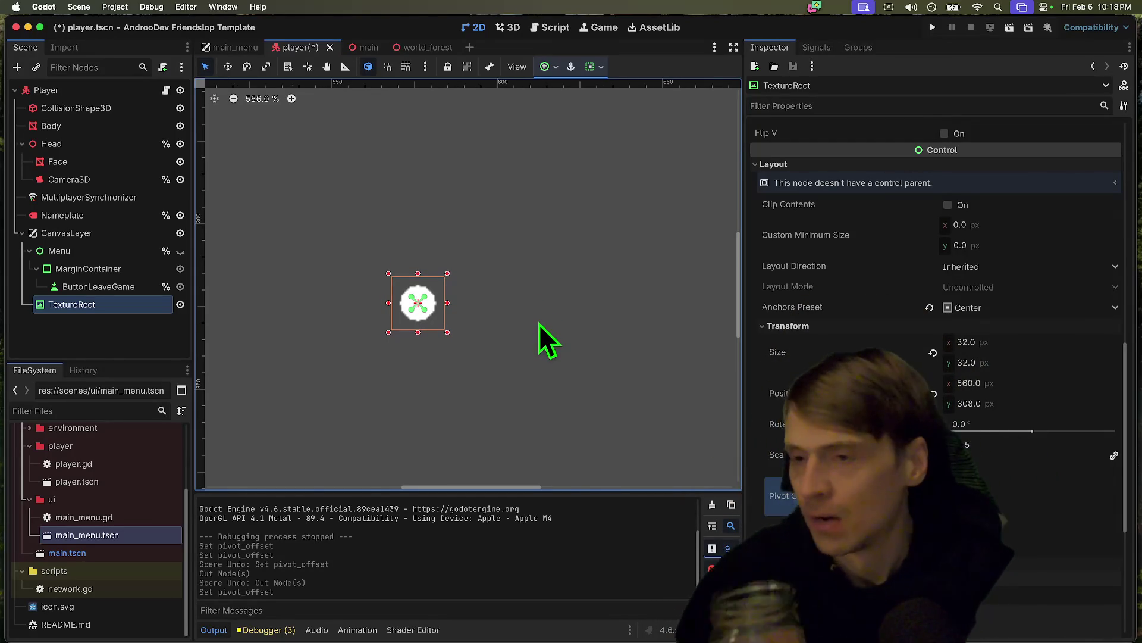
{"action": "scroll", "coordinate": [505, 287], "scroll_direction": "down", "scroll_amount": 15}
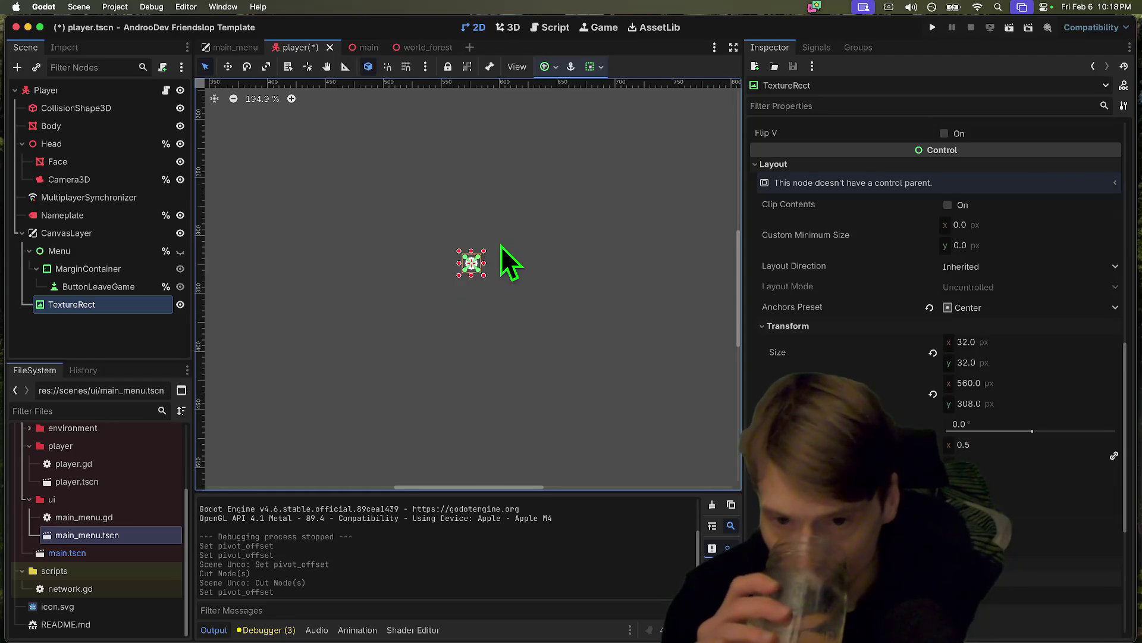
{"action": "left_click", "coordinate": [548, 280]}
{"action": "scroll", "coordinate": [548, 281], "scroll_direction": "down", "scroll_amount": 10}
{"action": "left_click_drag", "start_coordinate": [595, 306], "coordinate": [482, 314]}
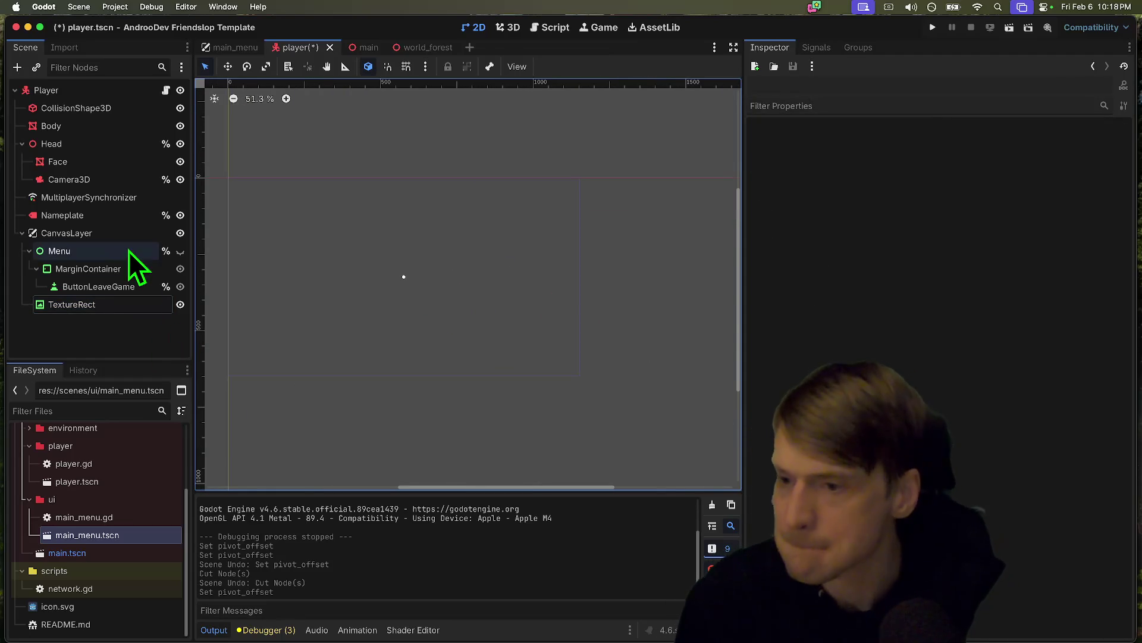
{"action": "key", "text": "super+Tab"}
{"action": "left_click", "coordinate": [455, 471]}
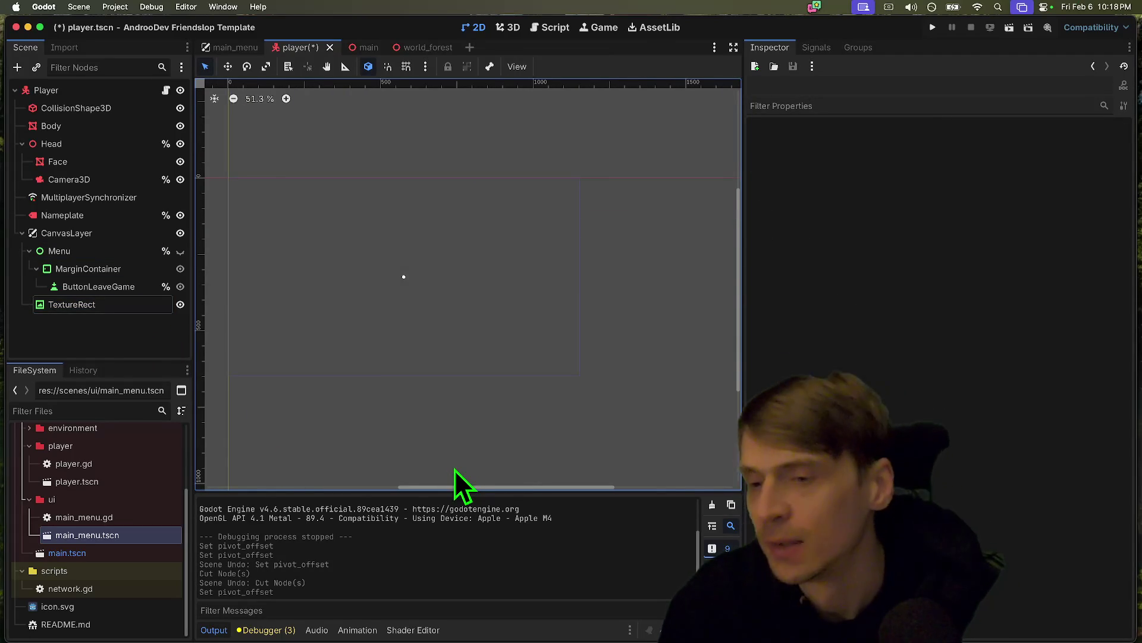
{"action": "left_click", "coordinate": [512, 30]}
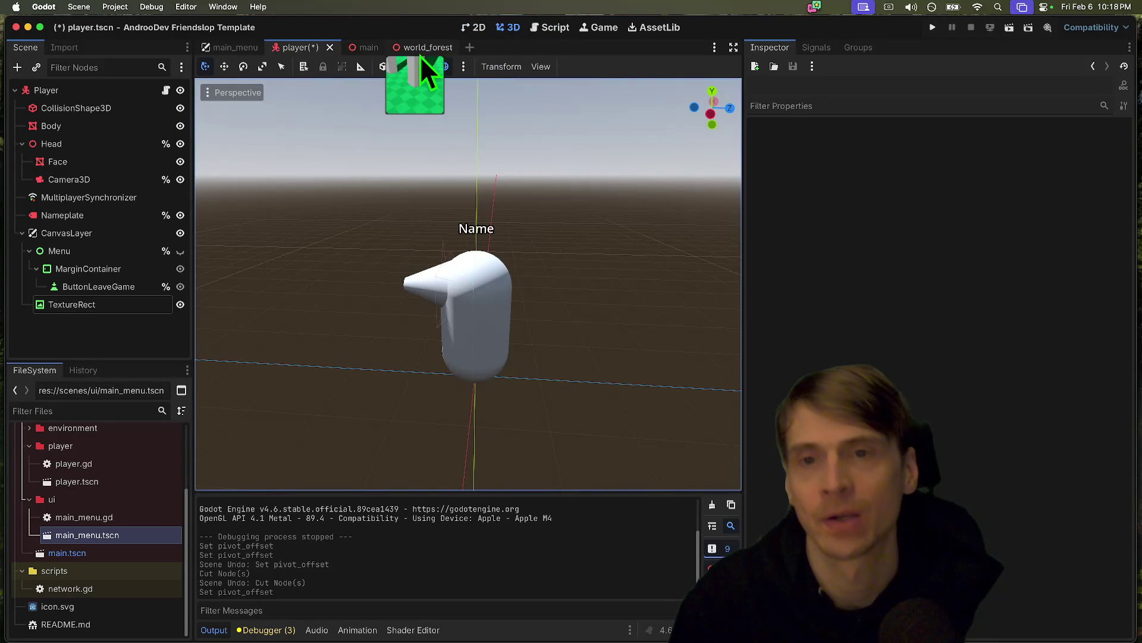
{"action": "left_click", "coordinate": [425, 48]}
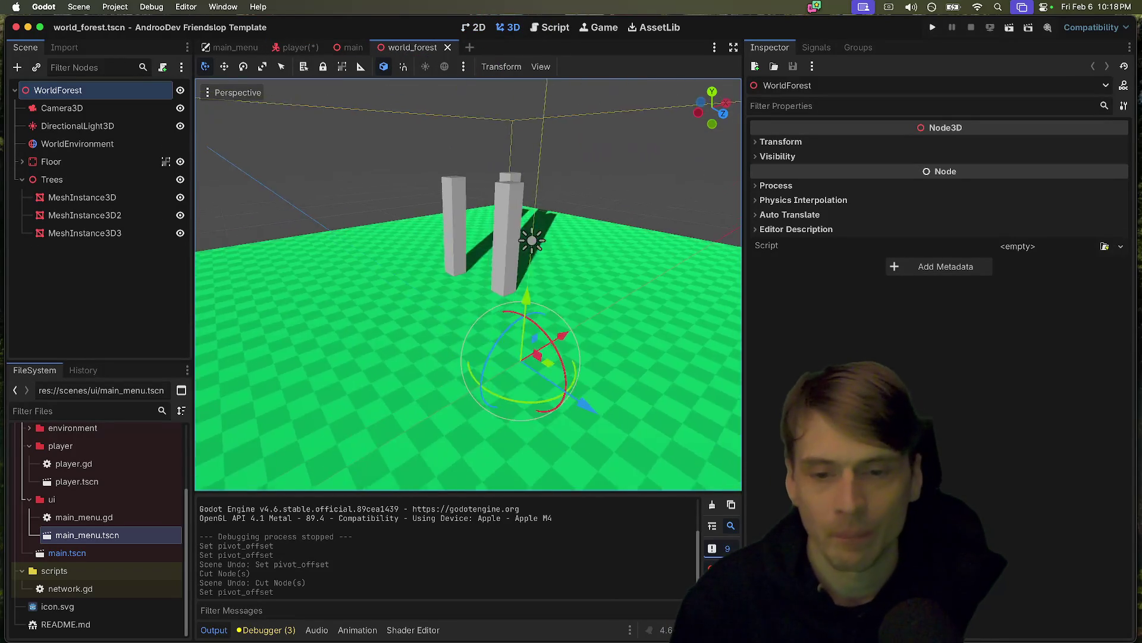
Step: Switch to the Google Docs script tab in Firefox and place the cursor after the Health item
{"action": "key", "text": "super+Tab"}
{"action": "key", "text": "super+Tab"}
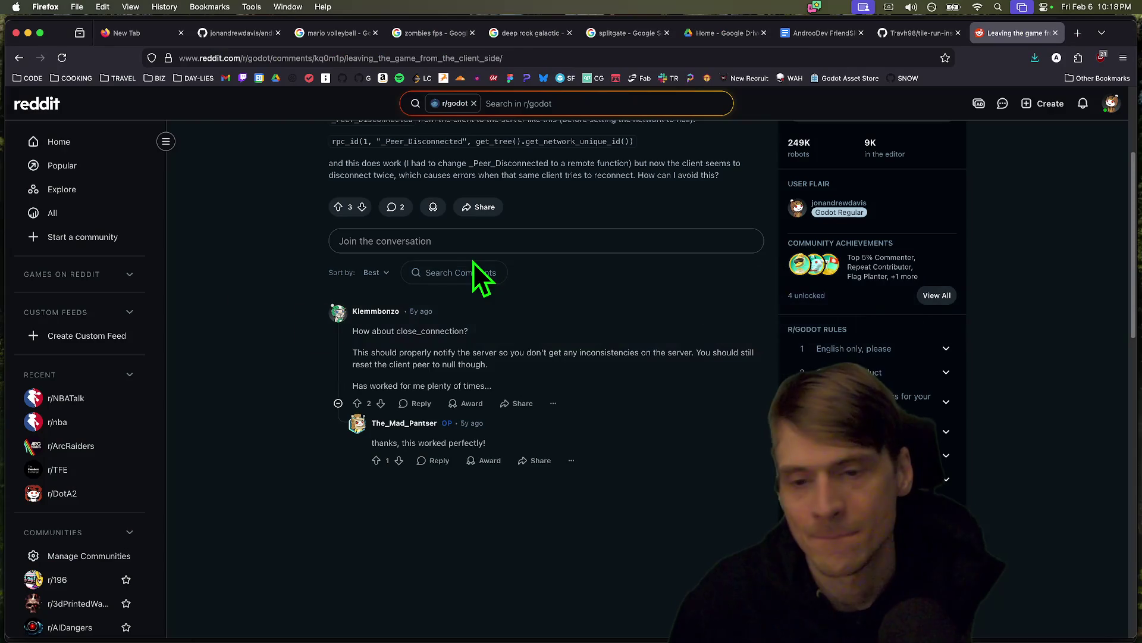
{"action": "key", "text": "super+Tab"}
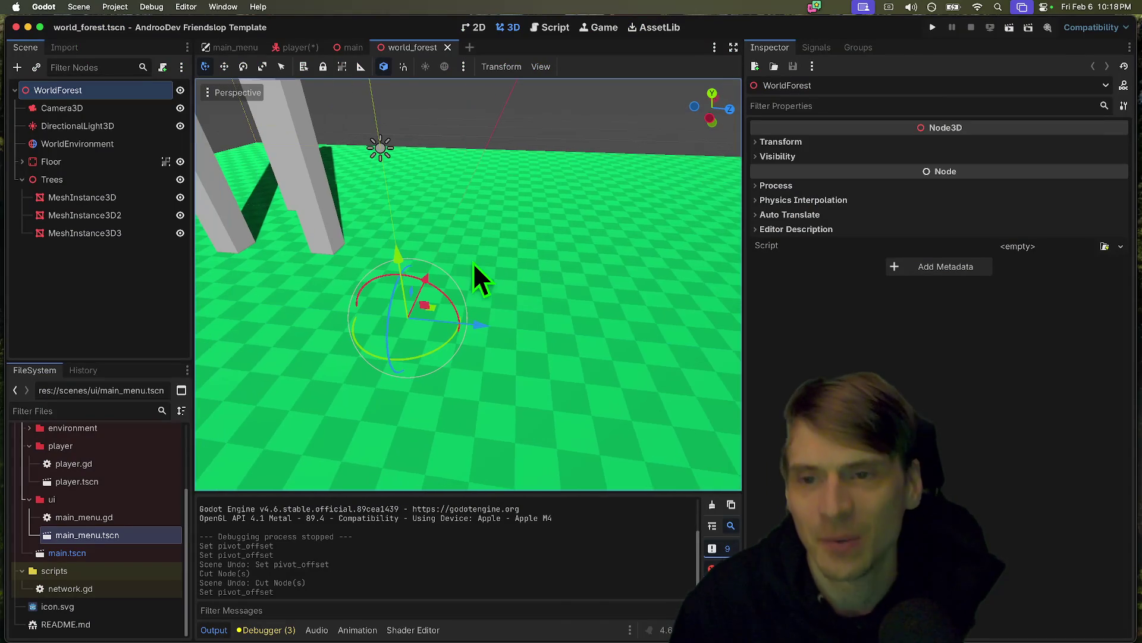
{"action": "key", "text": "super+Tab"}
{"action": "key", "text": "super+Tab"}
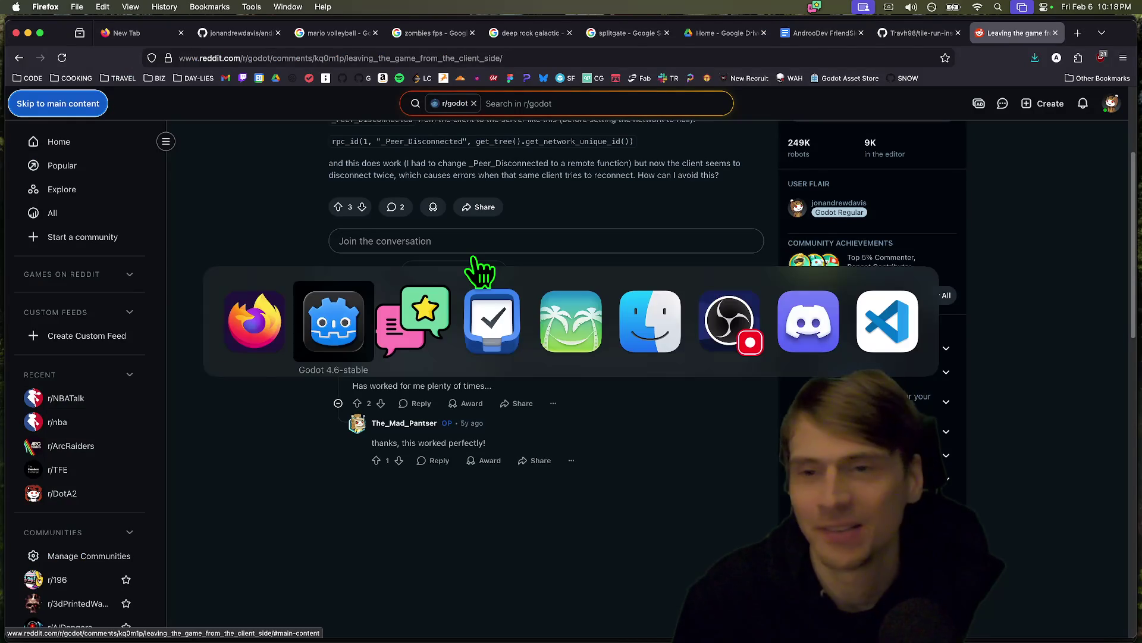
{"action": "key", "text": "Escape"}
{"action": "key", "text": "ctrl+shift+Tab"}
{"action": "key", "text": "ctrl+shift+Tab"}
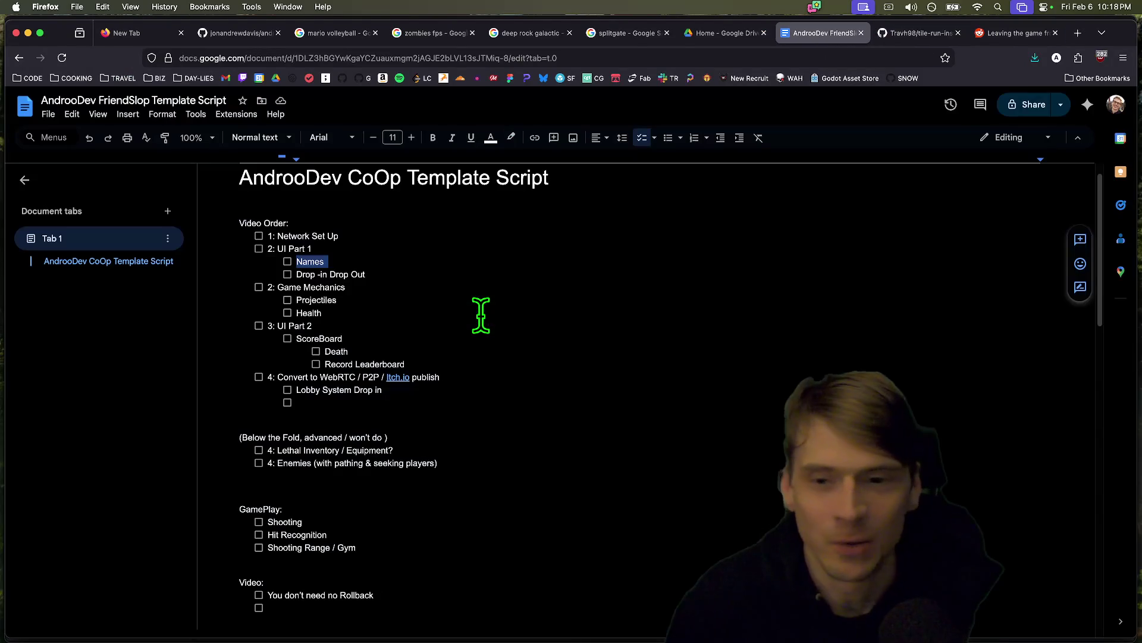
{"action": "left_click", "coordinate": [481, 310]}
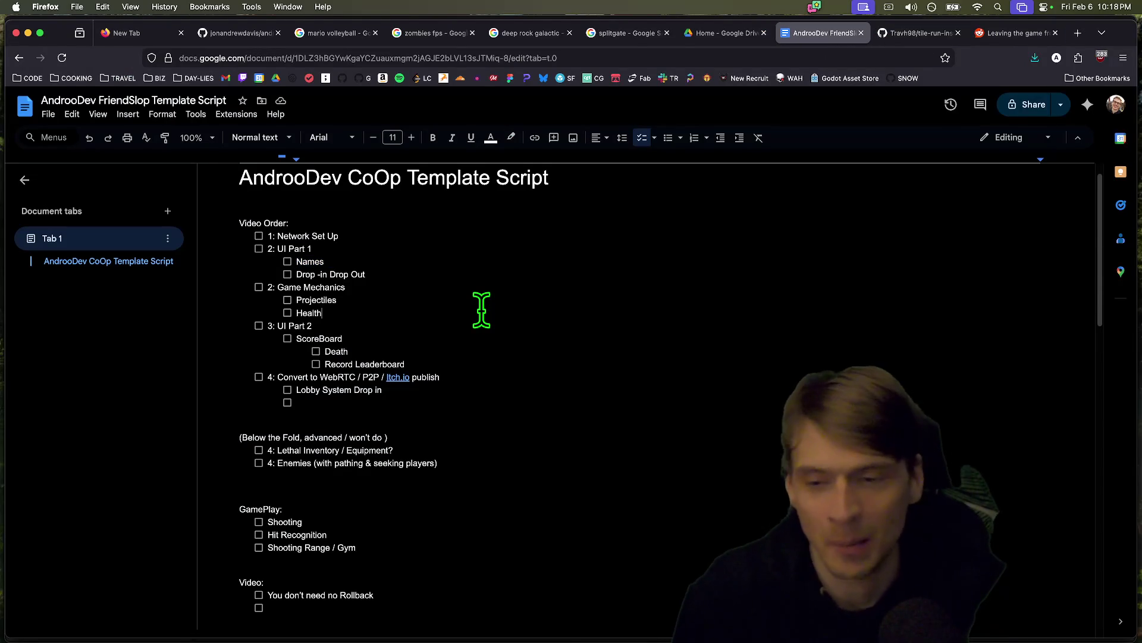
{"action": "scroll", "coordinate": [482, 308], "scroll_direction": "down", "scroll_amount": 1}
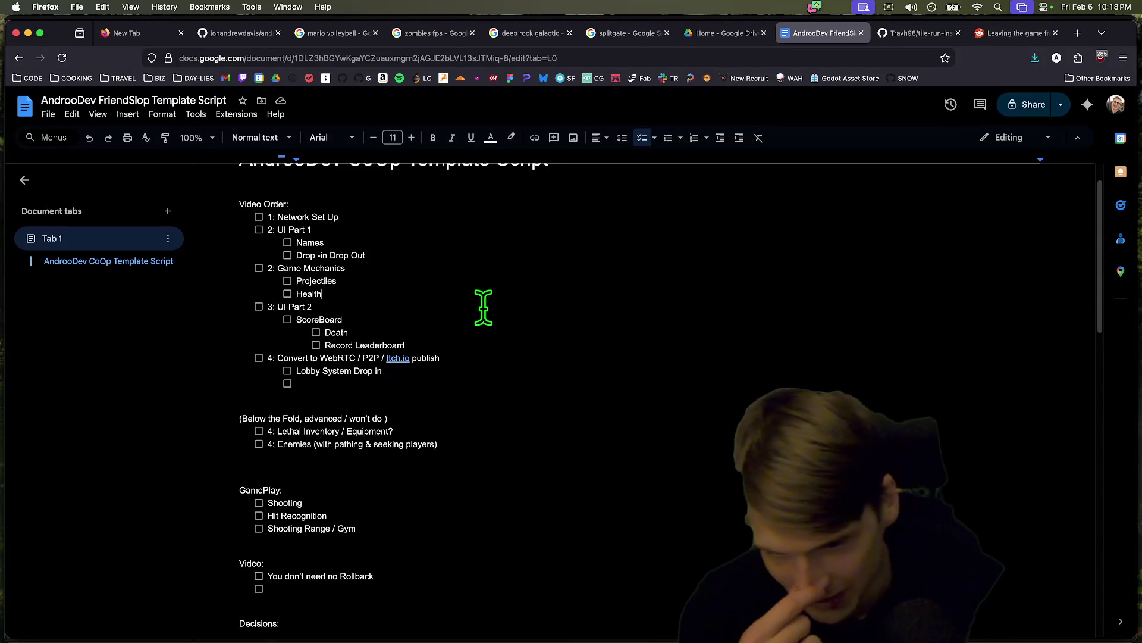
{"action": "mouse_move", "coordinate": [546, 632]}
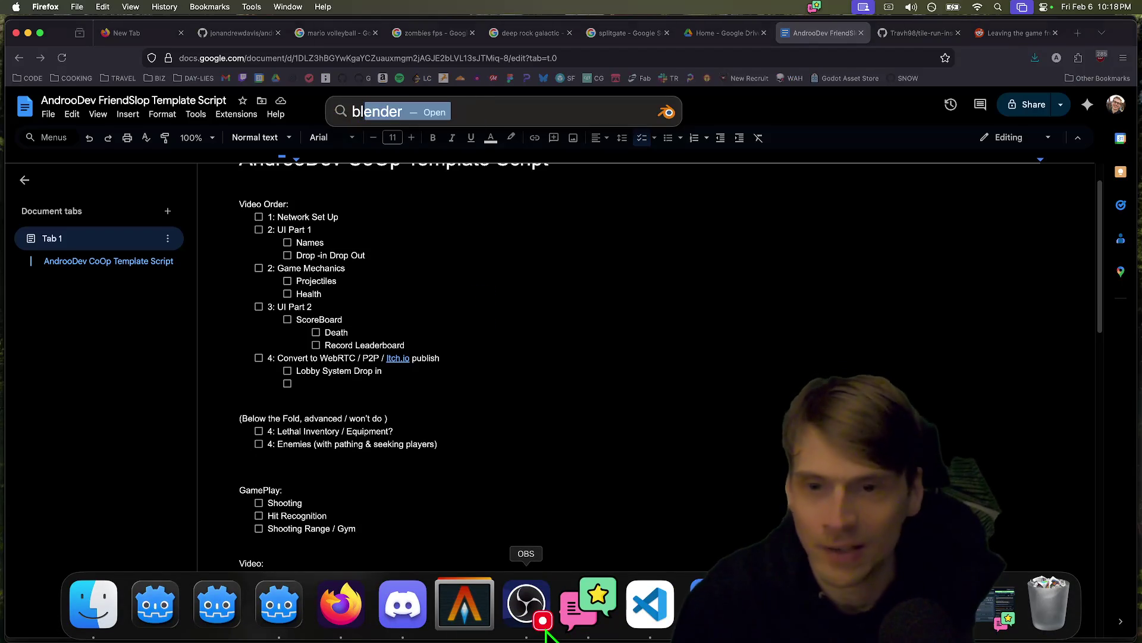
Step: Launch Blender, dismiss the splash screen, and delete the default cube
{"action": "right_click", "coordinate": [354, 108]}
{"action": "left_click", "coordinate": [431, 138]}
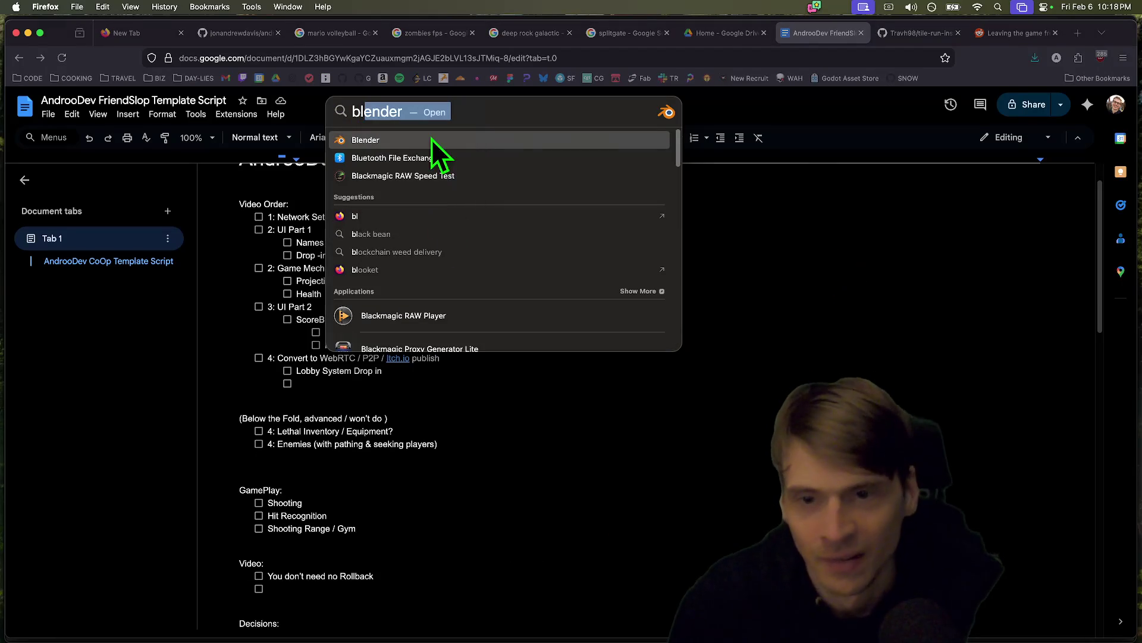
{"action": "key", "text": "Return"}
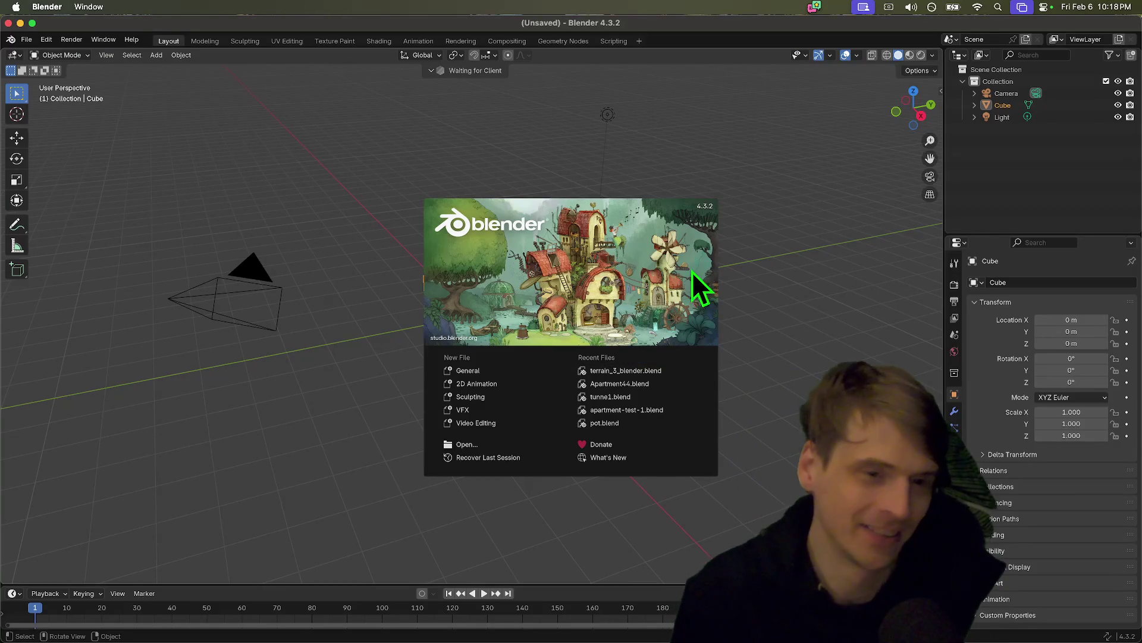
{"action": "left_click", "coordinate": [498, 368]}
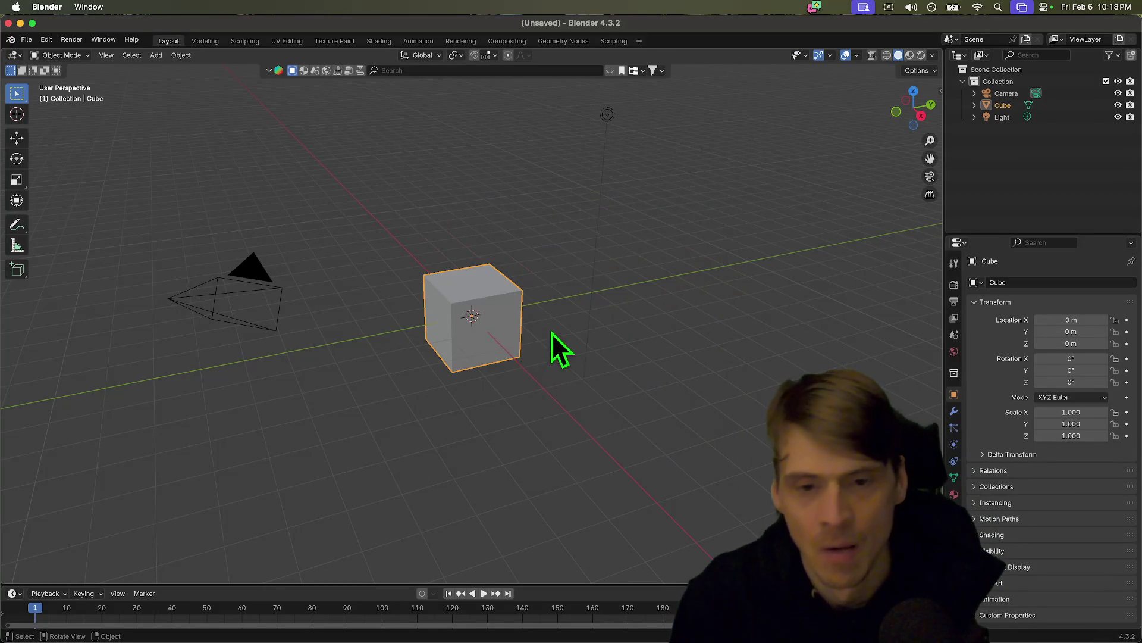
{"action": "key", "text": "x"}
{"action": "left_click", "coordinate": [515, 326]}
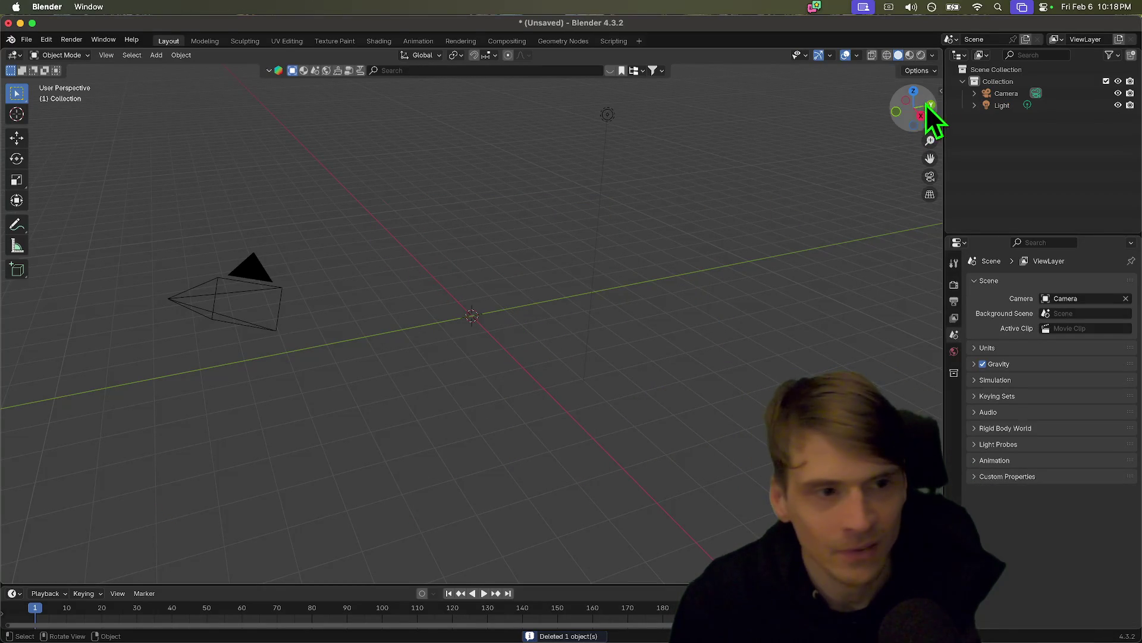
Step: Add a Landscape terrain mesh from the Sidebar's Create tab and expand its noise settings
{"action": "left_click", "coordinate": [939, 88]}
{"action": "left_click", "coordinate": [935, 225]}
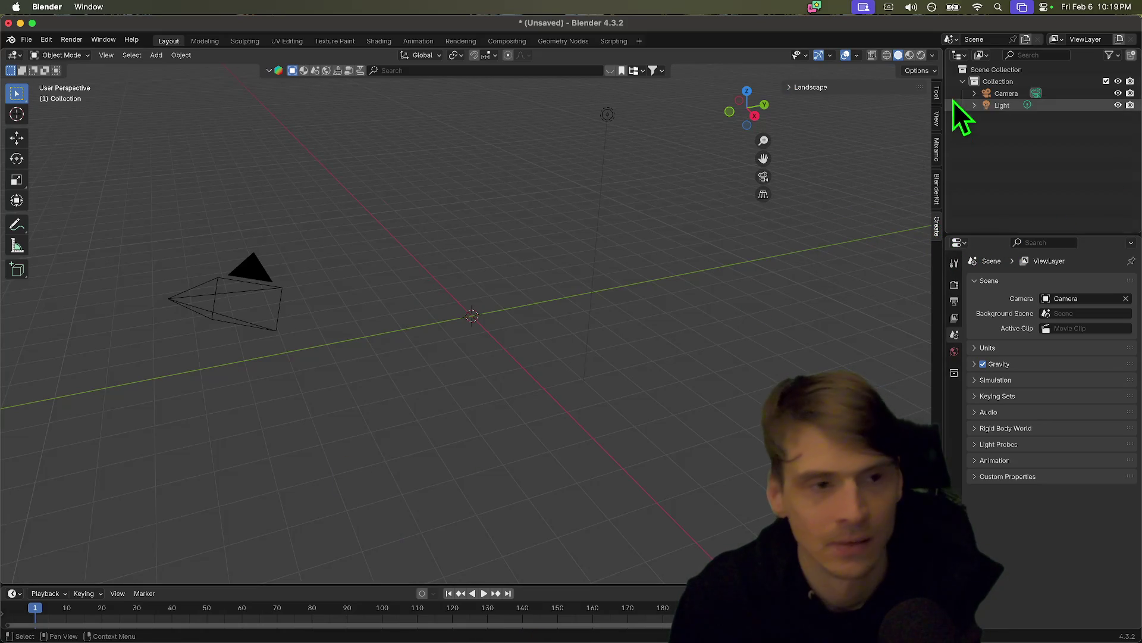
{"action": "left_click", "coordinate": [858, 89]}
{"action": "left_click", "coordinate": [855, 105]}
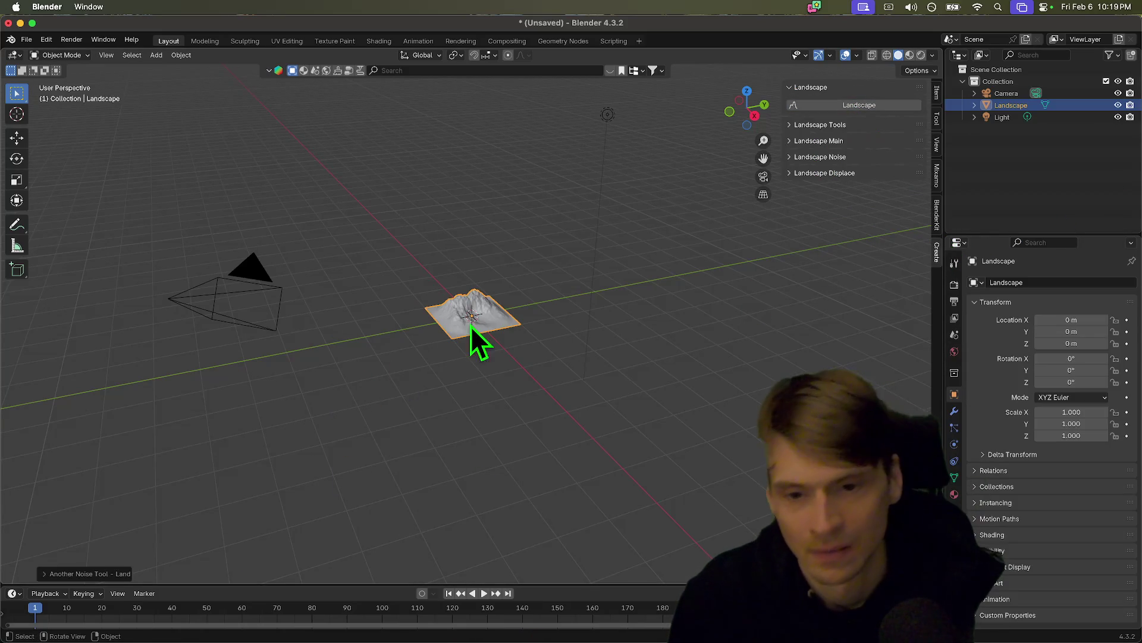
{"action": "scroll", "coordinate": [480, 343], "scroll_direction": "up", "scroll_amount": 5}
{"action": "left_click", "coordinate": [72, 574]}
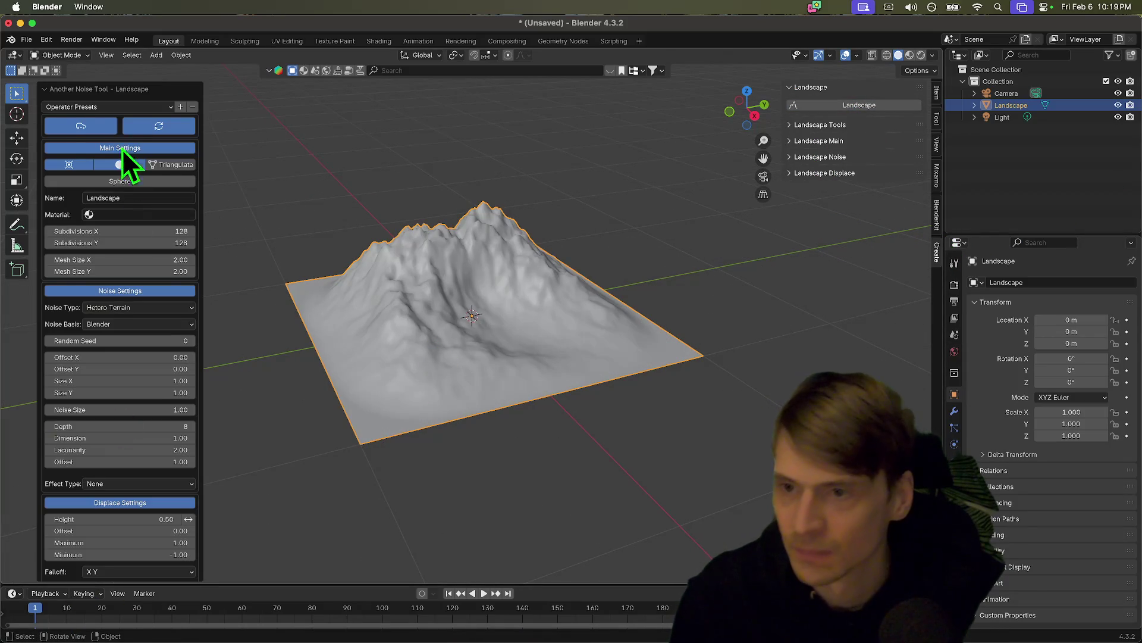
Step: Regenerate the landscape from a different terrain preset and flatten it to height 0.11
{"action": "left_click", "coordinate": [117, 107]}
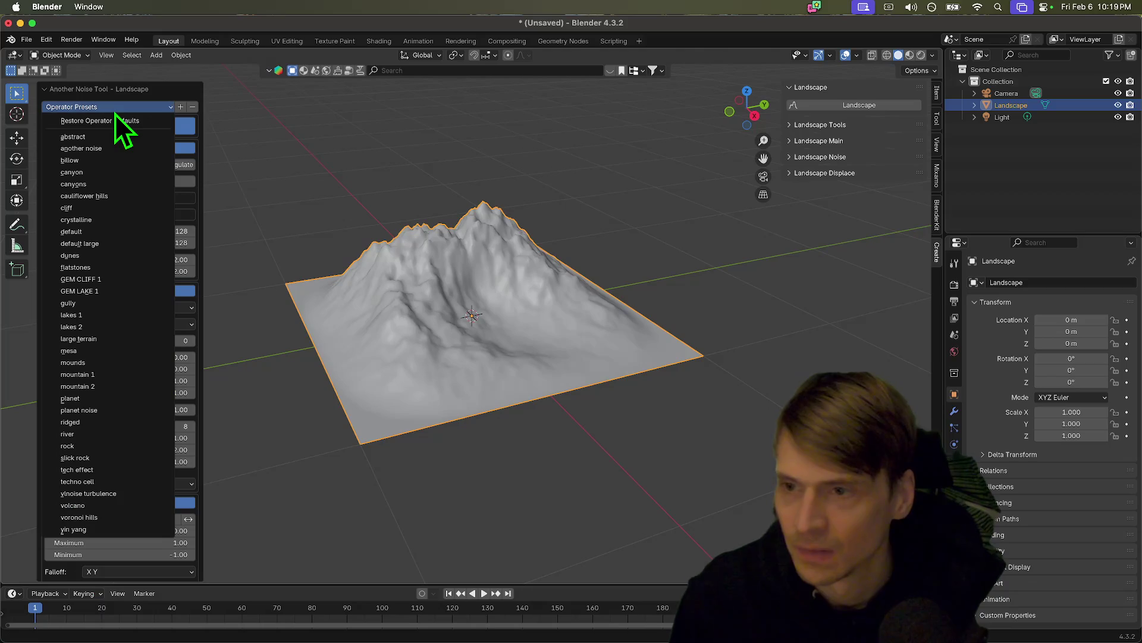
{"action": "left_click", "coordinate": [100, 361]}
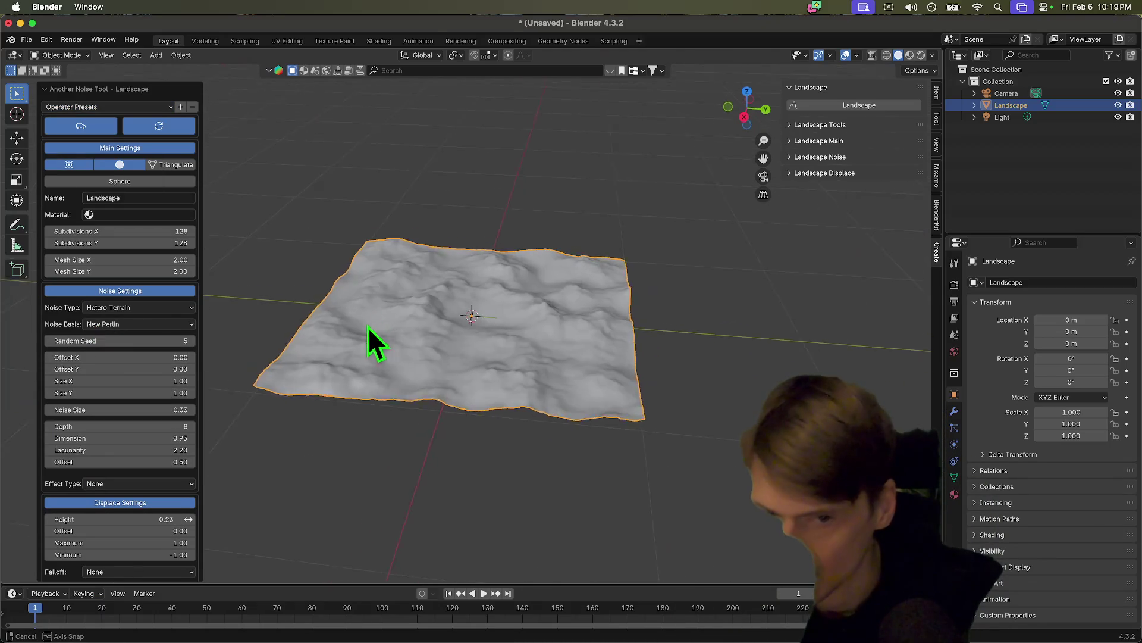
{"action": "left_click_drag", "start_coordinate": [368, 327], "coordinate": [366, 316]}
{"action": "scroll", "coordinate": [149, 393], "scroll_direction": "down", "scroll_amount": 3}
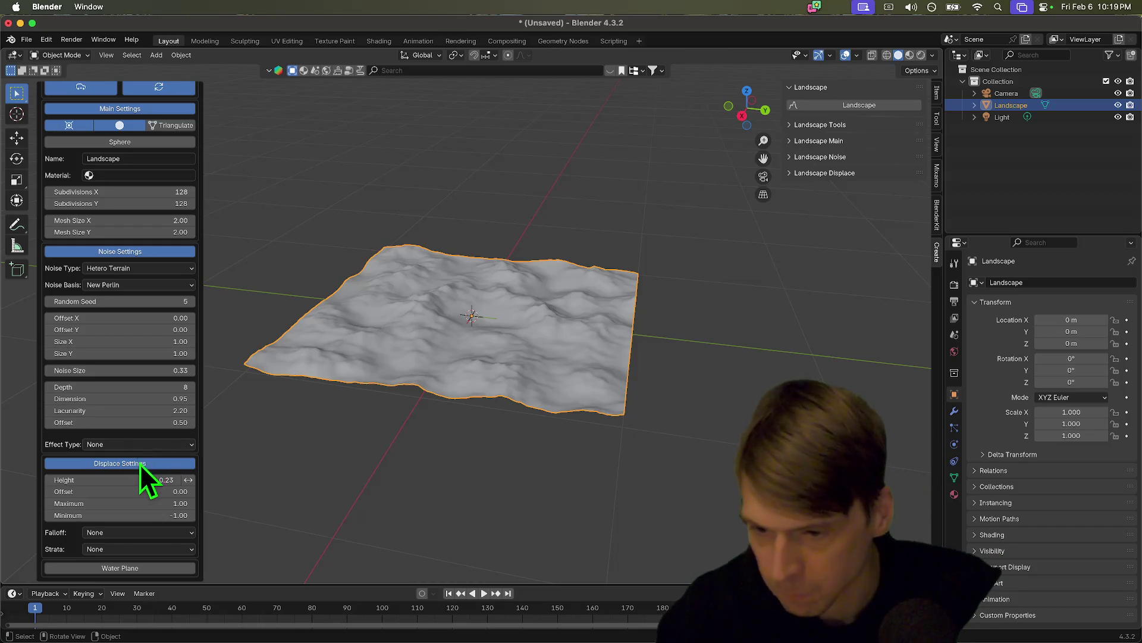
{"action": "mouse_move", "coordinate": [188, 479]}
{"action": "left_mouse_down"}
{"action": "mouse_move", "coordinate": [151, 480]}
{"action": "mouse_move", "coordinate": [188, 479]}
{"action": "mouse_move", "coordinate": [167, 479]}
{"action": "left_mouse_up"}
{"action": "left_click_drag", "start_coordinate": [556, 420], "coordinate": [751, 415]}
Step: Orbit around the flattened terrain, deselect it, and return to the Google Doc in Firefox
{"action": "scroll", "coordinate": [463, 453], "scroll_direction": "up", "scroll_amount": 5}
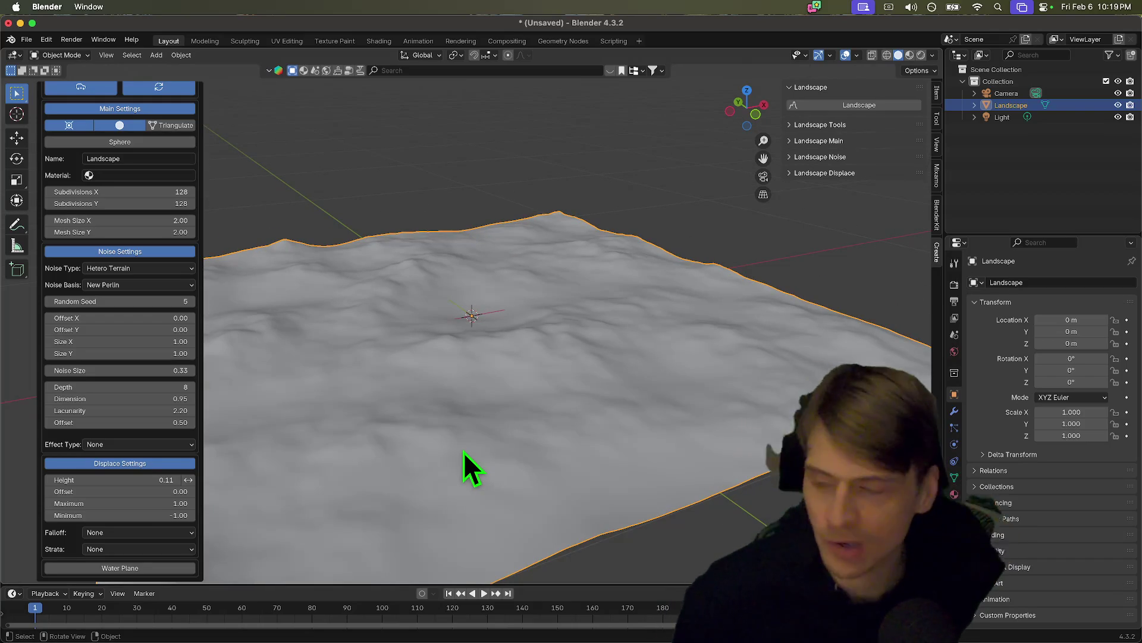
{"action": "scroll", "coordinate": [548, 333], "scroll_direction": "down", "scroll_amount": 5}
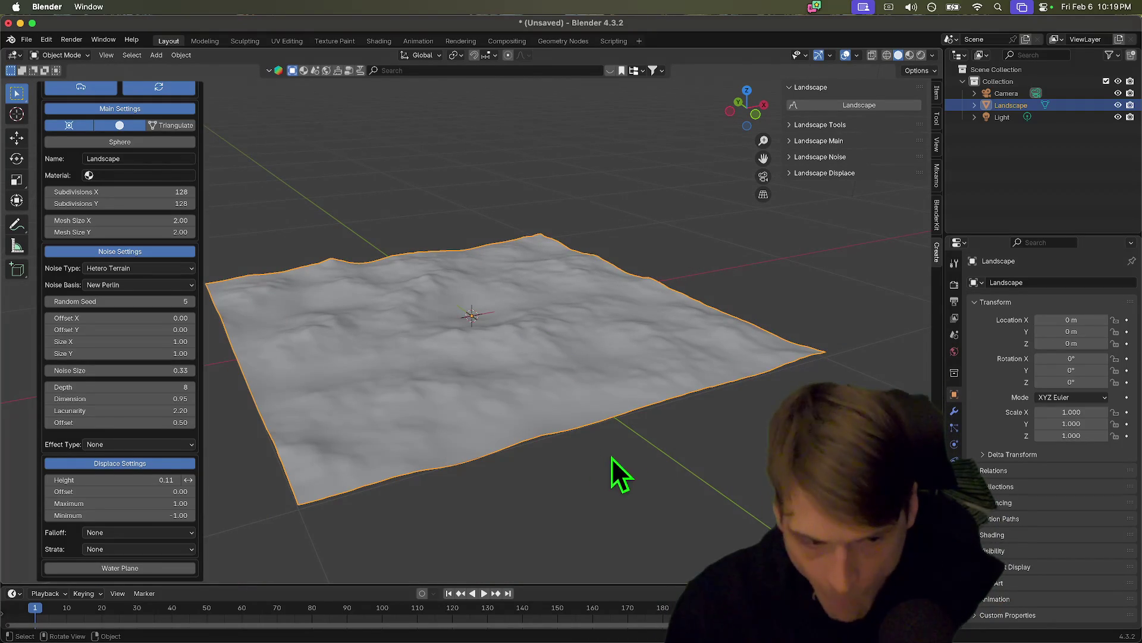
{"action": "mouse_move", "coordinate": [579, 391]}
{"action": "left_mouse_down"}
{"action": "mouse_move", "coordinate": [501, 348]}
{"action": "mouse_move", "coordinate": [558, 369]}
{"action": "mouse_move", "coordinate": [627, 337]}
{"action": "mouse_move", "coordinate": [772, 330]}
{"action": "mouse_move", "coordinate": [364, 381]}
{"action": "mouse_move", "coordinate": [438, 406]}
{"action": "mouse_move", "coordinate": [594, 405]}
{"action": "mouse_move", "coordinate": [488, 420]}
{"action": "mouse_move", "coordinate": [571, 419]}
{"action": "mouse_move", "coordinate": [411, 351]}
{"action": "left_mouse_up"}
{"action": "mouse_move", "coordinate": [373, 308]}
{"action": "left_mouse_down"}
{"action": "mouse_move", "coordinate": [587, 353]}
{"action": "mouse_move", "coordinate": [397, 341]}
{"action": "mouse_move", "coordinate": [438, 370]}
{"action": "mouse_move", "coordinate": [653, 326]}
{"action": "mouse_move", "coordinate": [309, 376]}
{"action": "mouse_move", "coordinate": [332, 376]}
{"action": "left_mouse_up"}
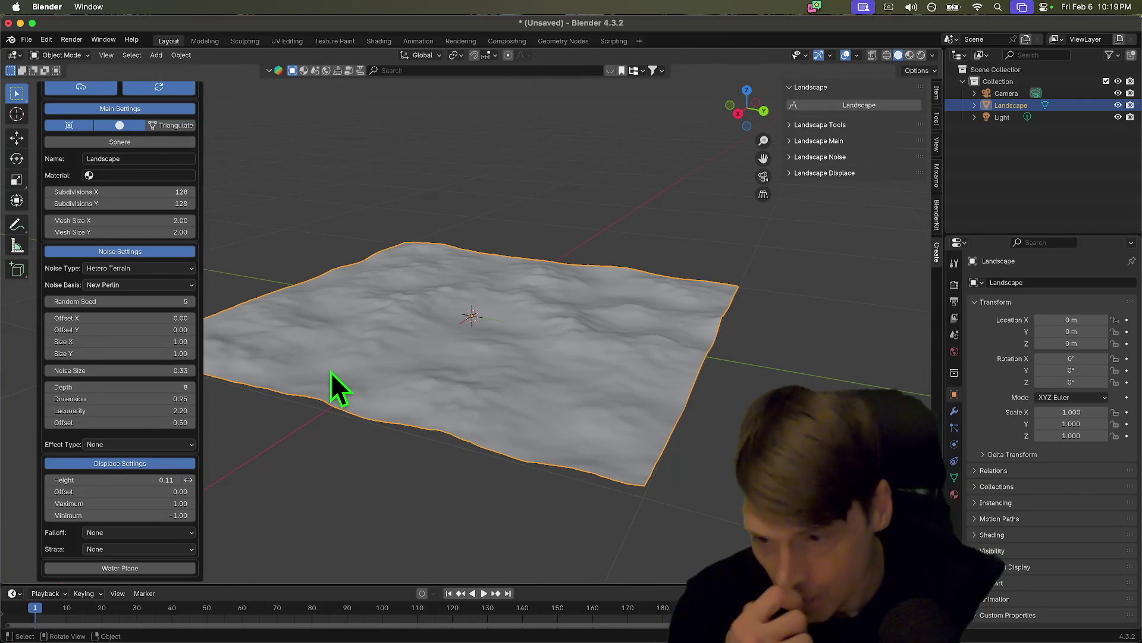
{"action": "left_click", "coordinate": [456, 453]}
{"action": "left_click", "coordinate": [520, 410]}
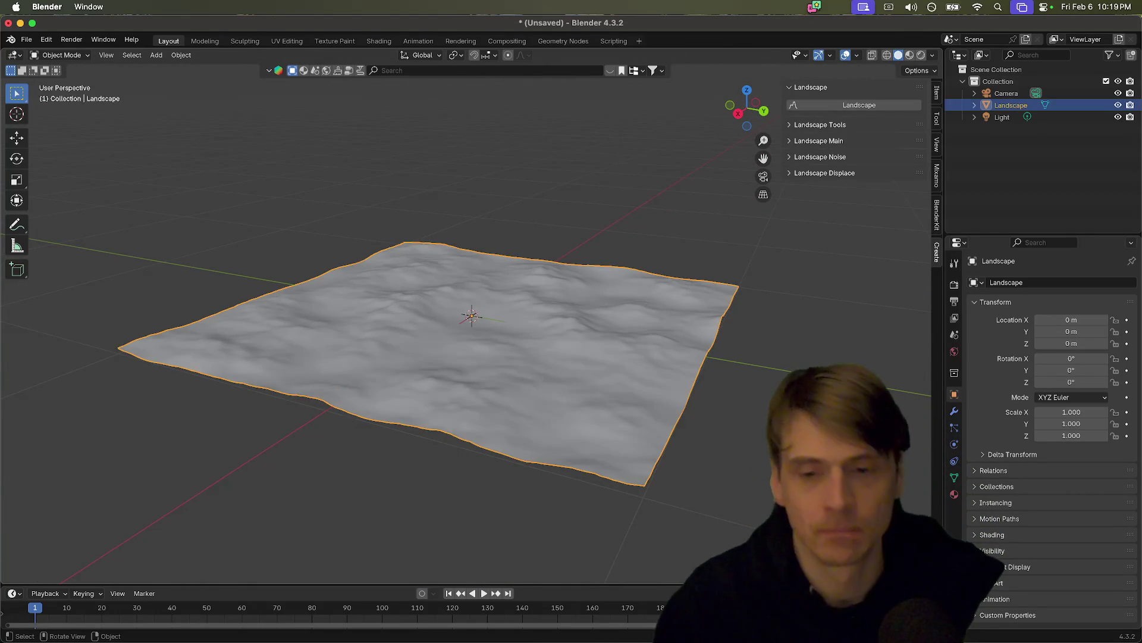
{"action": "left_click", "coordinate": [390, 451]}
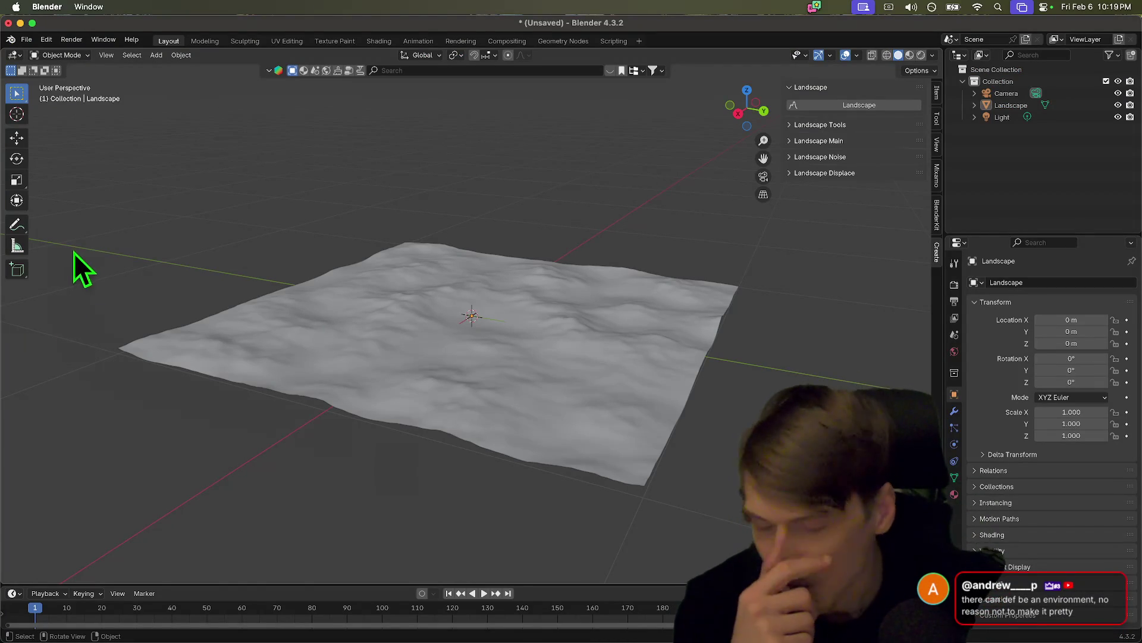
{"action": "scroll", "coordinate": [180, 327], "scroll_direction": "down", "scroll_amount": 5}
{"action": "scroll", "coordinate": [419, 293], "scroll_direction": "up", "scroll_amount": 3}
{"action": "scroll", "coordinate": [420, 292], "scroll_direction": "down", "scroll_amount": 2}
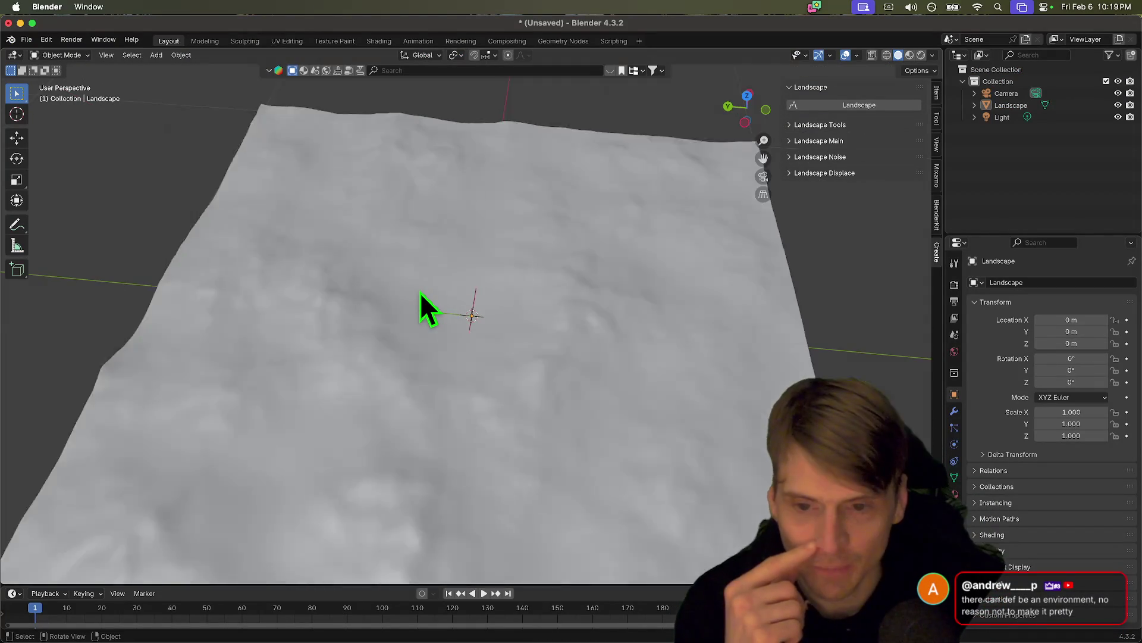
{"action": "key", "text": "super+Tab"}
{"action": "key", "text": "super+Tab"}
{"action": "key", "text": "super+shift+Tab"}
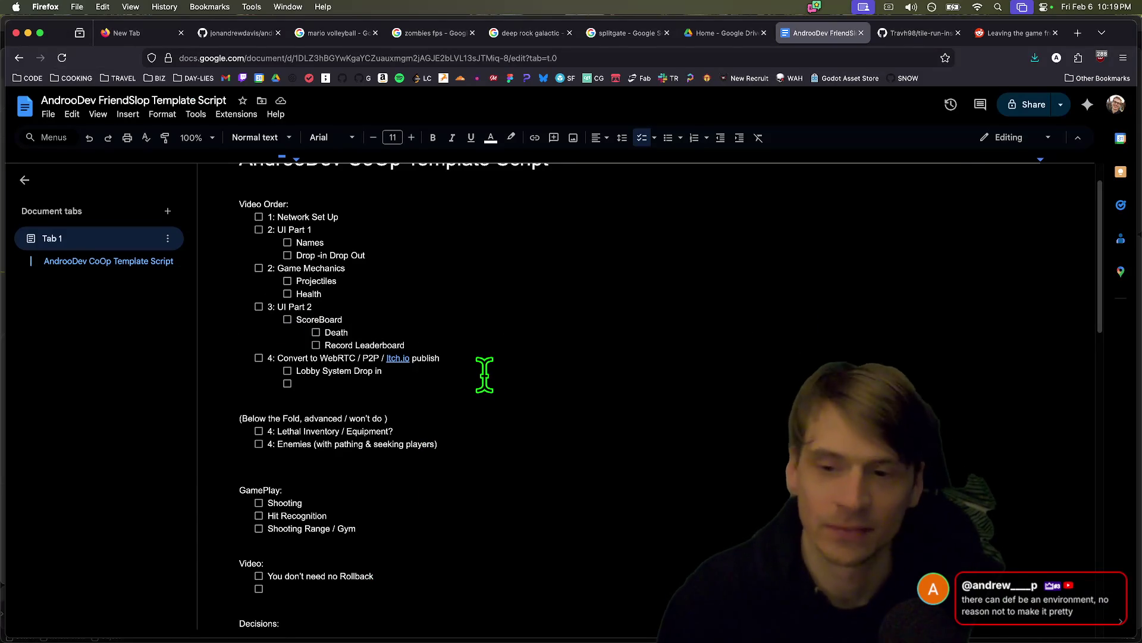
Step: Fix the Drop in item and add a new 'Pick Ups' checklist item below Projectiles
{"action": "left_click", "coordinate": [484, 373]}
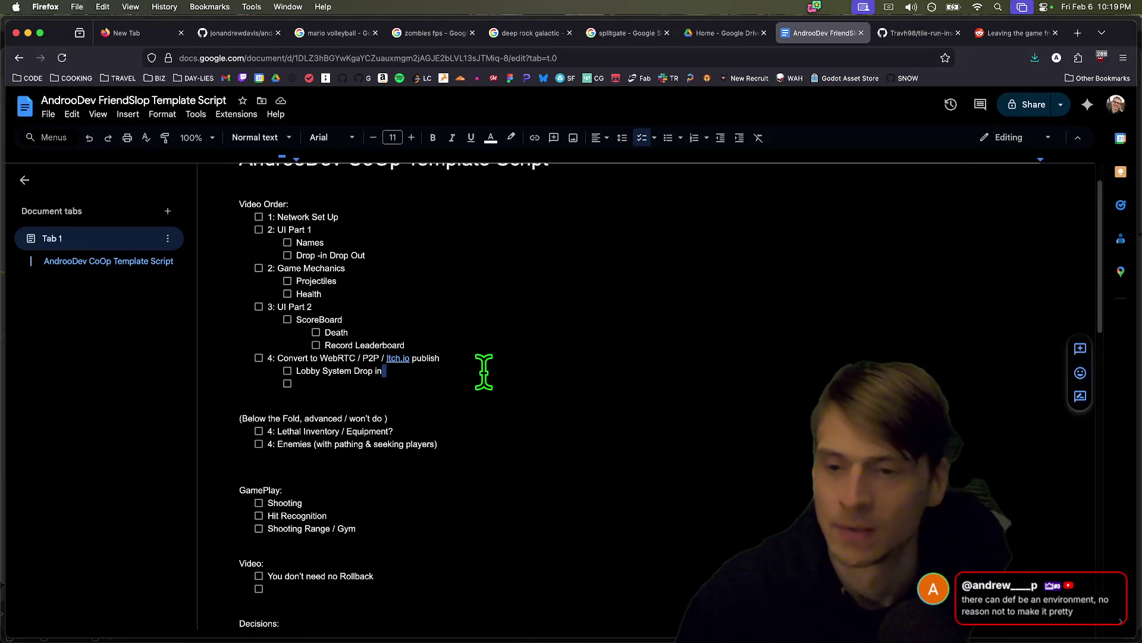
{"action": "type", "text": "e"}
{"action": "key", "text": "Down"}
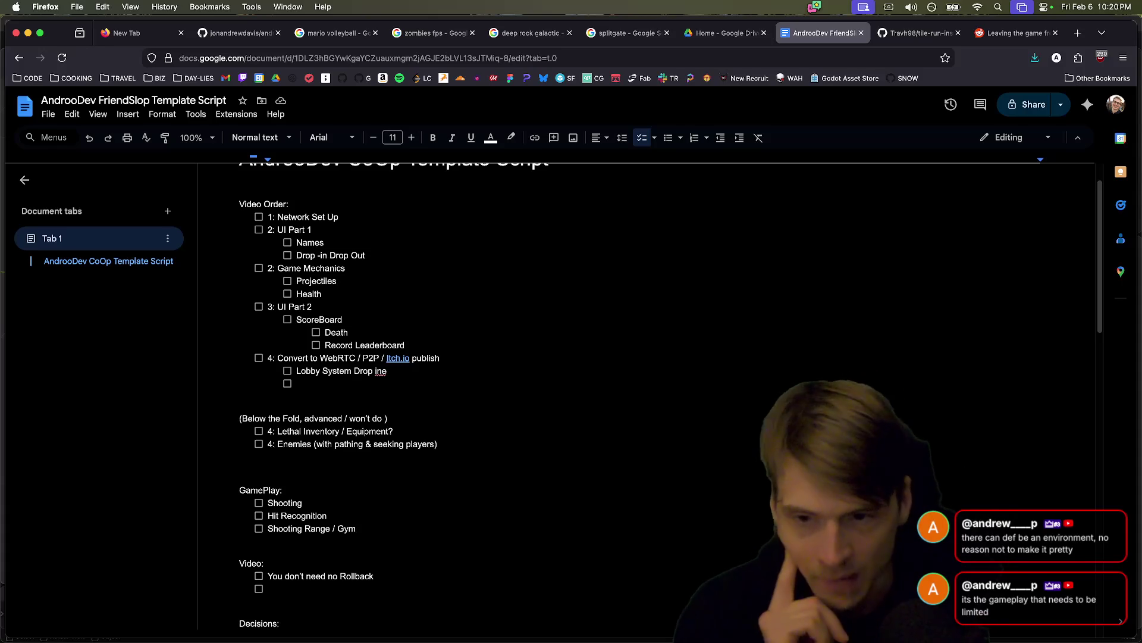
{"action": "left_click", "coordinate": [424, 281]}
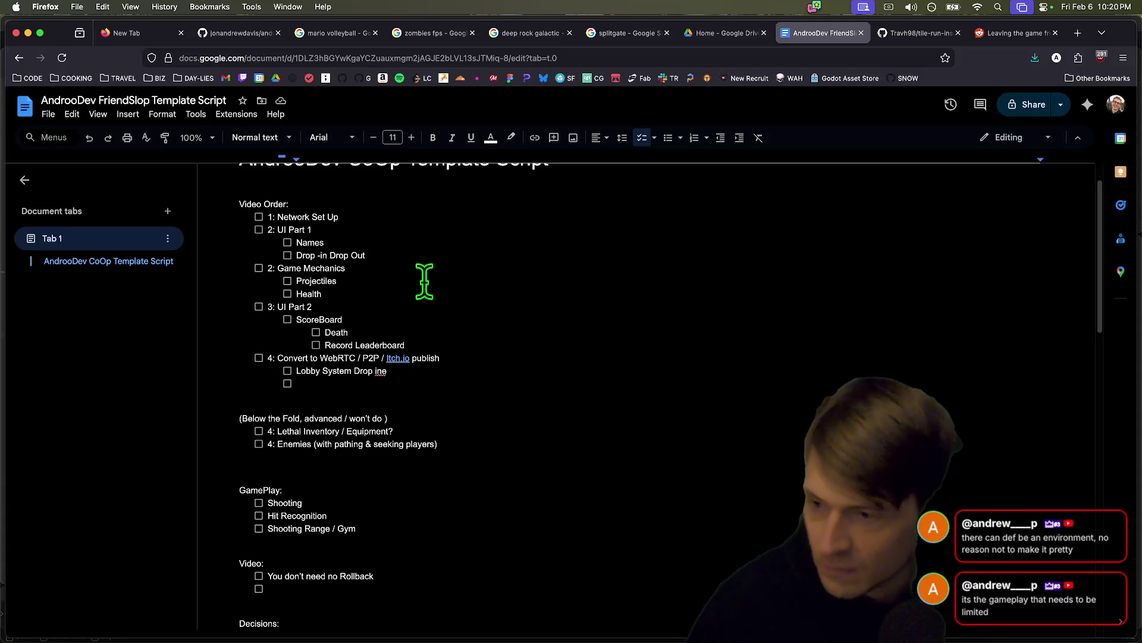
{"action": "key", "text": "Return"}
{"action": "type", "text": "Pick Ups"}
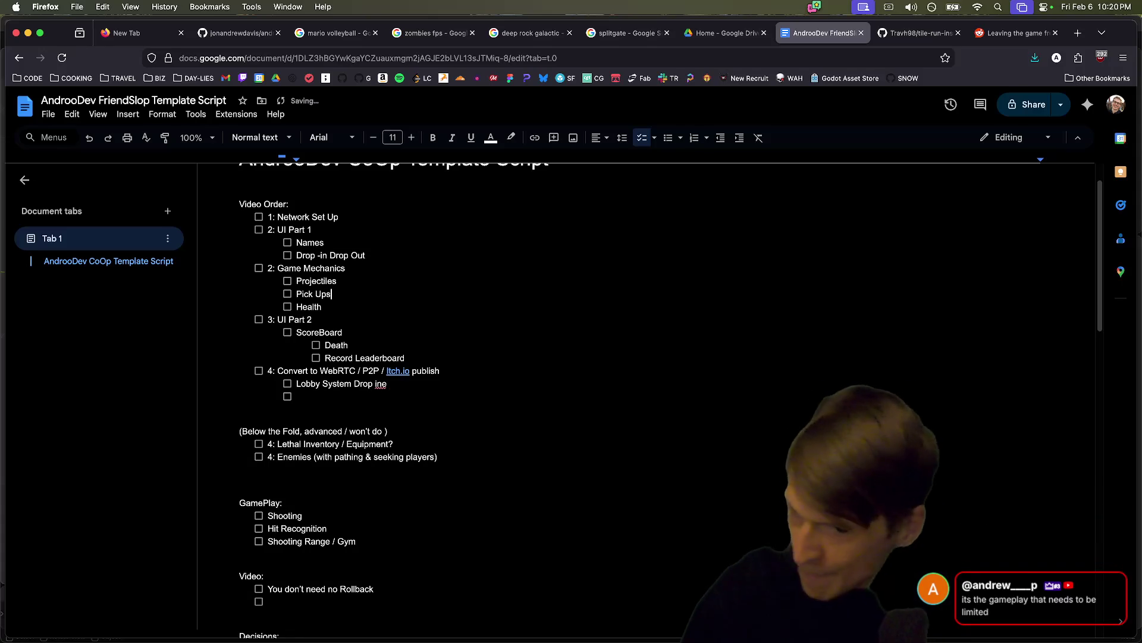
Step: Switch from Firefox over to VS Code
{"action": "key", "text": "super+Tab"}
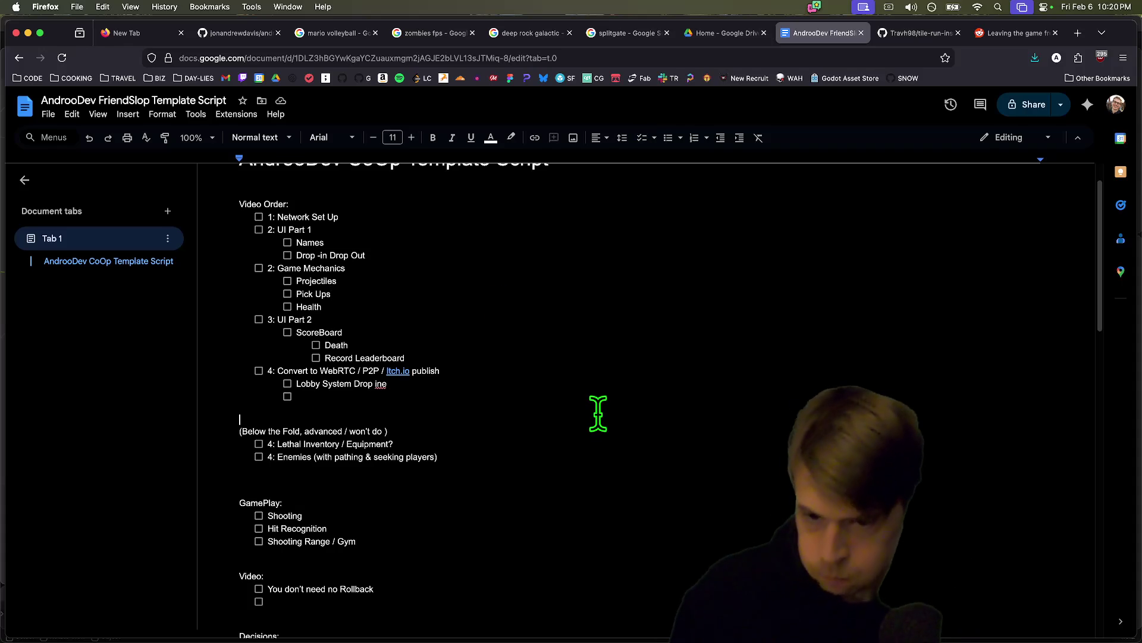
{"action": "key", "text": "super+Tab"}
{"action": "key", "text": "super+shift+Tab"}
{"action": "key", "text": "super+Tab"}
{"action": "key", "text": "super+shift+Tab"}
Step: Open Alacritty, check the friend-gem repo's git status, and reposition the terminal window
{"action": "mouse_move", "coordinate": [537, 636]}
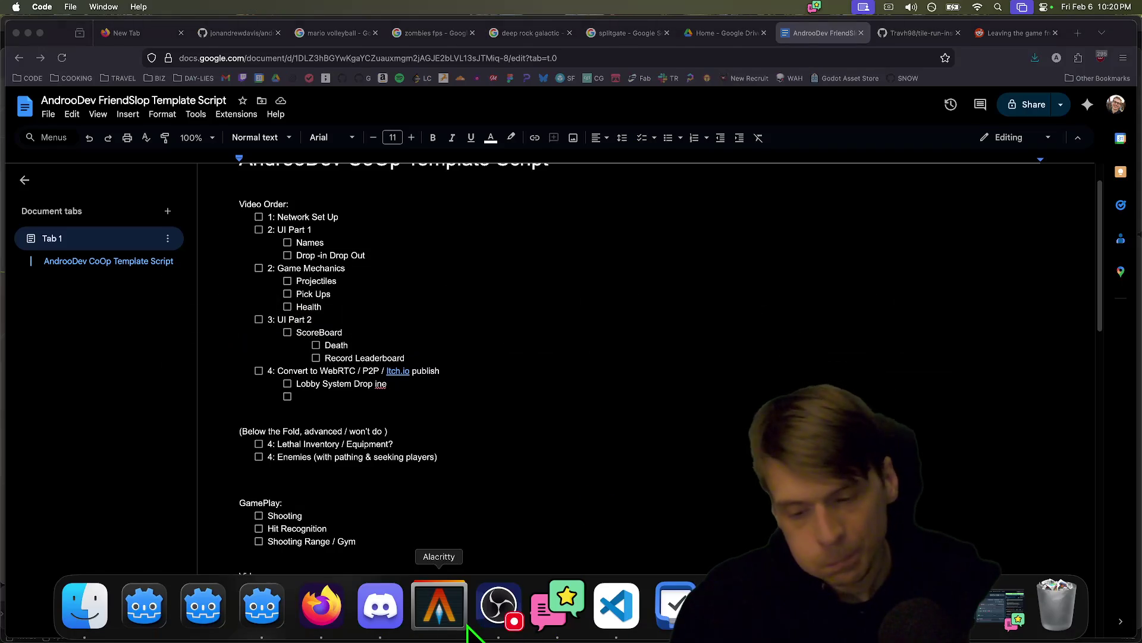
{"action": "left_click", "coordinate": [439, 606]}
{"action": "type", "text": "j f"}
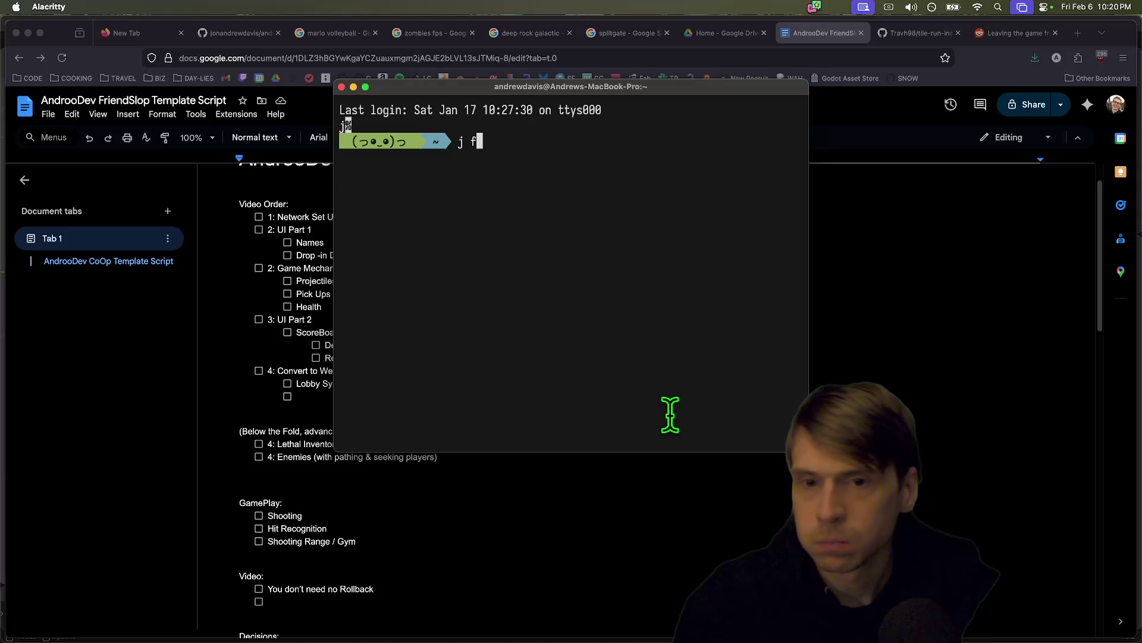
{"action": "key", "text": "Return"}
{"action": "type", "text": "gs"}
{"action": "key", "text": "Return"}
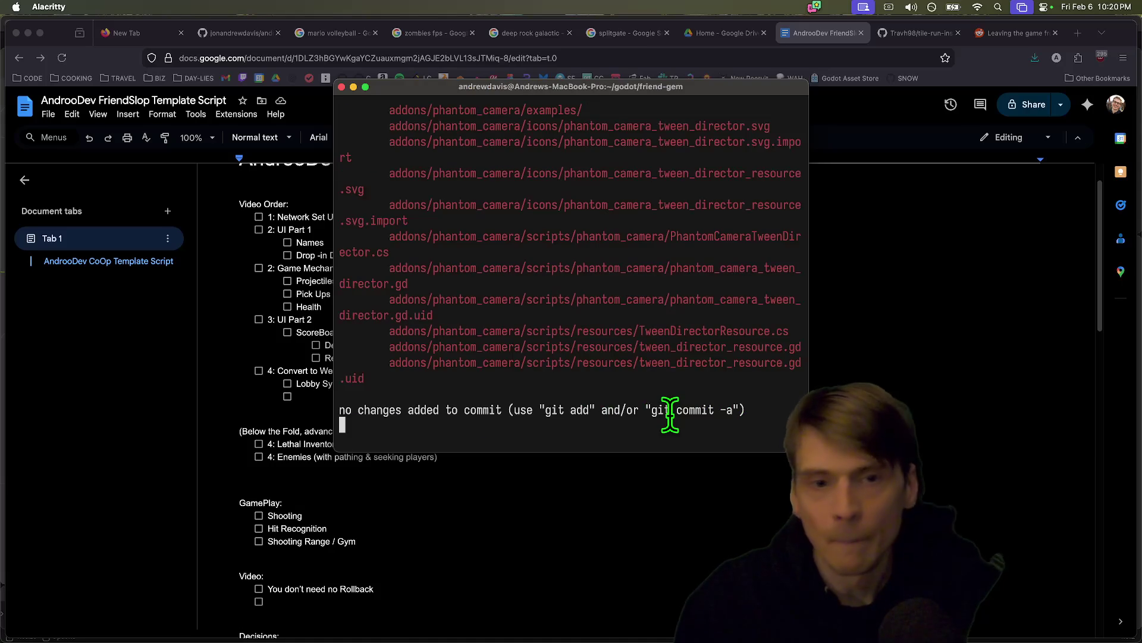
{"action": "left_click", "coordinate": [681, 66]}
{"action": "key", "text": "super+r"}
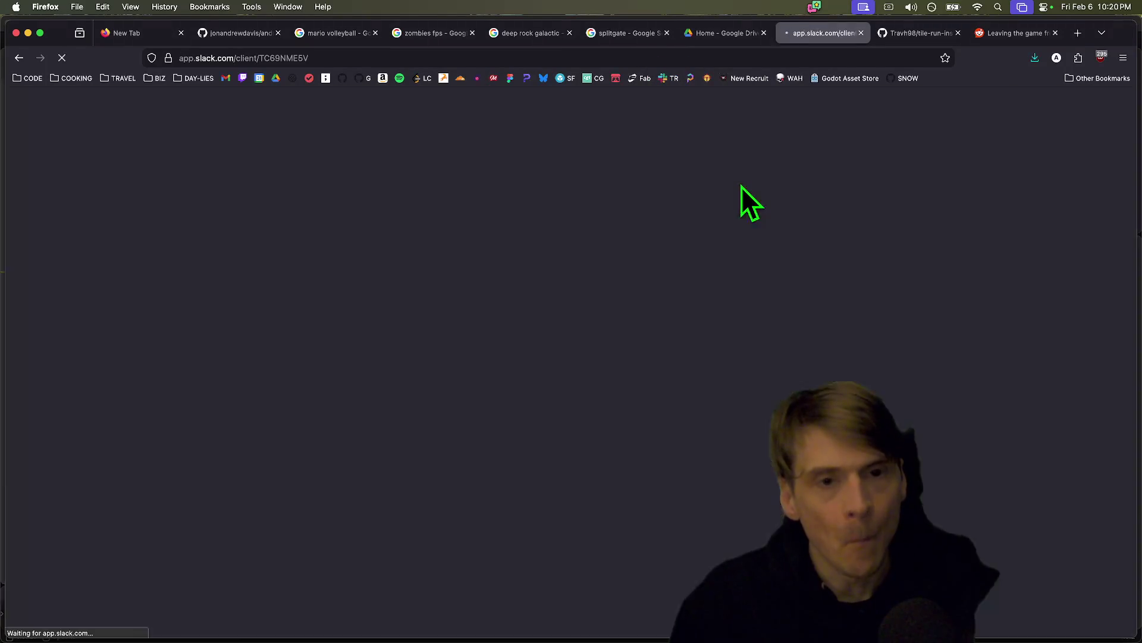
{"action": "key", "text": "super+Tab"}
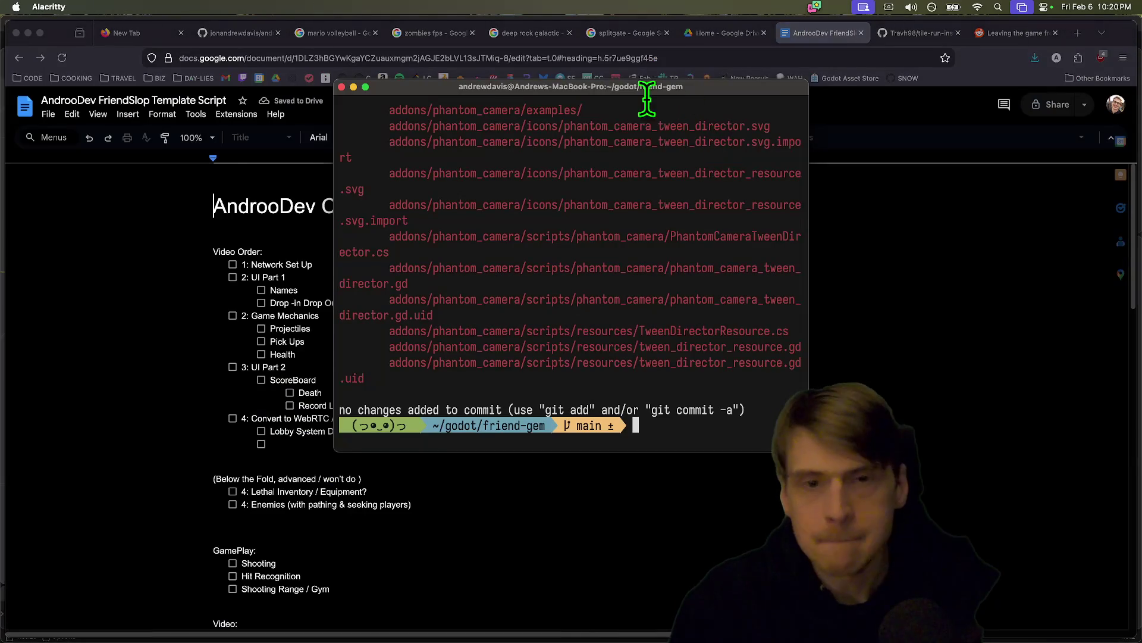
{"action": "mouse_move", "coordinate": [645, 99]}
{"action": "left_mouse_down"}
{"action": "mouse_move", "coordinate": [595, 127]}
{"action": "mouse_move", "coordinate": [584, 2]}
{"action": "left_mouse_up"}
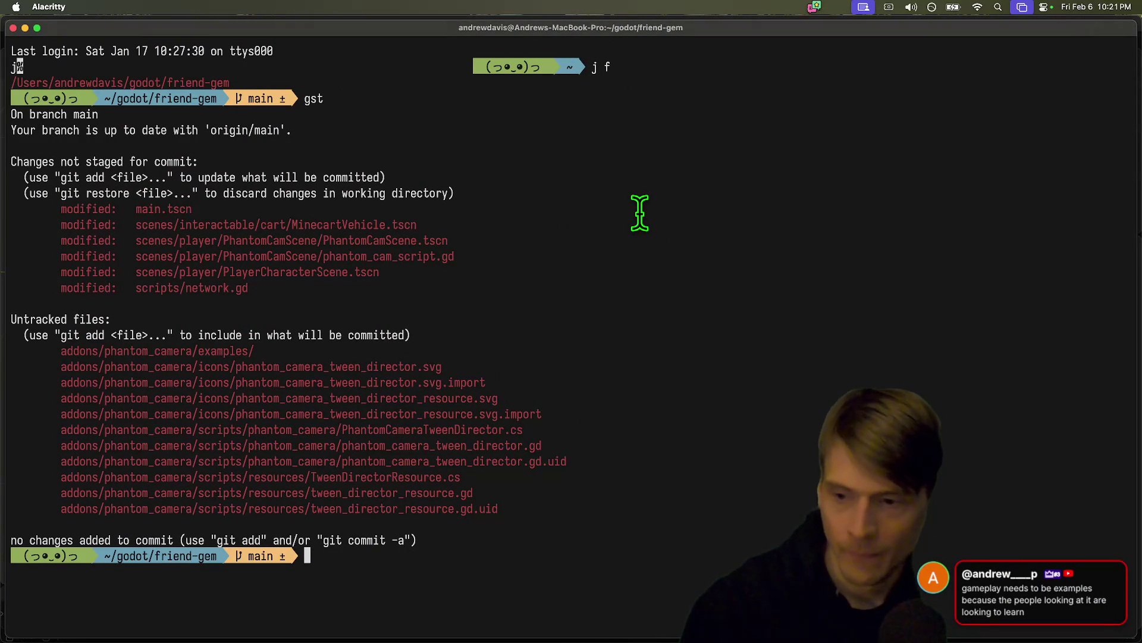
Step: Jump to the androodev-friendslop-template repo, check its status with gst, and stage all changes
{"action": "key", "text": "ctrl+l"}
{"action": "type", "text": "j friend"}
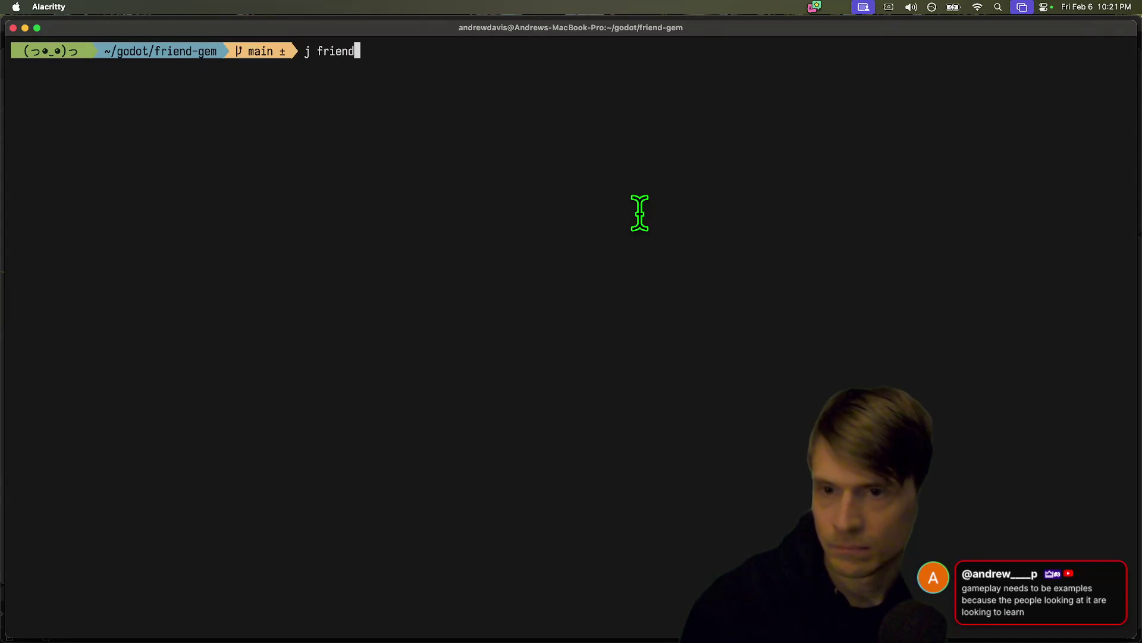
{"action": "key", "text": "Return"}
{"action": "type", "text": "gst"}
{"action": "key", "text": "Return"}
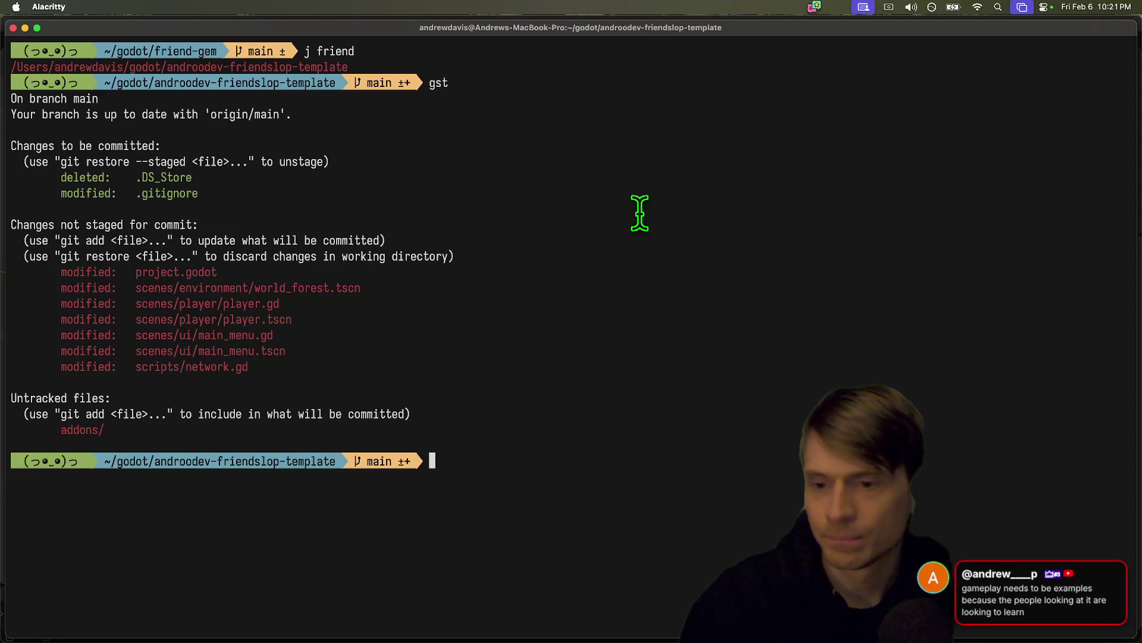
{"action": "key", "text": "Return"}
Step: Commit with message 'feat: add basic ui and drop in drop out' and push it to main
{"action": "type", "text": "gcam"}
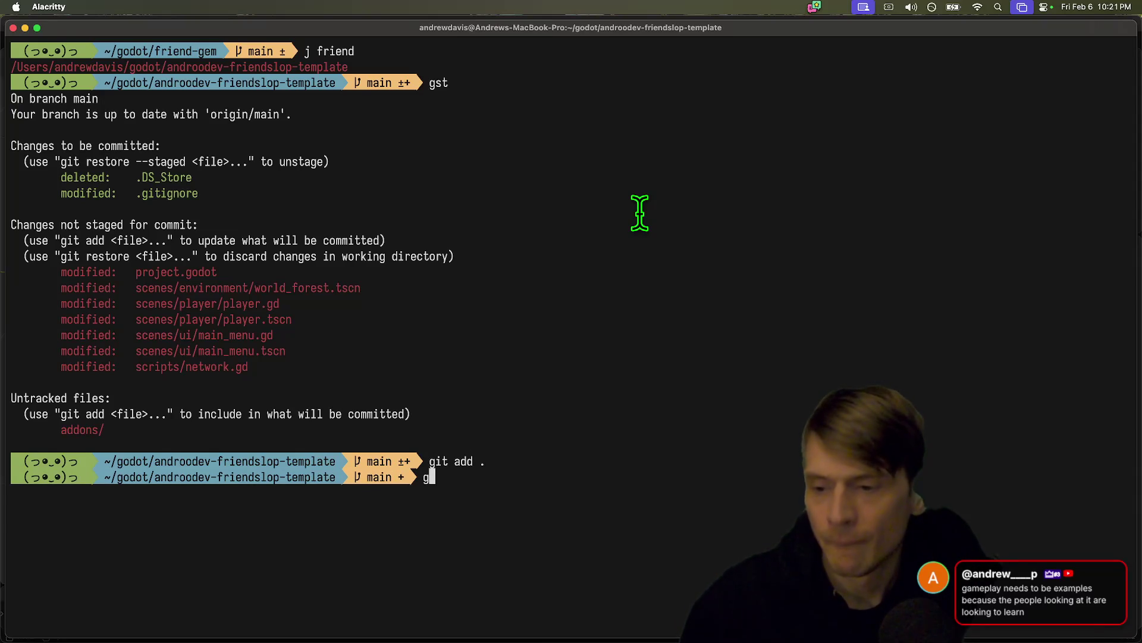
{"action": "type", "text": " 'feat: first template world'"}
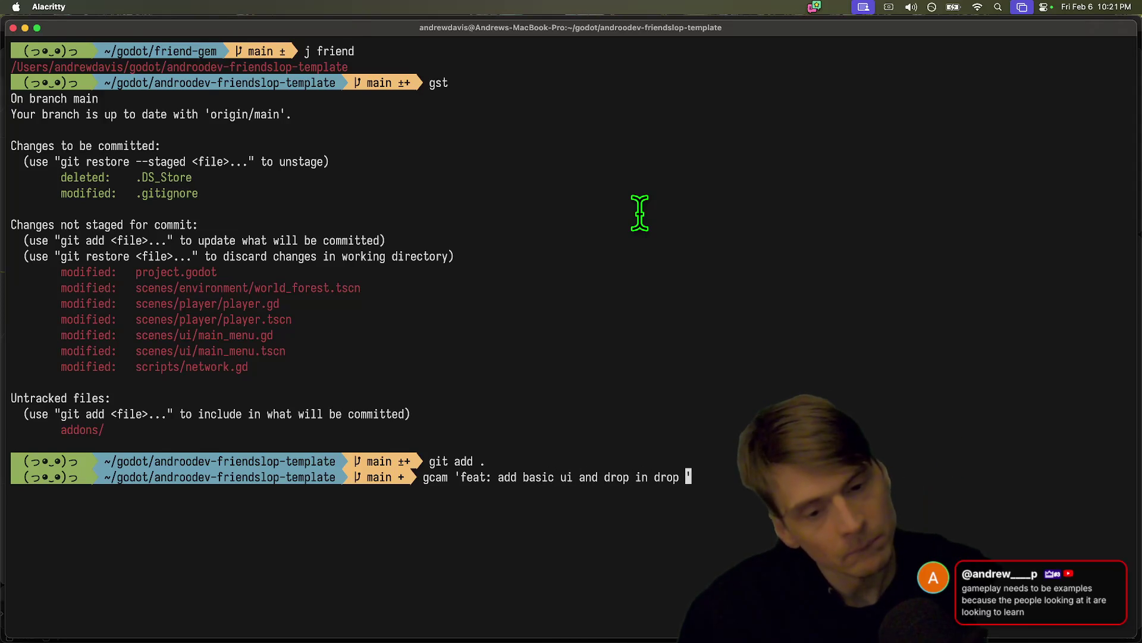
{"action": "type", "text": "out'"}
{"action": "key", "text": "Return"}
{"action": "type", "text": "git push"}
{"action": "key", "text": "Return"}
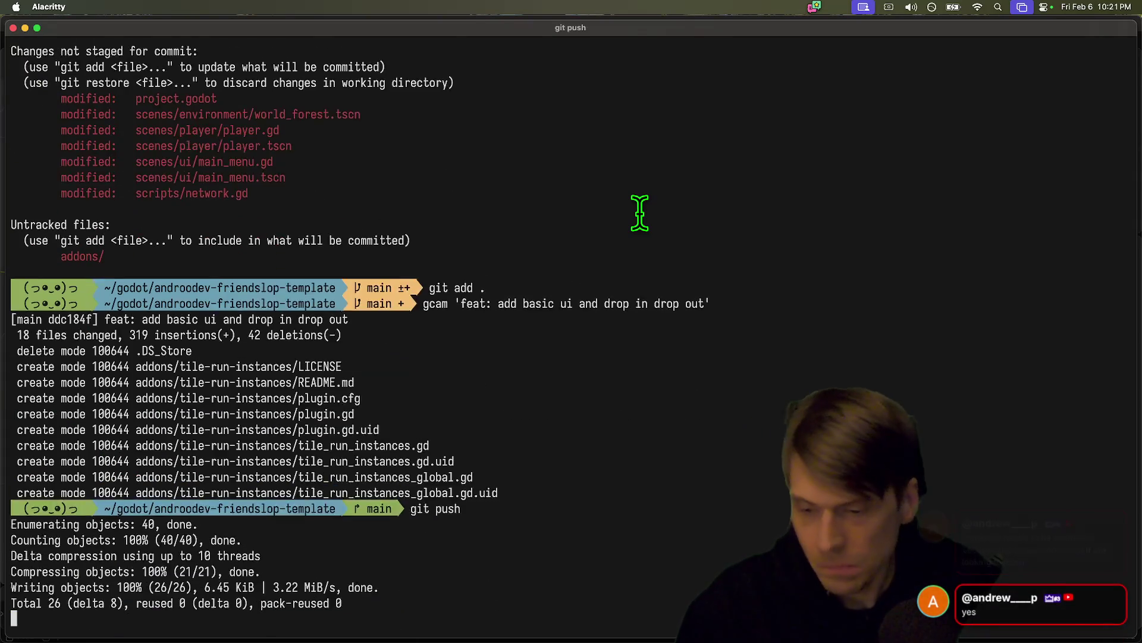
{"action": "key", "text": "super+Tab"}
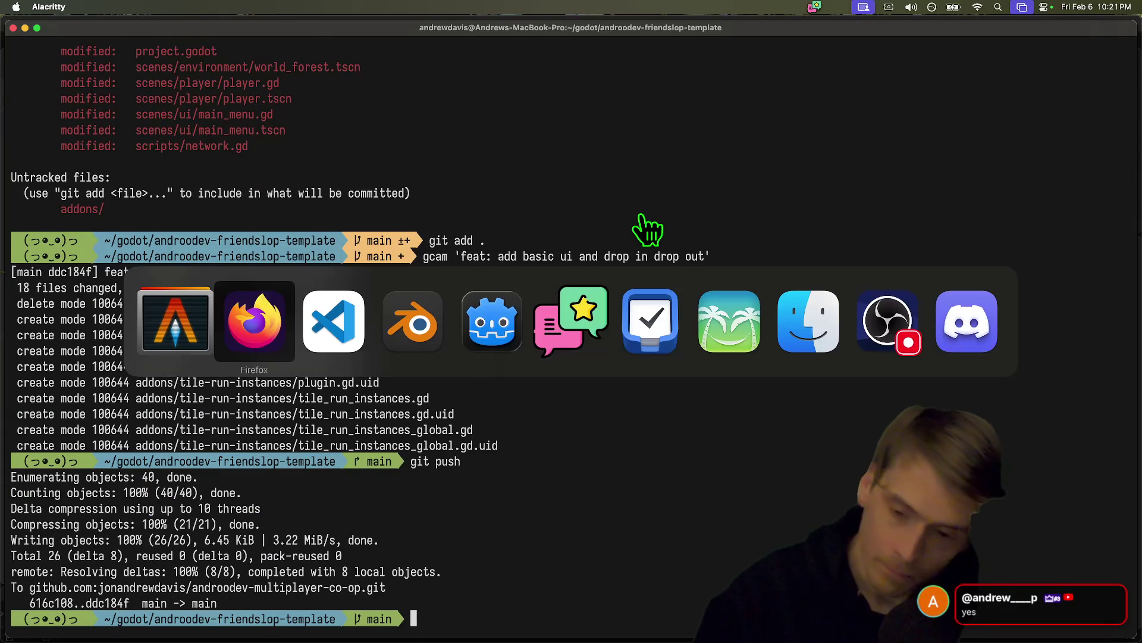
{"action": "key", "text": "super+Tab"}
{"action": "key", "text": "super+Tab"}
{"action": "key", "text": "super+Tab"}
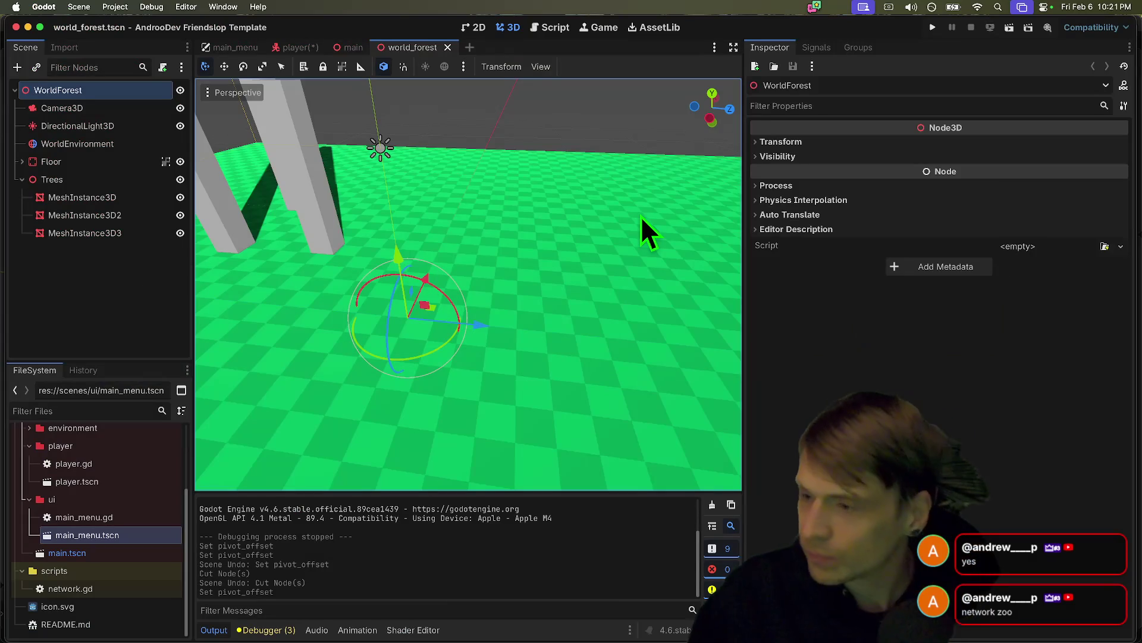
Step: Join the game in the bottom debug window and walk the first player across the floor
{"action": "key", "text": "super+b"}
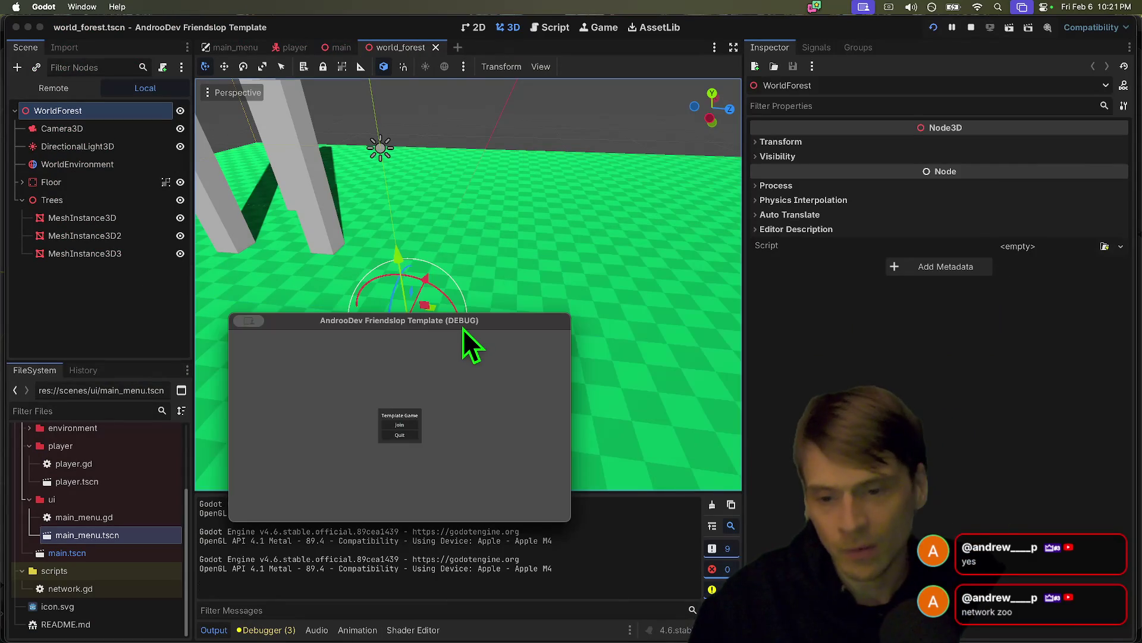
{"action": "left_click", "coordinate": [473, 483]}
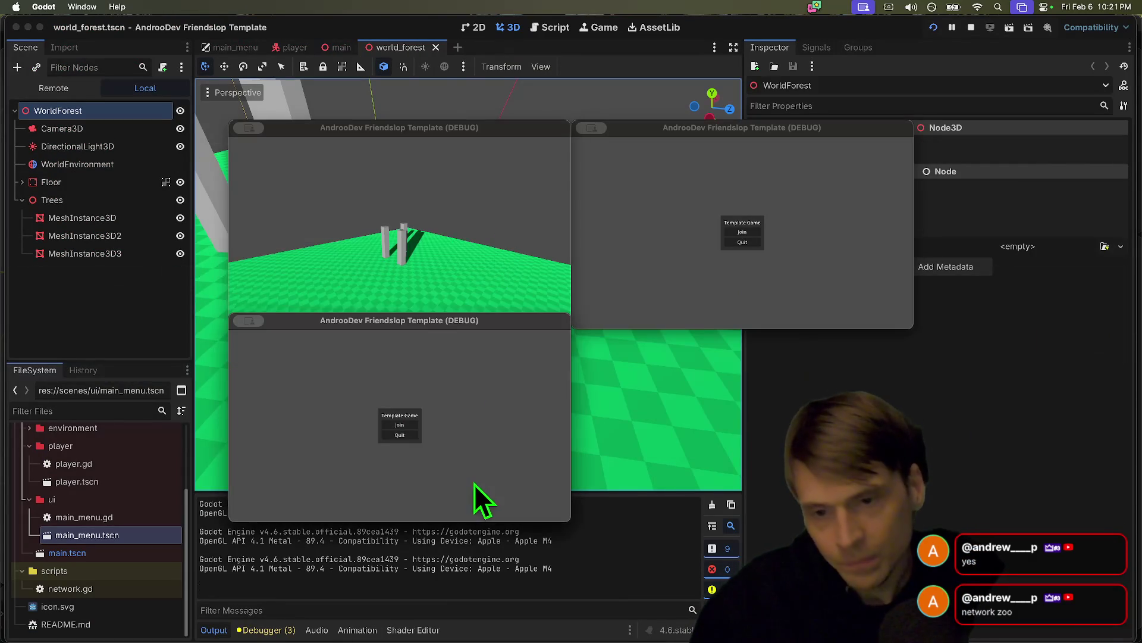
{"action": "left_click", "coordinate": [387, 424]}
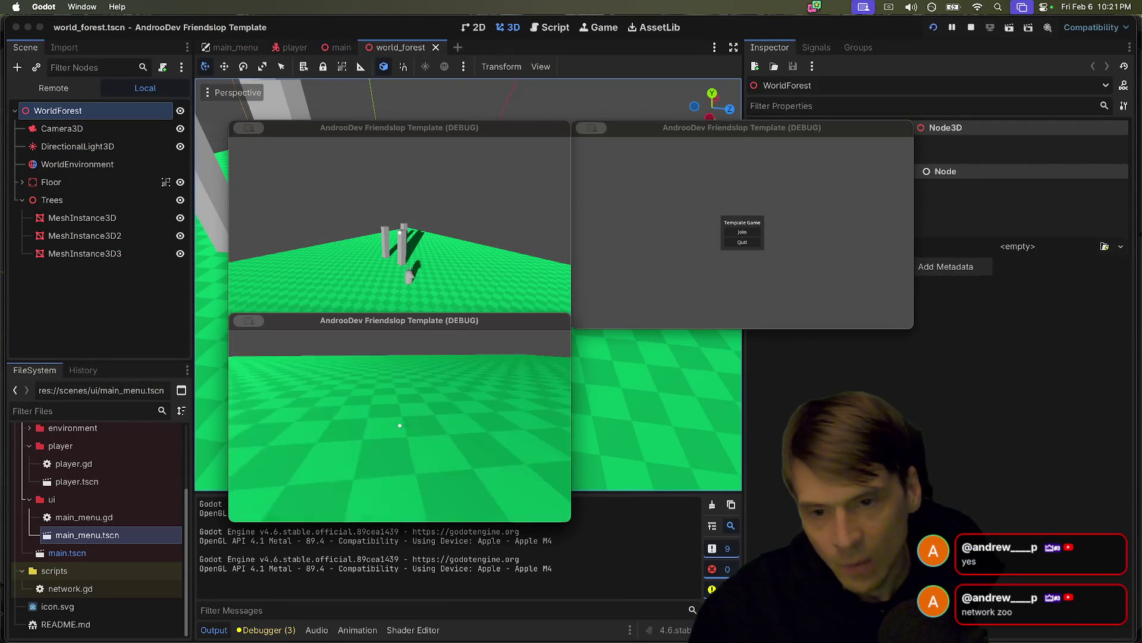
{"action": "key", "text": "w"}
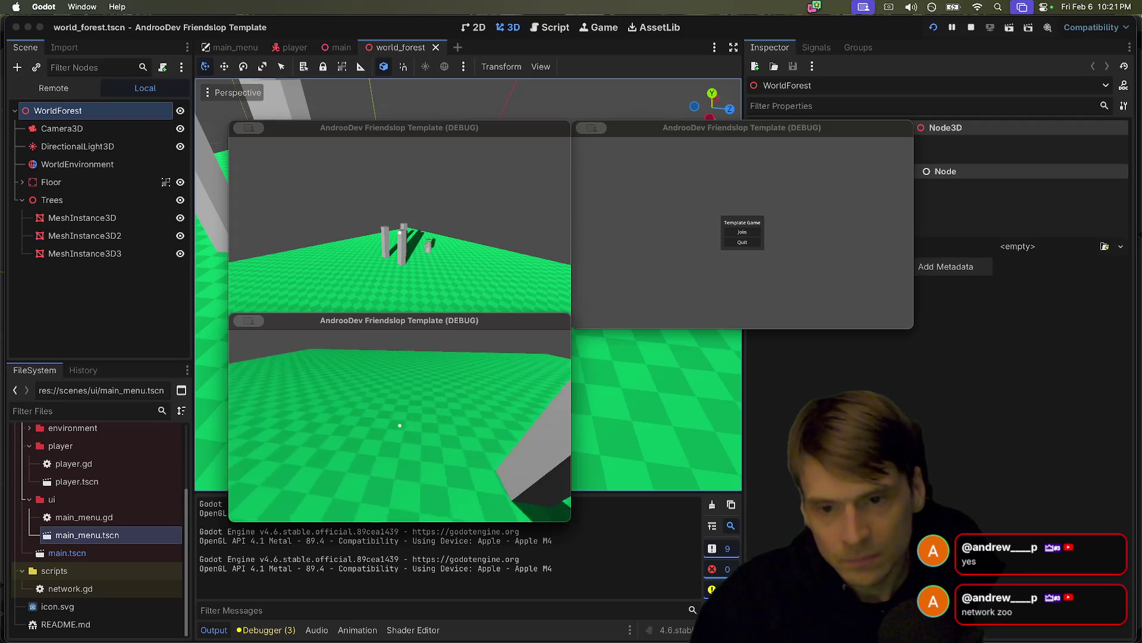
{"action": "key", "text": "w"}
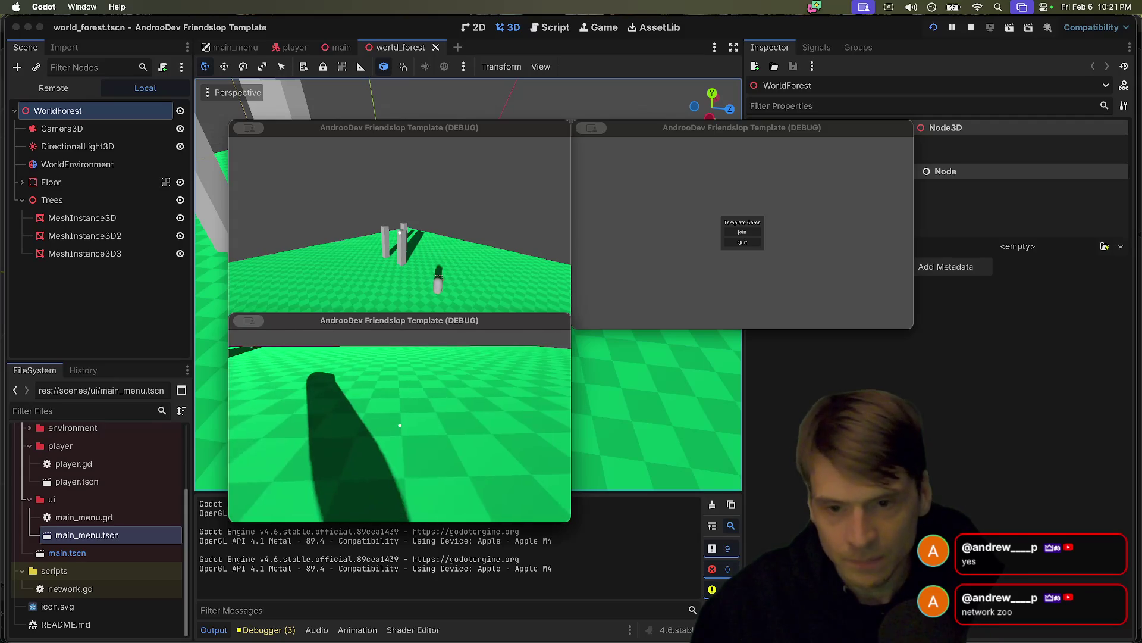
{"action": "key", "text": "Escape"}
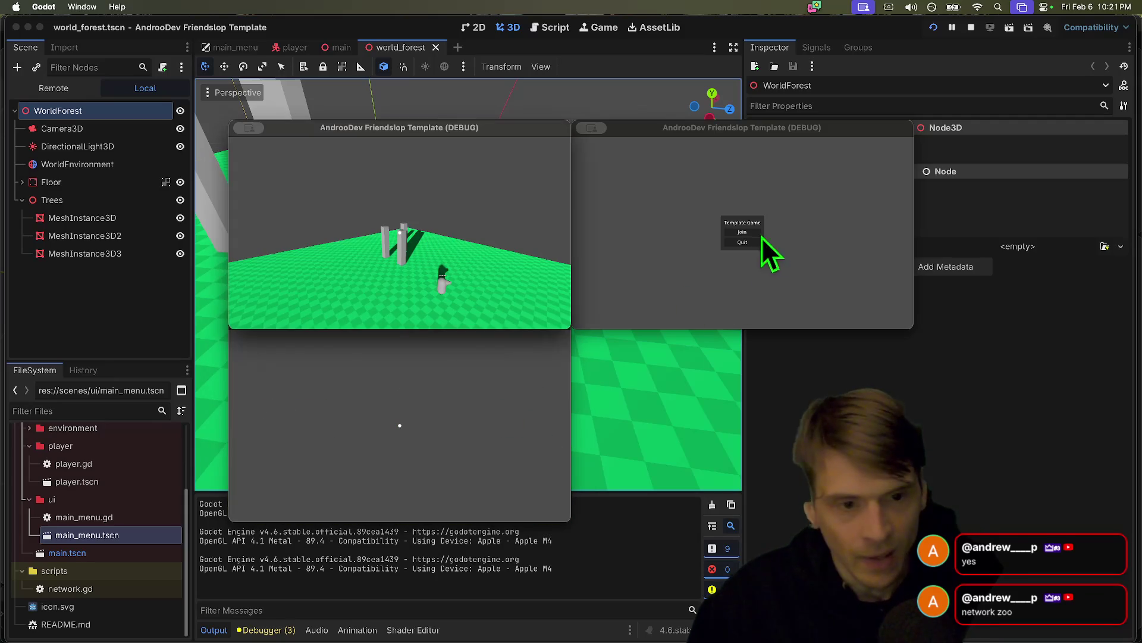
Step: Join as the second player, drop out to the menu, rejoin, walk over, and stop the playtest
{"action": "left_click", "coordinate": [751, 233]}
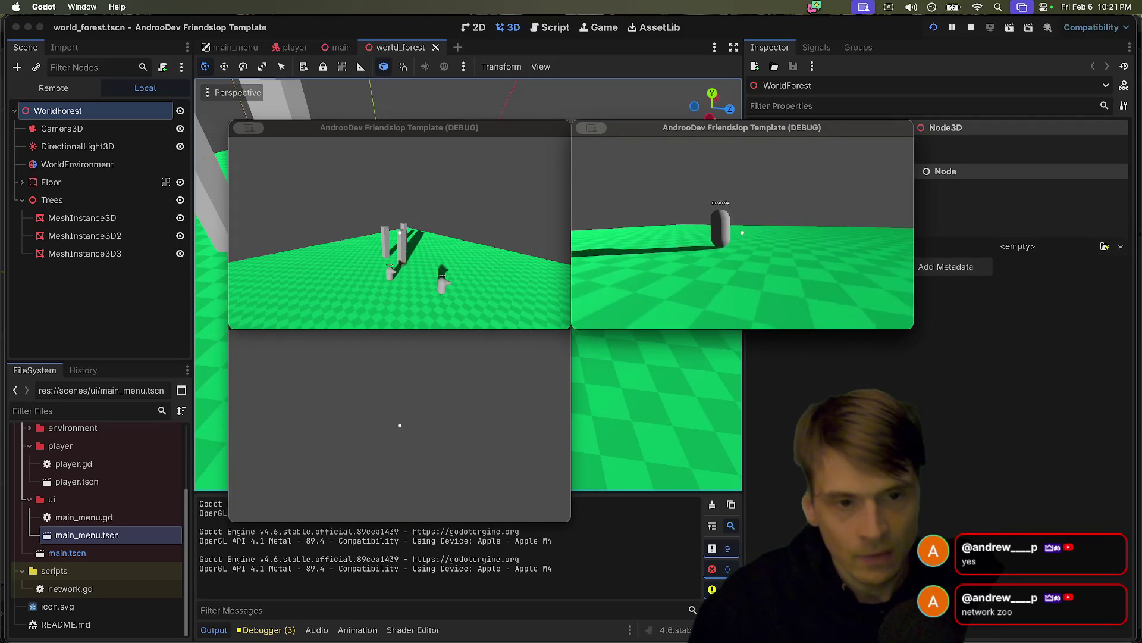
{"action": "key", "text": "w"}
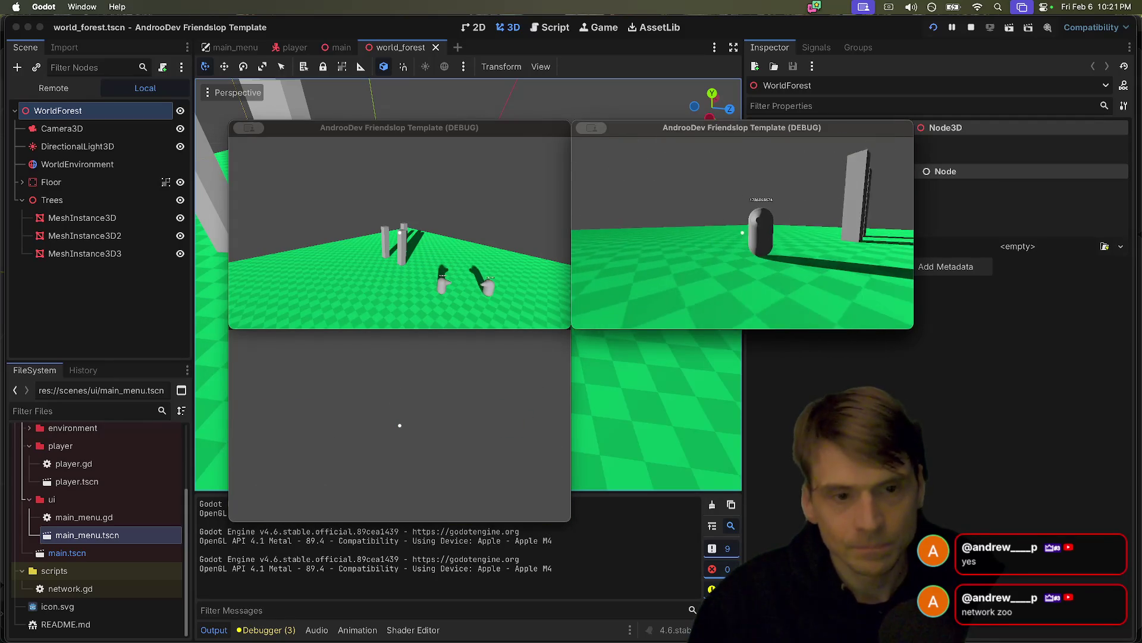
{"action": "key", "text": "Escape"}
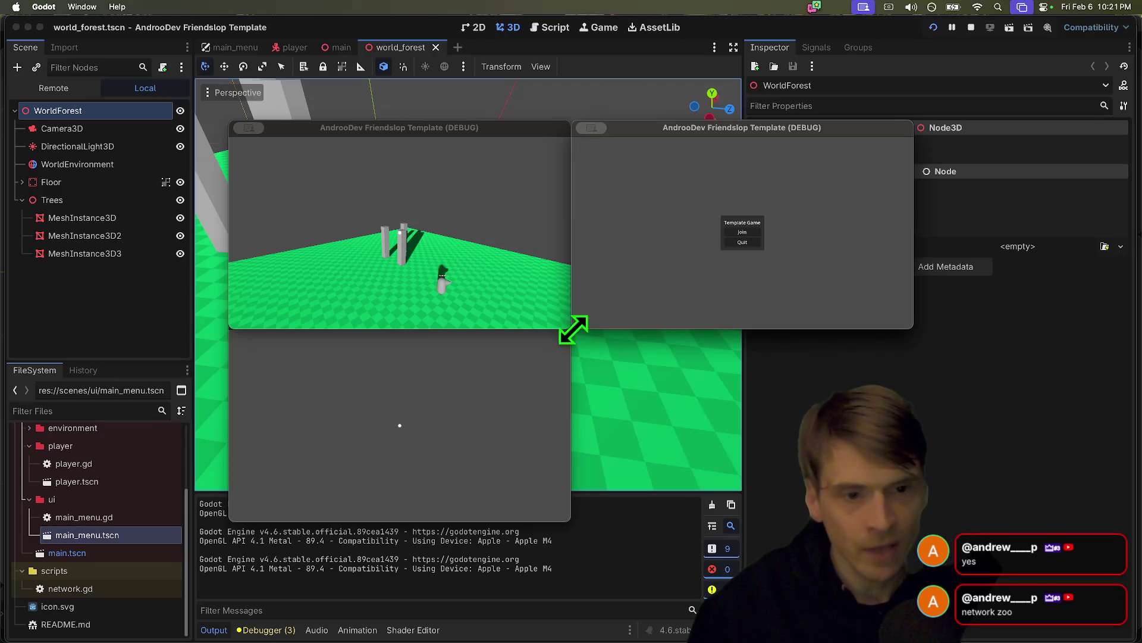
{"action": "left_click", "coordinate": [747, 231]}
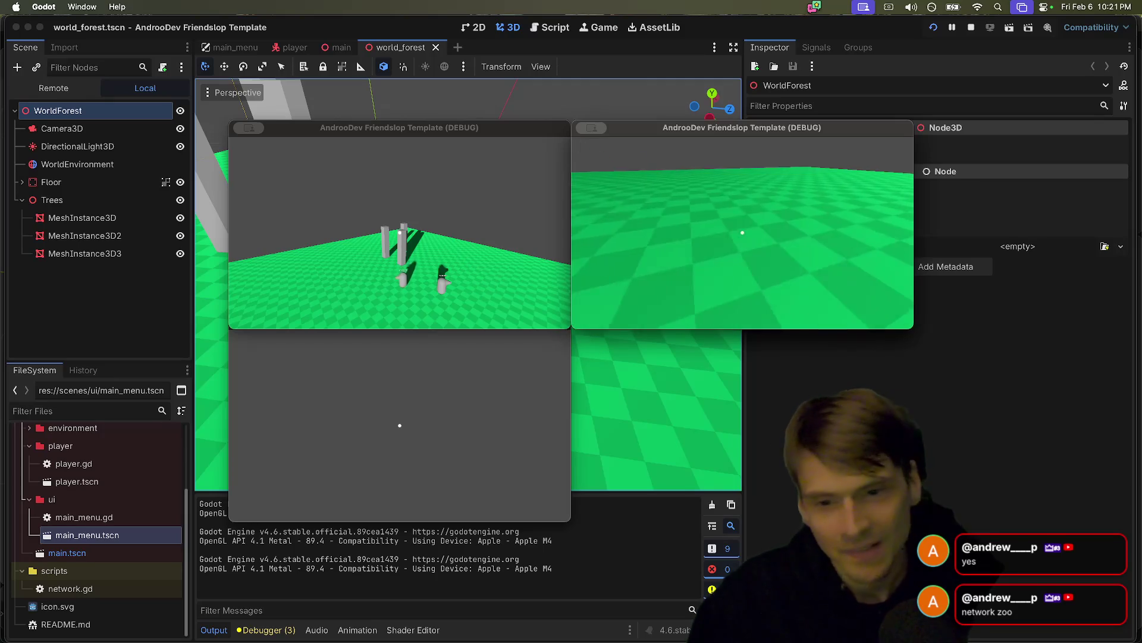
{"action": "key", "text": "w"}
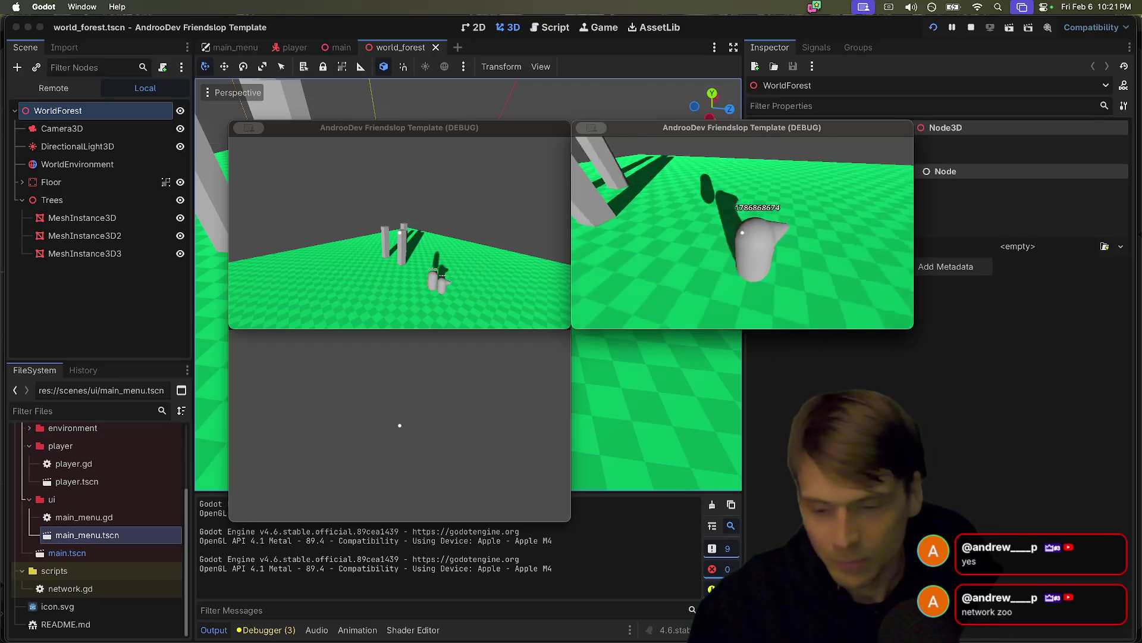
{"action": "key", "text": "w"}
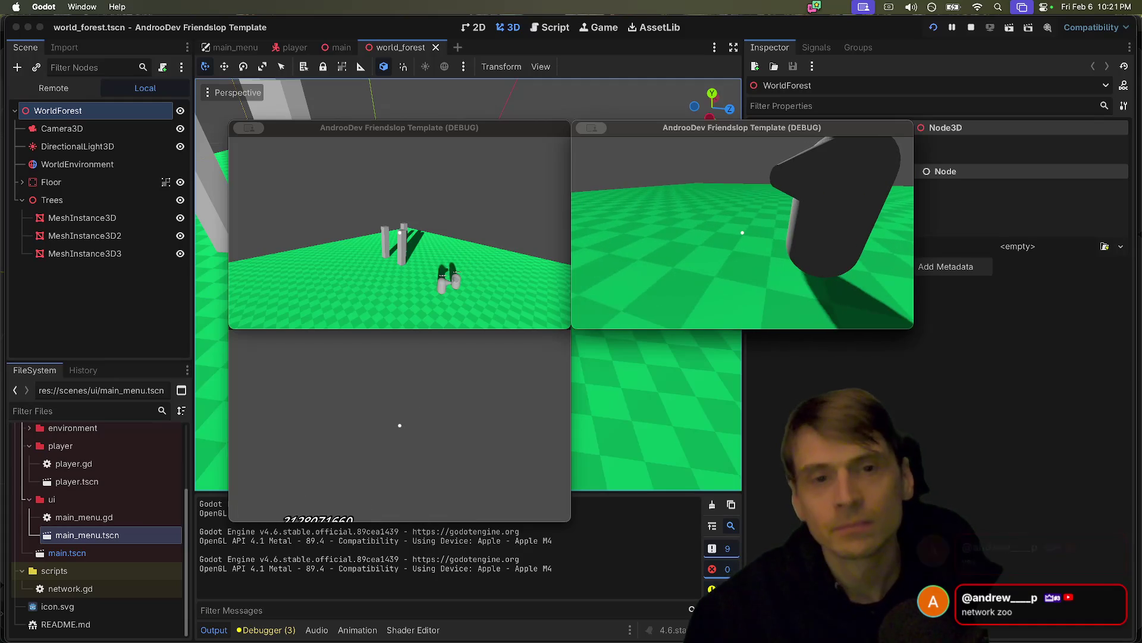
{"action": "key", "text": "super+period"}
{"action": "left_click", "coordinate": [69, 143]}
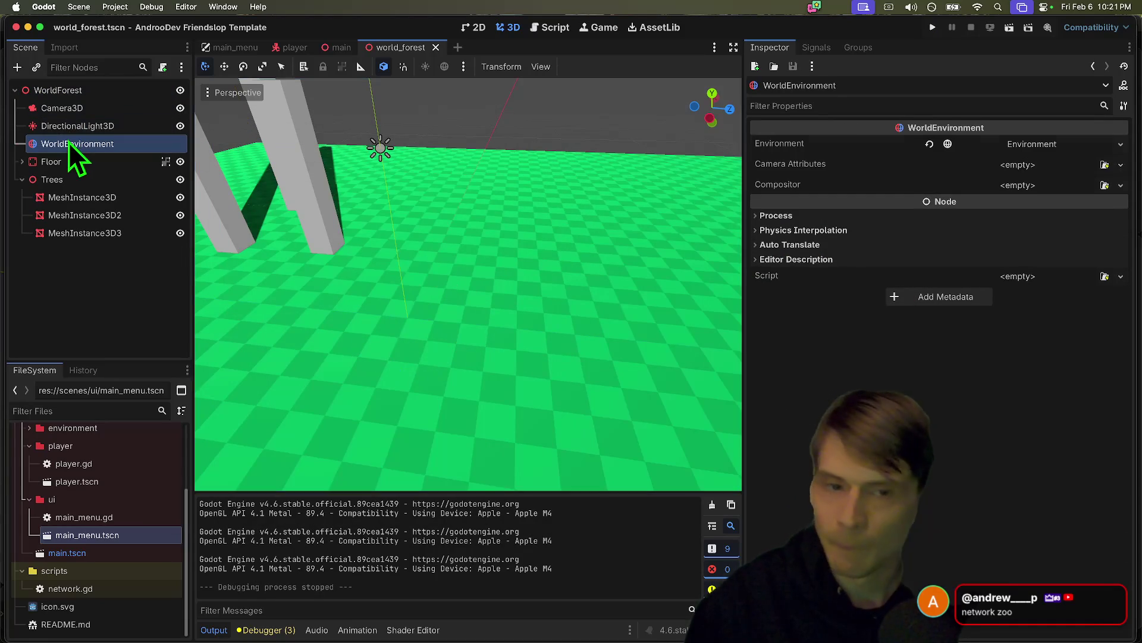
Step: Set the WorldEnvironment's Background Mode to Sky
{"action": "left_click", "coordinate": [1034, 146]}
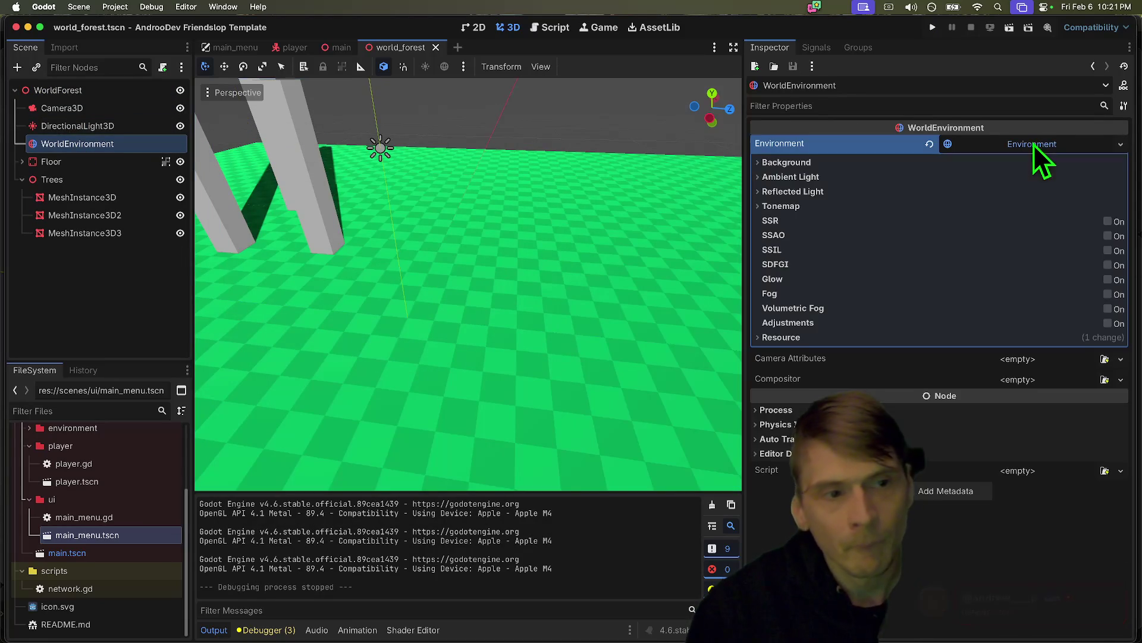
{"action": "left_click", "coordinate": [1018, 165]}
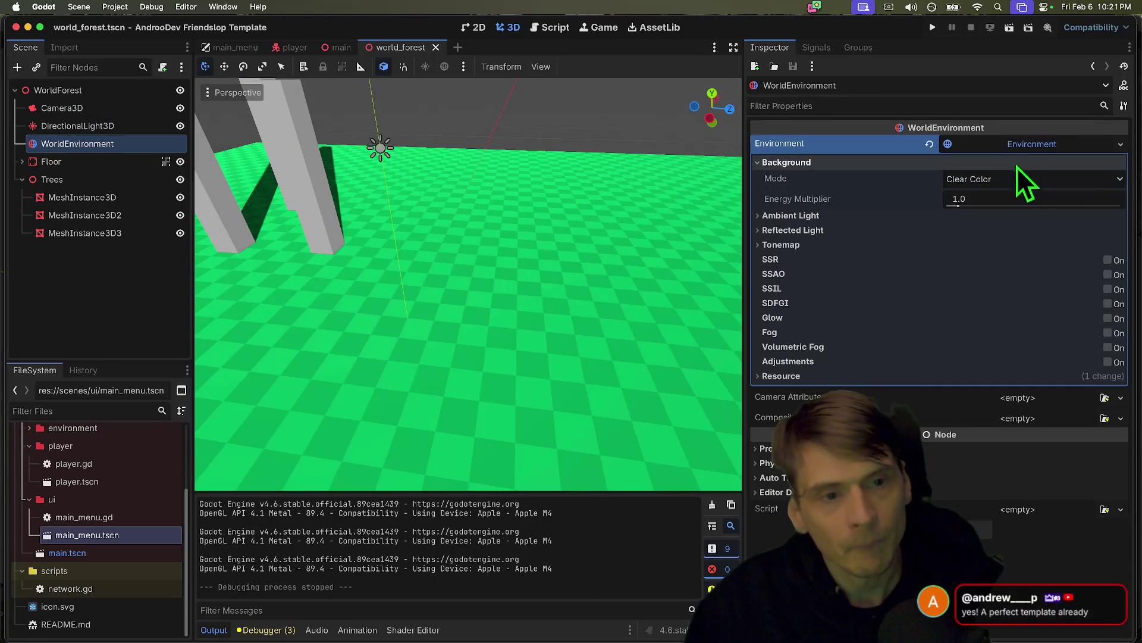
{"action": "left_click", "coordinate": [1020, 179]}
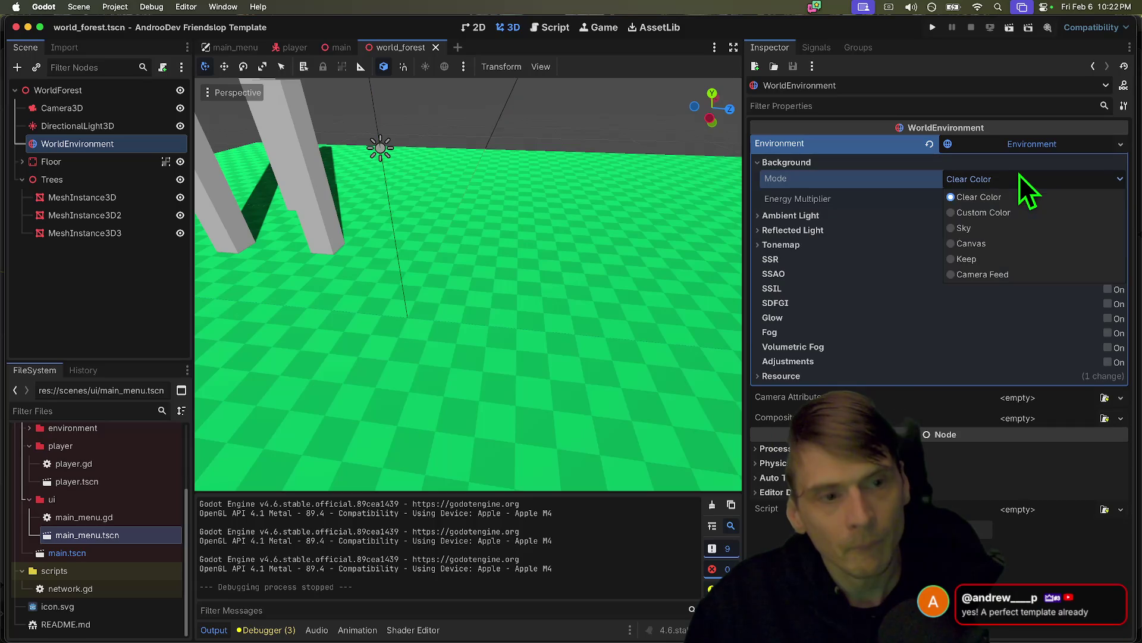
{"action": "left_click", "coordinate": [1001, 227]}
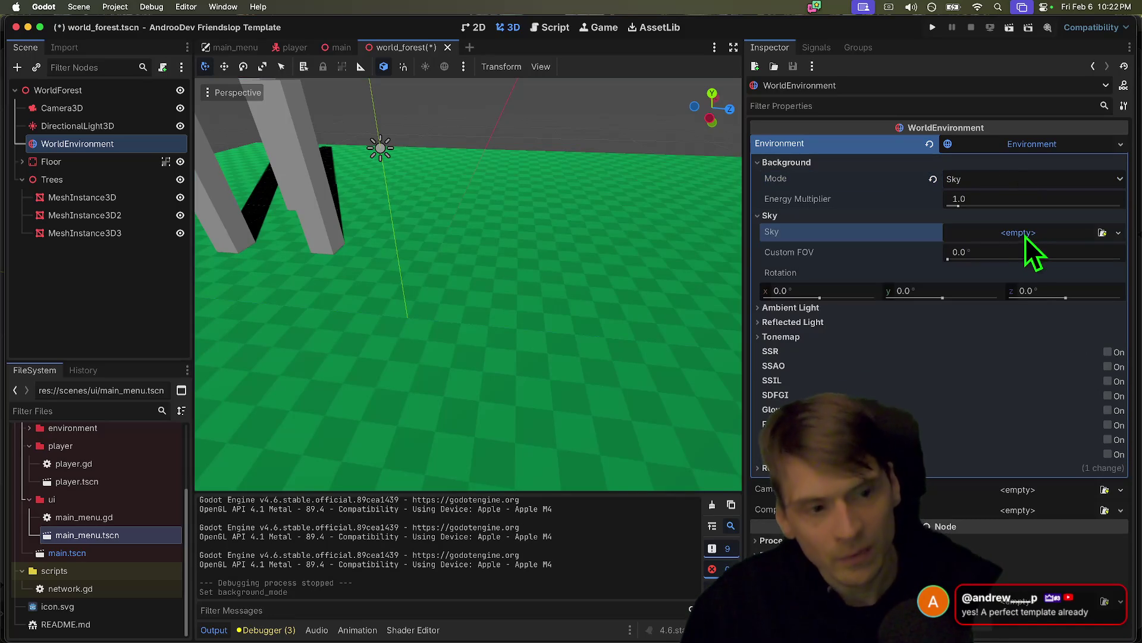
Step: Create a new Sky with a ProceduralSkyMaterial and save the forest scene
{"action": "left_click", "coordinate": [1033, 240]}
{"action": "left_click", "coordinate": [1078, 285]}
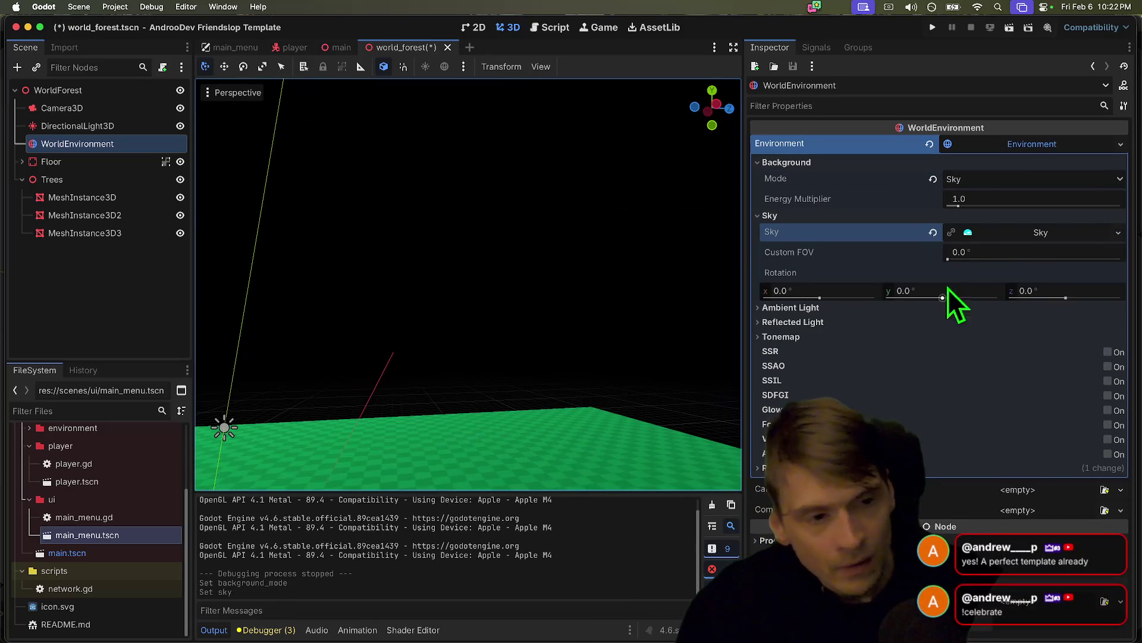
{"action": "left_click", "coordinate": [1095, 234]}
{"action": "left_click", "coordinate": [1084, 254]}
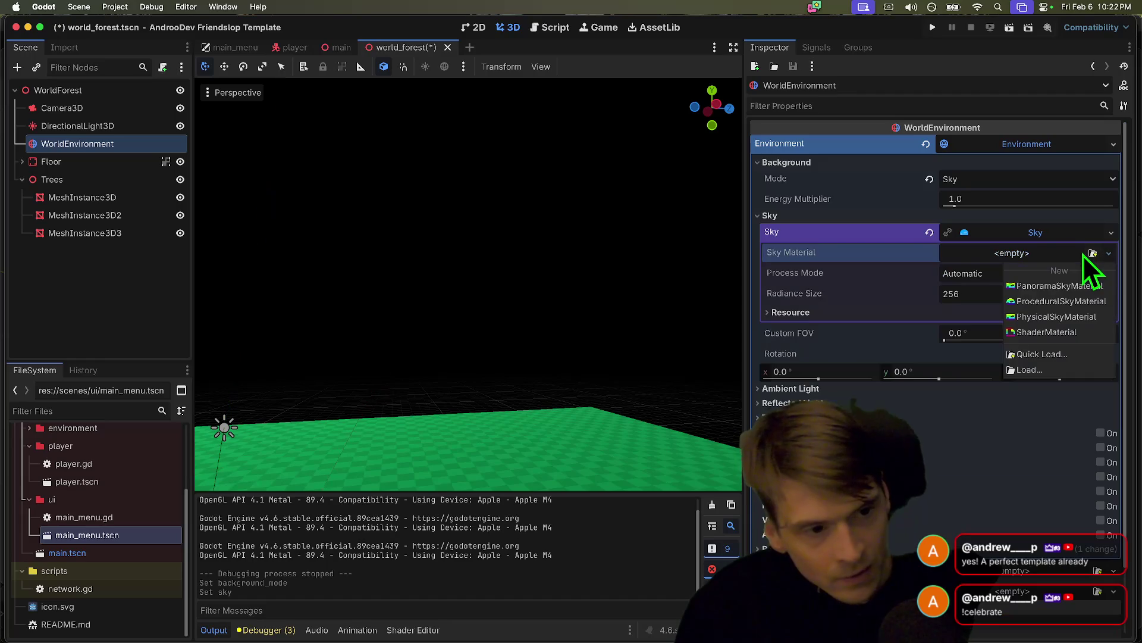
{"action": "left_click", "coordinate": [1081, 304]}
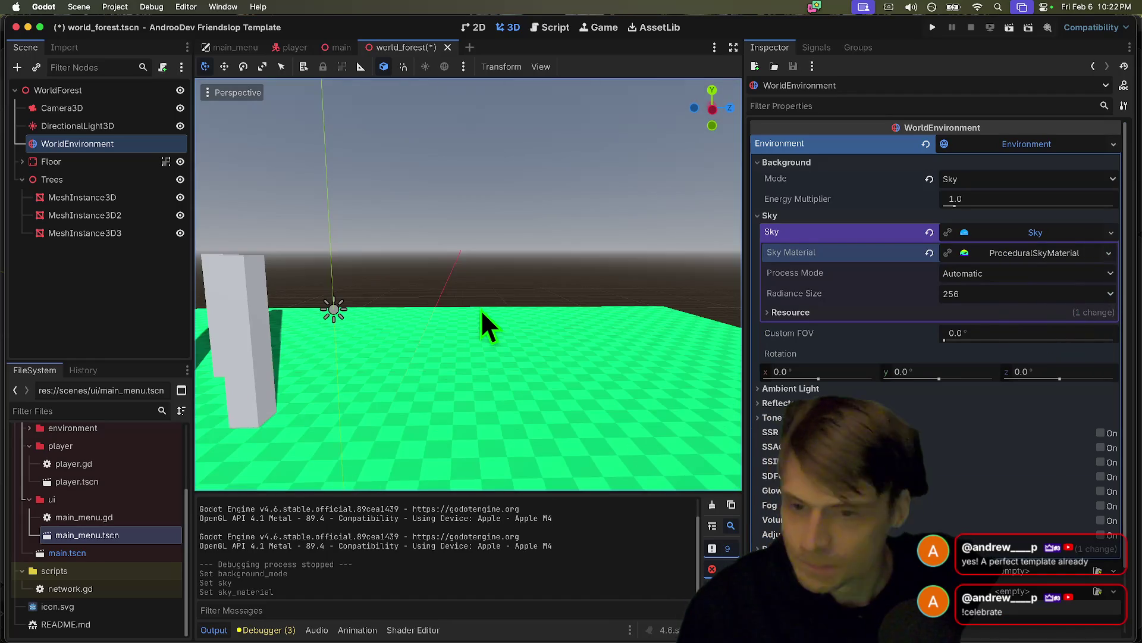
{"action": "key", "text": "ctrl+s"}
{"action": "key", "text": "super+Tab"}
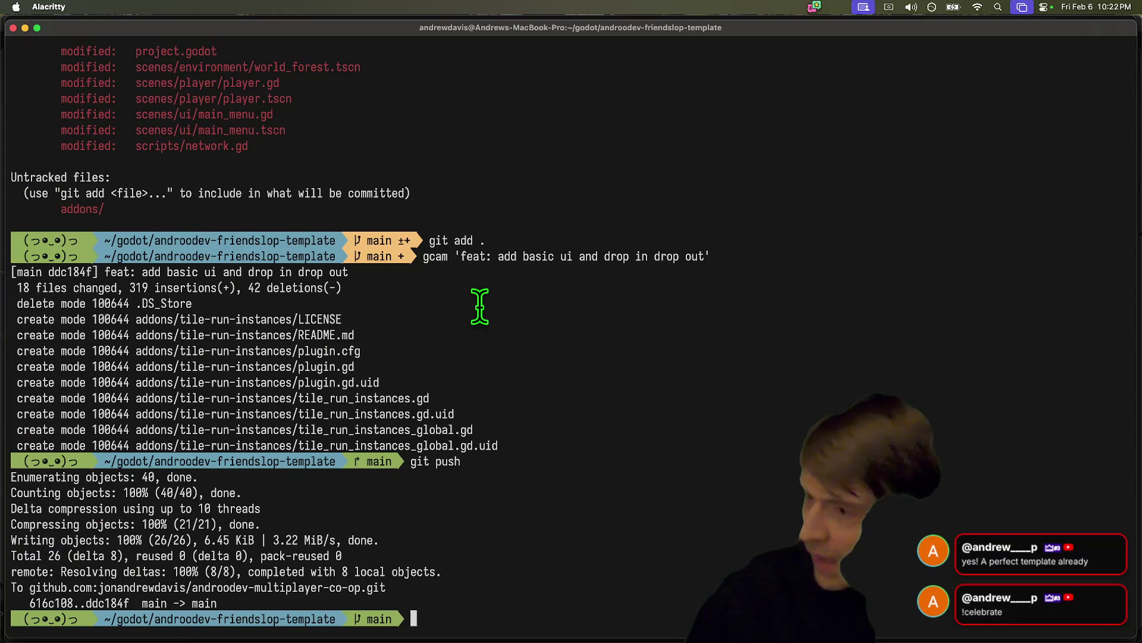
Step: Switch from the terminal back to the Godot editor
{"action": "key", "text": "super+Tab"}
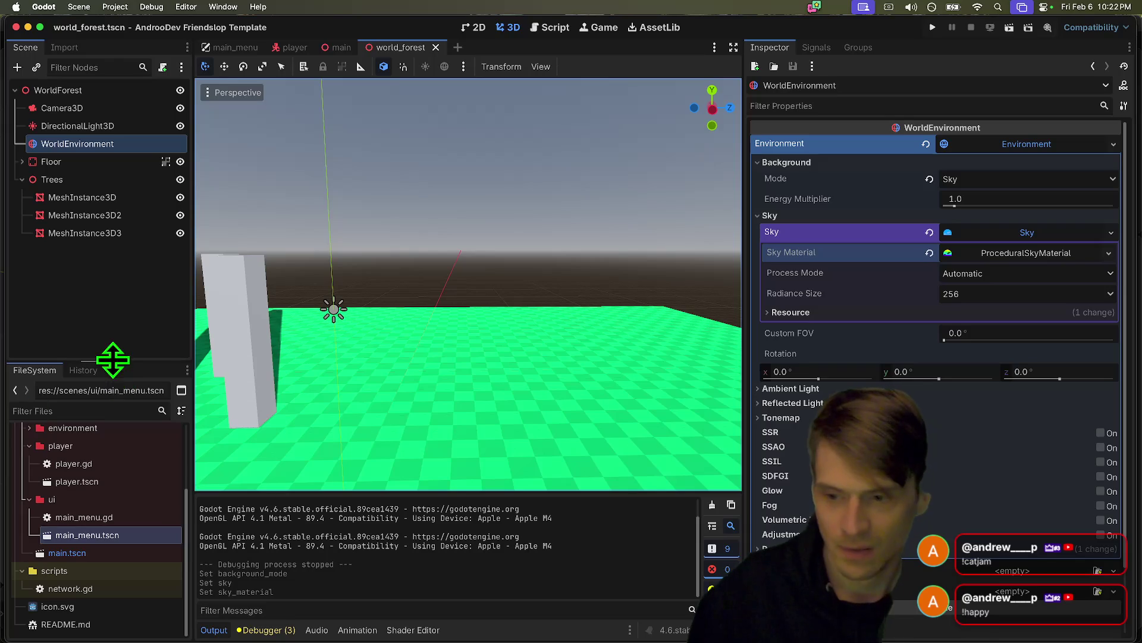
Step: Enlarge the FileSystem panel, browse to assets > kenney_prototype-textures > PNG > Green, and expand the Floor node
{"action": "left_click_drag", "start_coordinate": [113, 360], "coordinate": [113, 237]}
{"action": "double_click", "coordinate": [109, 363]}
{"action": "double_click", "coordinate": [133, 381]}
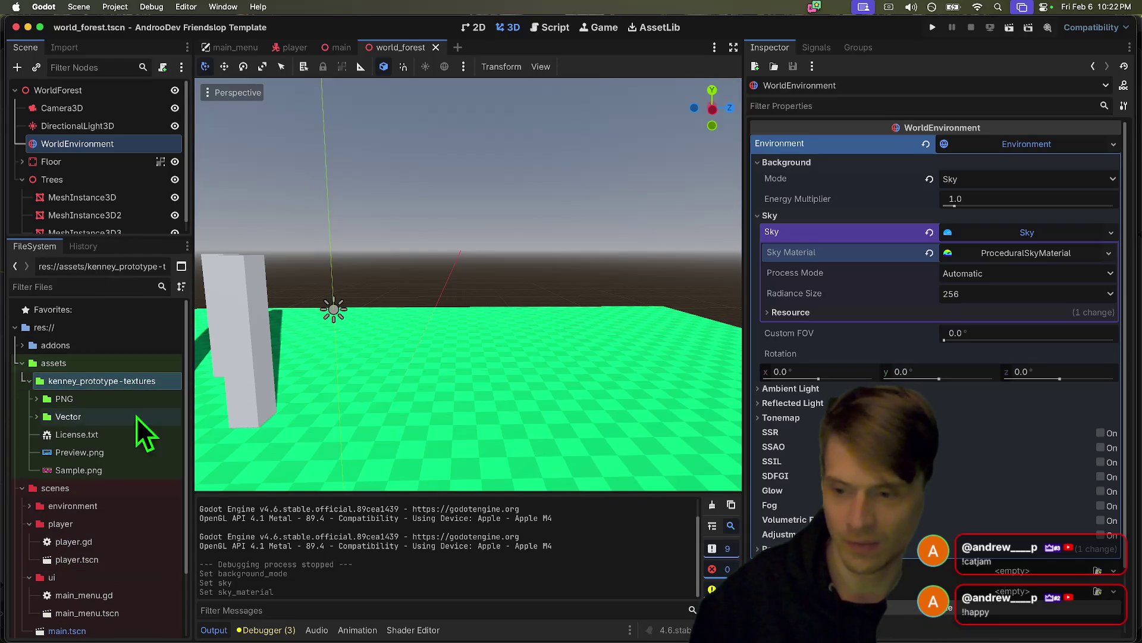
{"action": "double_click", "coordinate": [64, 398]}
{"action": "left_click", "coordinate": [74, 434]}
{"action": "scroll", "coordinate": [454, 387], "scroll_direction": "left", "scroll_amount": 5}
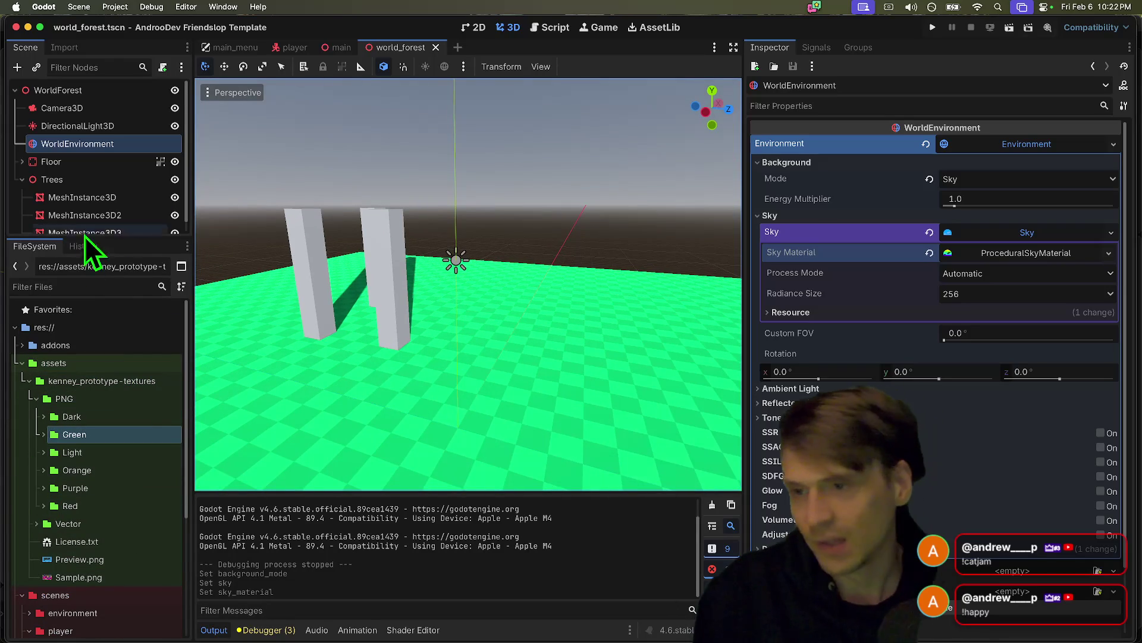
{"action": "left_click", "coordinate": [98, 163]}
{"action": "left_click", "coordinate": [22, 161]}
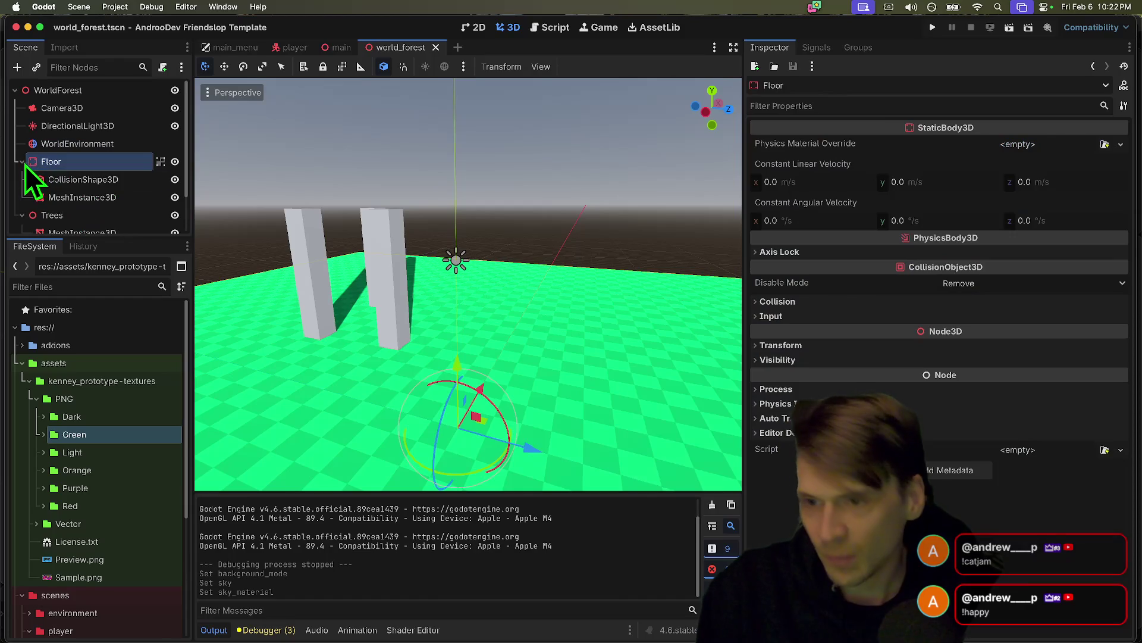
Step: Load a dark prototype texture into the Floor mesh material's Albedo
{"action": "left_click", "coordinate": [53, 179]}
{"action": "left_click", "coordinate": [62, 197]}
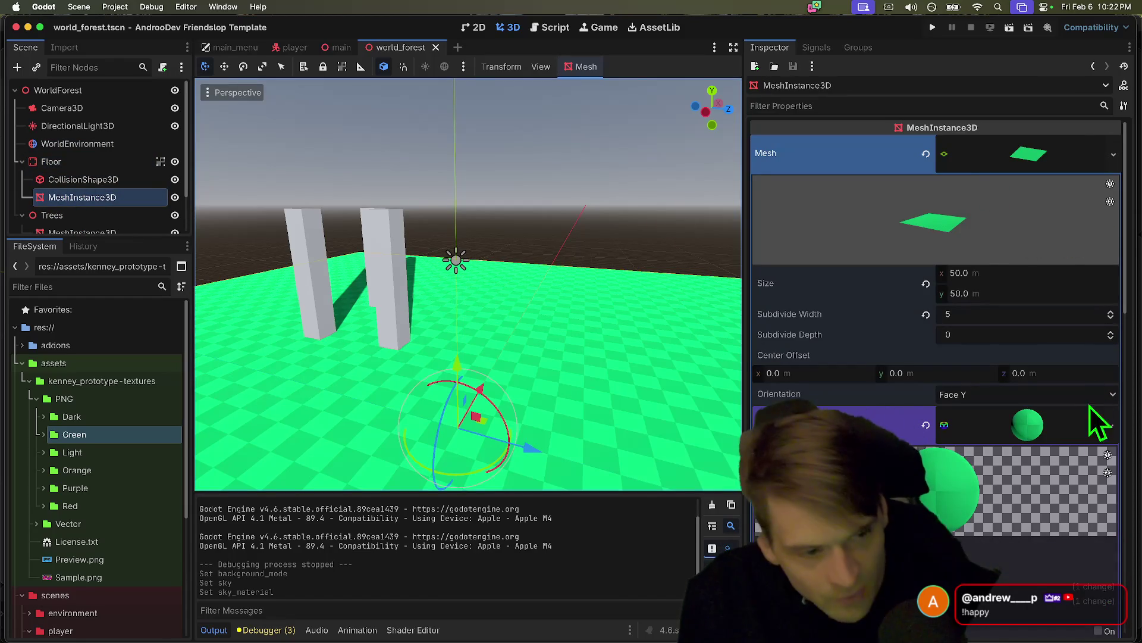
{"action": "left_click", "coordinate": [1110, 426]}
{"action": "left_click", "coordinate": [1090, 487]}
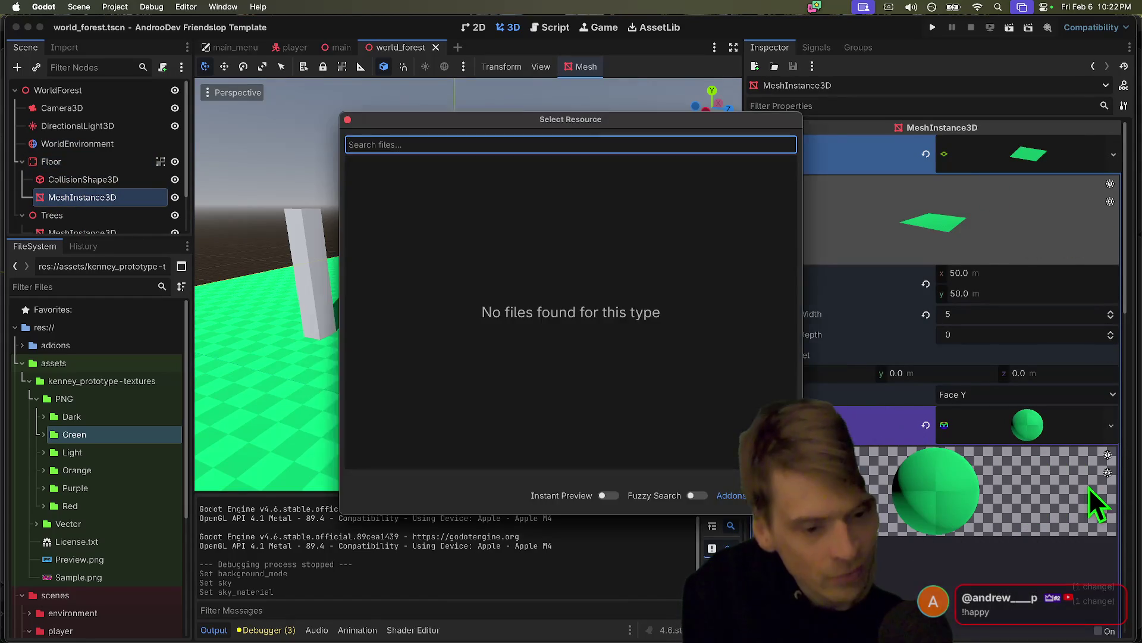
{"action": "key", "text": "Escape"}
{"action": "scroll", "coordinate": [1077, 529], "scroll_direction": "down", "scroll_amount": 1}
{"action": "scroll", "coordinate": [1076, 529], "scroll_direction": "down", "scroll_amount": 1}
{"action": "left_click", "coordinate": [1073, 558]}
{"action": "left_click", "coordinate": [1071, 595]}
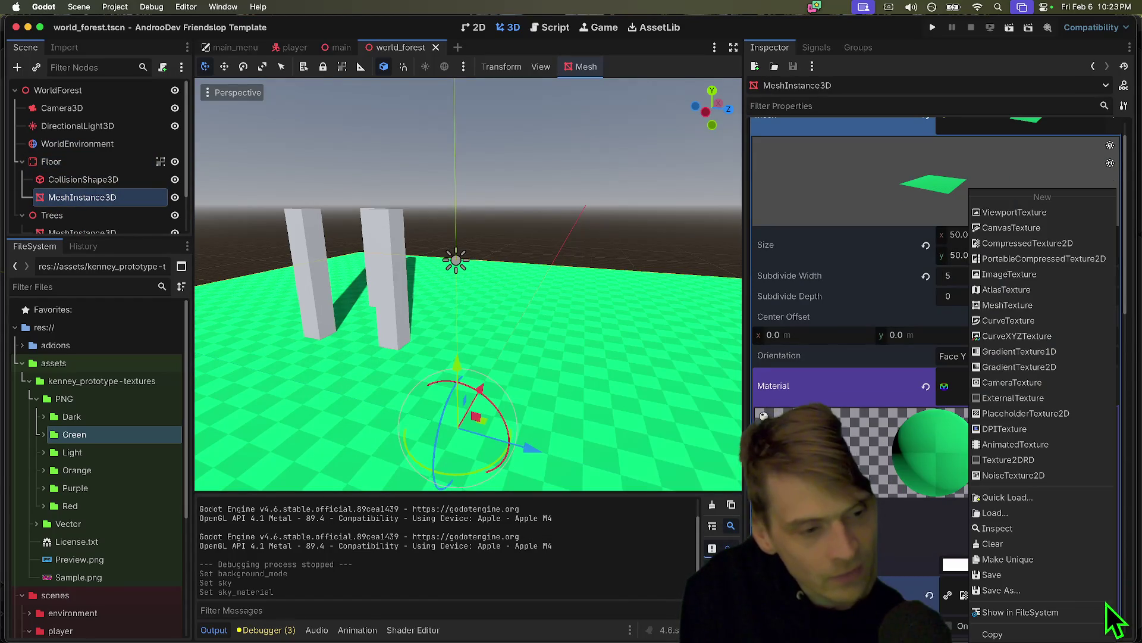
{"action": "left_click", "coordinate": [1046, 504]}
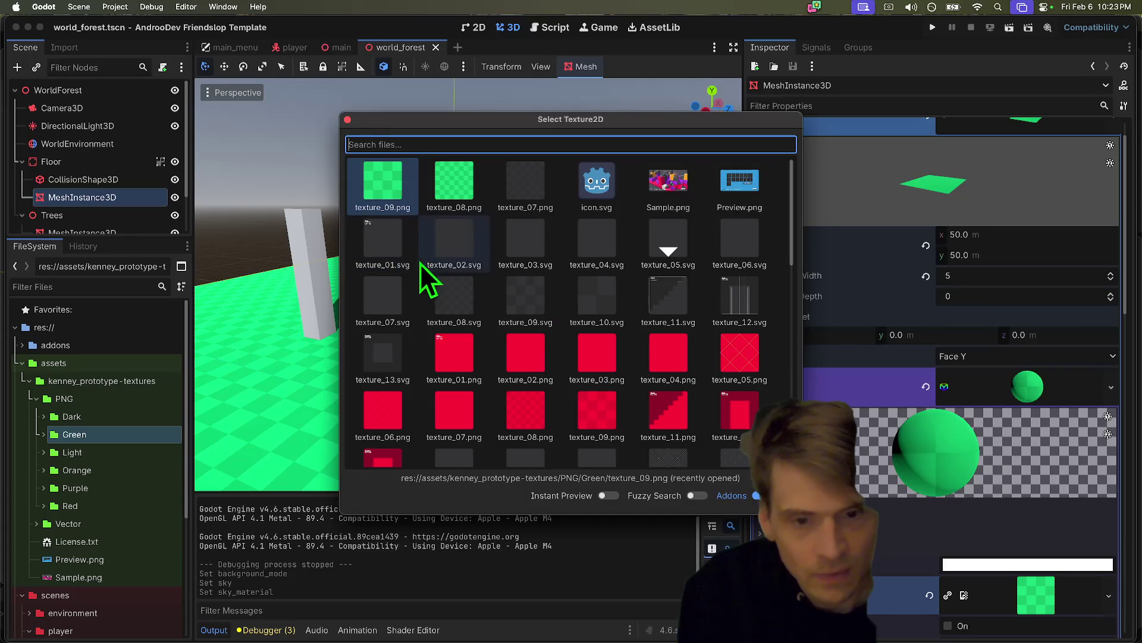
{"action": "double_click", "coordinate": [538, 324]}
Step: Playtest with both game windows joined, stop, and open Project Settings
{"action": "key", "text": "super+b"}
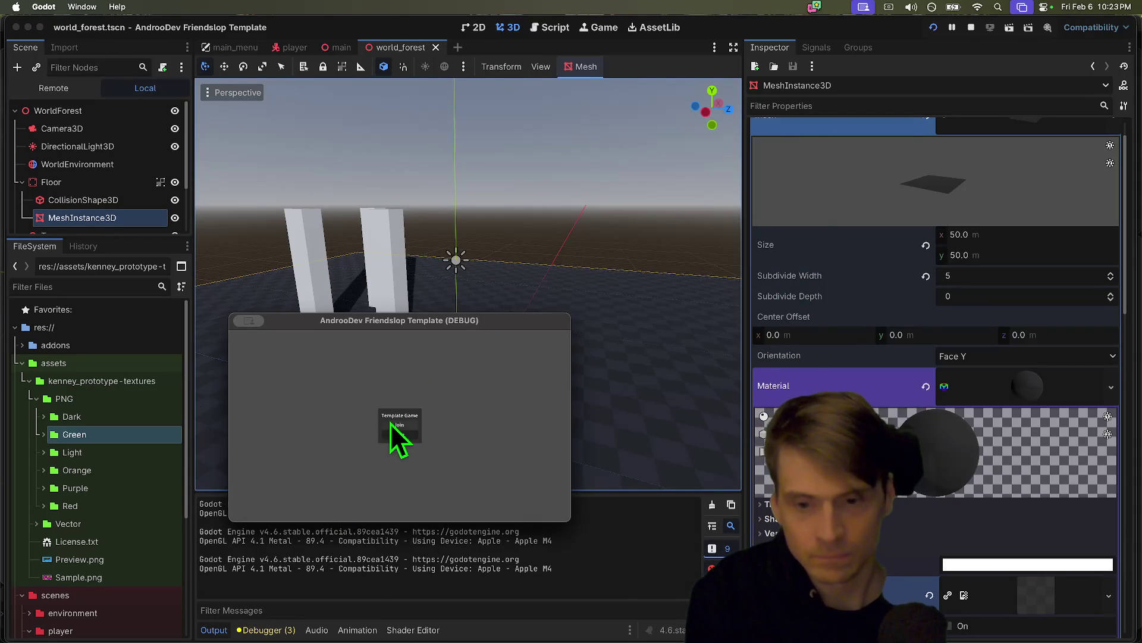
{"action": "left_click", "coordinate": [393, 423]}
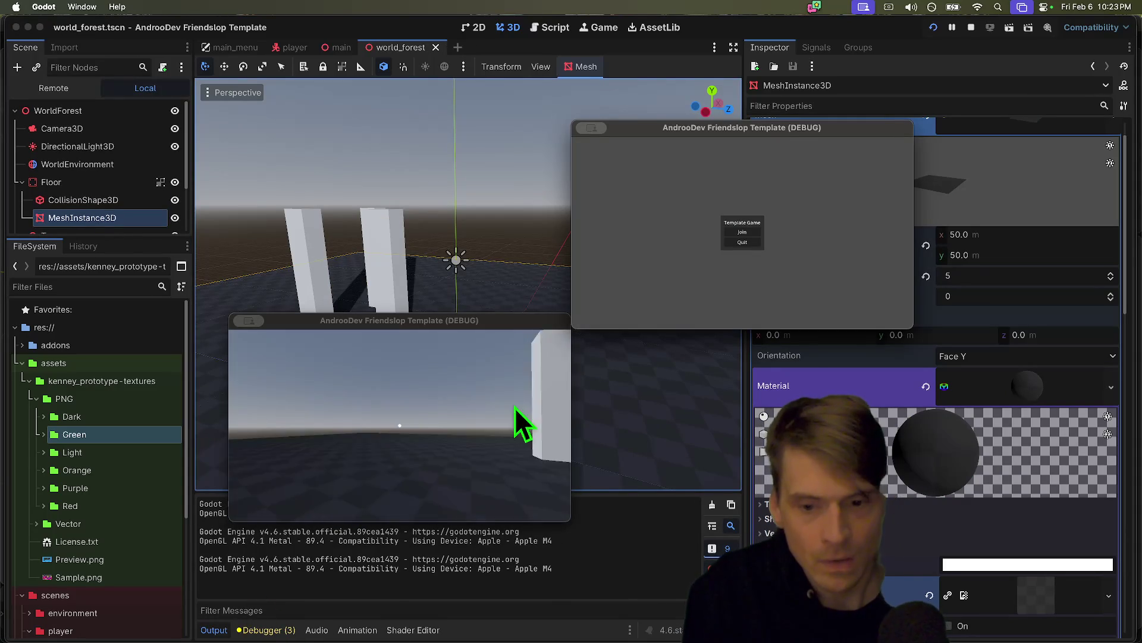
{"action": "left_click", "coordinate": [492, 423]}
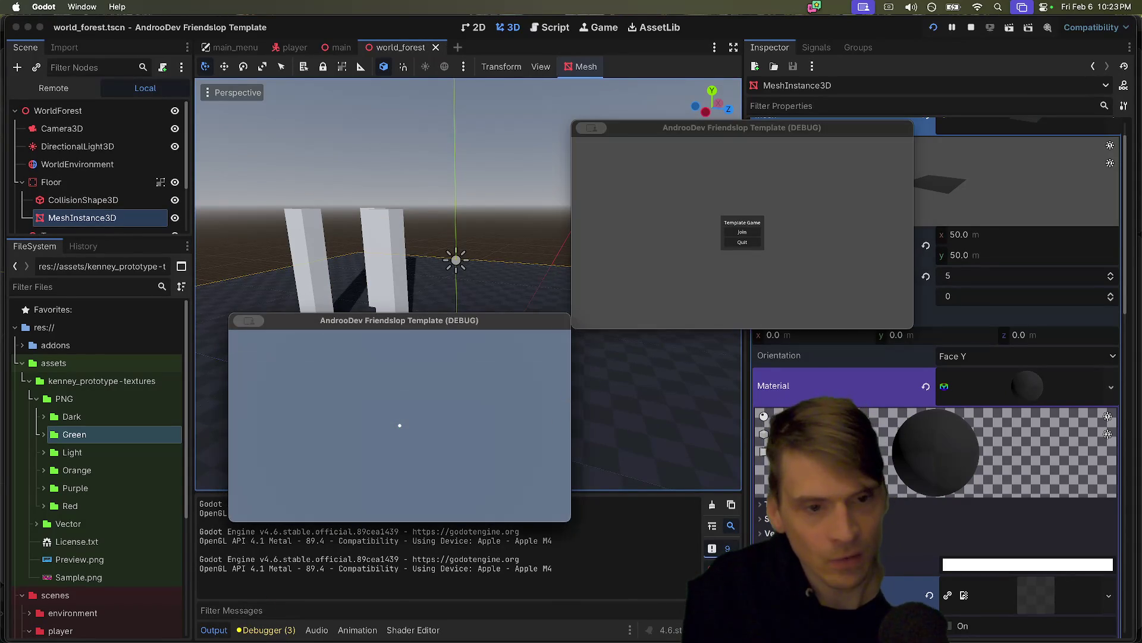
{"action": "key", "text": "super+Tab"}
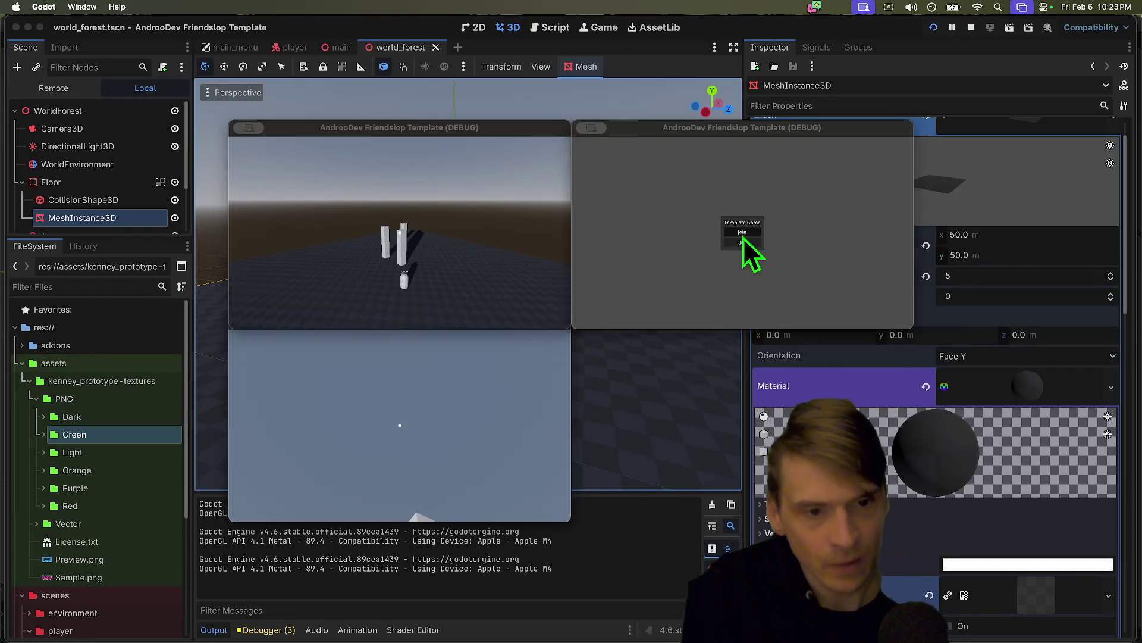
{"action": "left_click", "coordinate": [742, 232]}
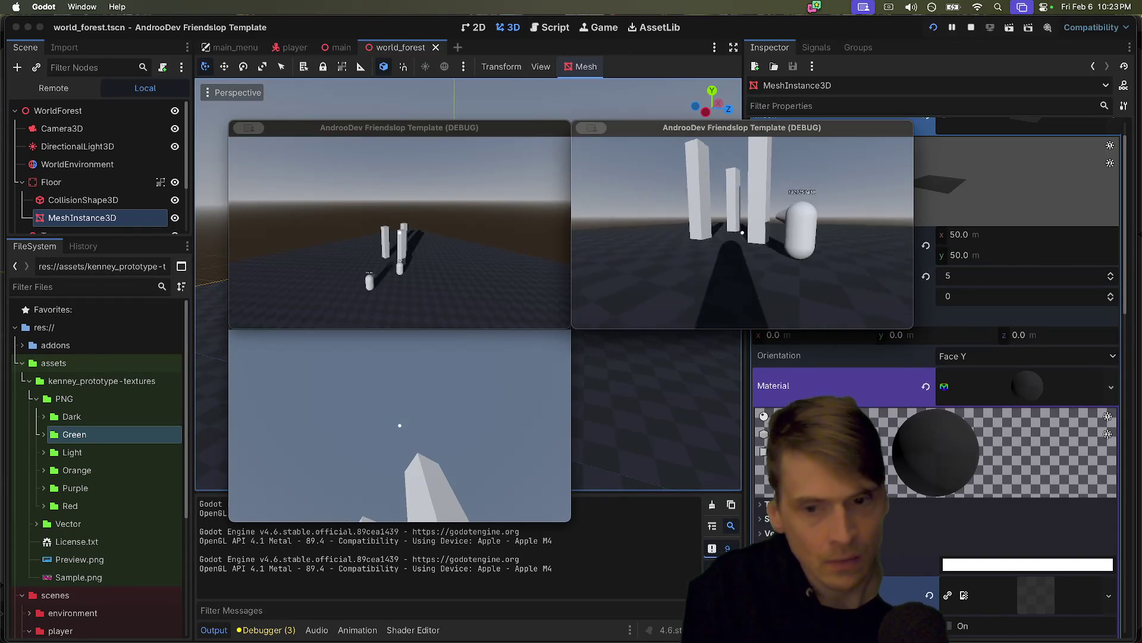
{"action": "key", "text": "super+q"}
{"action": "left_click", "coordinate": [115, 6]}
{"action": "left_click", "coordinate": [138, 25]}
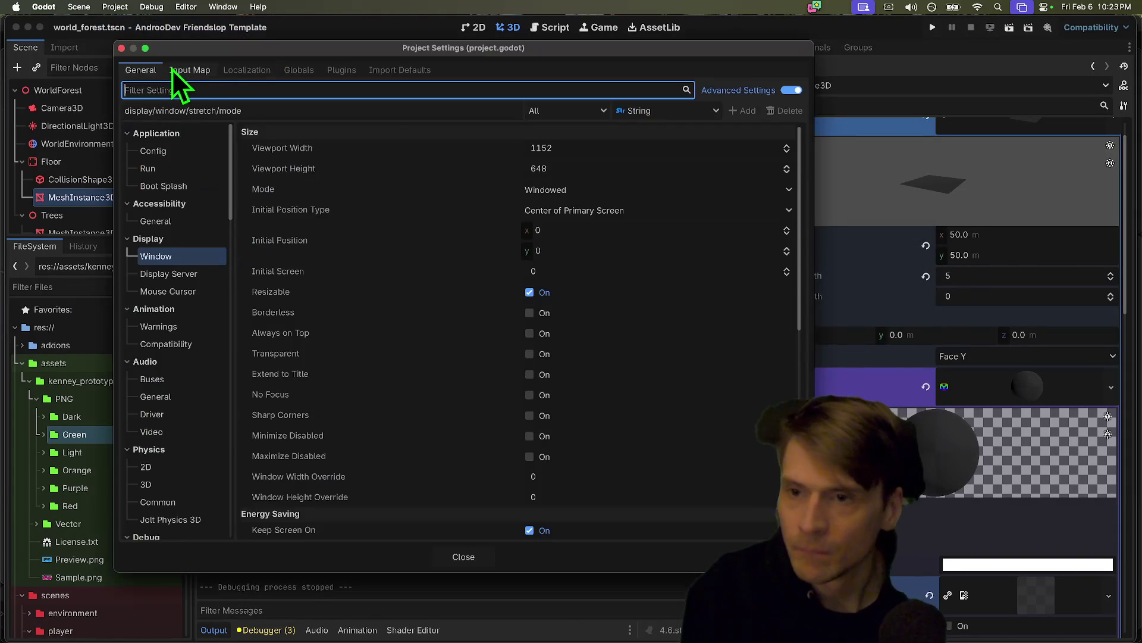
Step: Add a 'menu' input action bound to the Tab key in the Input Map
{"action": "left_click", "coordinate": [173, 69]}
{"action": "left_click", "coordinate": [161, 113]}
{"action": "type", "text": "menu"}
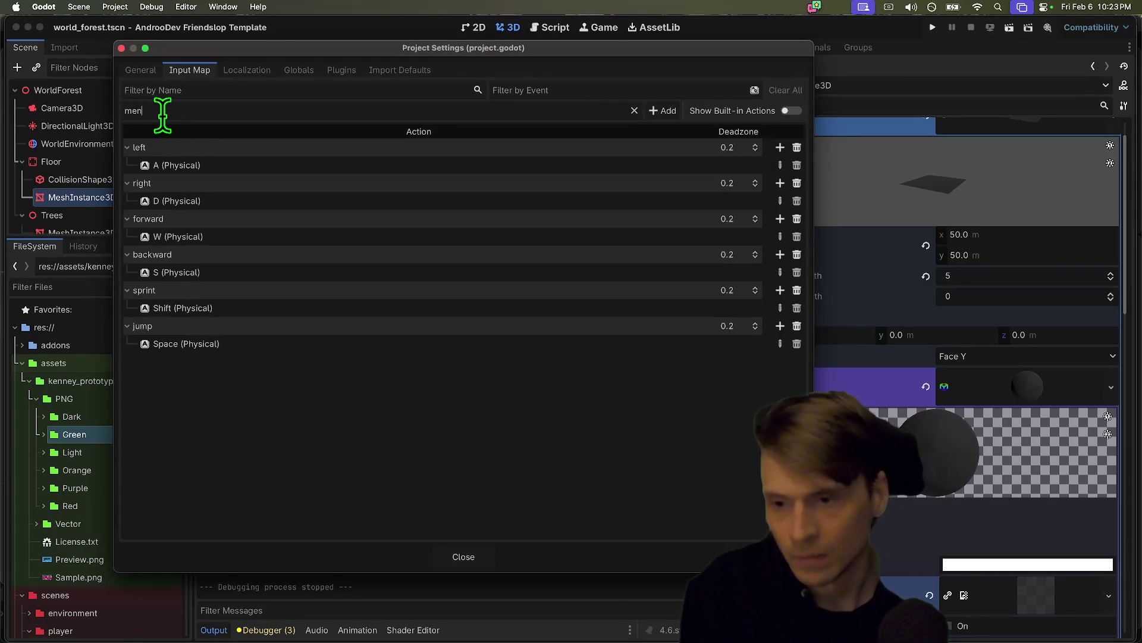
{"action": "key", "text": "Return"}
{"action": "left_click", "coordinate": [780, 361]}
{"action": "key", "text": "Tab"}
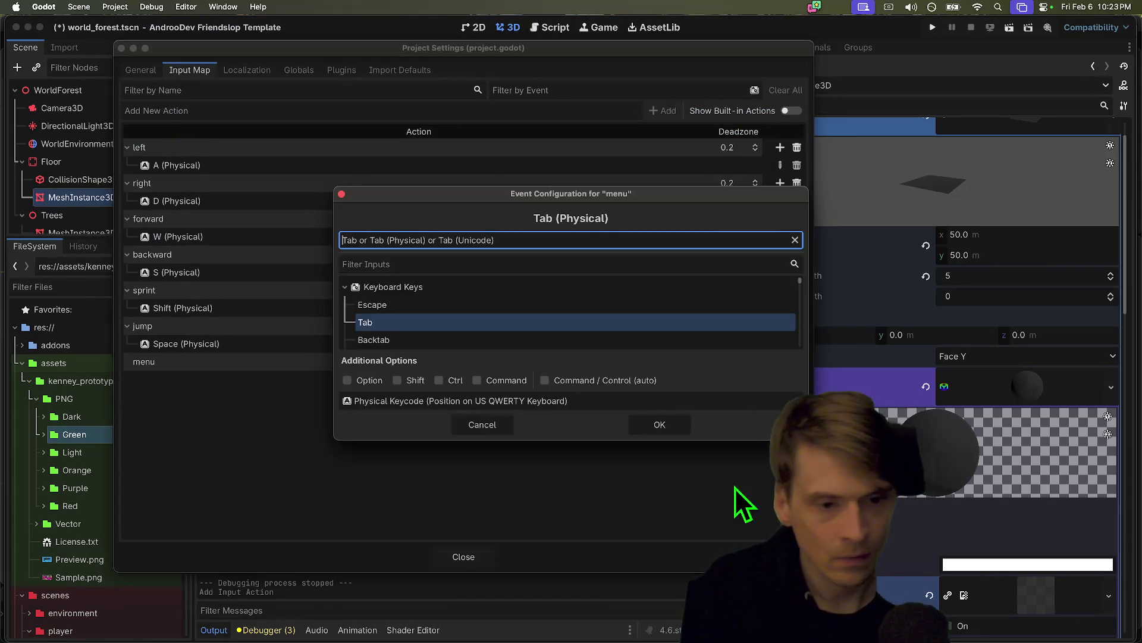
{"action": "left_click", "coordinate": [672, 426]}
{"action": "left_click", "coordinate": [439, 557]}
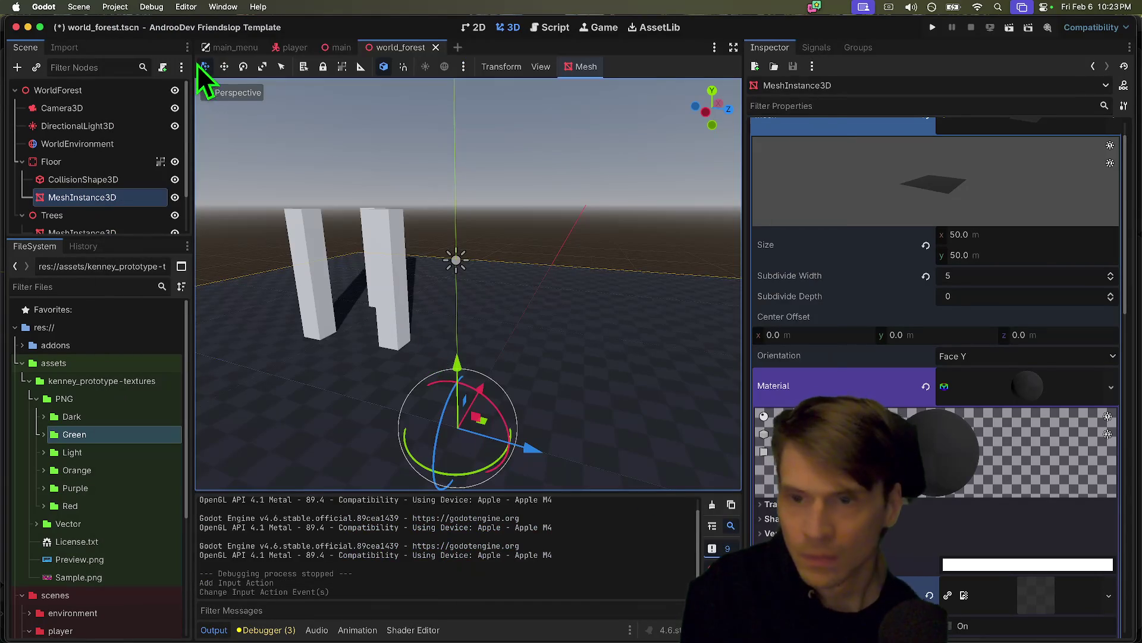
Step: In player.gd line 68, replace 'ui_cancel' with 'menu'
{"action": "left_click", "coordinate": [296, 48]}
{"action": "scroll", "coordinate": [163, 131], "scroll_direction": "up", "scroll_amount": 3}
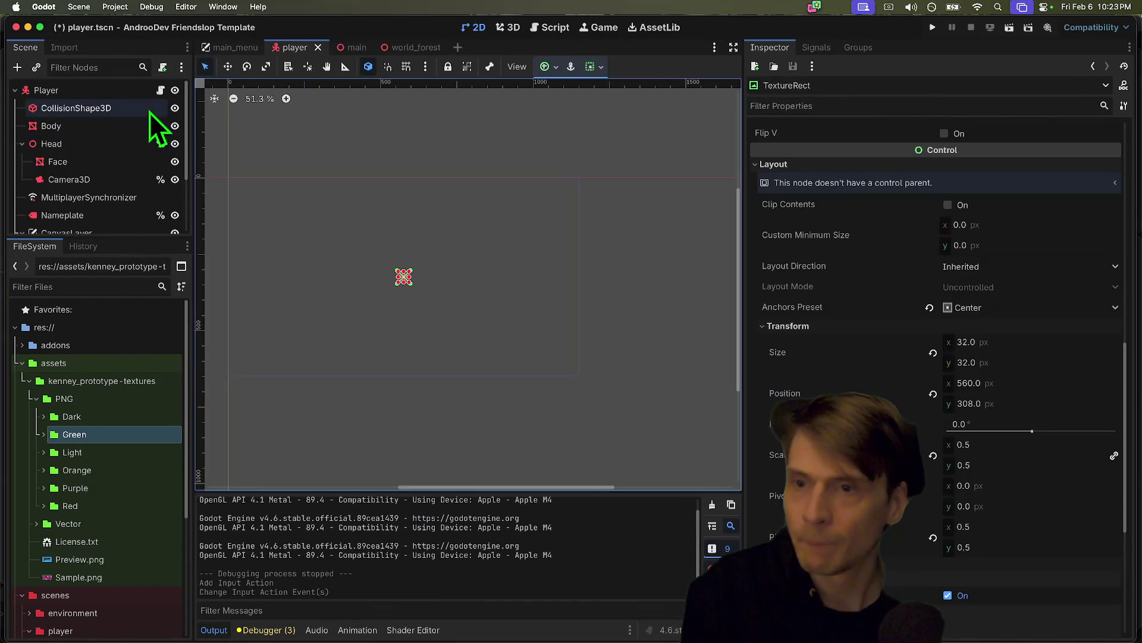
{"action": "left_click", "coordinate": [160, 90]}
{"action": "left_click", "coordinate": [605, 225]}
{"action": "key", "text": "super+f"}
{"action": "scroll", "coordinate": [604, 225], "scroll_direction": "down", "scroll_amount": 9}
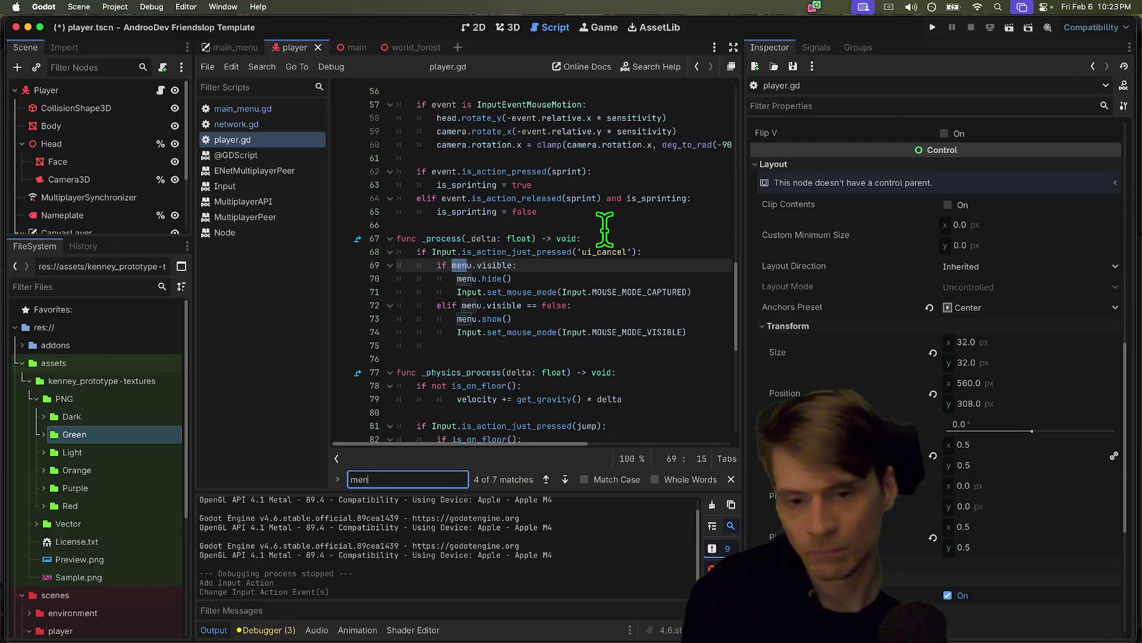
{"action": "key", "text": "Escape"}
{"action": "left_click", "coordinate": [606, 238]}
{"action": "left_click", "coordinate": [605, 250]}
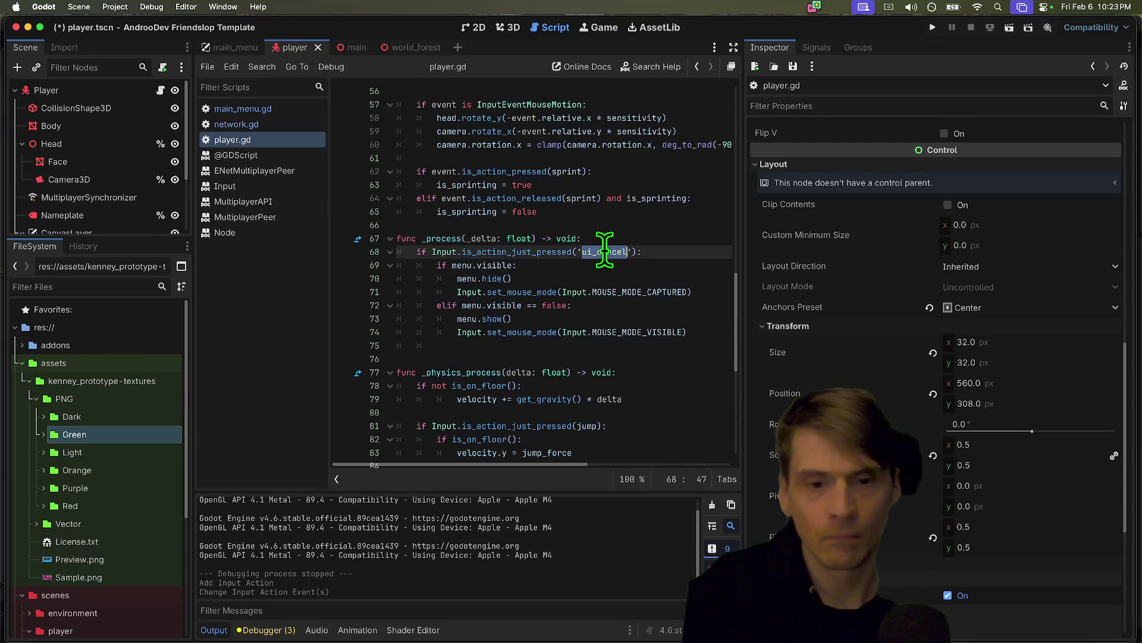
{"action": "type", "text": "menu"}
Step: Run the project, join in both windows, test the in-game menu, then close both
{"action": "key", "text": "super+b"}
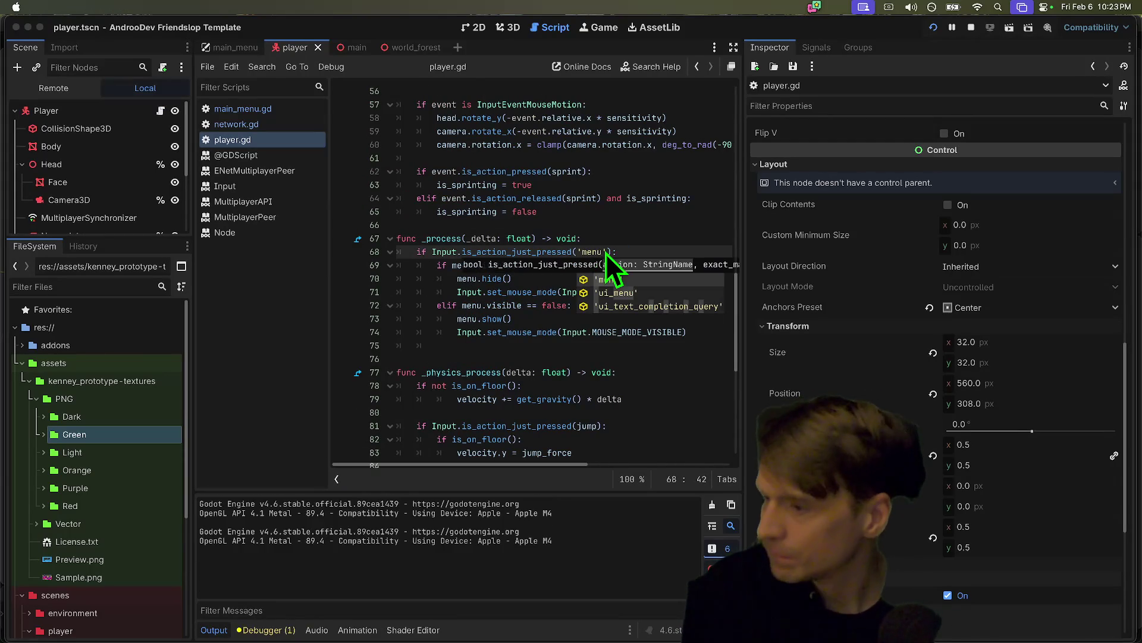
{"action": "left_click", "coordinate": [395, 426]}
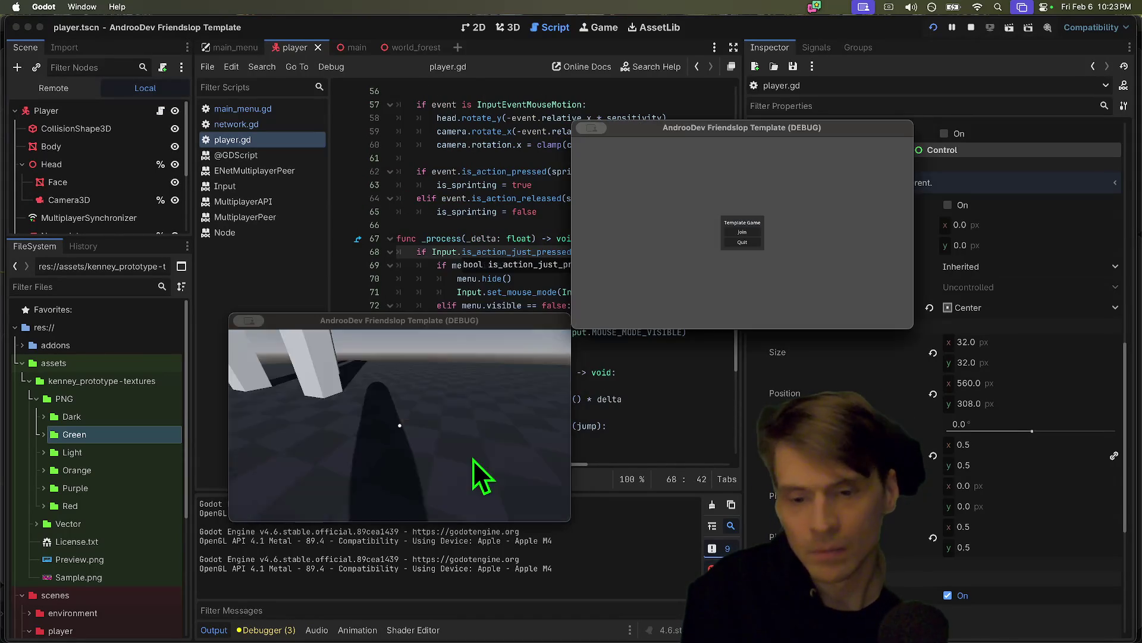
{"action": "left_click", "coordinate": [743, 233]}
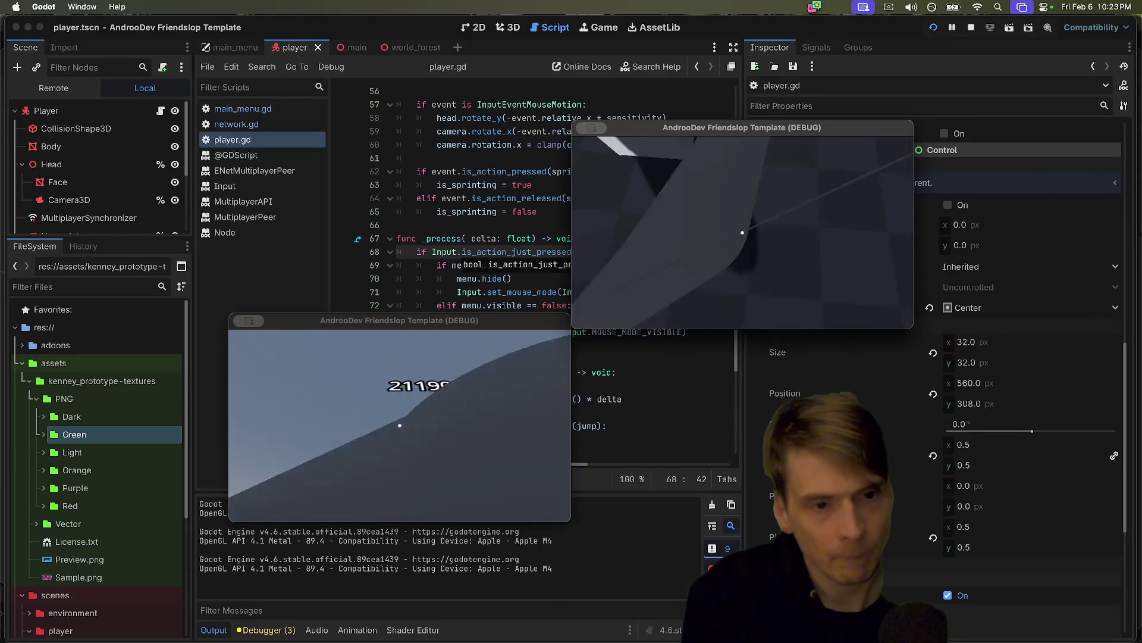
{"action": "key", "text": "Escape"}
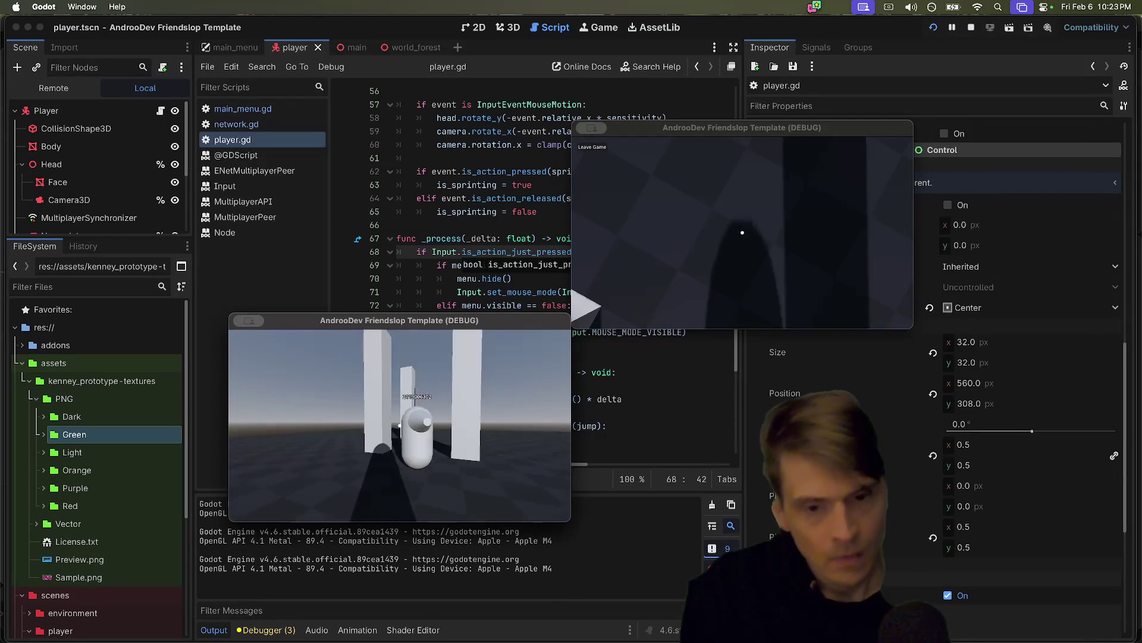
{"action": "left_click", "coordinate": [401, 441]}
{"action": "key", "text": "Escape"}
{"action": "left_click", "coordinate": [672, 280]}
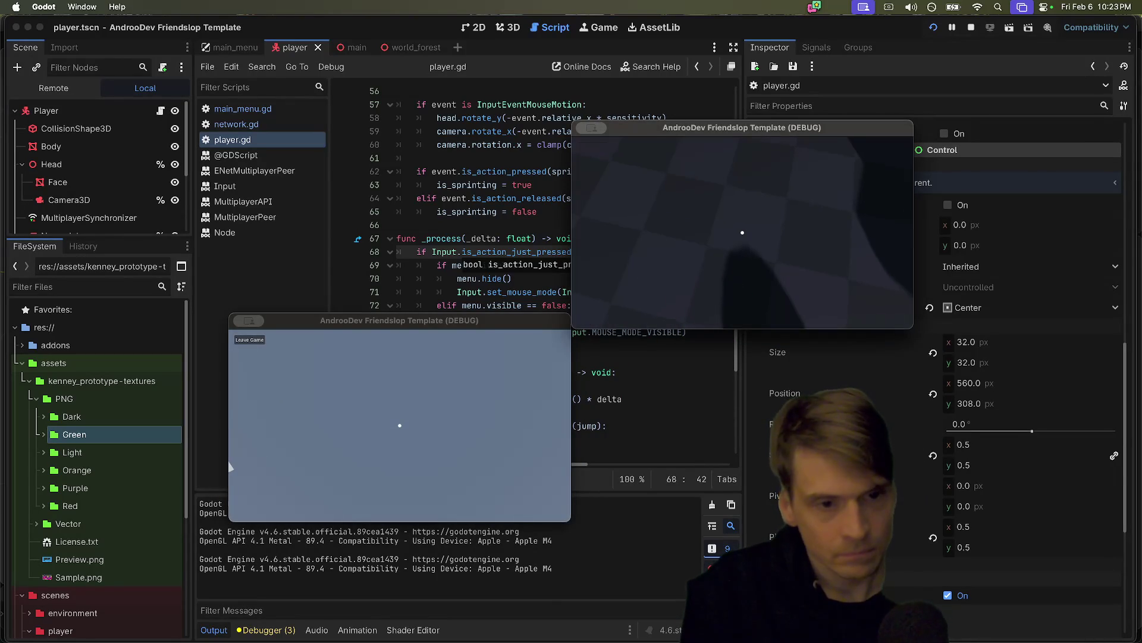
{"action": "key", "text": "super+q"}
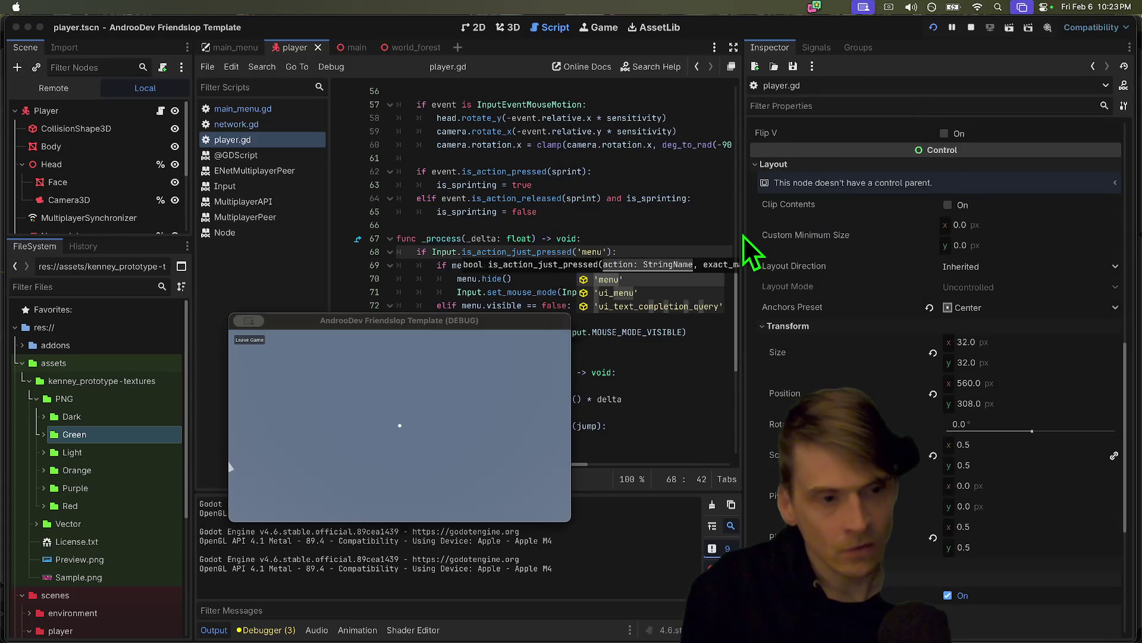
{"action": "key", "text": "super+q"}
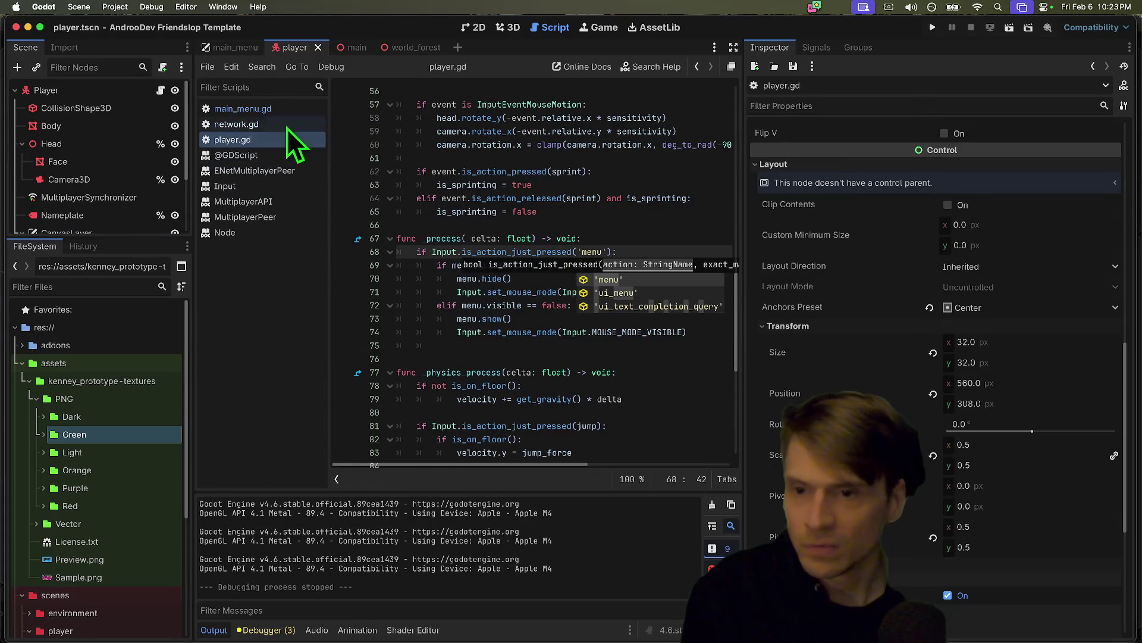
Step: Change the Player node's Sensitivity in the Inspector to 0.002
{"action": "left_click", "coordinate": [291, 108]}
{"action": "left_click", "coordinate": [124, 90]}
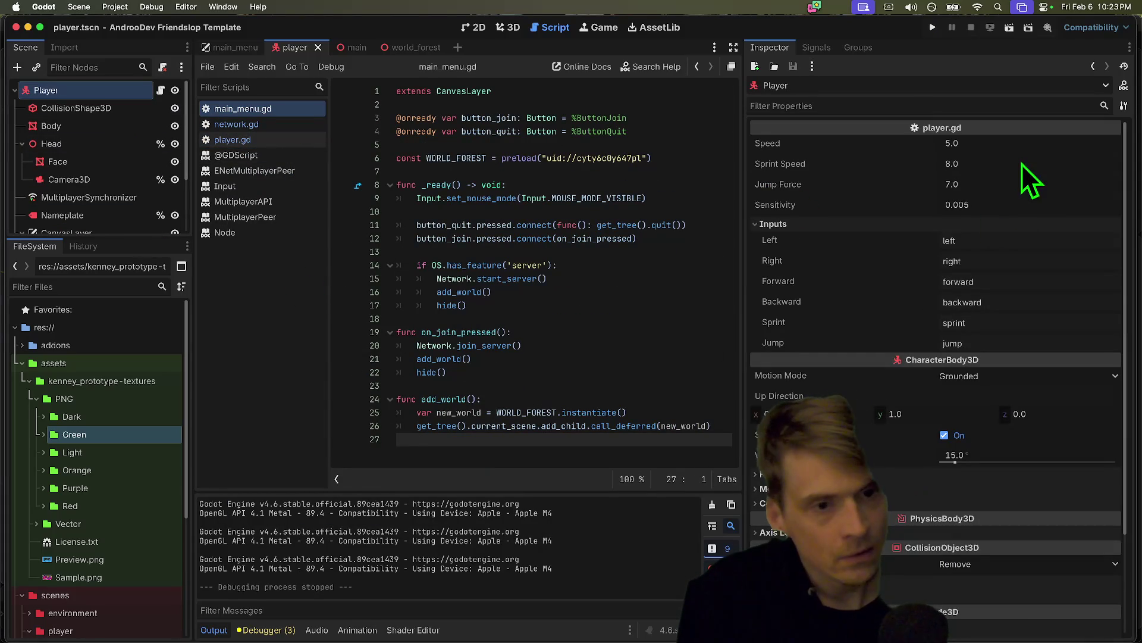
{"action": "left_click", "coordinate": [1031, 201]}
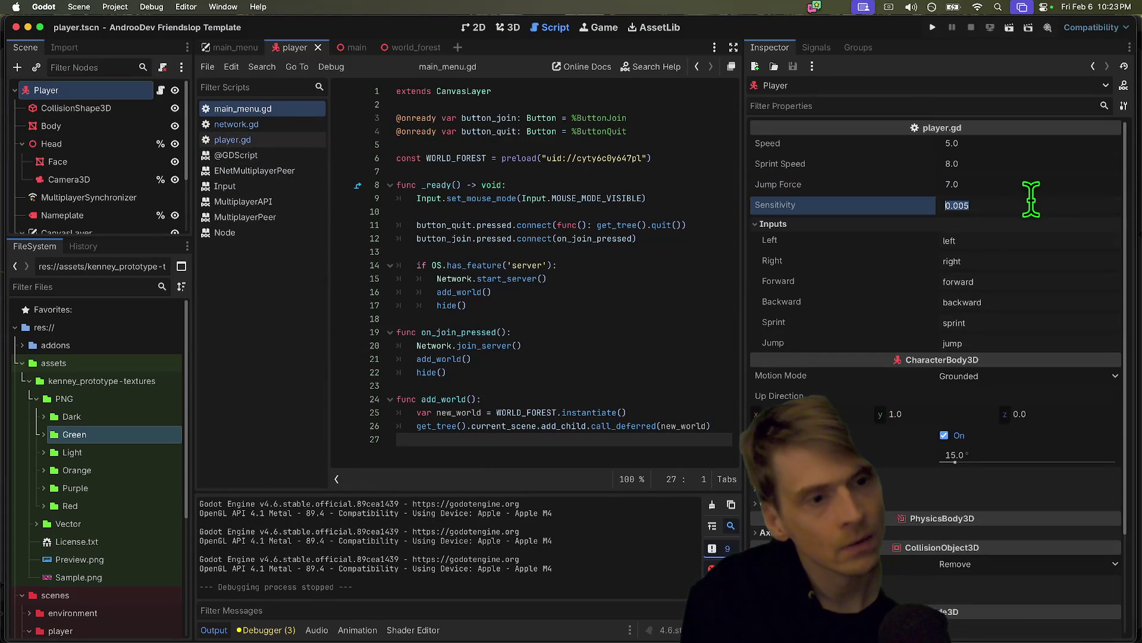
{"action": "key", "text": "BackSpace"}
{"action": "type", "text": "2"}
{"action": "key", "text": "Return"}
Step: Run the project, join in both game instances, then close them
{"action": "left_click", "coordinate": [933, 28]}
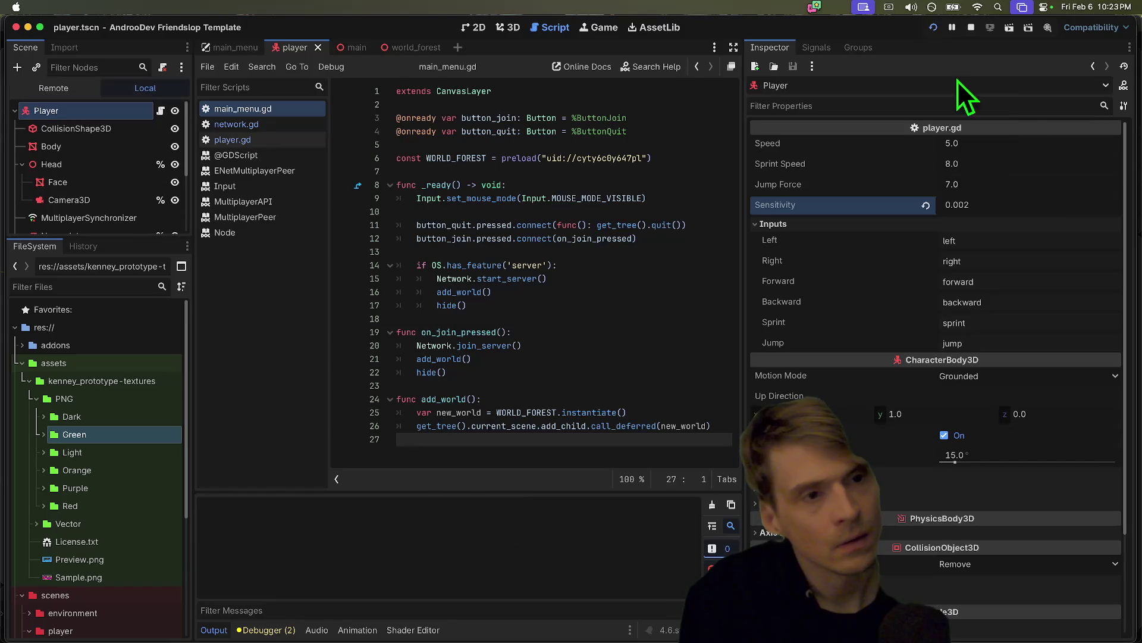
{"action": "left_click", "coordinate": [399, 426]}
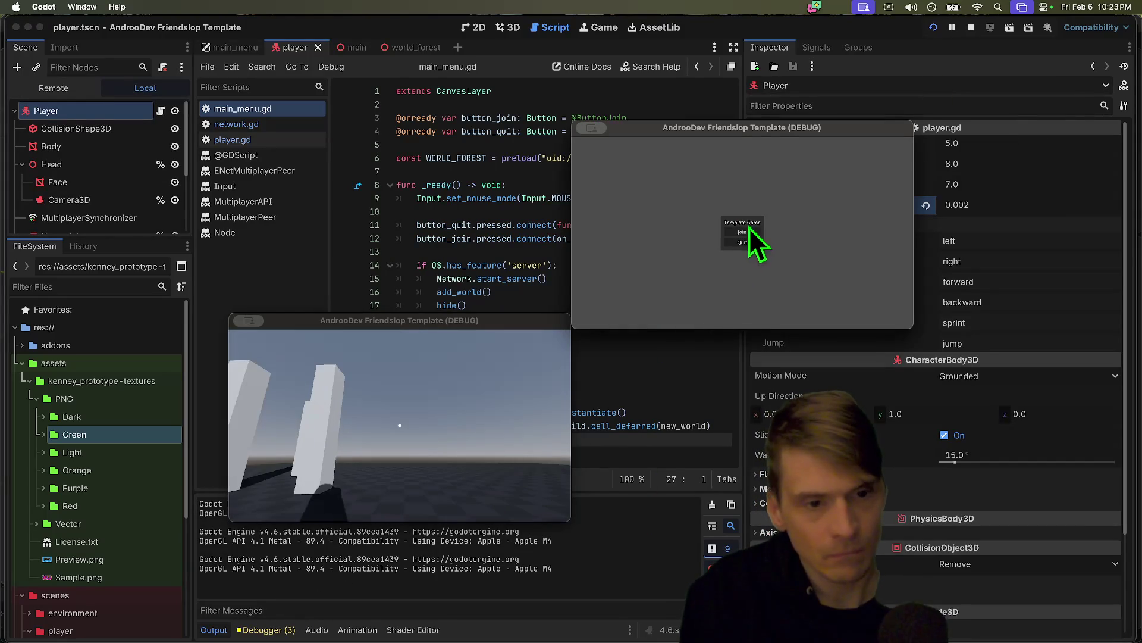
{"action": "left_click", "coordinate": [747, 231]}
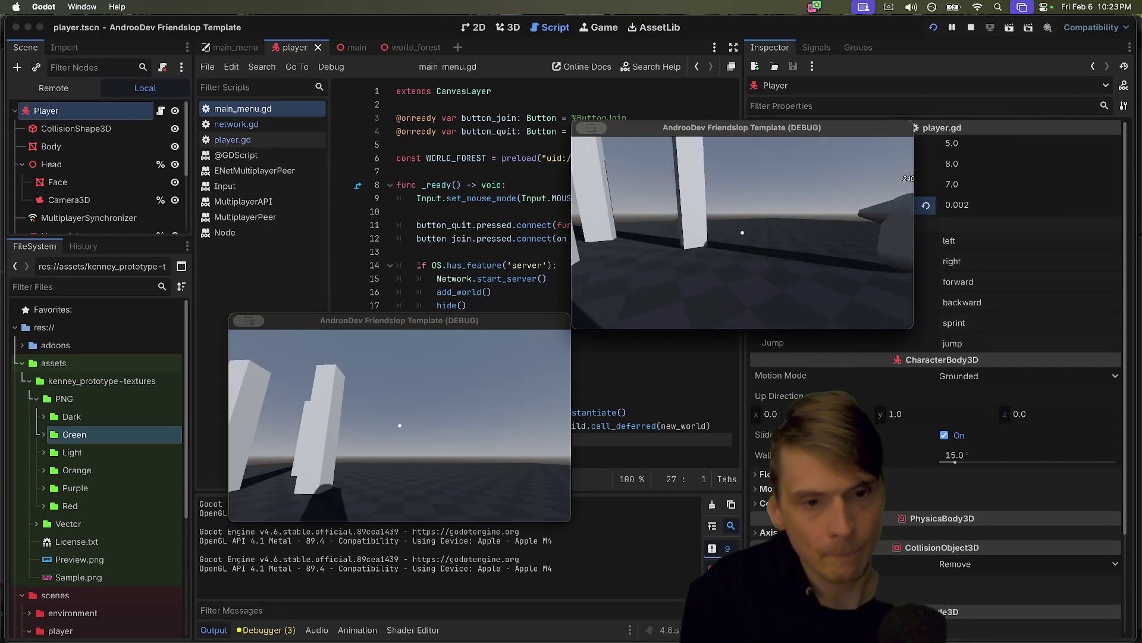
{"action": "key", "text": "Escape"}
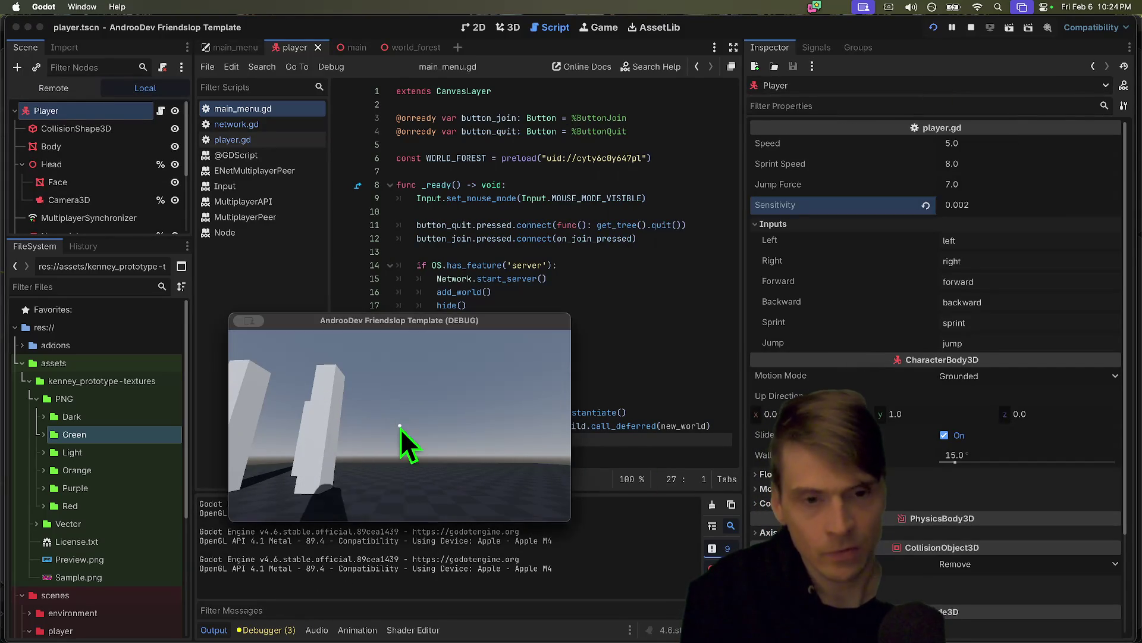
{"action": "key", "text": "Escape"}
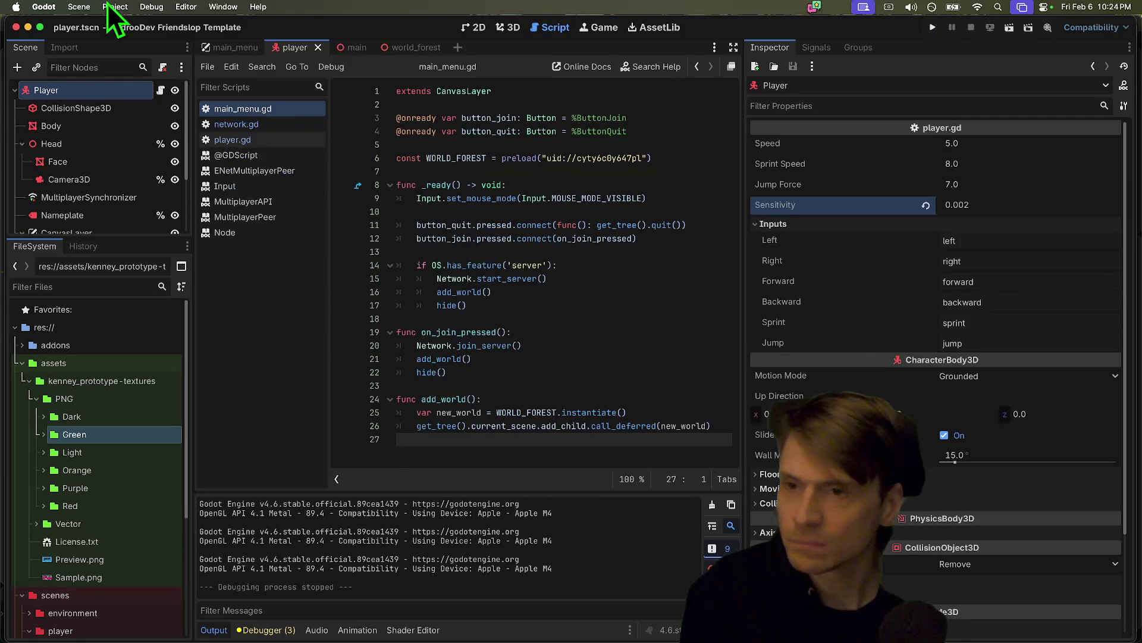
Step: In Project Settings, set General > Display > Window Mode to Maximized and close
{"action": "left_click", "coordinate": [107, 4]}
{"action": "key", "text": "Escape"}
{"action": "left_click", "coordinate": [80, 7]}
{"action": "mouse_move", "coordinate": [61, 6]}
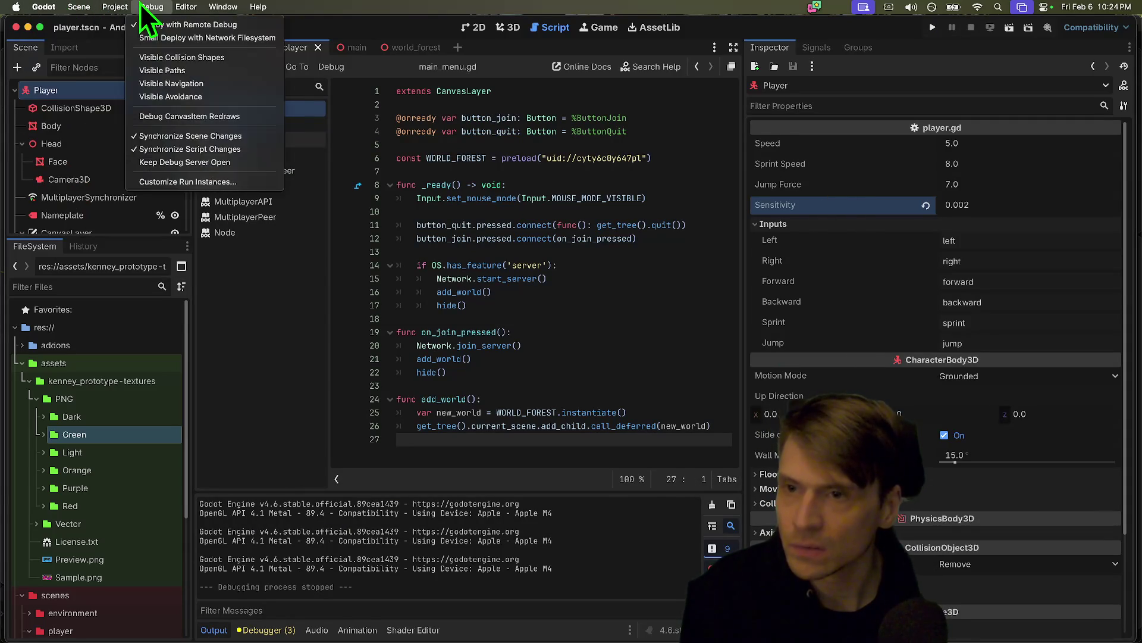
{"action": "mouse_move", "coordinate": [126, 3]}
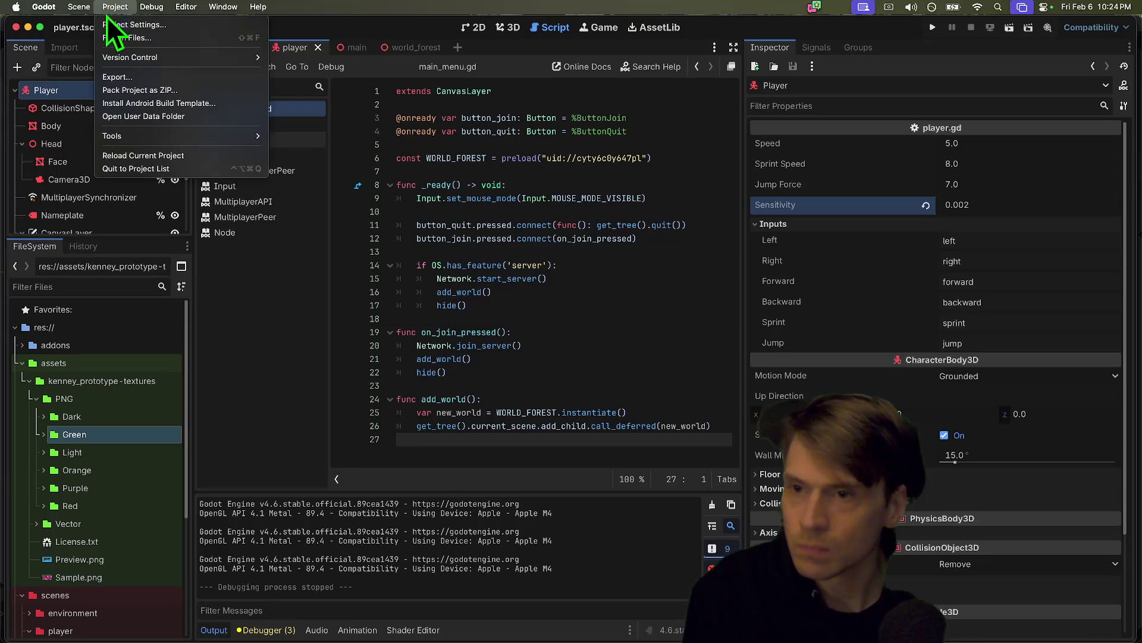
{"action": "left_click", "coordinate": [110, 26]}
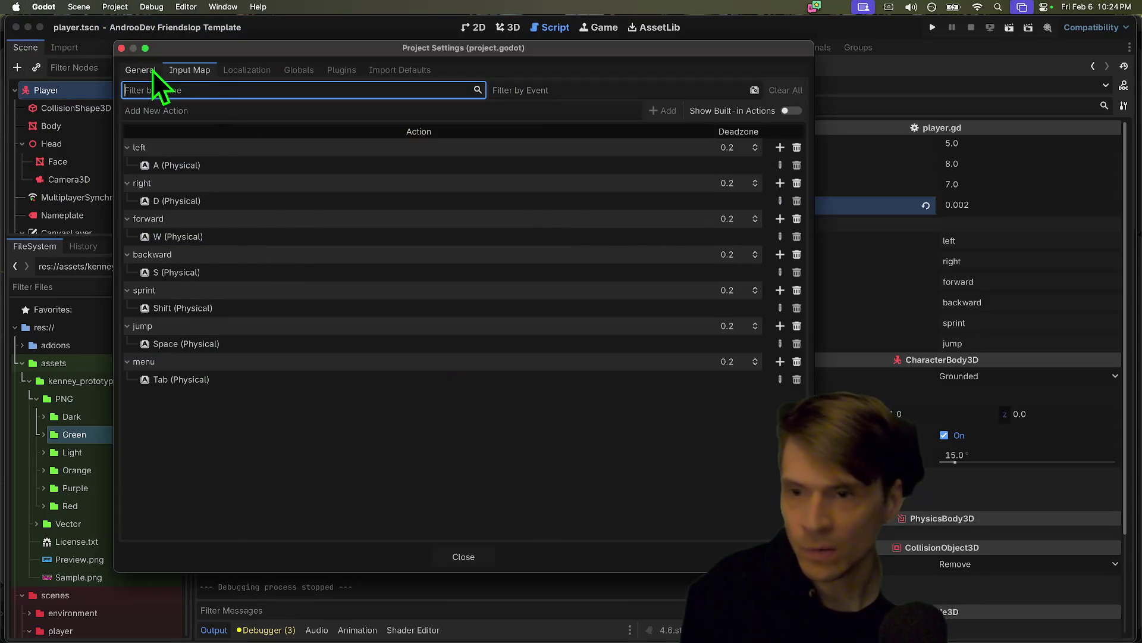
{"action": "left_click", "coordinate": [143, 70]}
{"action": "left_click", "coordinate": [663, 192]}
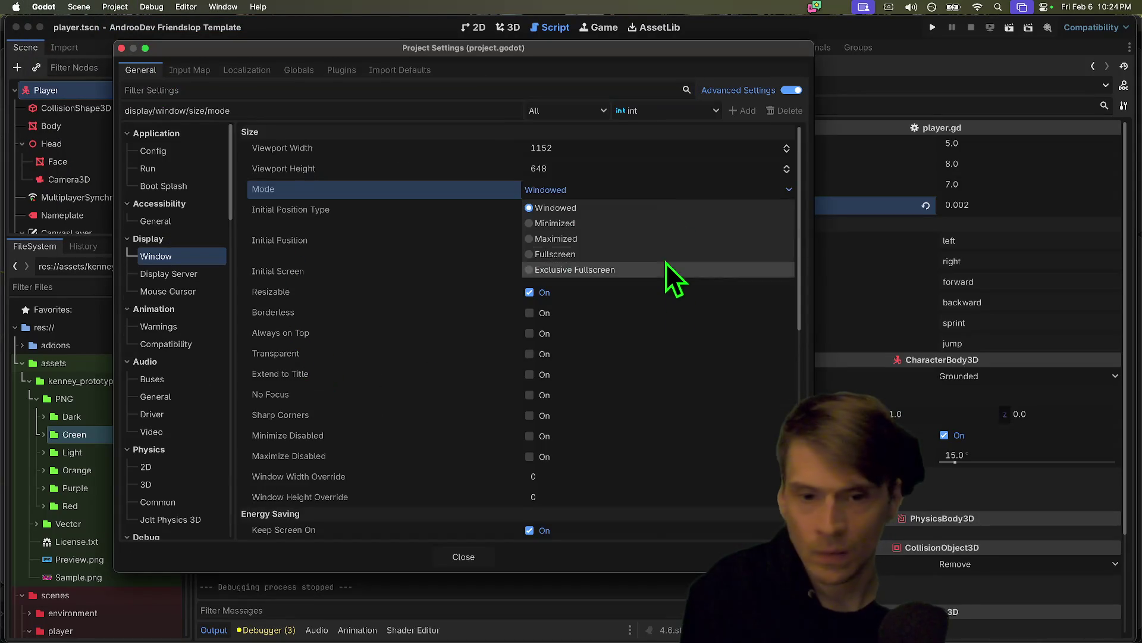
{"action": "left_click", "coordinate": [665, 242]}
{"action": "left_click", "coordinate": [459, 561]}
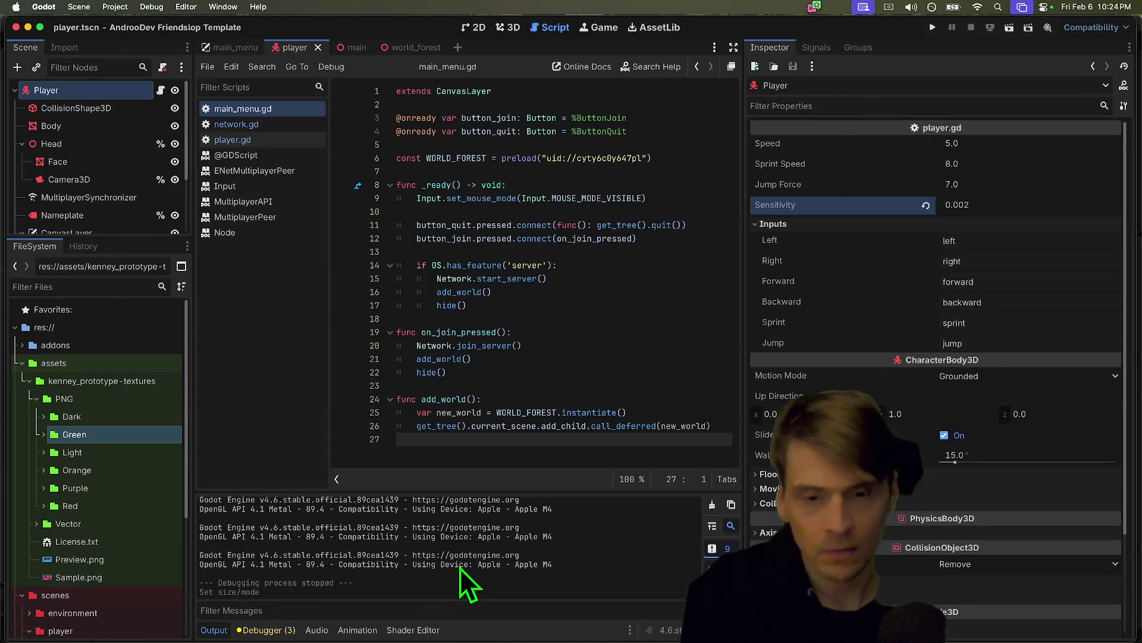
Step: Run the project, bring the maximized game window forward, join, and leave to the main menu
{"action": "key", "text": "super+b"}
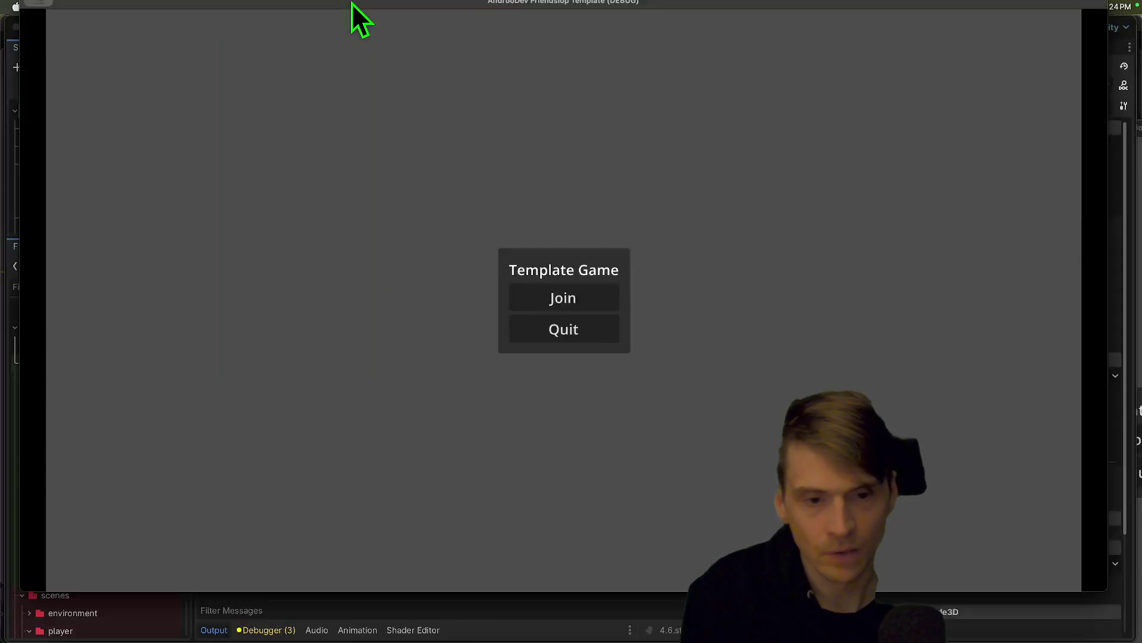
{"action": "key", "text": "ctrl+Up"}
{"action": "left_click", "coordinate": [401, 321]}
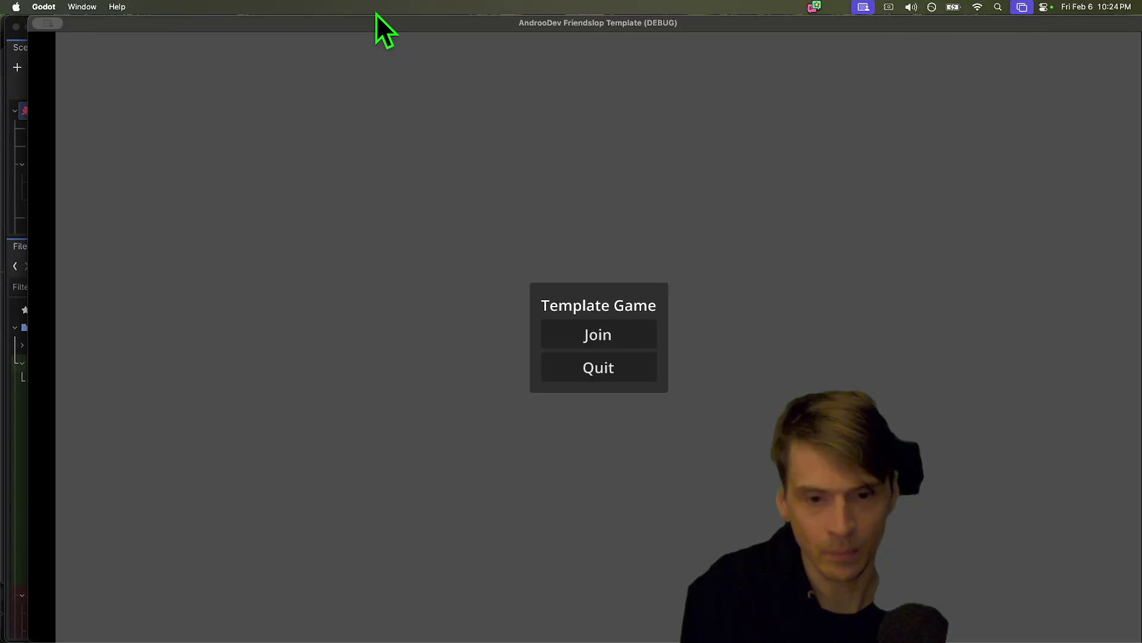
{"action": "left_click", "coordinate": [595, 338]}
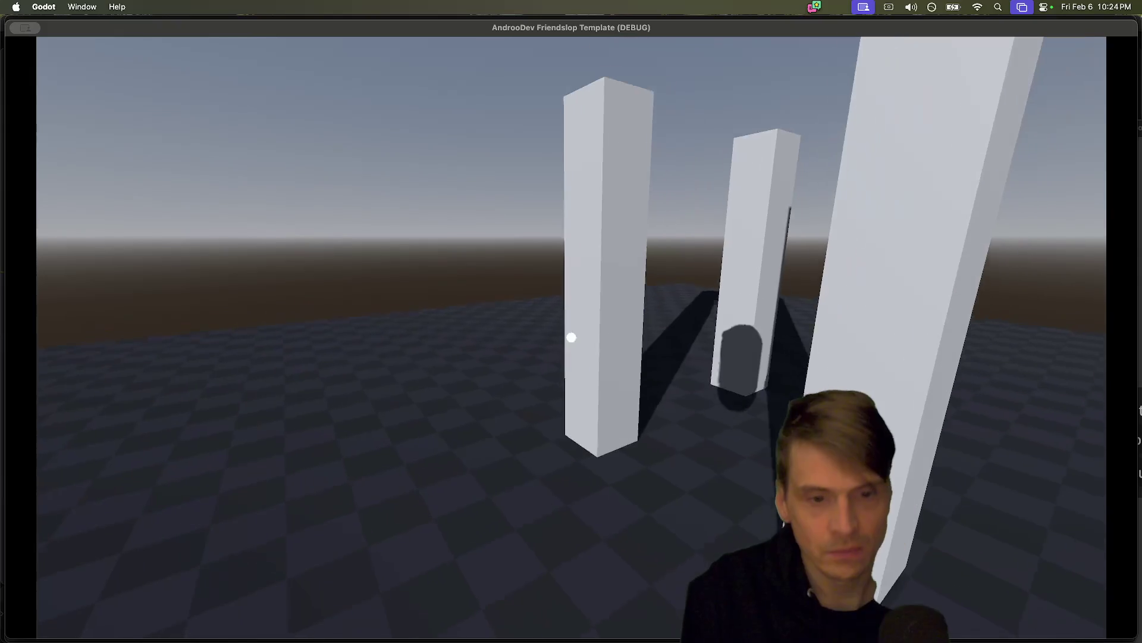
{"action": "key", "text": "Escape"}
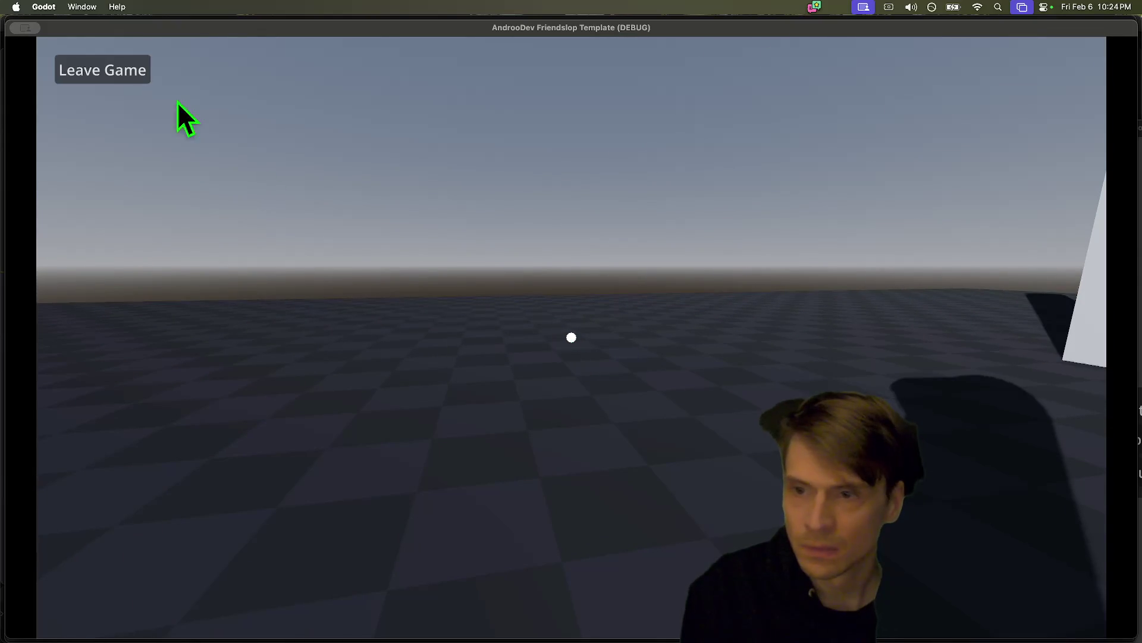
{"action": "left_click", "coordinate": [141, 76]}
Step: Join and leave the game twice more from the in-game menu
{"action": "left_click", "coordinate": [595, 334]}
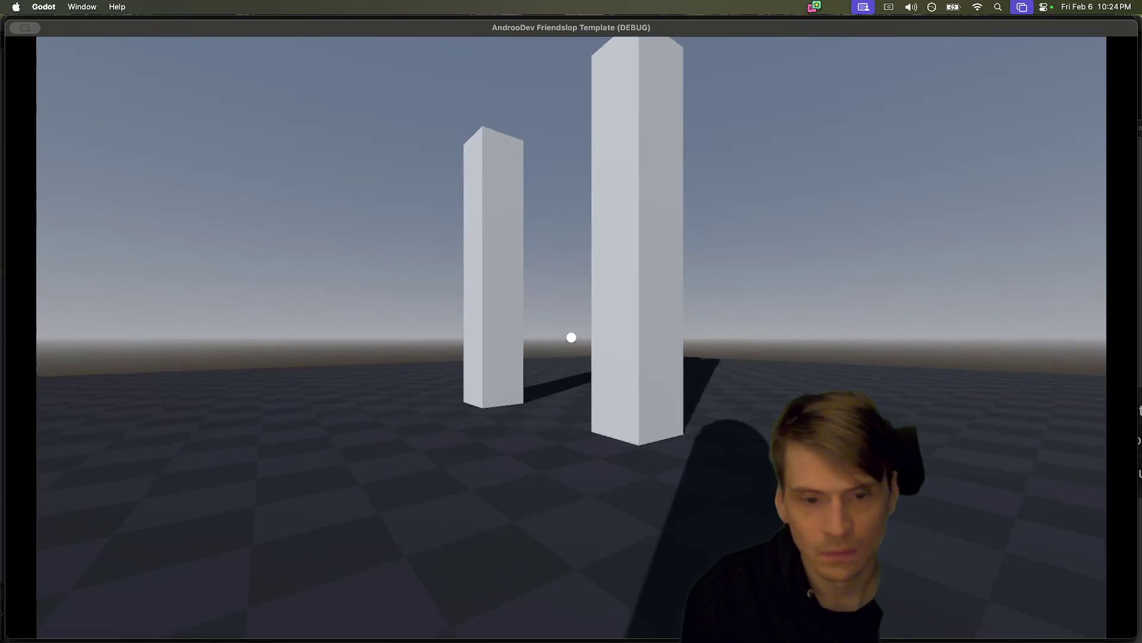
{"action": "key", "text": "Escape"}
{"action": "left_click", "coordinate": [98, 68]}
{"action": "left_click", "coordinate": [595, 334]}
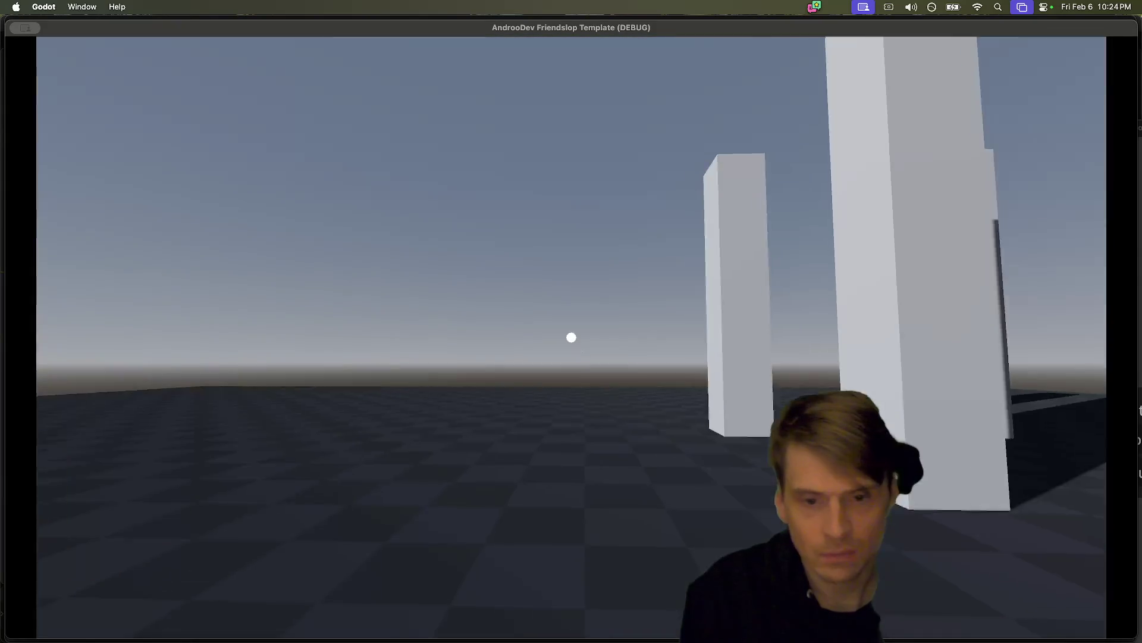
{"action": "key", "text": "Escape"}
{"action": "left_click", "coordinate": [113, 80]}
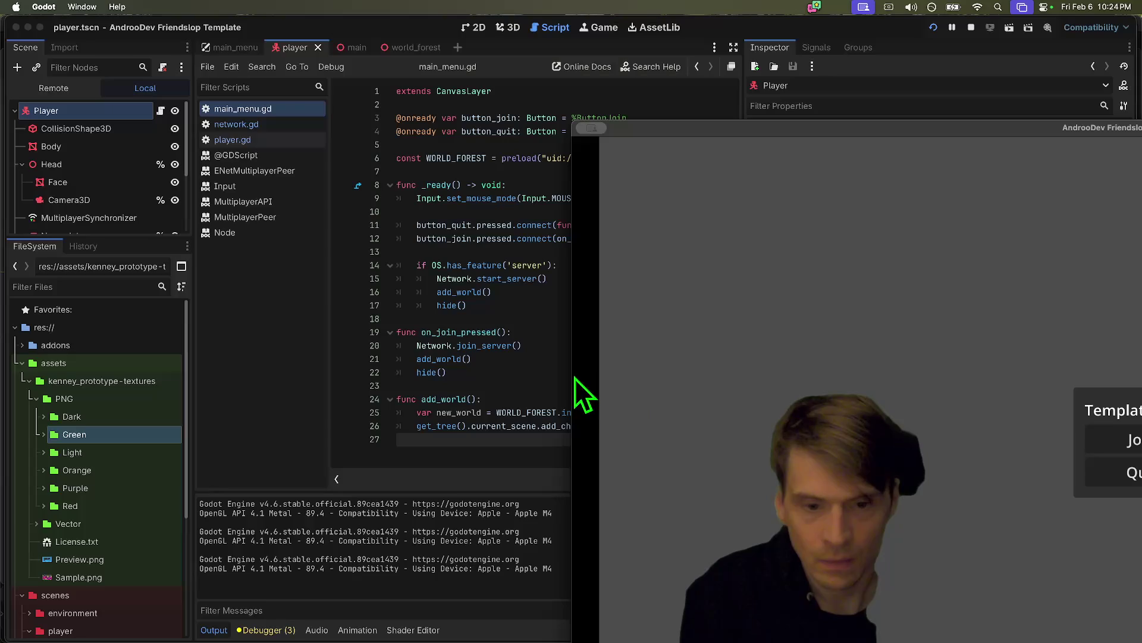
Step: Make the game window fill the screen, then join and leave the game twice
{"action": "mouse_move", "coordinate": [726, 131]}
{"action": "left_mouse_down"}
{"action": "mouse_move", "coordinate": [141, 76]}
{"action": "mouse_move", "coordinate": [140, 31]}
{"action": "left_mouse_up"}
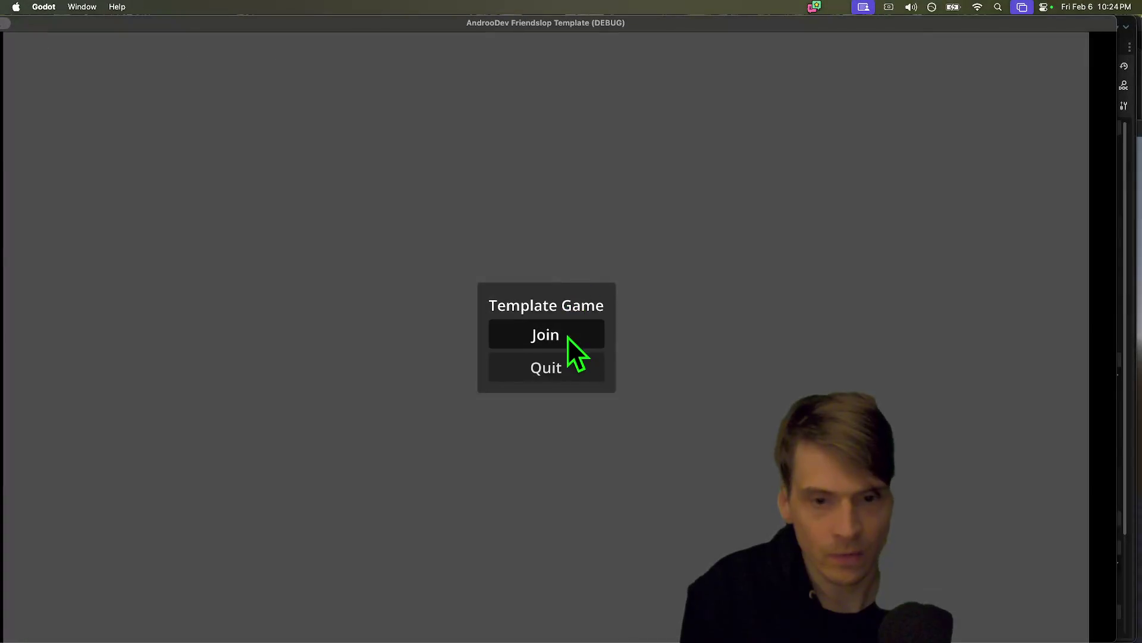
{"action": "left_click", "coordinate": [568, 337]}
{"action": "key", "text": "Escape"}
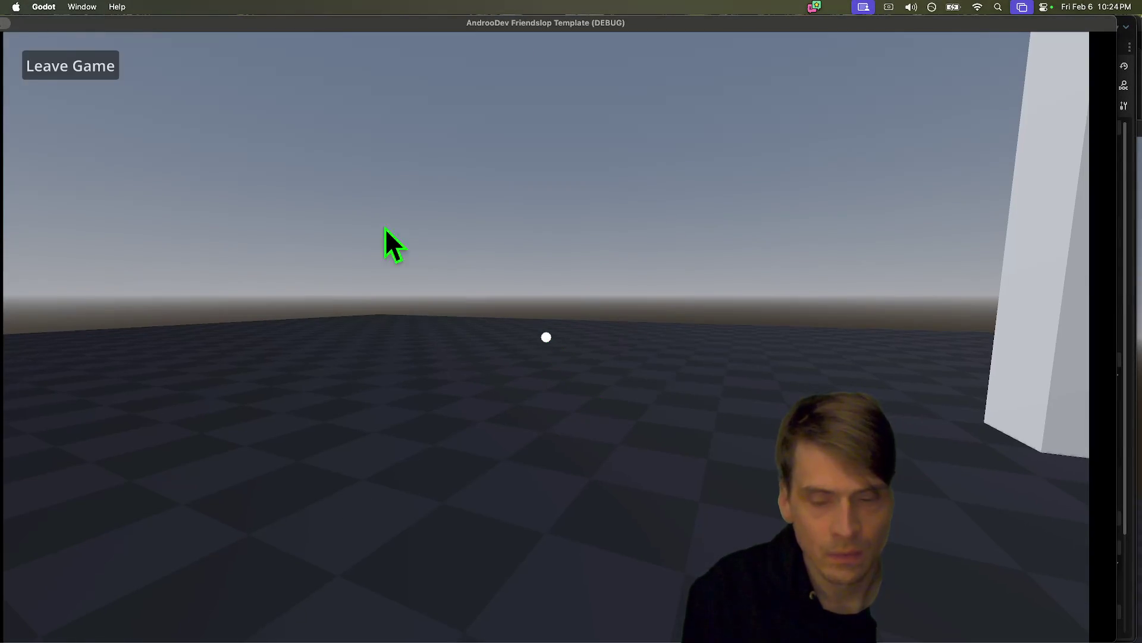
{"action": "left_click", "coordinate": [64, 58]}
{"action": "left_click", "coordinate": [539, 334]}
{"action": "key", "text": "Escape"}
{"action": "left_click", "coordinate": [73, 68]}
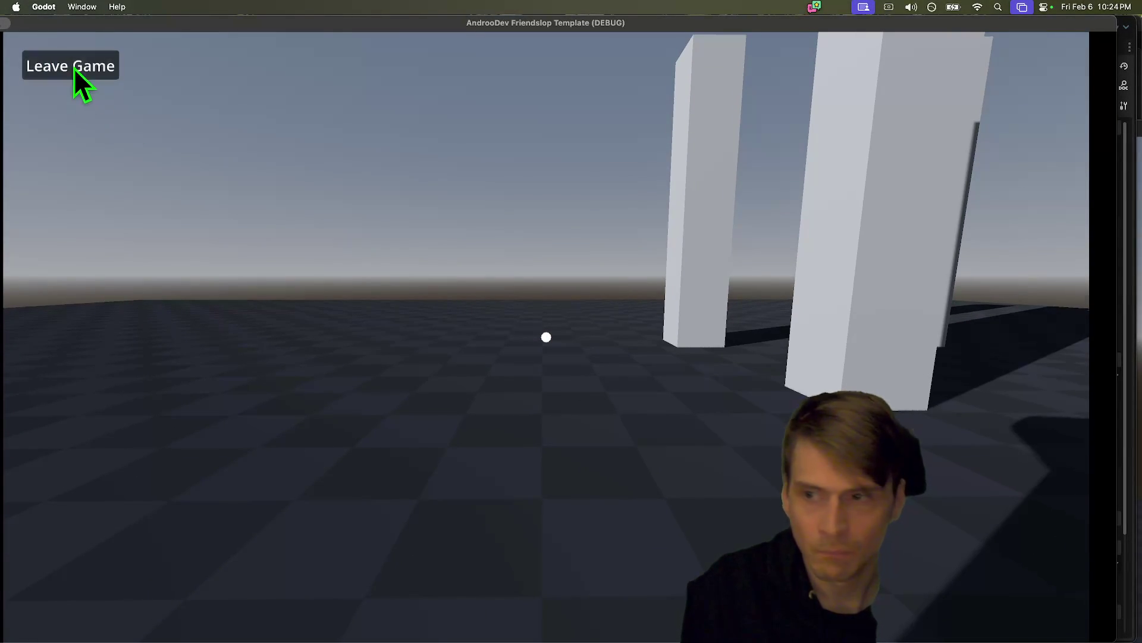
Step: Quit this instance, fullscreen and close the second game window, and view debugger errors
{"action": "left_click", "coordinate": [528, 375]}
{"action": "mouse_move", "coordinate": [616, 148]}
{"action": "left_mouse_down"}
{"action": "mouse_move", "coordinate": [200, 145]}
{"action": "mouse_move", "coordinate": [332, 57]}
{"action": "mouse_move", "coordinate": [365, 3]}
{"action": "left_mouse_up"}
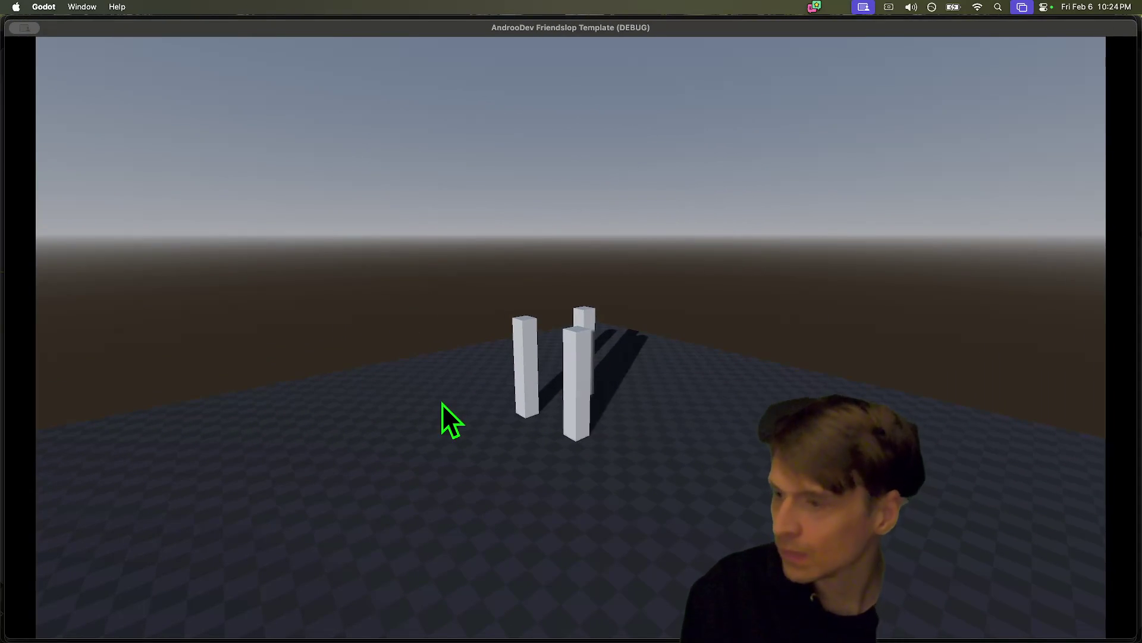
{"action": "key", "text": "super+q"}
{"action": "left_click", "coordinate": [280, 630]}
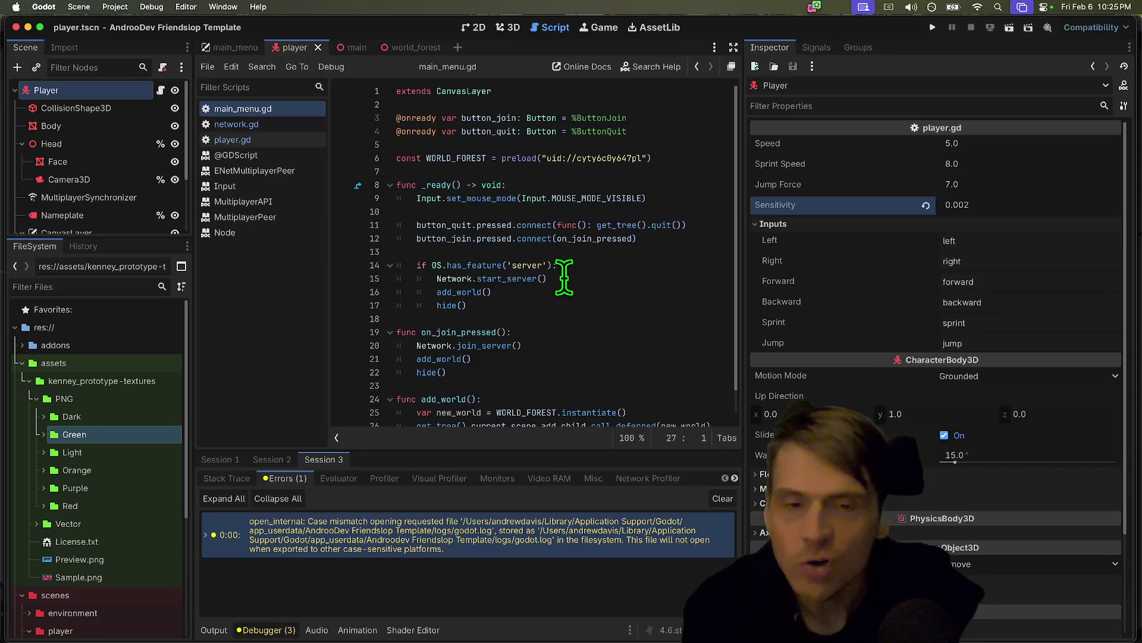
Step: Set the Player's Sensitivity back to 0.005
{"action": "type", "text": "0.005"}
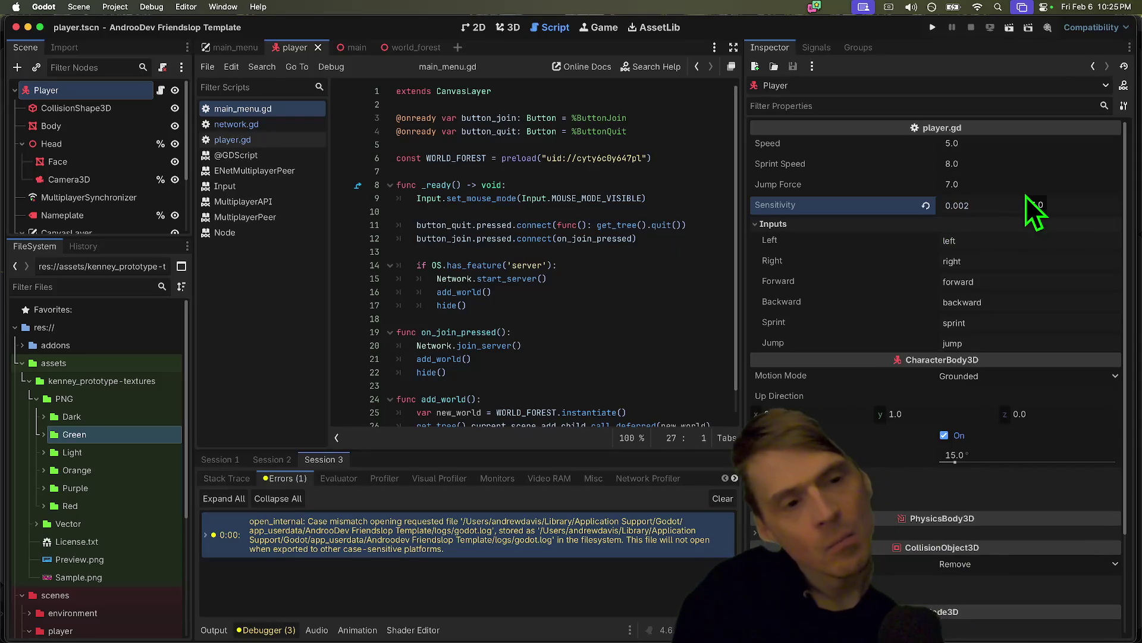
{"action": "key", "text": "Return"}
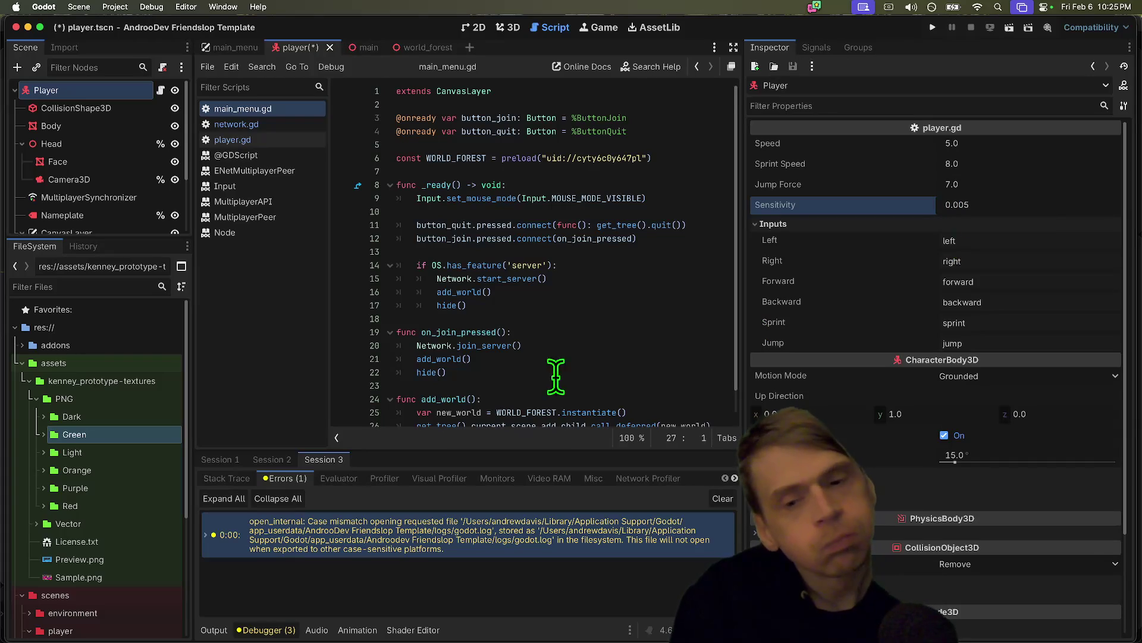
{"action": "scroll", "coordinate": [556, 376], "scroll_direction": "down", "scroll_amount": 2}
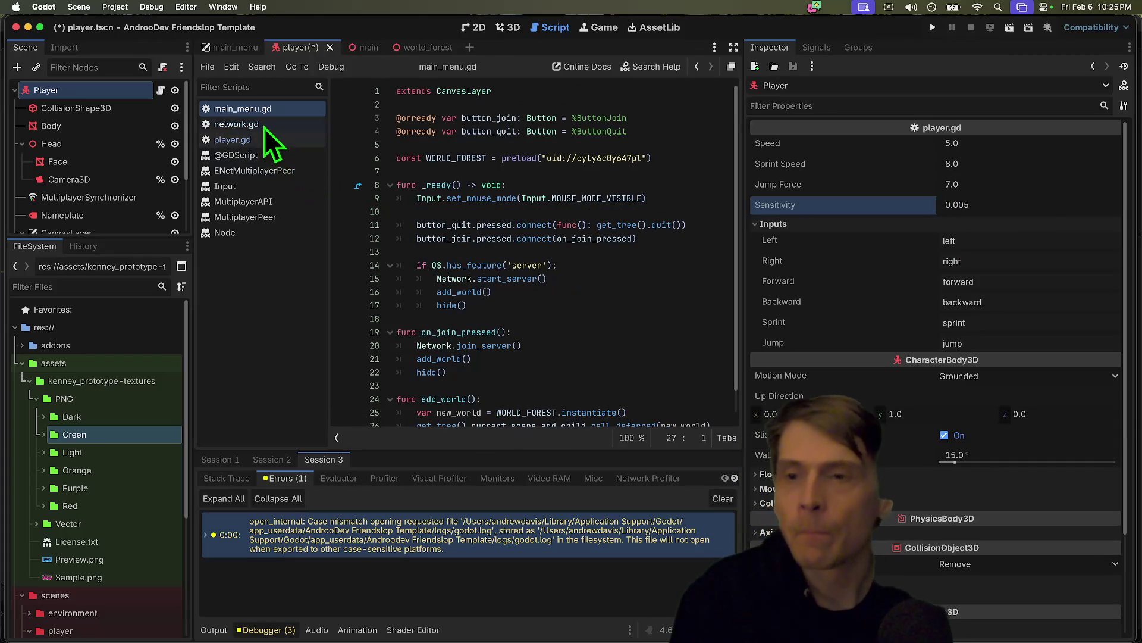
Step: Look over player.gd in a wider editor, then select the UI Part 1 items in the script document
{"action": "left_click", "coordinate": [232, 139]}
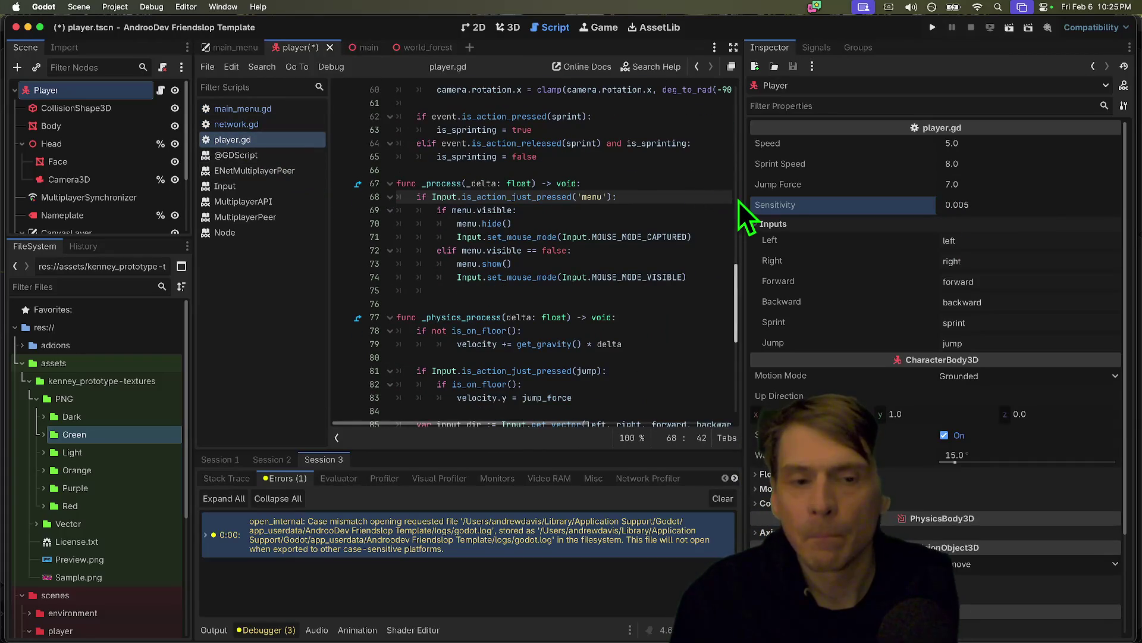
{"action": "left_click_drag", "start_coordinate": [745, 200], "coordinate": [841, 198]}
{"action": "scroll", "coordinate": [693, 243], "scroll_direction": "up", "scroll_amount": 8}
{"action": "scroll", "coordinate": [592, 365], "scroll_direction": "down", "scroll_amount": 6}
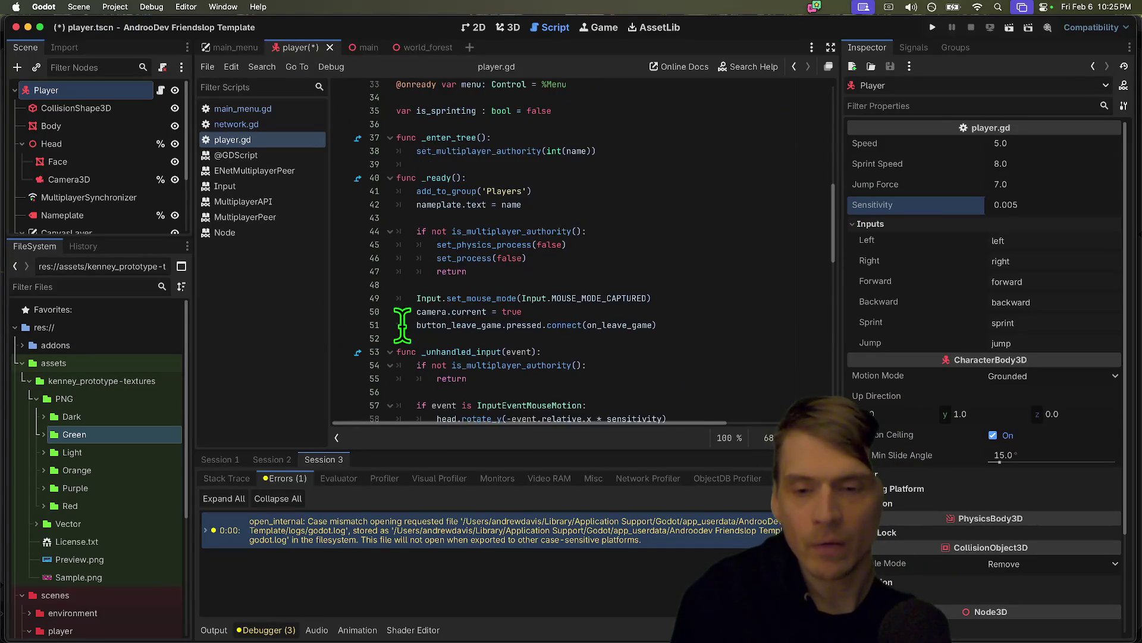
{"action": "scroll", "coordinate": [680, 294], "scroll_direction": "down", "scroll_amount": 1}
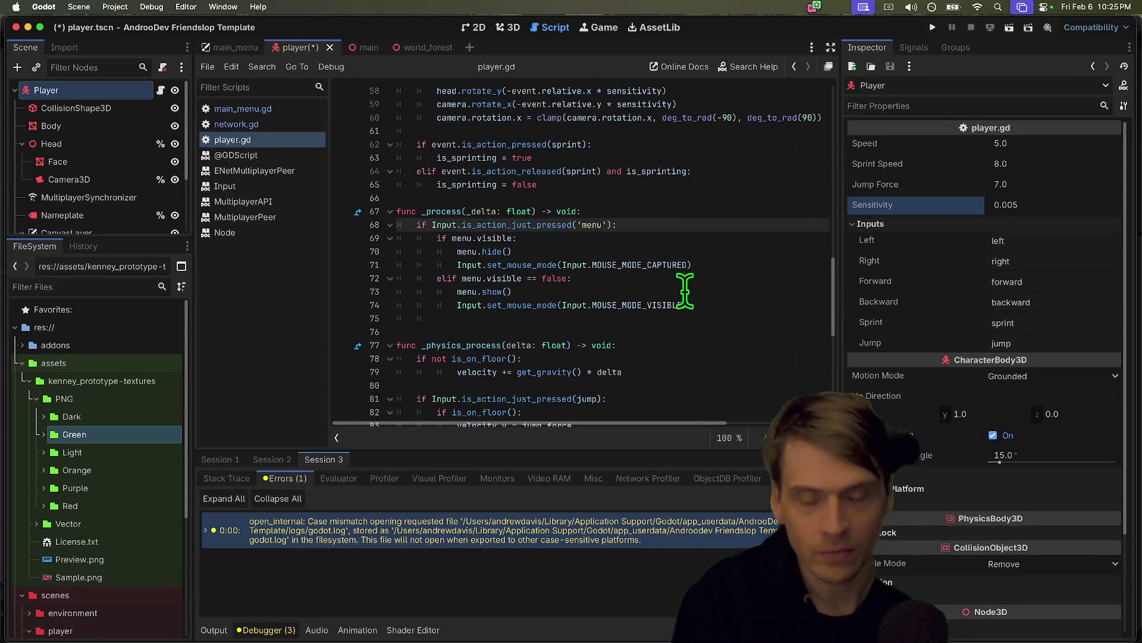
{"action": "key", "text": "super+Tab"}
{"action": "key", "text": "super+Tab"}
{"action": "left_click_drag", "start_coordinate": [369, 304], "coordinate": [213, 284]}
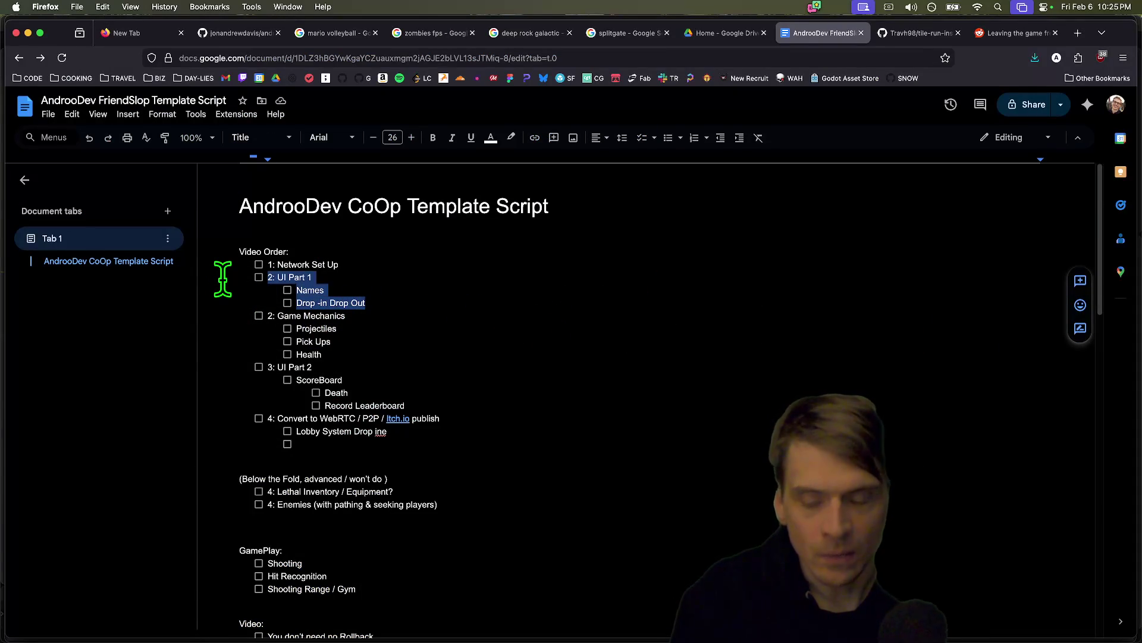
Step: Delete the UI Part 1 section and outdent Death and Record Leaderboard one level
{"action": "key", "text": "BackSpace"}
{"action": "key", "text": "BackSpace"}
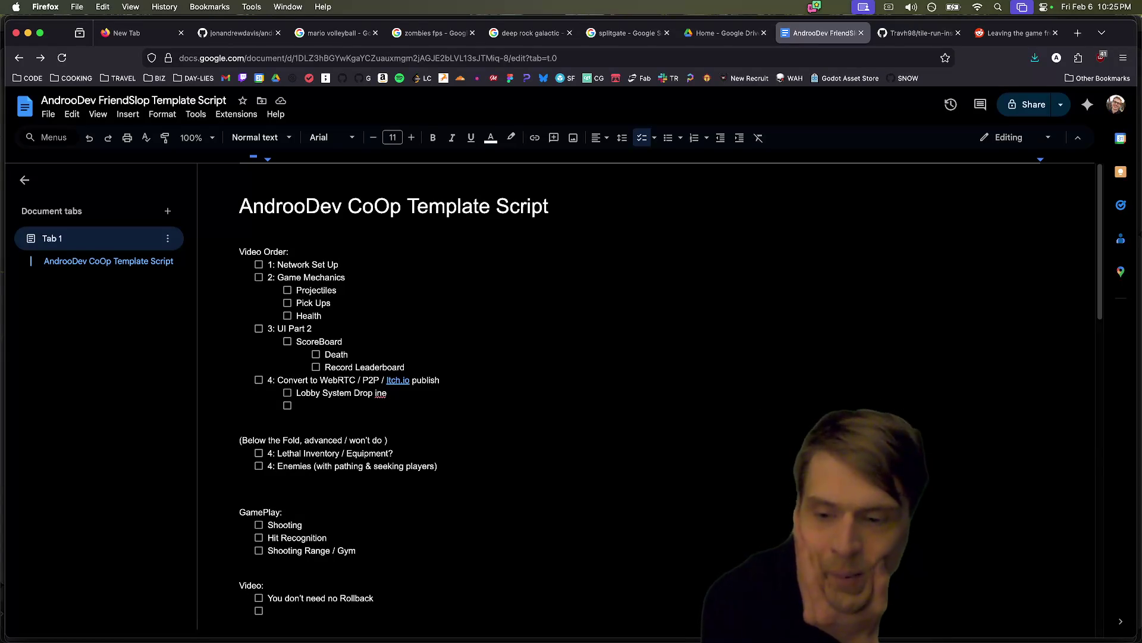
{"action": "mouse_move", "coordinate": [447, 345]}
{"action": "left_mouse_down"}
{"action": "mouse_move", "coordinate": [434, 345]}
{"action": "mouse_move", "coordinate": [471, 375]}
{"action": "mouse_move", "coordinate": [472, 365]}
{"action": "left_mouse_up"}
{"action": "key", "text": "shift+Tab"}
{"action": "left_click", "coordinate": [491, 351]}
{"action": "left_click", "coordinate": [465, 325]}
{"action": "key", "text": "Right"}
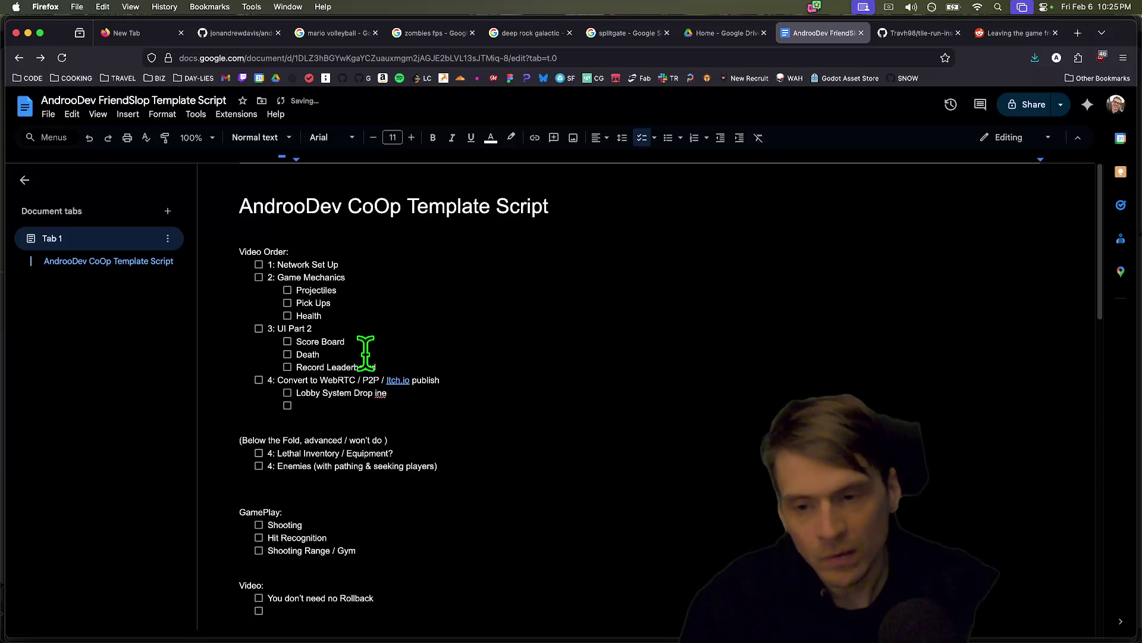
Step: Replace Record Leaderboard with Kills and Deaths checklist items under Score Board
{"action": "triple_click", "coordinate": [351, 365]}
{"action": "key", "text": "BackSpace"}
{"action": "key", "text": "BackSpace"}
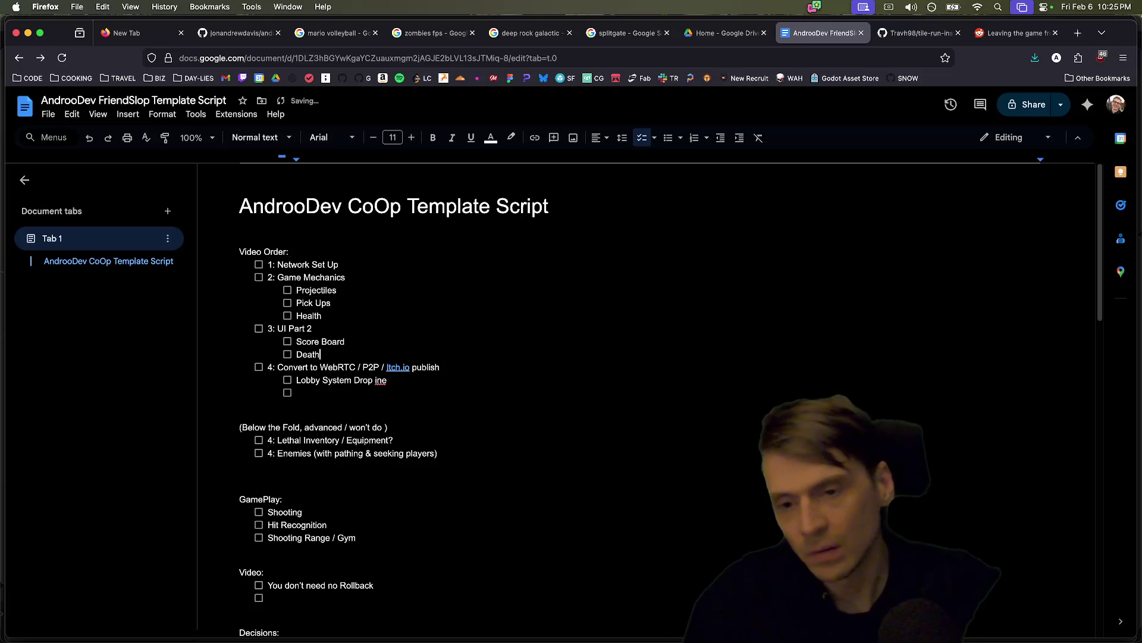
{"action": "key", "text": "Return"}
{"action": "type", "text": "Kills"}
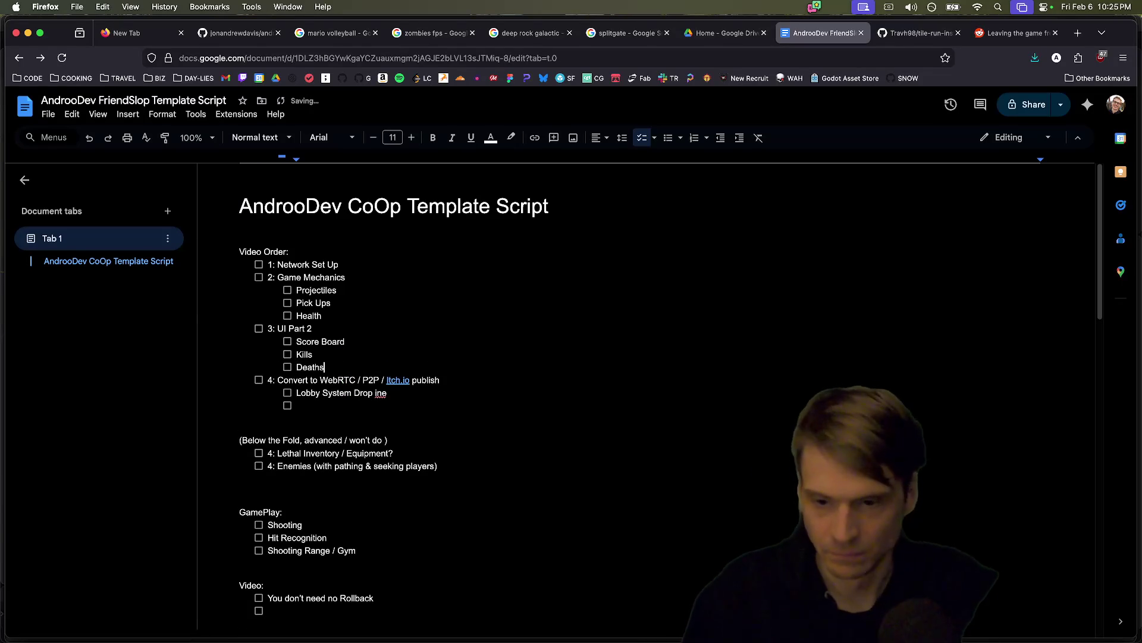
{"action": "key", "text": "Return"}
{"action": "key", "text": "Return"}
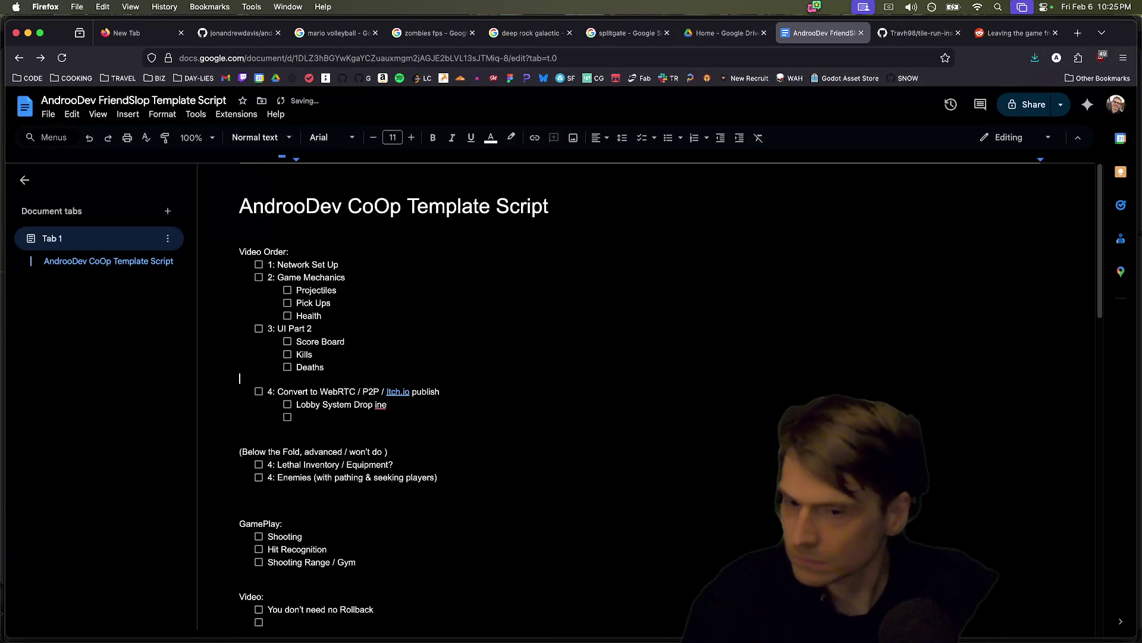
{"action": "key", "text": "BackSpace"}
{"action": "key", "text": "Up"}
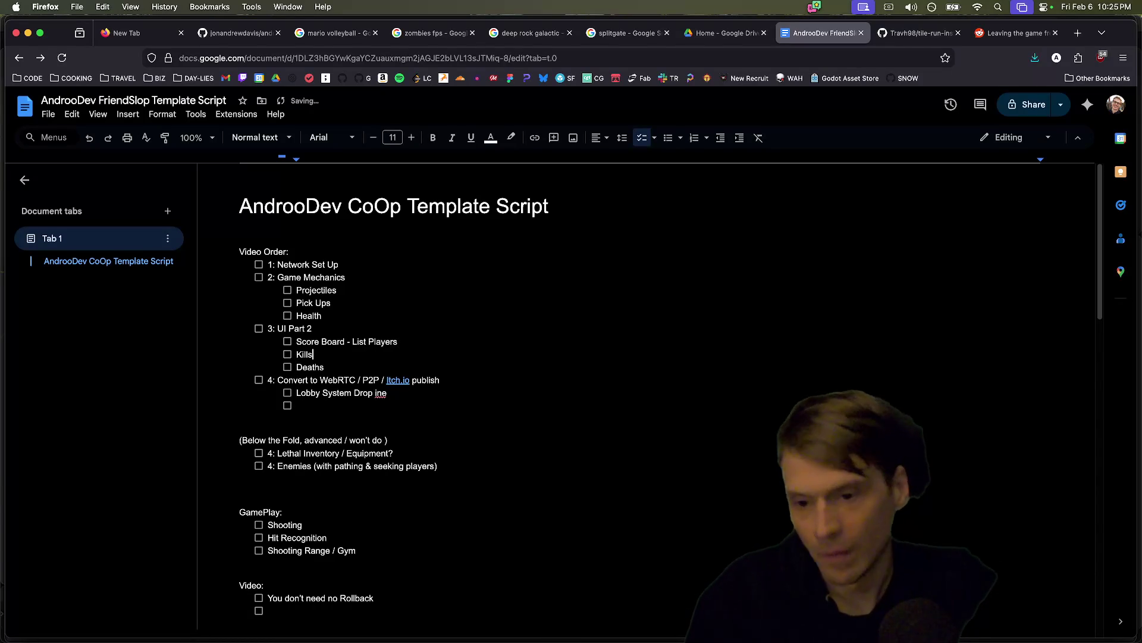
Step: Fix 'Drop ine' under Lobby System and add a 'NOW YOU CAN PLAY WITH YOUR FRIENDS' item
{"action": "left_click", "coordinate": [397, 380]}
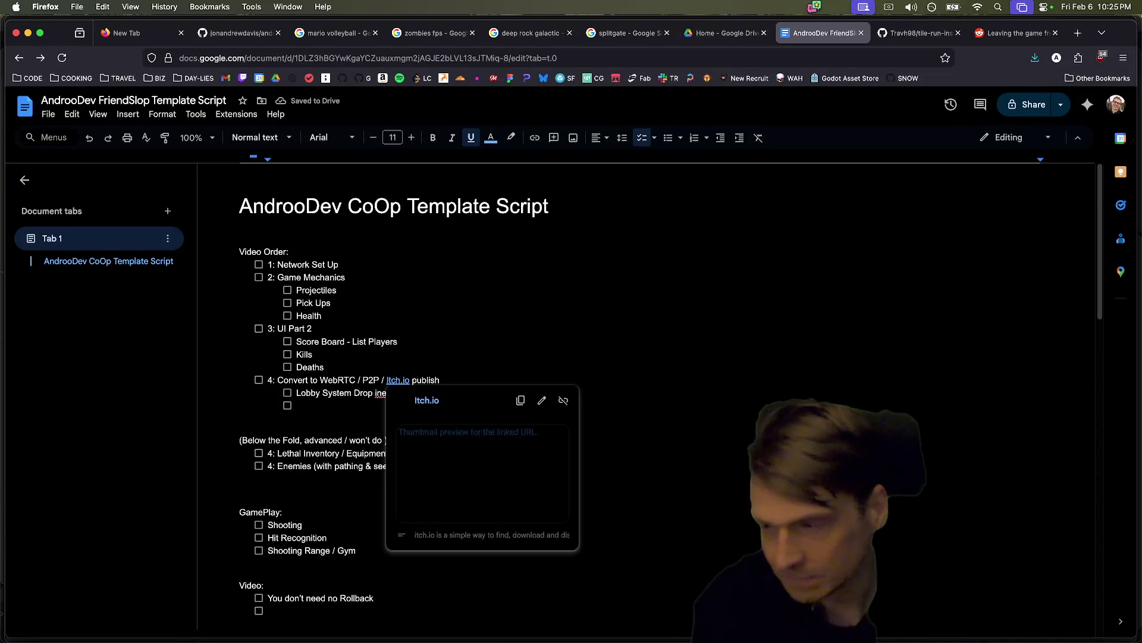
{"action": "key", "text": "Down"}
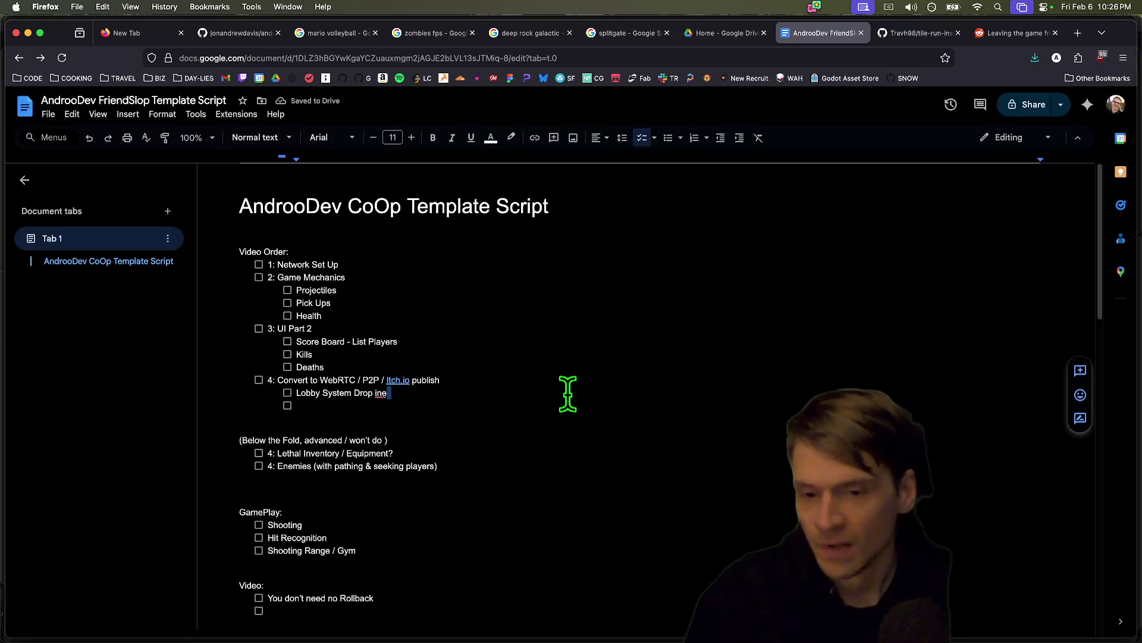
{"action": "key", "text": "Delete"}
{"action": "key", "text": "BackSpace"}
{"action": "key", "text": "Return"}
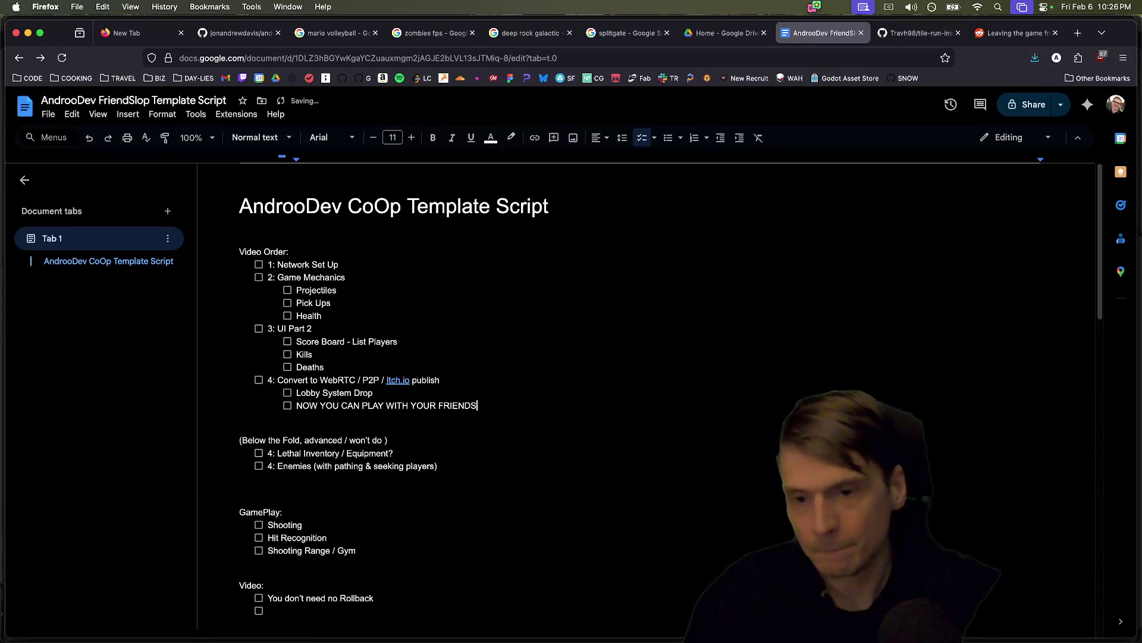
{"action": "left_click", "coordinate": [607, 301]}
Step: Delete the Pick Ups item, then make Game Mechanics, Projectiles and Health magenta text
{"action": "triple_click", "coordinate": [617, 301]}
{"action": "key", "text": "BackSpace"}
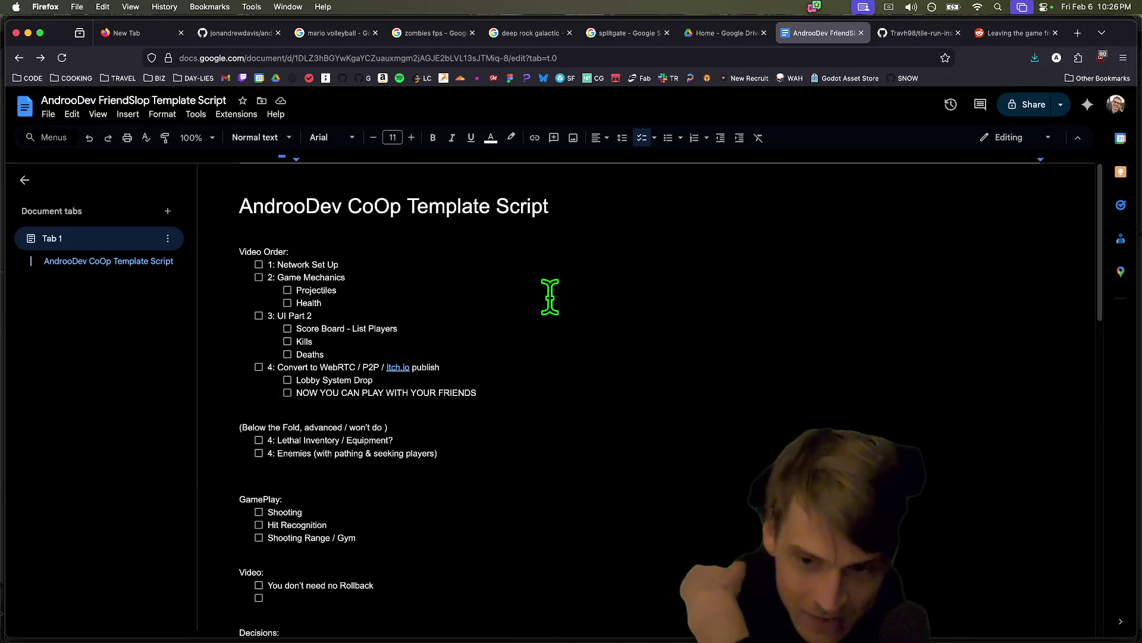
{"action": "mouse_move", "coordinate": [456, 301]}
{"action": "left_mouse_down"}
{"action": "mouse_move", "coordinate": [204, 288]}
{"action": "mouse_move", "coordinate": [220, 273]}
{"action": "left_mouse_up"}
{"action": "left_click", "coordinate": [489, 138]}
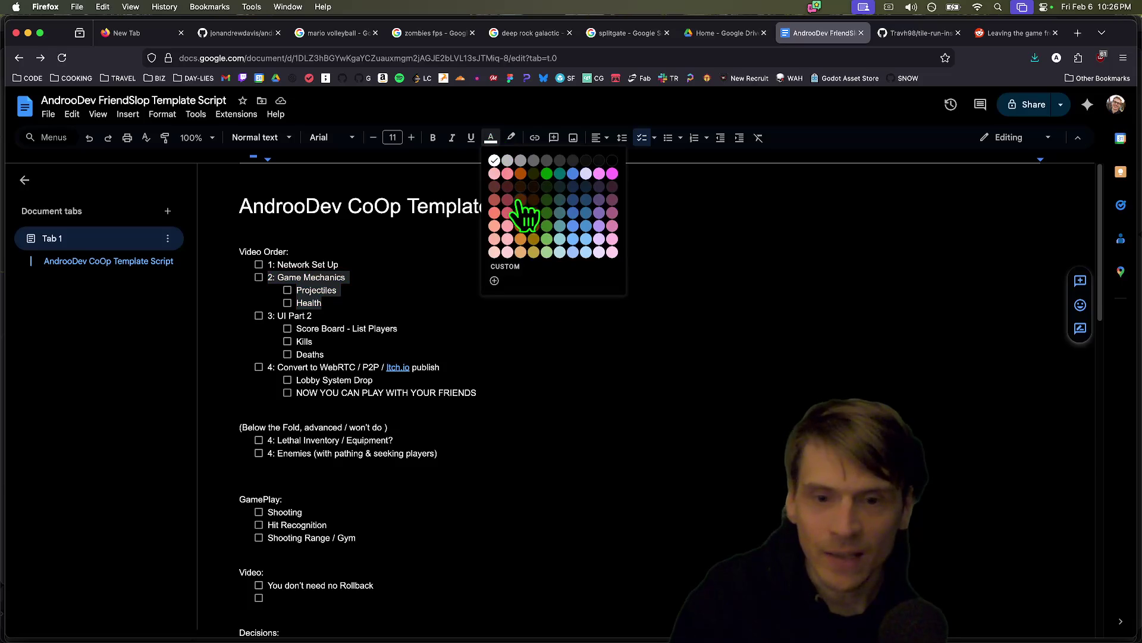
{"action": "left_click", "coordinate": [612, 174]}
{"action": "left_click", "coordinate": [641, 326]}
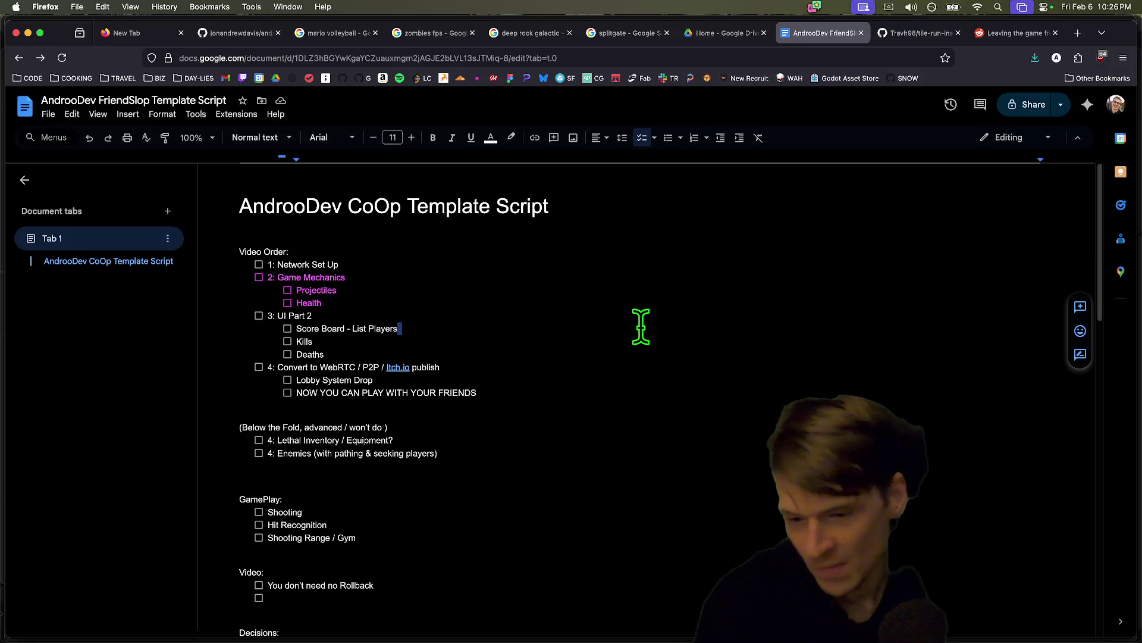
Step: Scroll through the checklist, selecting Spawners, the Client / Server line and the Advanced list items
{"action": "scroll", "coordinate": [640, 326], "scroll_direction": "down", "scroll_amount": 15}
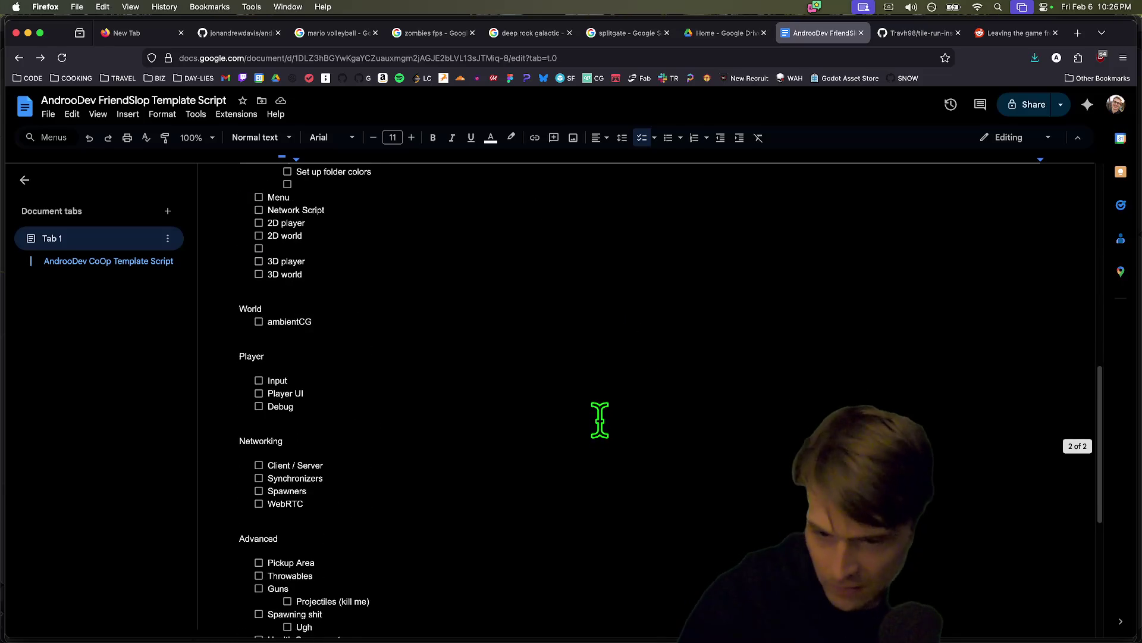
{"action": "scroll", "coordinate": [600, 416], "scroll_direction": "down", "scroll_amount": 4}
{"action": "left_click_drag", "start_coordinate": [268, 368], "coordinate": [350, 403]}
{"action": "scroll", "coordinate": [408, 357], "scroll_direction": "down", "scroll_amount": 1}
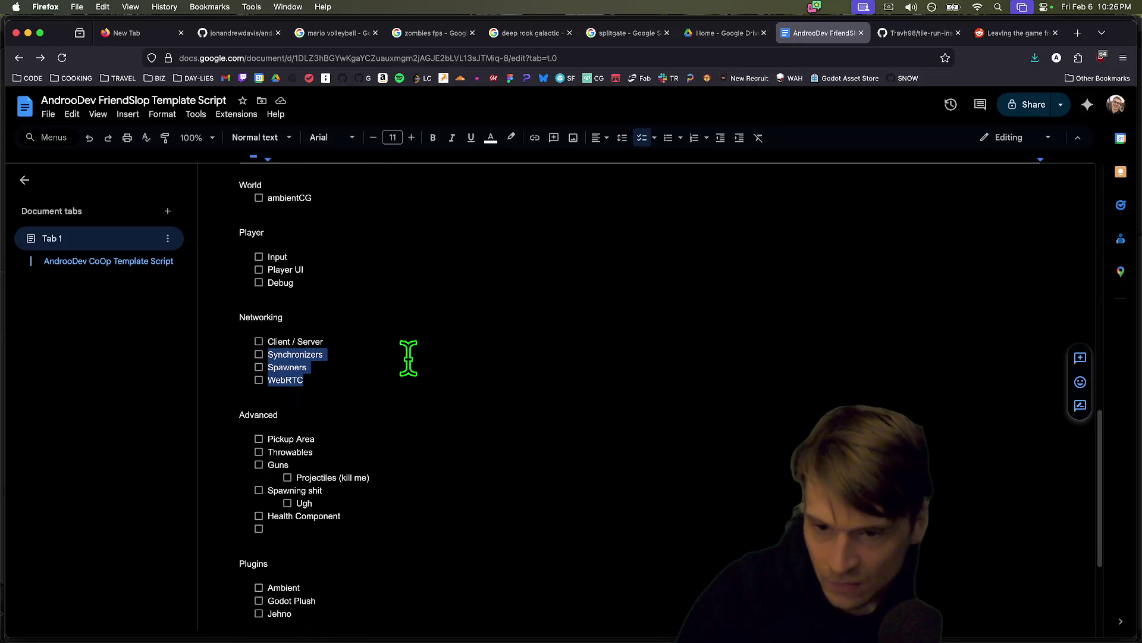
{"action": "left_click_drag", "start_coordinate": [409, 358], "coordinate": [408, 365]}
{"action": "double_click", "coordinate": [410, 367]}
{"action": "scroll", "coordinate": [415, 369], "scroll_direction": "down", "scroll_amount": 2}
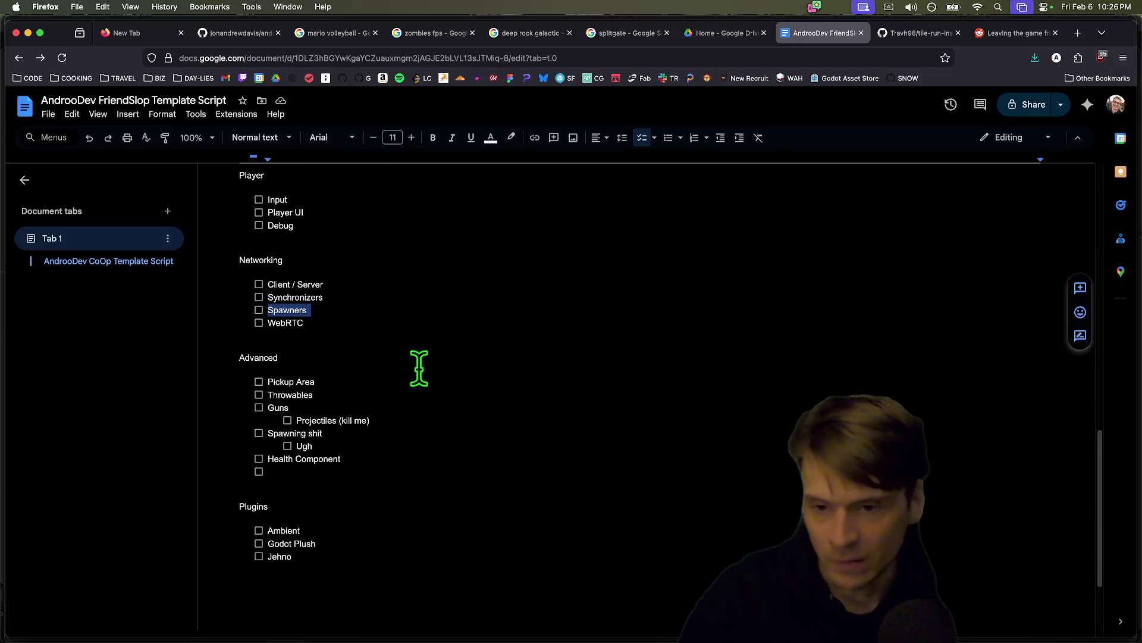
{"action": "triple_click", "coordinate": [306, 283]}
{"action": "scroll", "coordinate": [417, 297], "scroll_direction": "down", "scroll_amount": 1}
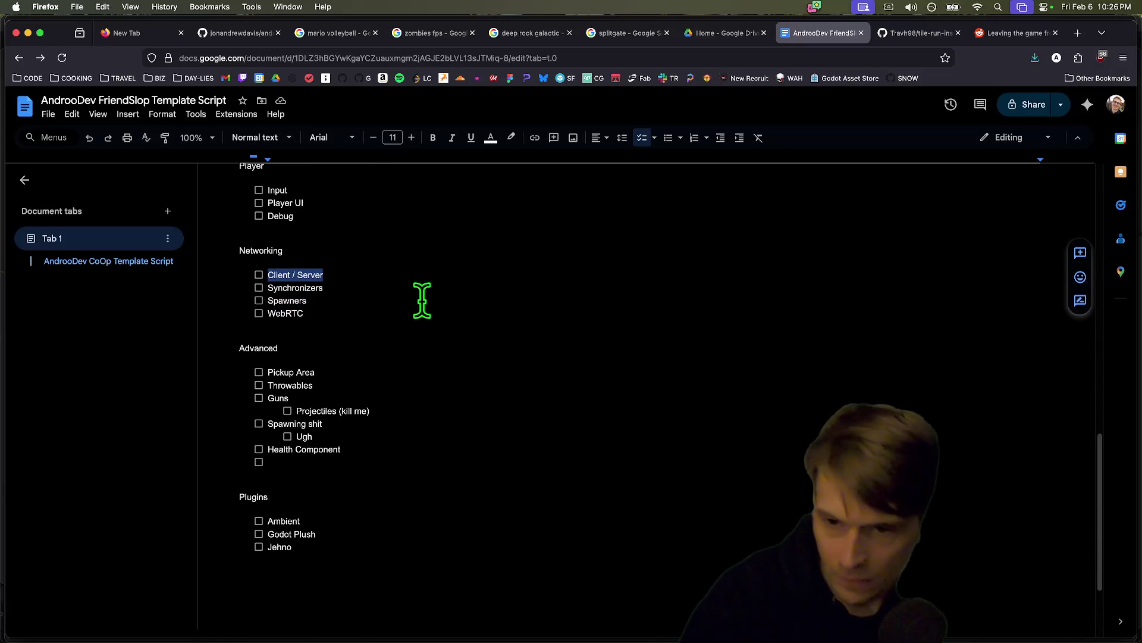
{"action": "scroll", "coordinate": [422, 300], "scroll_direction": "down", "scroll_amount": 2}
{"action": "left_click_drag", "start_coordinate": [423, 280], "coordinate": [444, 423]}
Step: Tidy the Plugins section by removing the blank line below the Plugins heading
{"action": "left_click", "coordinate": [443, 429]}
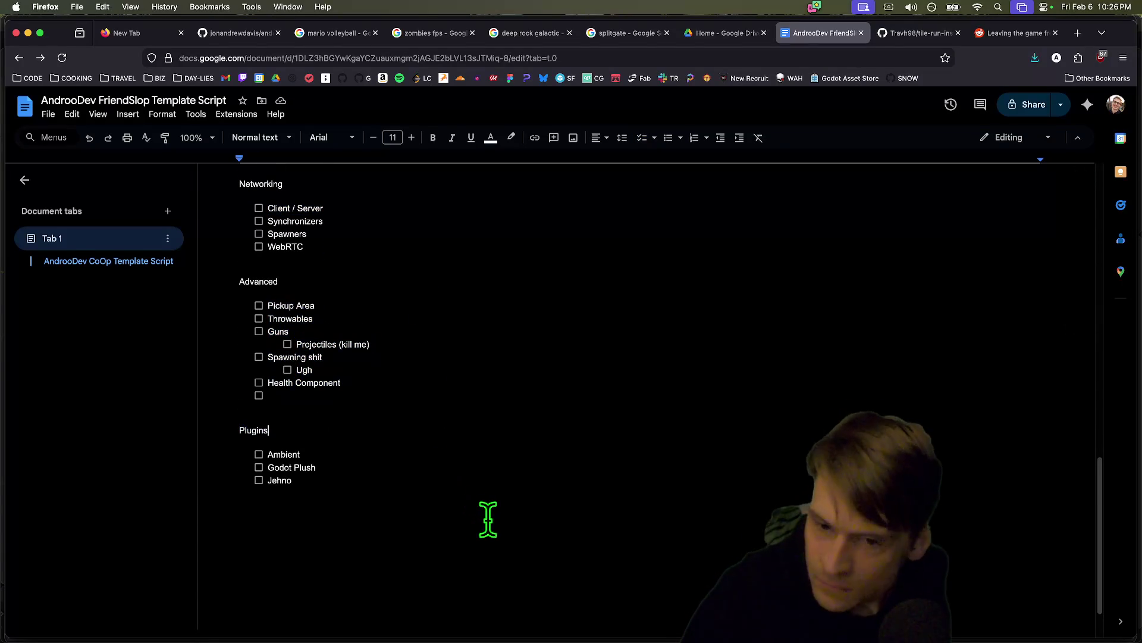
{"action": "scroll", "coordinate": [523, 363], "scroll_direction": "down", "scroll_amount": 1}
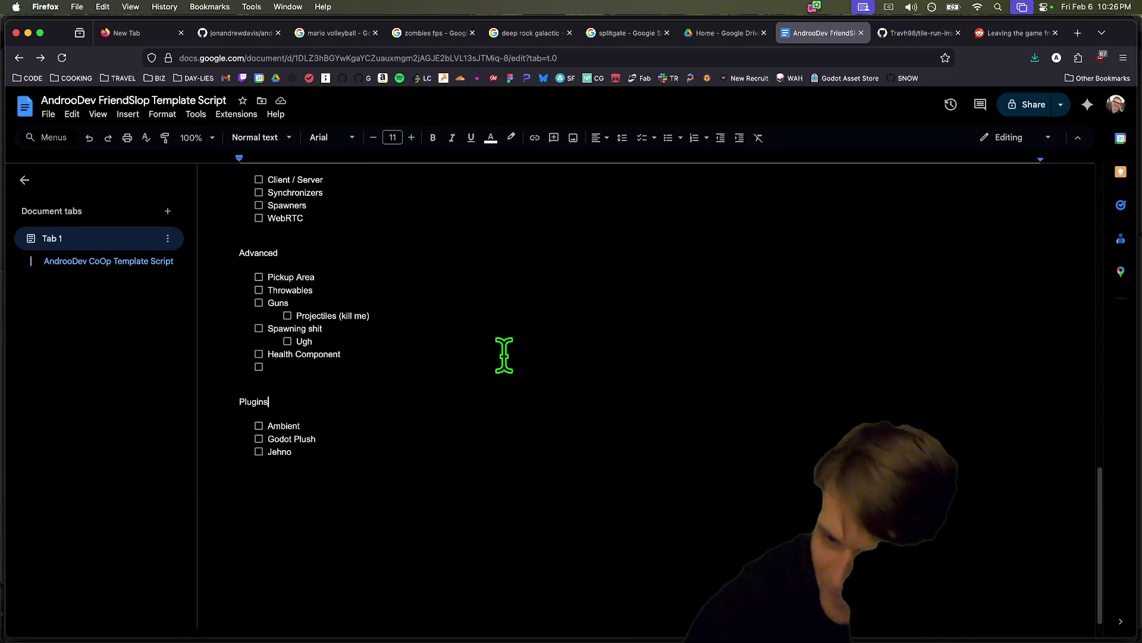
{"action": "left_click_drag", "start_coordinate": [269, 328], "coordinate": [334, 346]}
{"action": "scroll", "coordinate": [426, 387], "scroll_direction": "down", "scroll_amount": 1}
{"action": "left_click", "coordinate": [410, 495]}
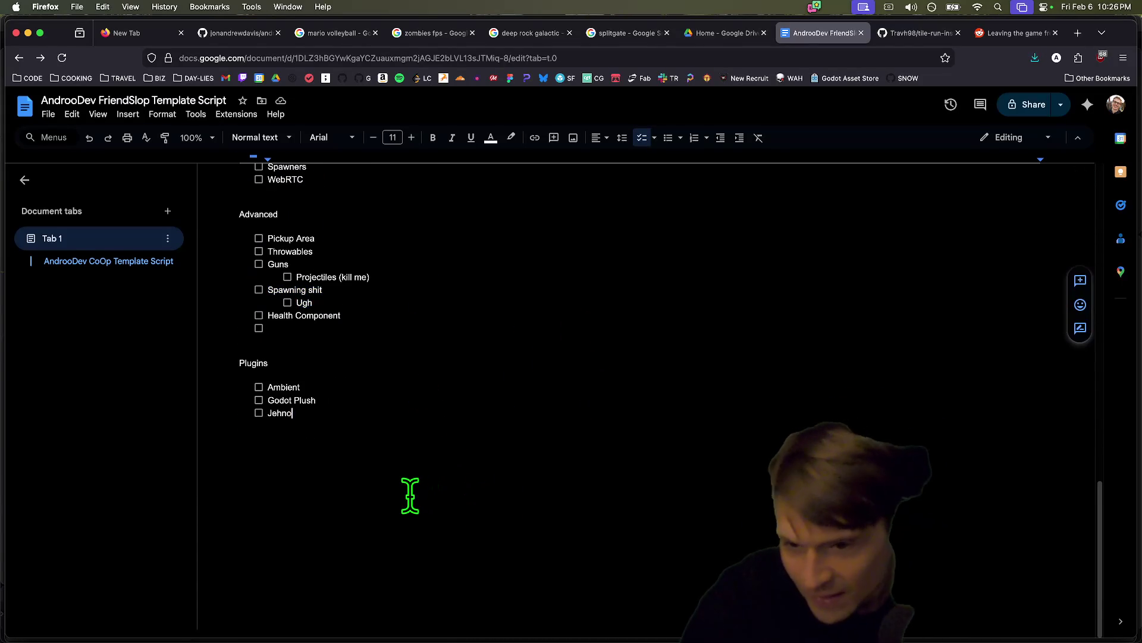
{"action": "scroll", "coordinate": [408, 455], "scroll_direction": "up", "scroll_amount": 1}
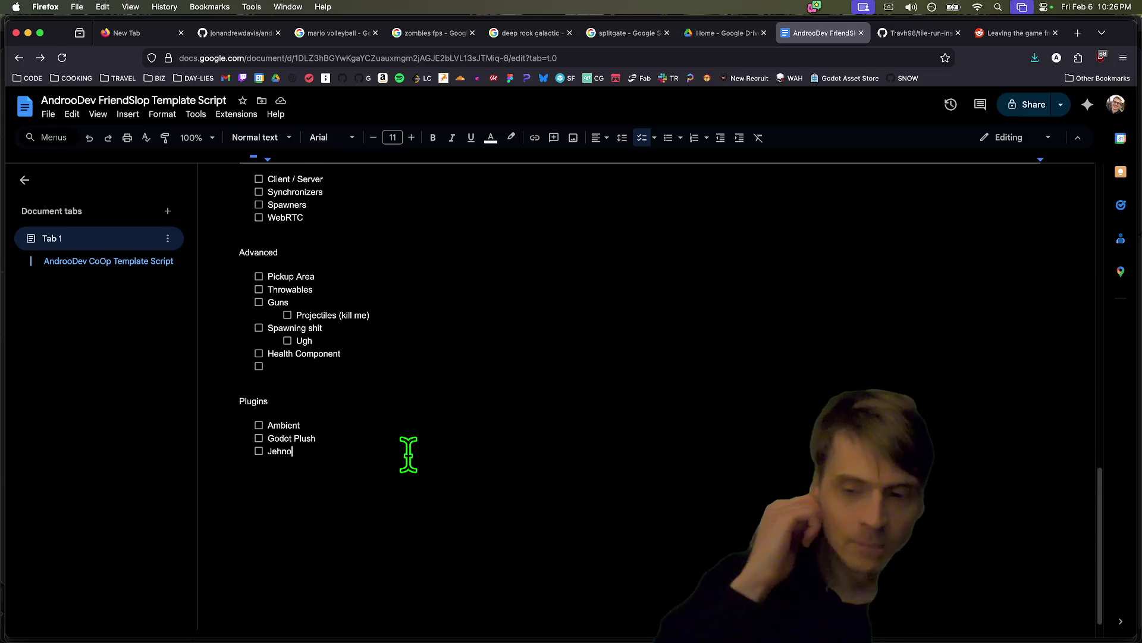
{"action": "left_click", "coordinate": [413, 398]}
{"action": "key", "text": "Delete"}
Step: Correct 'Powerd' to 'Powered' in the Plugin Powered Version heading and switch back to Godot
{"action": "key", "text": "BackSpace"}
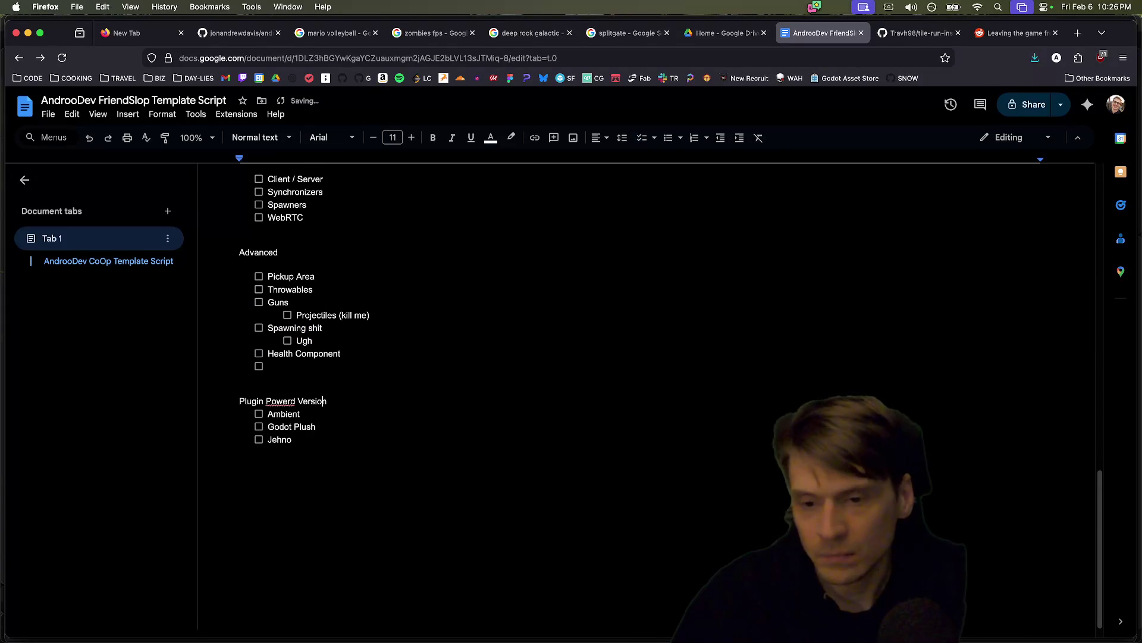
{"action": "left_click", "coordinate": [290, 401]}
{"action": "type", "text": "e"}
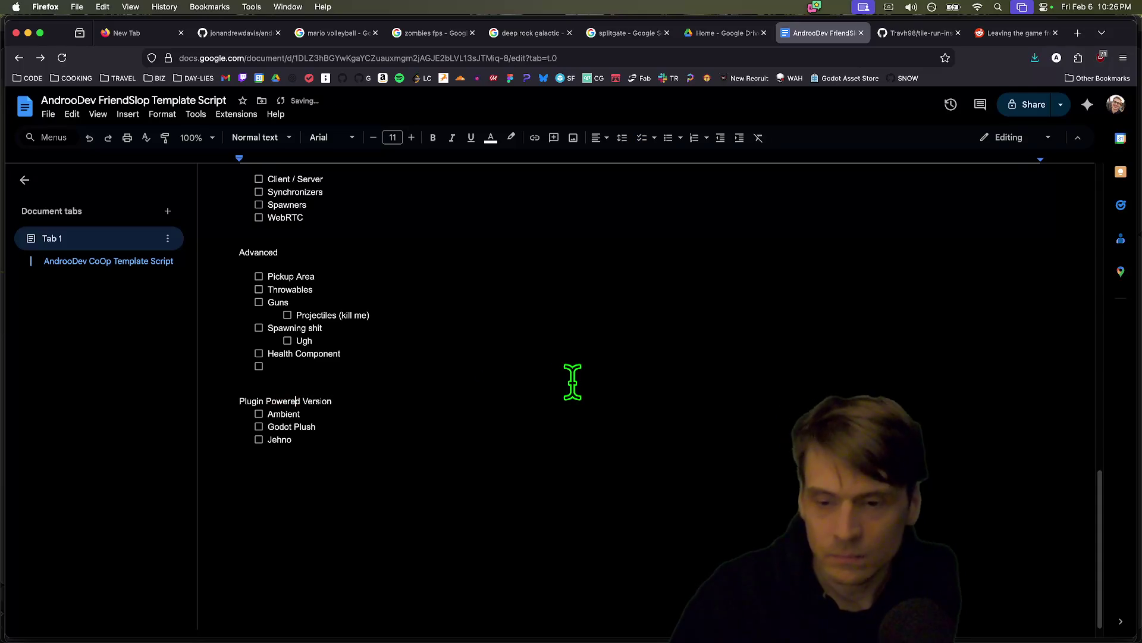
{"action": "key", "text": "super+Tab"}
{"action": "left_click", "coordinate": [115, 6]}
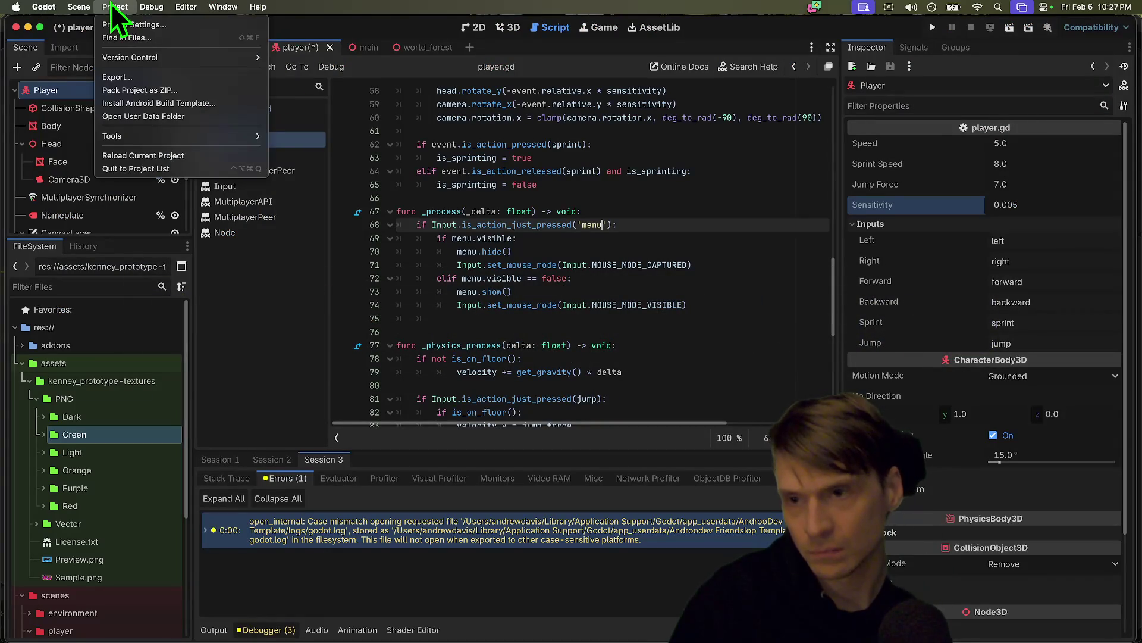
{"action": "left_click", "coordinate": [129, 24]}
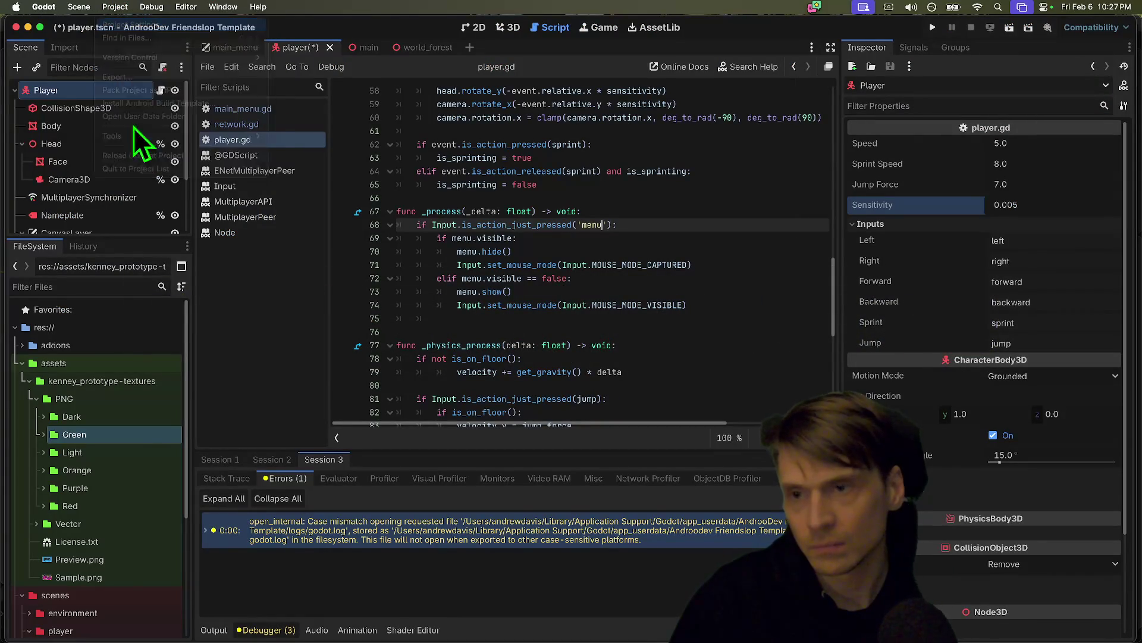
{"action": "left_click", "coordinate": [350, 70]}
{"action": "left_click", "coordinate": [301, 69]}
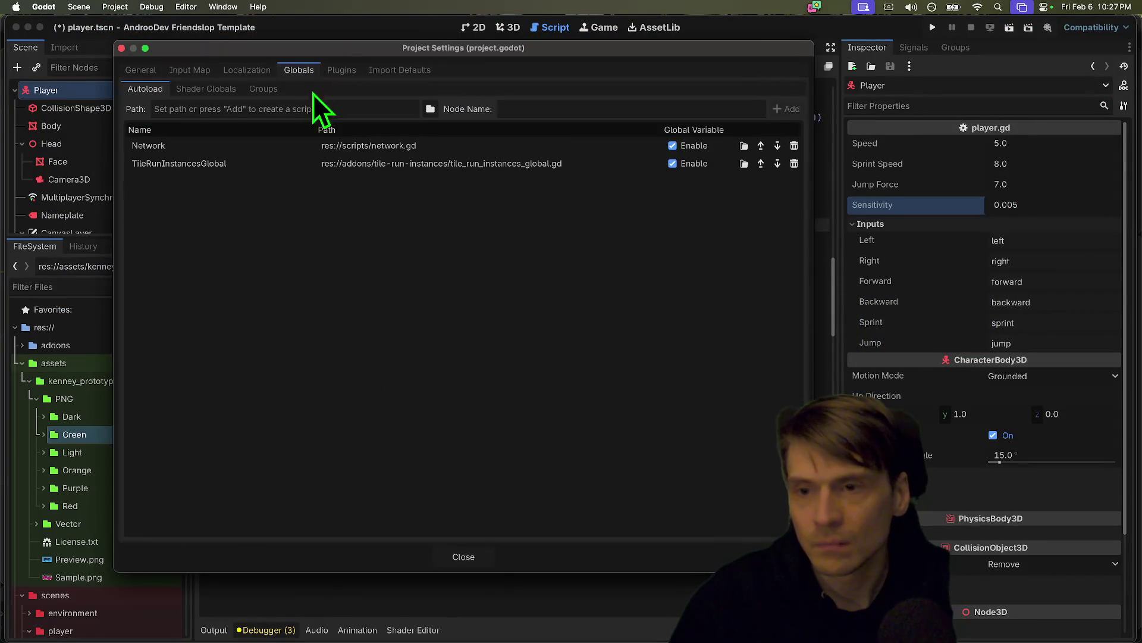
{"action": "left_click", "coordinate": [339, 70]}
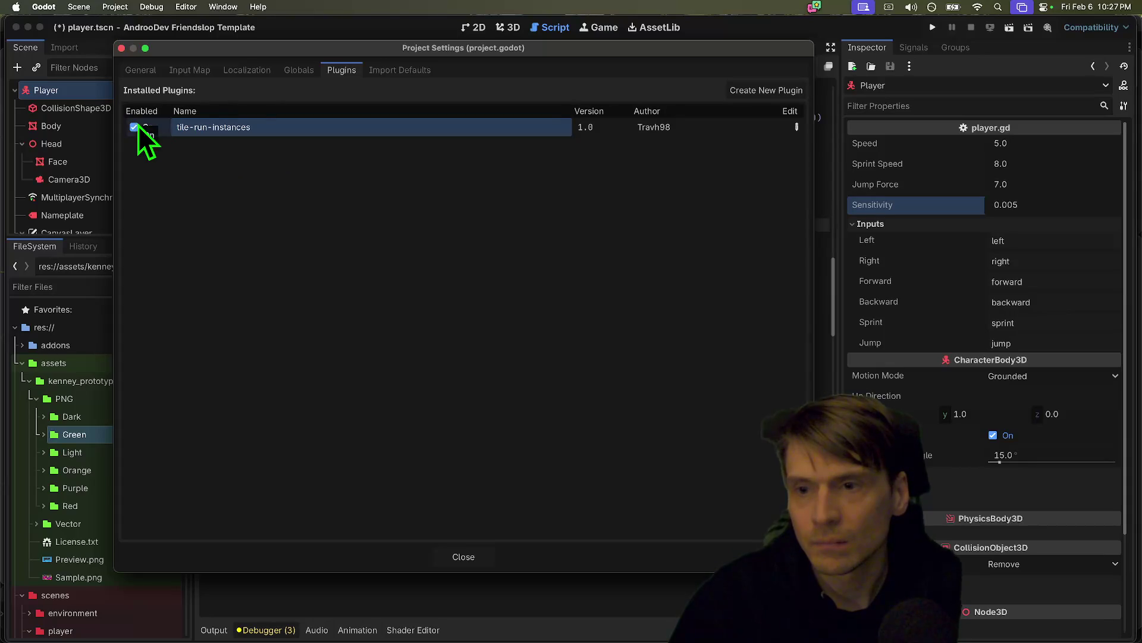
{"action": "left_click", "coordinate": [298, 73]}
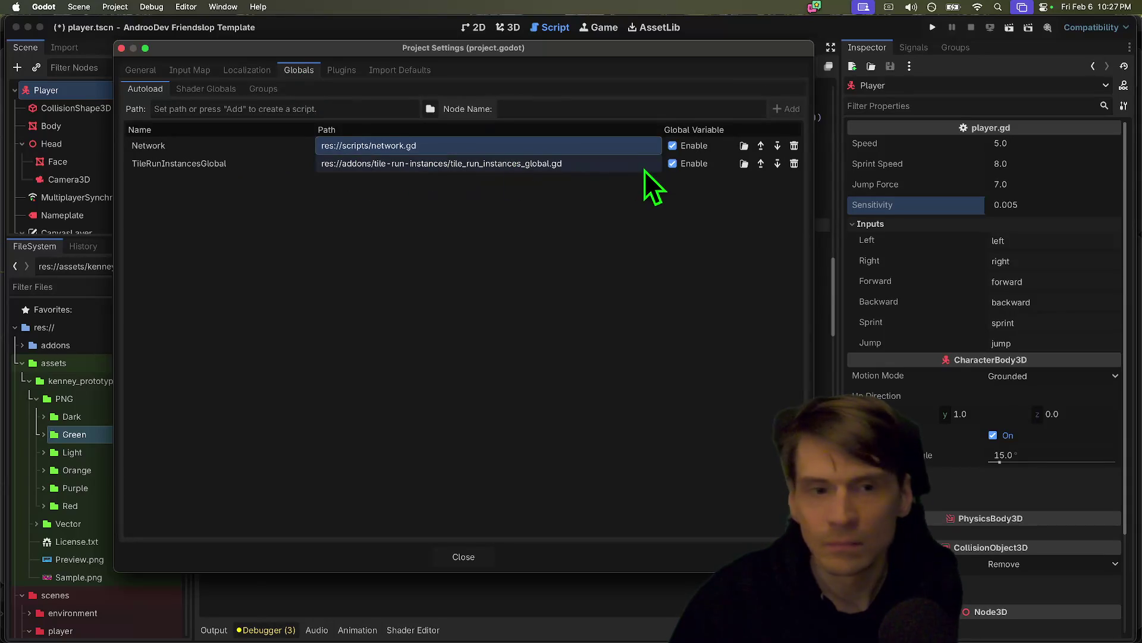
{"action": "key", "text": "Escape"}
{"action": "double_click", "coordinate": [128, 345]}
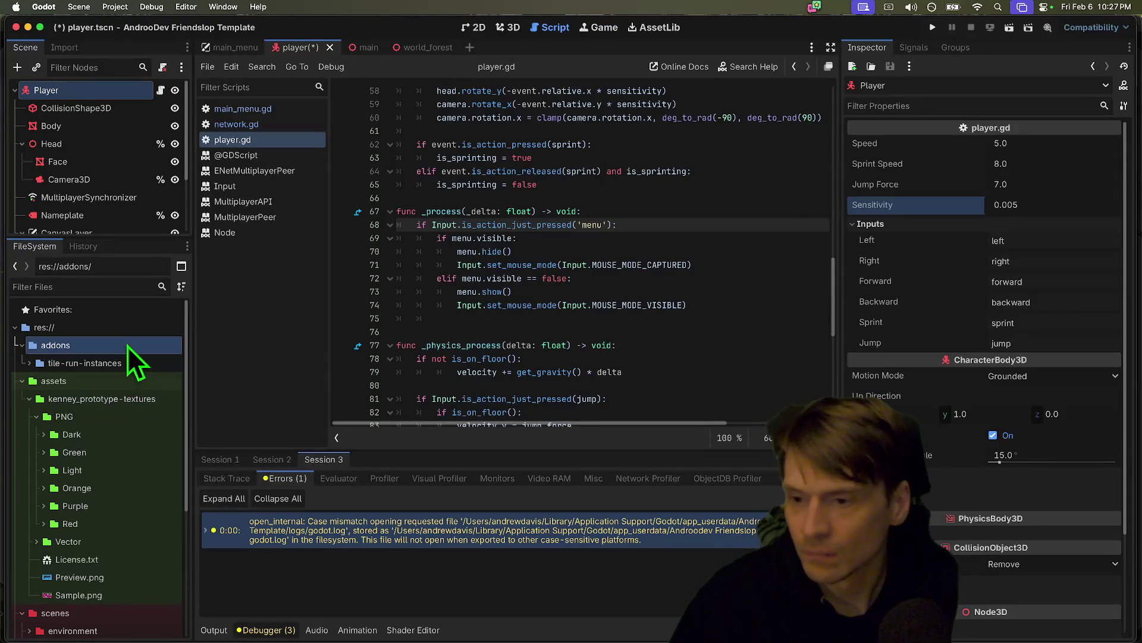
Step: Open tile_run_instances_global.gd from addons/tile-run-instances and read through it
{"action": "double_click", "coordinate": [127, 363]}
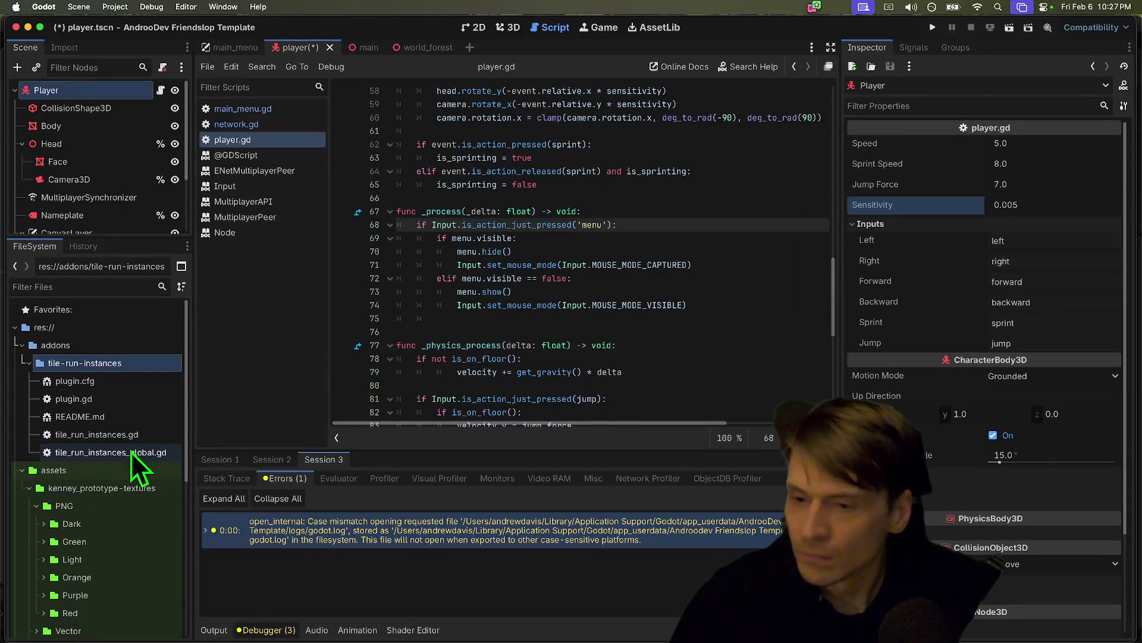
{"action": "double_click", "coordinate": [131, 451]}
{"action": "scroll", "coordinate": [552, 232], "scroll_direction": "down", "scroll_amount": 1}
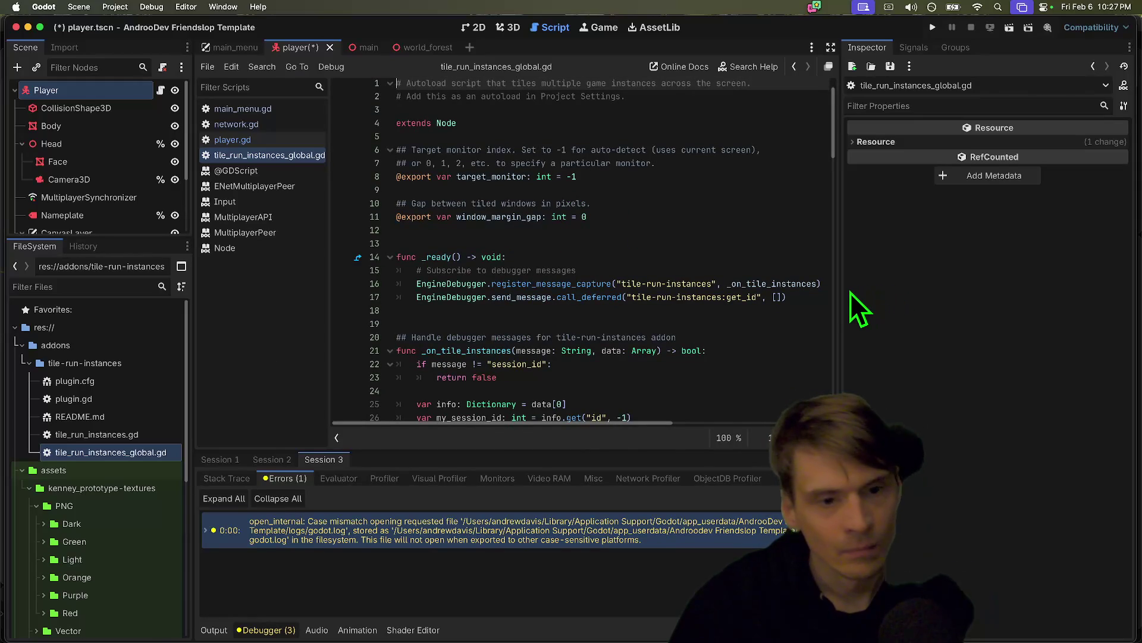
{"action": "left_click_drag", "start_coordinate": [841, 295], "coordinate": [919, 294]}
{"action": "scroll", "coordinate": [821, 305], "scroll_direction": "down", "scroll_amount": 5}
{"action": "scroll", "coordinate": [820, 305], "scroll_direction": "down", "scroll_amount": 7}
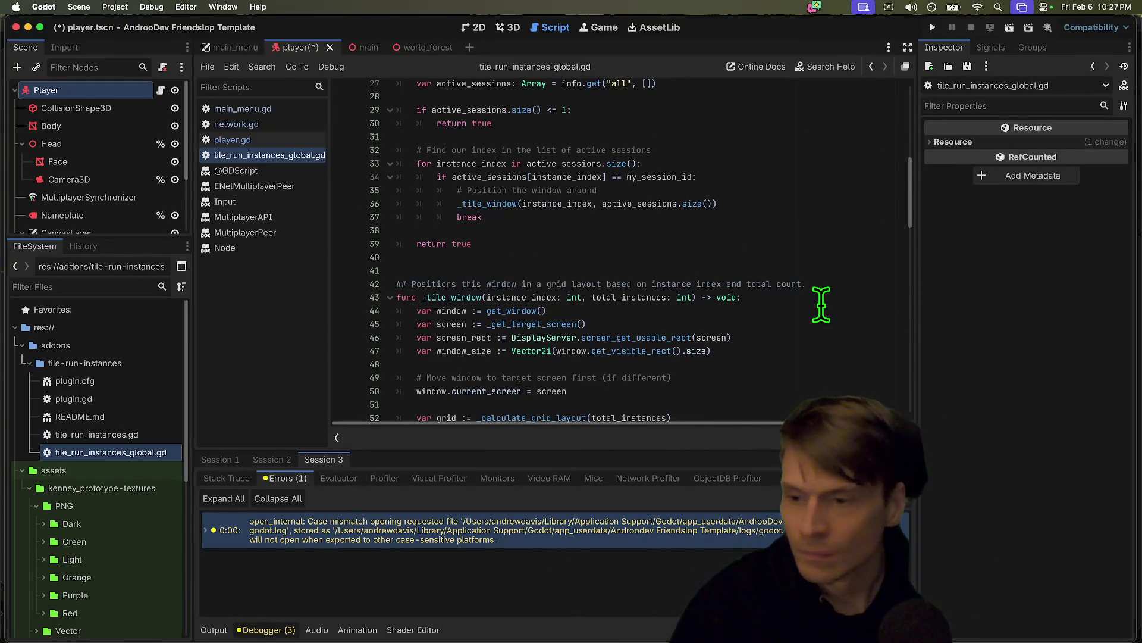
{"action": "scroll", "coordinate": [821, 304], "scroll_direction": "down", "scroll_amount": 20}
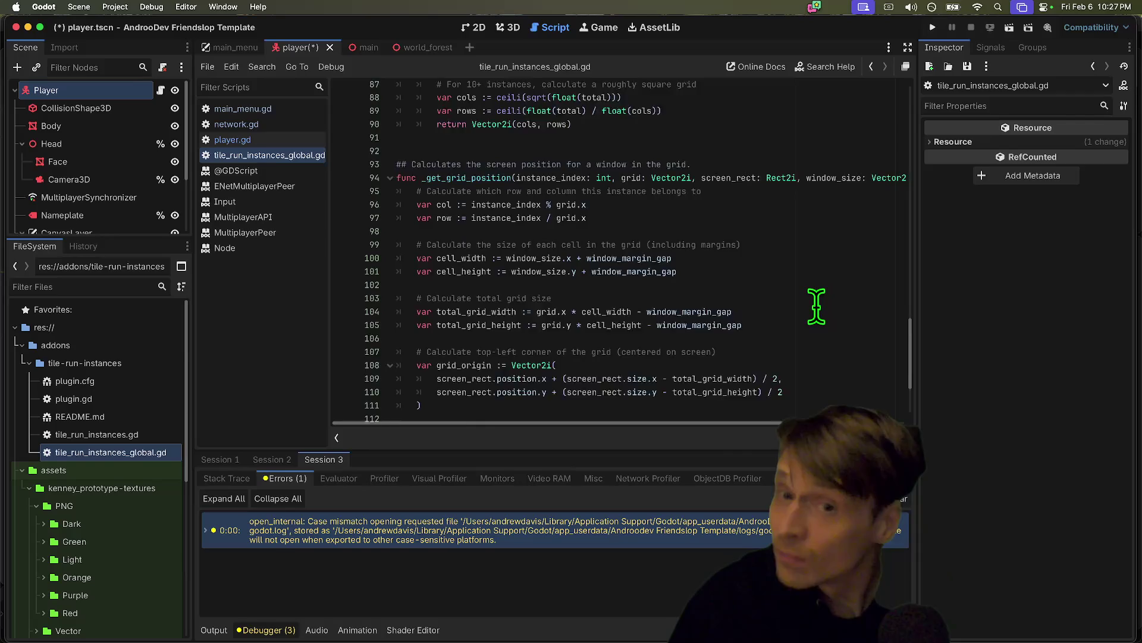
{"action": "scroll", "coordinate": [816, 306], "scroll_direction": "down", "scroll_amount": 3}
Step: Select the _on_tile_instances function name and start a project-wide Find in Files for it
{"action": "scroll", "coordinate": [817, 307], "scroll_direction": "up", "scroll_amount": 15}
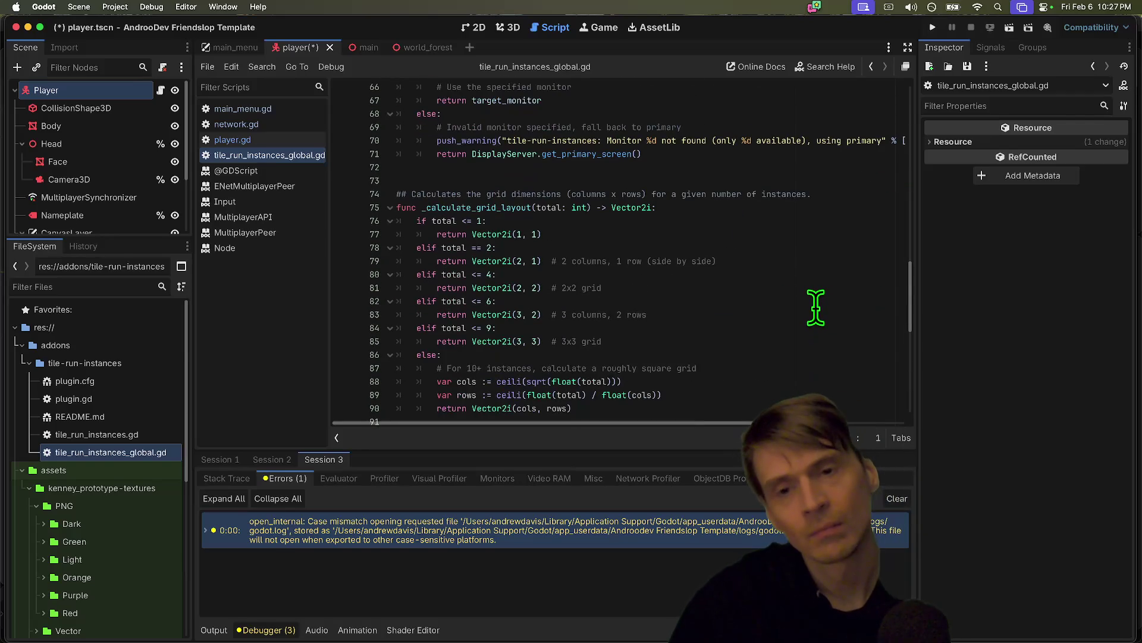
{"action": "scroll", "coordinate": [817, 308], "scroll_direction": "up", "scroll_amount": 16}
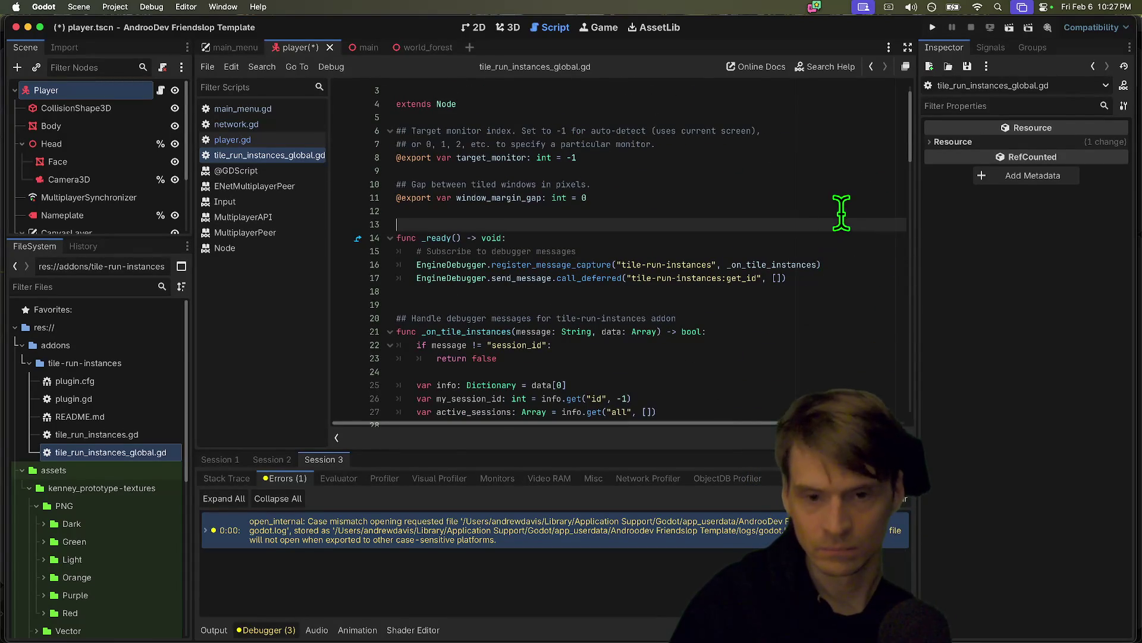
{"action": "left_click", "coordinate": [784, 291]}
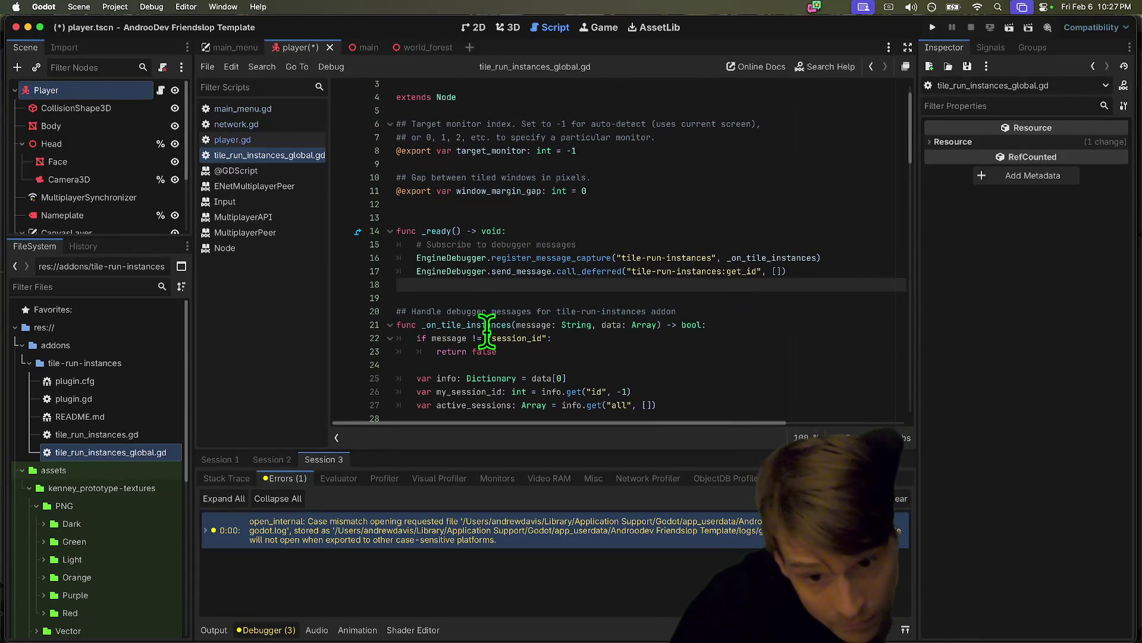
{"action": "double_click", "coordinate": [458, 325]}
{"action": "key", "text": "super+shift+f"}
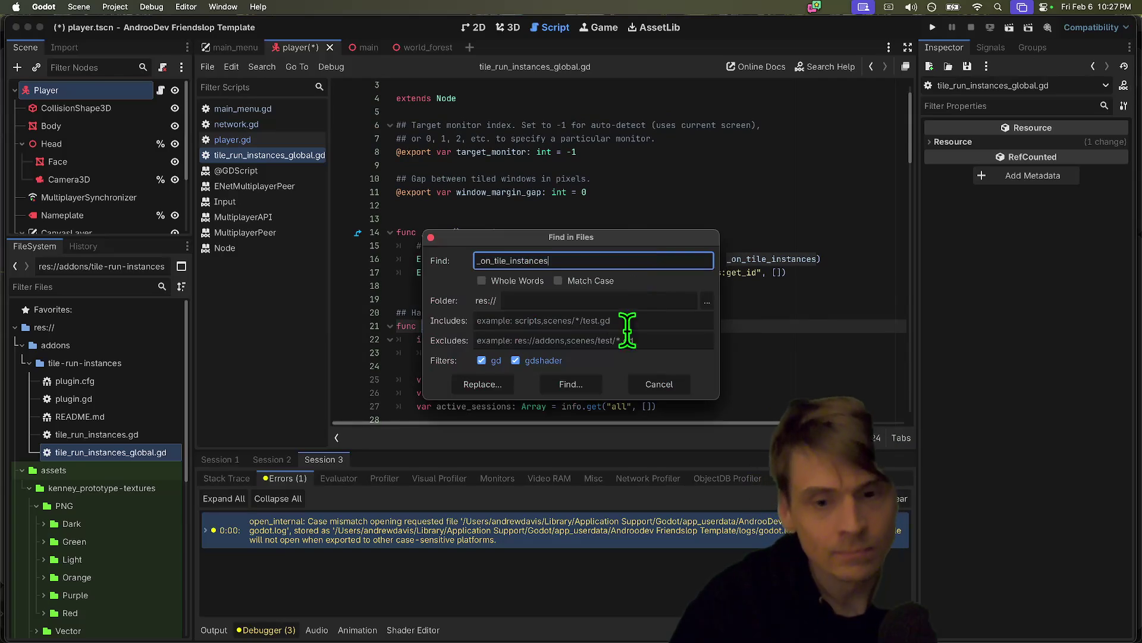
Step: Run the search and review both _on_tile_instances matches, on lines 16 and 21
{"action": "left_click", "coordinate": [598, 384]}
{"action": "left_click", "coordinate": [491, 570]}
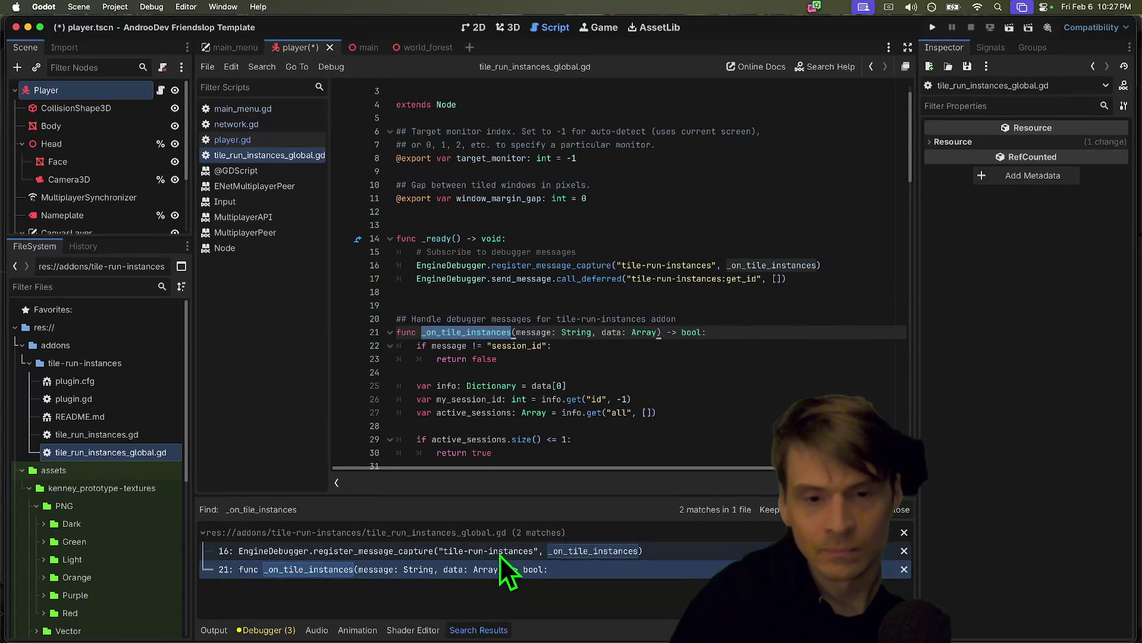
{"action": "left_click", "coordinate": [499, 553]}
{"action": "left_click", "coordinate": [497, 570]}
{"action": "left_click", "coordinate": [610, 306]}
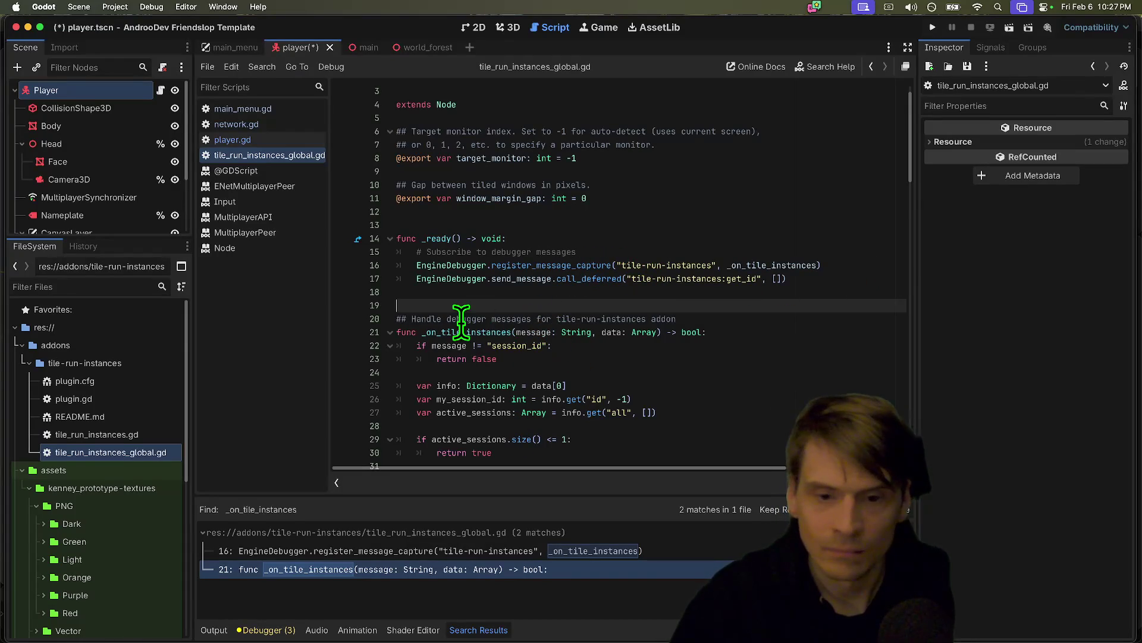
{"action": "left_click", "coordinate": [447, 345]}
{"action": "left_click", "coordinate": [479, 292]}
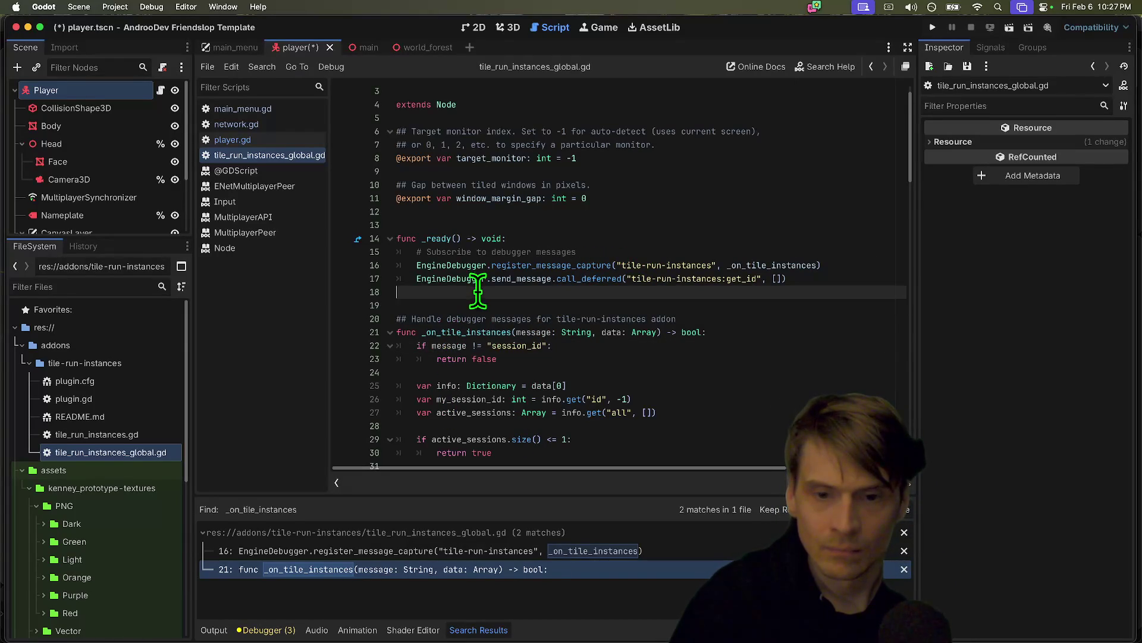
{"action": "double_click", "coordinate": [699, 277]}
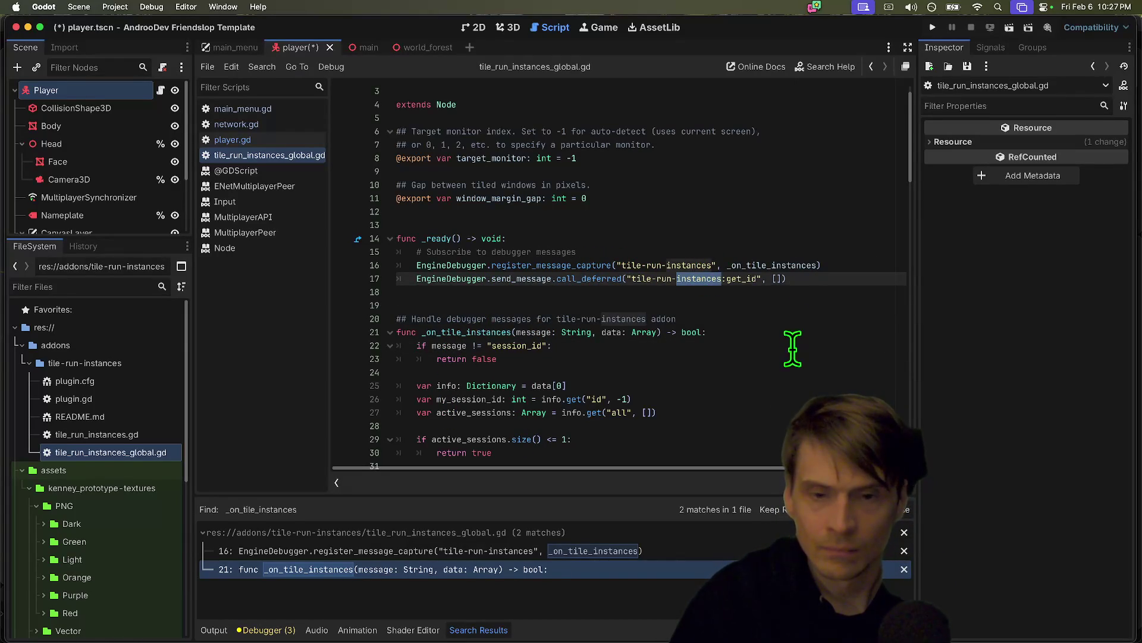
Step: Delete the extra blank line above func _ready
{"action": "left_click", "coordinate": [797, 291]}
{"action": "left_click", "coordinate": [755, 225]}
{"action": "key", "text": "Delete"}
{"action": "scroll", "coordinate": [753, 218], "scroll_direction": "up", "scroll_amount": 1}
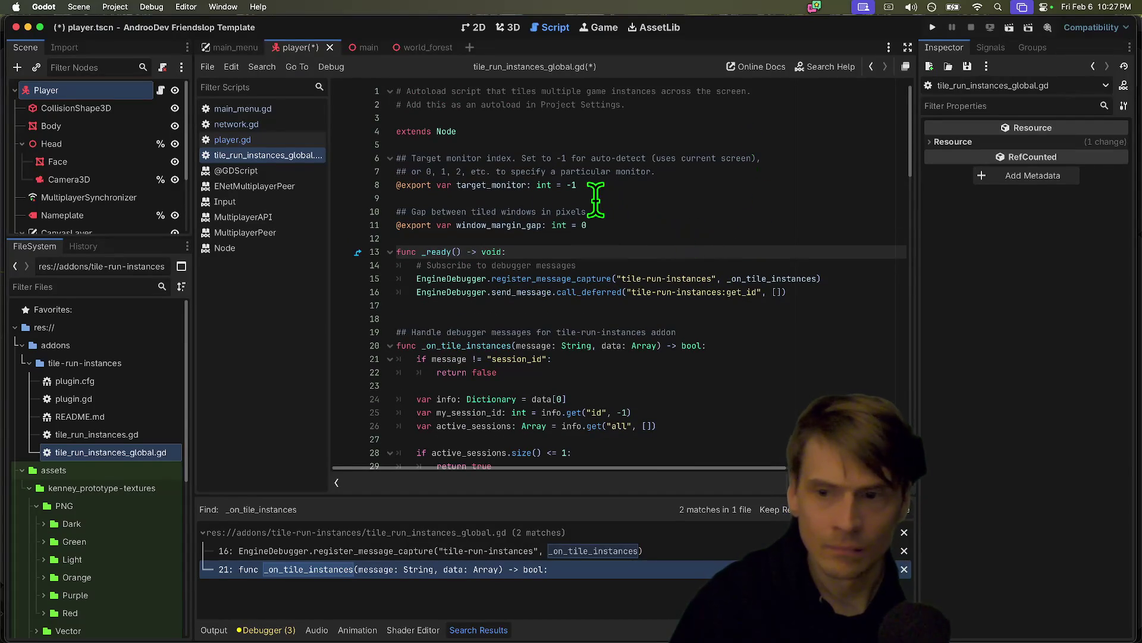
Step: Read the _has_capture and _capture code in tile_run_instances.gd, then return to the global script
{"action": "double_click", "coordinate": [128, 435]}
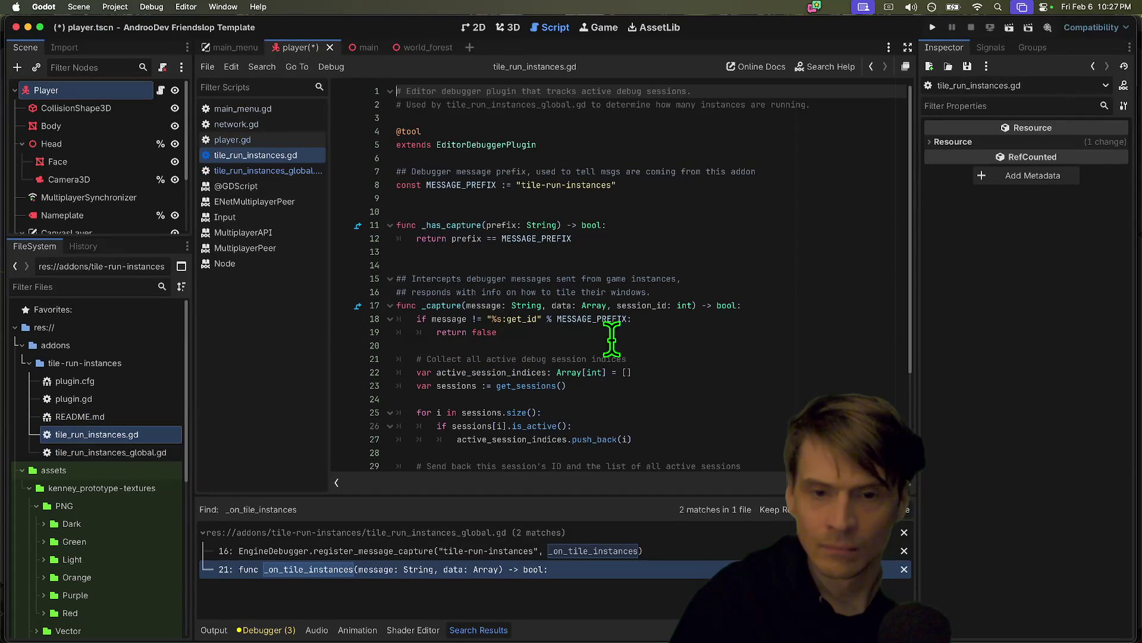
{"action": "left_click", "coordinate": [766, 225]}
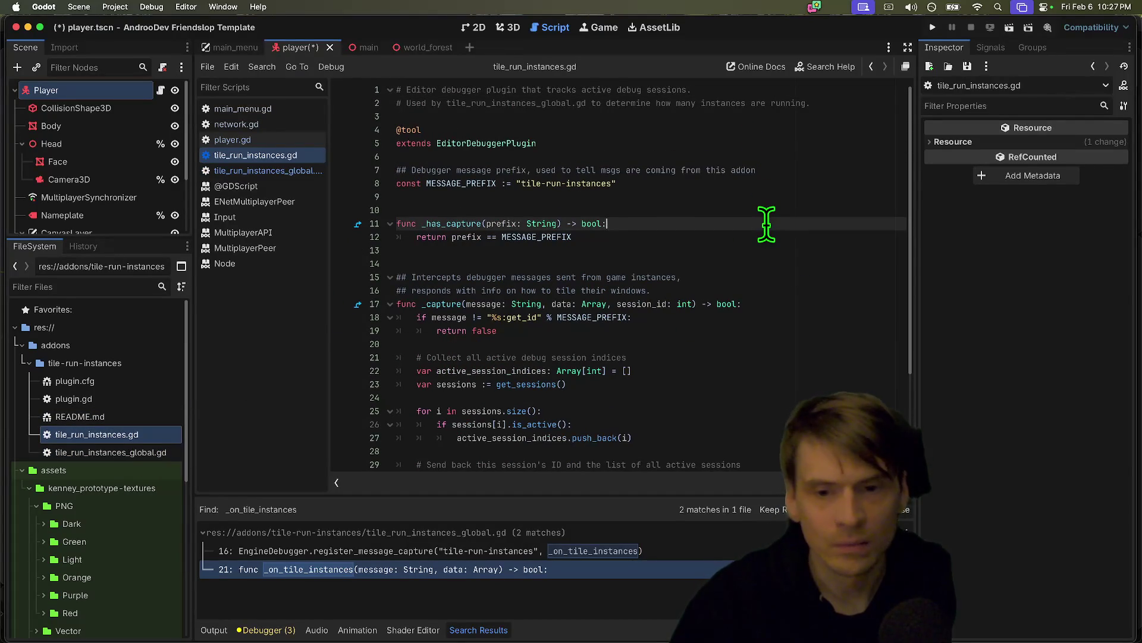
{"action": "scroll", "coordinate": [766, 225], "scroll_direction": "down", "scroll_amount": 3}
{"action": "scroll", "coordinate": [738, 326], "scroll_direction": "up", "scroll_amount": 3}
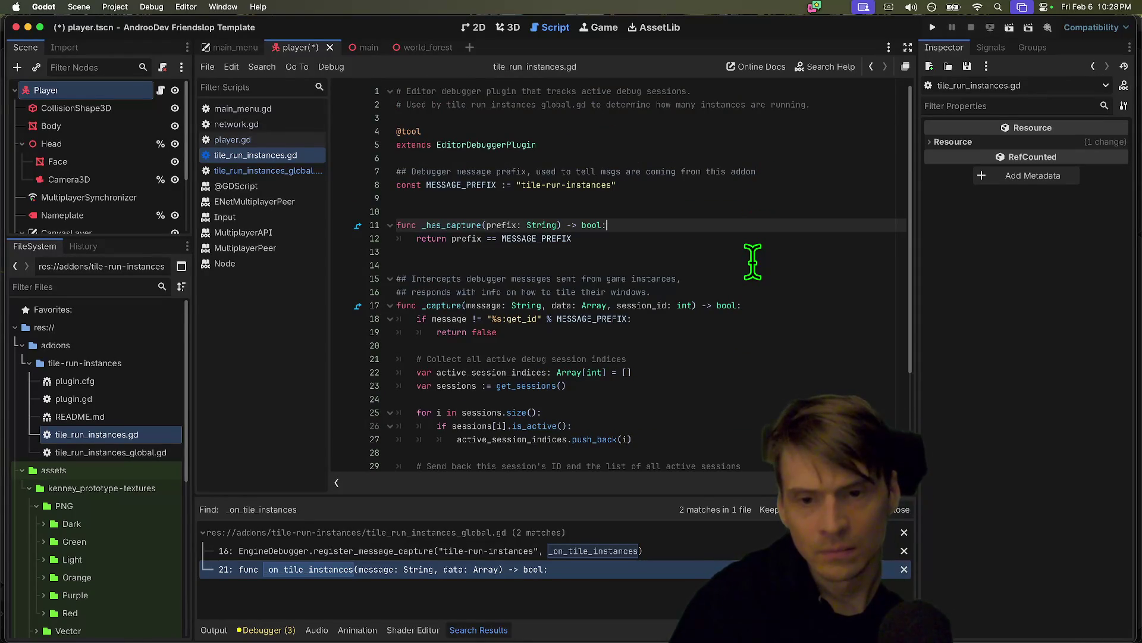
{"action": "left_click", "coordinate": [739, 305]}
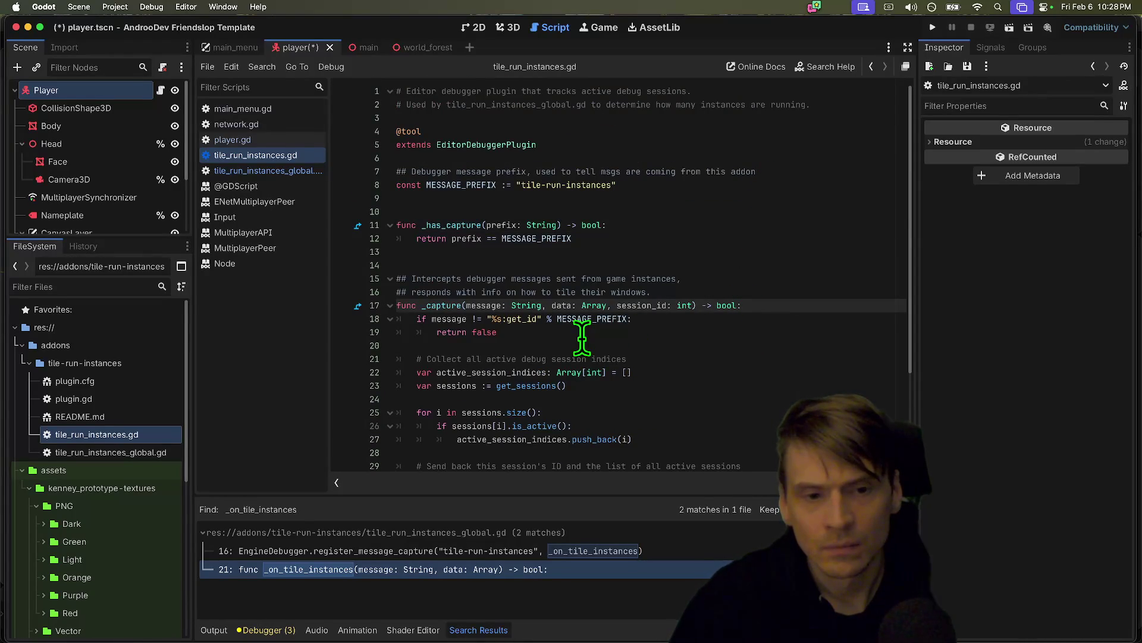
{"action": "left_click", "coordinate": [135, 455]}
{"action": "left_click", "coordinate": [134, 400]}
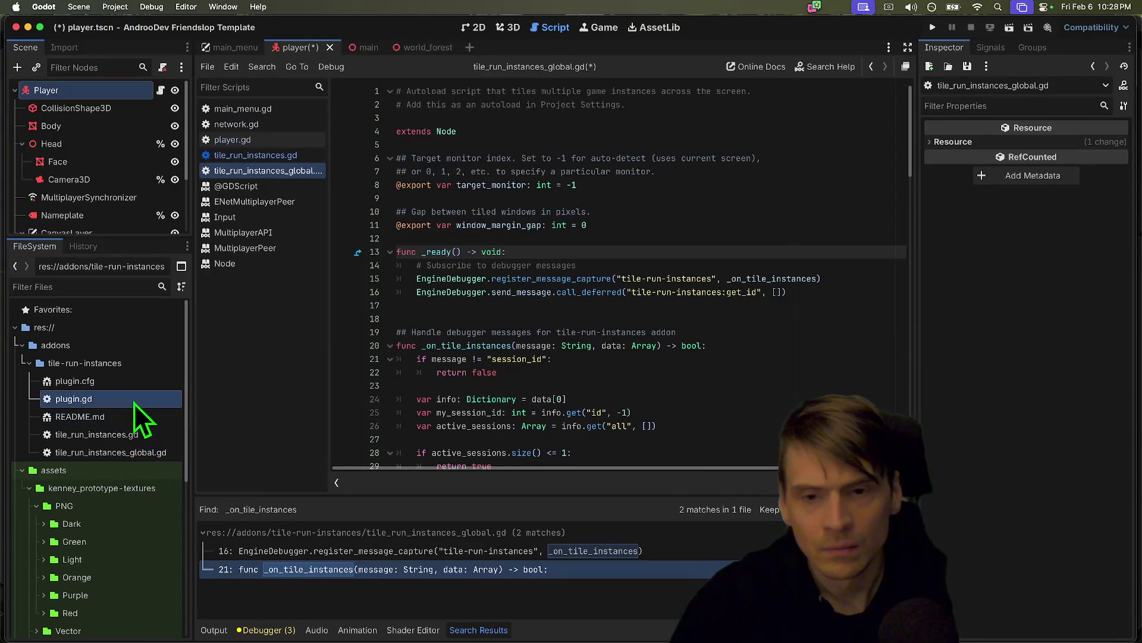
Step: Open the addon's plugin.gd, then its README.md with the setup instructions
{"action": "left_click", "coordinate": [546, 303]}
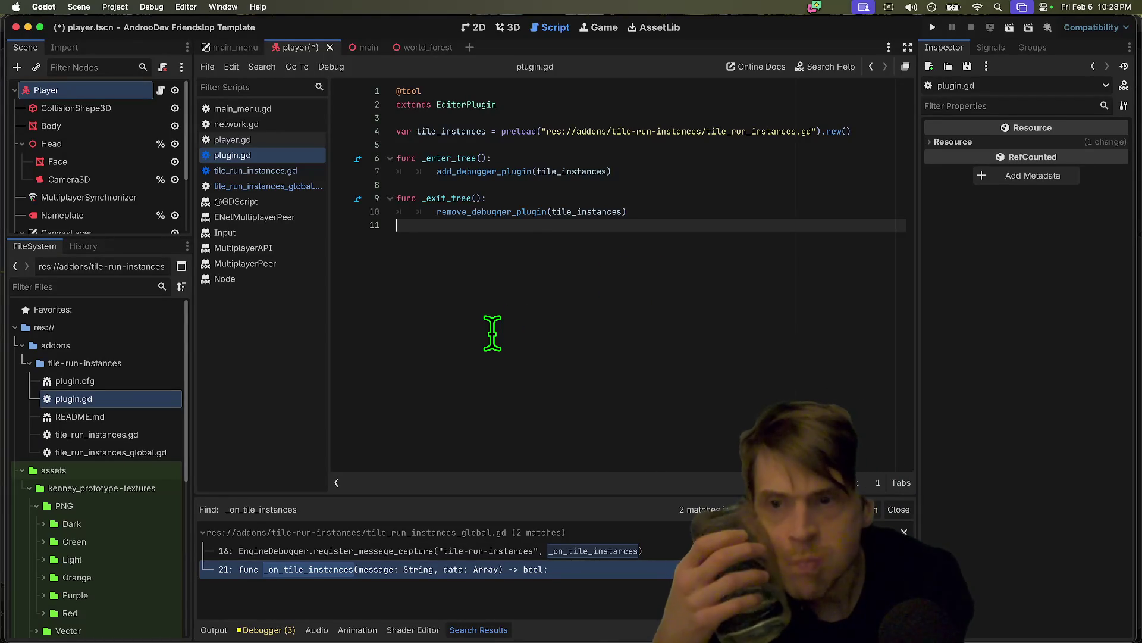
{"action": "double_click", "coordinate": [120, 423]}
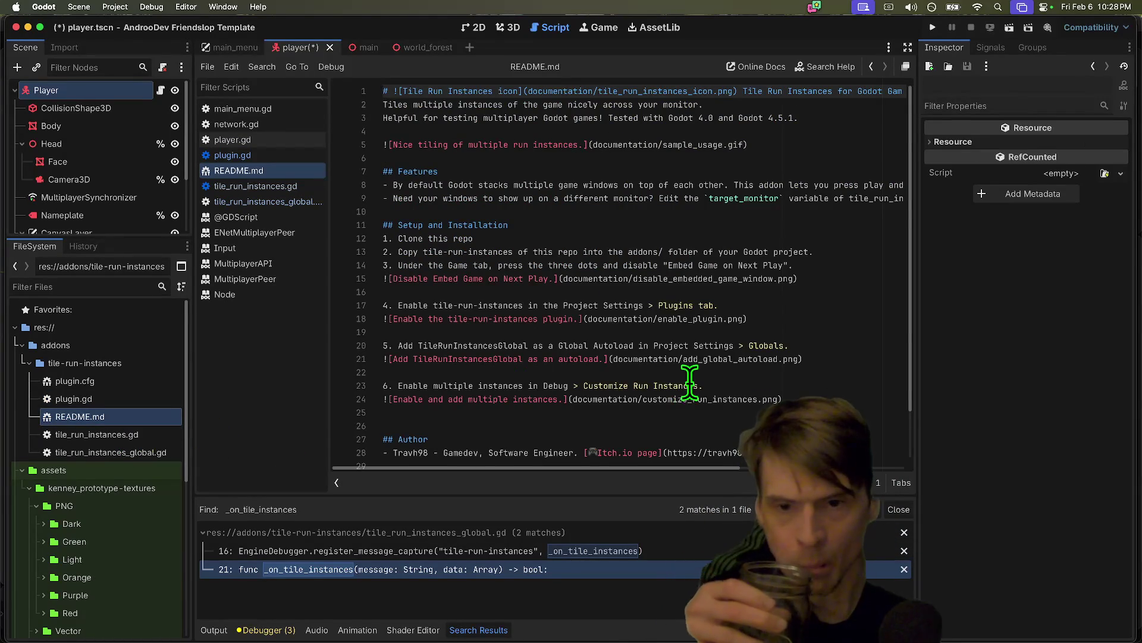
Step: Read through README.md's setup steps and drag the Inspector splitter right to widen the script editor
{"action": "scroll", "coordinate": [810, 365], "scroll_direction": "down", "scroll_amount": 2}
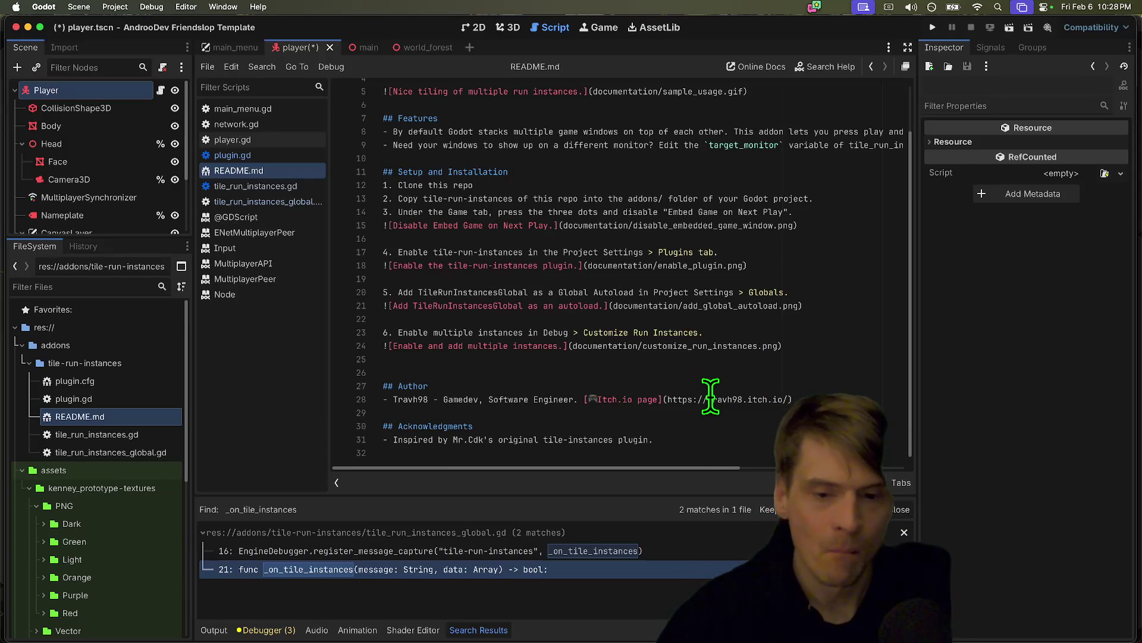
{"action": "double_click", "coordinate": [681, 399]}
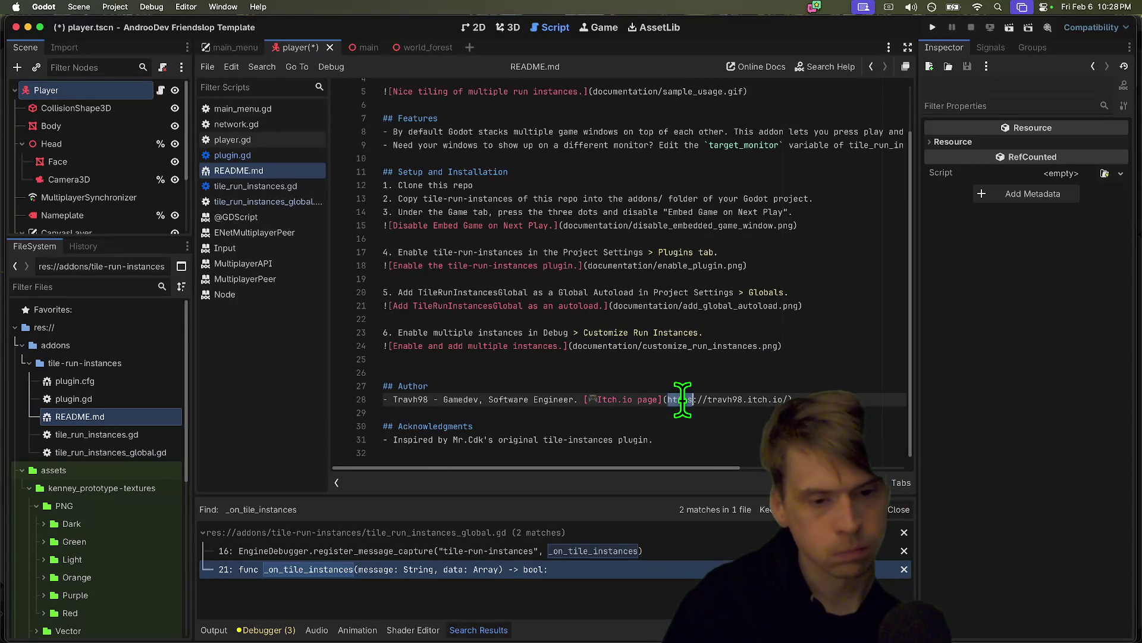
{"action": "left_click", "coordinate": [722, 350]}
{"action": "left_click", "coordinate": [723, 357]}
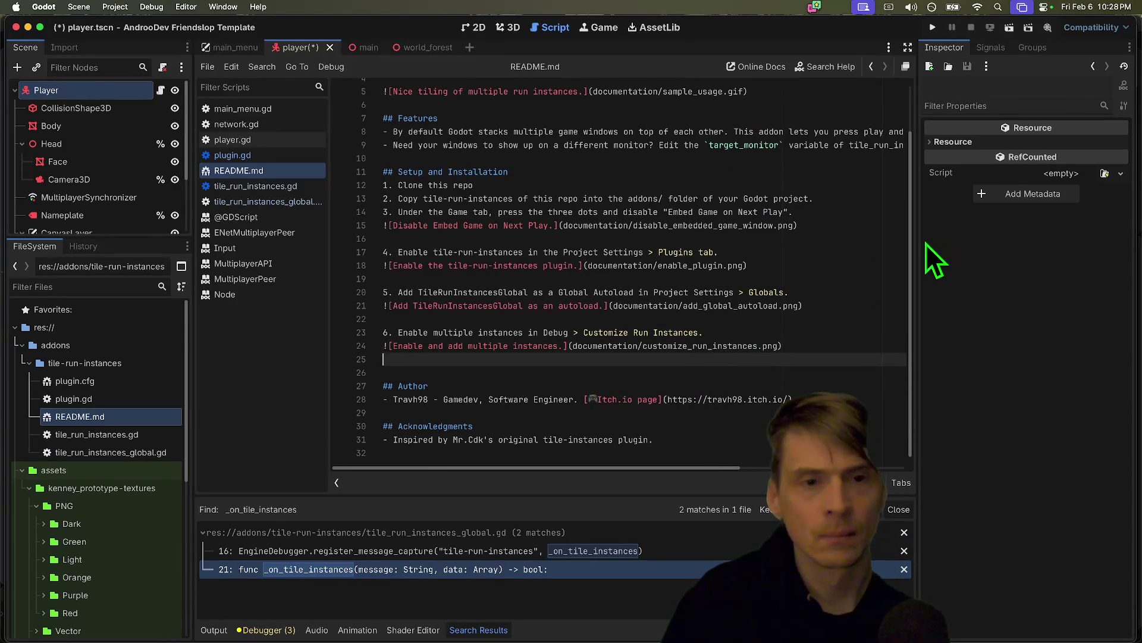
{"action": "mouse_move", "coordinate": [913, 242]}
{"action": "left_mouse_down"}
{"action": "mouse_move", "coordinate": [1032, 241]}
{"action": "mouse_move", "coordinate": [916, 248]}
{"action": "left_mouse_up"}
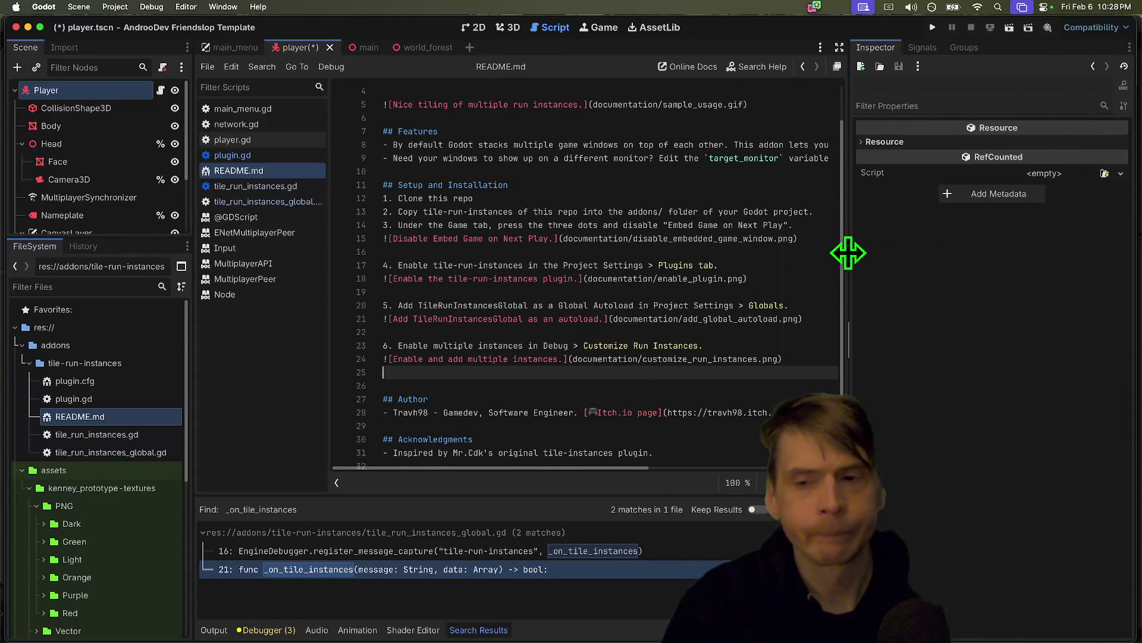